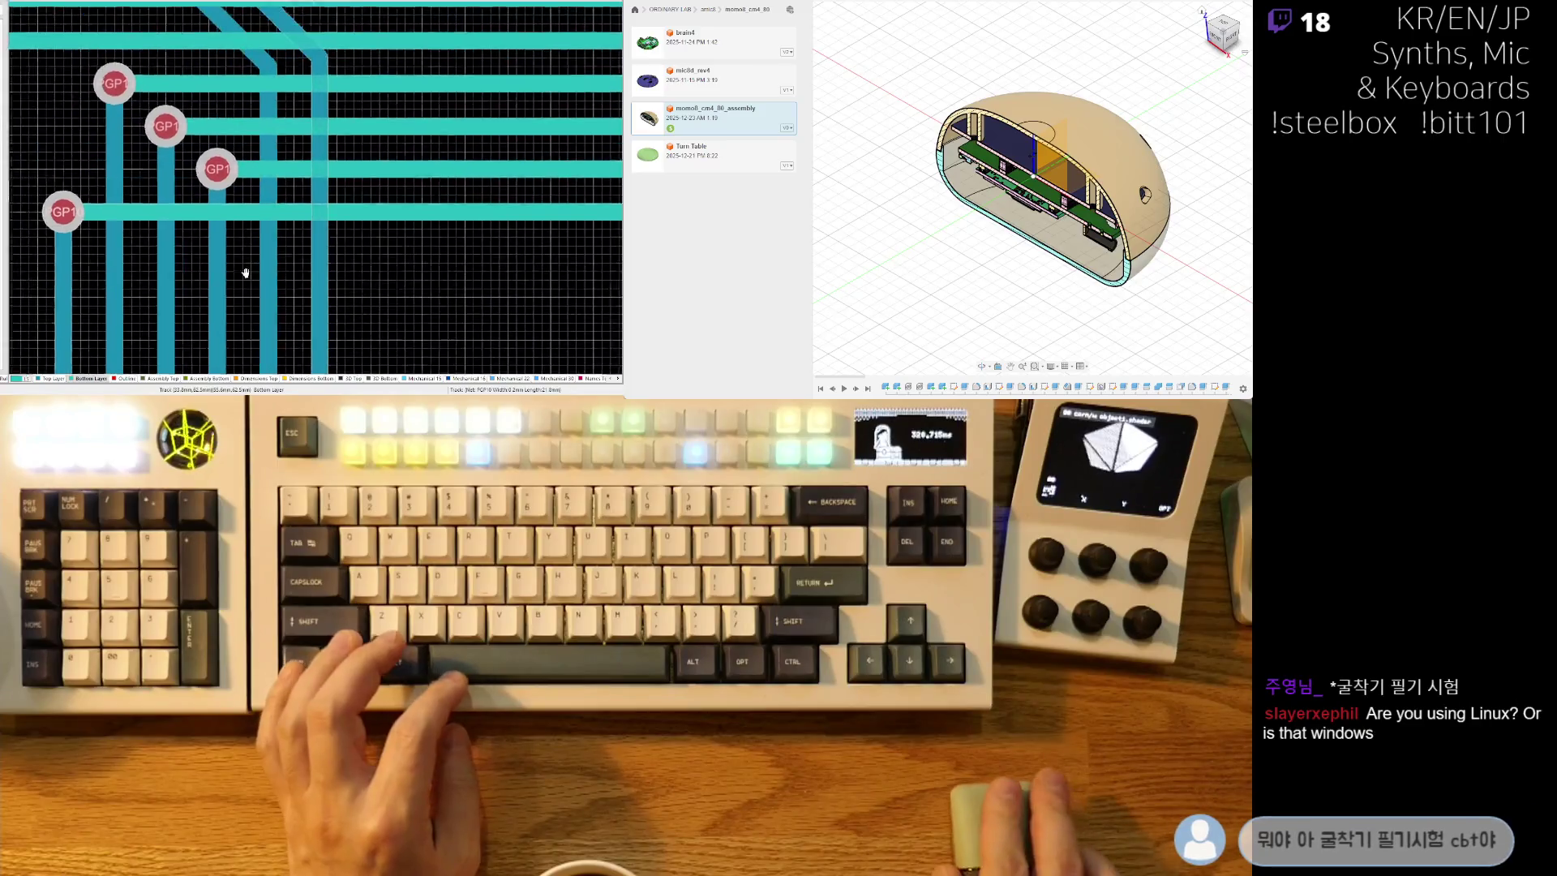
ctrl+scroll(272, 234, down, 3)
Bring the LEFT footprint into view, then highlight and clear the net through its via.
ctrl+scroll(171, 208, up, 3)
mouse_move(171, 208)
right_down()
mouse_move(480, 211)
mouse_move(254, 84)
mouse_move(268, 243)
right_up()
ctrl+scroll(272, 268, up, 5)
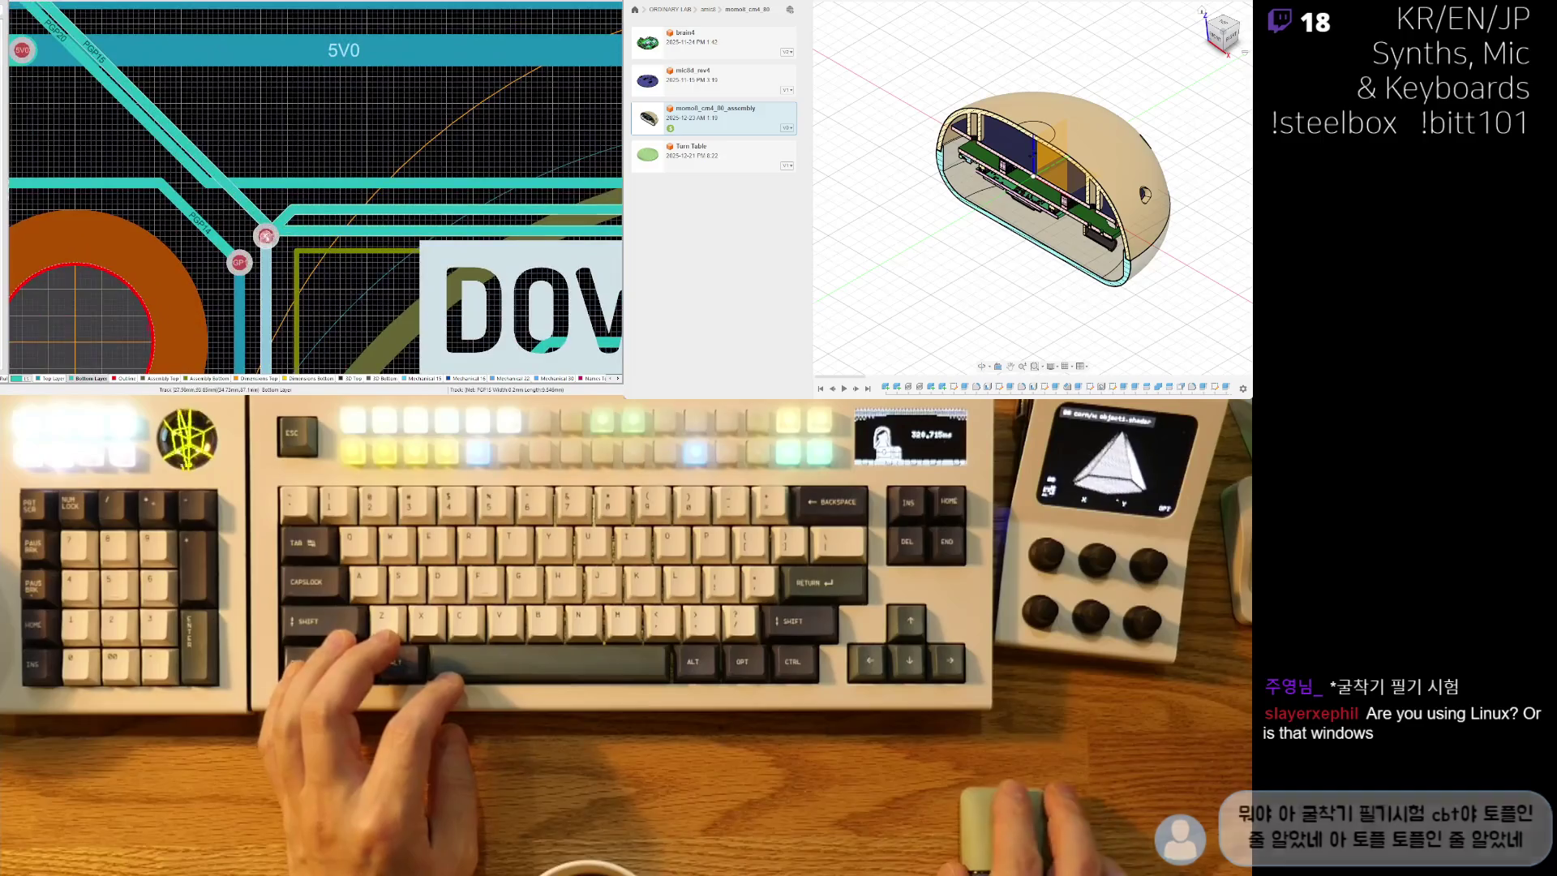
ctrl+click(268, 237)
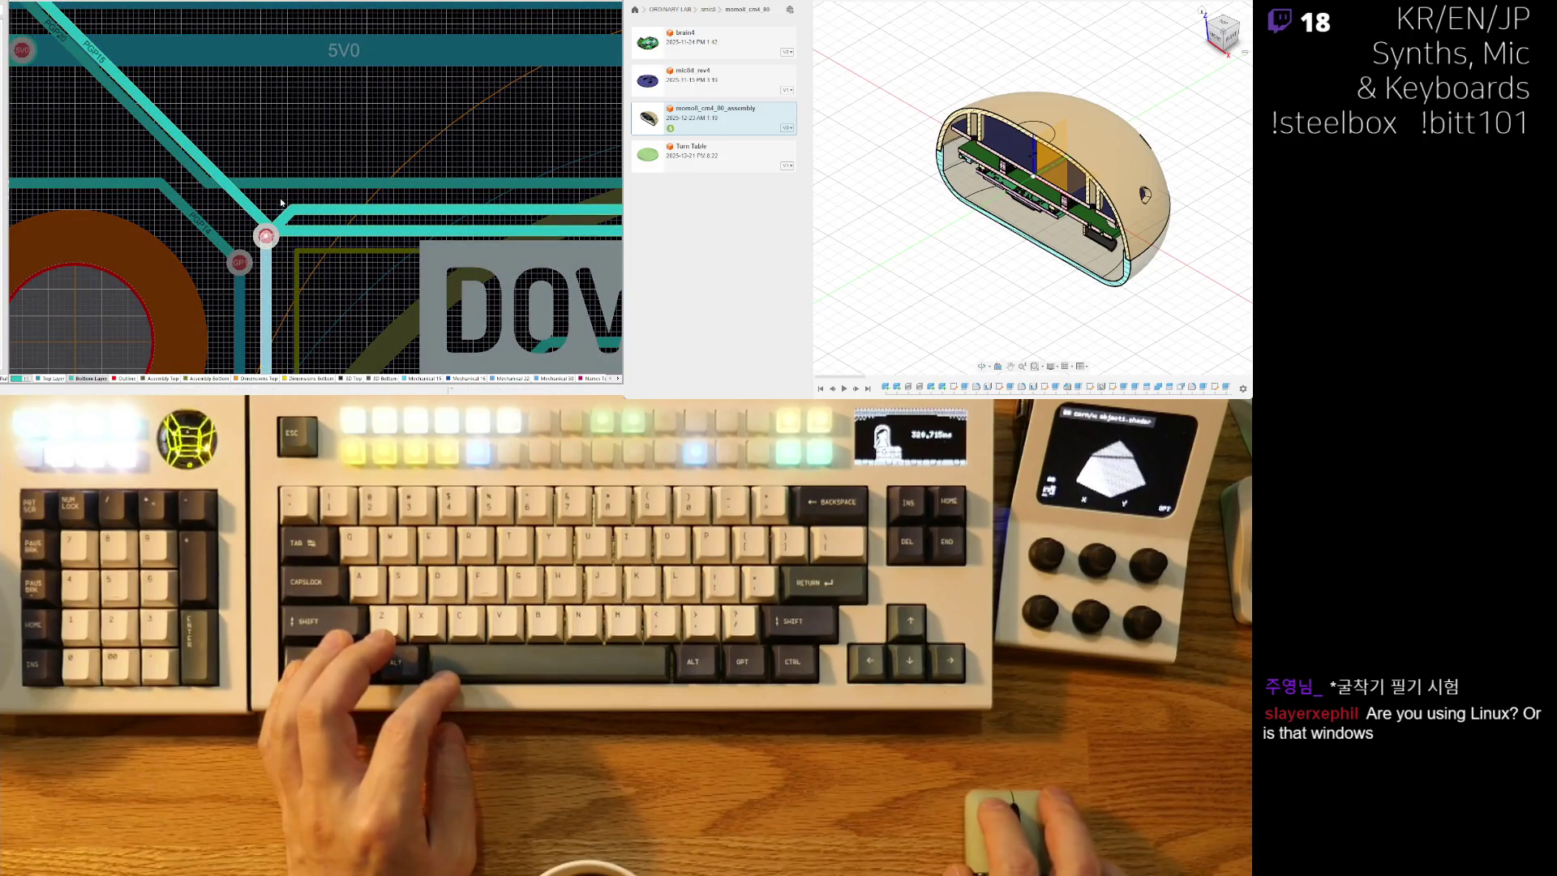
click(280, 202)
Follow the track upward and move the board view from SS_A1 over to SS_A2.
ctrl+scroll(361, 238, down, 3)
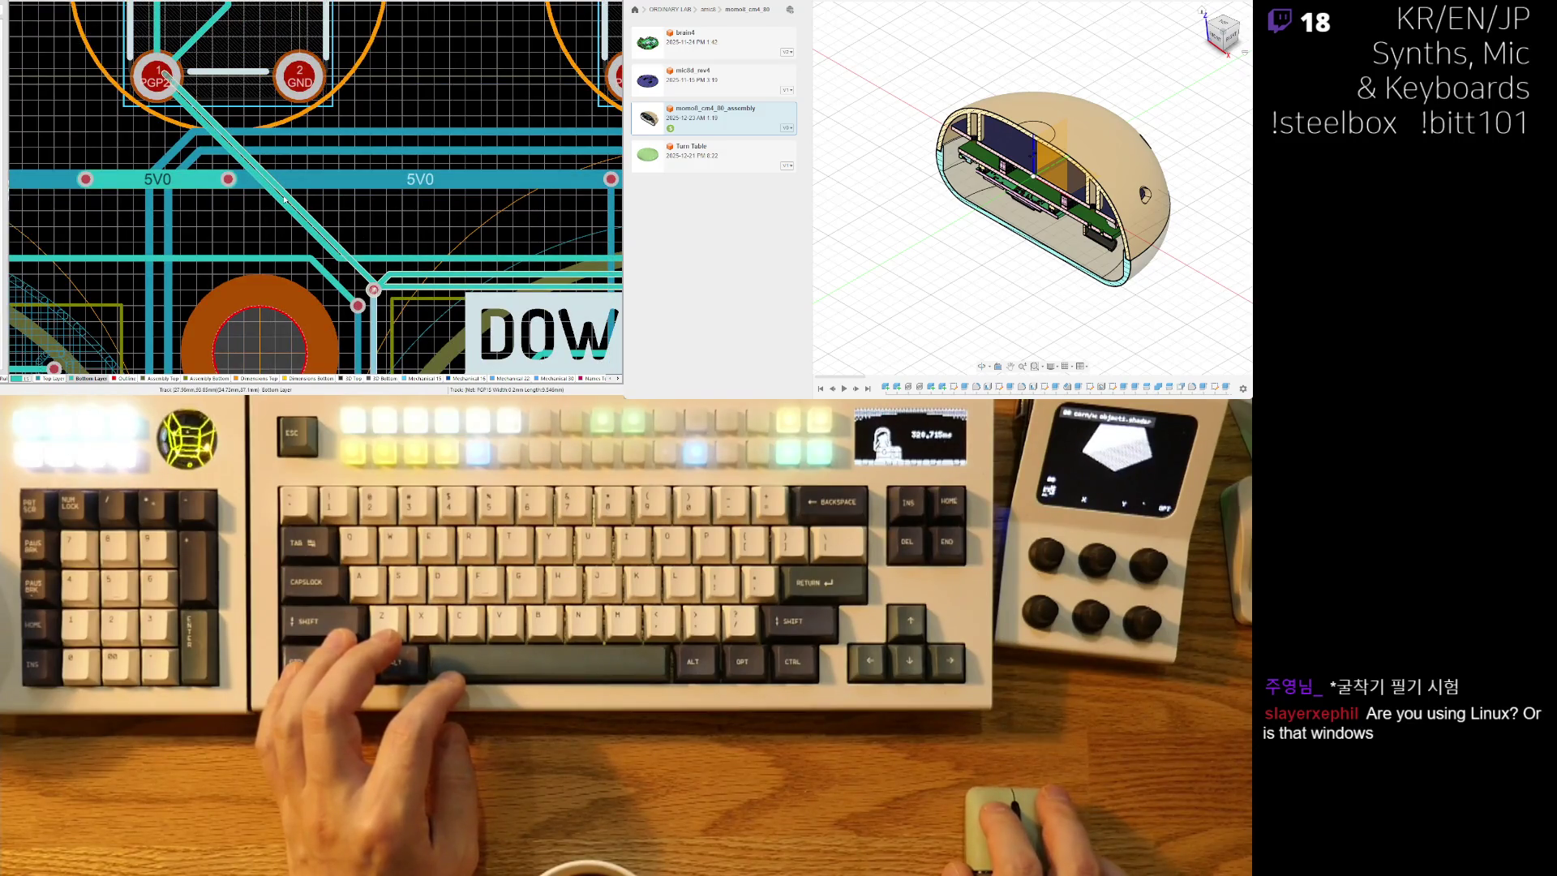
ctrl+scroll(322, 256, up, 3)
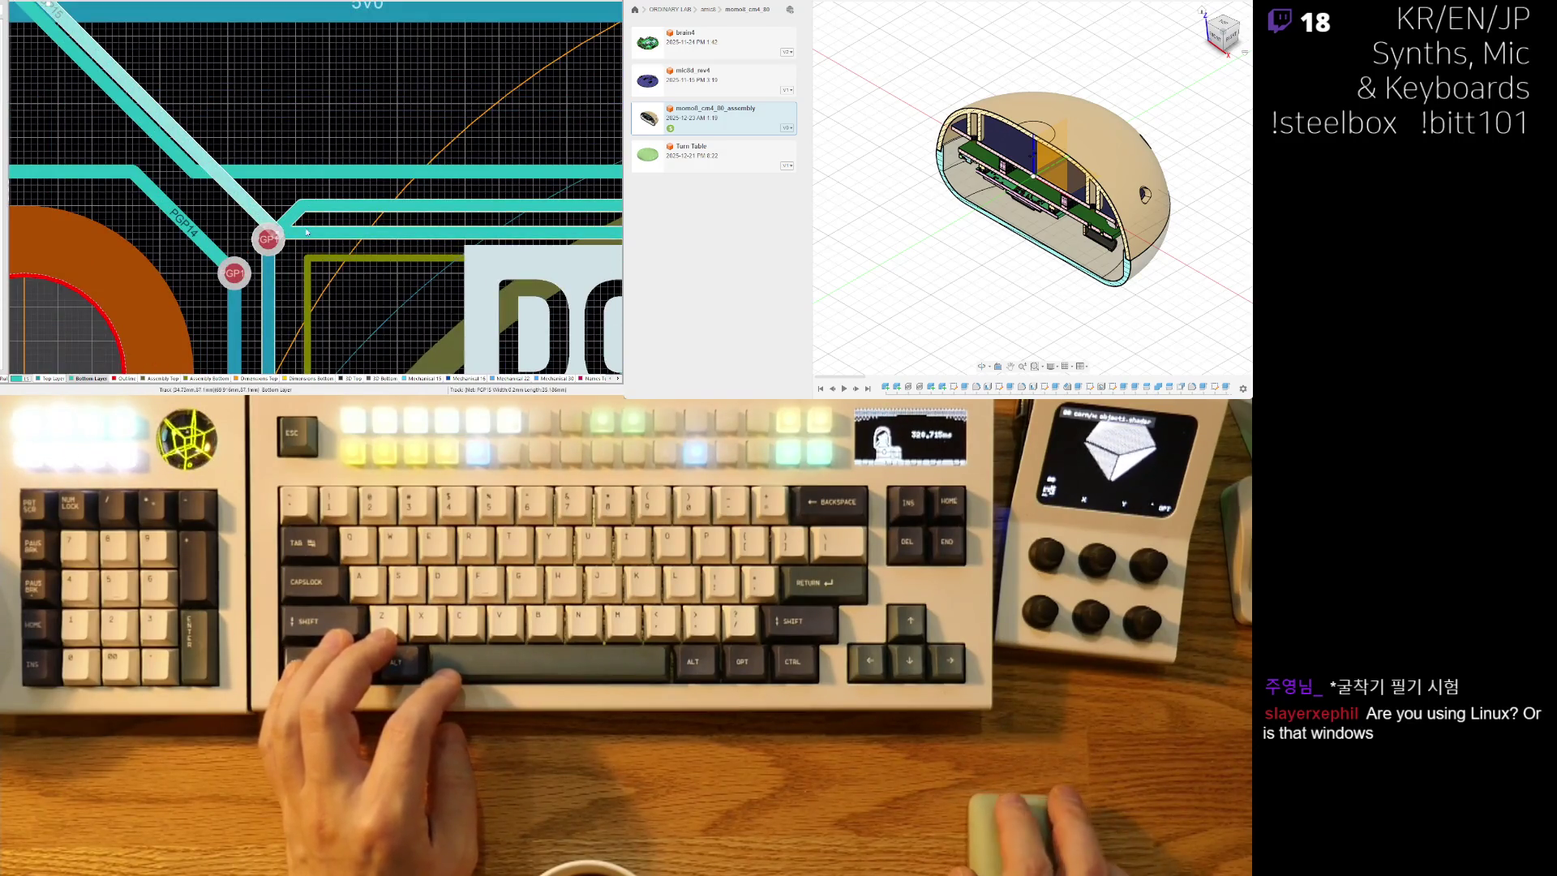
right_drag(306, 233, 294, 168)
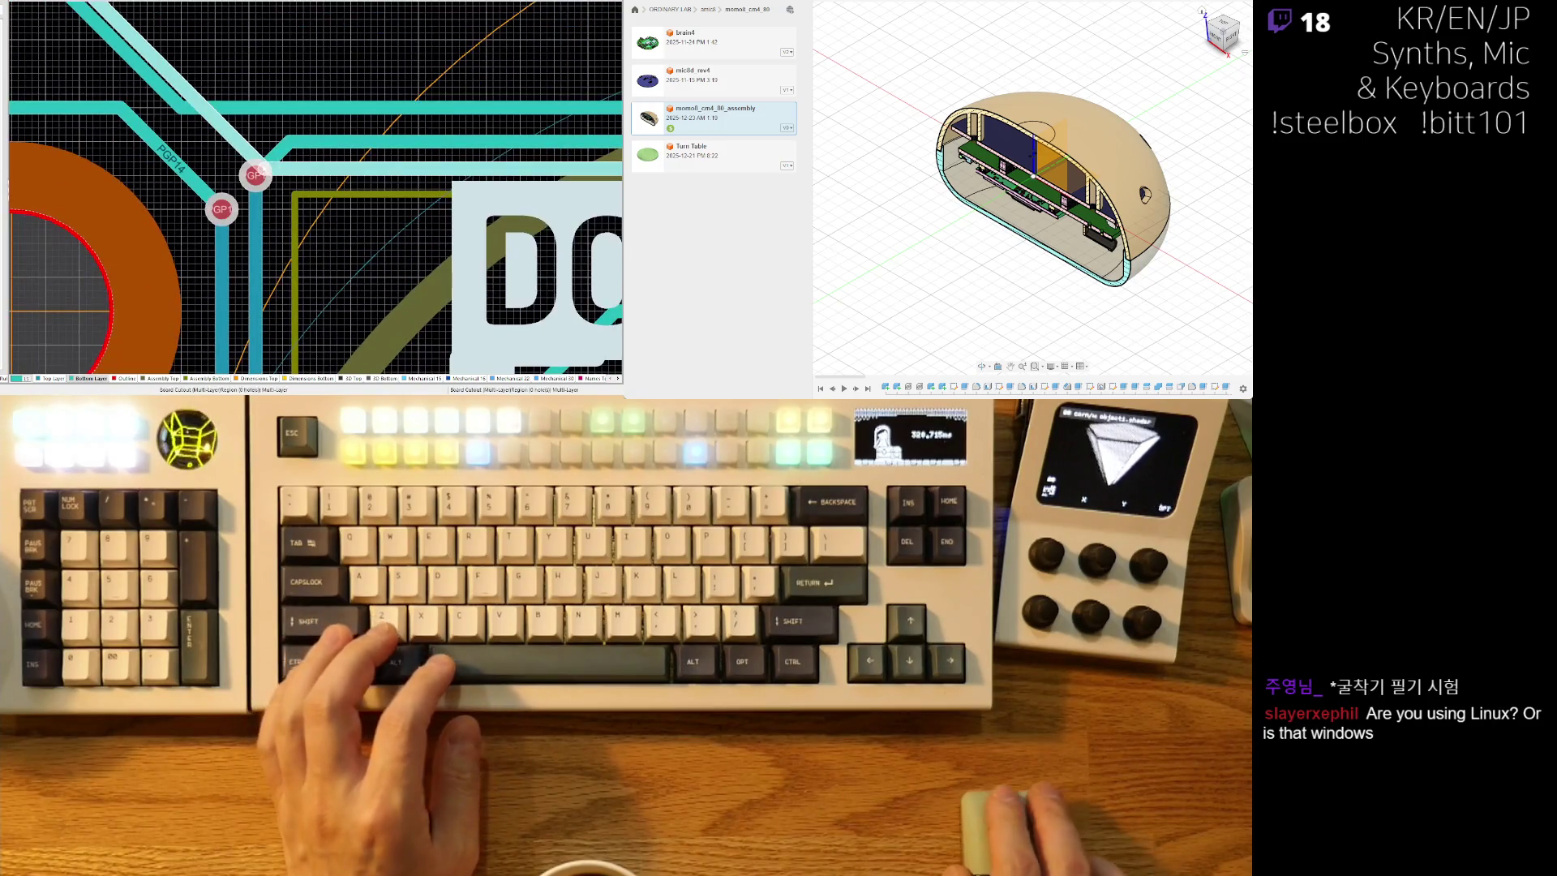
ctrl+scroll(293, 169, down, 5)
ctrl+scroll(291, 172, up, 4)
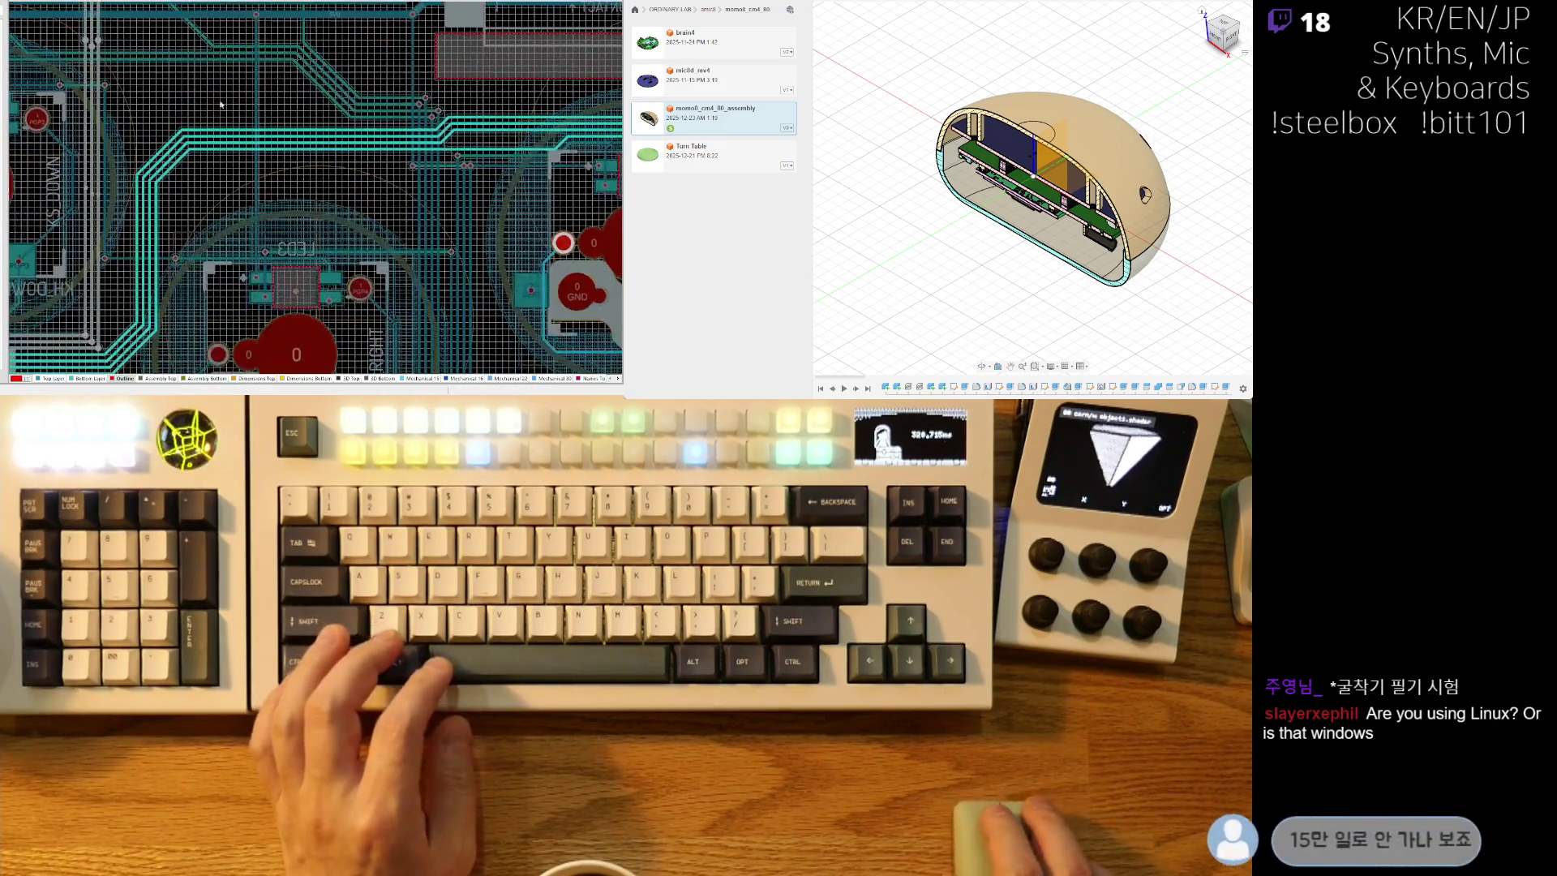
ctrl+scroll(290, 172, down, 3)
ctrl+scroll(233, 275, up, 3)
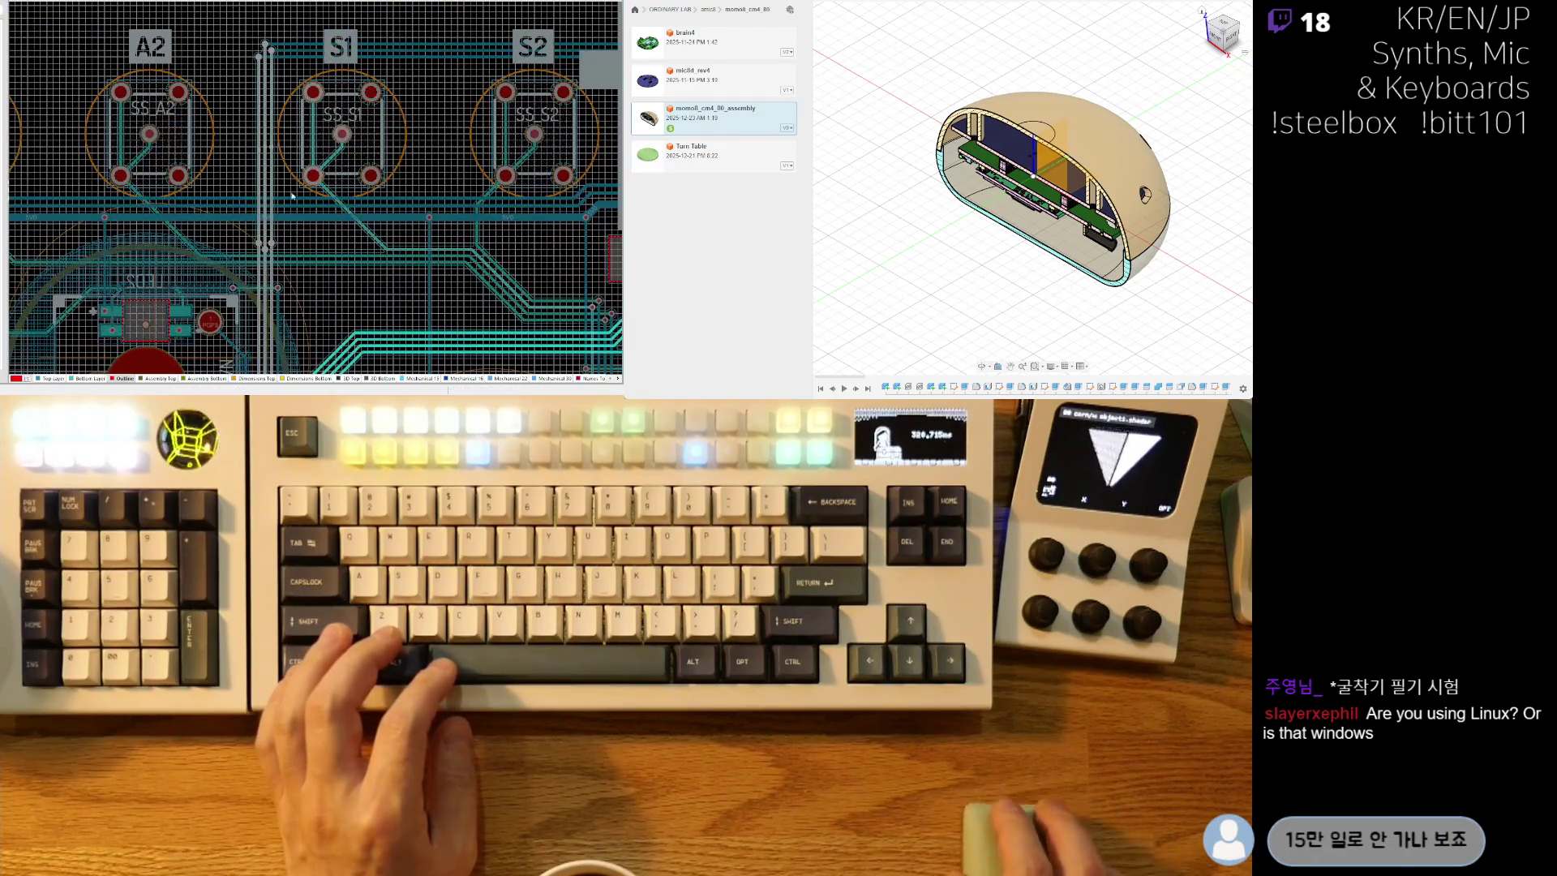
ctrl+scroll(233, 275, down, 3)
ctrl+scroll(377, 313, up, 3)
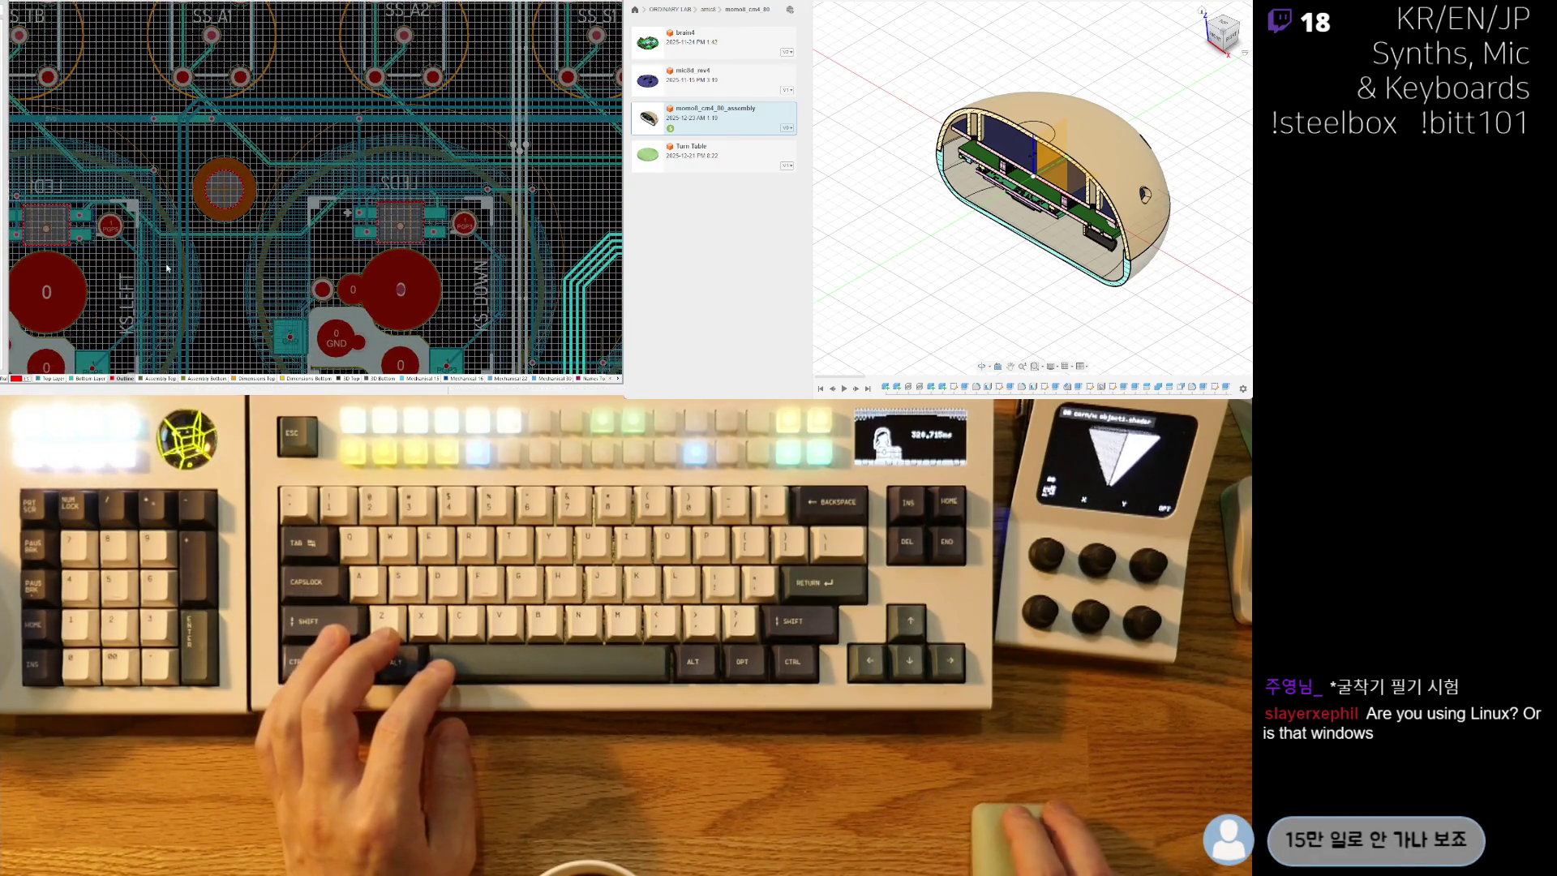
ctrl+scroll(169, 265, down, 2)
ctrl+scroll(276, 258, up, 5)
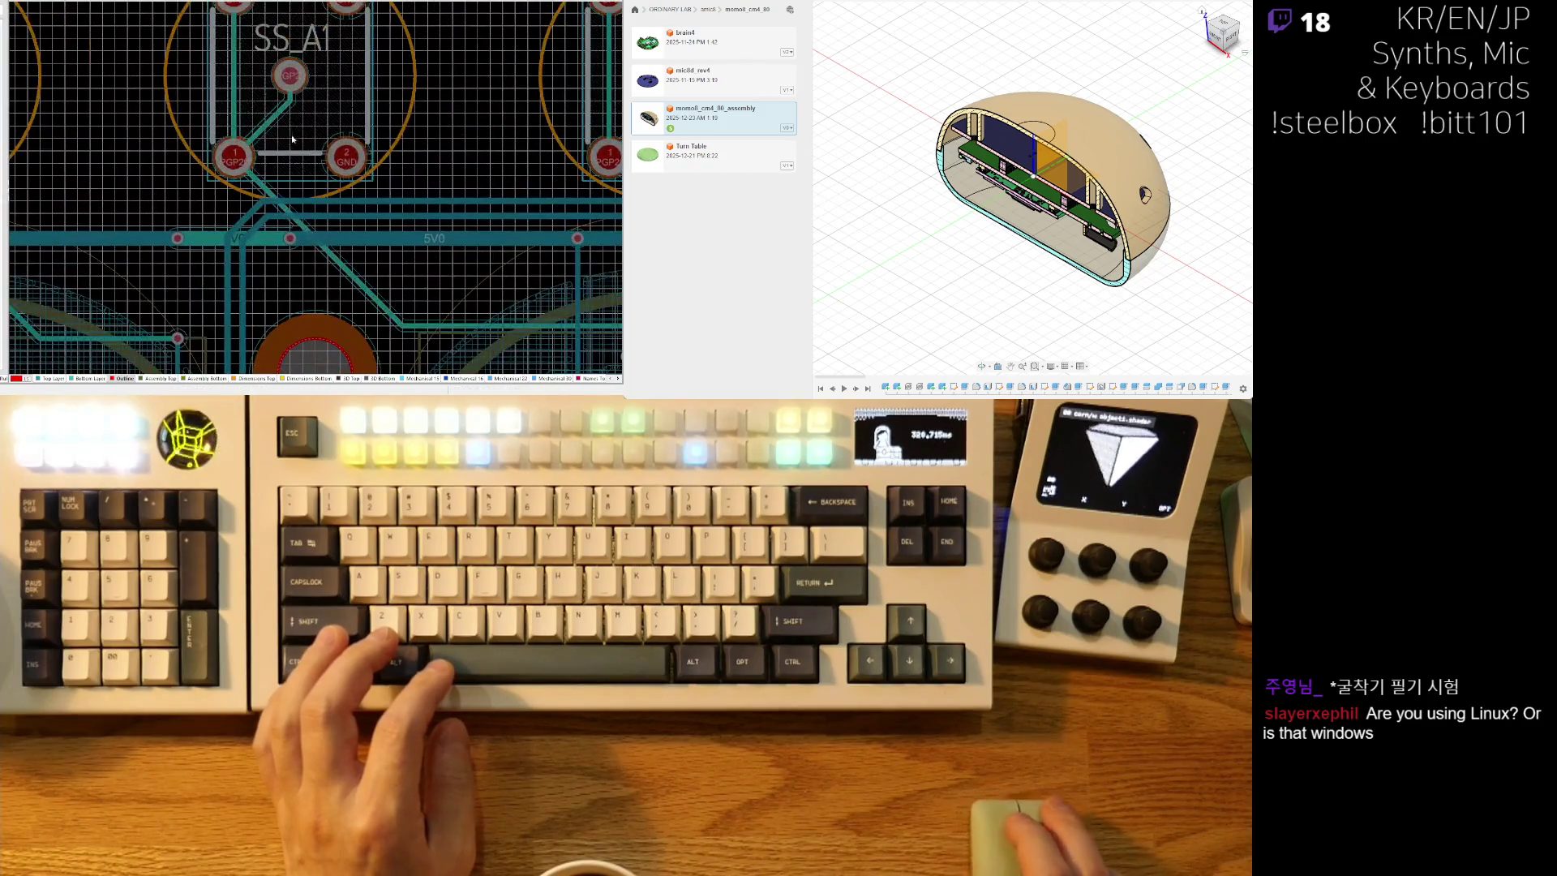
mouse_move(276, 258)
right_down()
mouse_move(487, 259)
mouse_move(57, 259)
mouse_move(487, 268)
mouse_move(406, 309)
mouse_move(328, 107)
right_up()
ctrl+scroll(408, 313, down, 3)
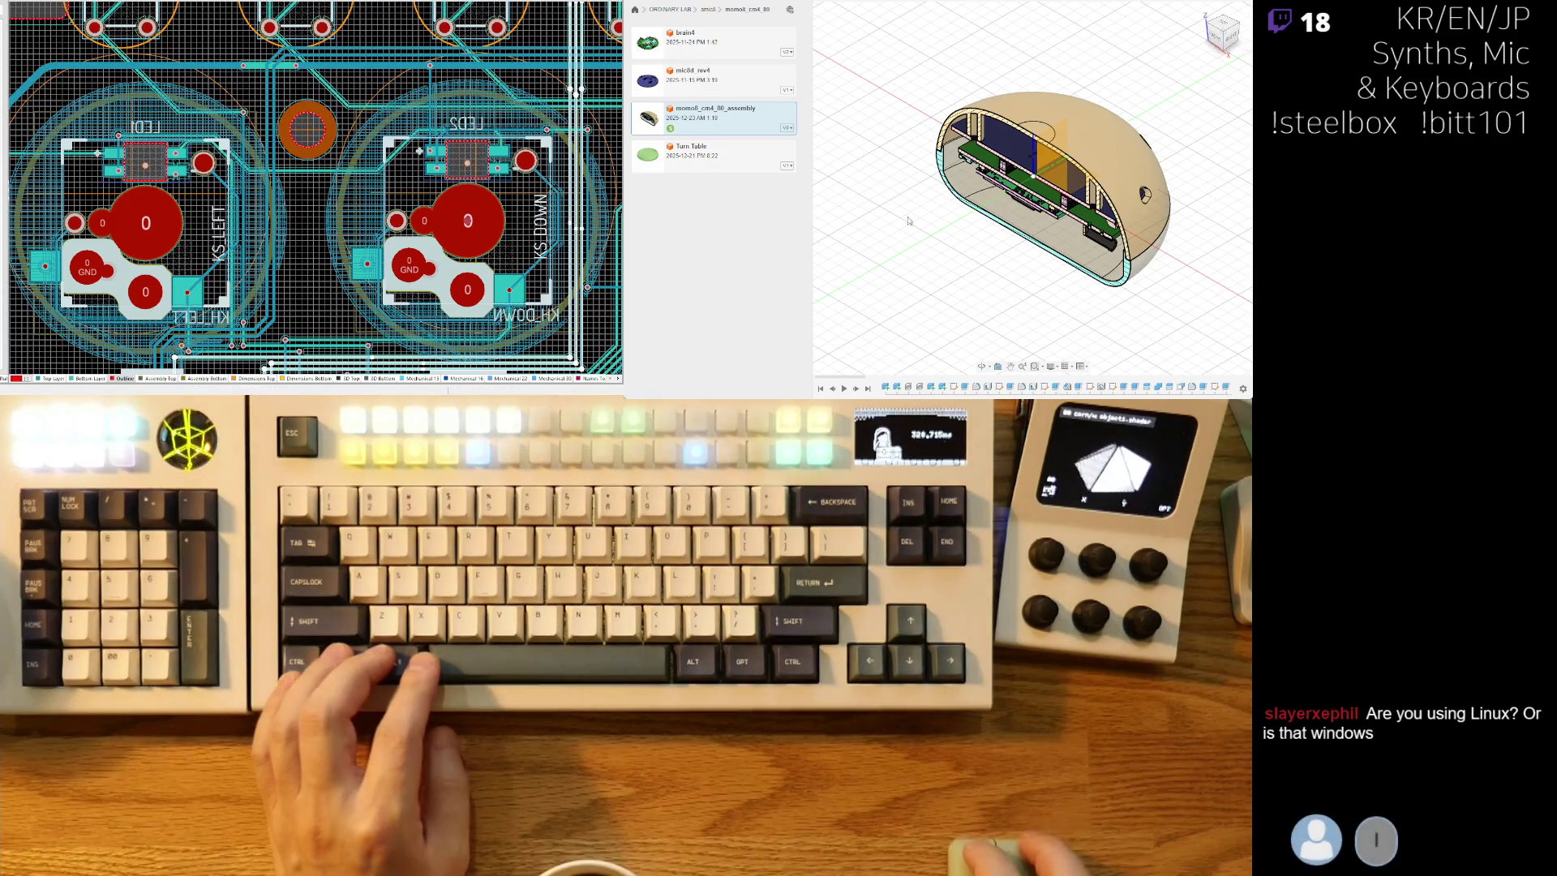
Orbit and pan the Fusion 360 enclosure to a centred front view of its cross-section.
scroll(969, 220, up, 3)
mouse_move(973, 202)
shift+middle_down()
mouse_move(930, 190)
mouse_move(935, 144)
shift+middle_up()
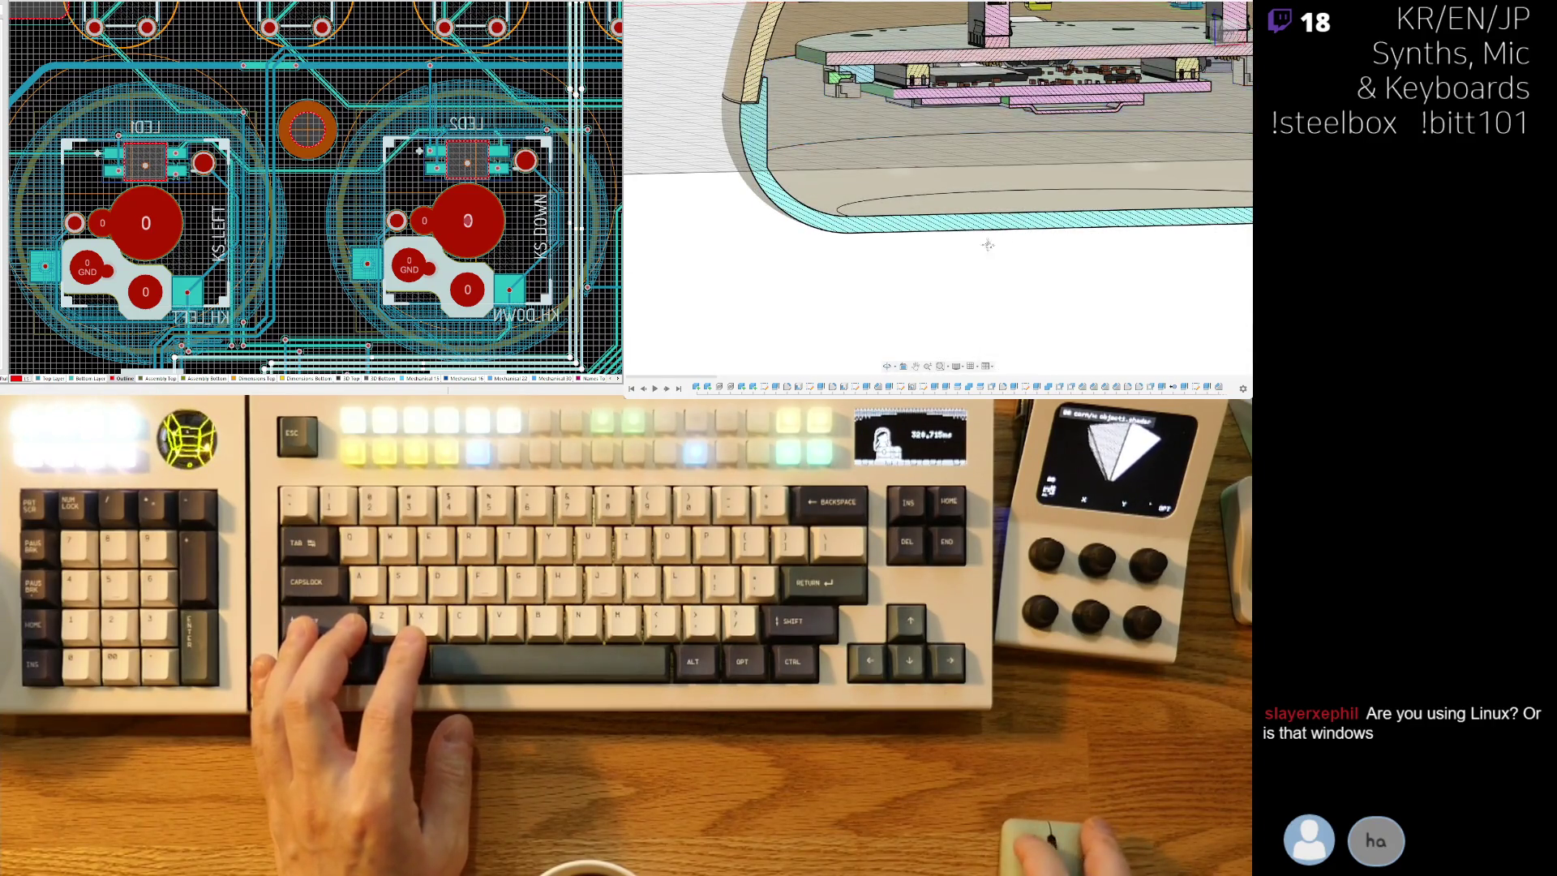
shift+middle_drag(991, 241, 975, 305)
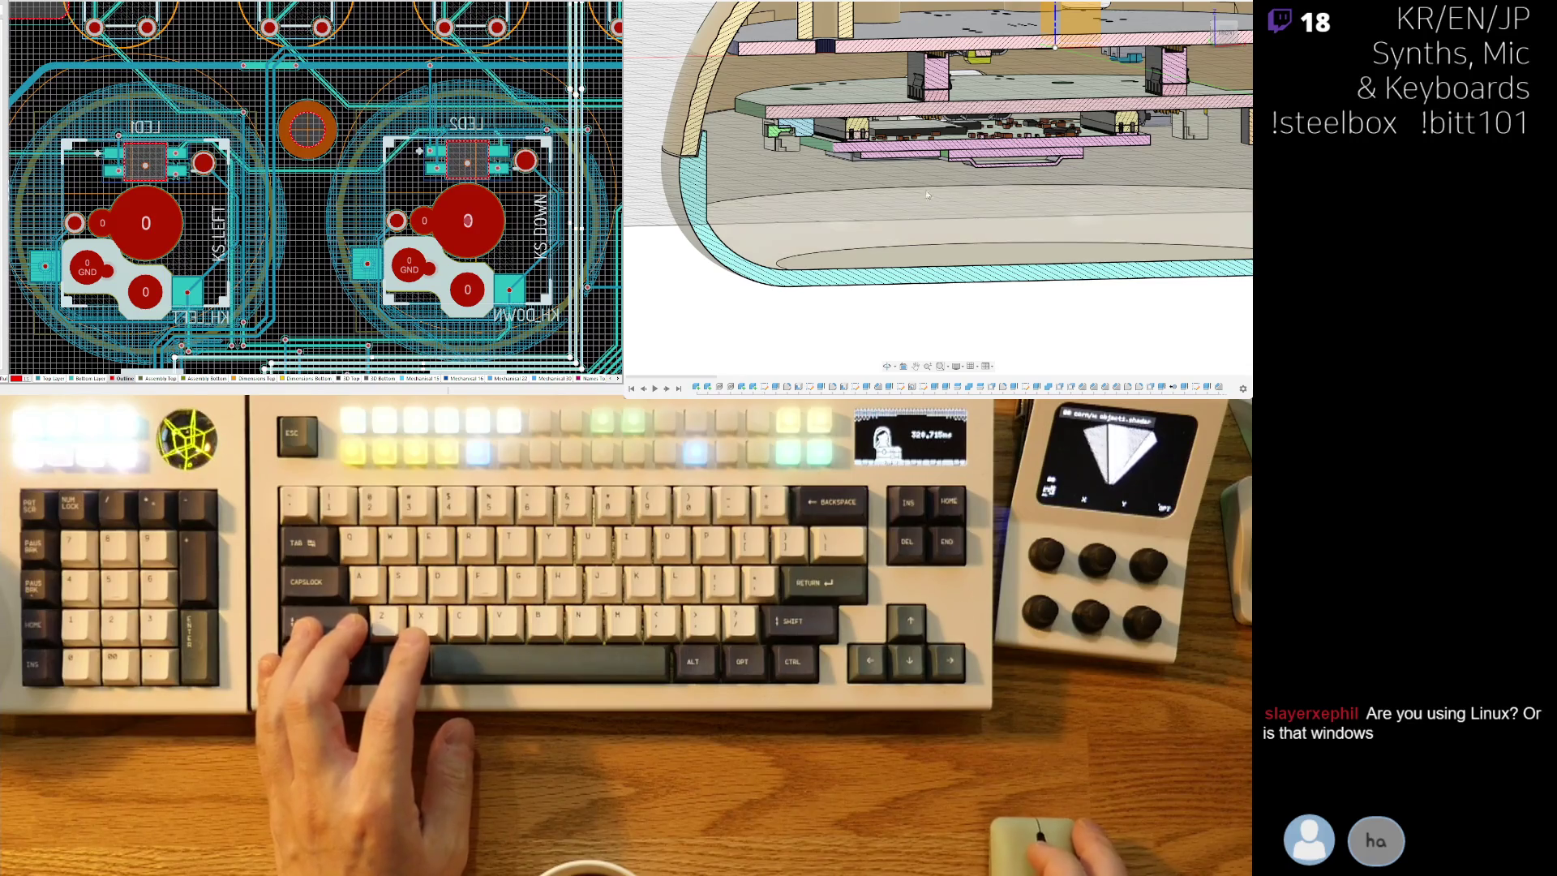
scroll(924, 287, down, 5)
middle_drag(994, 223, 930, 216)
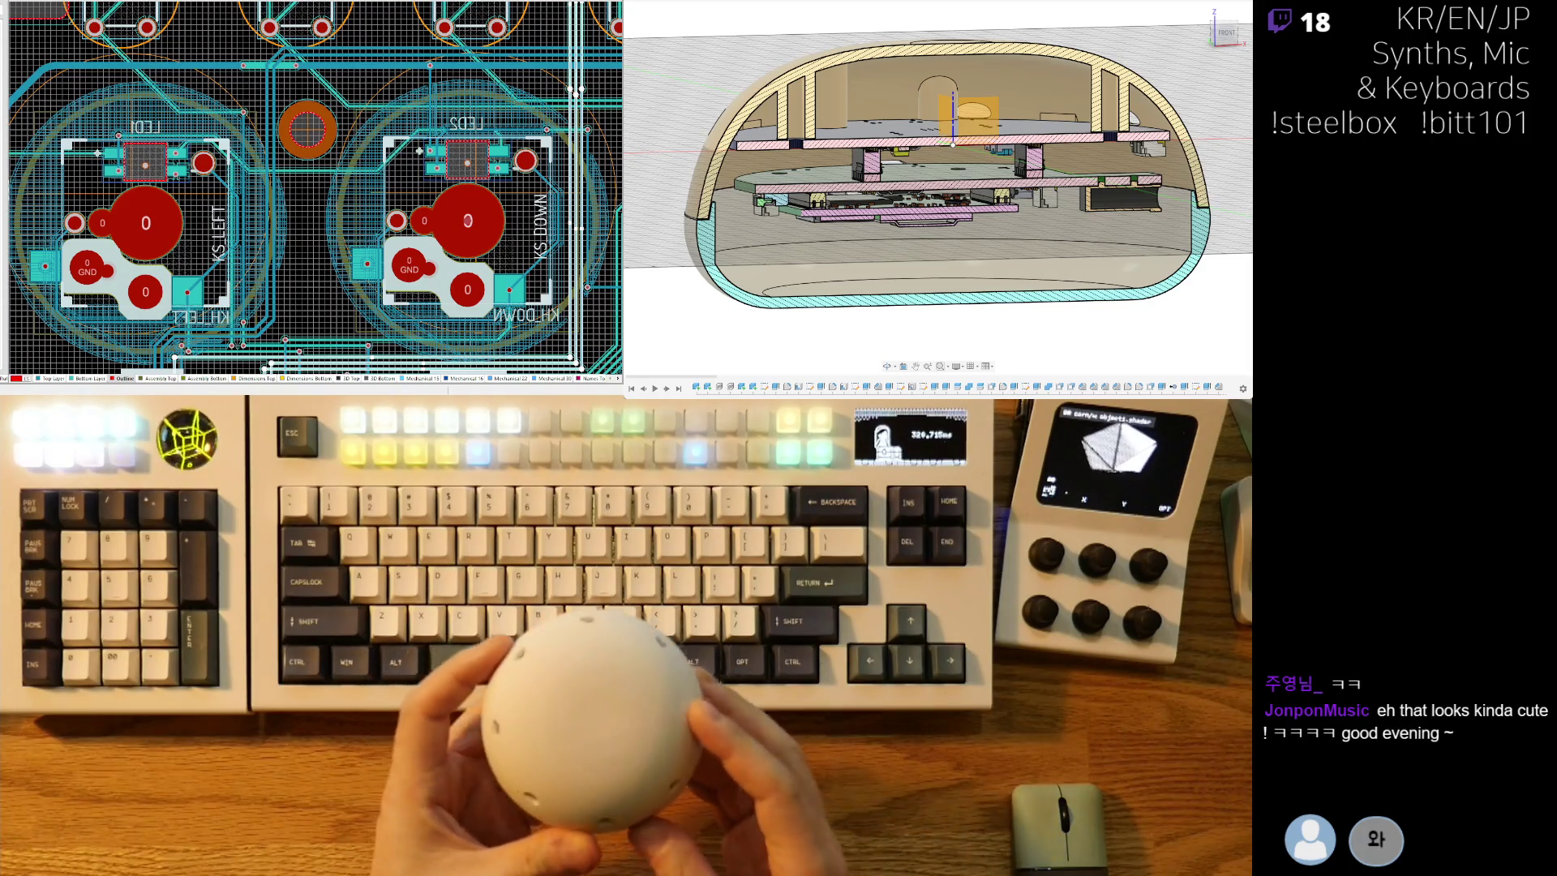
mouse_move(932, 202)
shift+middle_down()
mouse_move(884, 244)
mouse_move(917, 212)
mouse_move(896, 227)
shift+middle_up()
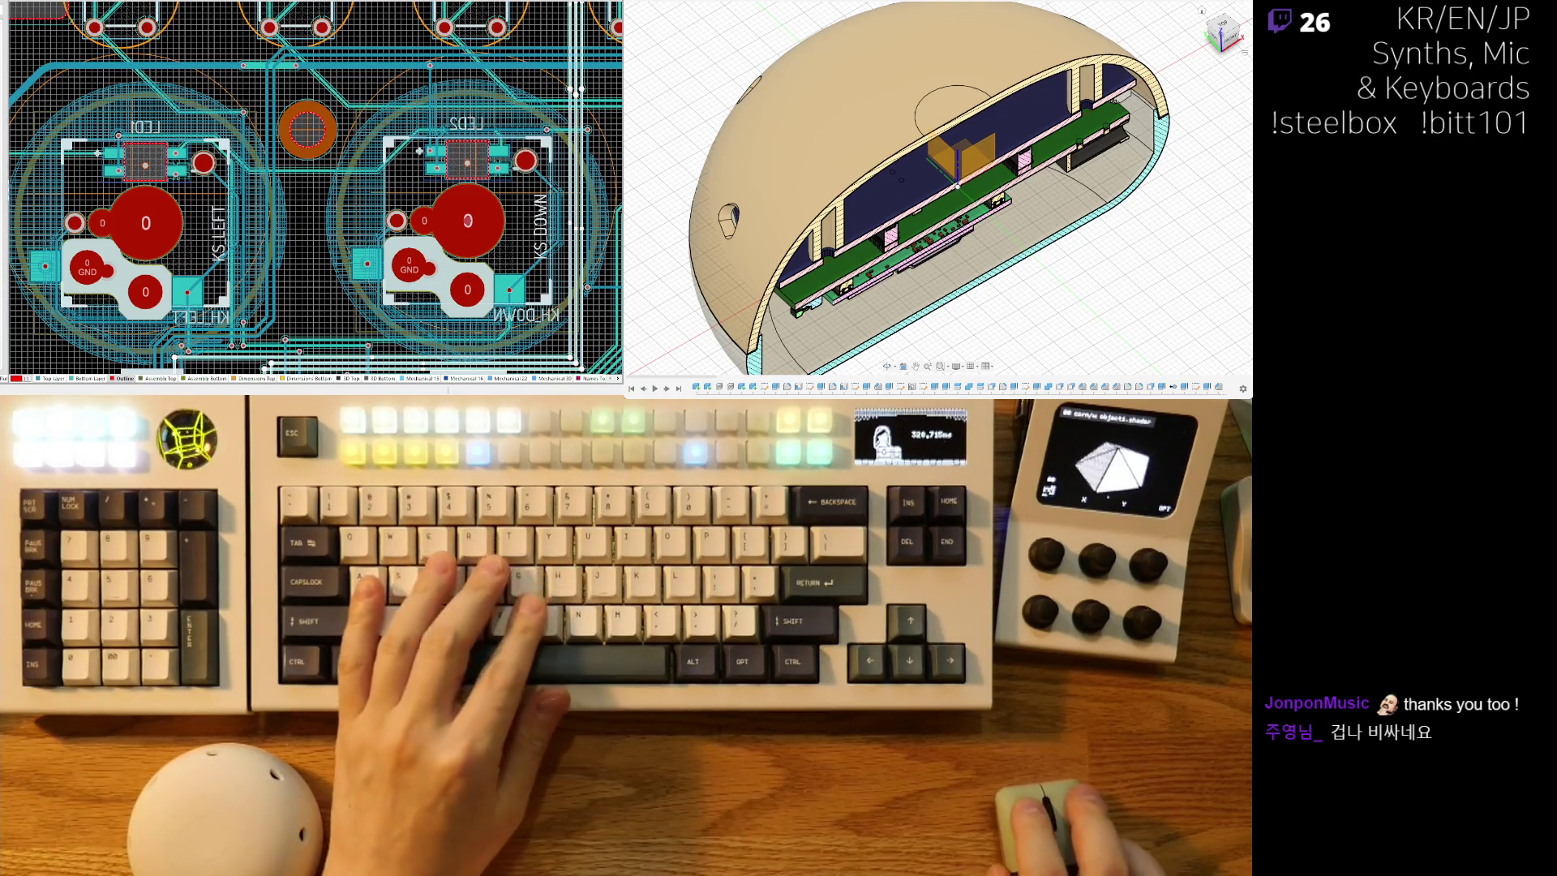
right_drag(154, 180, 266, 243)
ctrl+scroll(266, 243, up, 8)
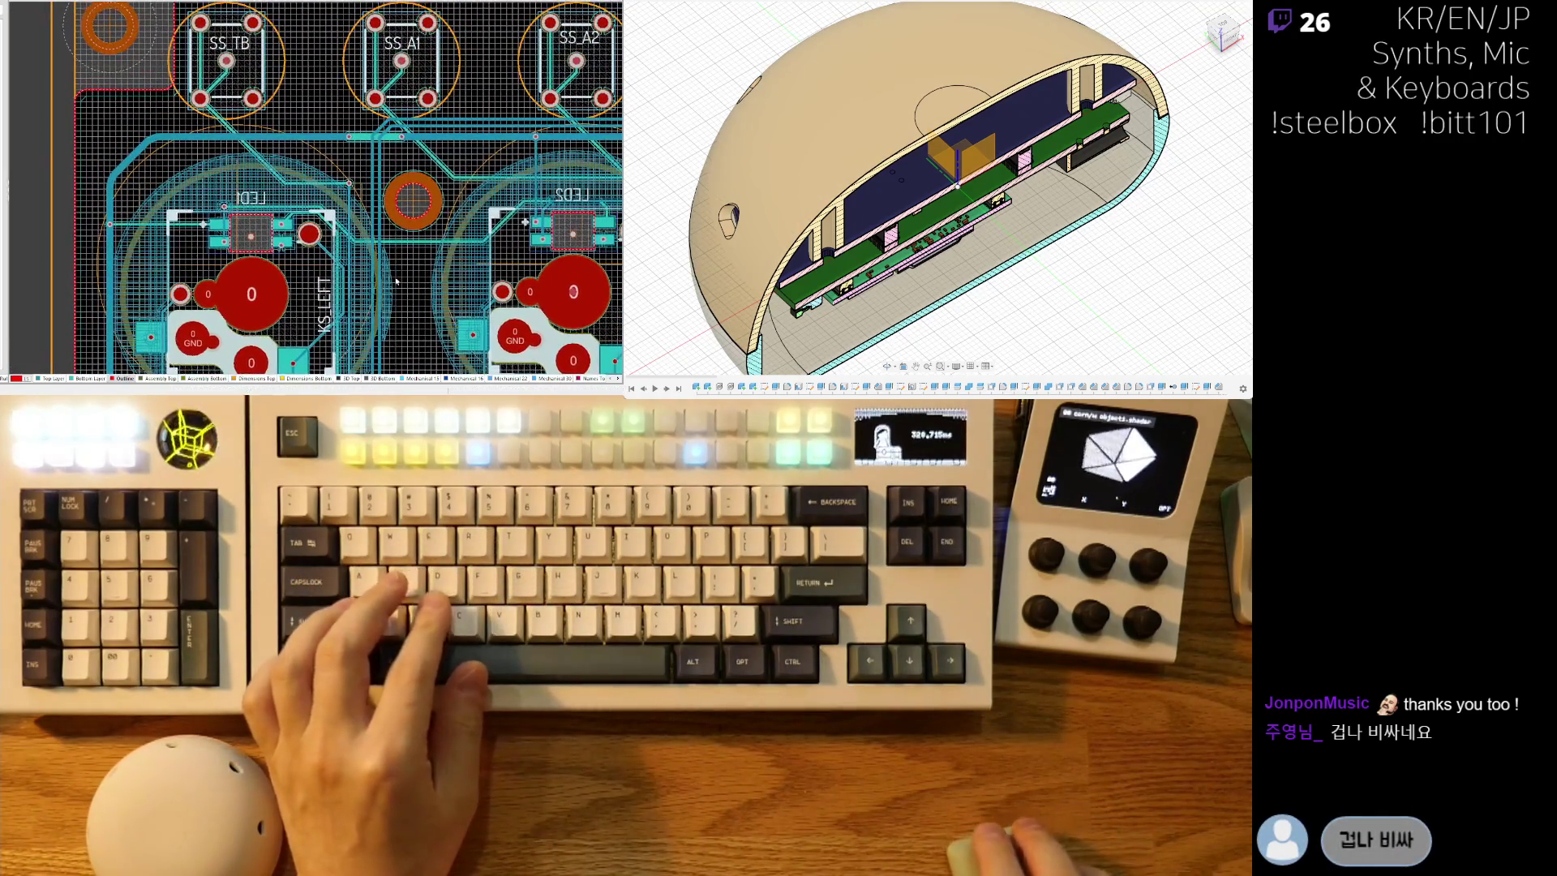
ctrl+scroll(301, 100, down, 6)
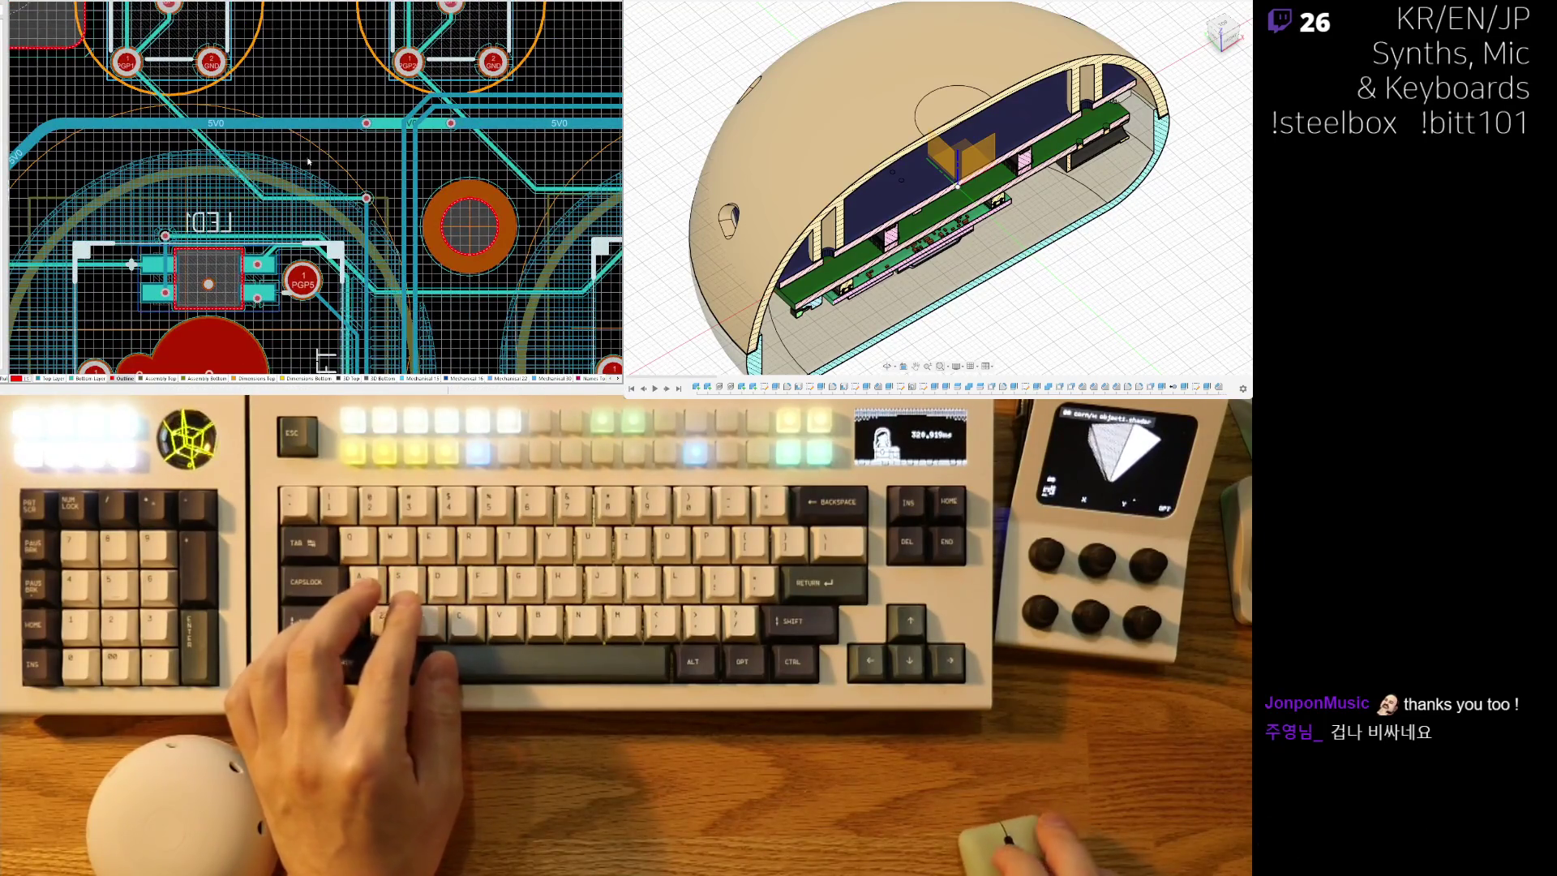
ctrl+scroll(221, 162, up, 3)
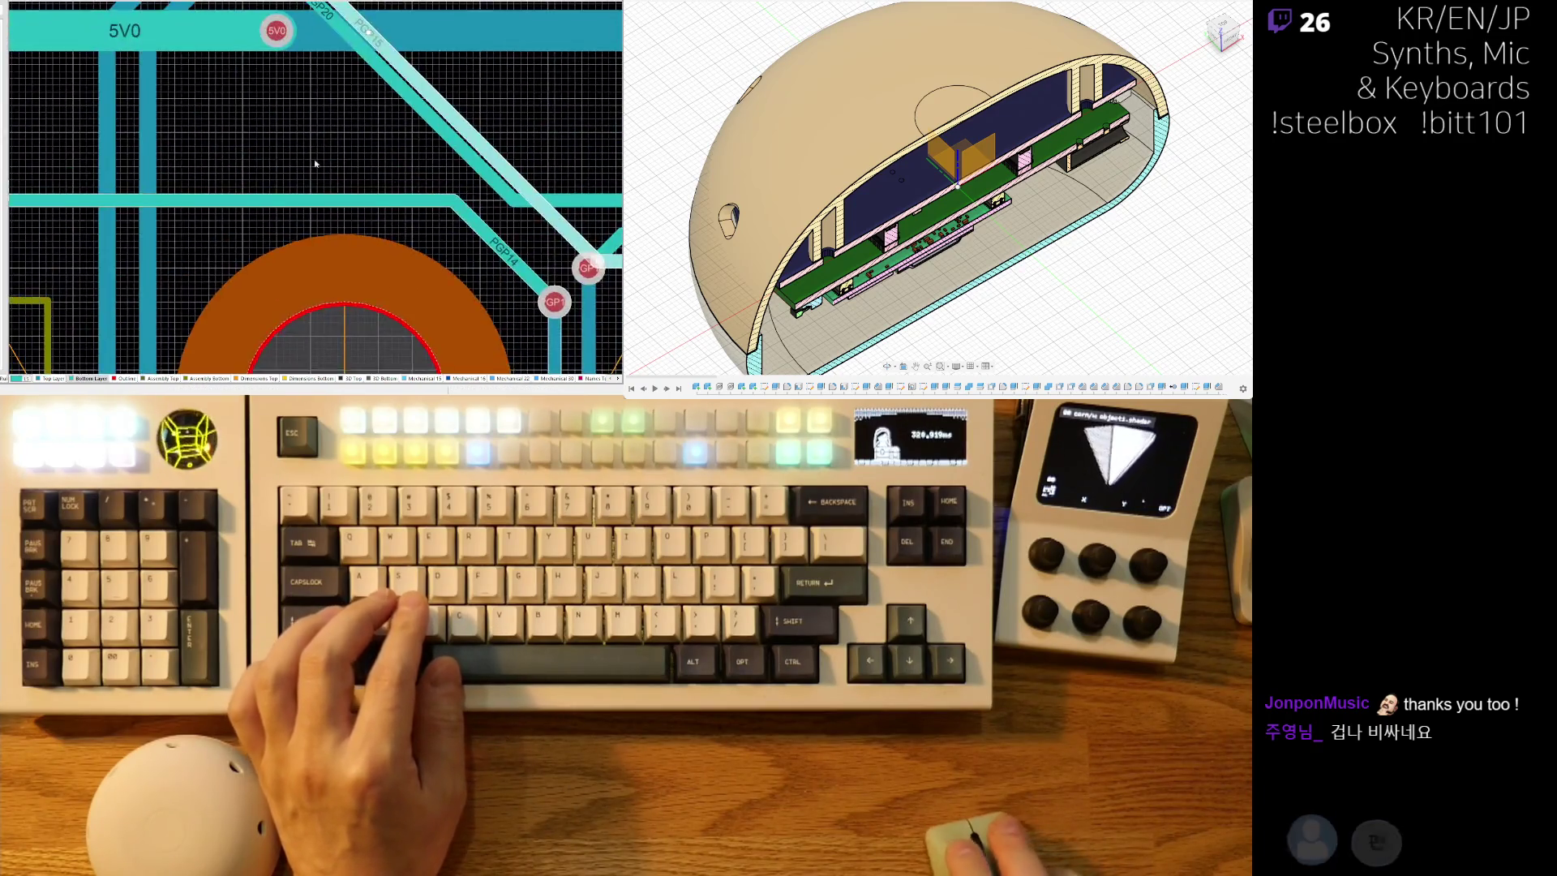
ctrl+scroll(262, 164, down, 4)
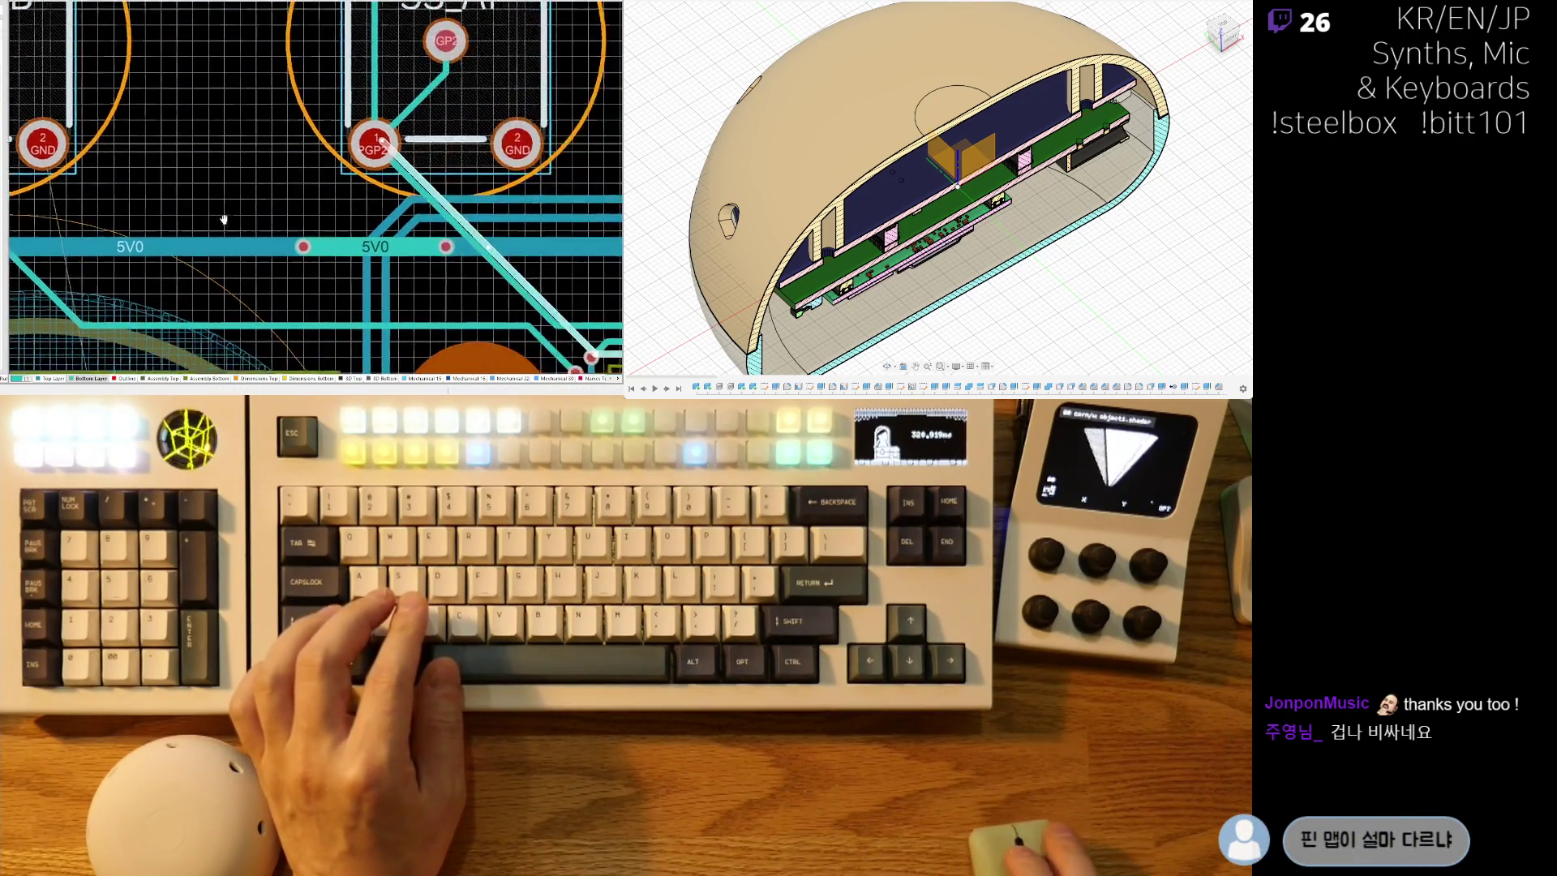
ctrl+scroll(241, 213, up, 4)
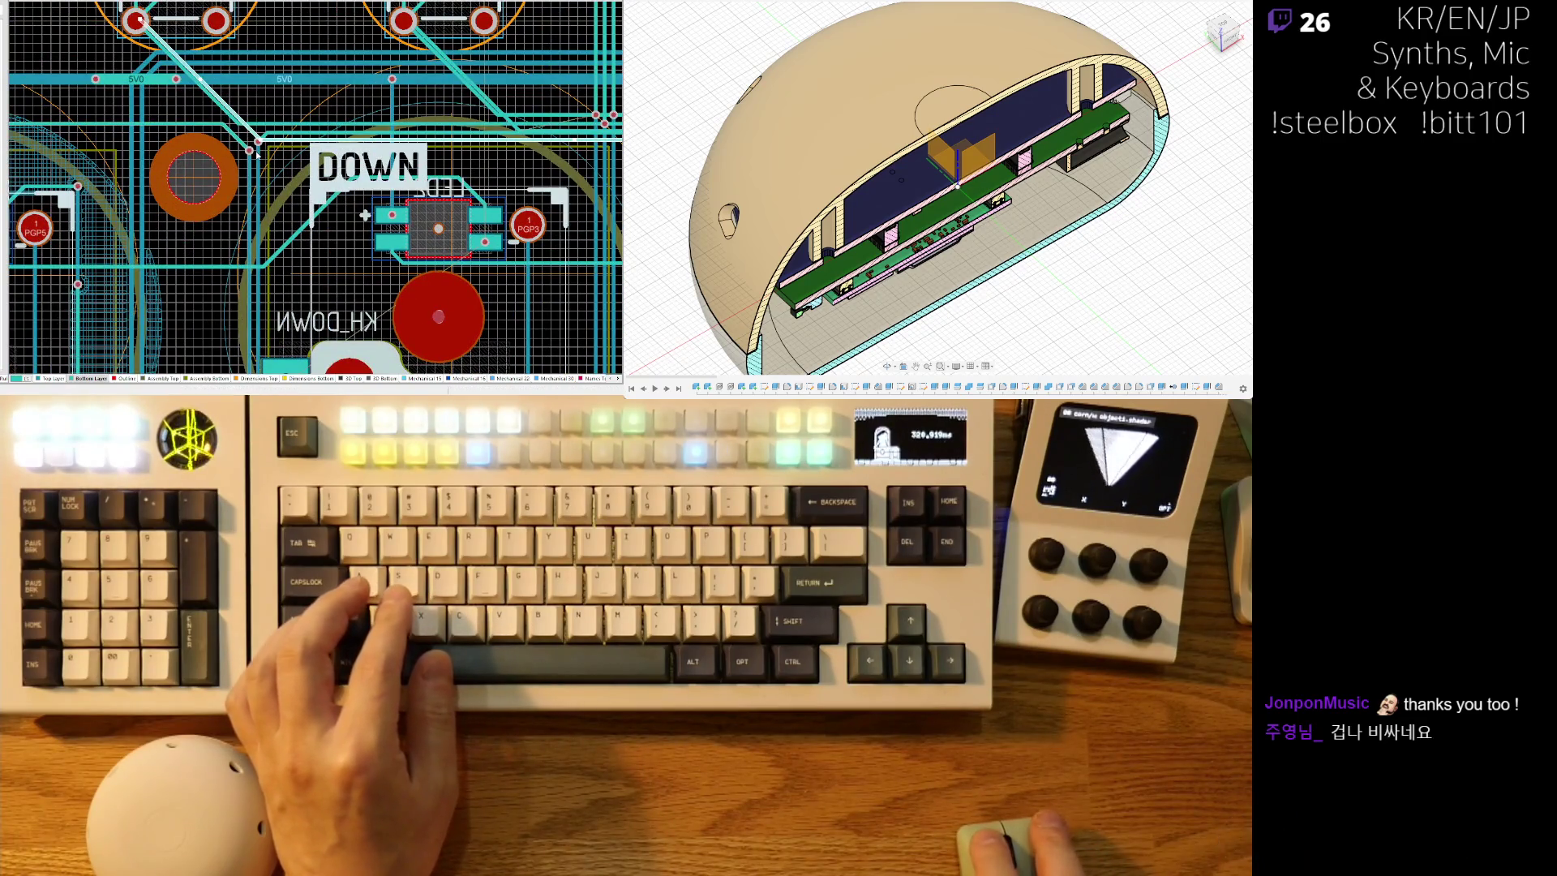
ctrl+scroll(268, 162, down, 5)
scroll(281, 183, down, 3)
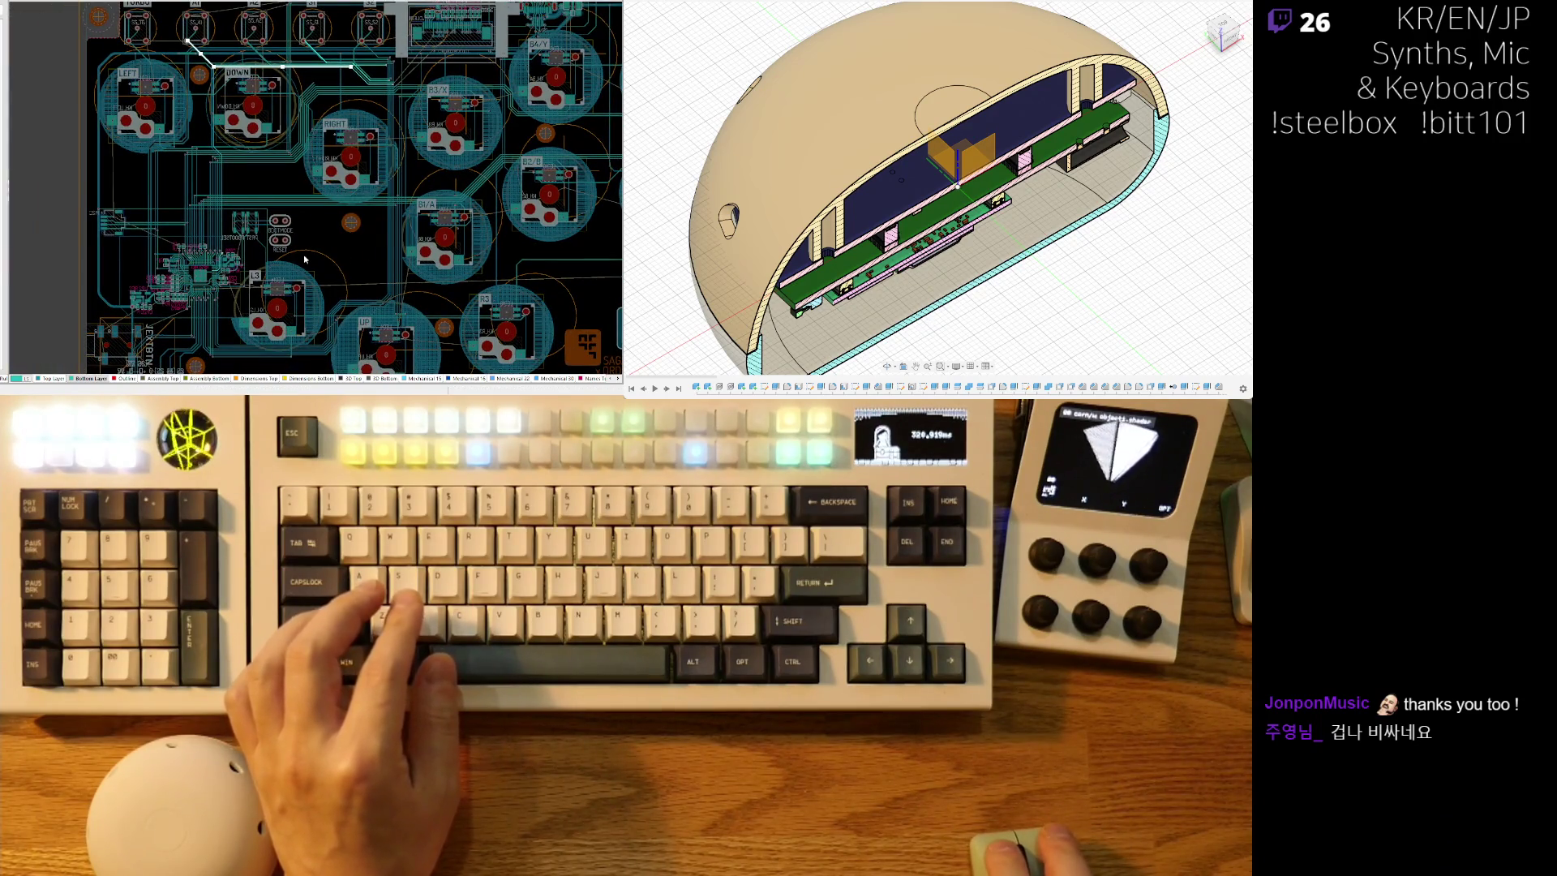
scroll(305, 258, down, 4)
mouse_move(289, 67)
right_down()
mouse_move(211, 253)
mouse_move(273, 163)
mouse_move(249, 236)
right_up()
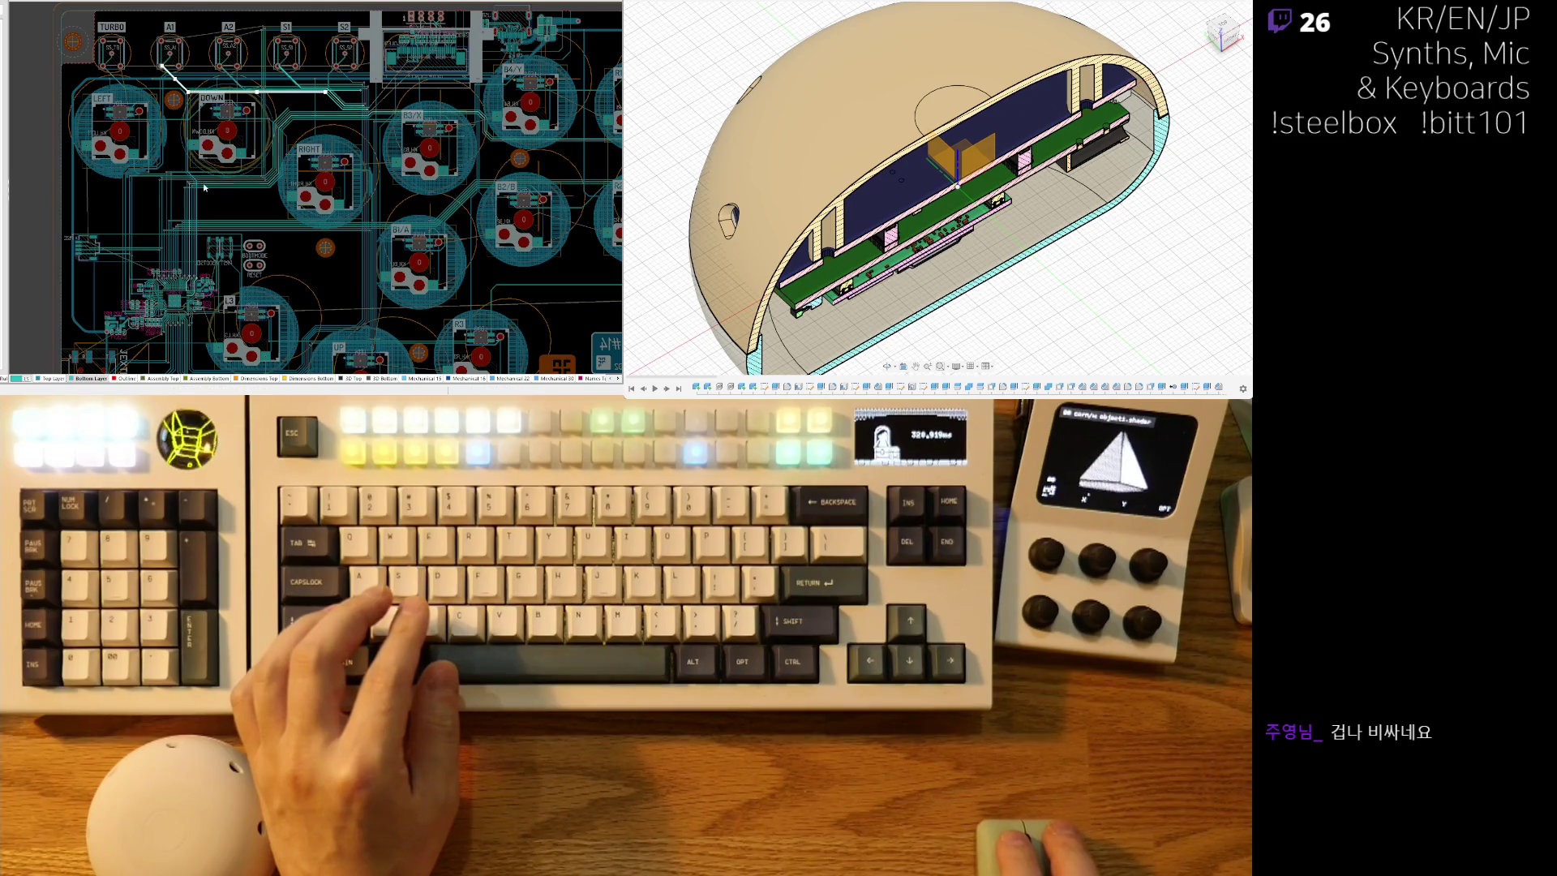
ctrl+scroll(180, 172, up, 6)
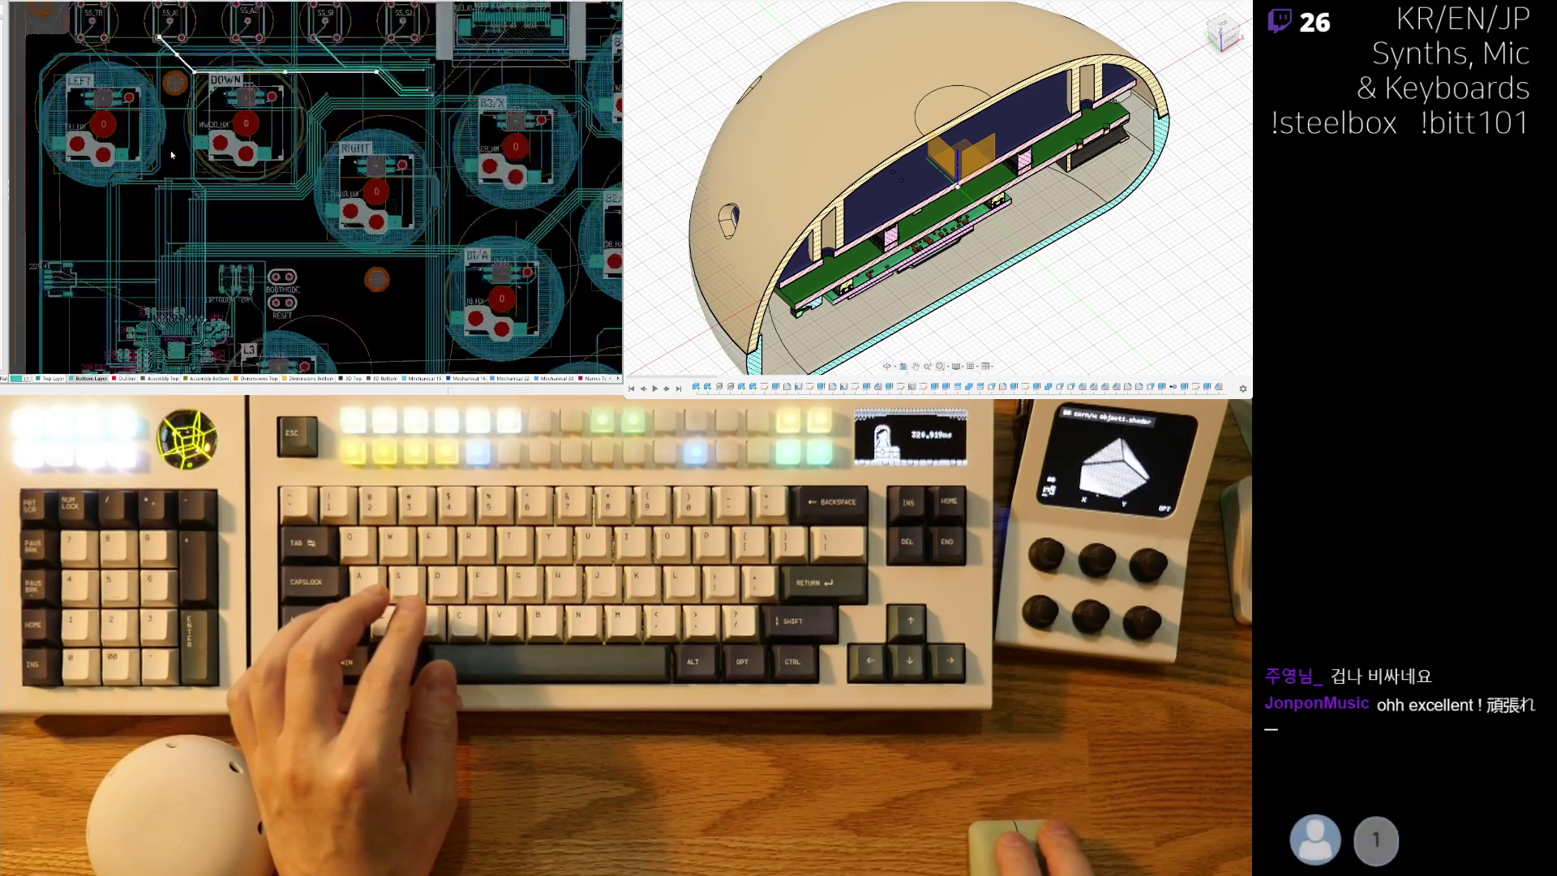
key(shift+c)
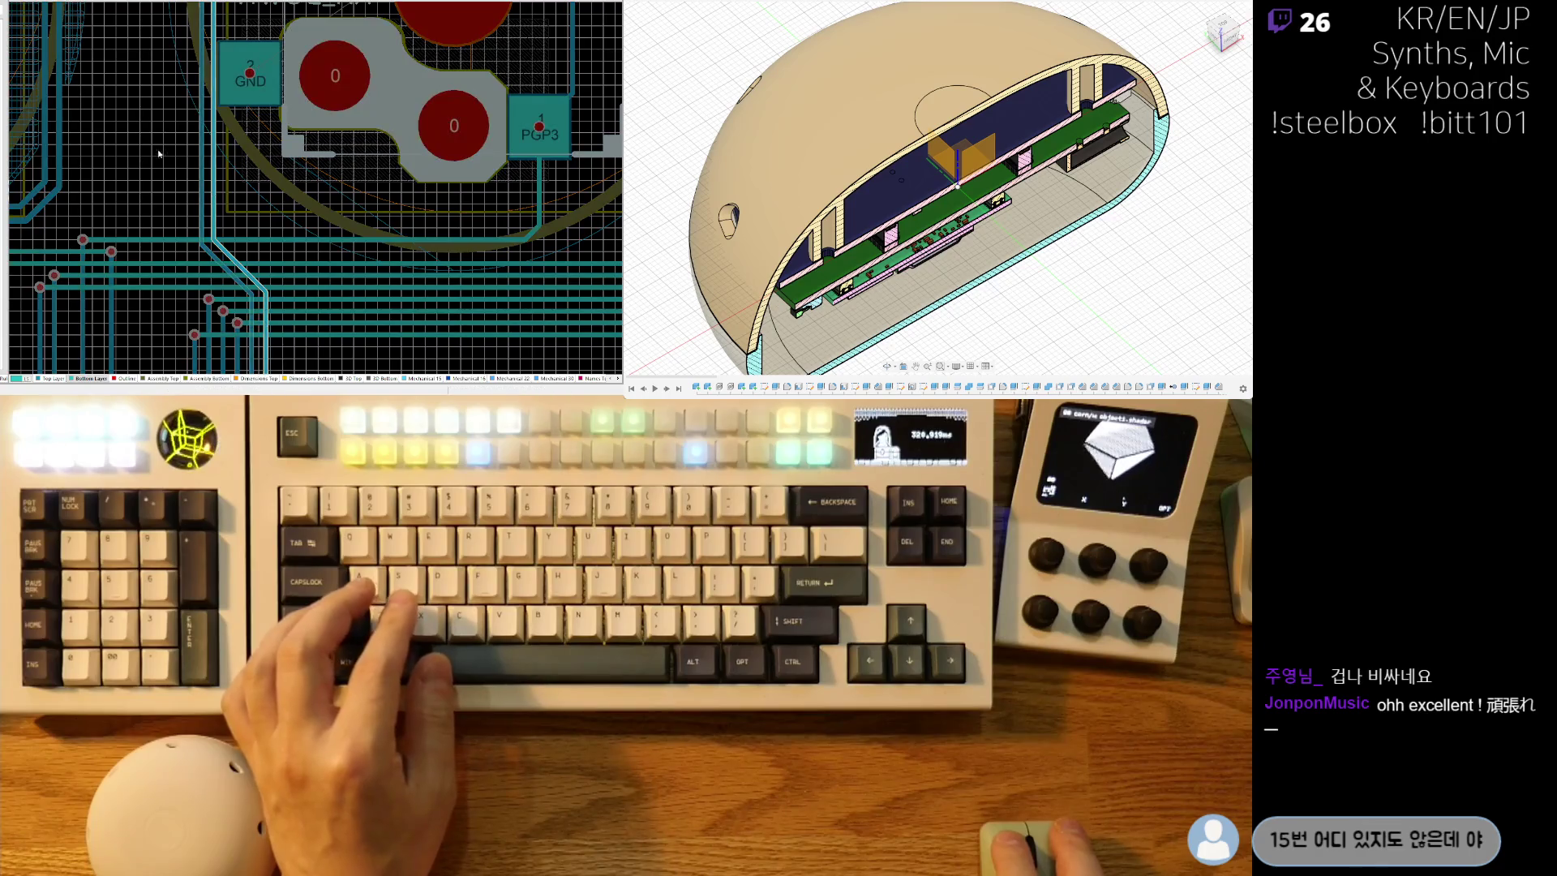
ctrl+scroll(213, 192, down, 5)
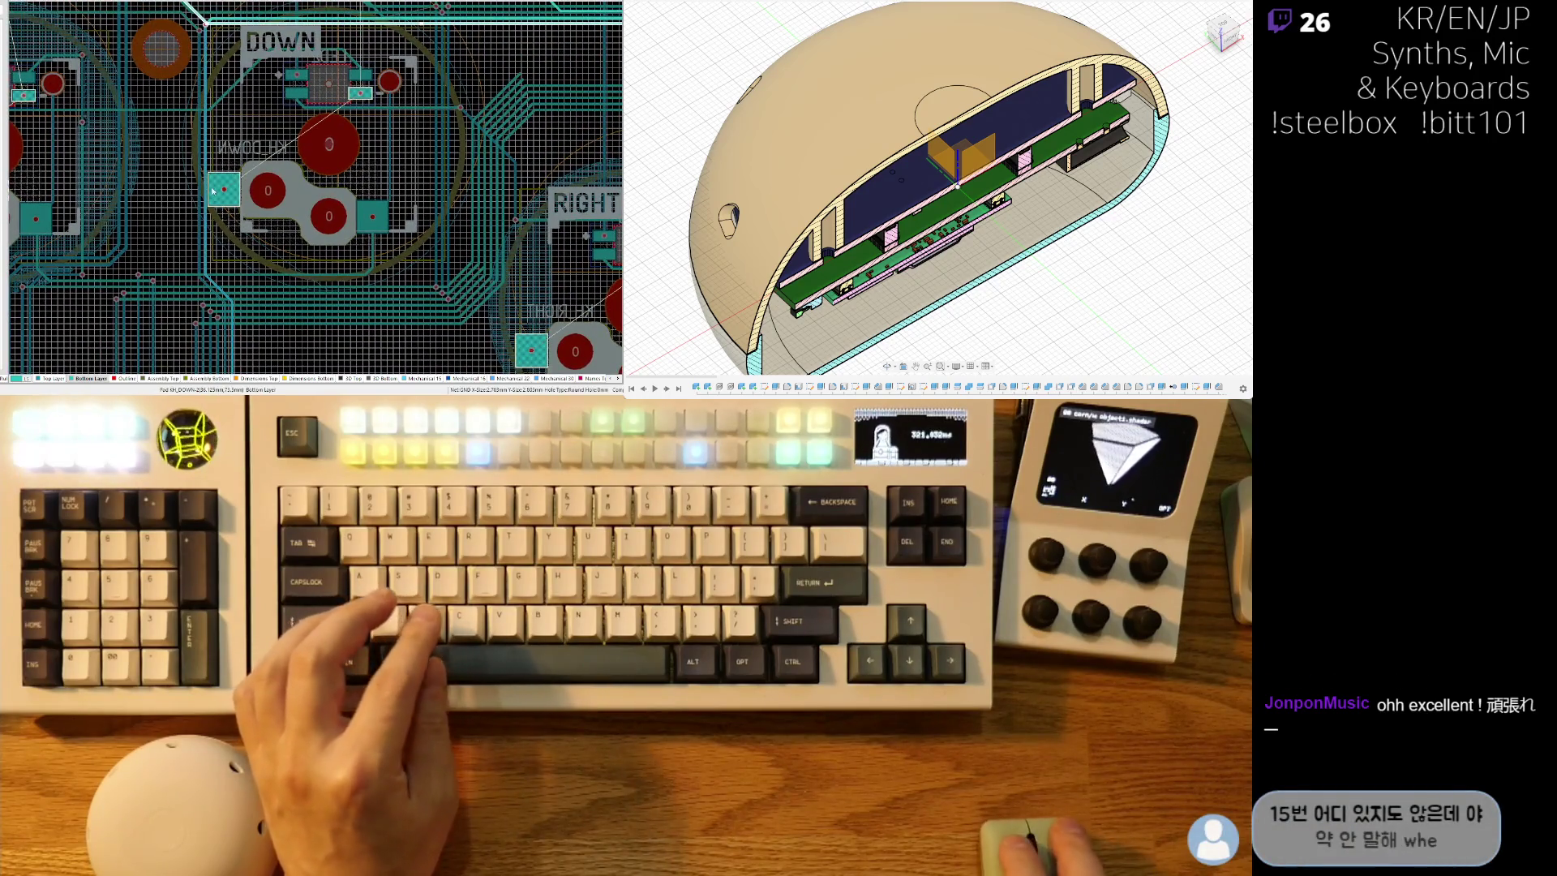
ctrl+scroll(196, 158, down, 3)
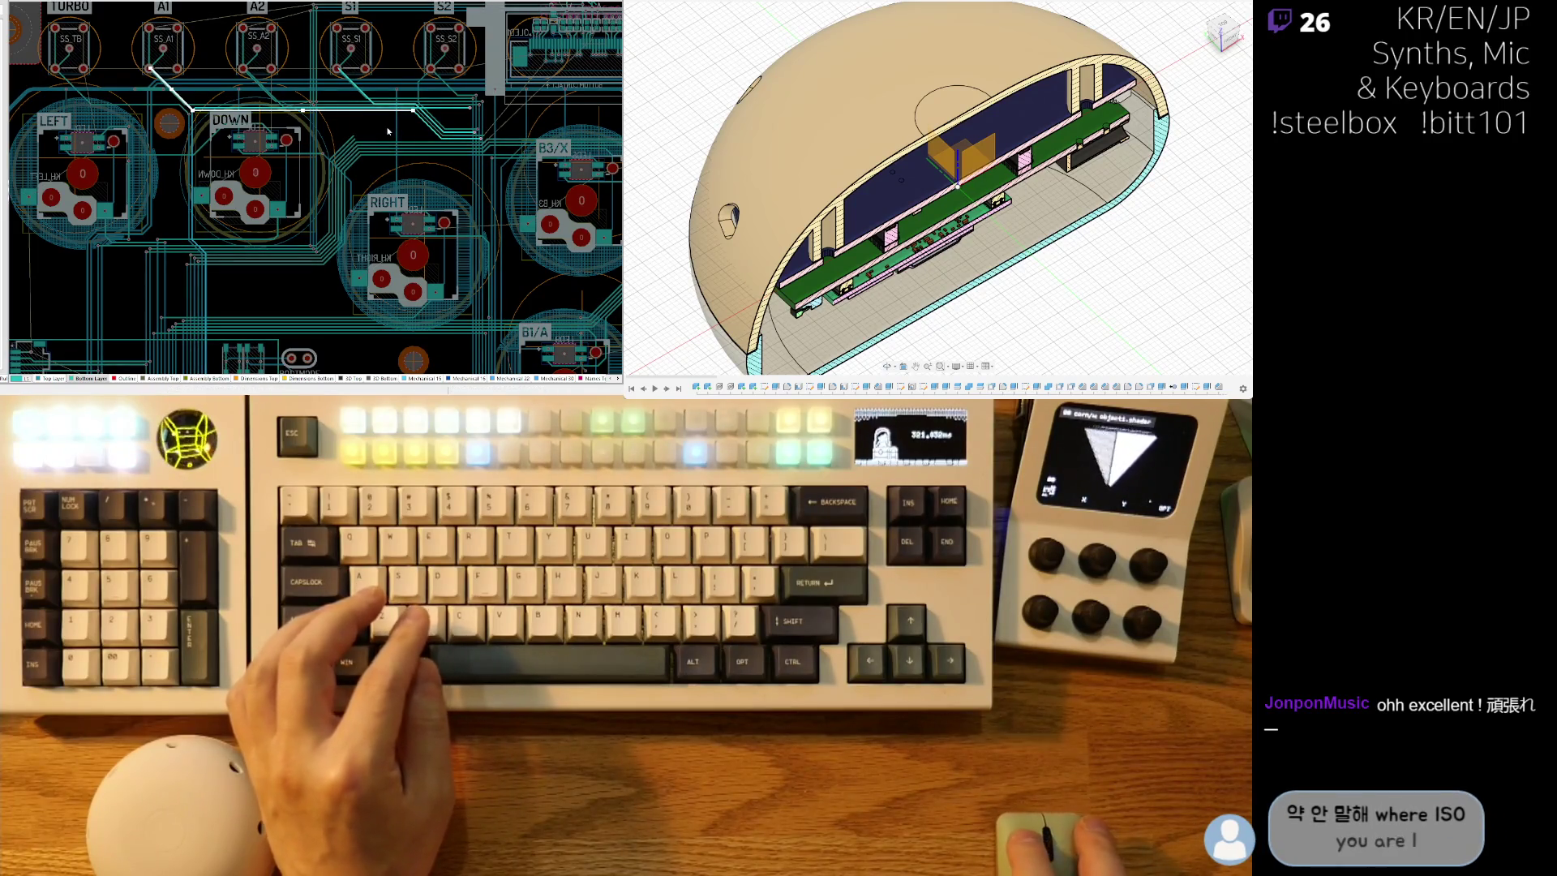
scroll(349, 247, down, 2)
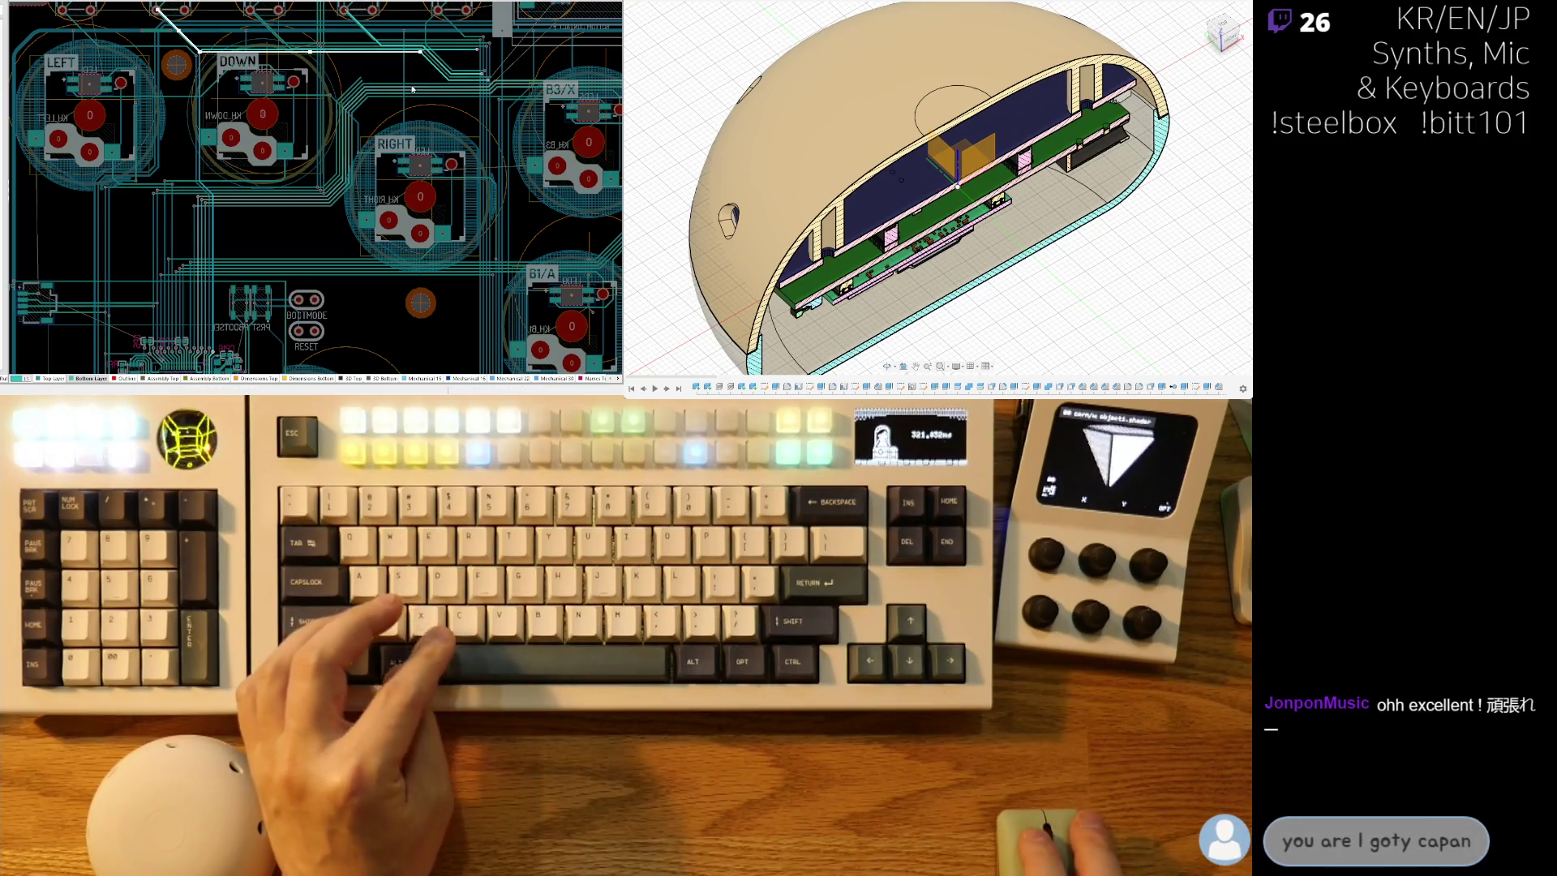
Select the long track running down-left across the board and zoom in on it.
click(358, 87)
ctrl+scroll(351, 66, up, 6)
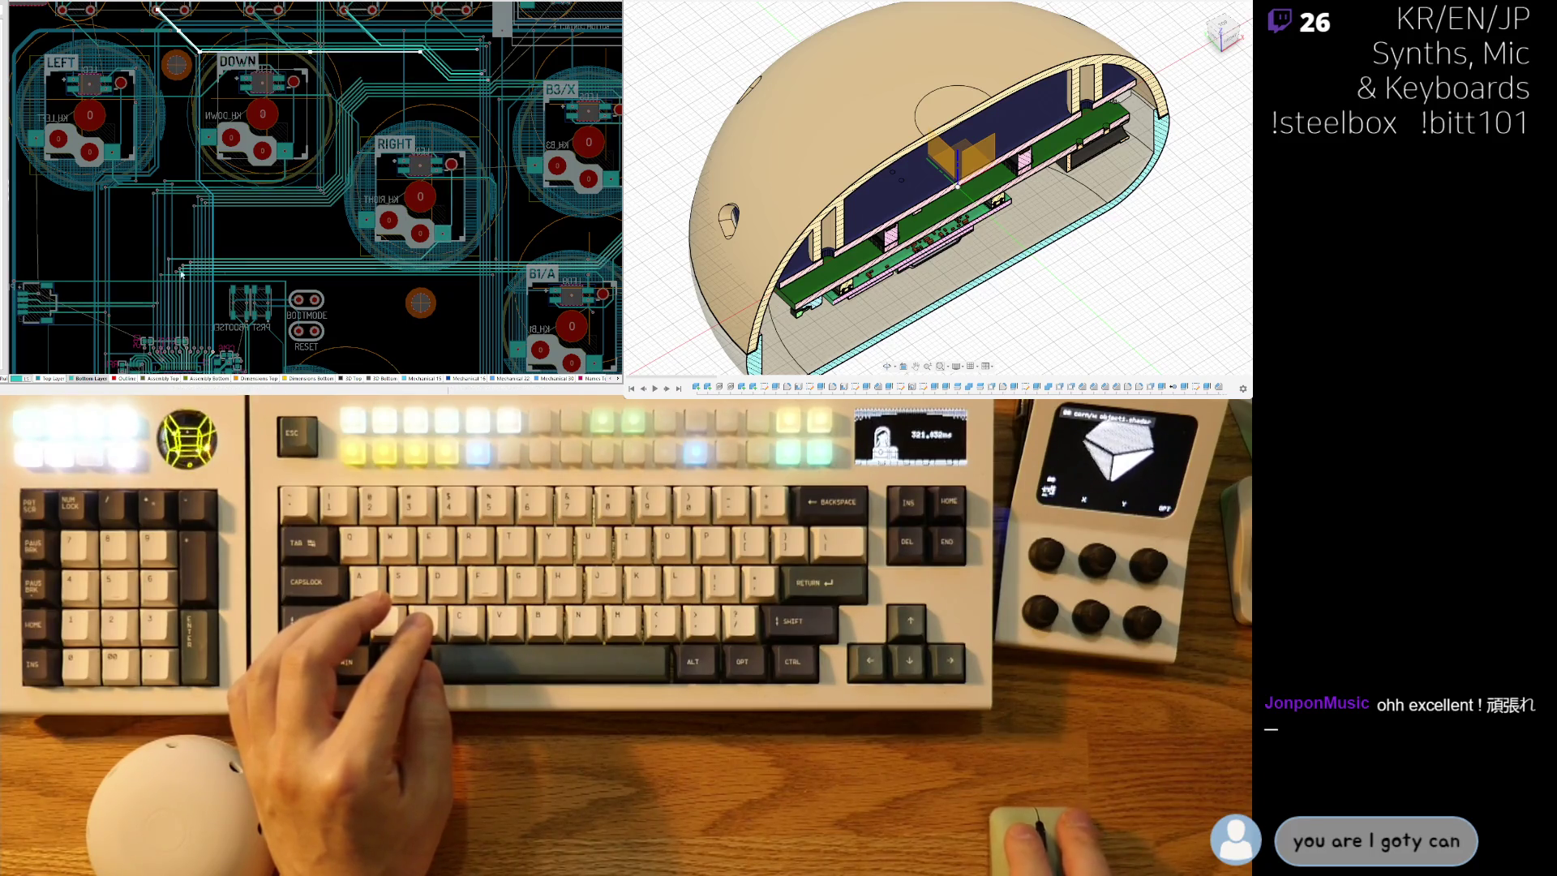
ctrl+scroll(259, 273, down, 5)
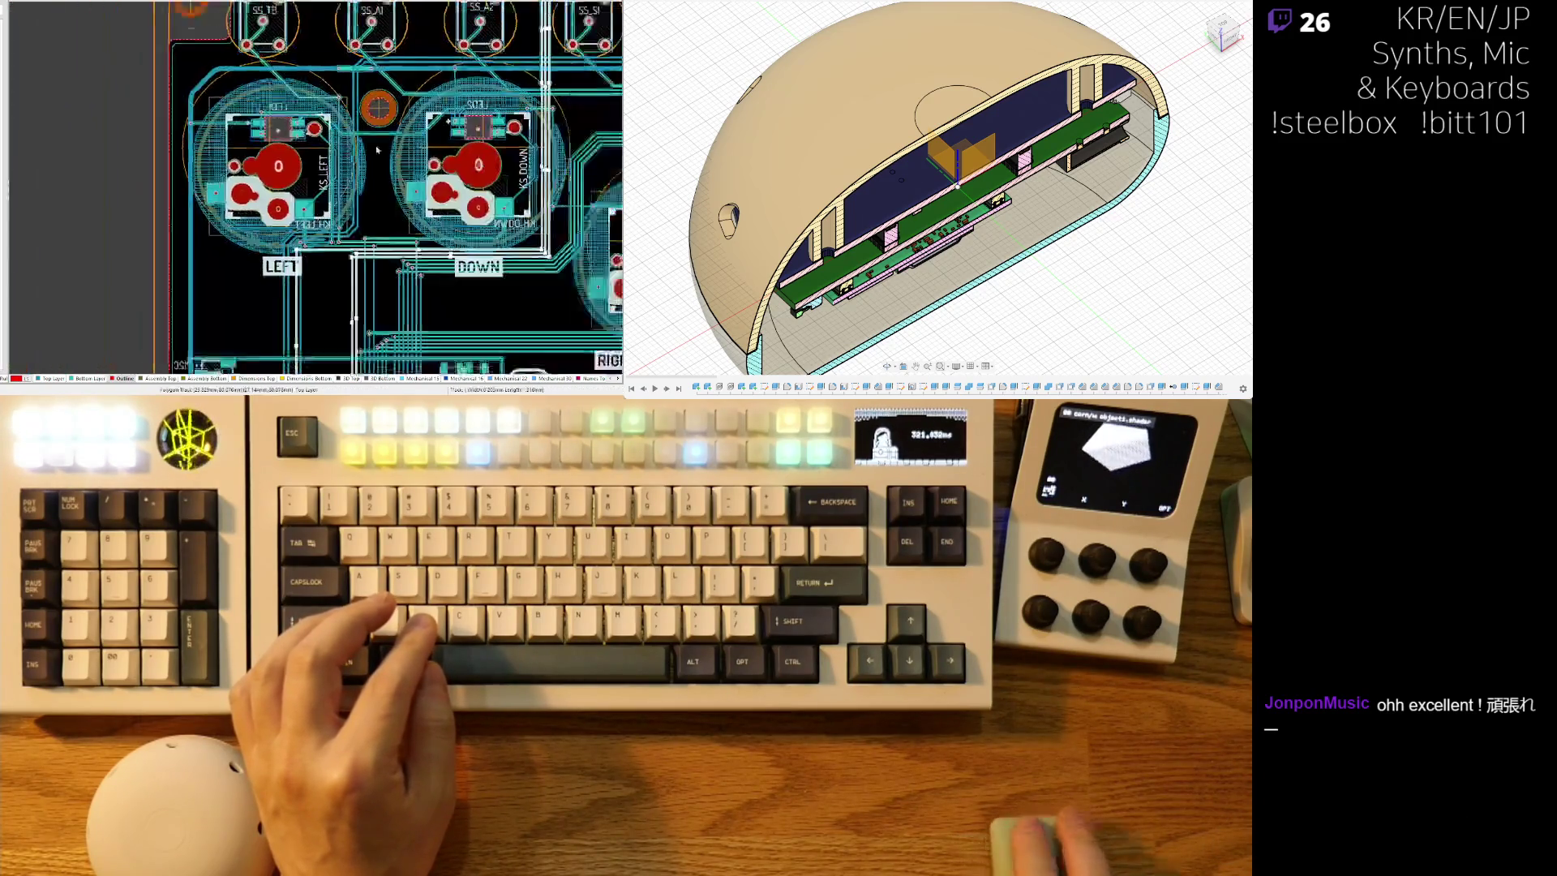
ctrl+scroll(230, 134, up, 5)
ctrl+scroll(230, 134, up, 5)
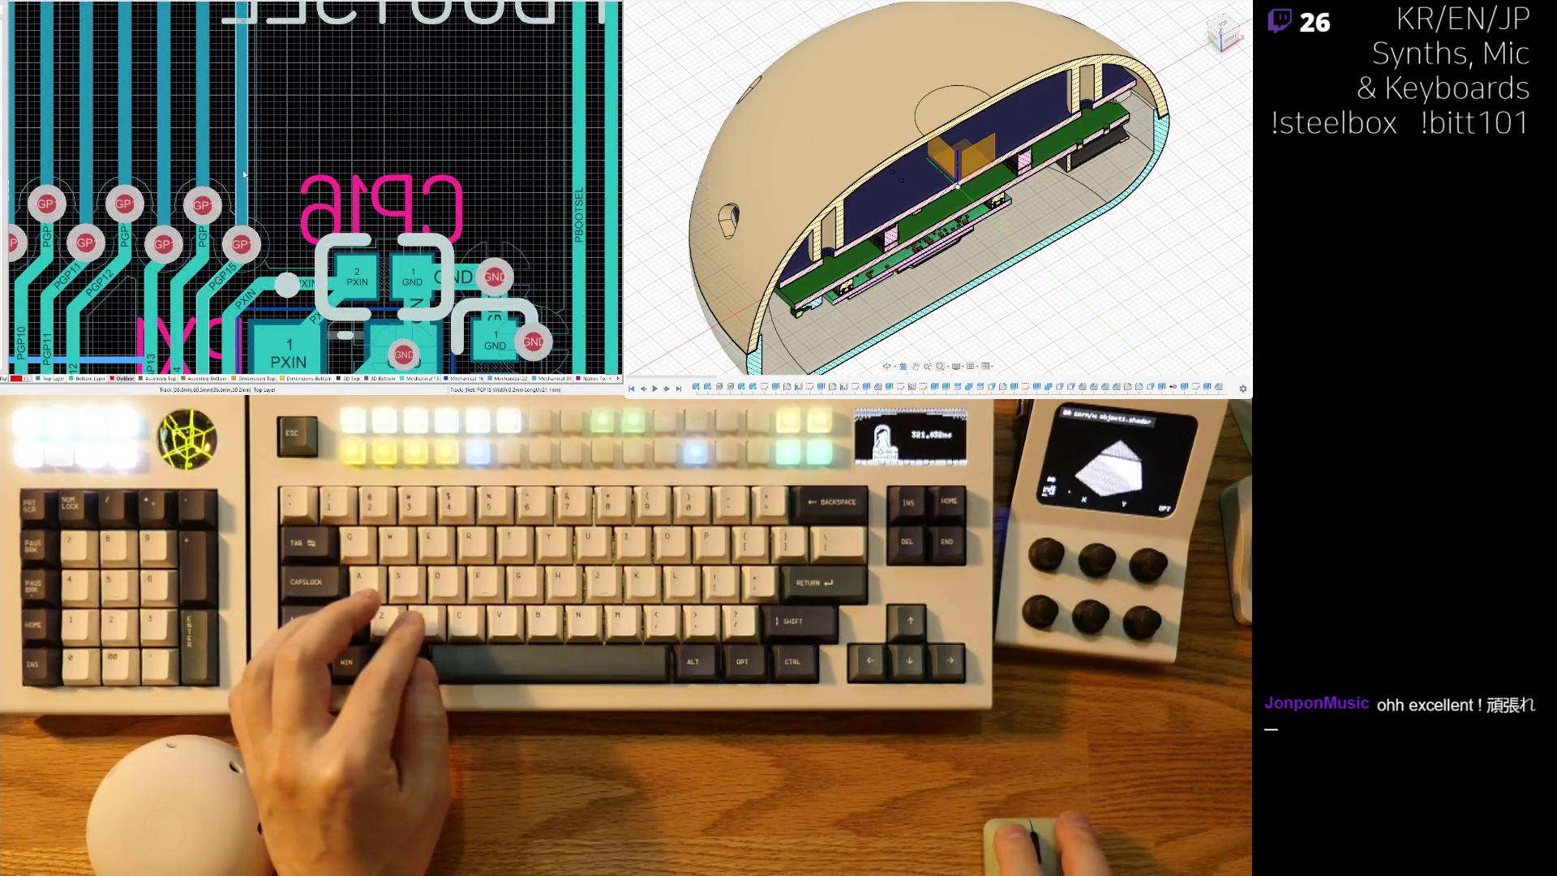
ctrl+scroll(244, 175, down, 5)
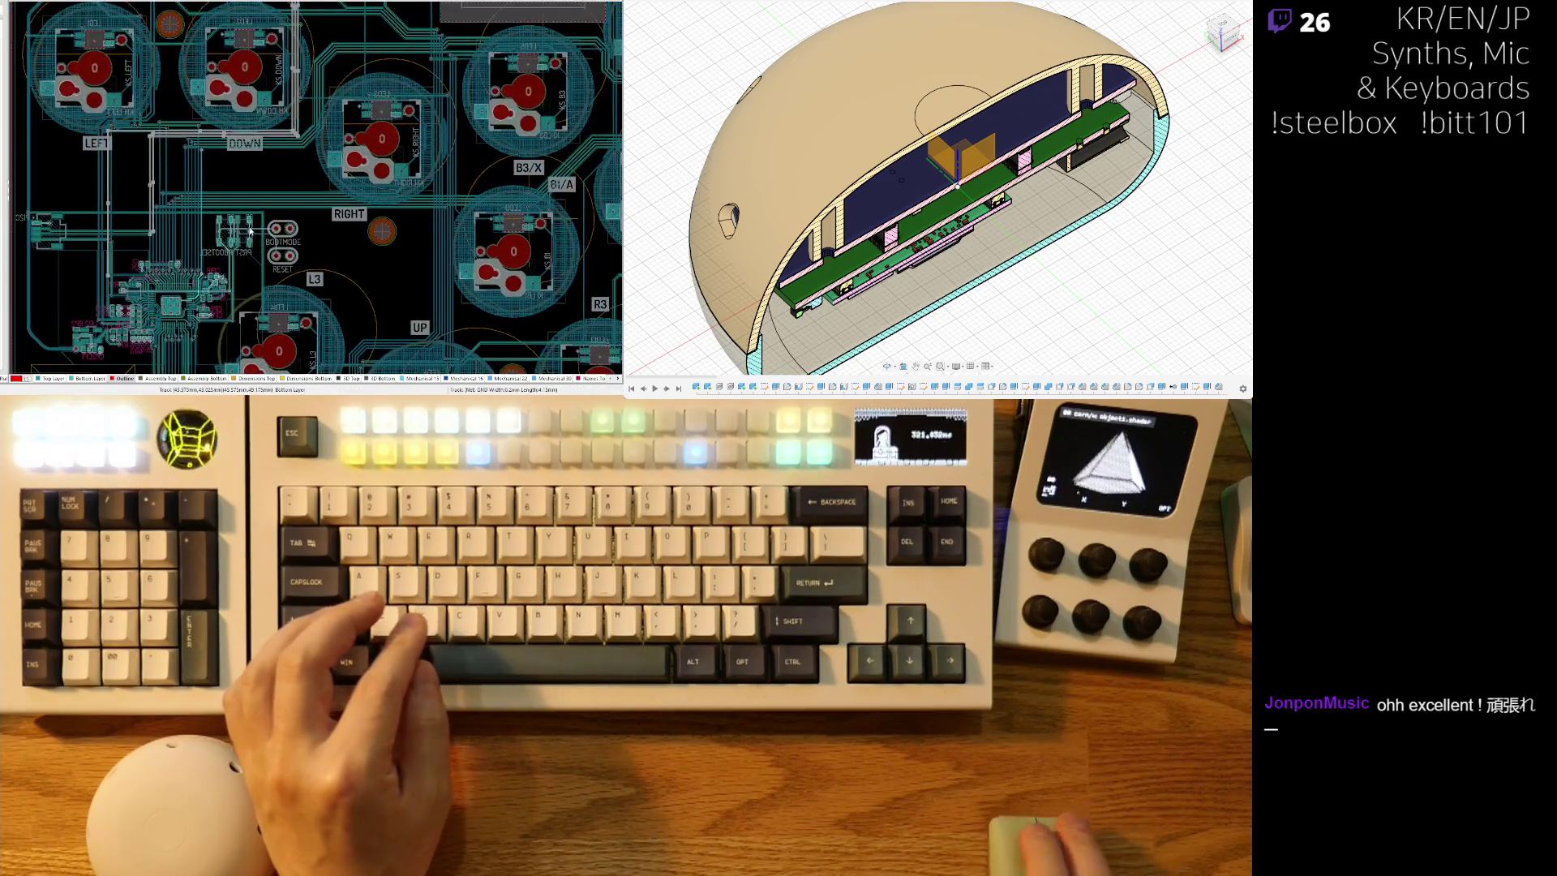
ctrl+scroll(218, 166, up, 5)
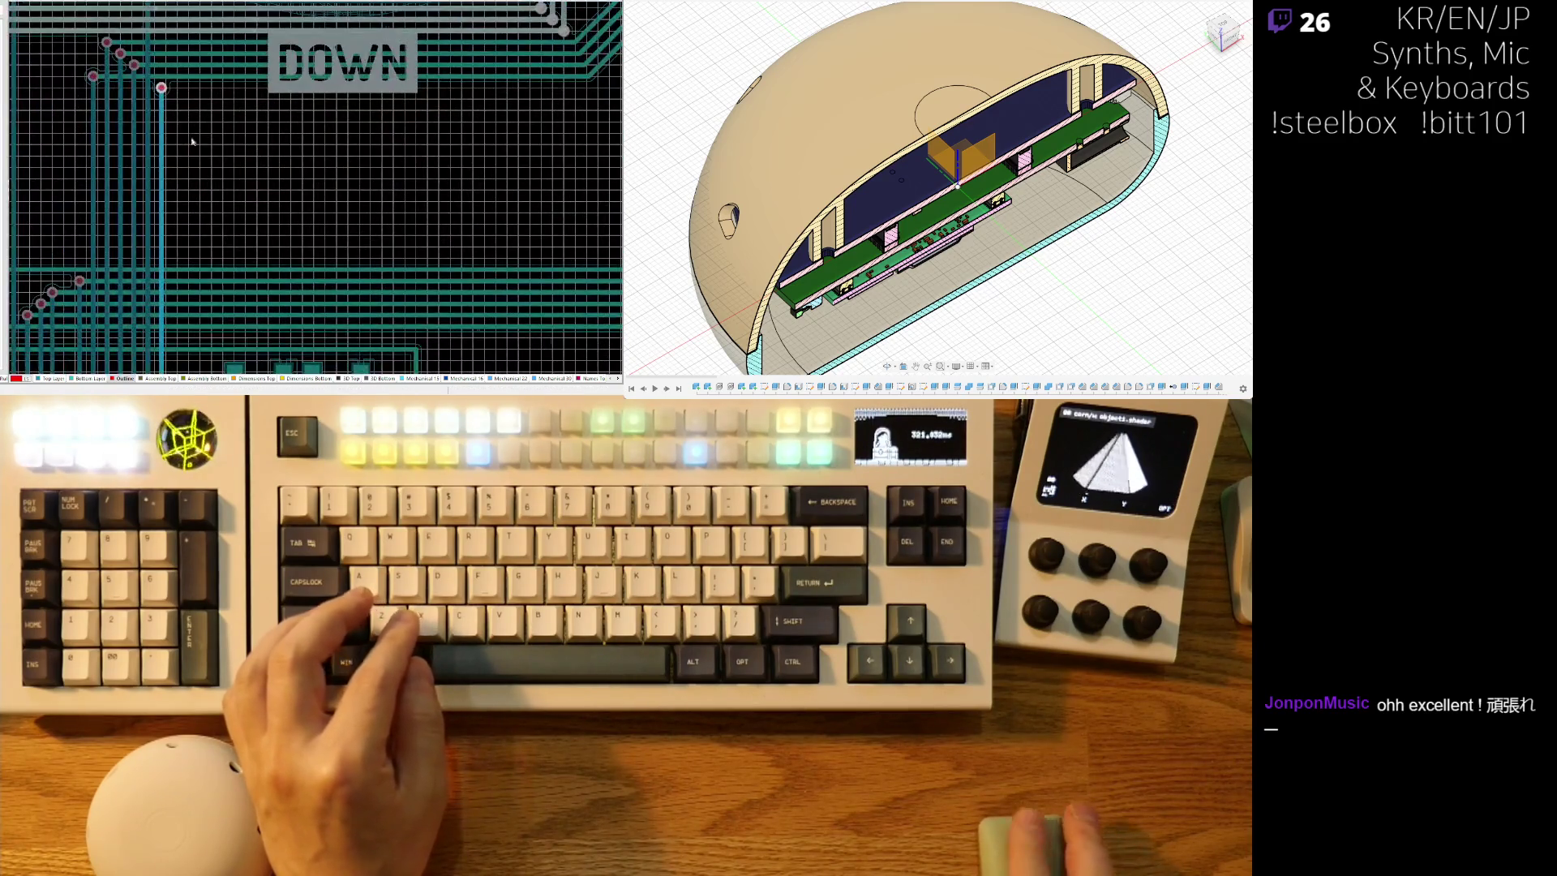
Remove the track jog and the leftover corner via beside the DOWN footprint.
right_drag(180, 100, 225, 176)
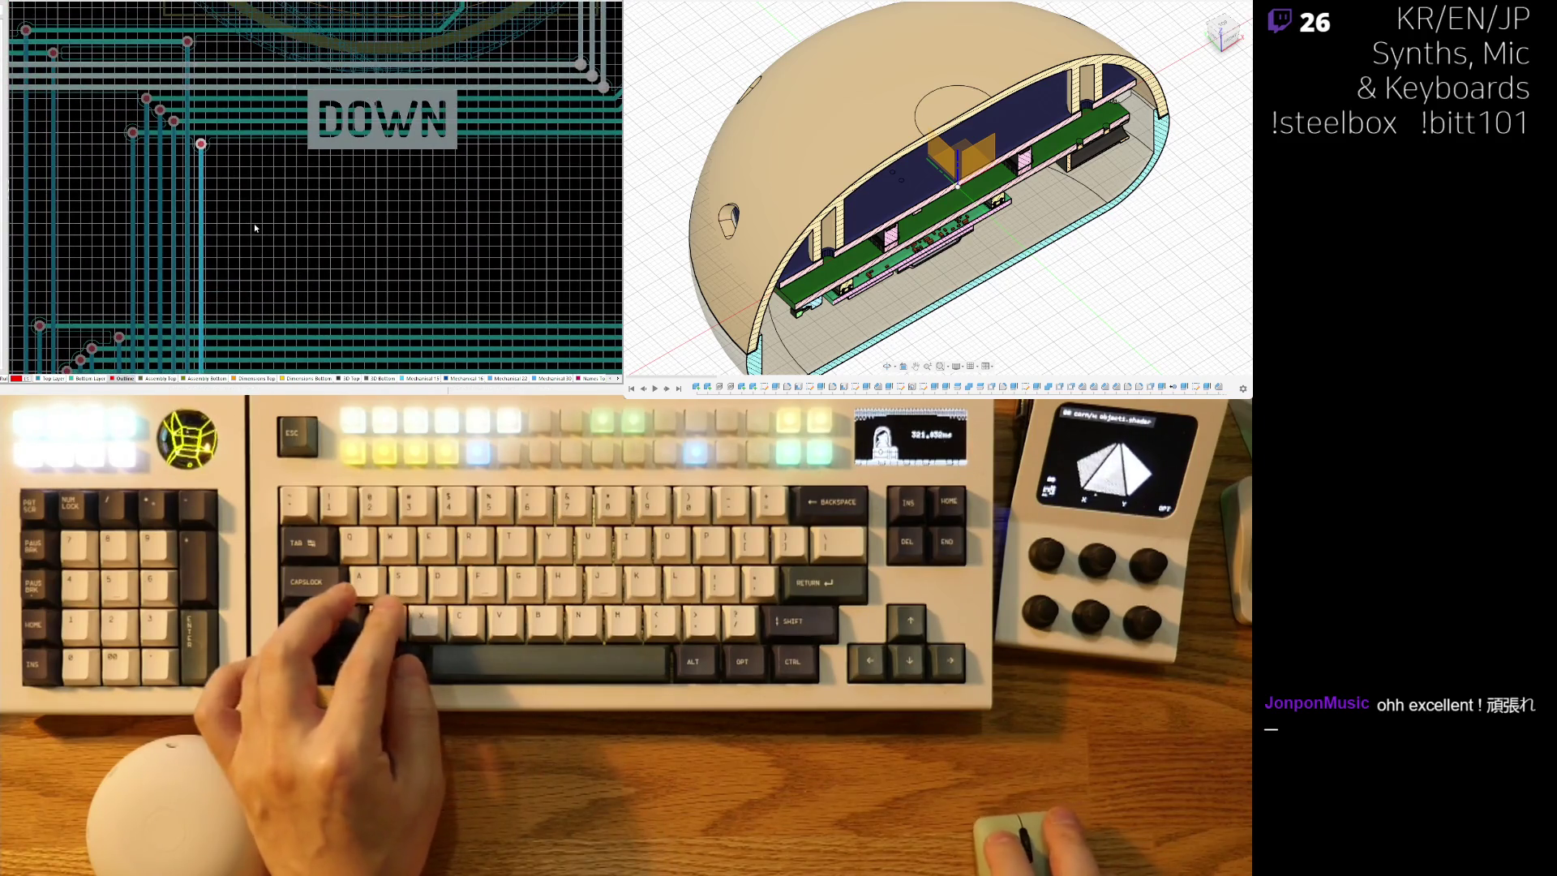
ctrl+scroll(187, 147, down, 5)
ctrl+scroll(202, 186, up, 3)
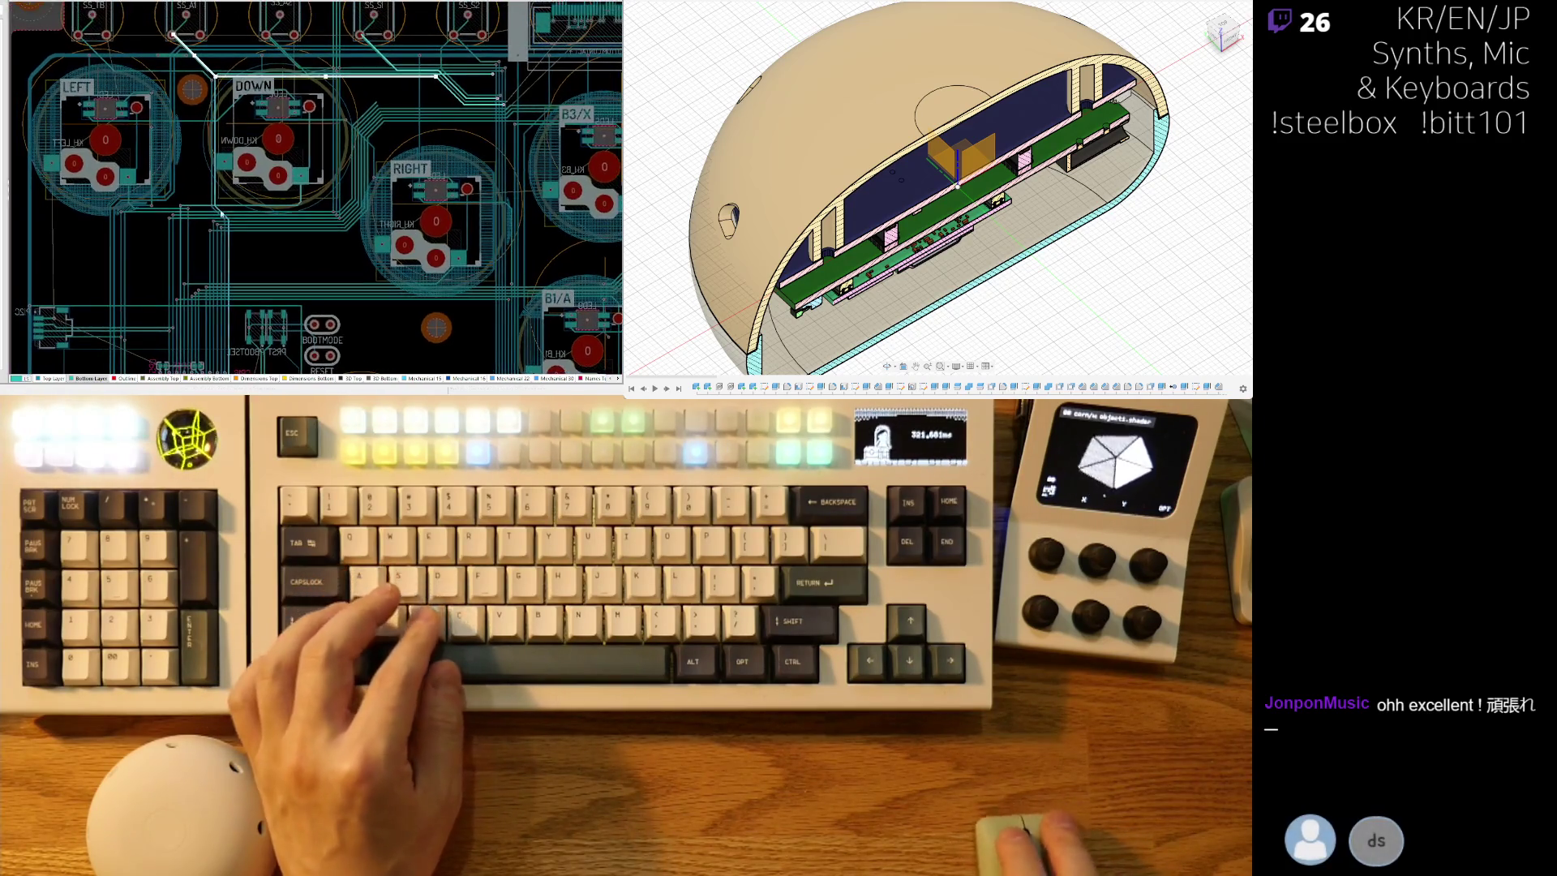
ctrl+scroll(232, 240, up, 3)
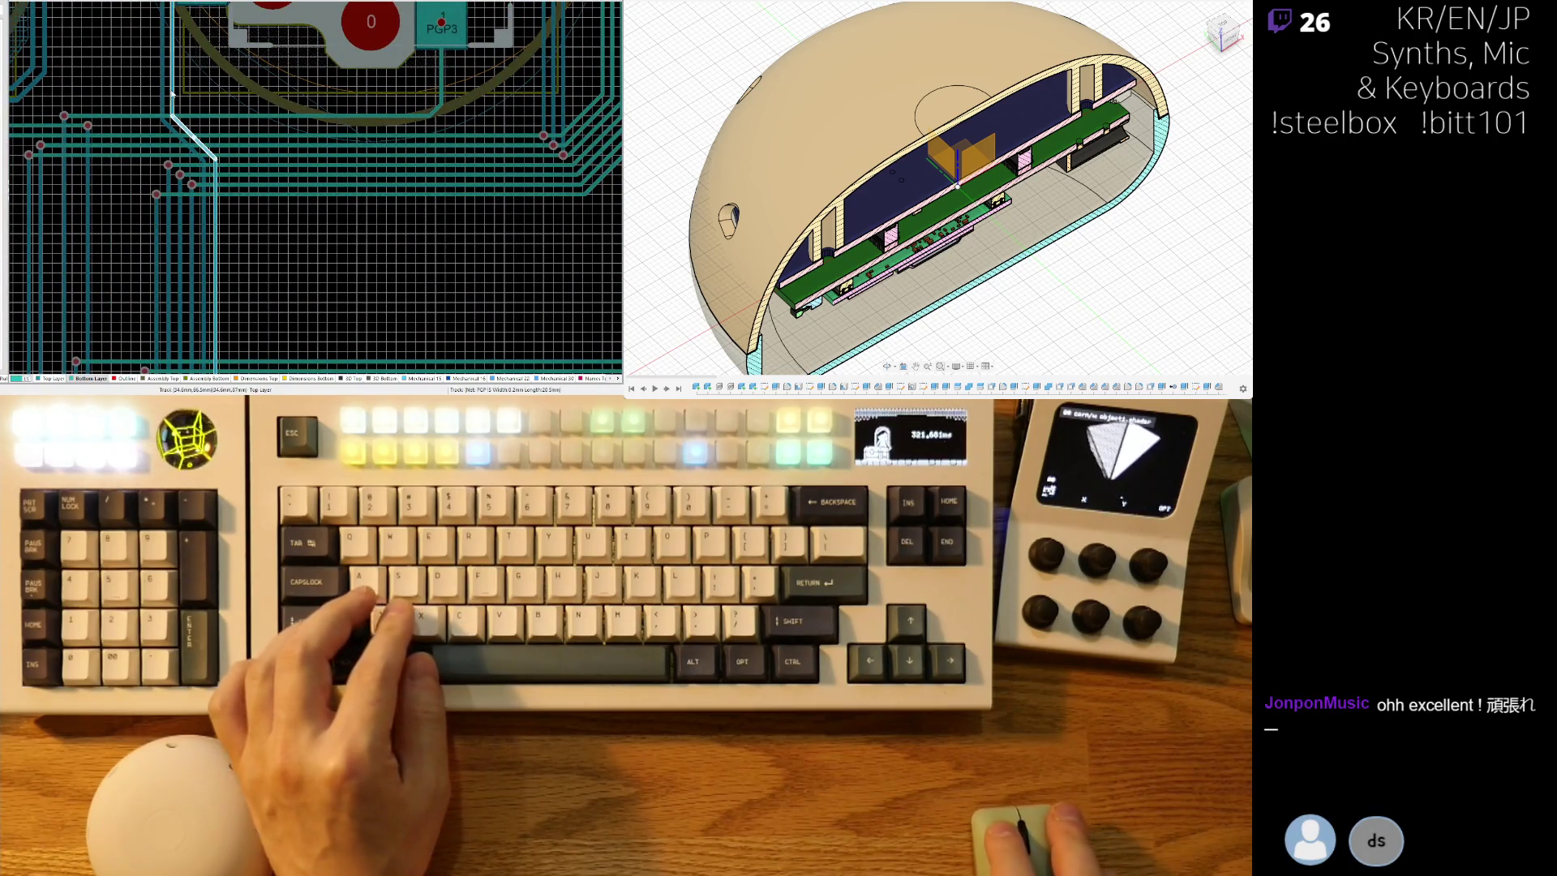
ctrl+scroll(172, 93, down, 3)
ctrl+scroll(217, 169, up, 3)
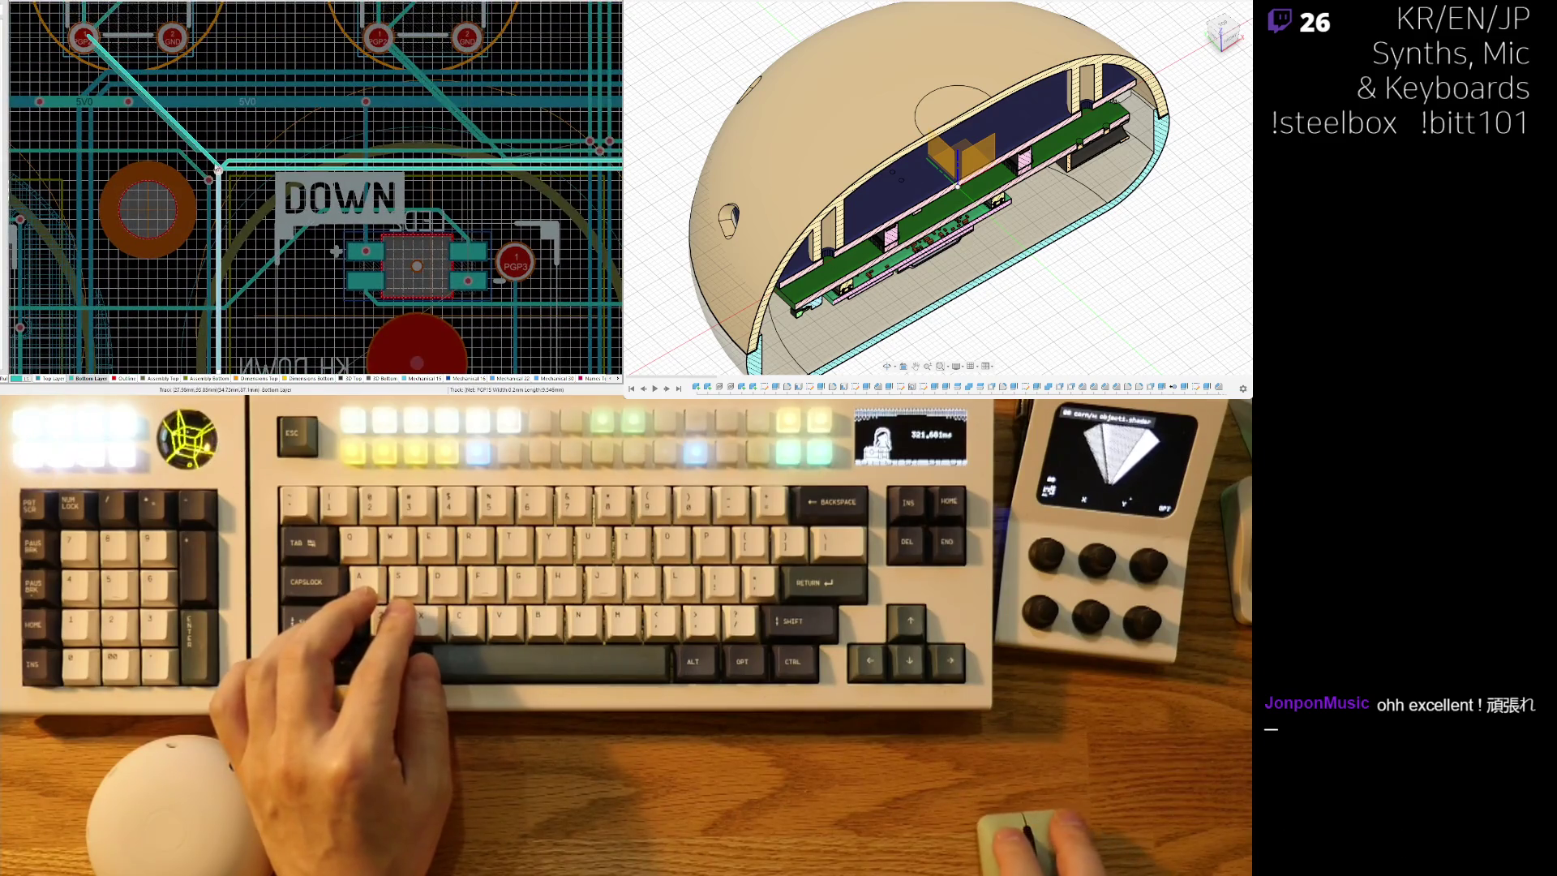
ctrl+scroll(292, 165, down, 3)
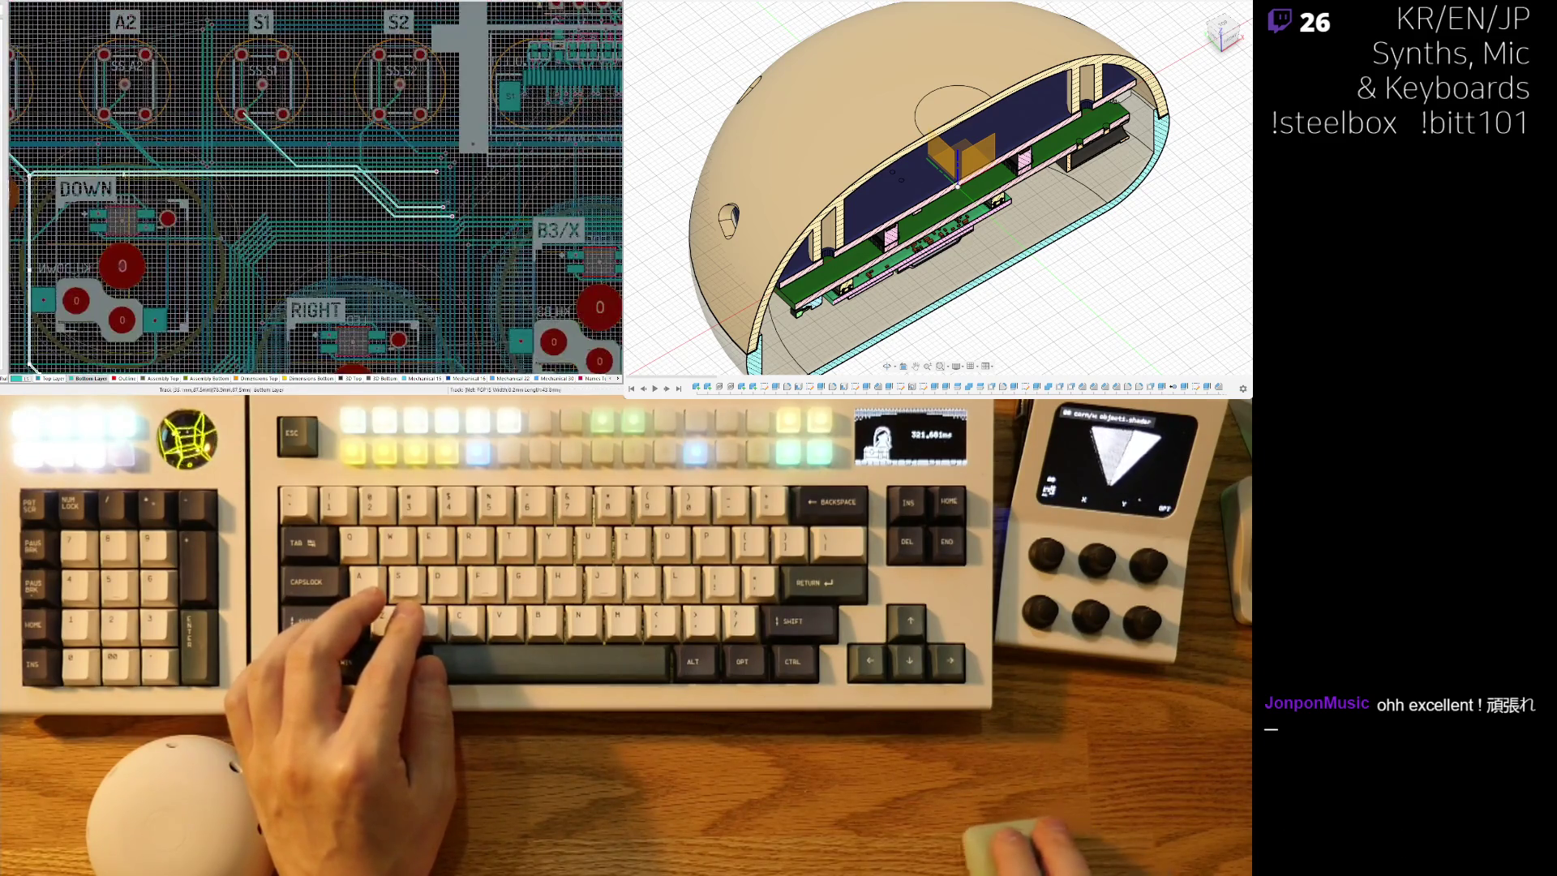
ctrl+scroll(424, 177, up, 3)
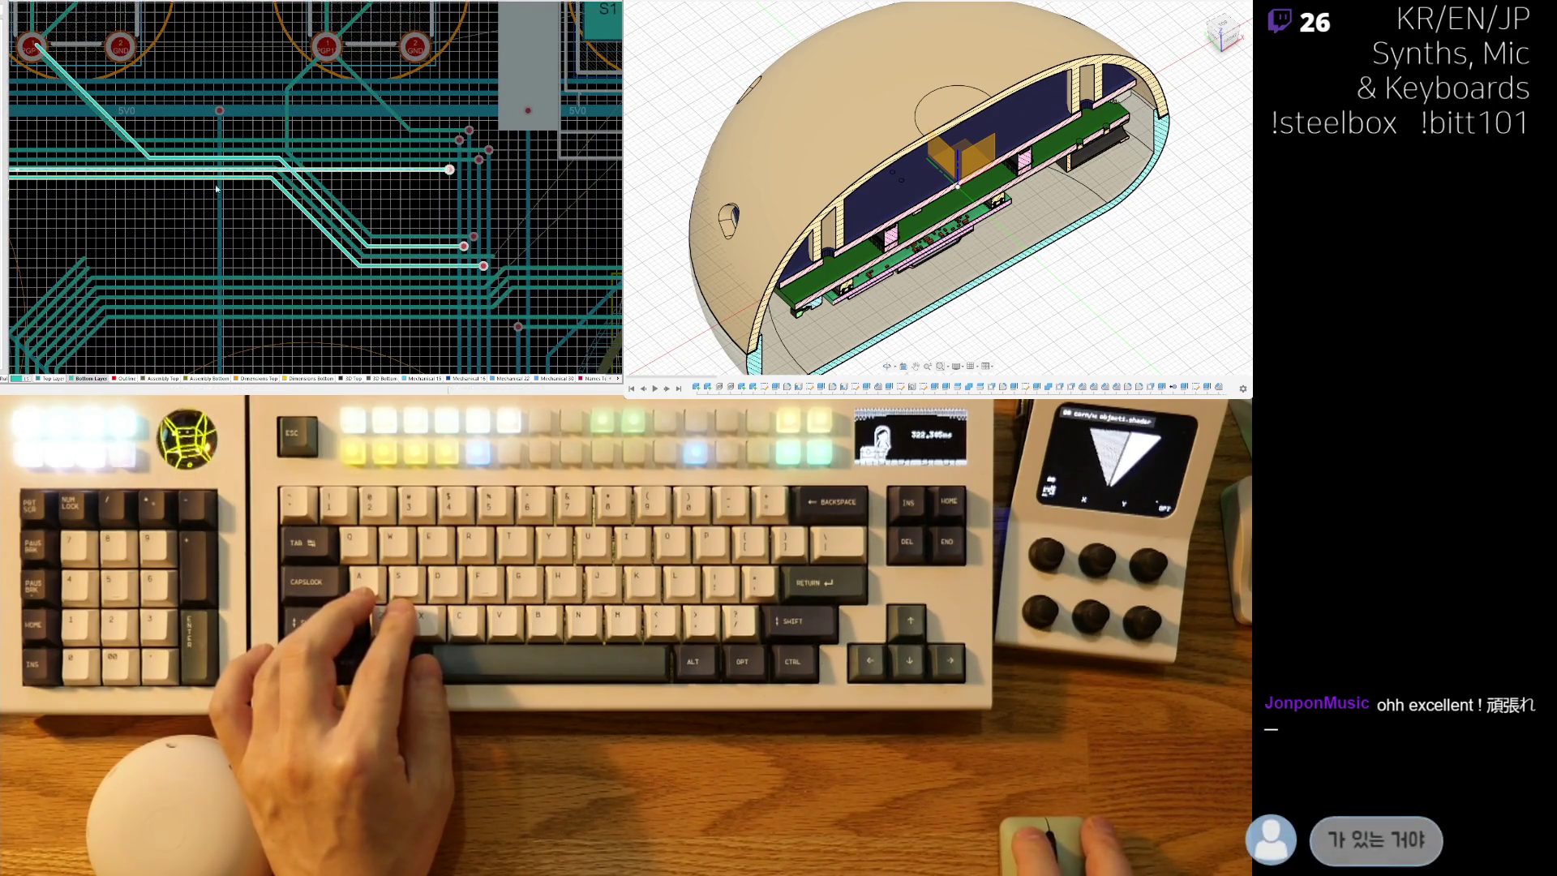
shift+scroll(437, 183, left, 5)
ctrl+scroll(317, 188, up, 3)
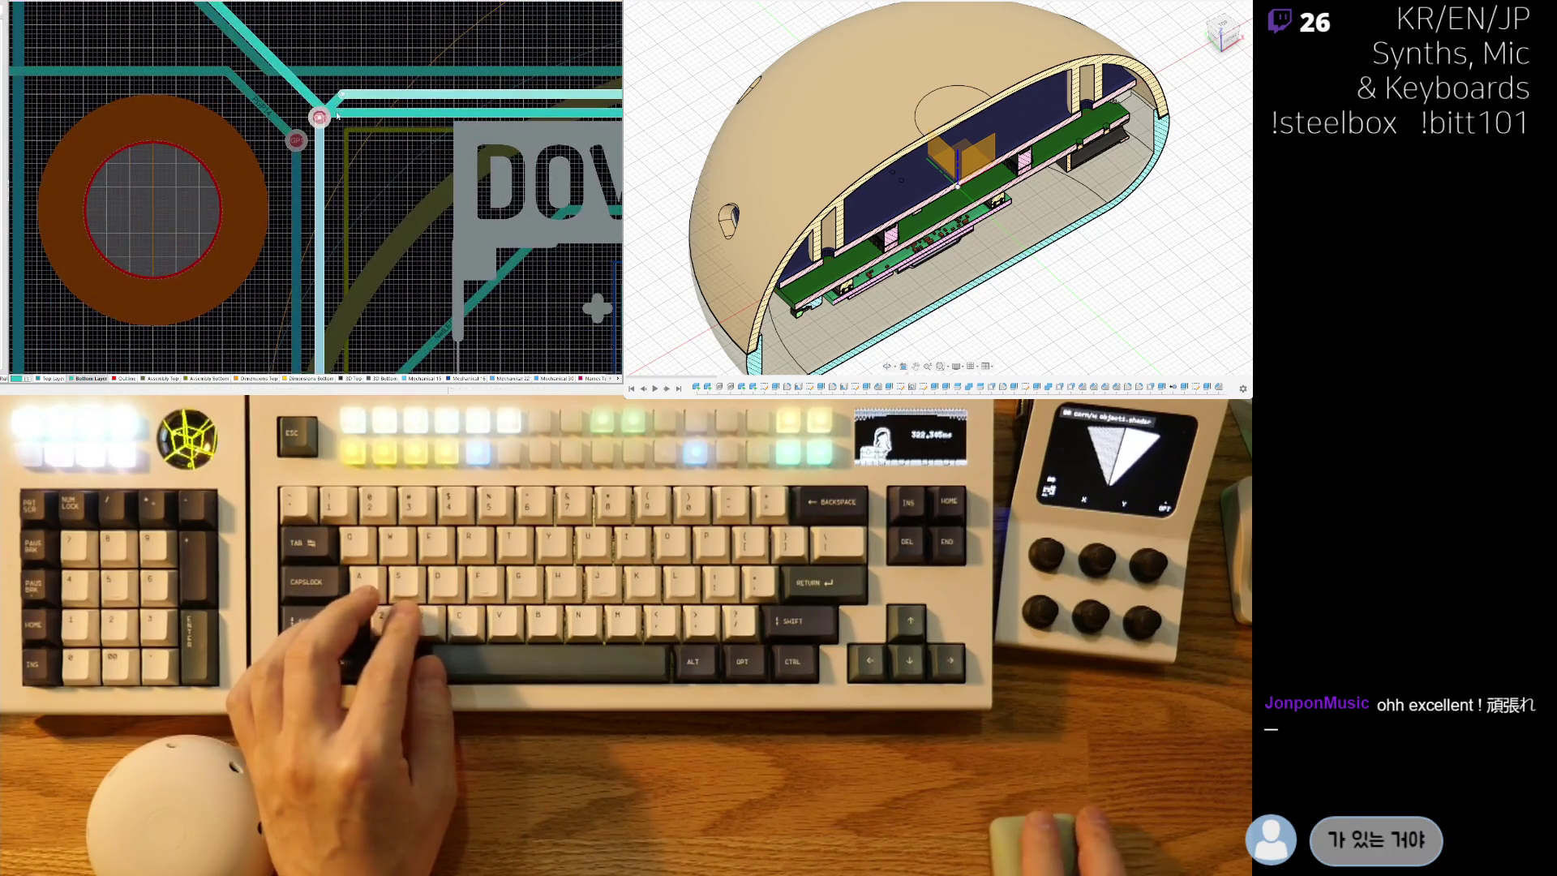
key(ctrl+z)
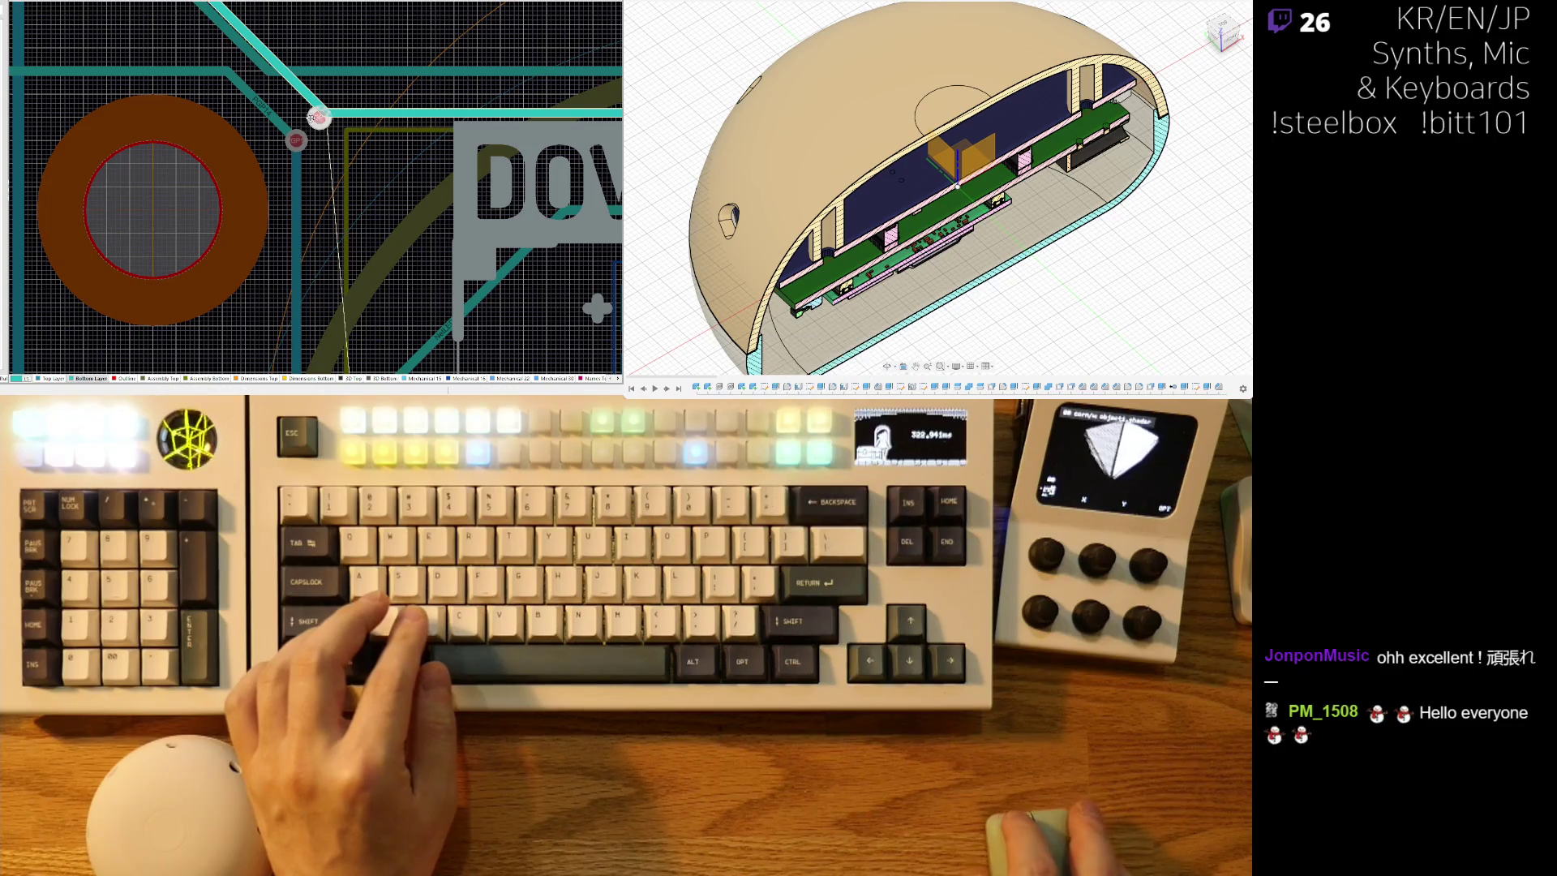
key(ctrl+z)
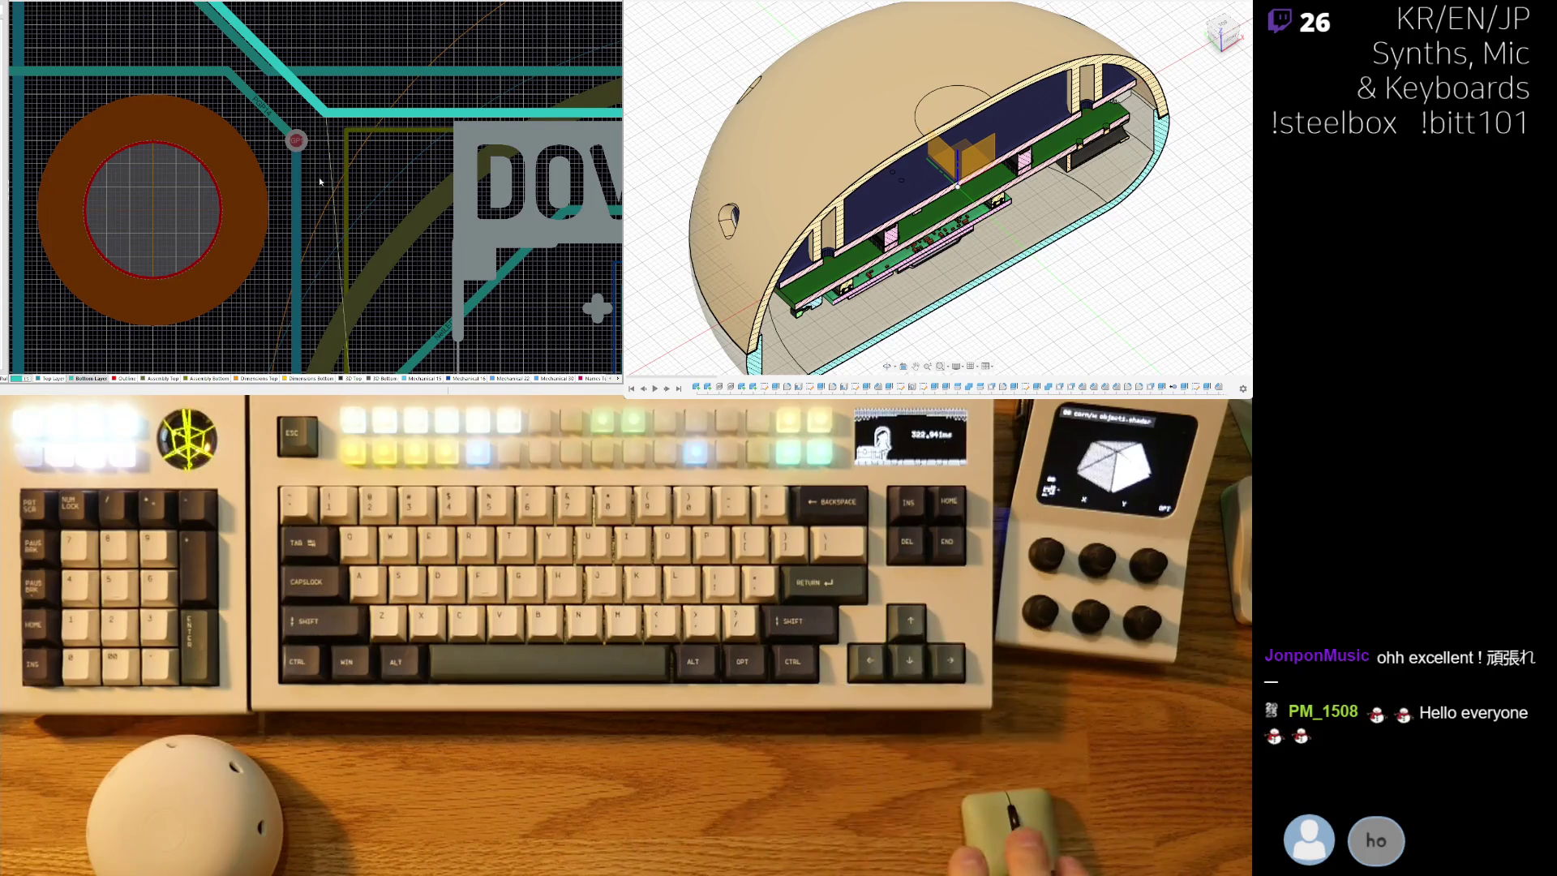
Trim the top section off the vertical bundle track and place a via at its end.
right_drag(315, 218, 323, 154)
ctrl+scroll(324, 154, down, 5)
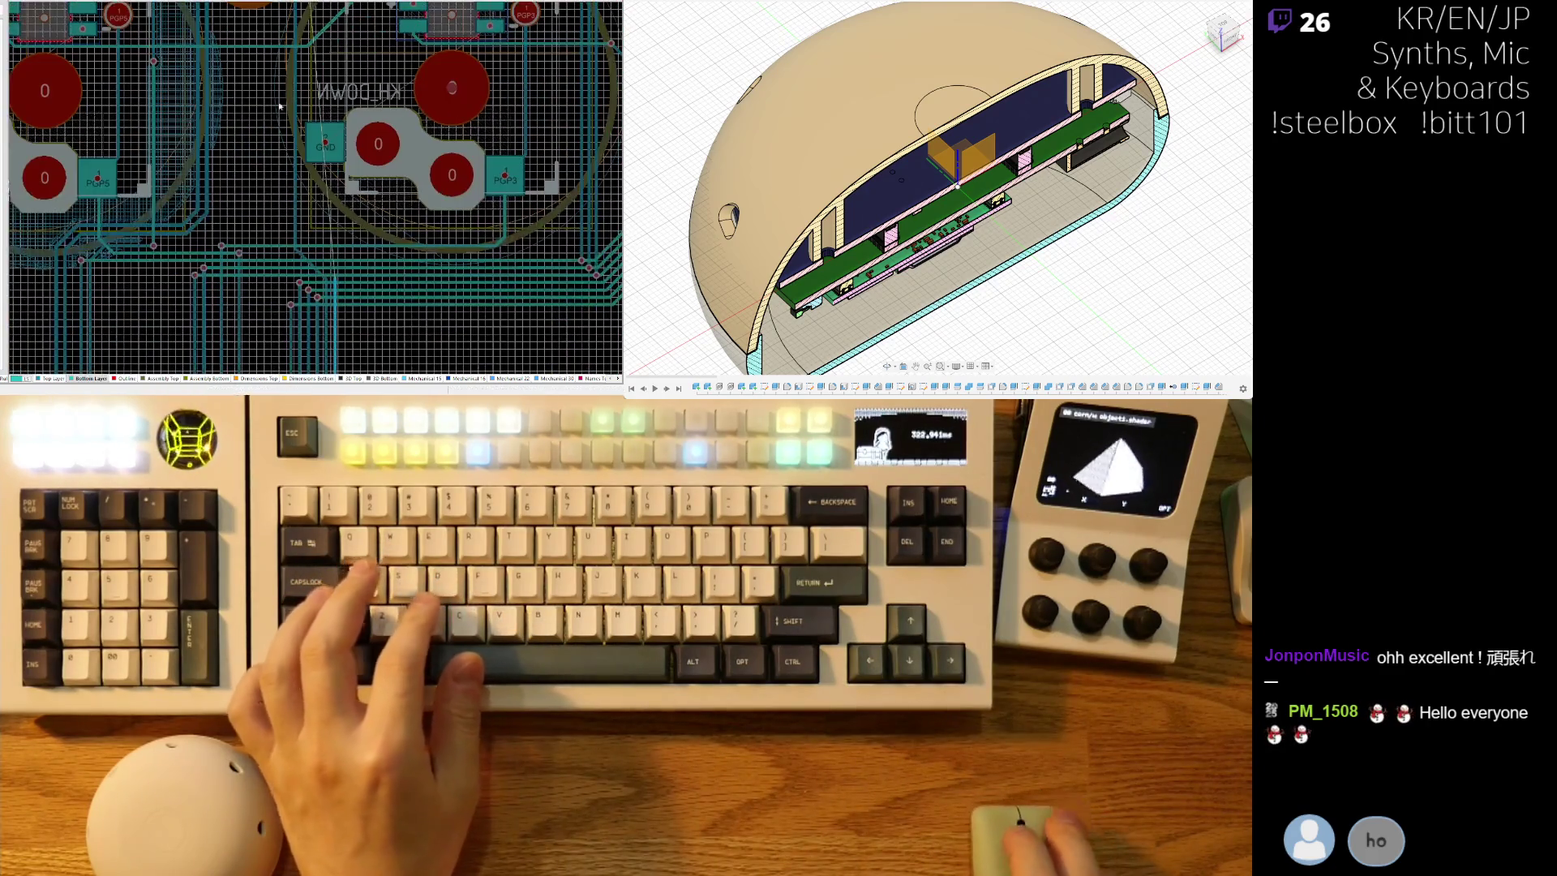
ctrl+scroll(270, 204, up, 6)
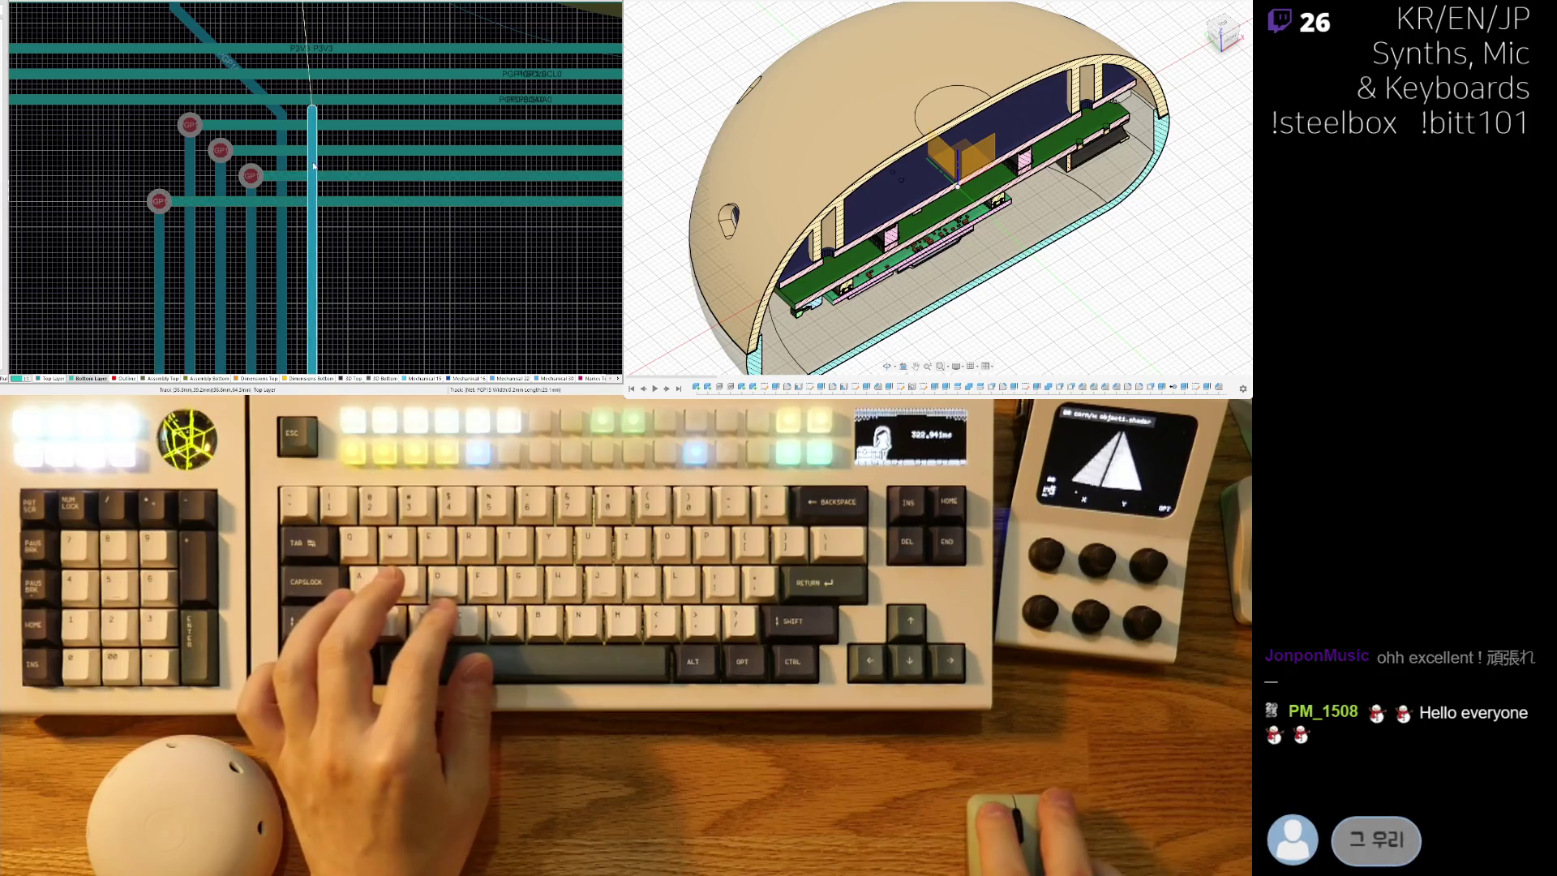
right_click(312, 150)
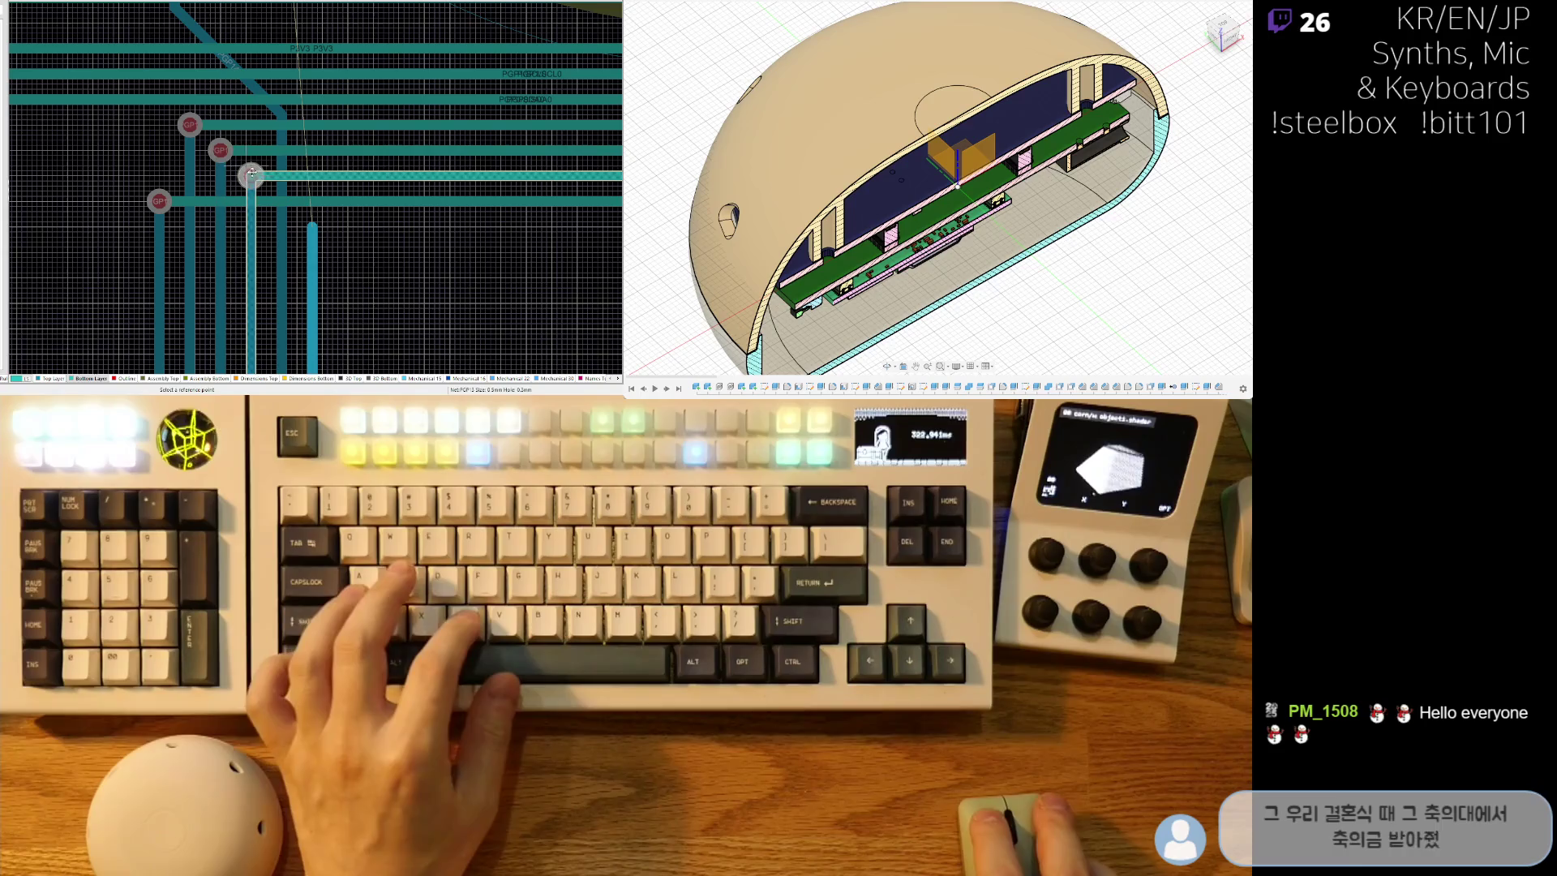
click(312, 226)
Zoom around the new via and begin a rectangular area selection beside it.
ctrl+scroll(341, 237, down, 3)
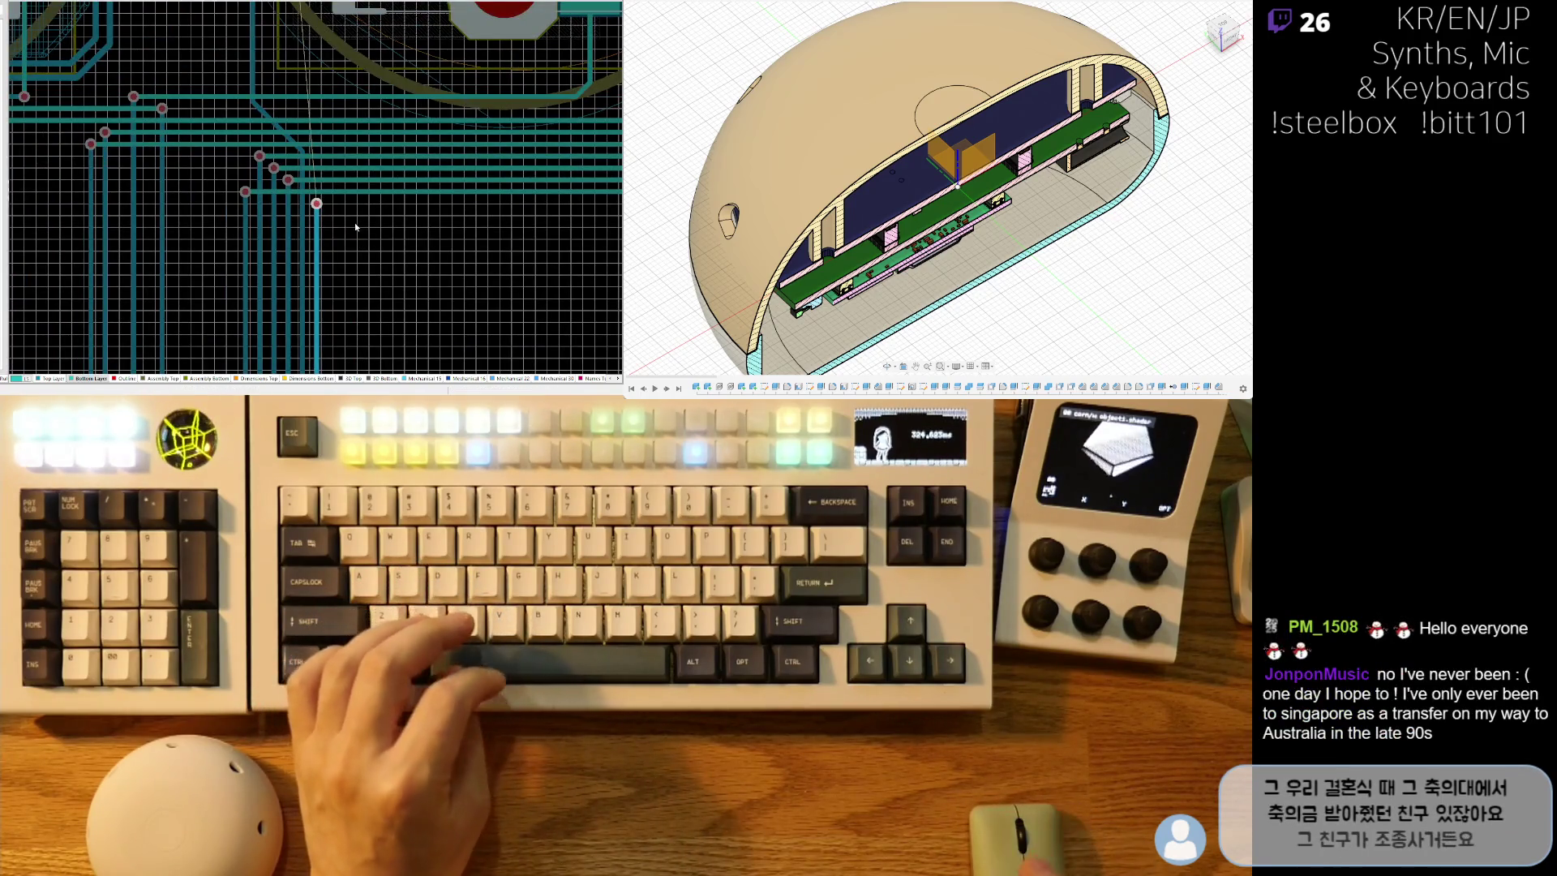
ctrl+scroll(347, 226, down, 5)
ctrl+scroll(258, 277, up, 6)
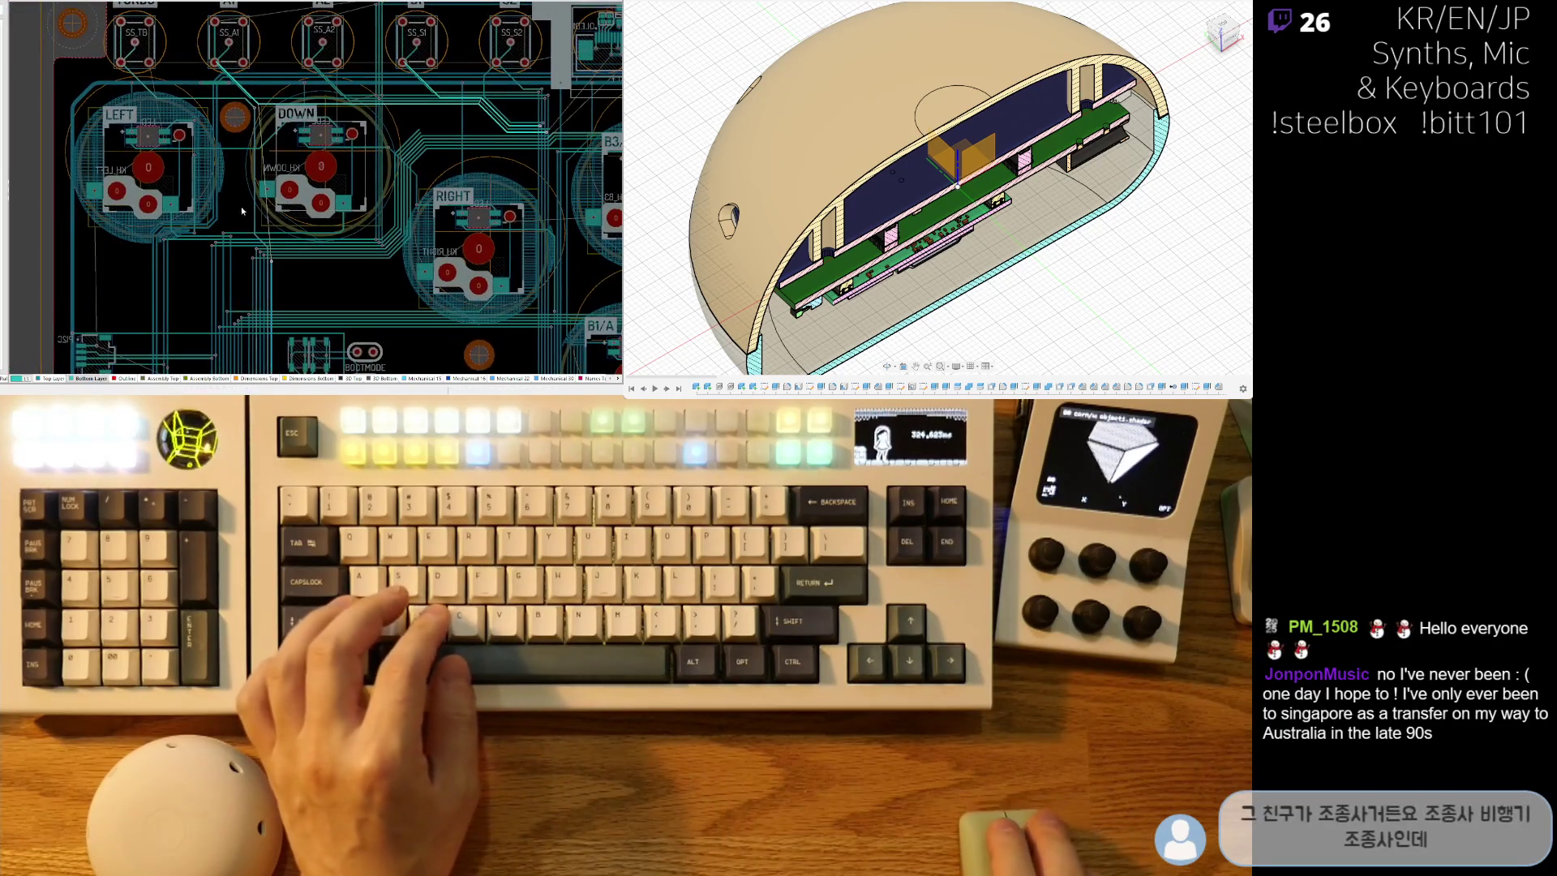
ctrl+scroll(267, 211, up, 2)
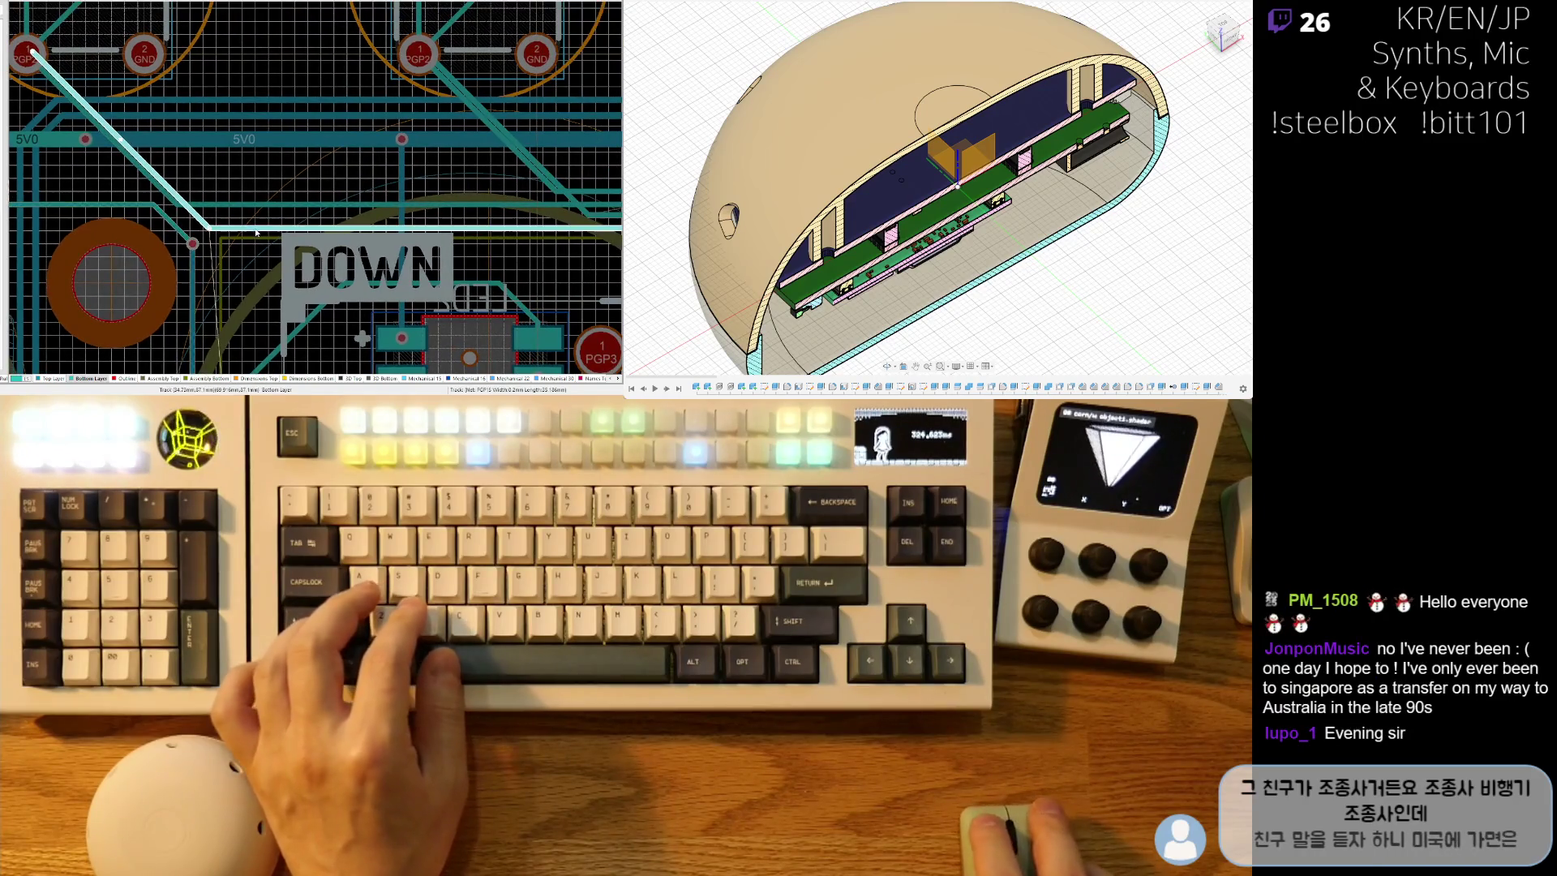
scroll(175, 182, right, 4)
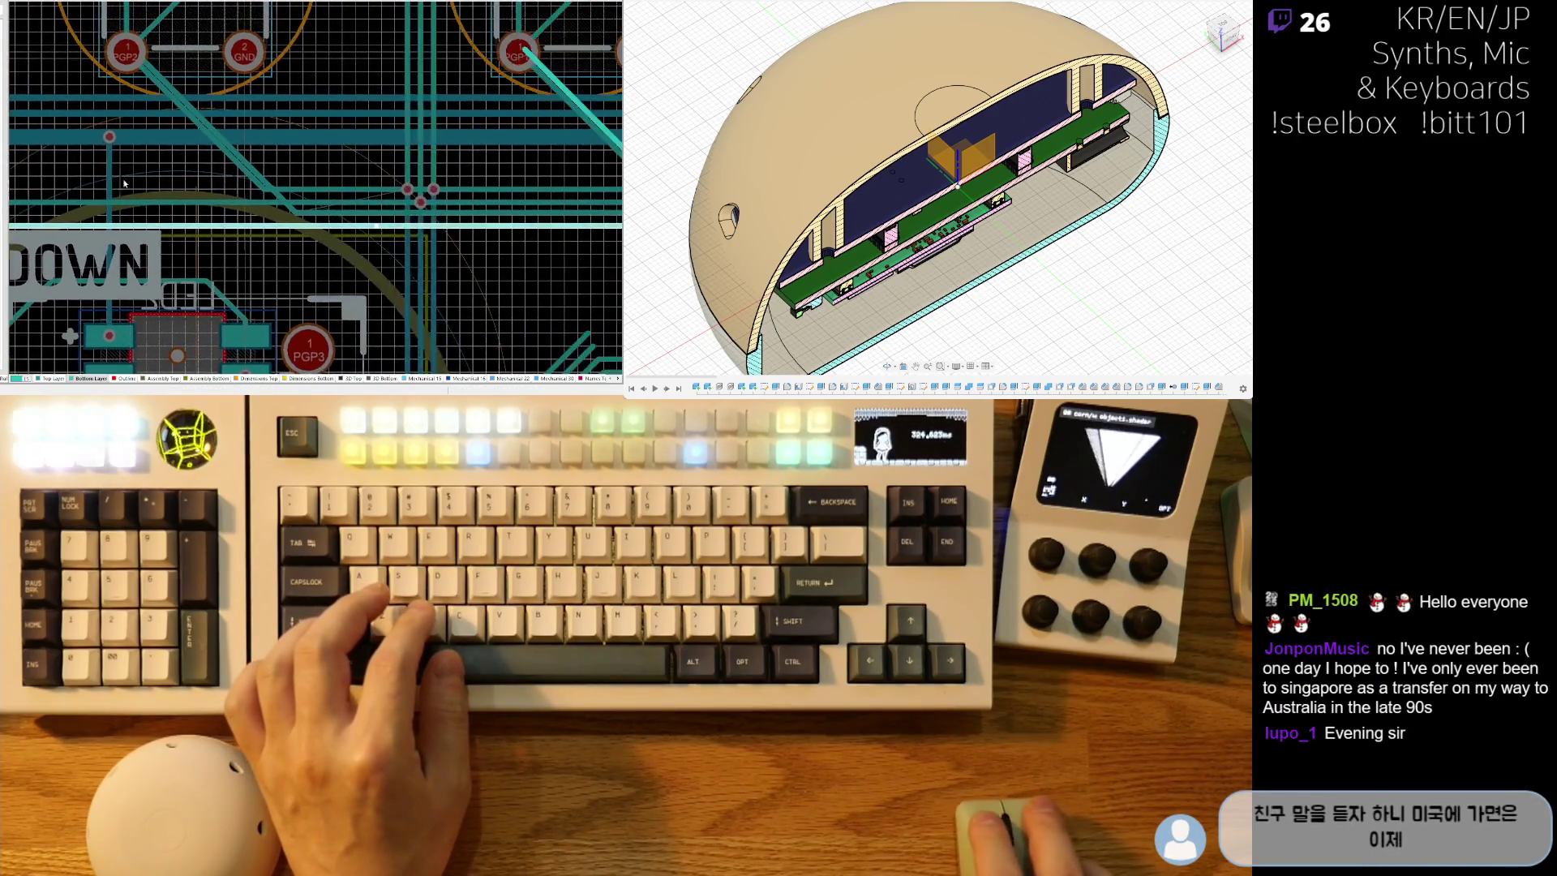
ctrl+scroll(235, 219, down, 2)
ctrl+scroll(308, 262, up, 2)
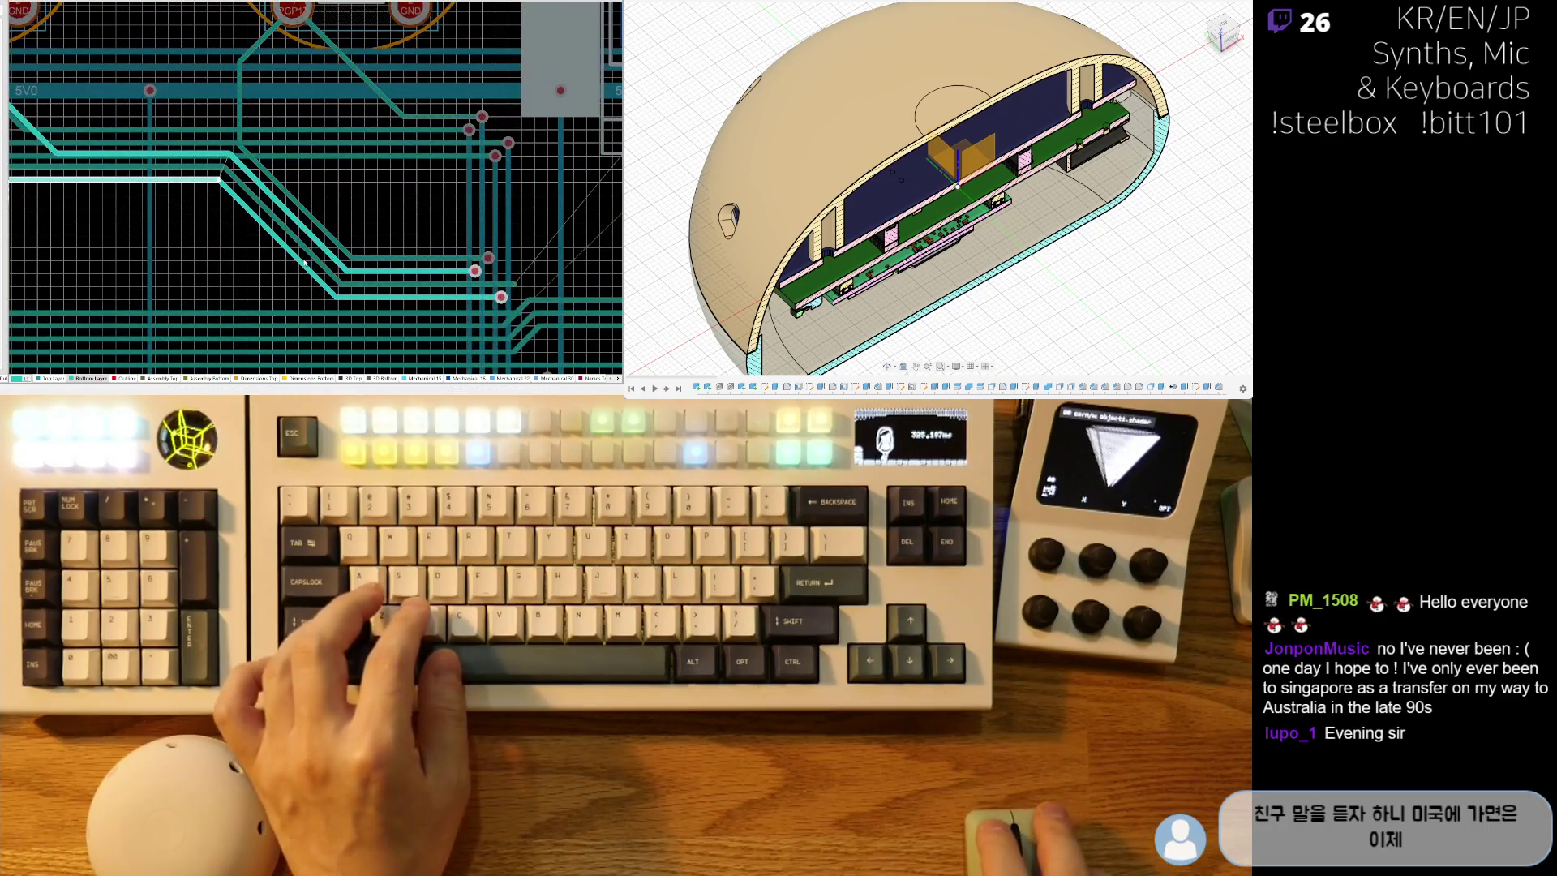
click(482, 302)
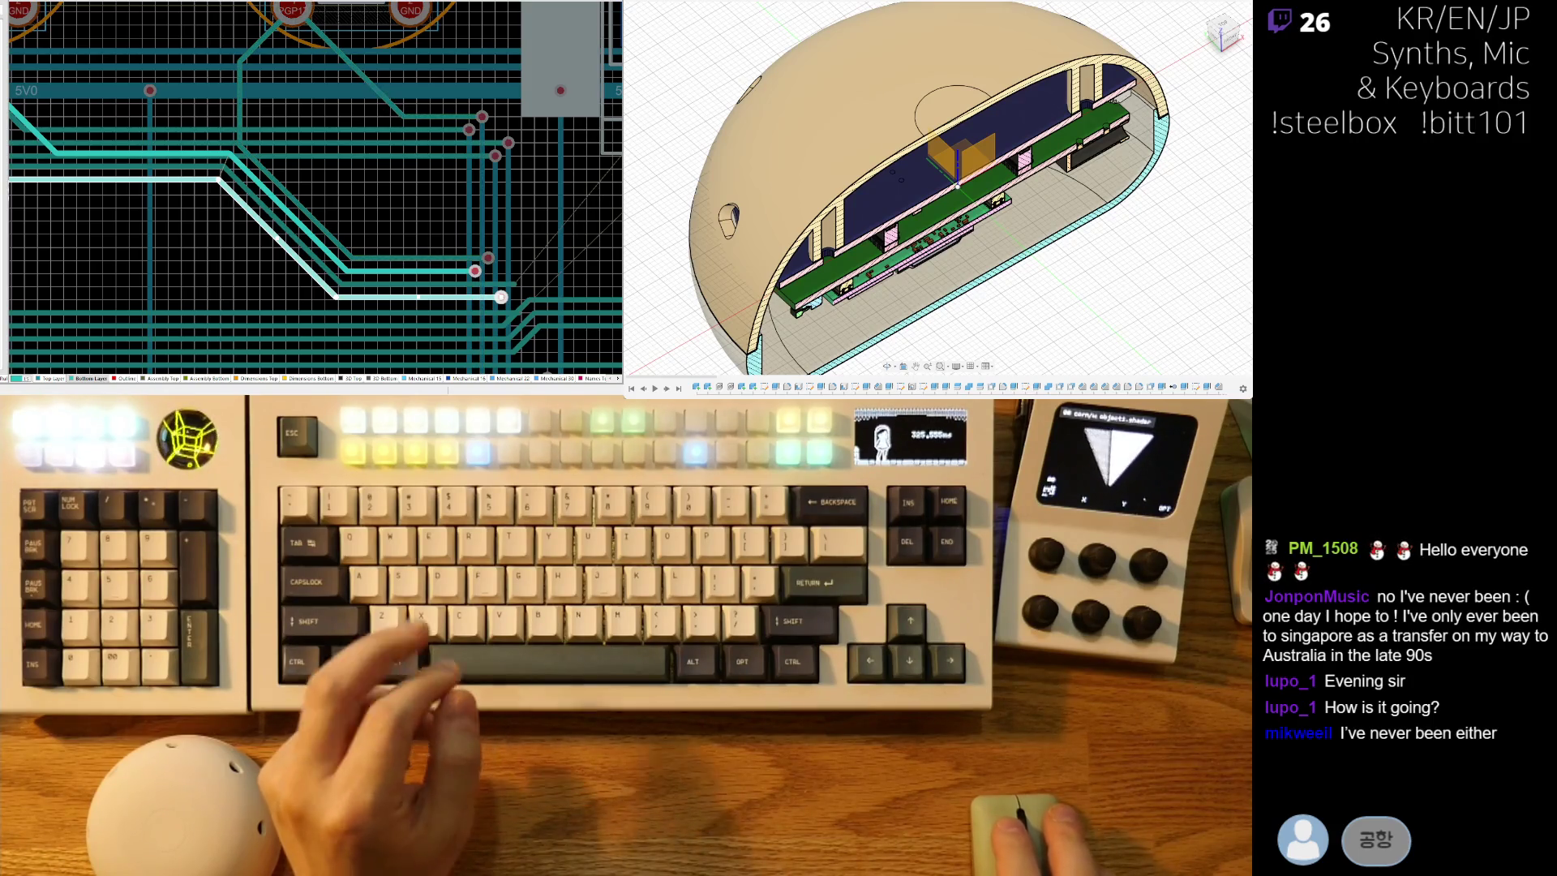
ctrl+scroll(94, 180, down, 3)
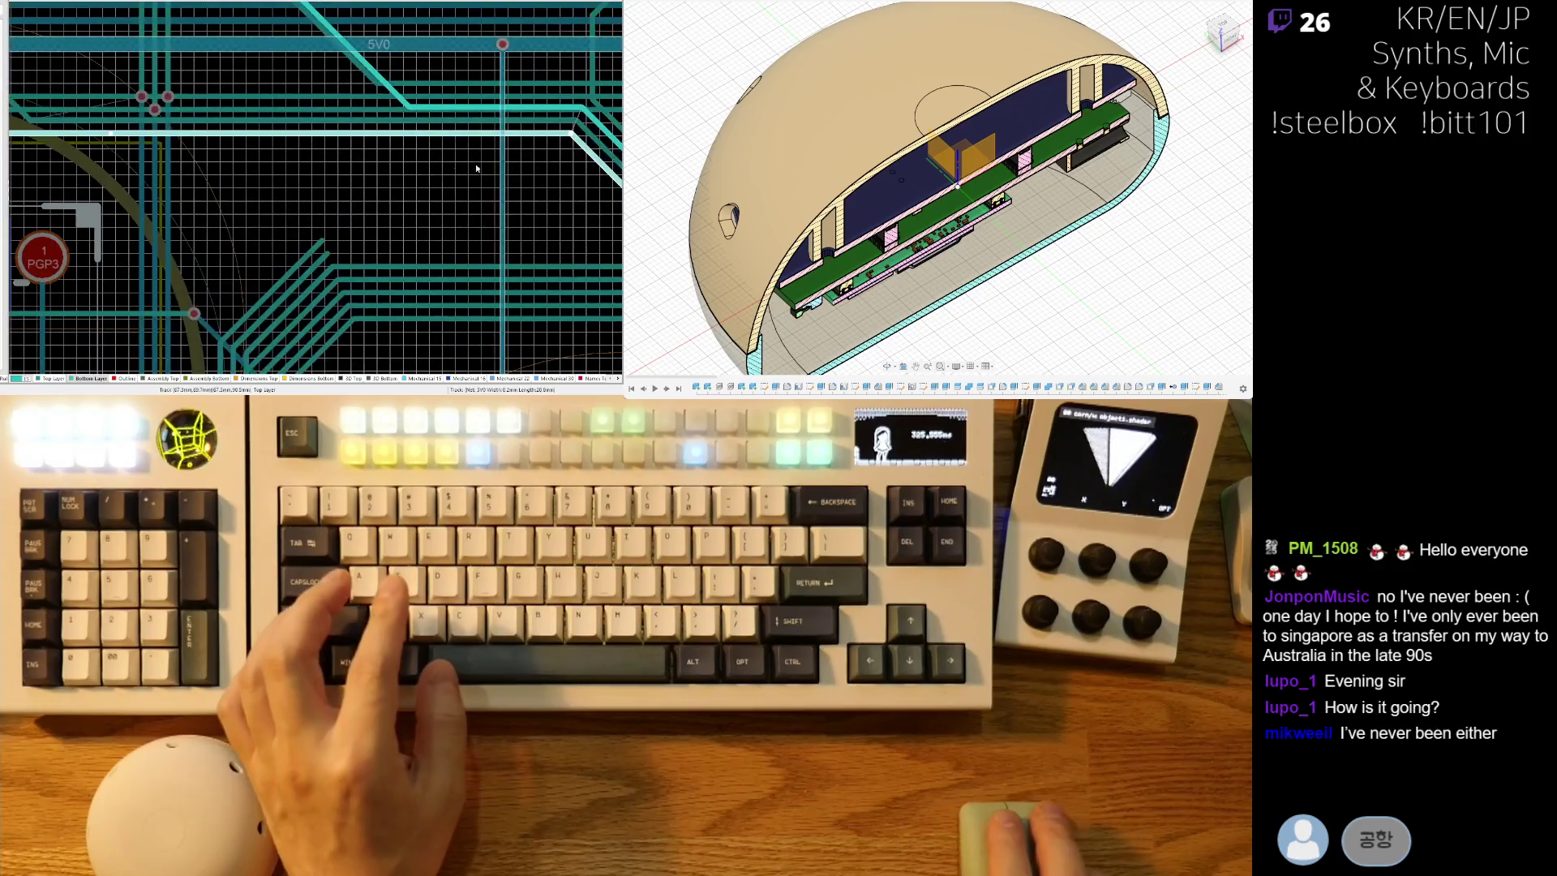
shift+scroll(94, 180, left, 3)
ctrl+scroll(38, 205, up, 5)
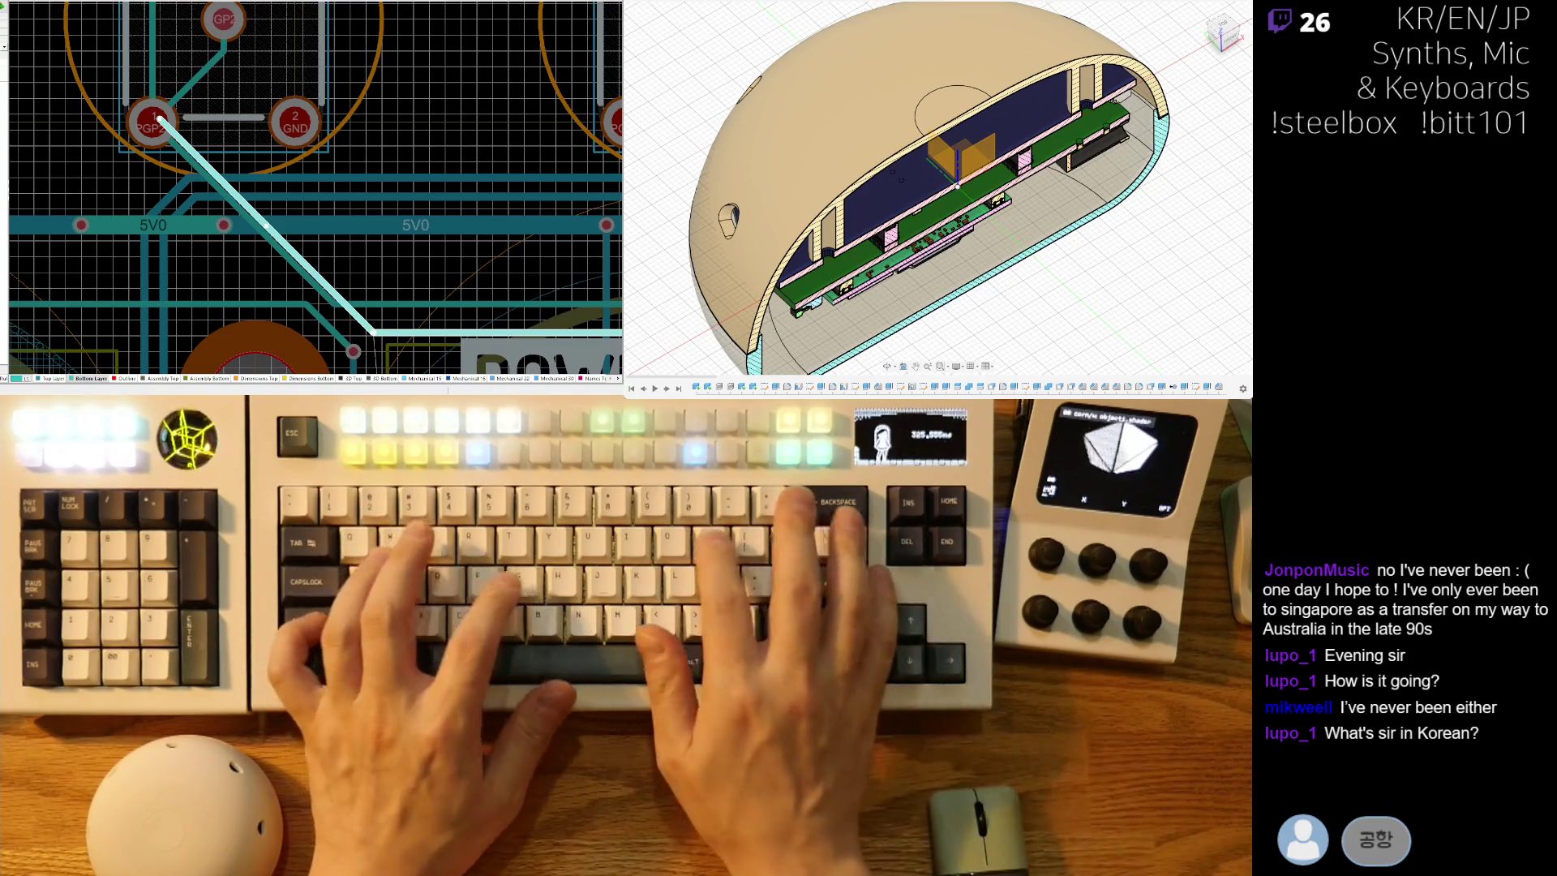
ctrl+scroll(270, 224, up, 2)
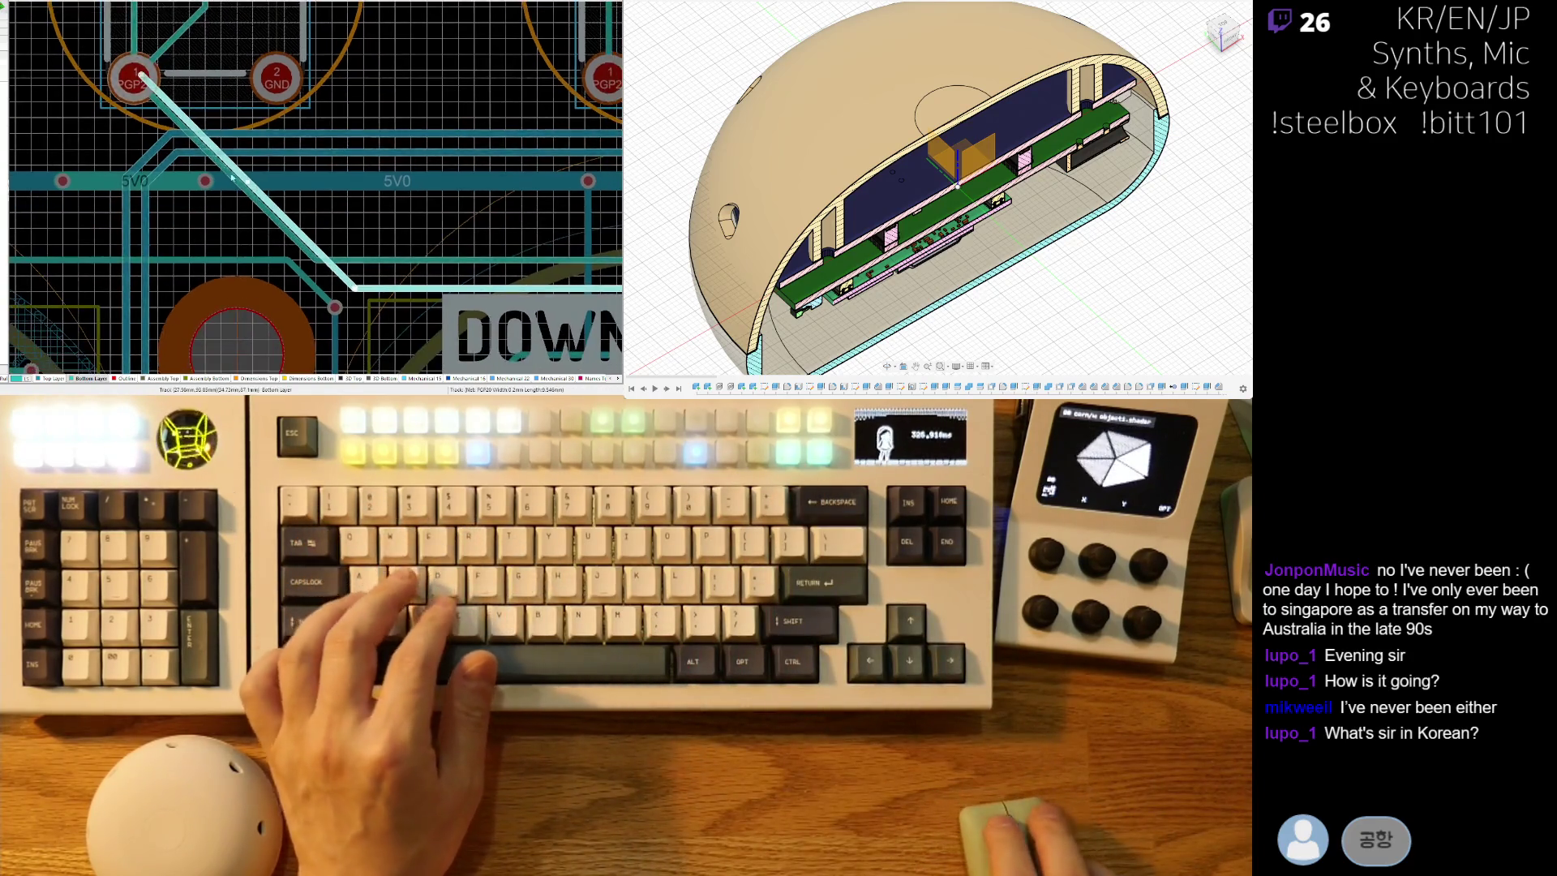
key(x)
key(a)
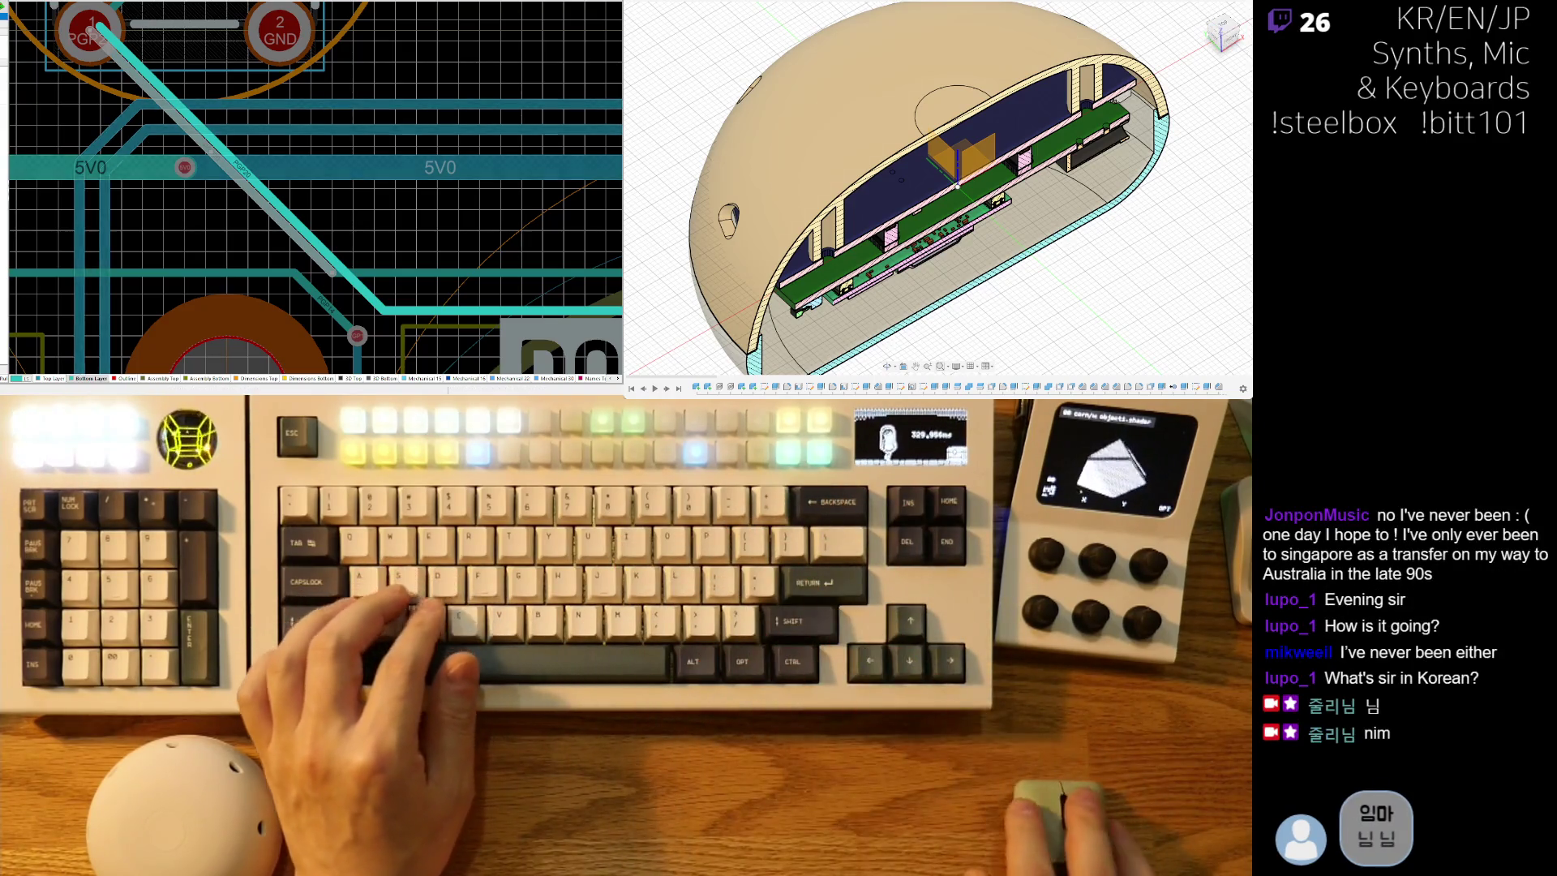
ctrl+scroll(309, 192, down, 2)
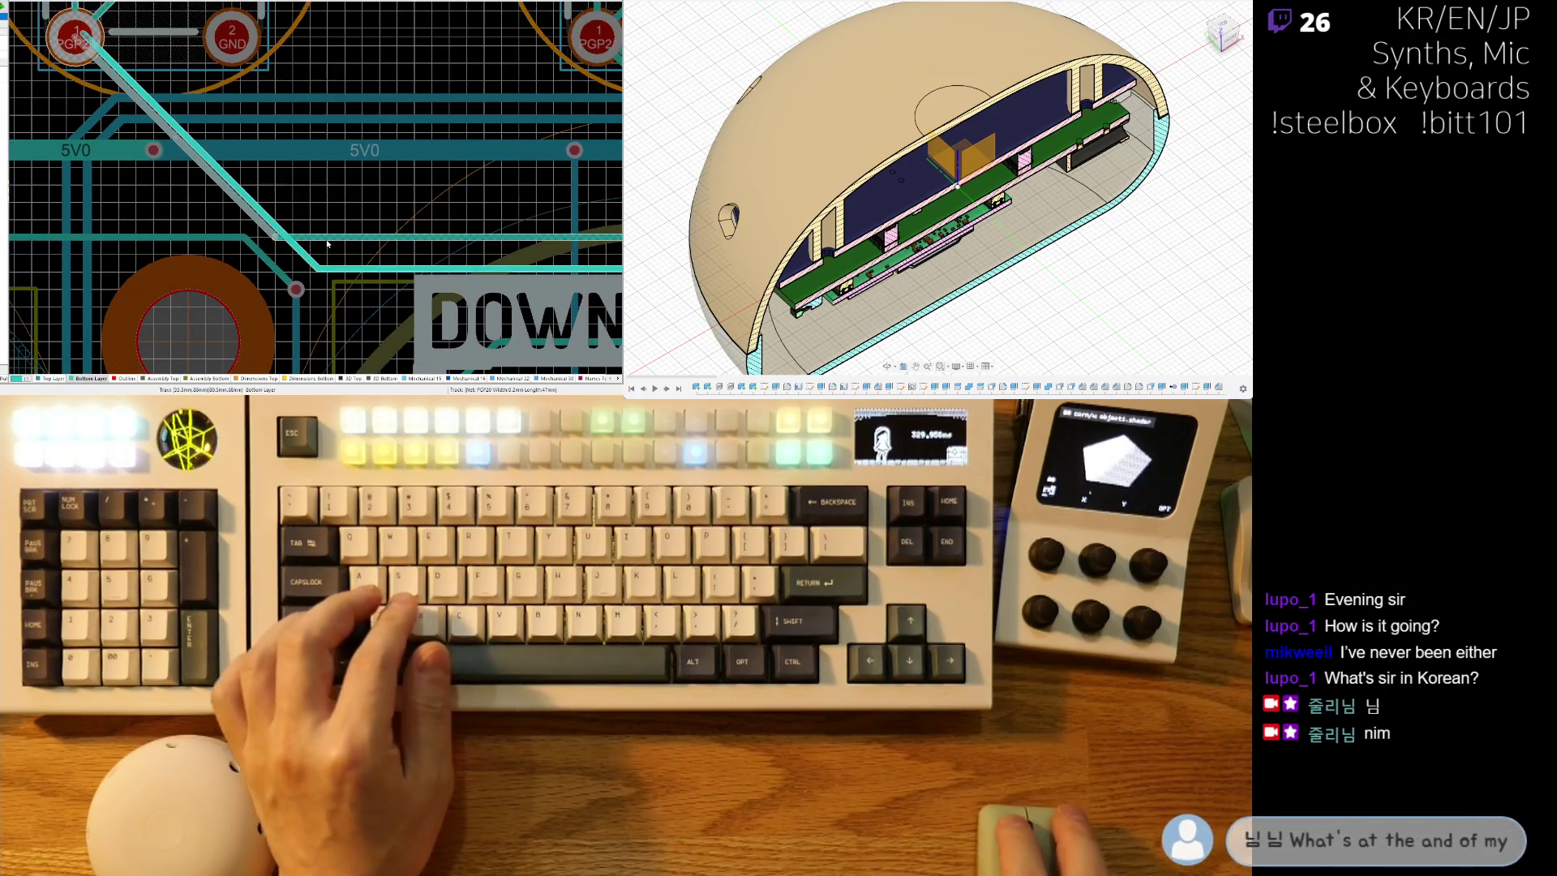
ctrl+scroll(383, 201, down, 3)
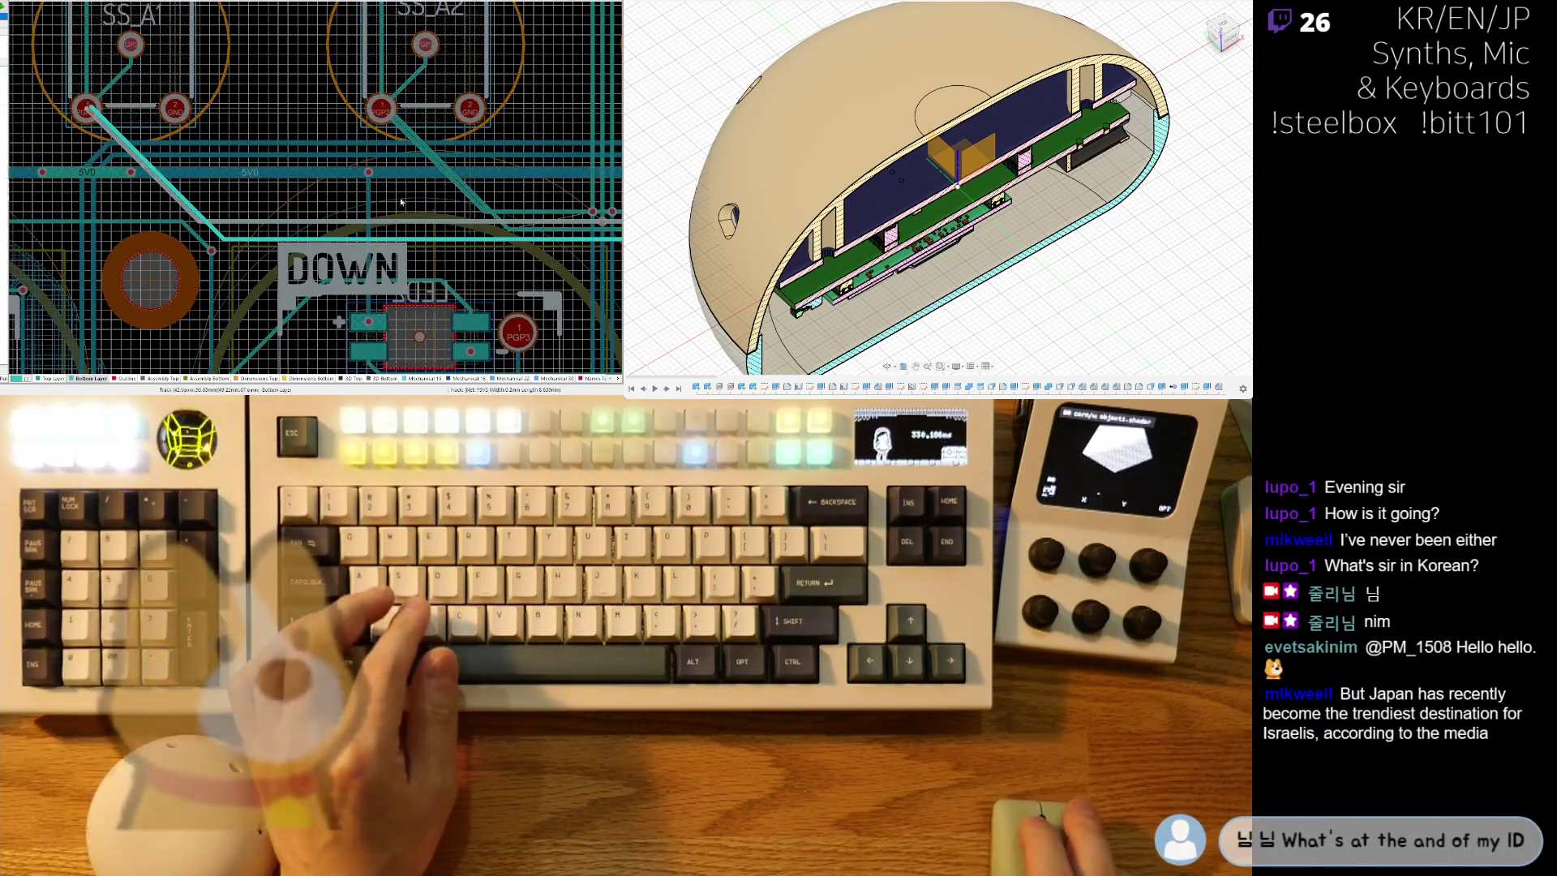
shift+scroll(354, 278, right, 3)
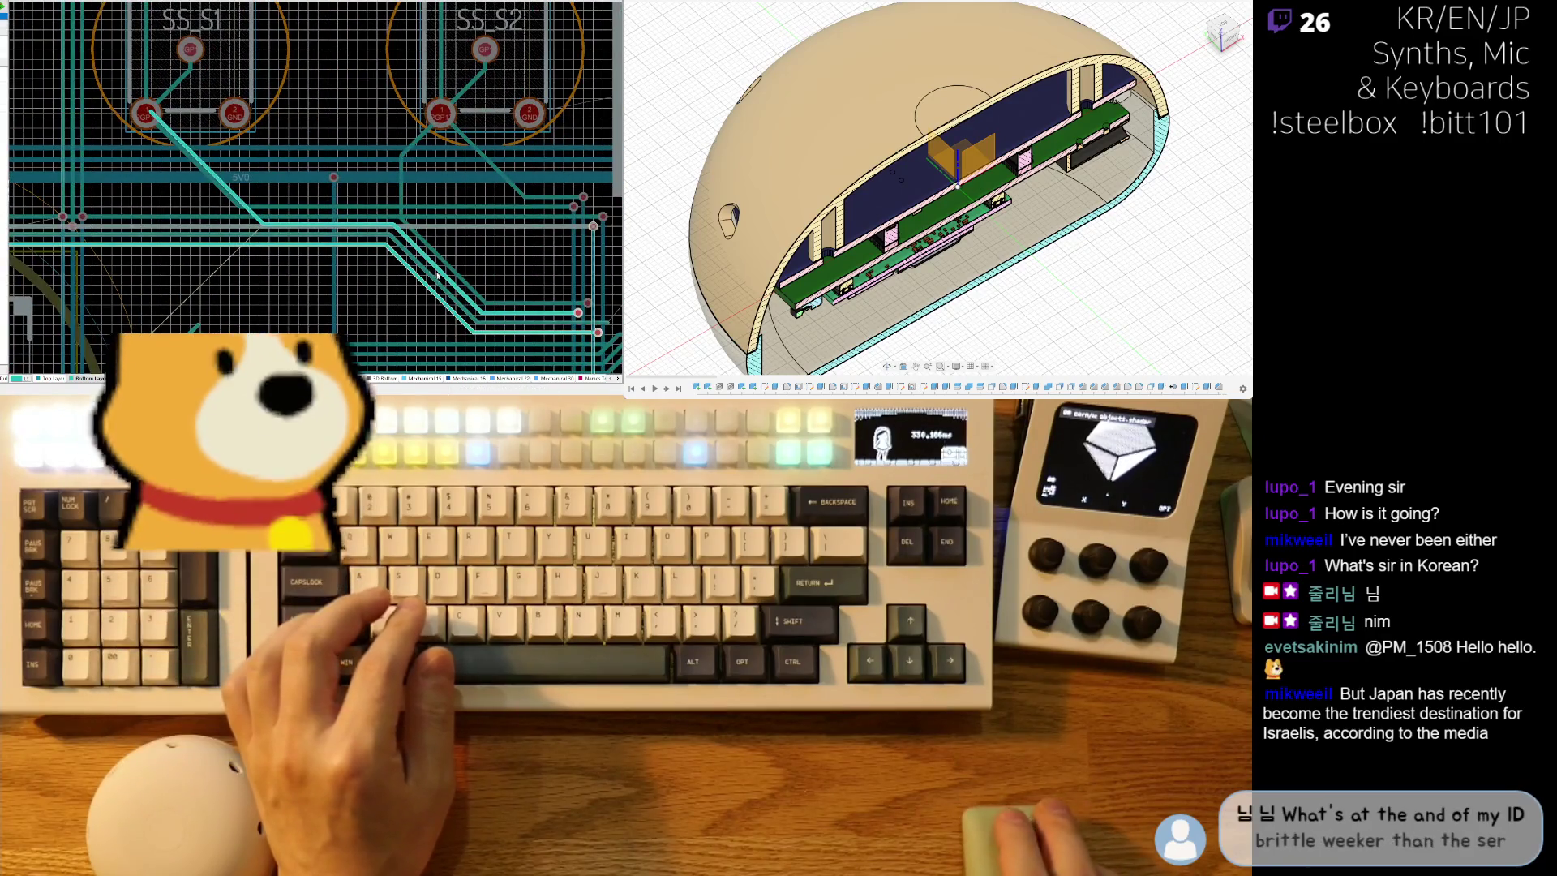
ctrl+scroll(403, 338, up, 2)
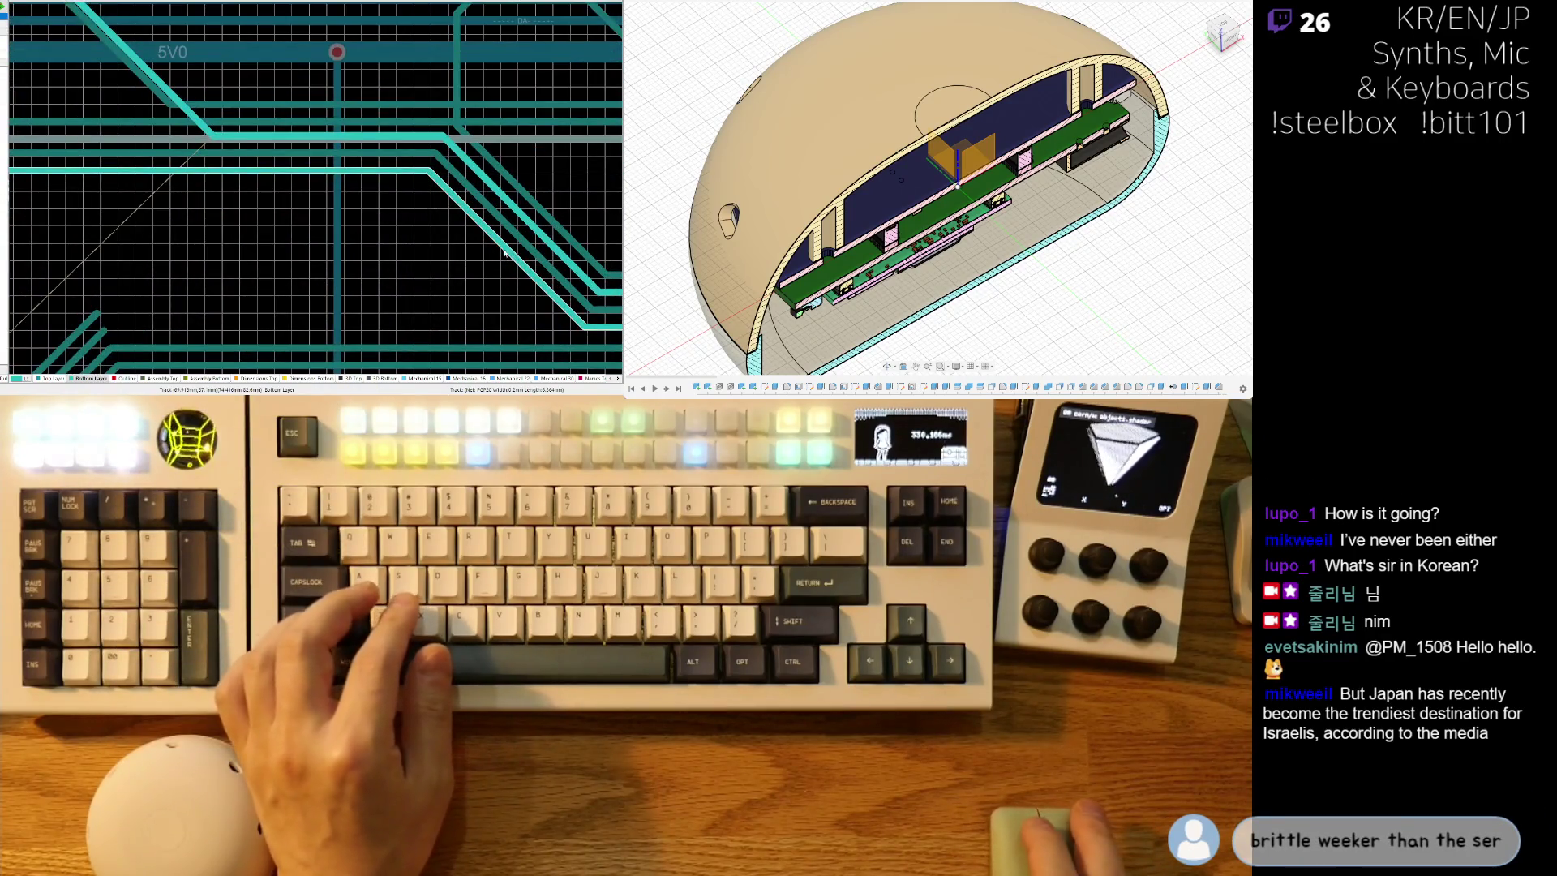
ctrl+scroll(422, 237, down, 3)
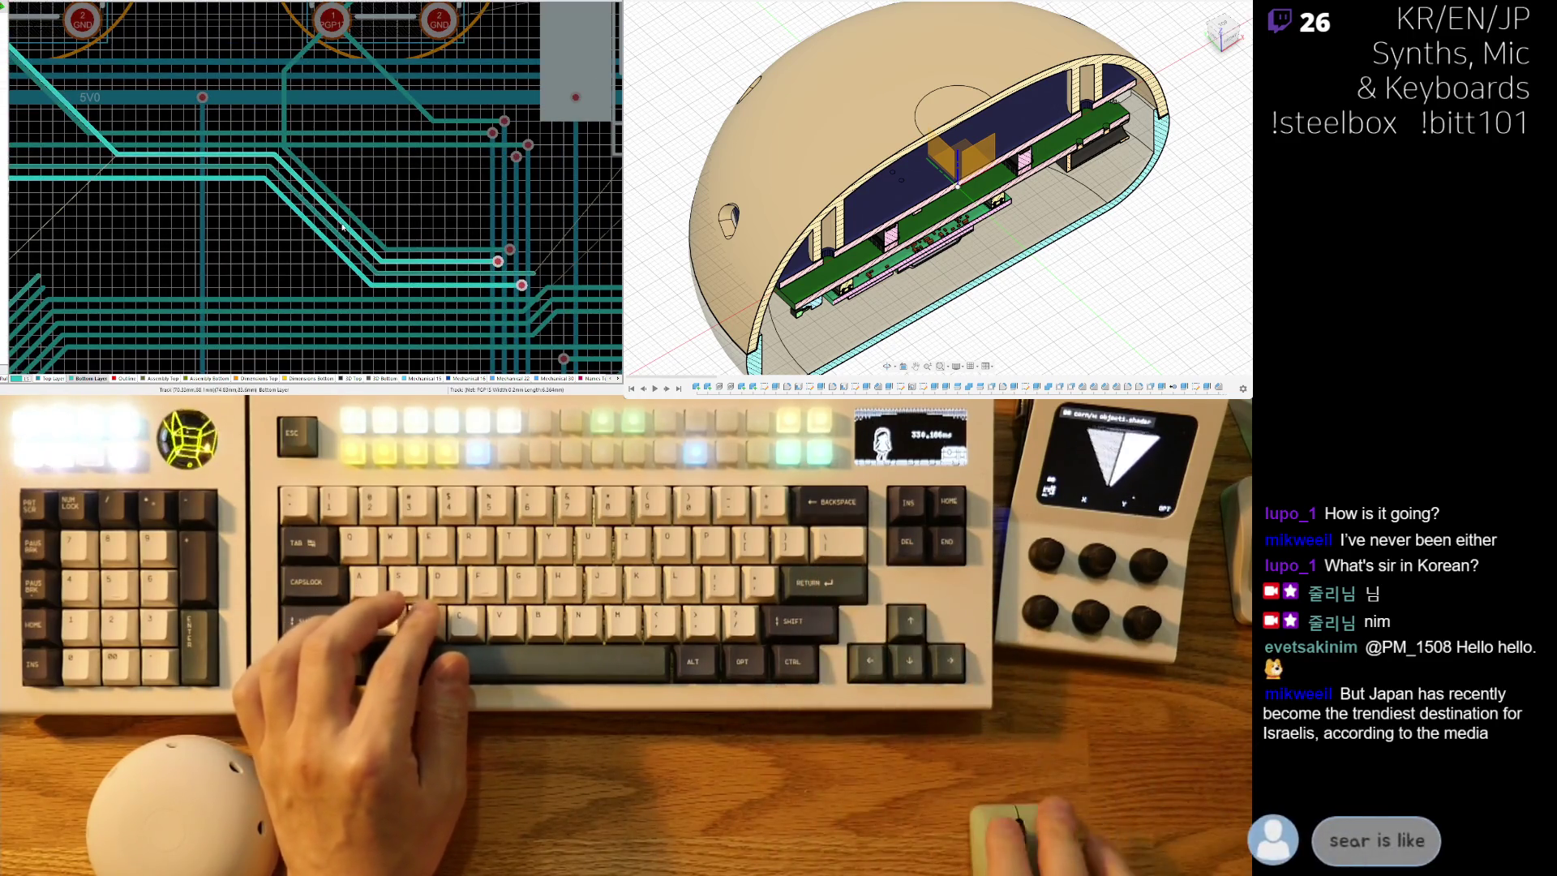
Around the DOWN key, switch to the Top layer and undo the diagonal GP1 track.
right_drag(362, 221, 462, 197)
ctrl+scroll(462, 196, down, 3)
shift+scroll(199, 69, up, 3)
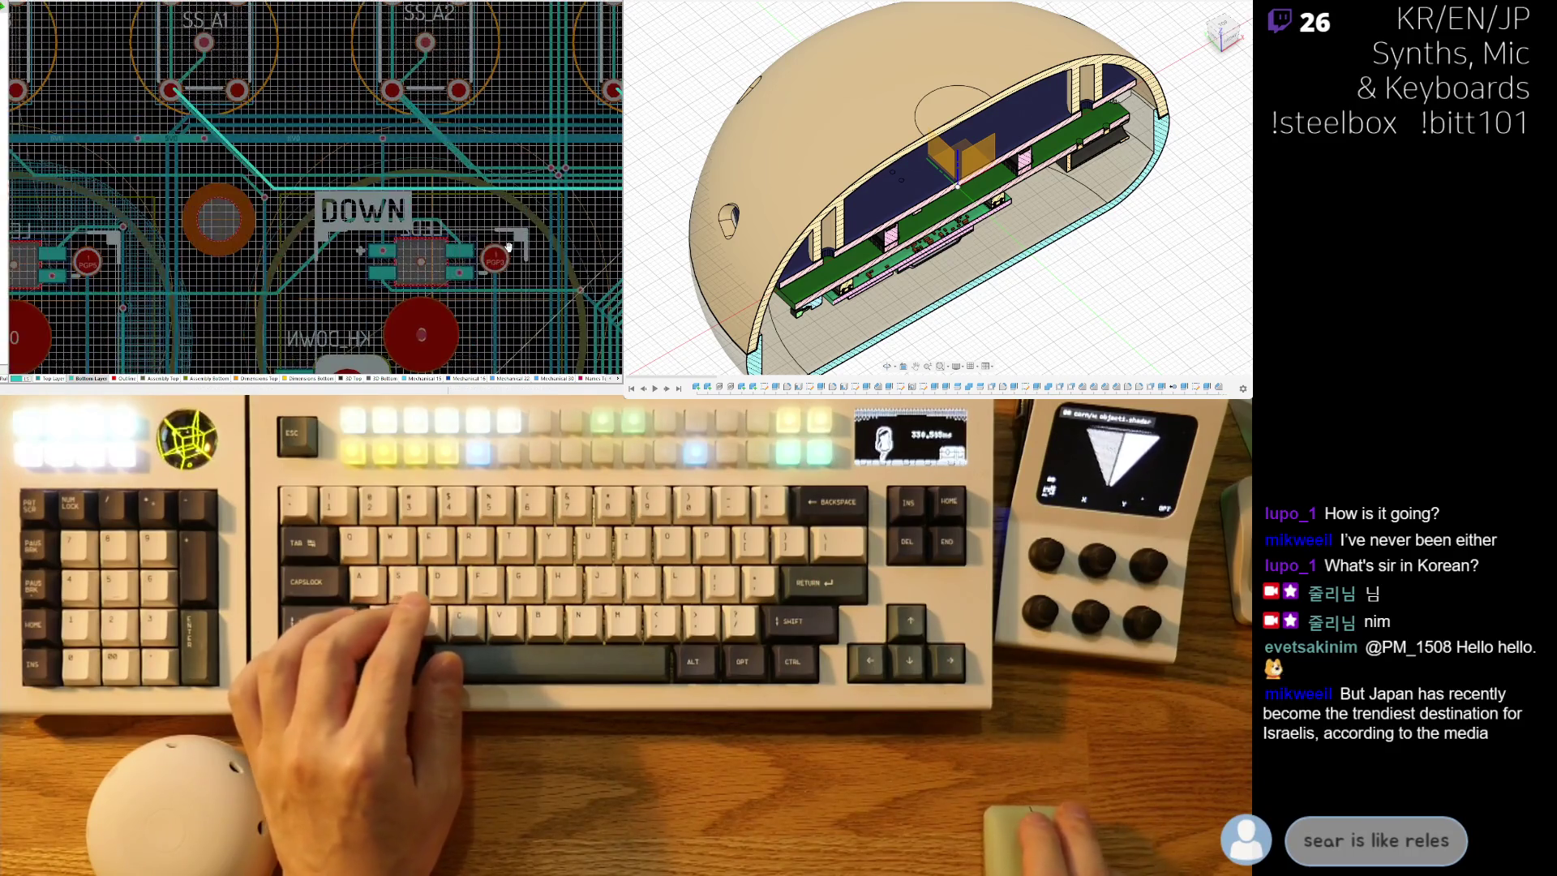
ctrl+scroll(207, 74, up, 3)
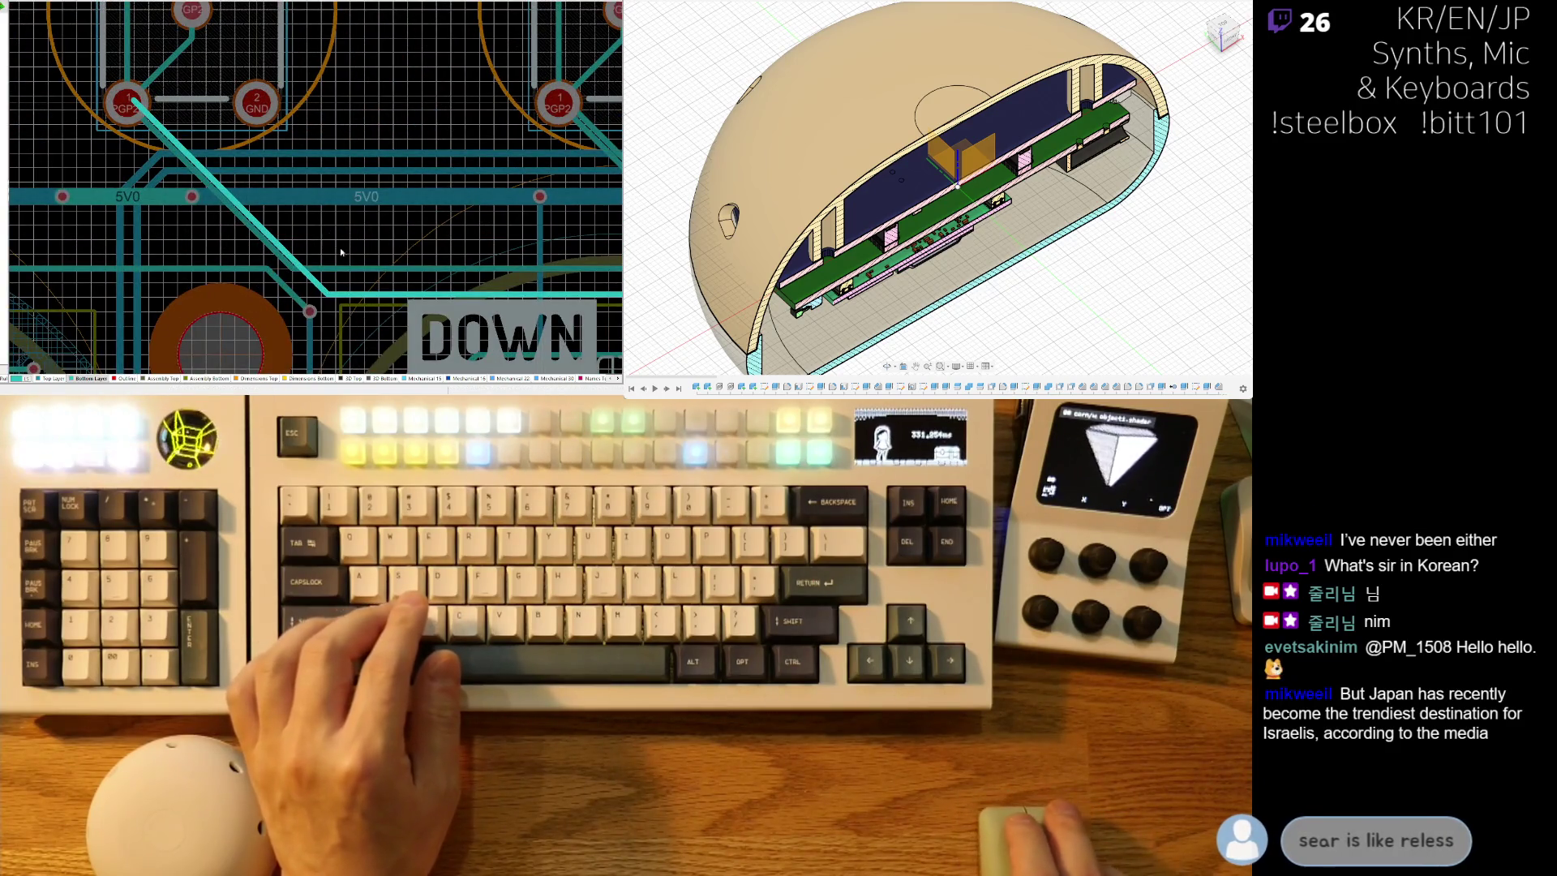
mouse_move(371, 301)
right_down()
mouse_move(126, 235)
mouse_move(205, 242)
mouse_move(290, 177)
right_up()
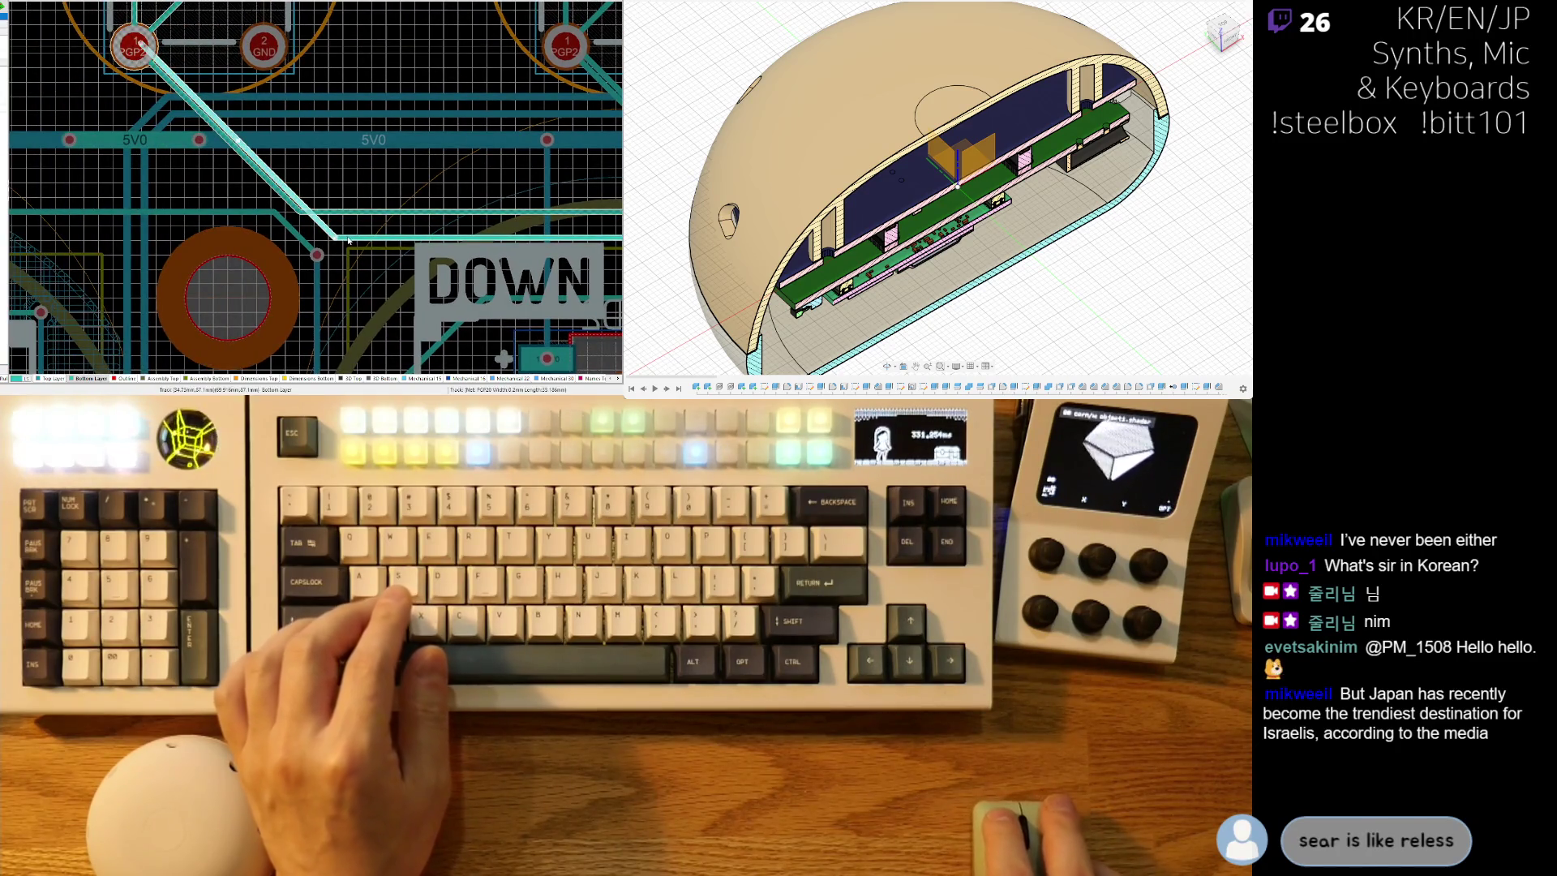
right_drag(348, 240, 112, 258)
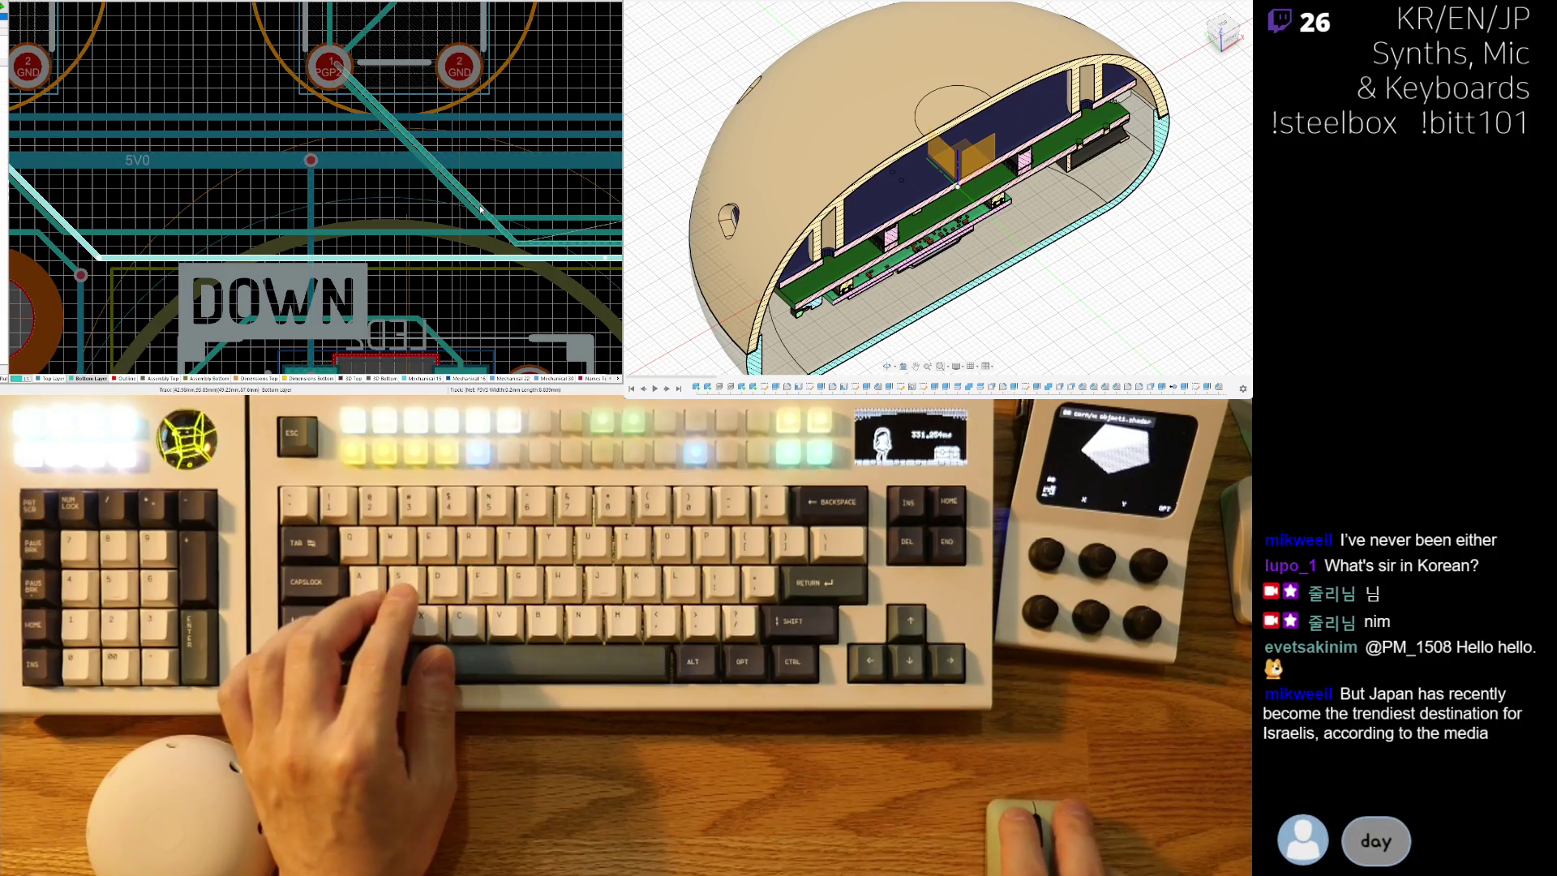
key(KP_Multiply)
right_drag(481, 209, 457, 158)
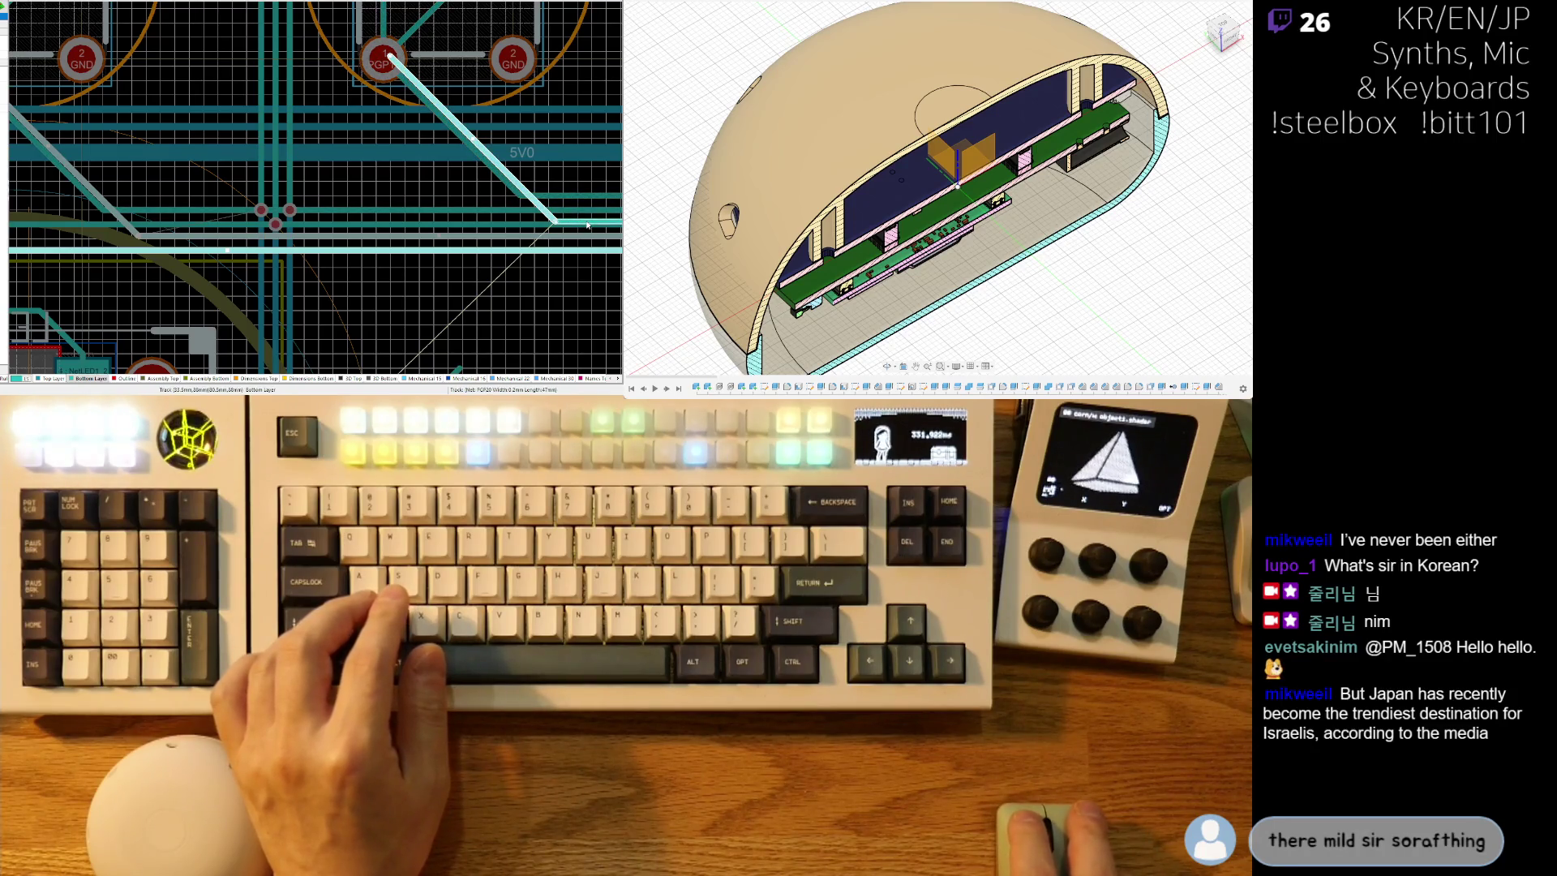
key(ctrl+z)
key(ctrl+z)
key(ctrl+z)
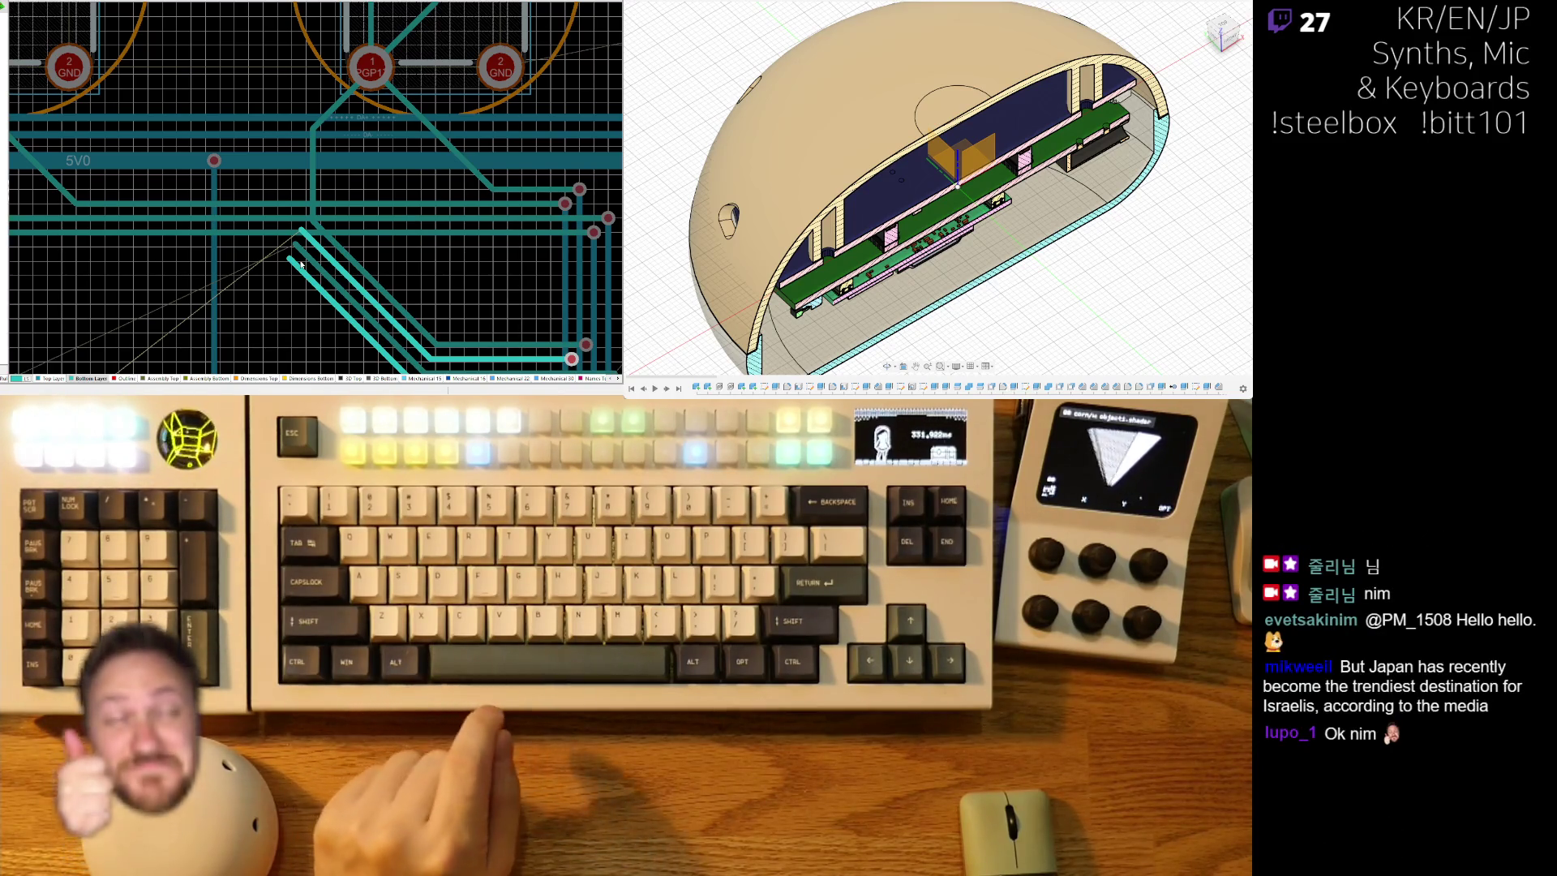
Select and delete the PGP15, P3V3 and PGP20 track ends.
click(303, 231)
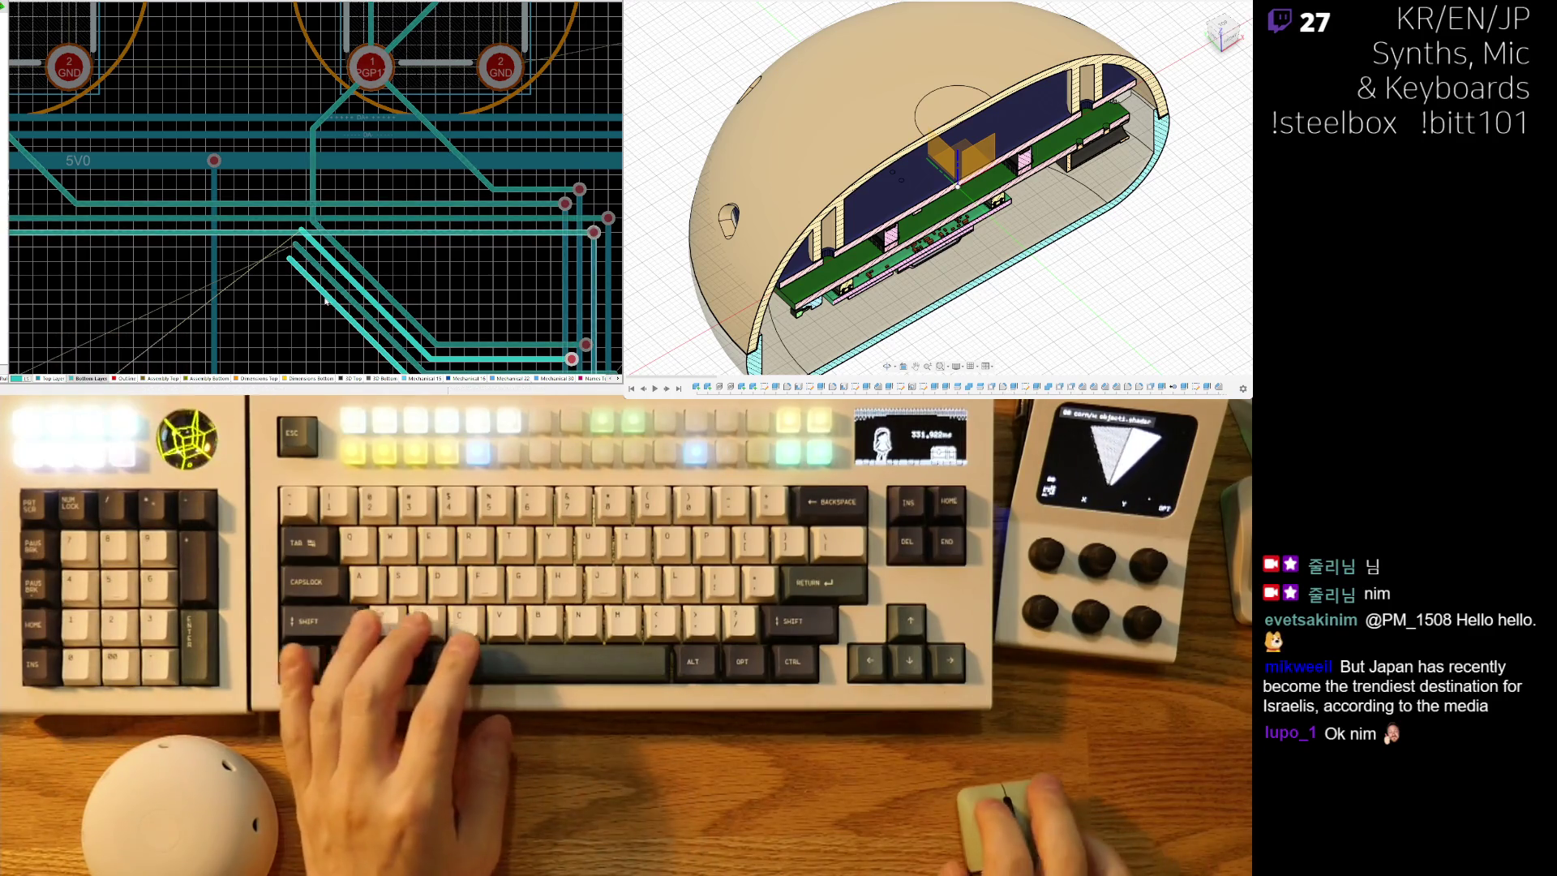
ctrl+scroll(338, 307, up, 3)
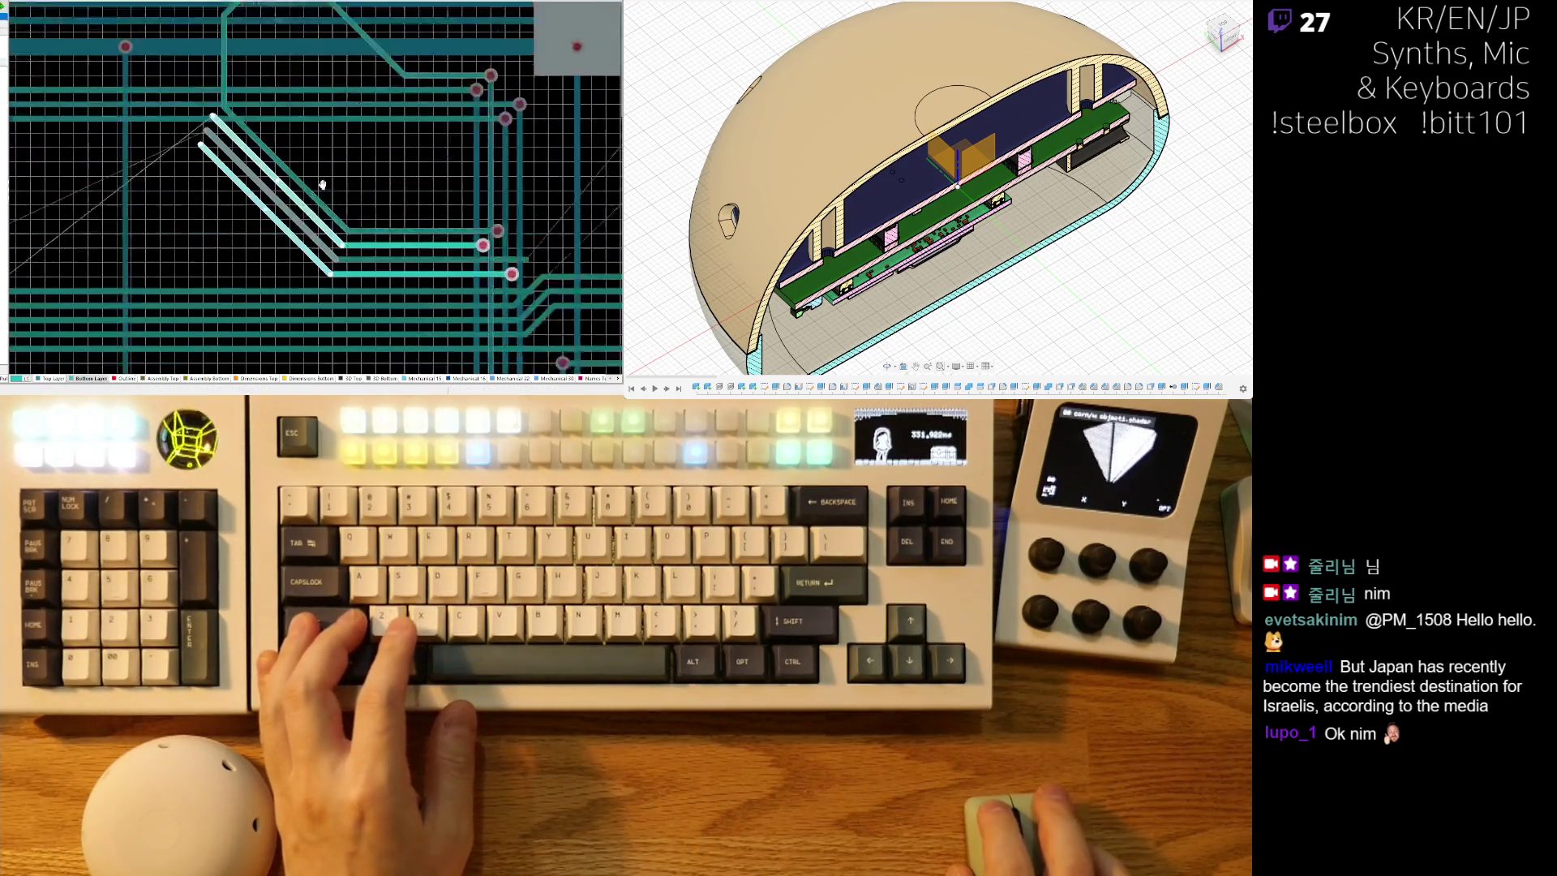
scroll(508, 207, down, 3)
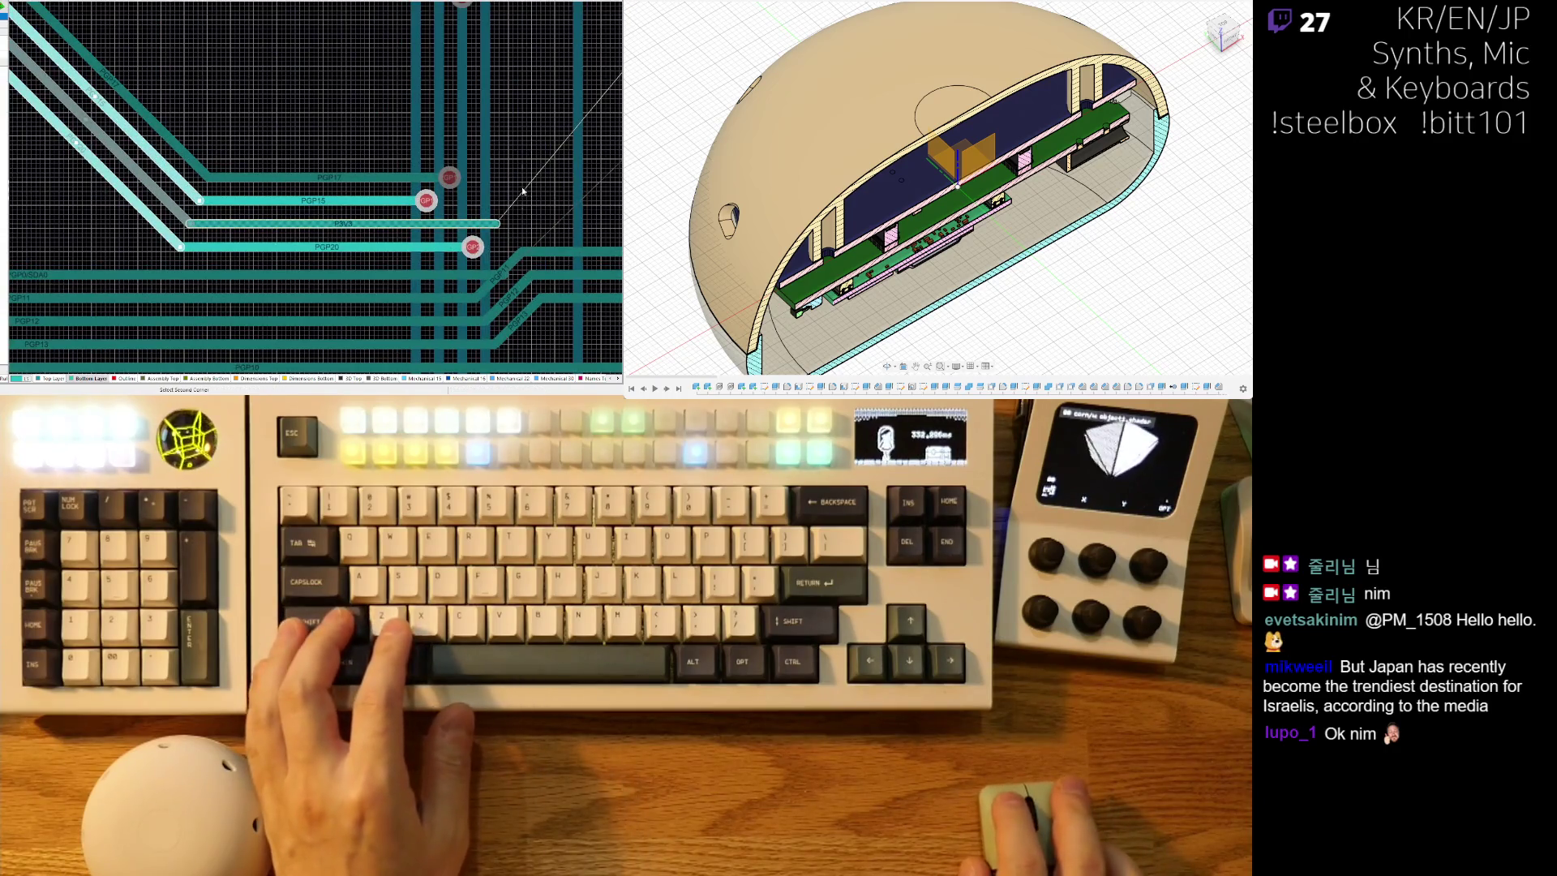
click(204, 256)
key(Delete)
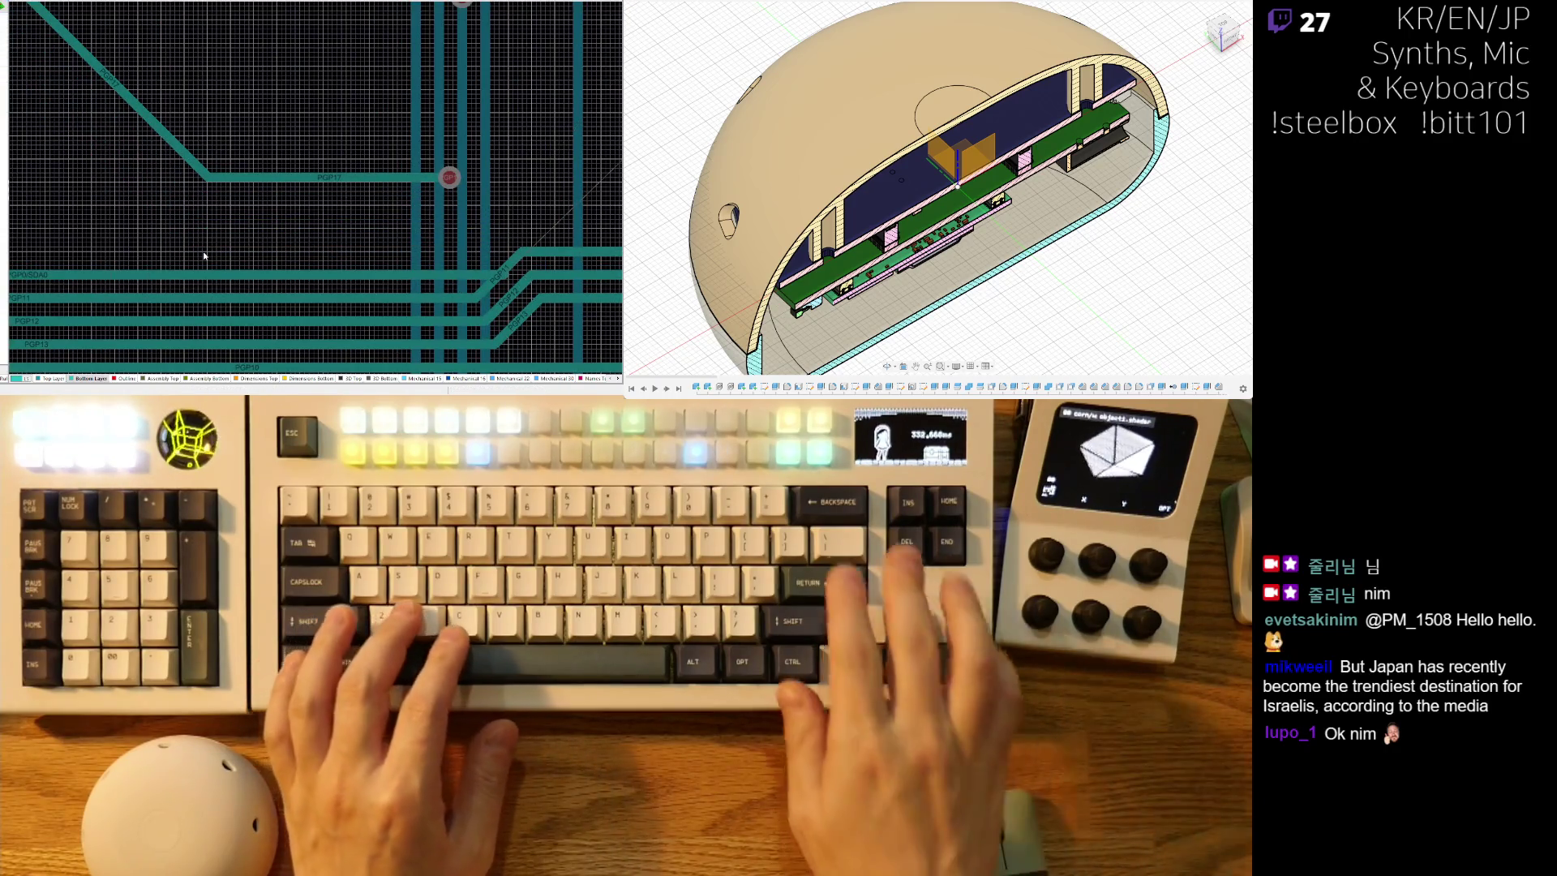
Delete the PGP1 track running below its pad.
scroll(442, 262, down, 5)
right_drag(443, 262, 410, 282)
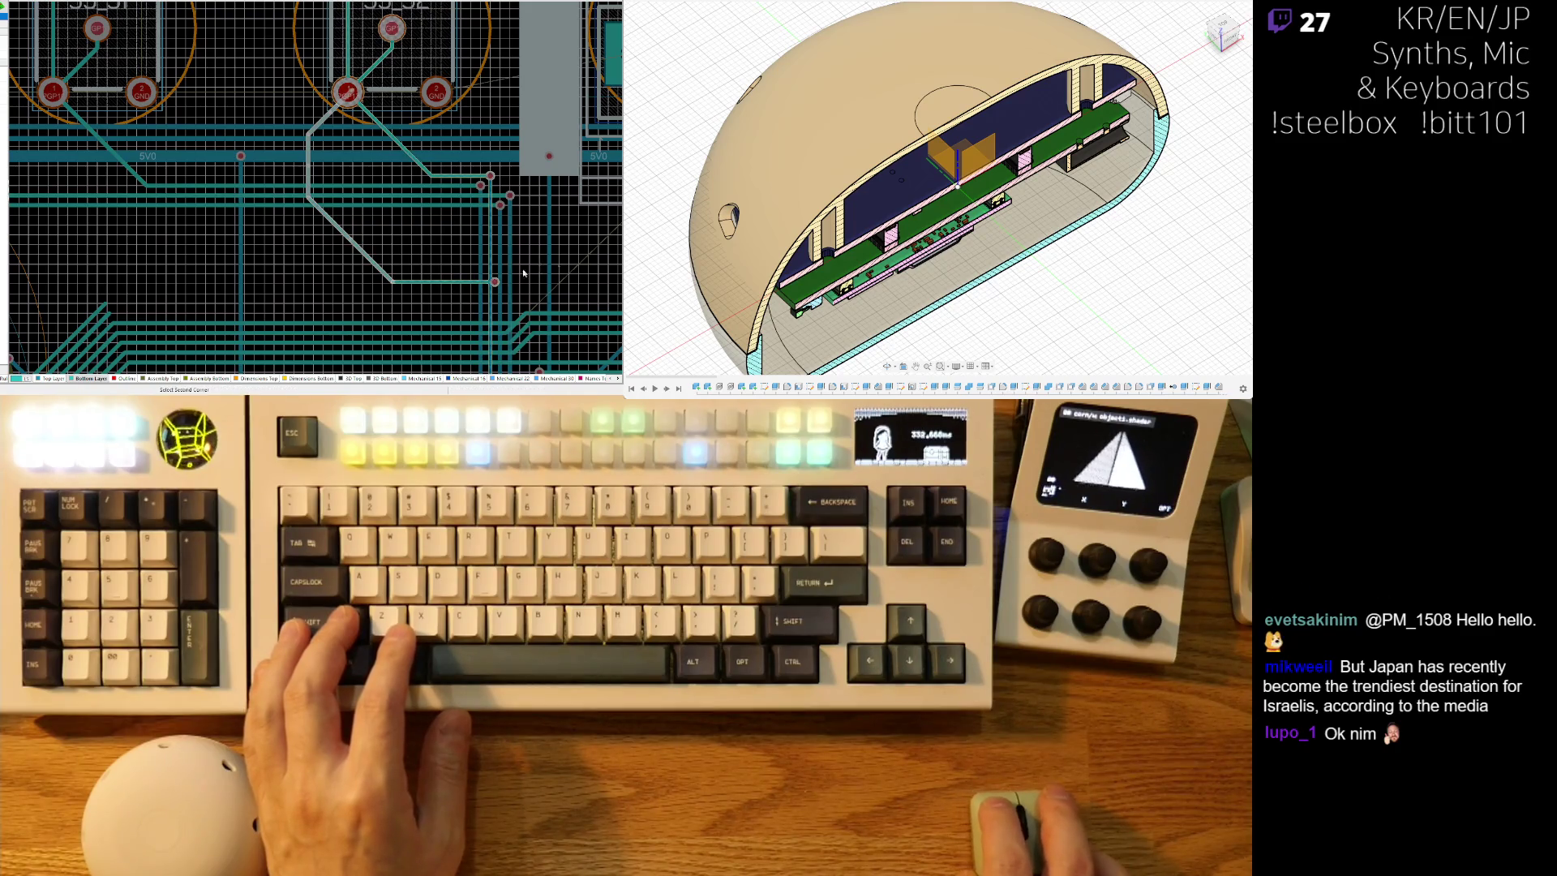
key(Delete)
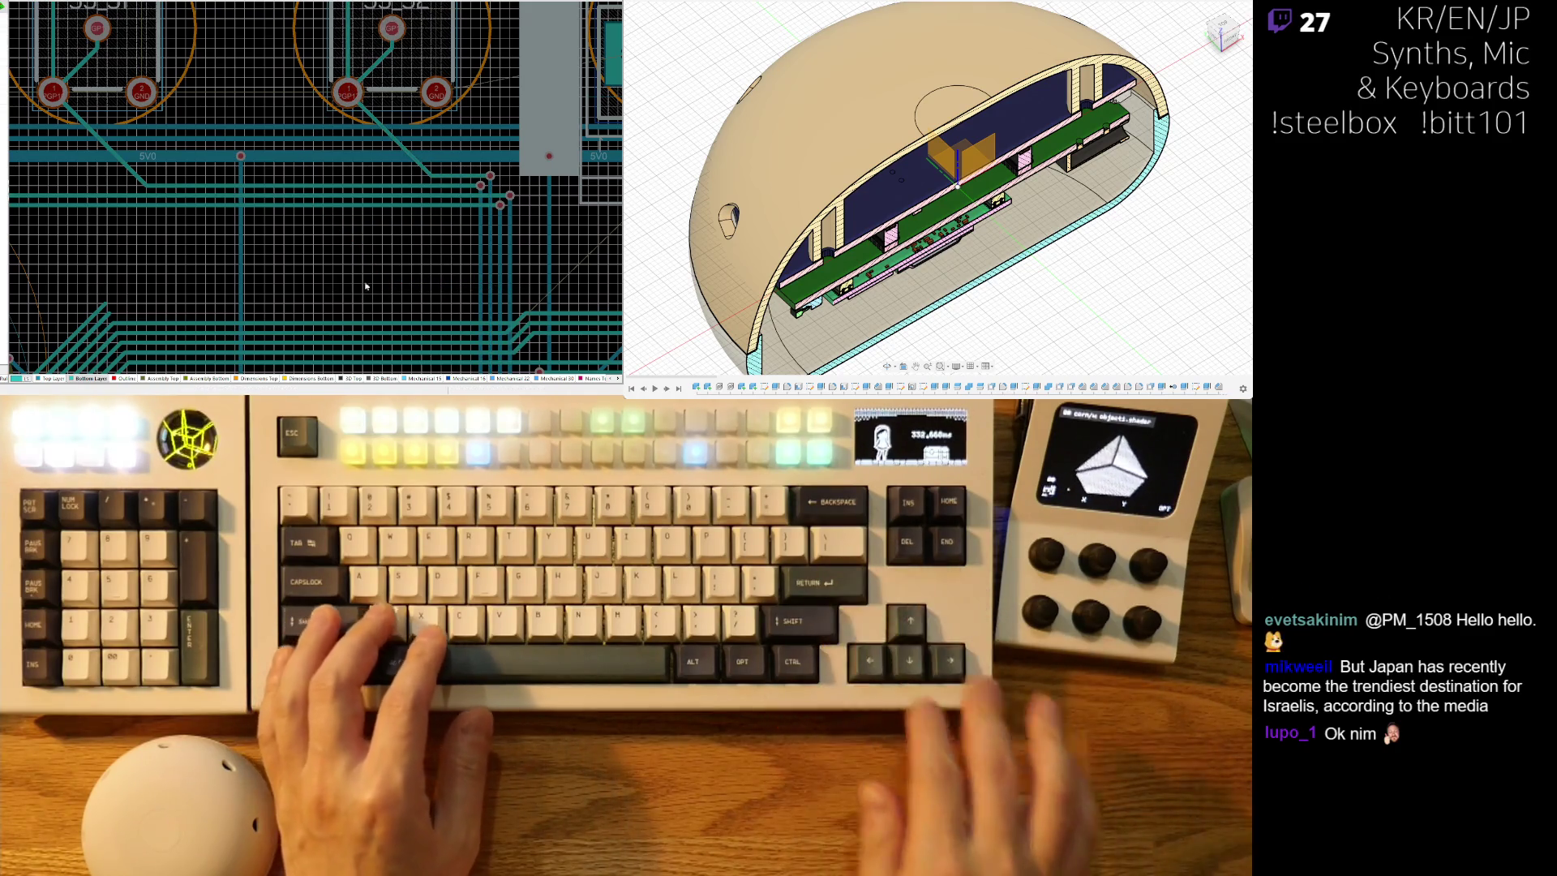
shift+scroll(196, 237, right, 5)
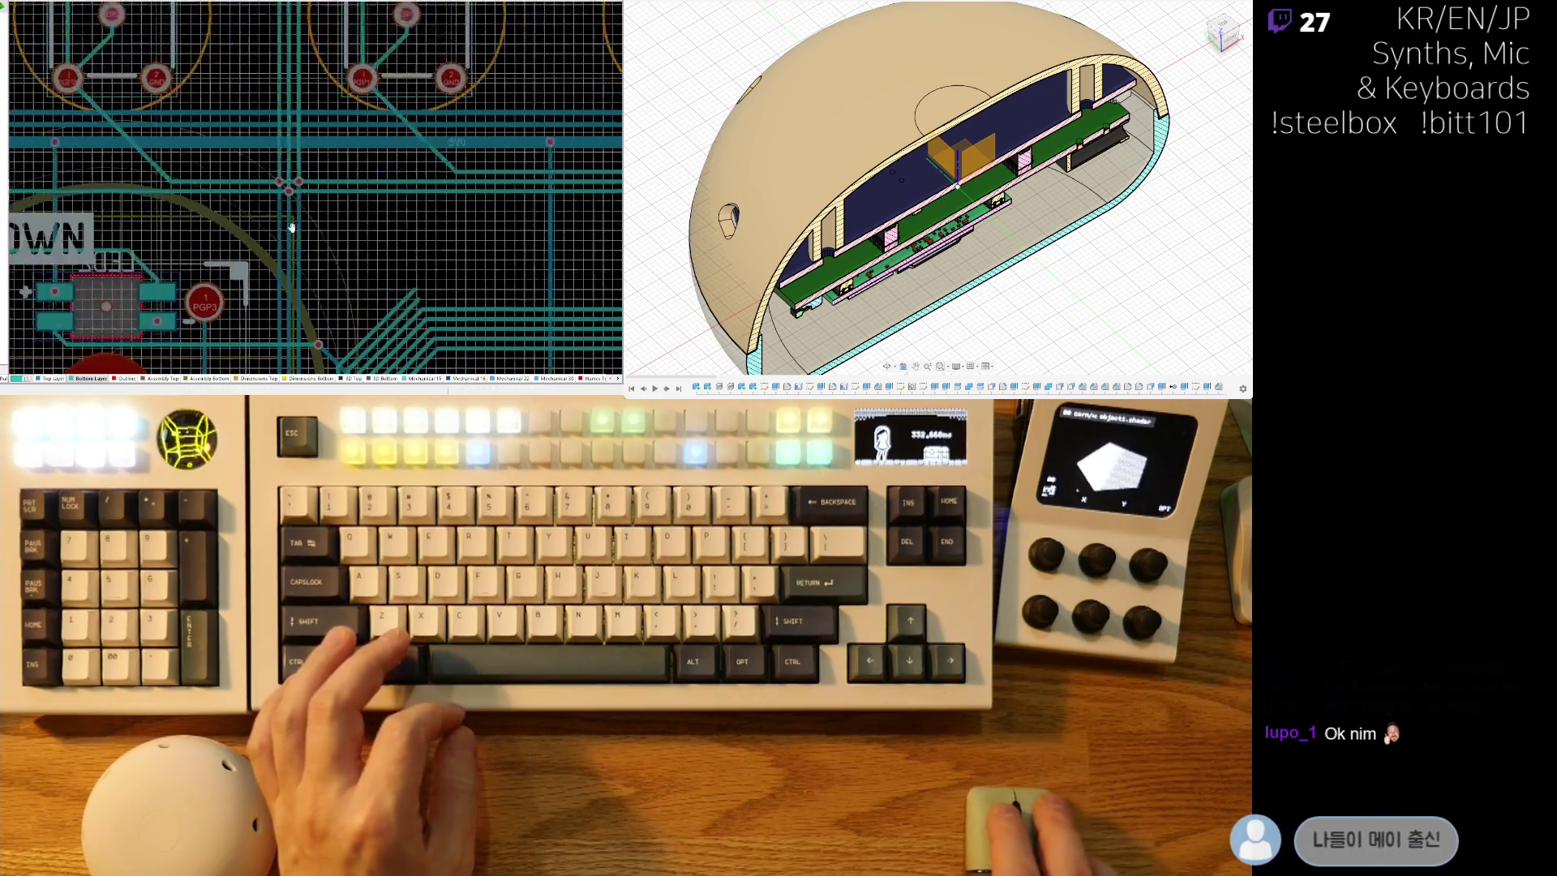
shift+scroll(382, 209, left, 5)
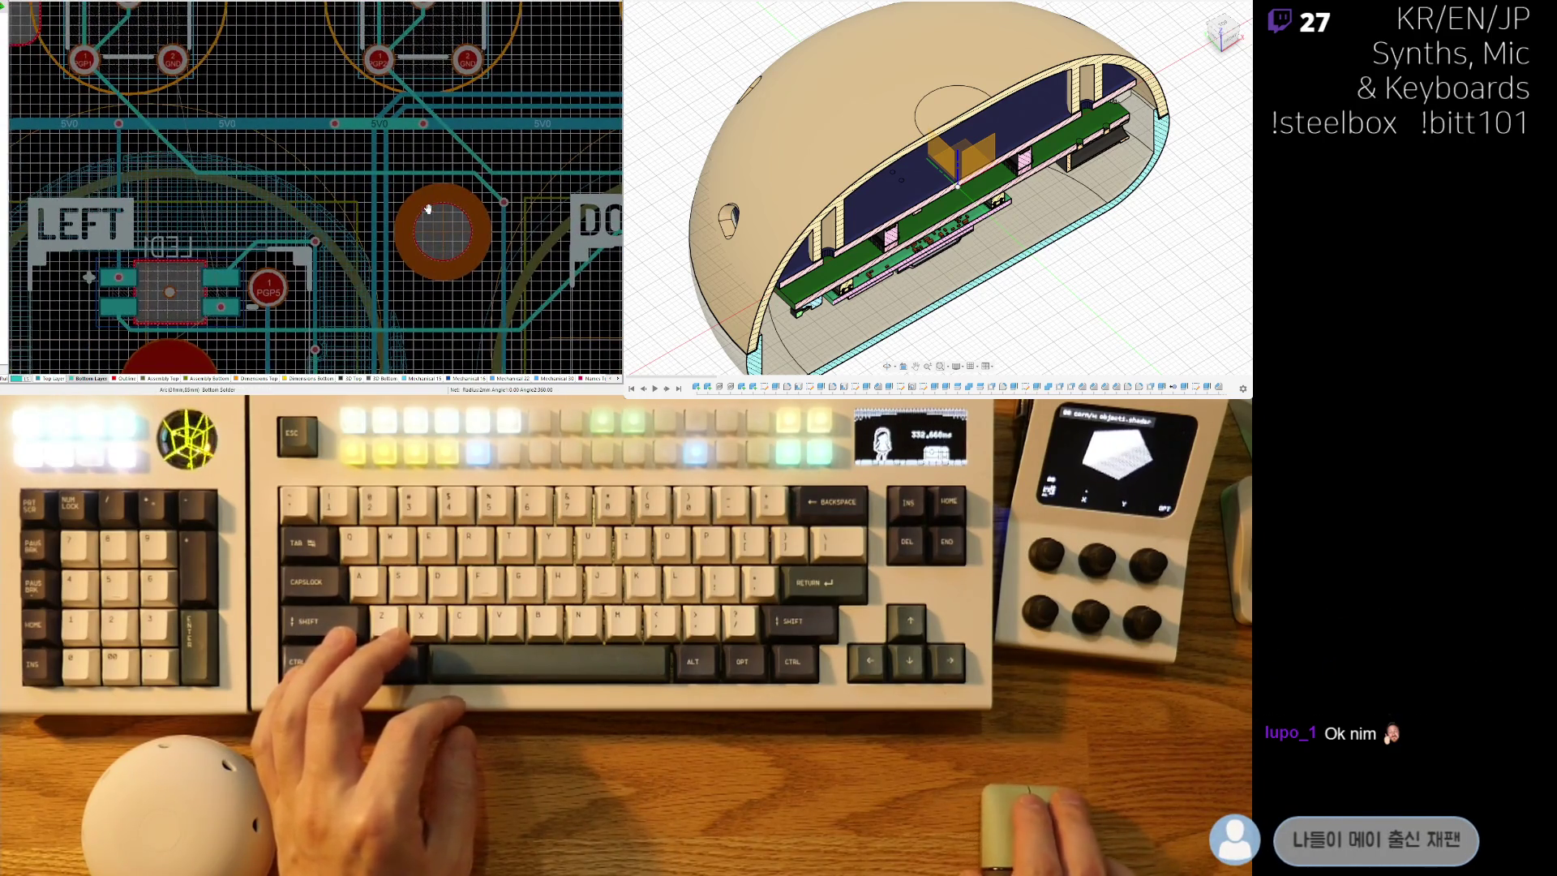
scroll(402, 223, up, 2)
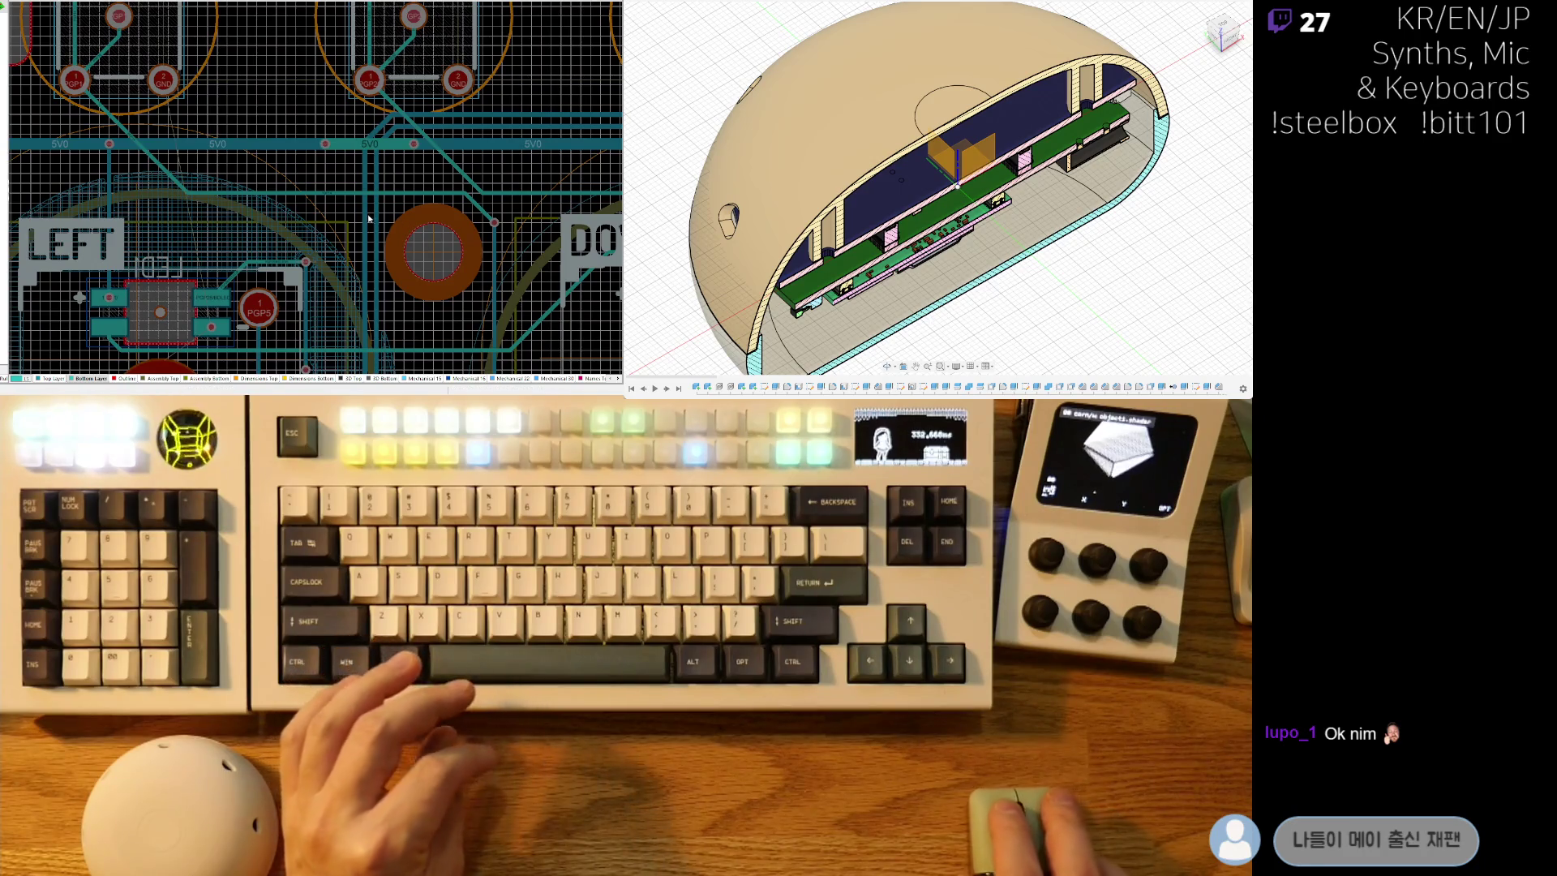
click(375, 209)
ctrl+scroll(378, 202, up, 5)
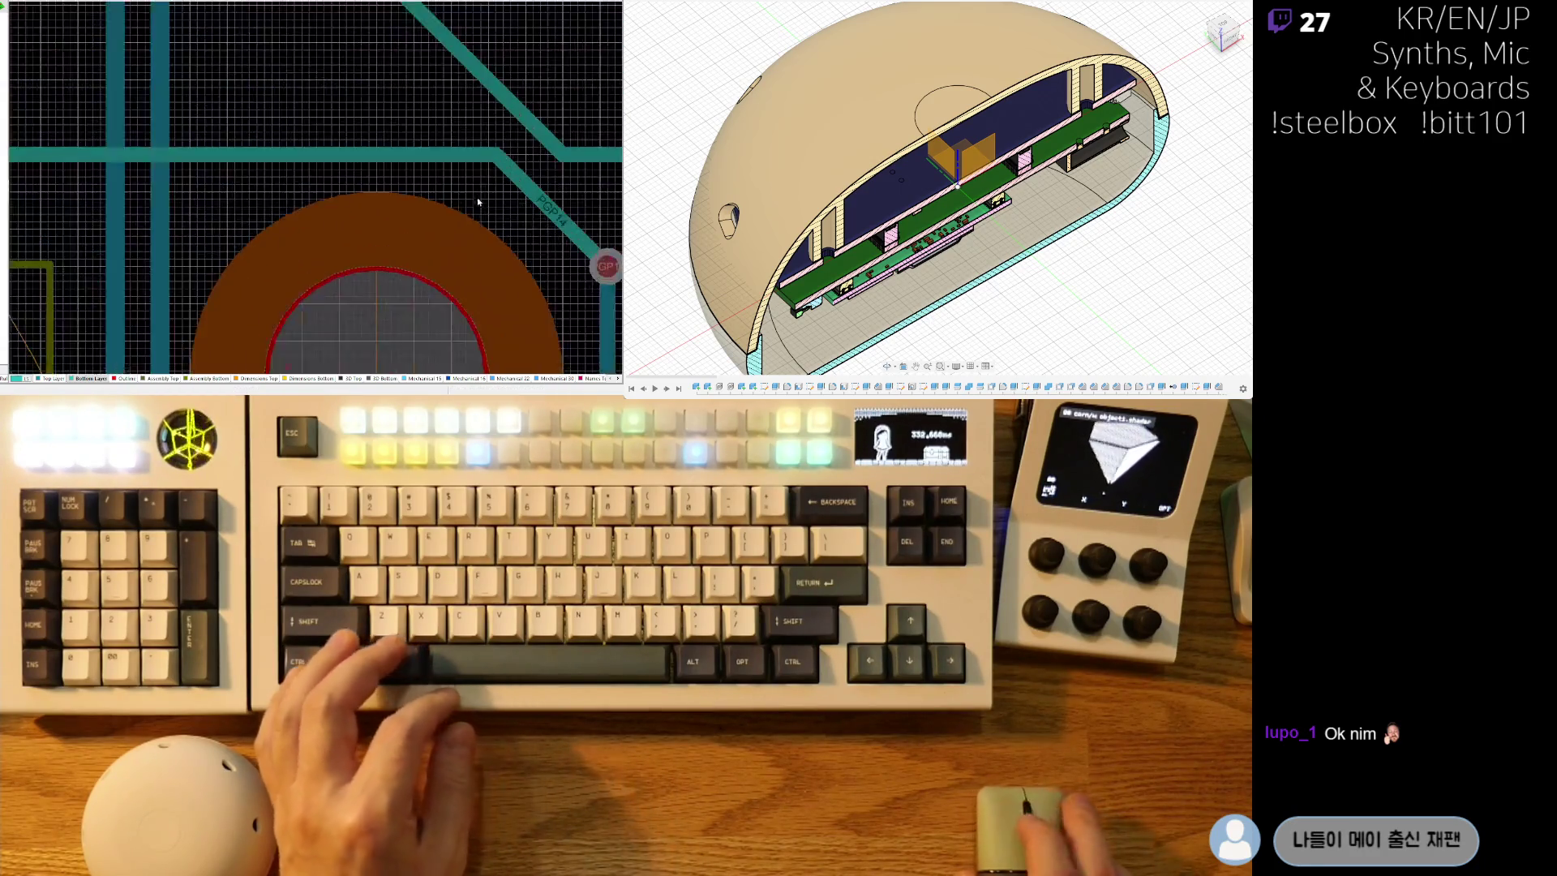
ctrl+scroll(322, 203, down, 5)
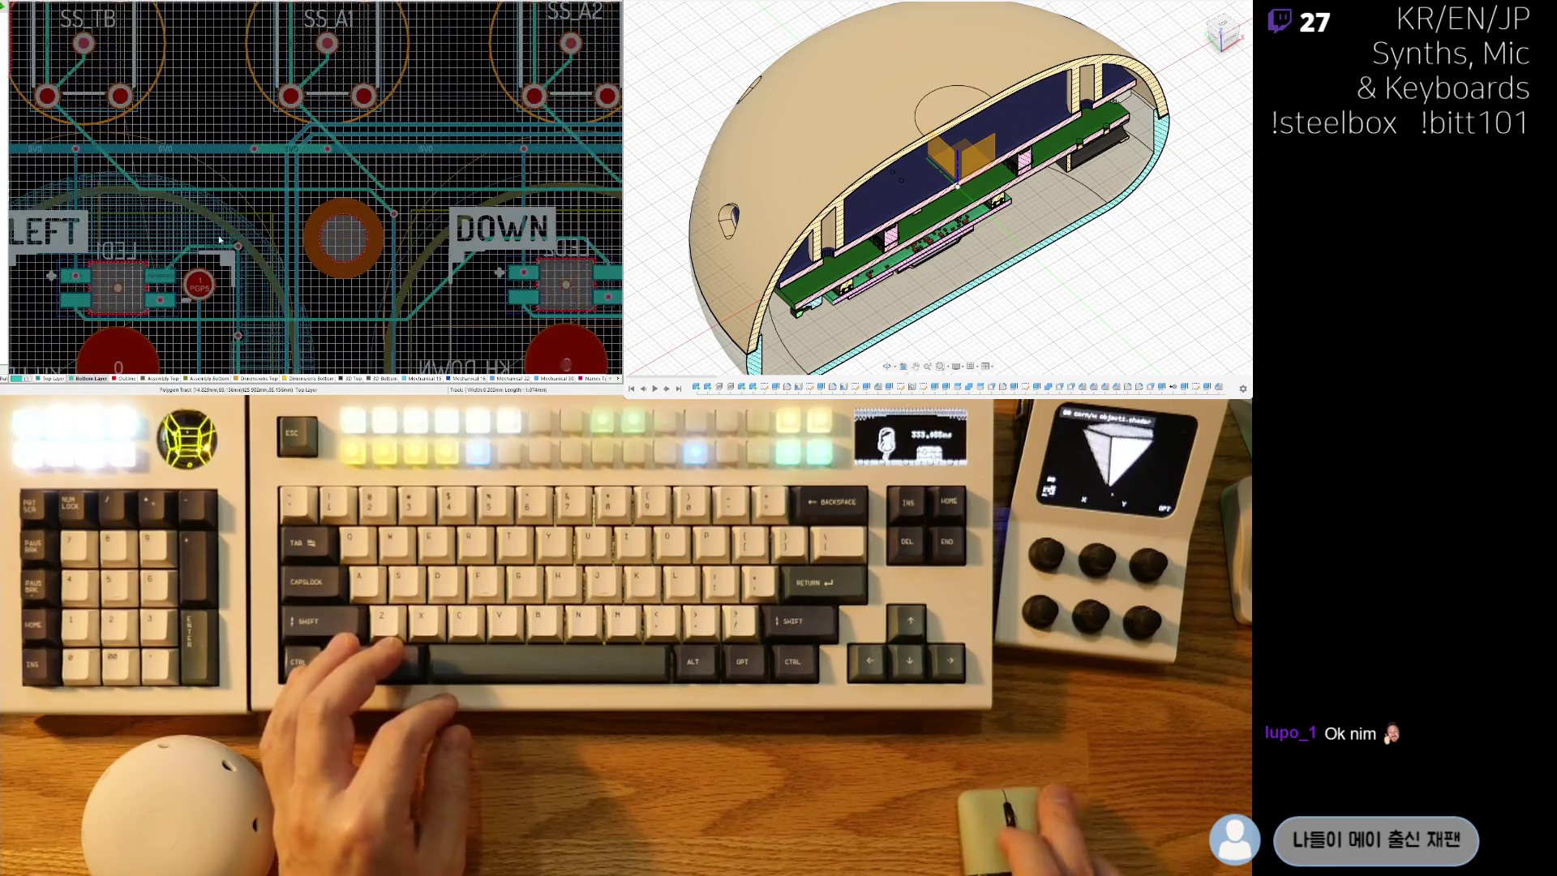
click(290, 295)
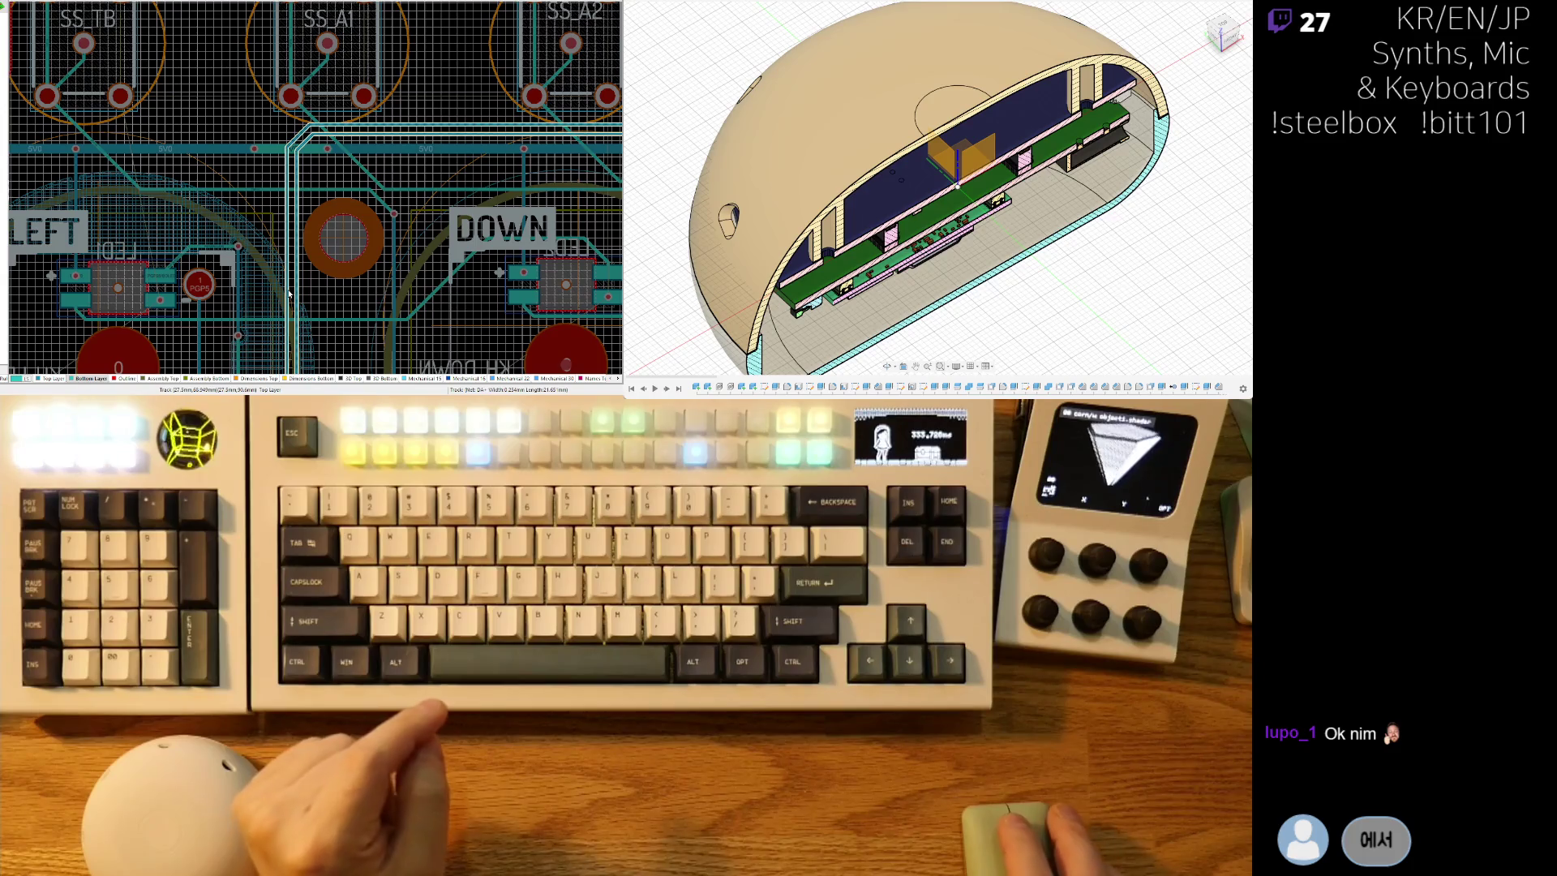
ctrl+scroll(290, 294, down, 5)
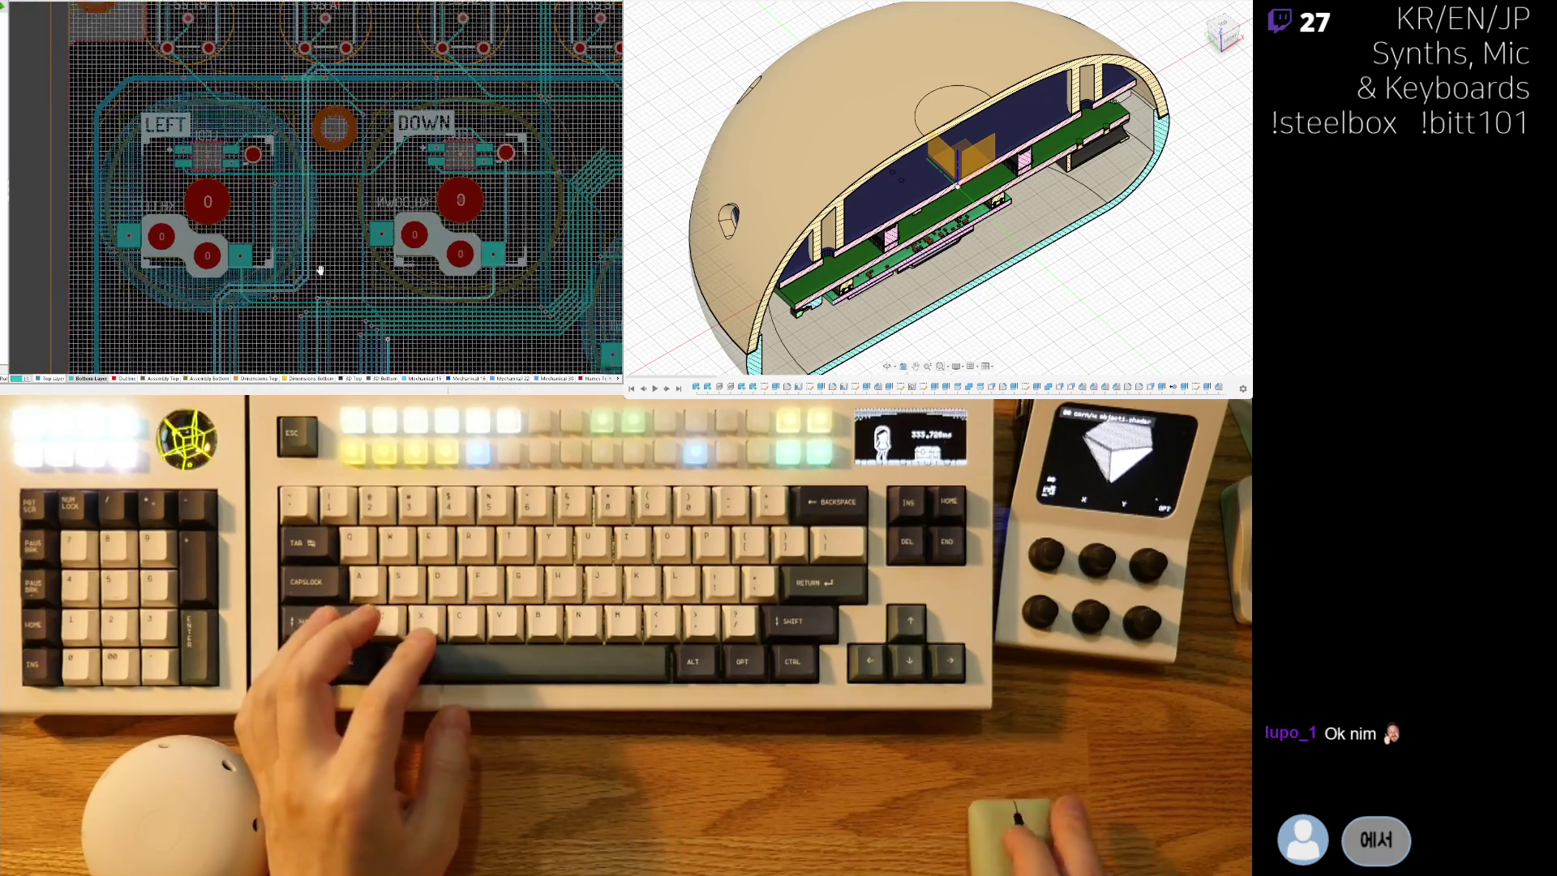
scroll(317, 280, up, 3)
shift+scroll(324, 243, right, 3)
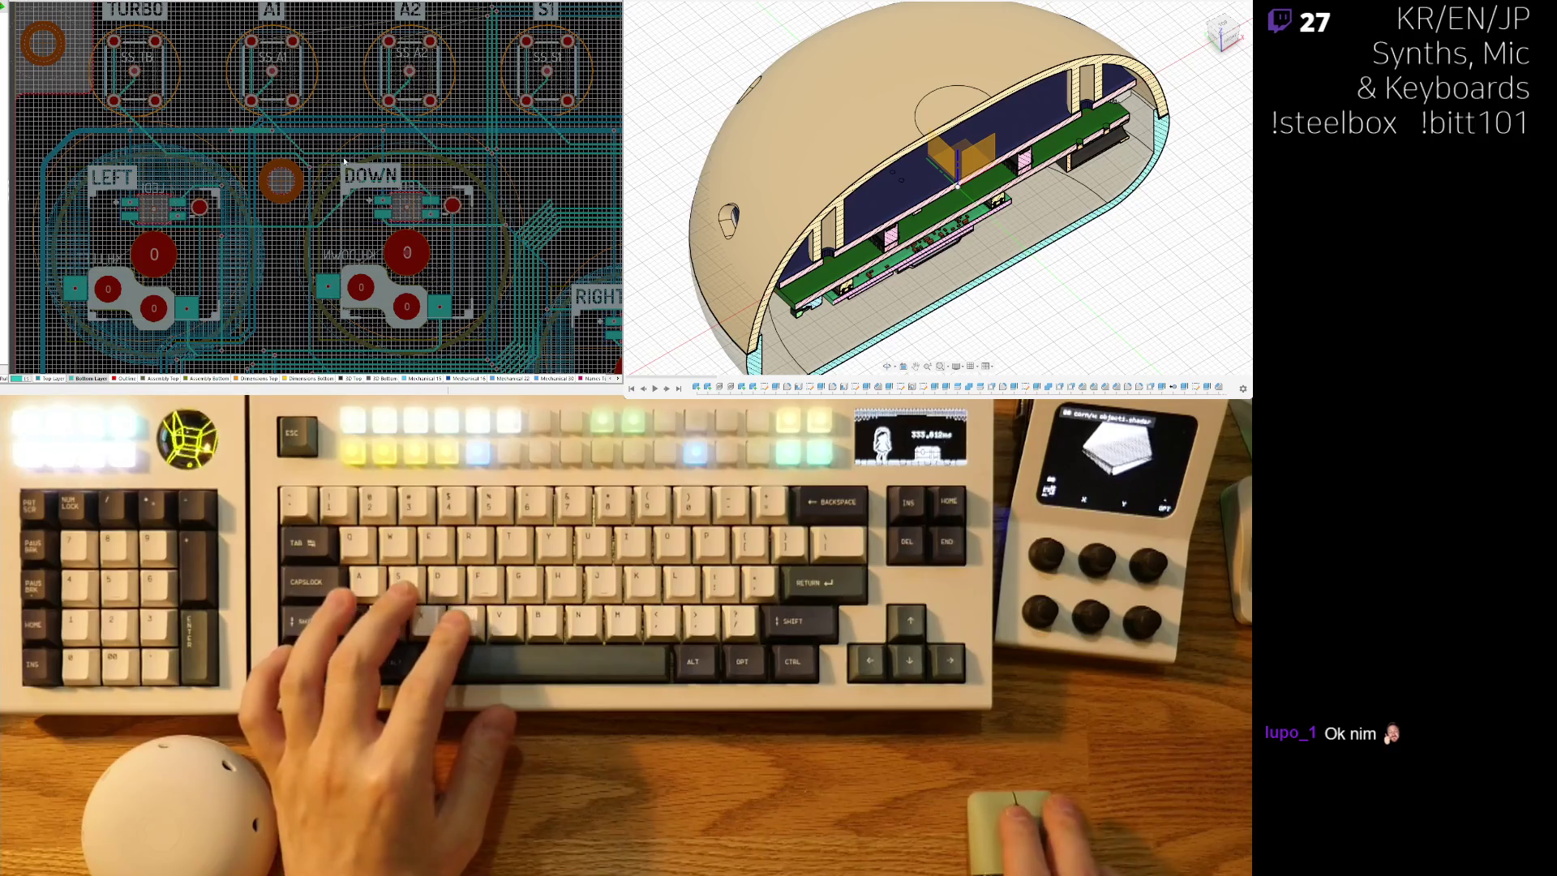
ctrl+scroll(337, 161, up, 8)
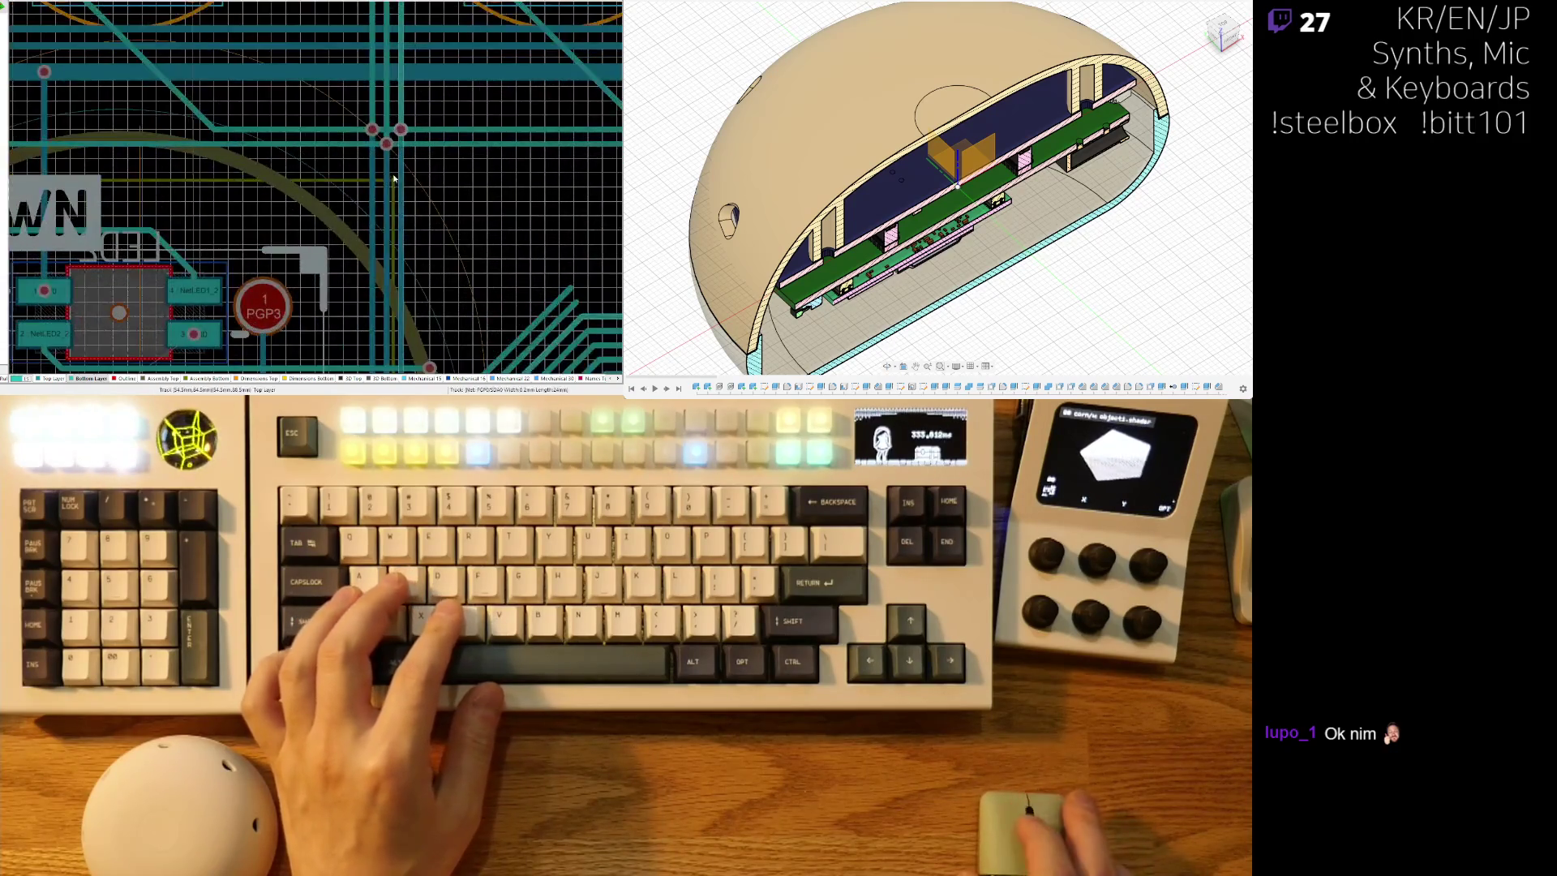
ctrl+scroll(393, 182, up, 2)
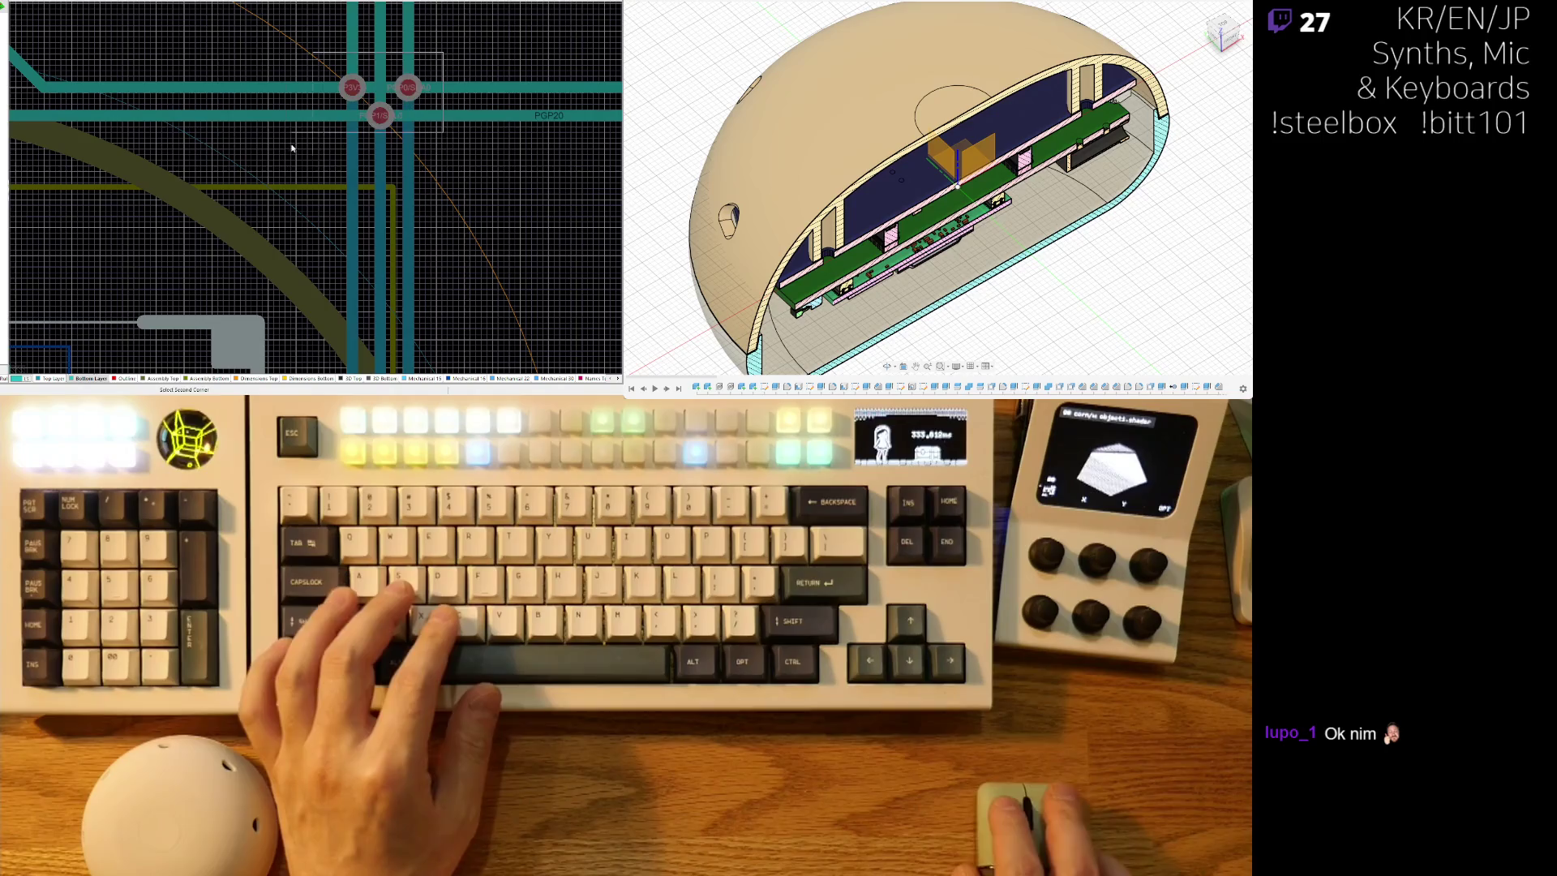
ctrl+scroll(387, 194, down, 2)
ctrl+scroll(386, 195, down, 2)
shift+scroll(387, 194, right, 4)
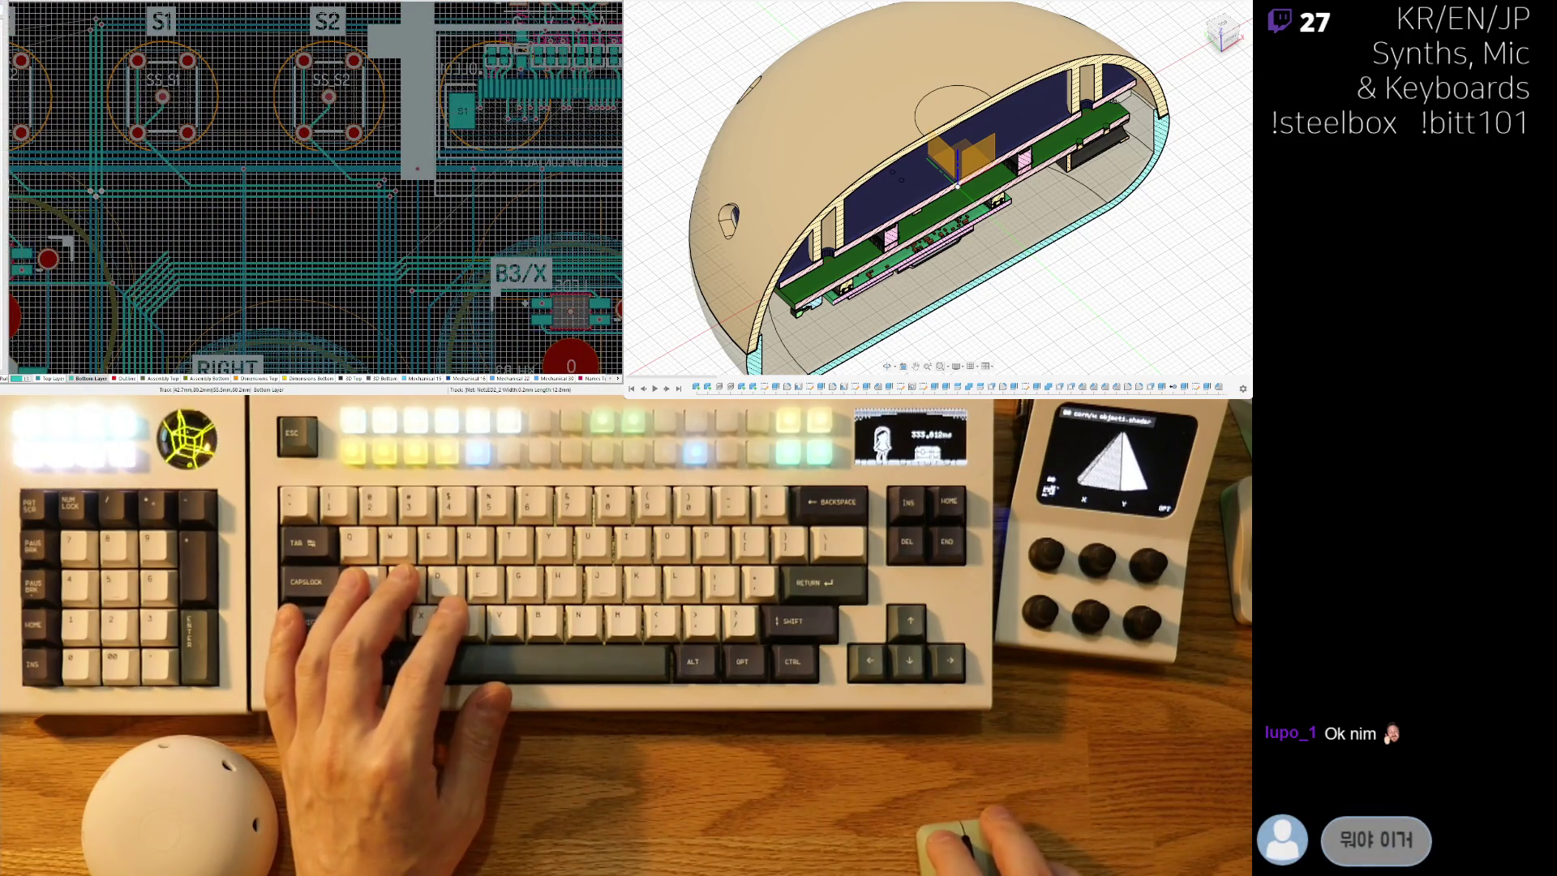
ctrl+scroll(297, 224, up, 3)
ctrl+scroll(297, 225, down, 2)
scroll(106, 323, down, 2)
ctrl+scroll(405, 96, up, 5)
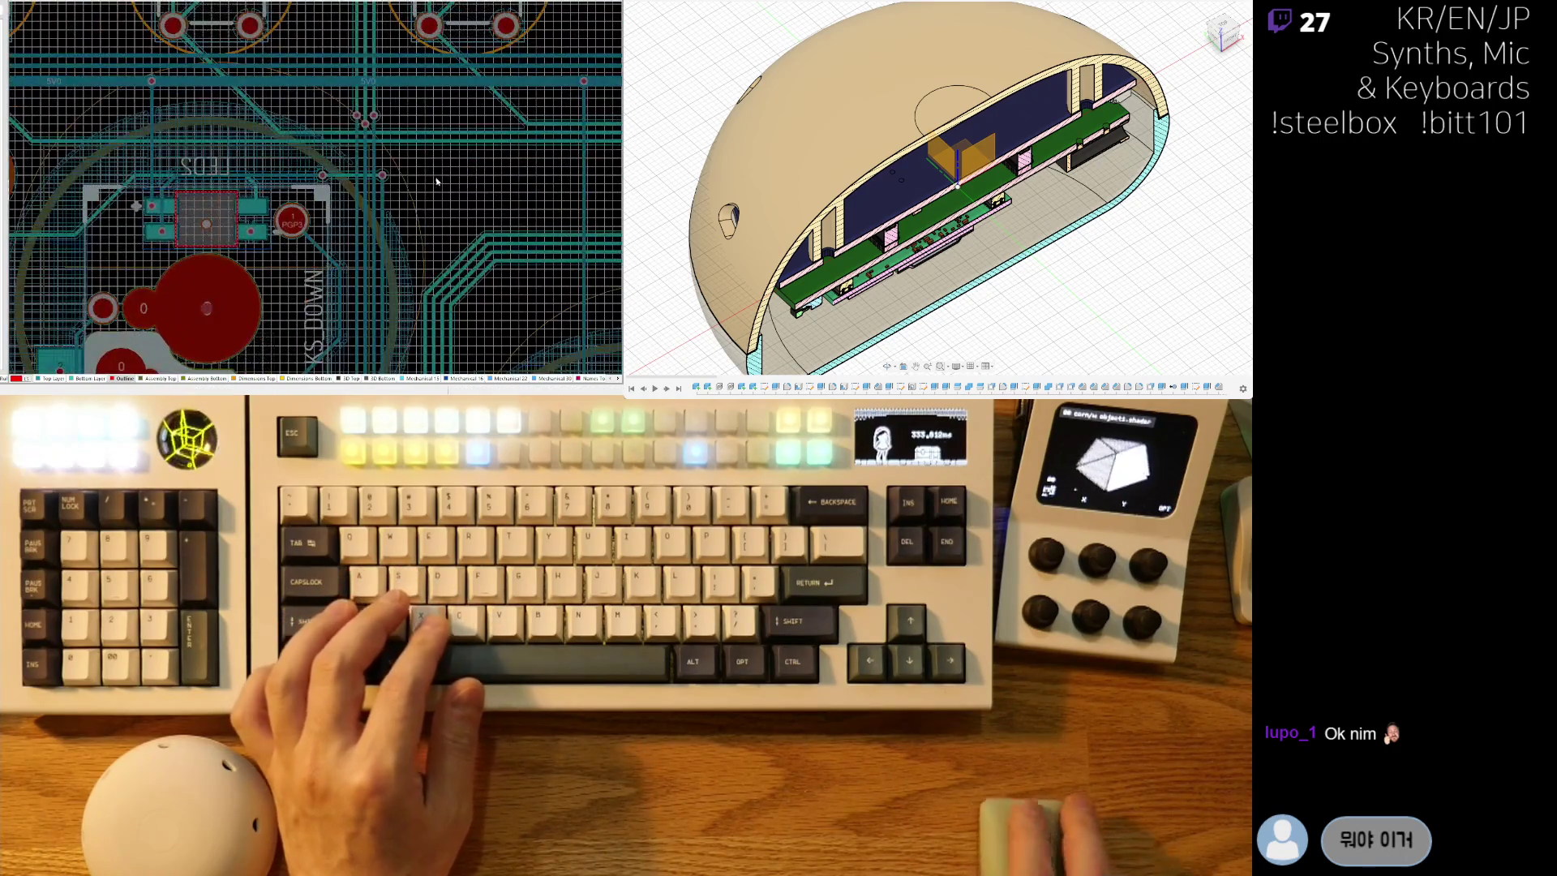
Reroute S2's lower-left pad trace diagonally, then box-select the horizontal track beneath A2, S1 and S2.
right_drag(367, 171, 292, 242)
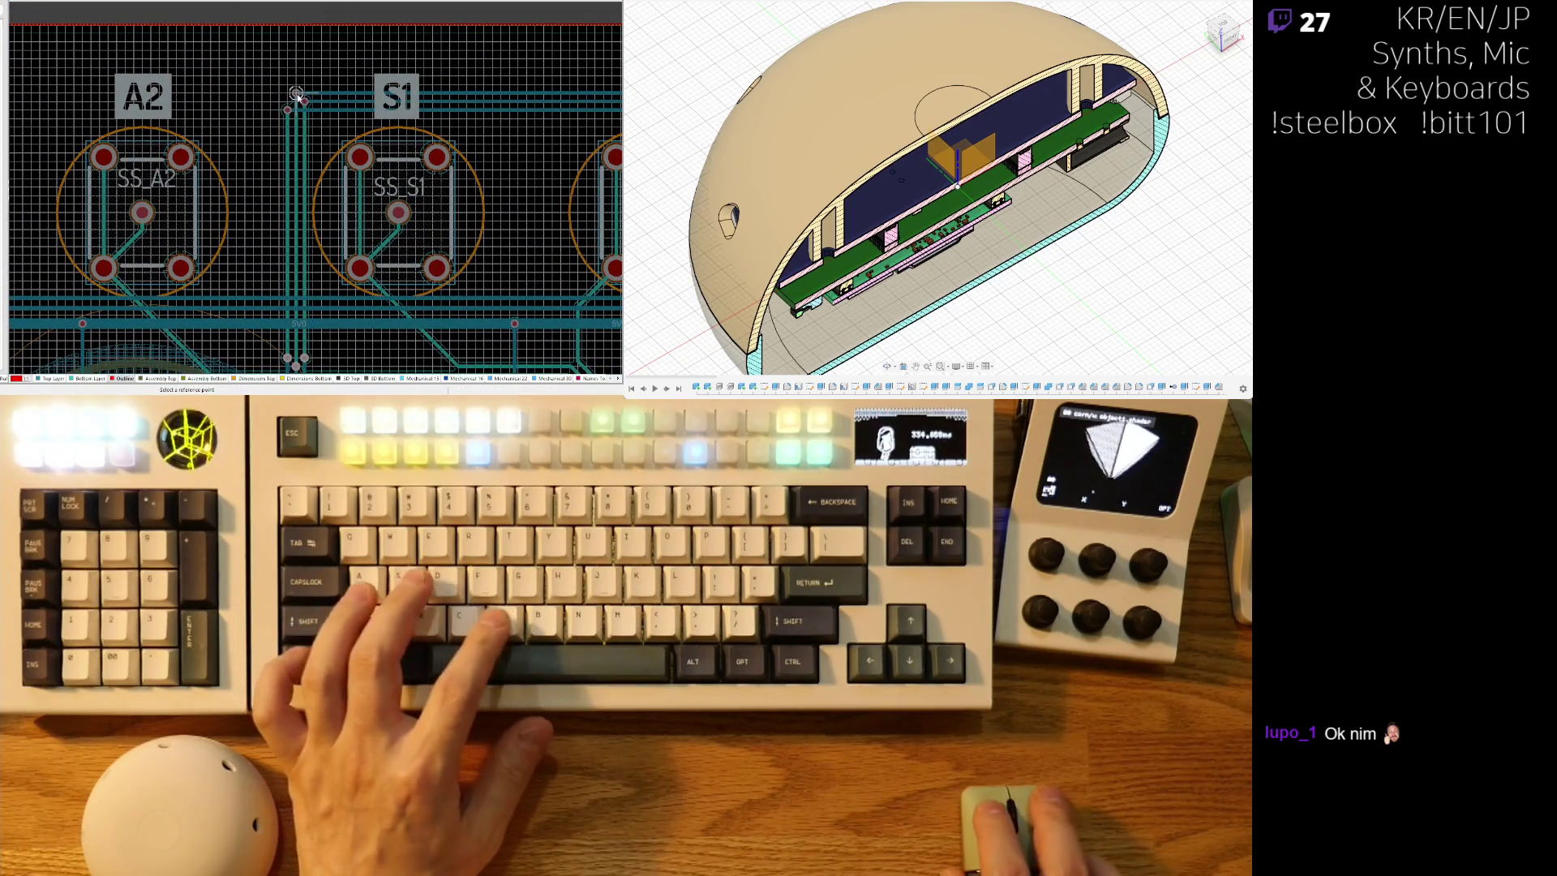
ctrl+scroll(208, 115, down, 3)
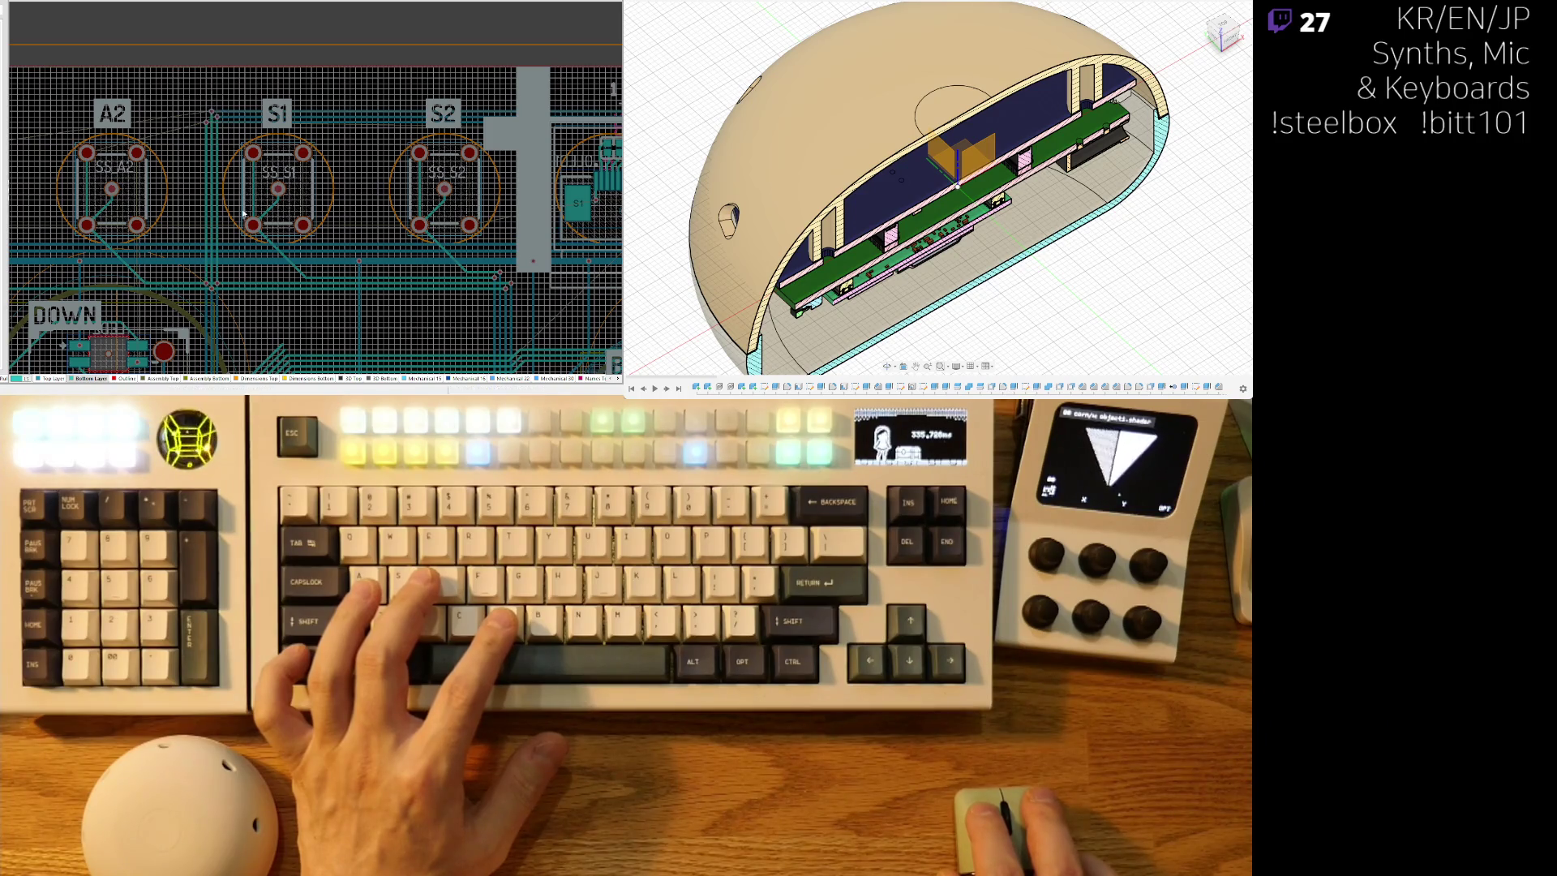
ctrl+scroll(244, 200, down, 2)
ctrl+scroll(517, 215, up, 2)
drag(517, 213, 443, 183)
click(347, 140)
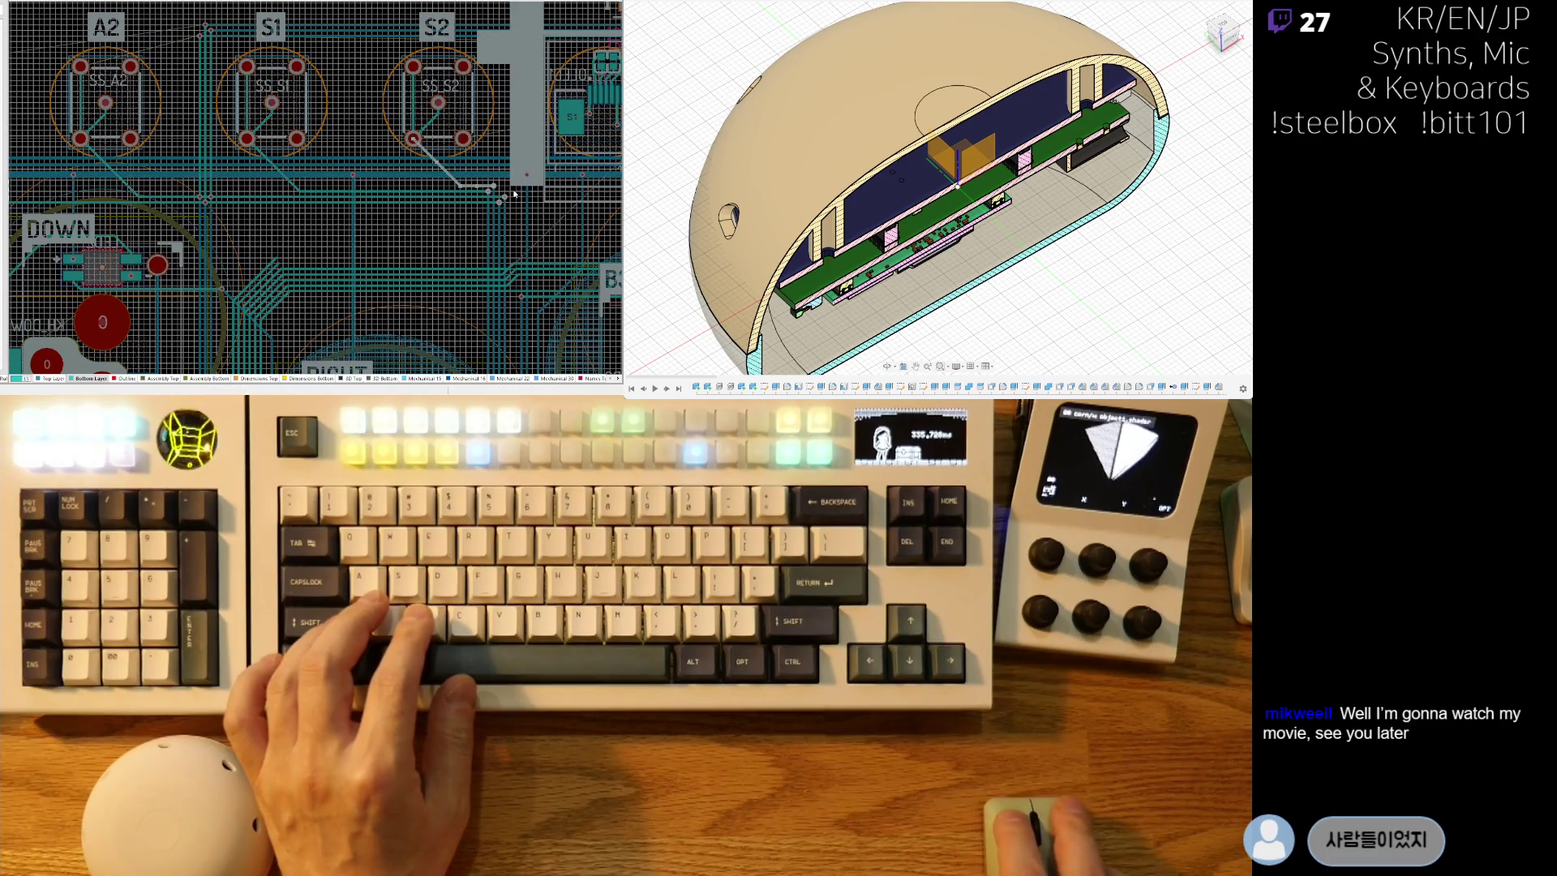
drag(510, 190, 485, 205)
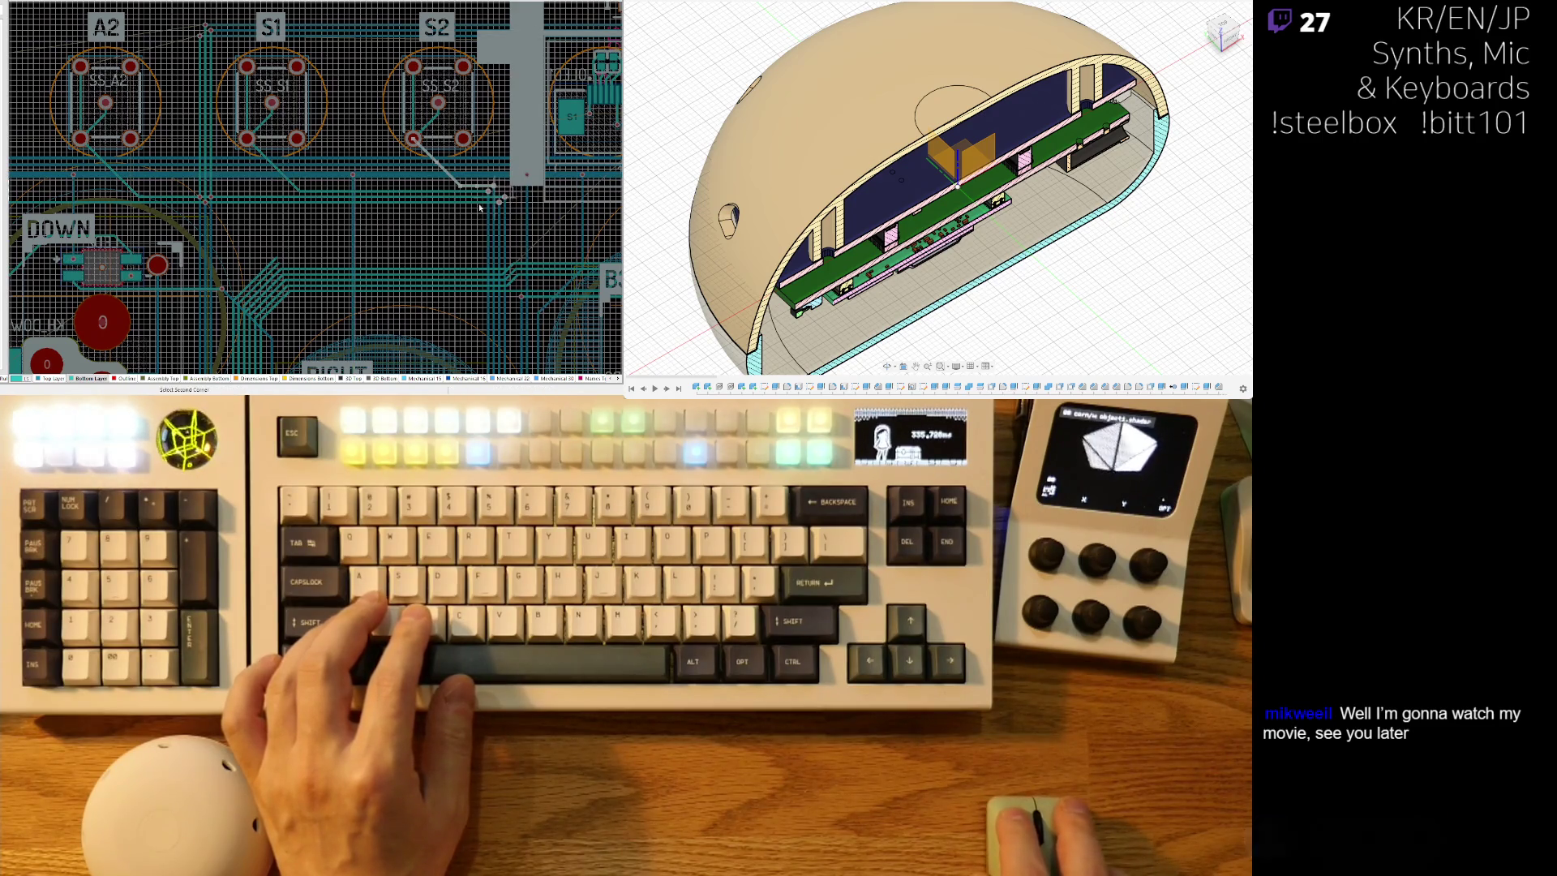
drag(133, 213, 118, 188)
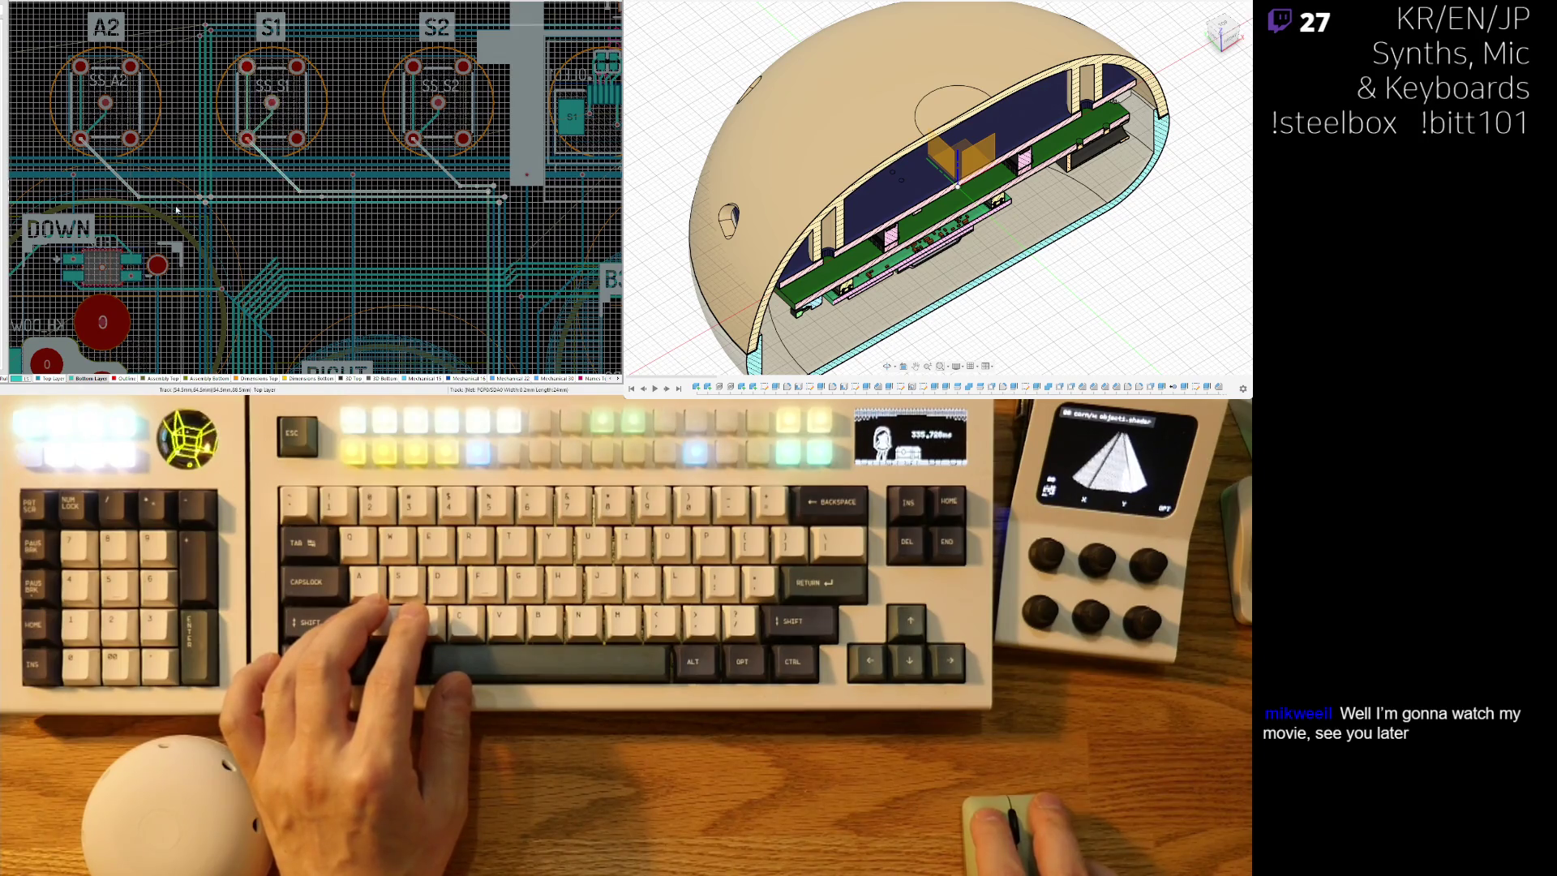
Follow the 5V0 track toward the DOWN label and delete the diagonal track from PGP1.
ctrl+scroll(423, 202, up, 3)
right_drag(424, 202, 327, 224)
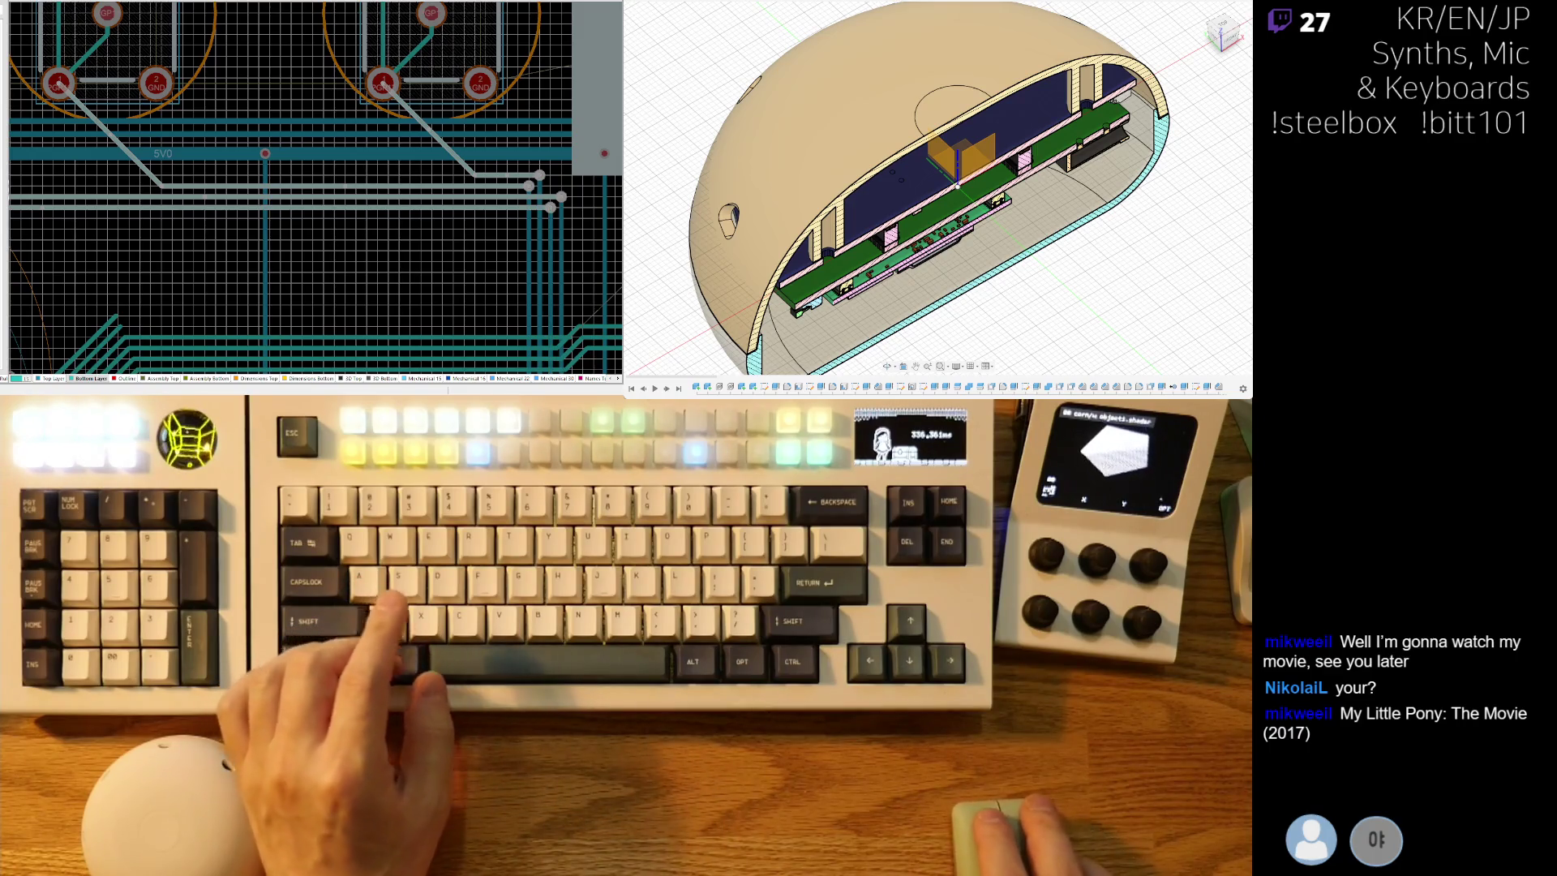
right_drag(290, 238, 445, 233)
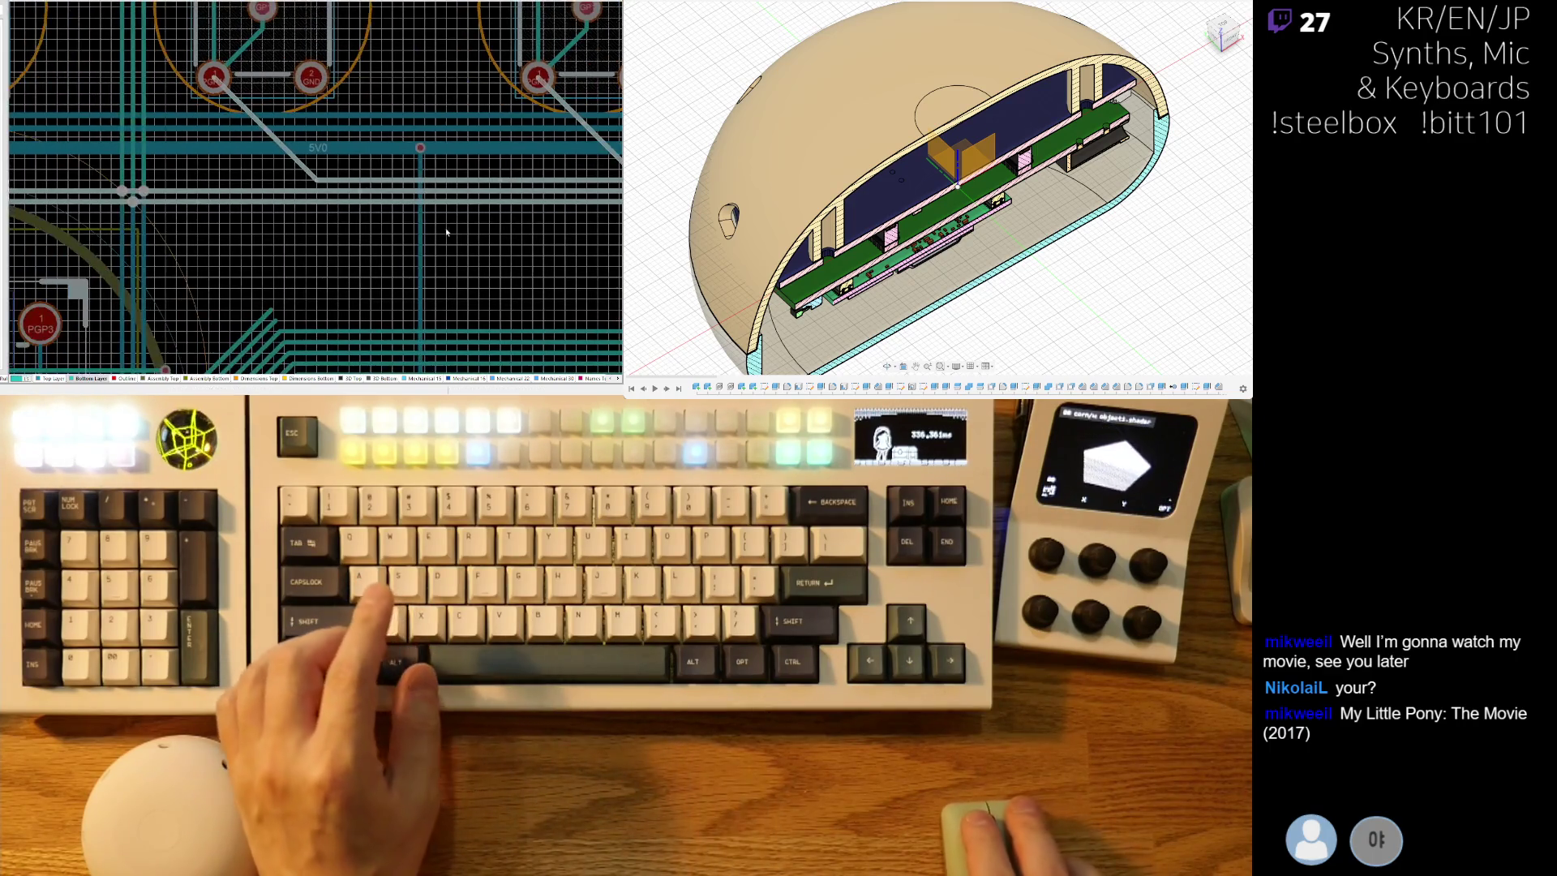
mouse_move(285, 200)
right_down()
mouse_move(243, 211)
mouse_move(276, 162)
mouse_move(335, 153)
right_up()
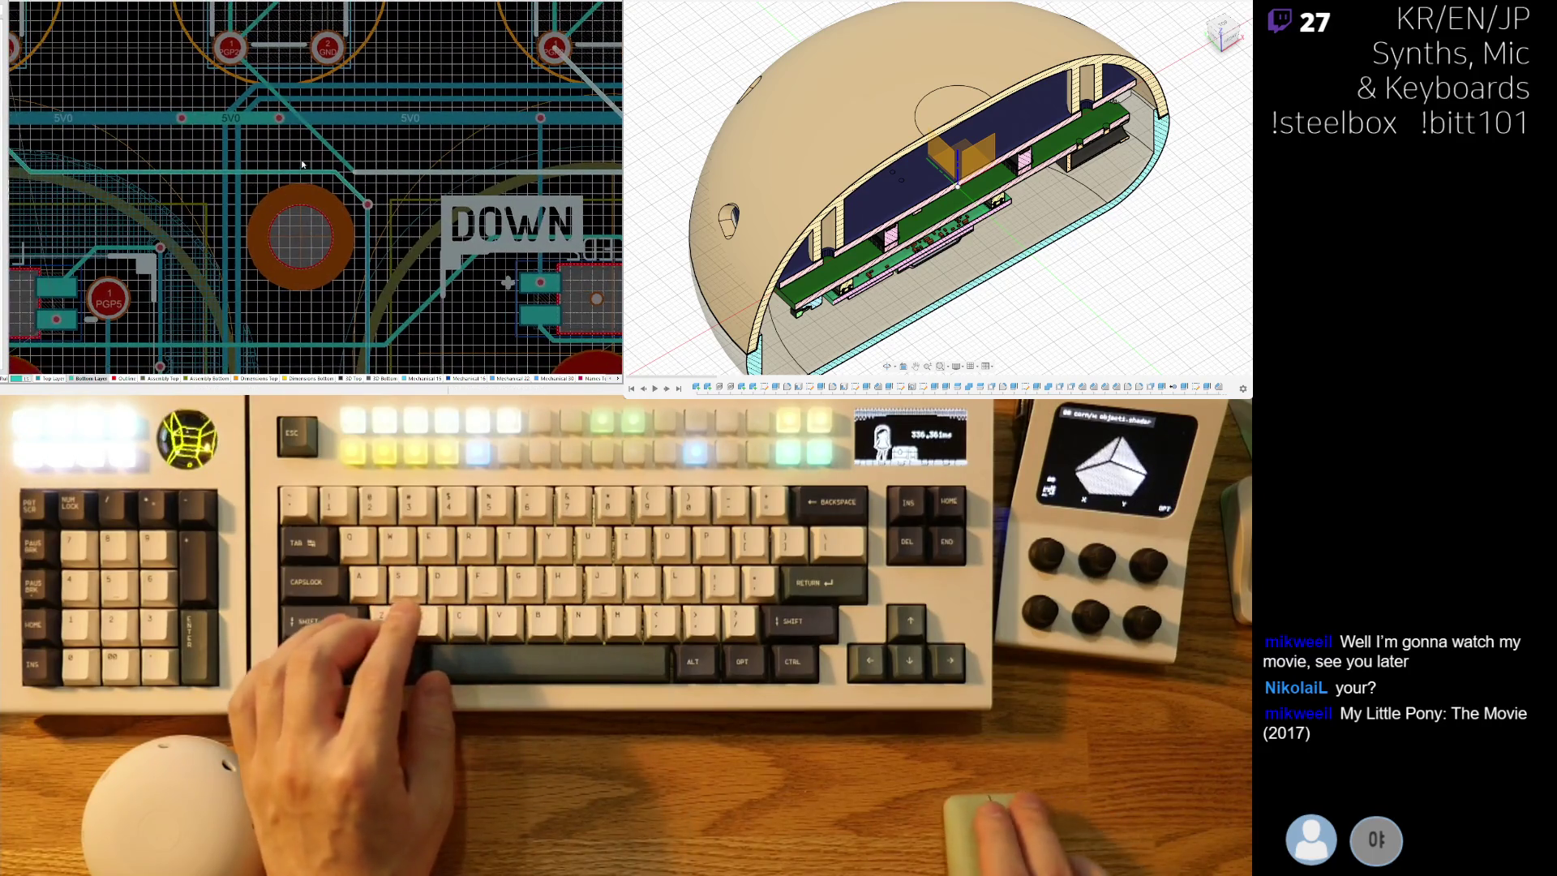
shift+scroll(298, 169, left, 5)
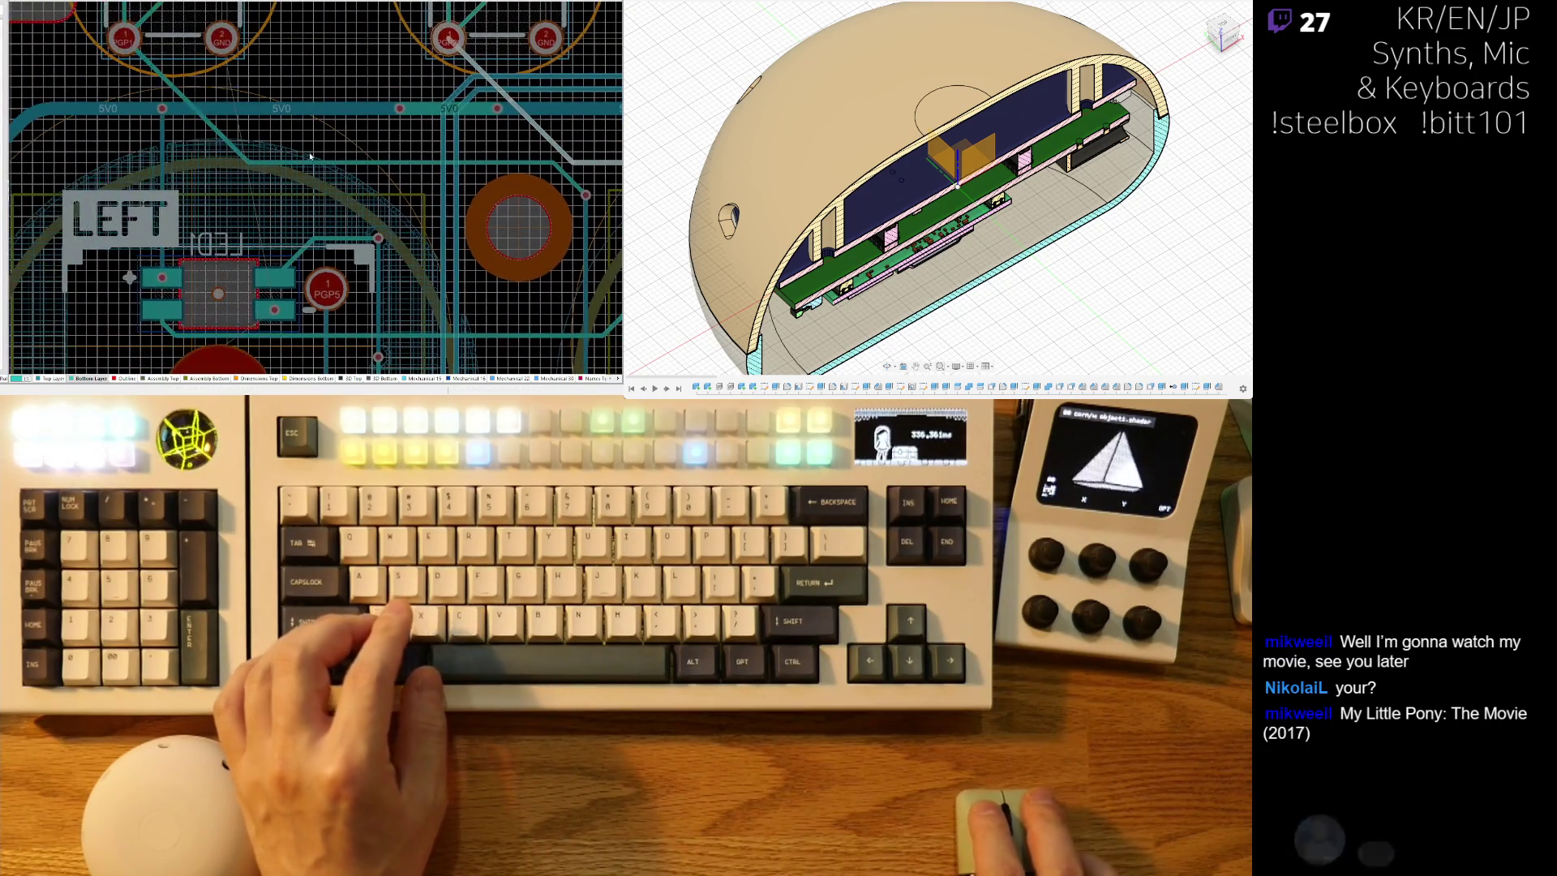
click(207, 125)
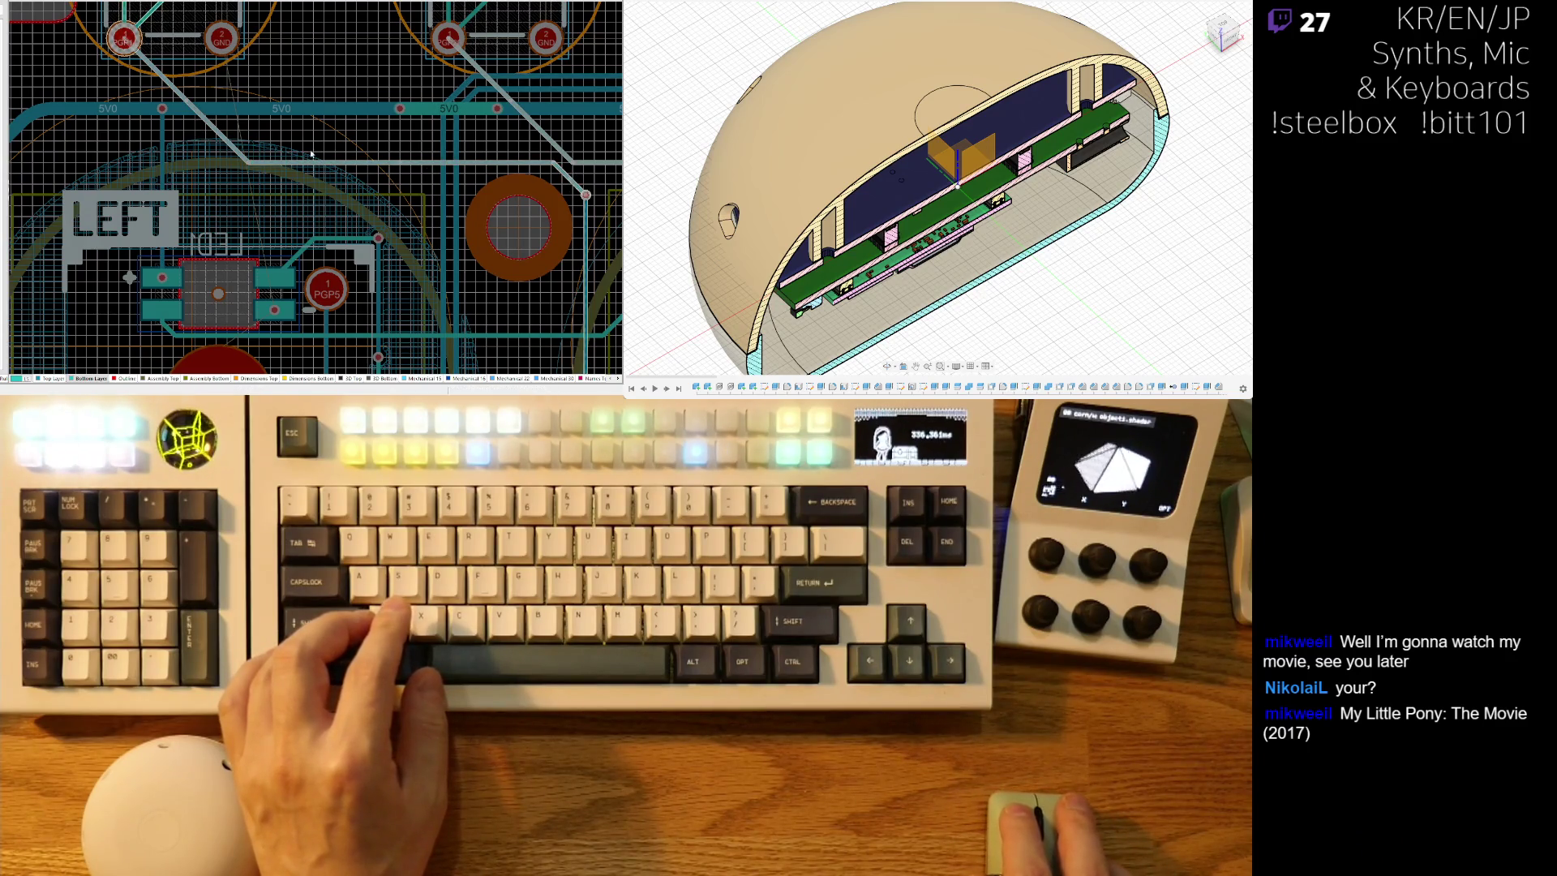
scroll(311, 154, up, 2)
key(Delete)
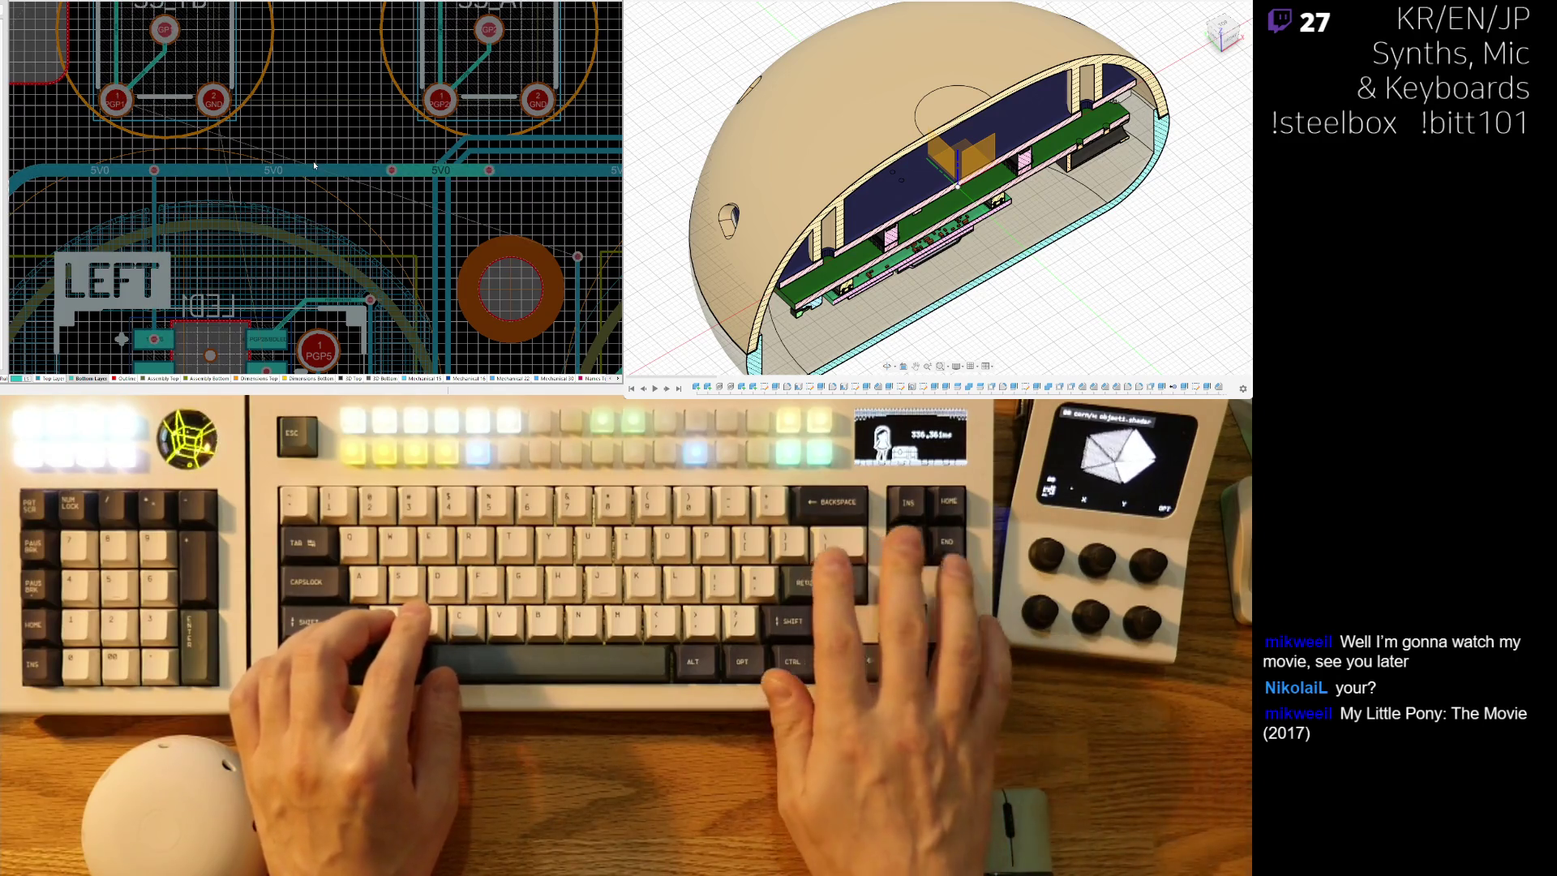
Select the remaining diagonal PGP1 track and its horizontal continuation near the PGP2 and GND pads.
ctrl+scroll(314, 165, down, 3)
ctrl+scroll(375, 183, down, 1)
ctrl+scroll(375, 183, down, 1)
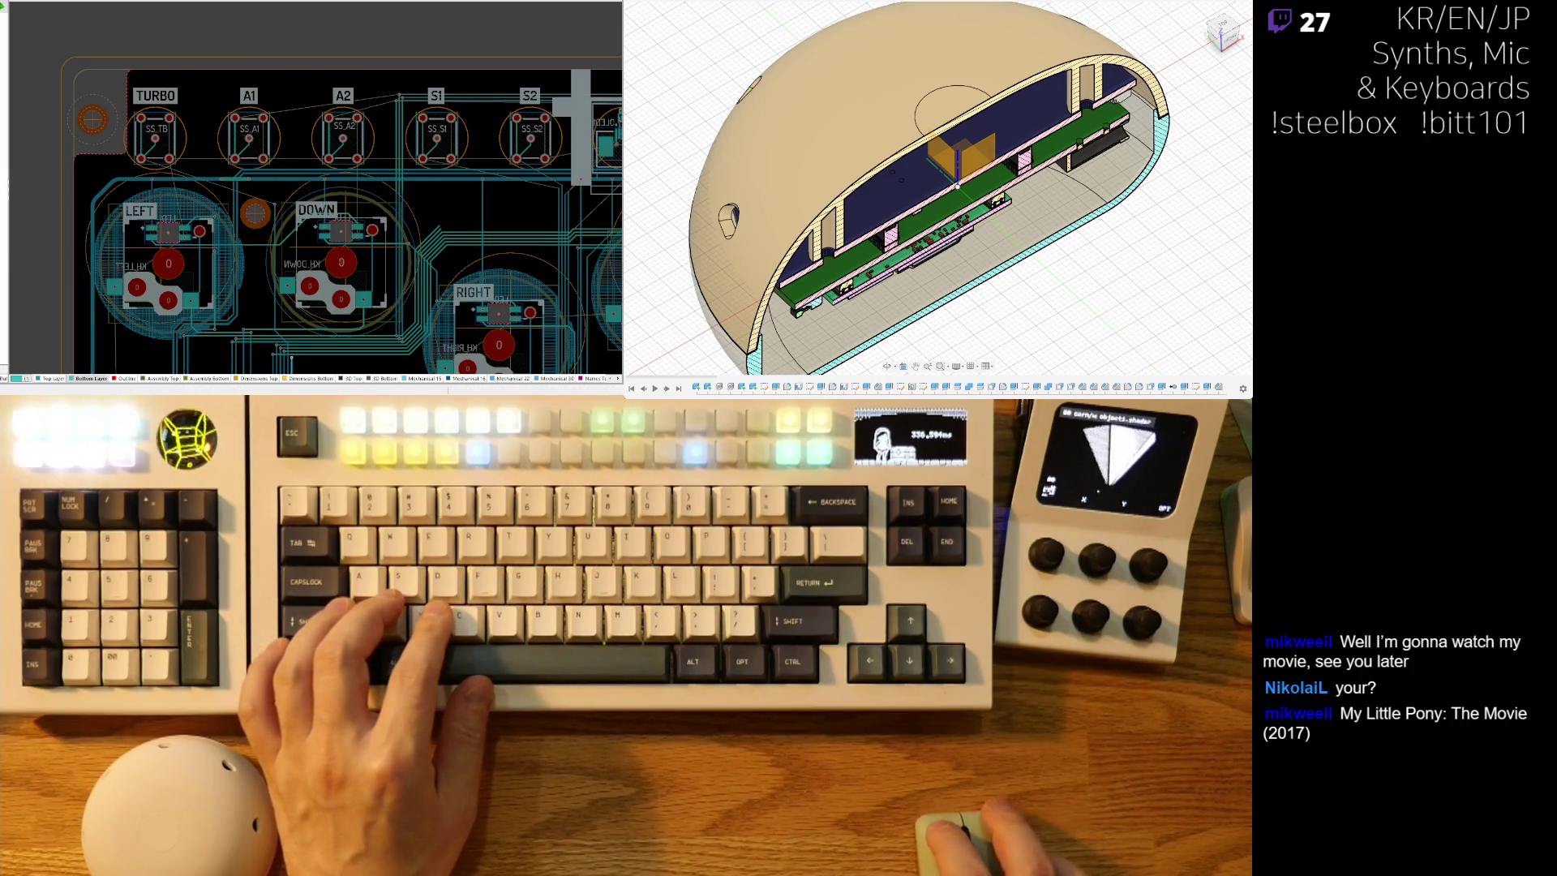
ctrl+scroll(460, 95, up, 4)
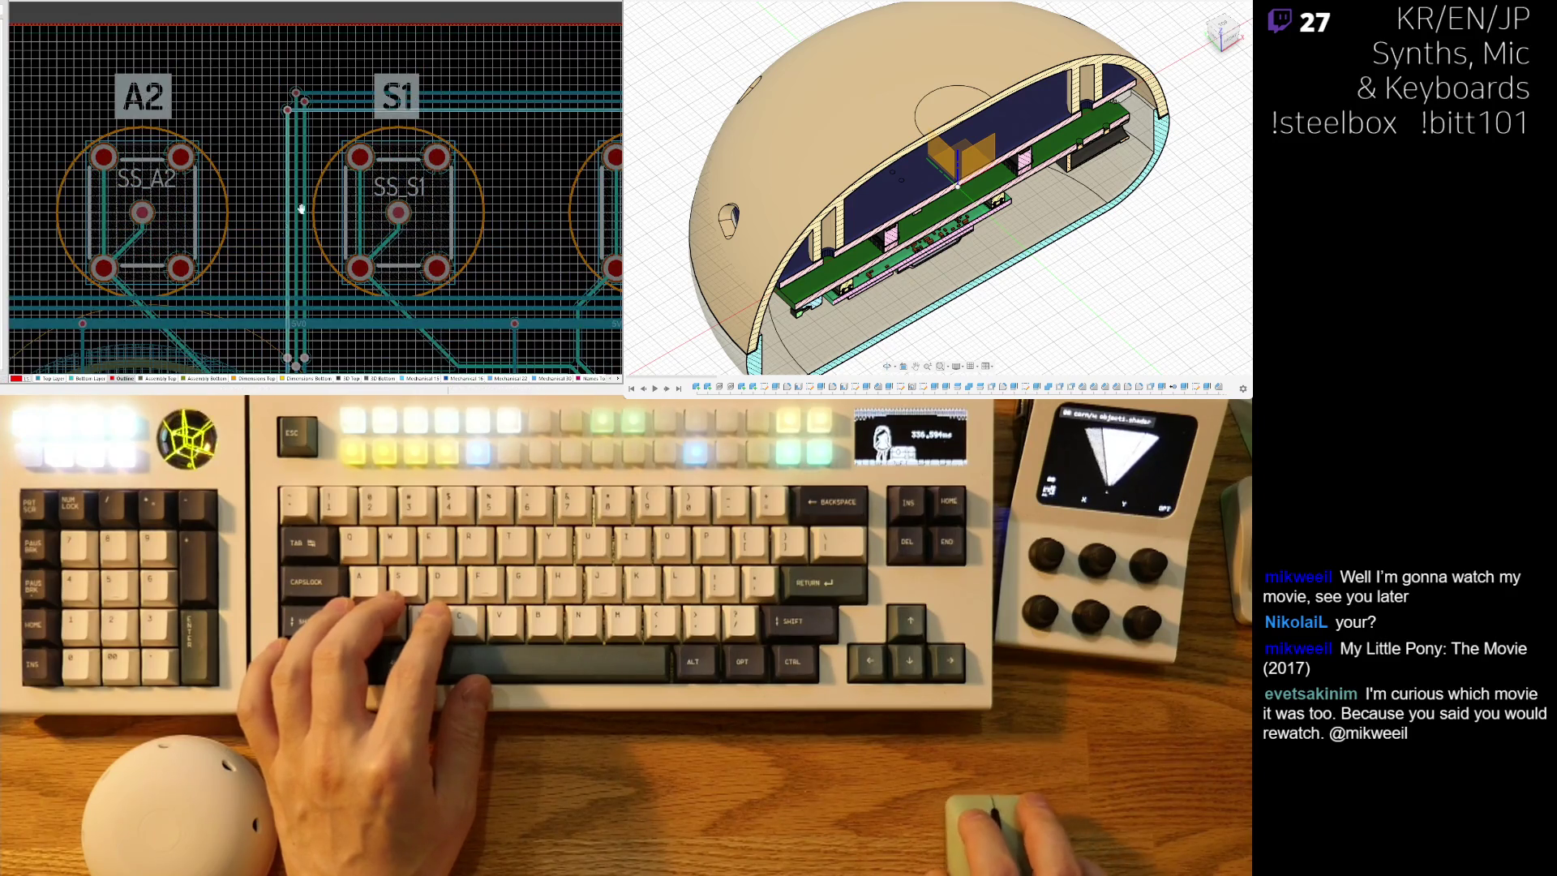
ctrl+scroll(295, 219, down, 3)
ctrl+scroll(448, 163, up, 3)
ctrl+scroll(215, 168, up, 2)
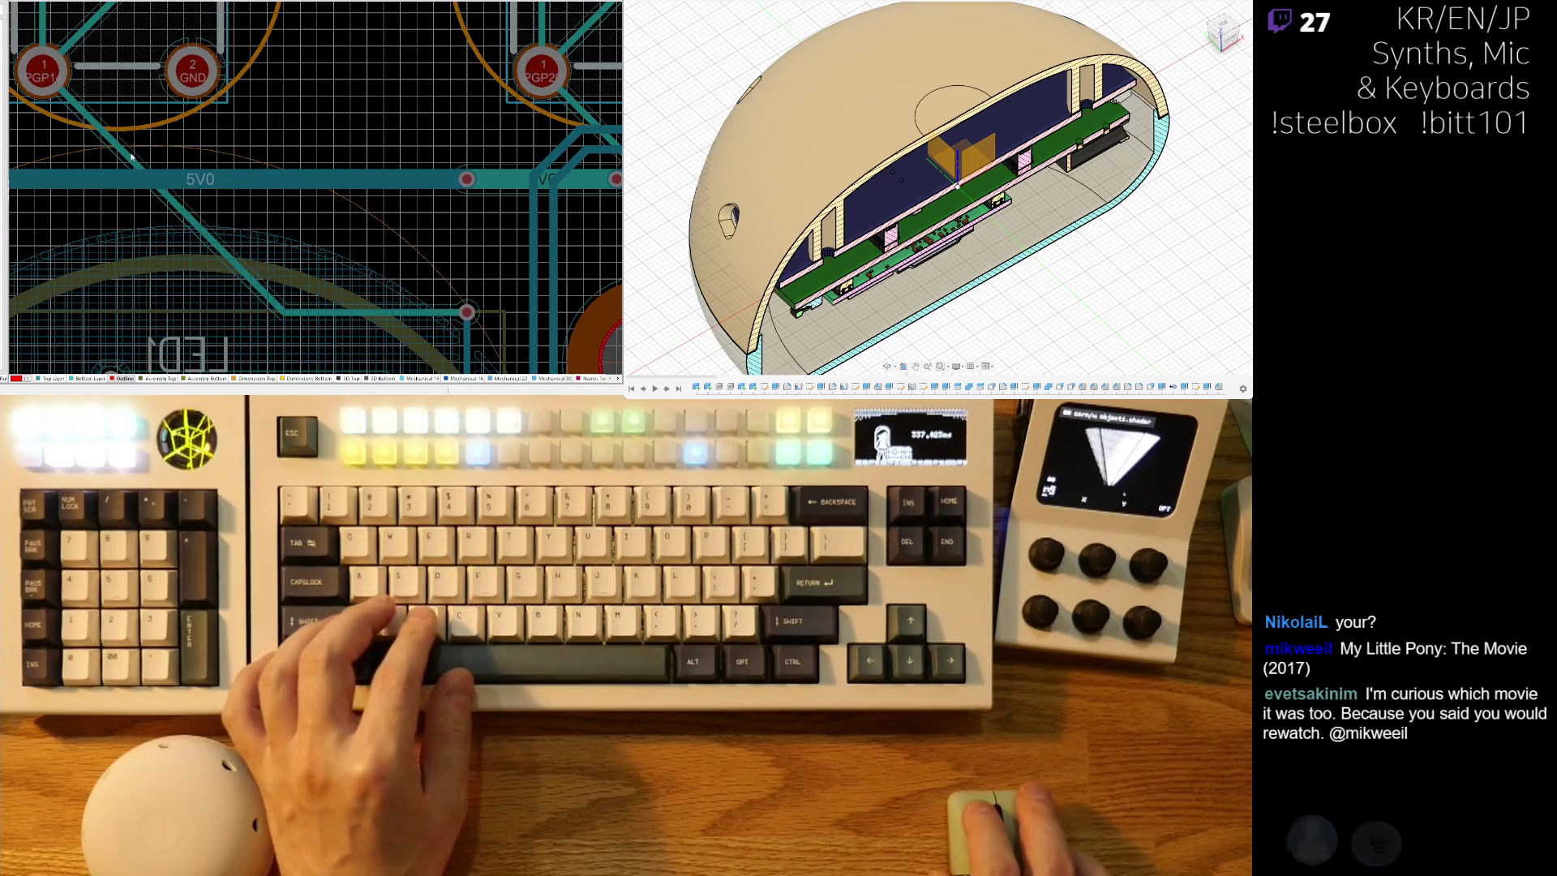
click(133, 156)
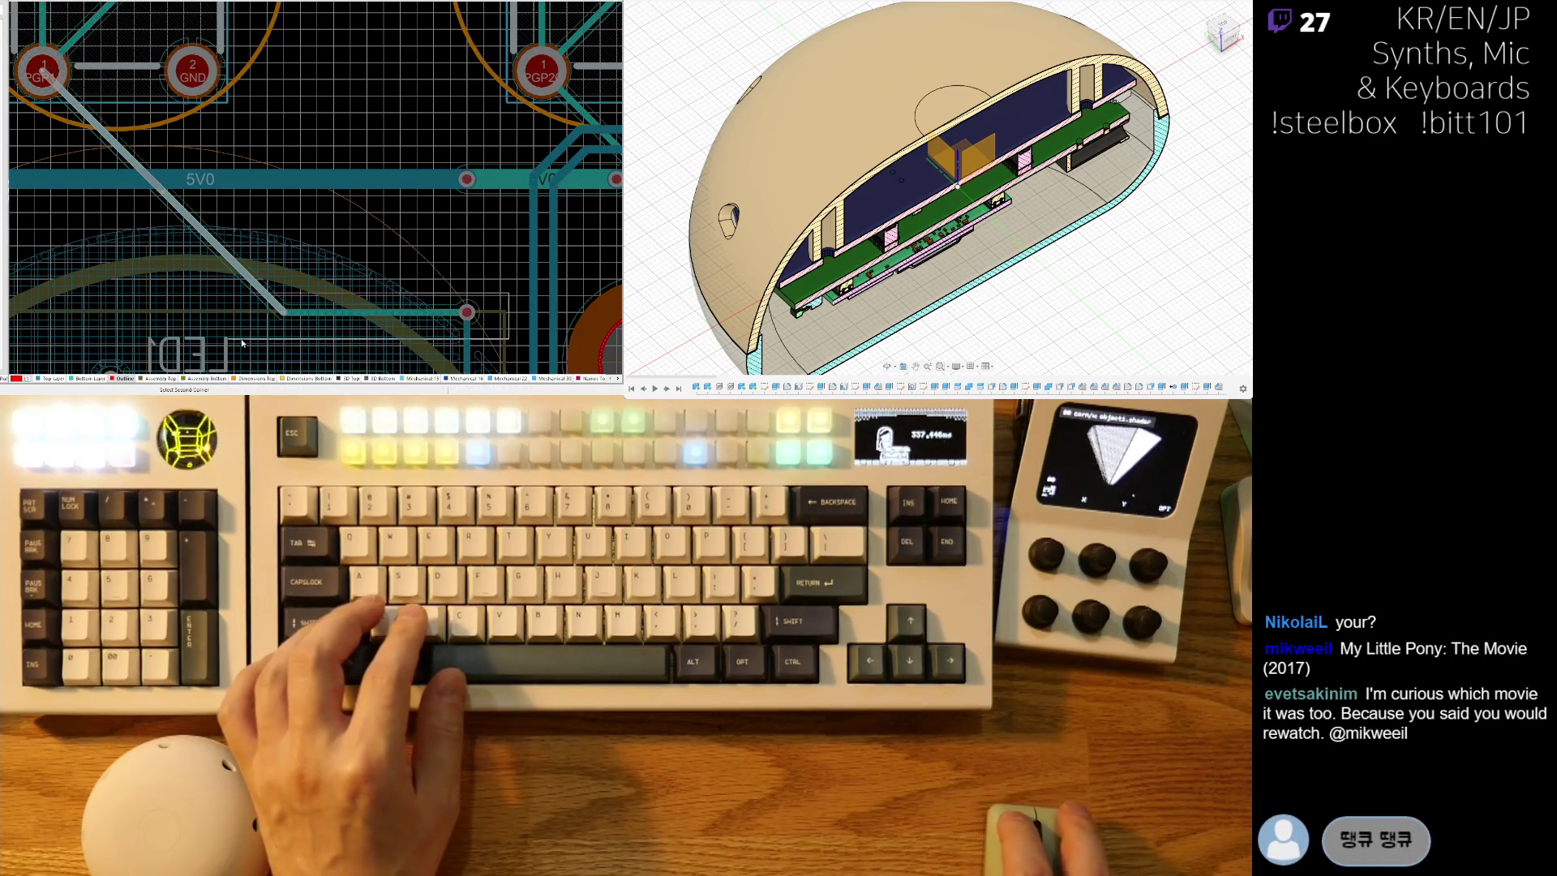
right_drag(414, 247, 263, 106)
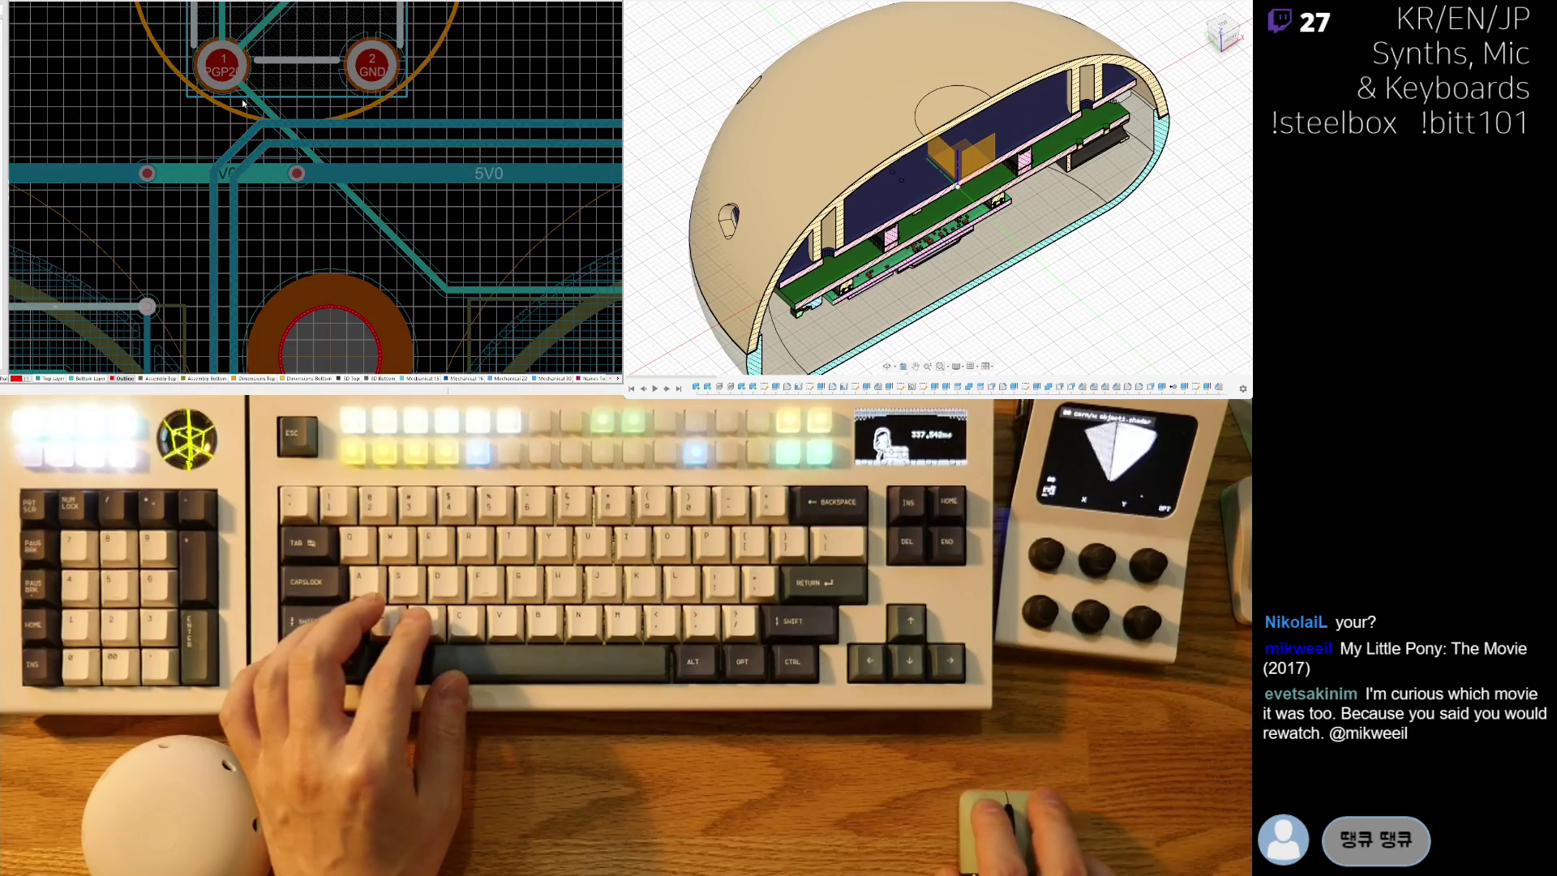
right_drag(484, 295, 315, 224)
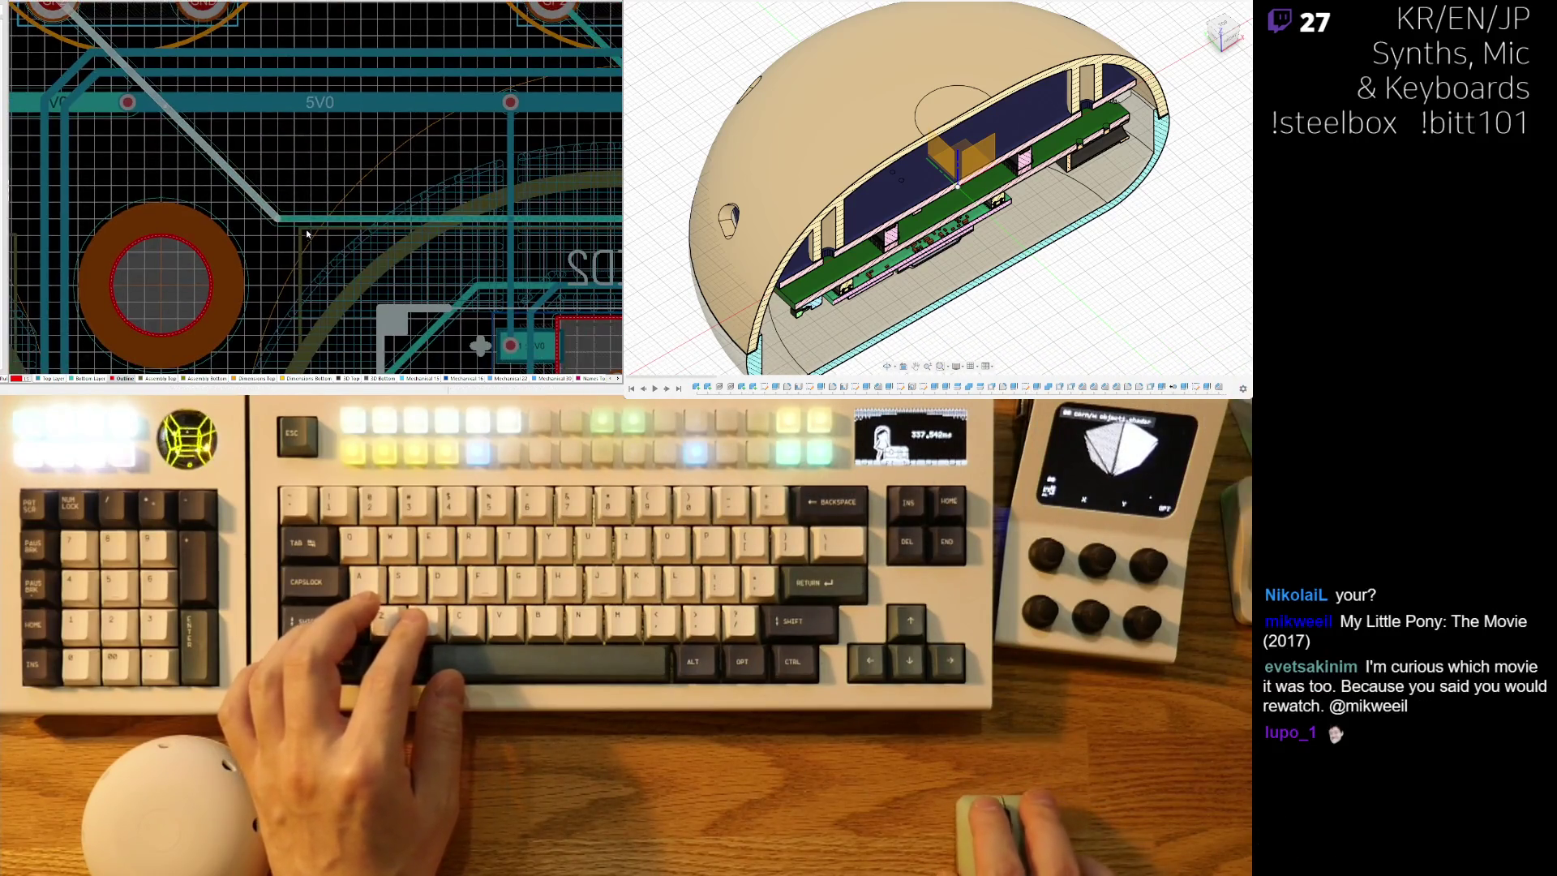
click(315, 224)
Zoom around the board to inspect the tracks beneath the TURBO, A1, A2, S1 and S2 switches.
ctrl+scroll(304, 199, down, 3)
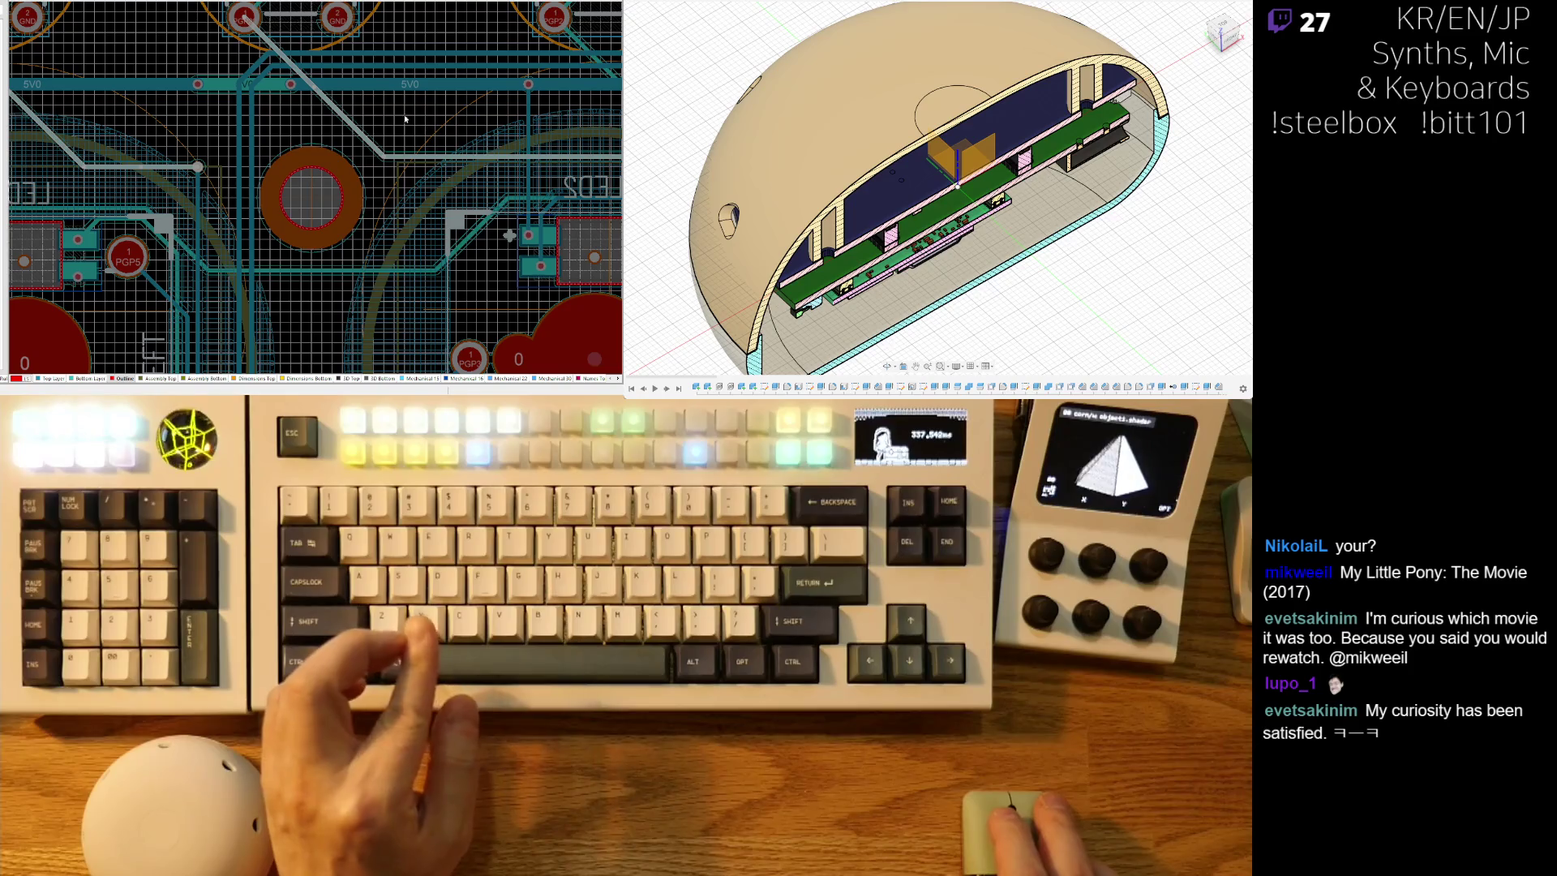
scroll(396, 118, right, 5)
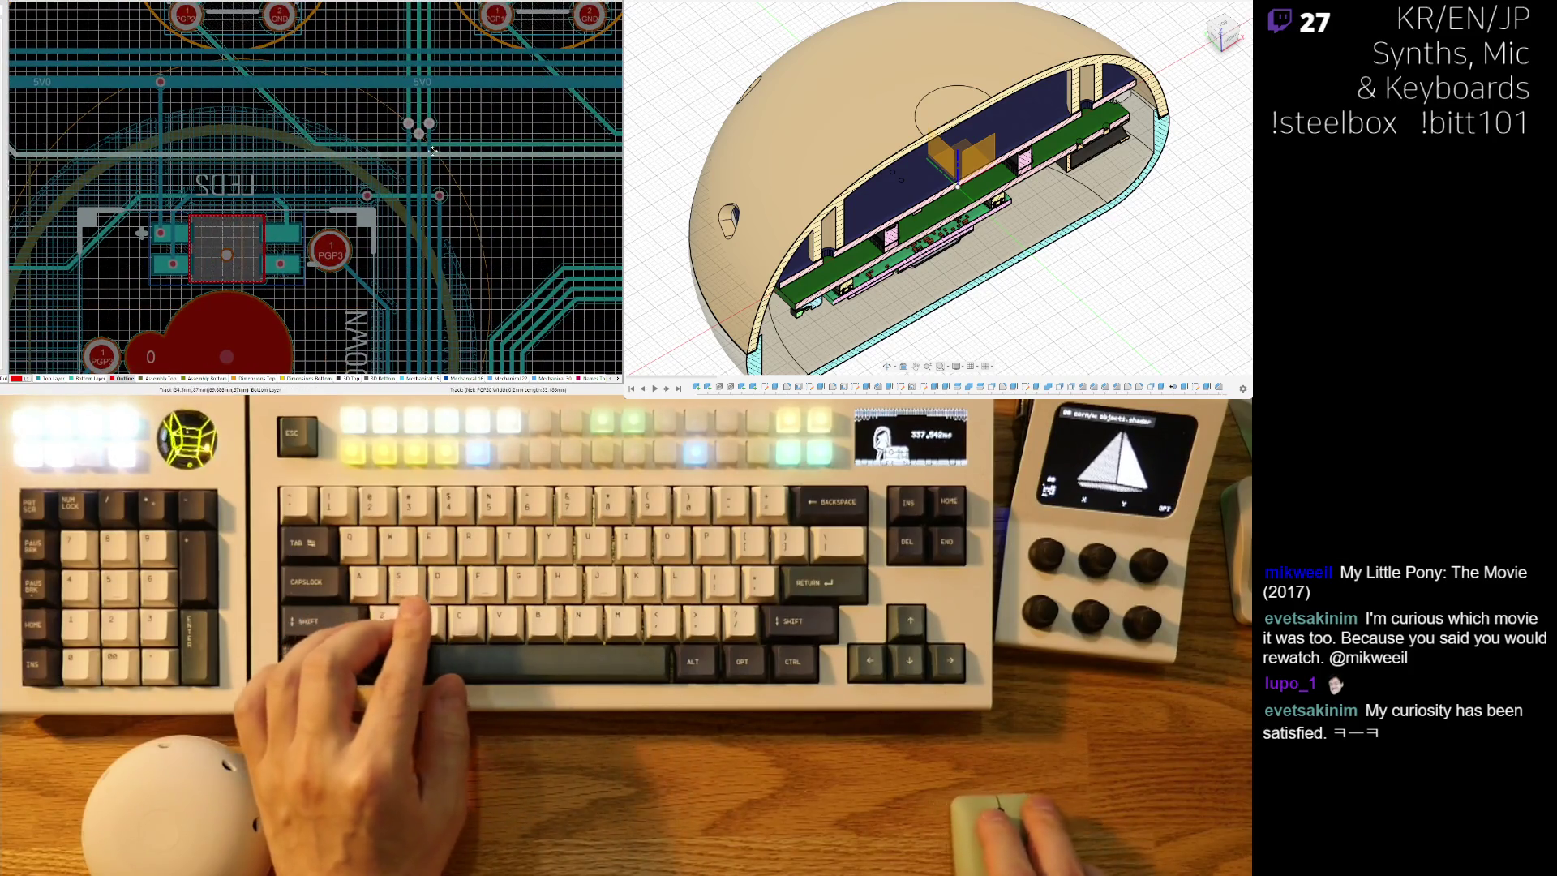
scroll(355, 183, up, 2)
ctrl+scroll(355, 184, up, 2)
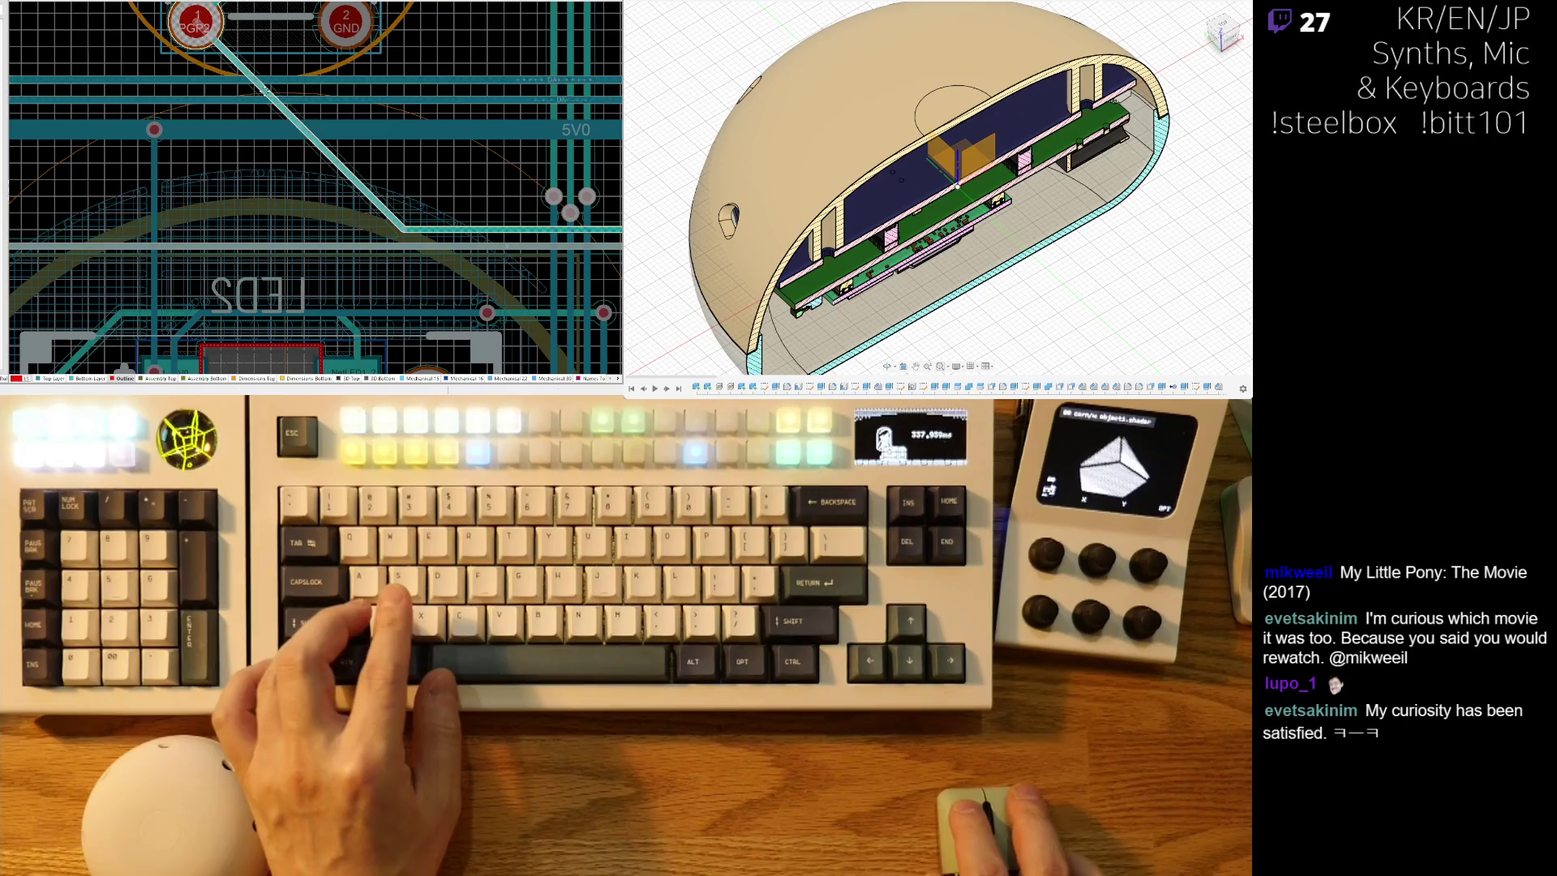
scroll(455, 221, down, 6)
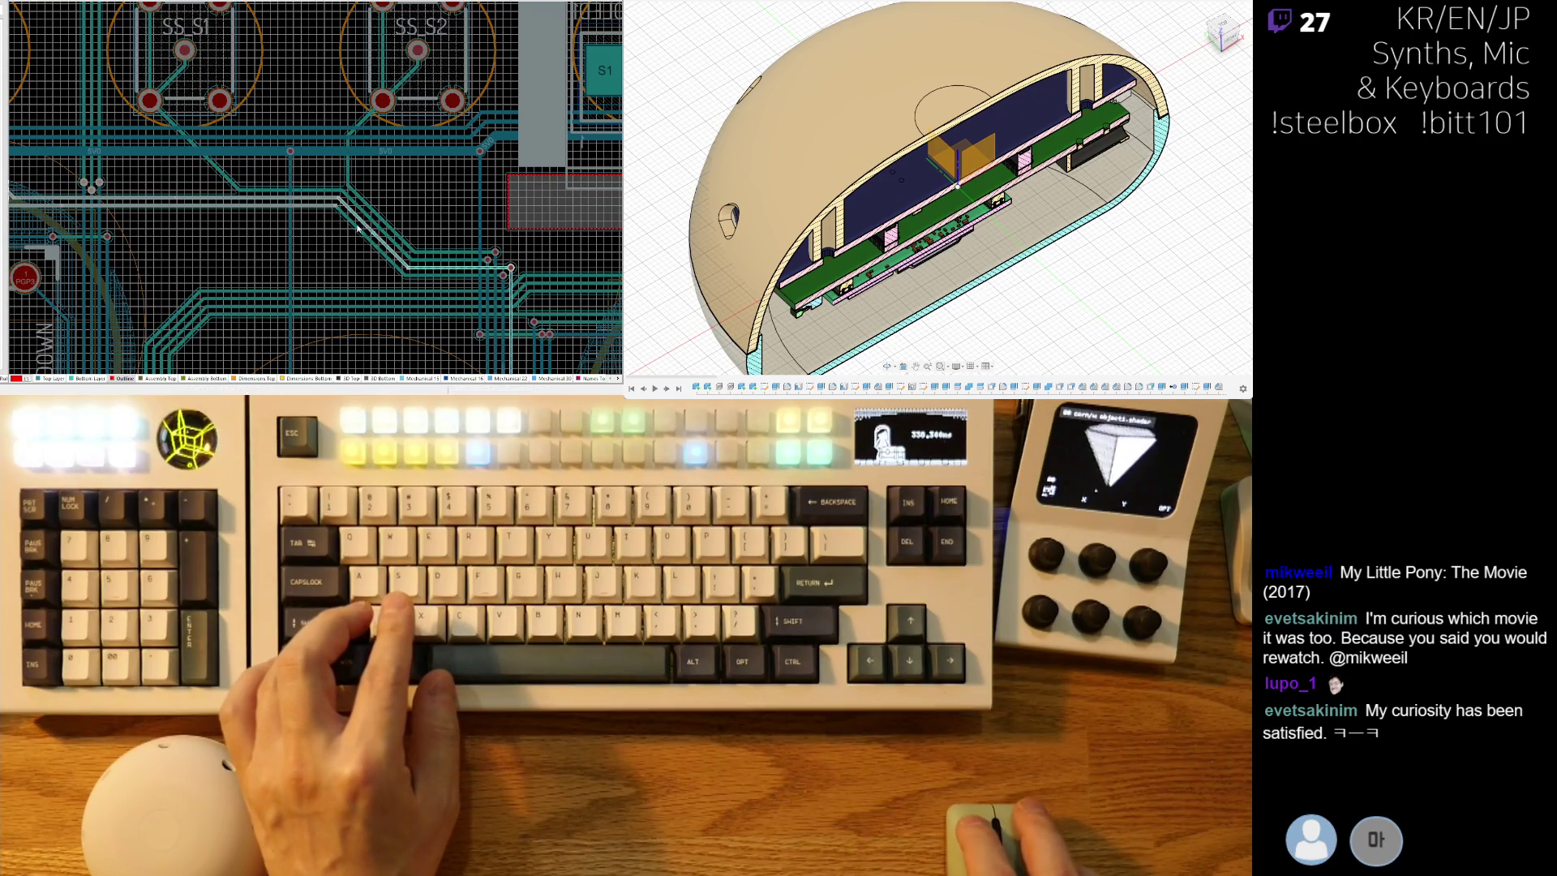
ctrl+scroll(169, 203, up, 3)
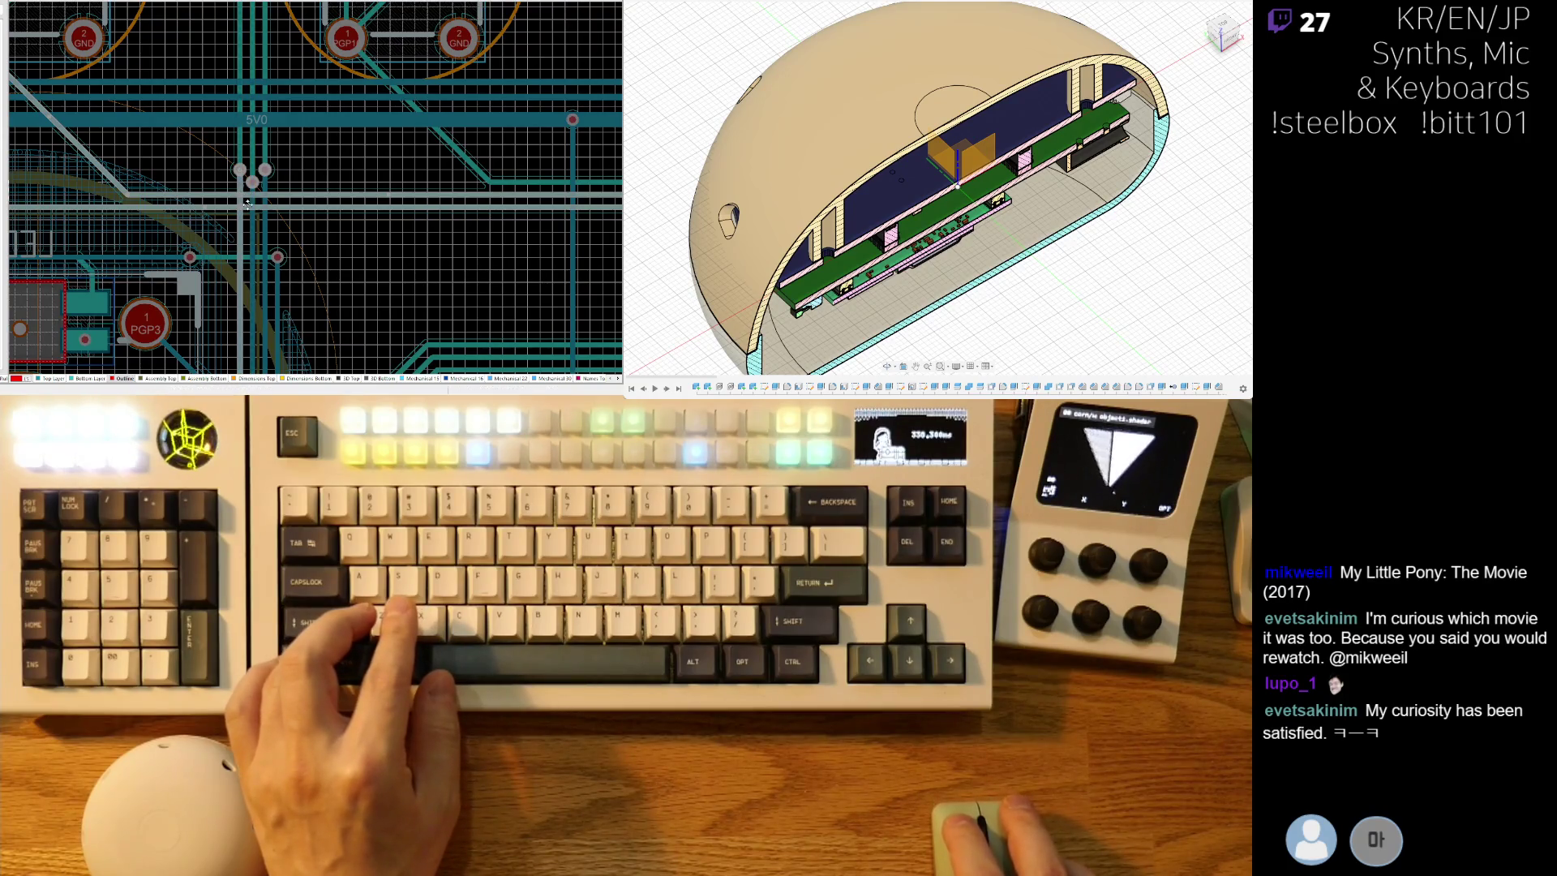
scroll(315, 171, up, 10)
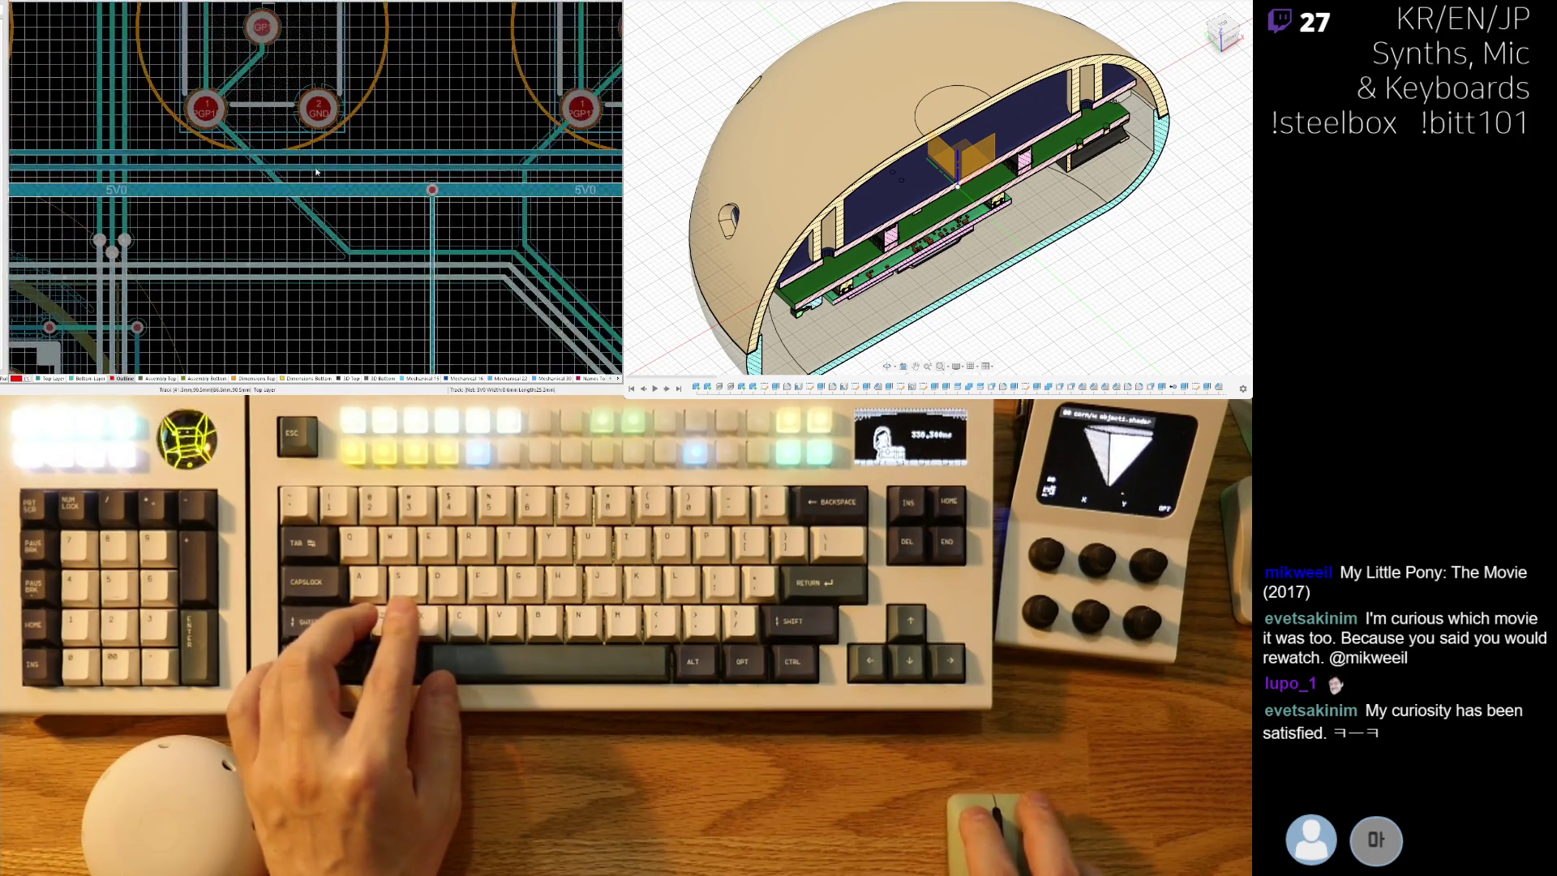
ctrl+scroll(375, 169, up, 3)
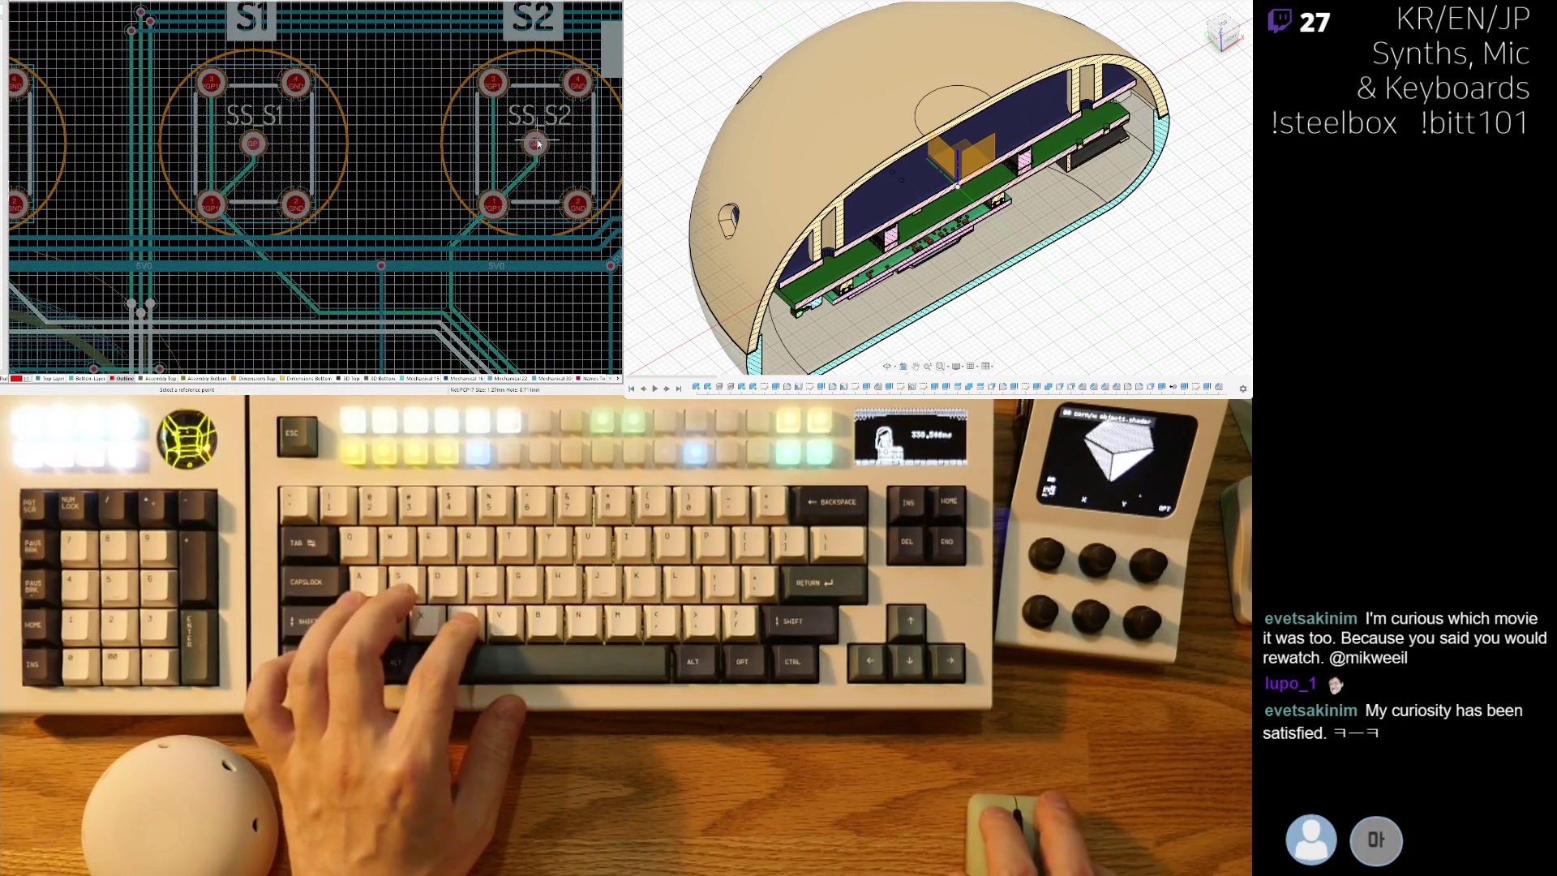
ctrl+scroll(312, 195, down, 6)
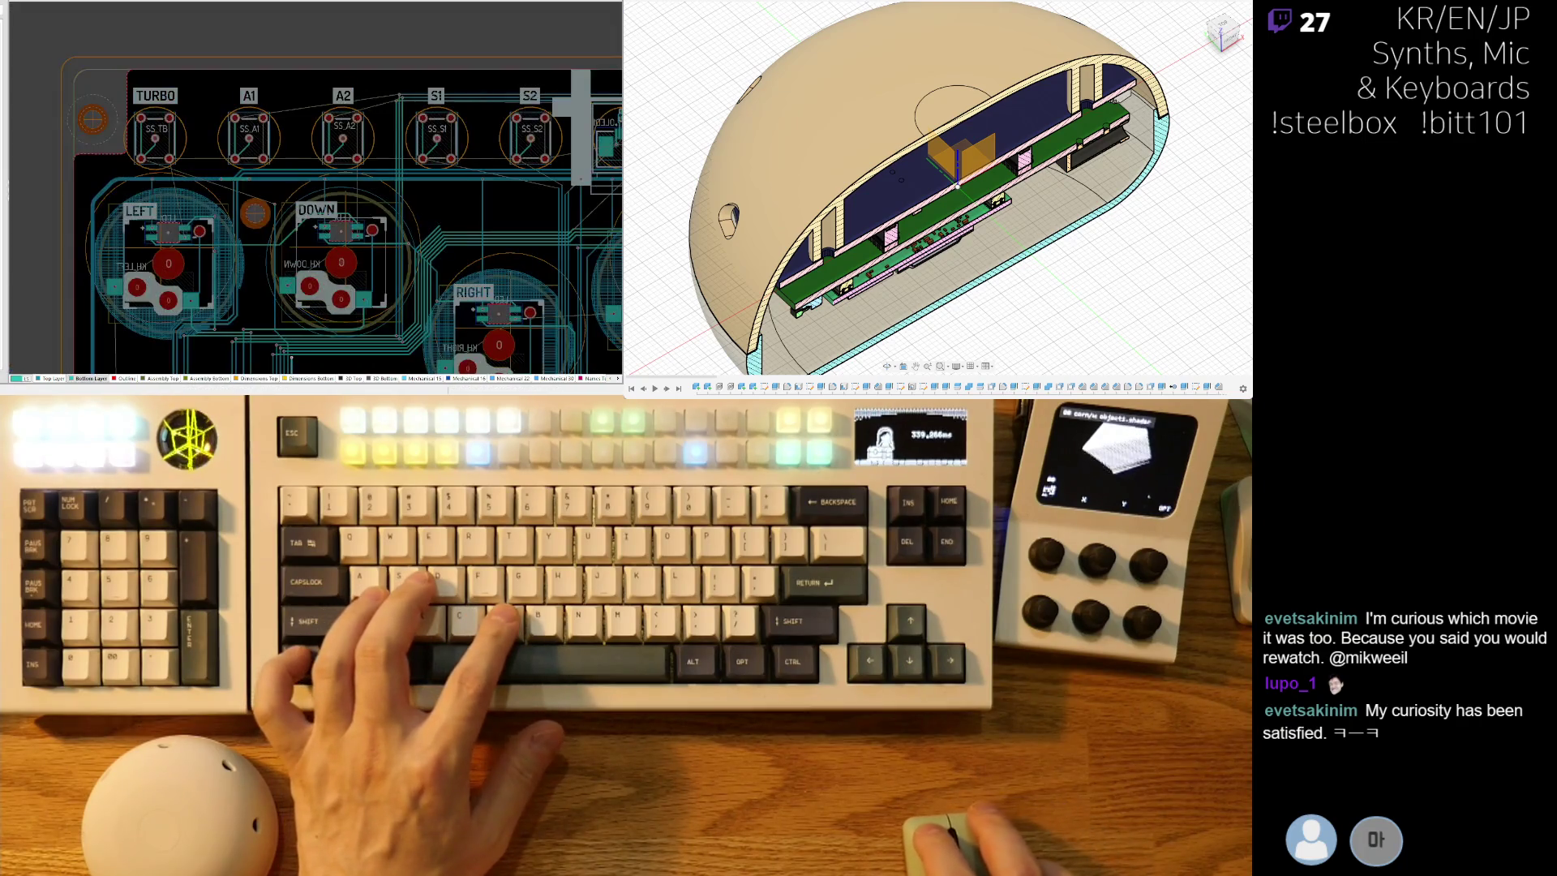
scroll(311, 196, right, 5)
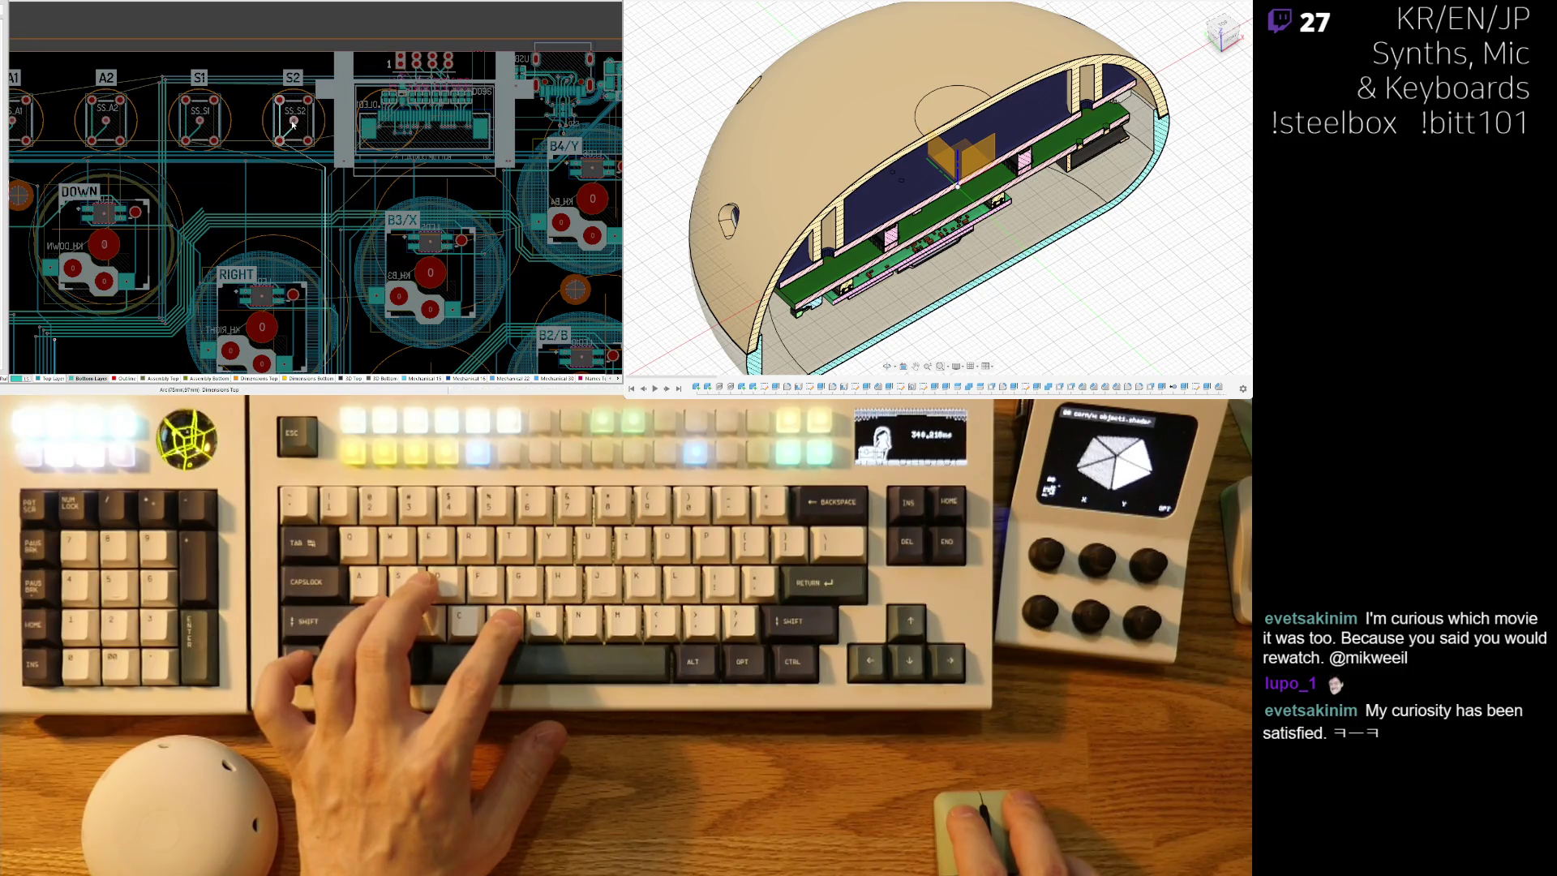
ctrl+scroll(294, 123, down, 3)
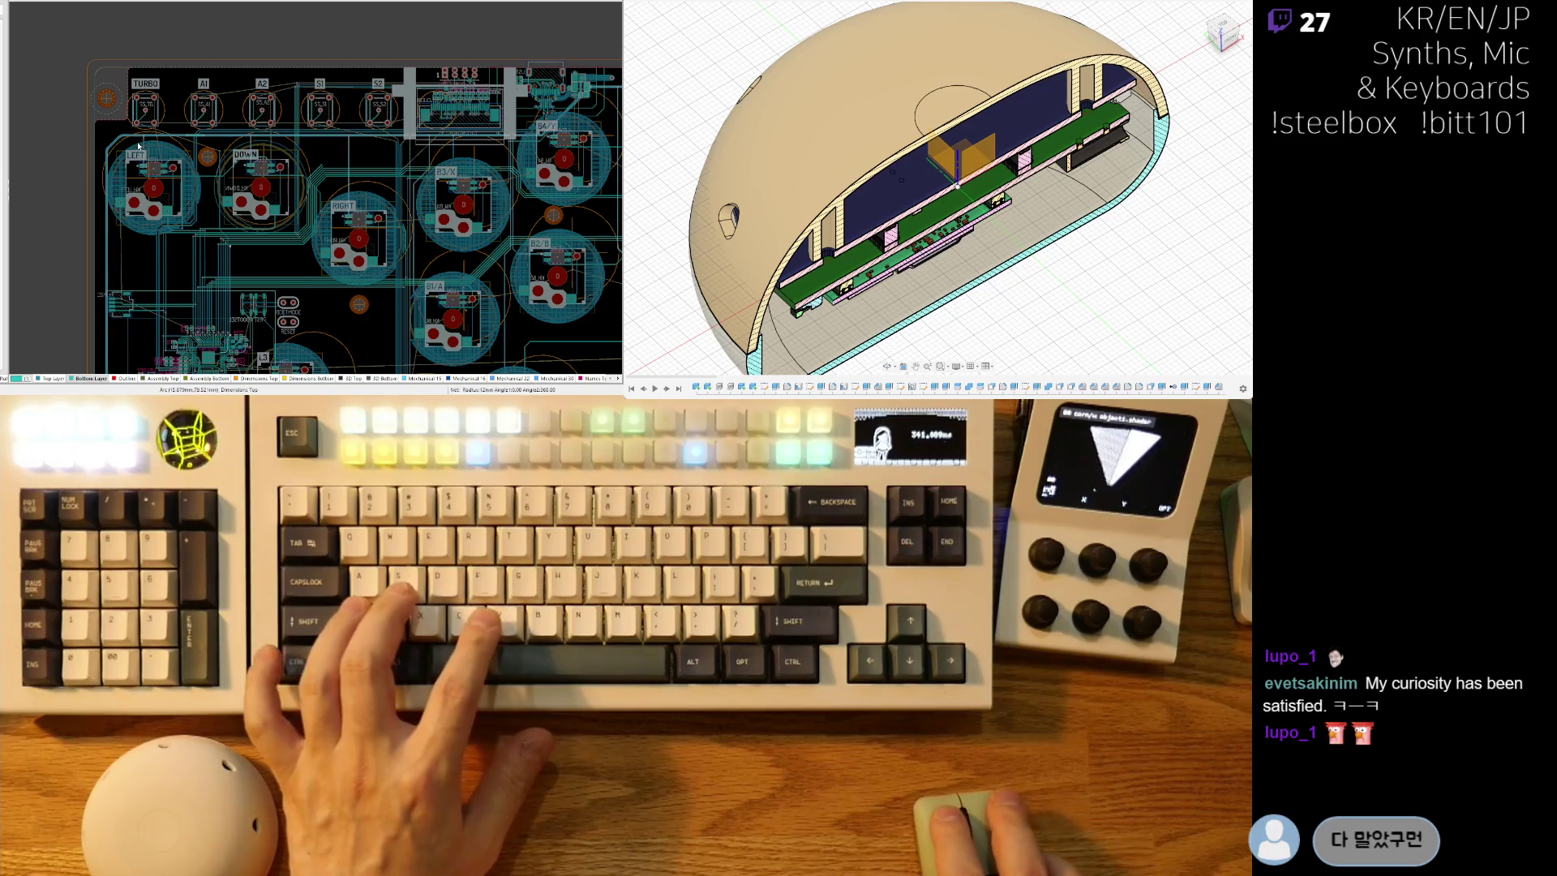
ctrl+scroll(243, 243, up, 3)
ctrl+scroll(243, 244, down, 3)
ctrl+scroll(350, 244, up, 2)
ctrl+scroll(349, 244, up, 3)
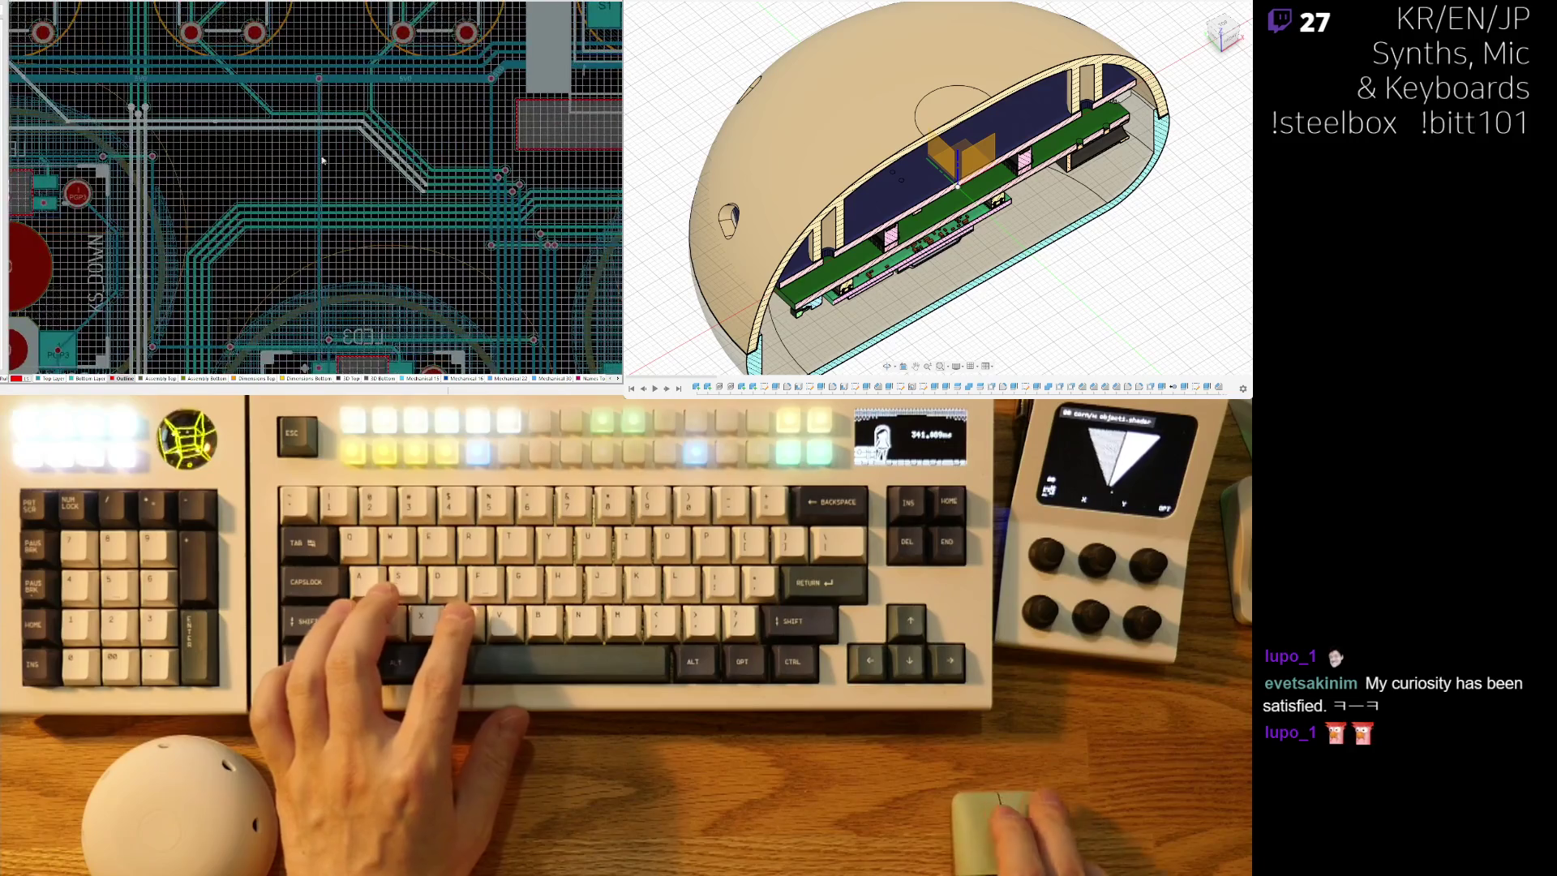
ctrl+scroll(281, 115, up, 2)
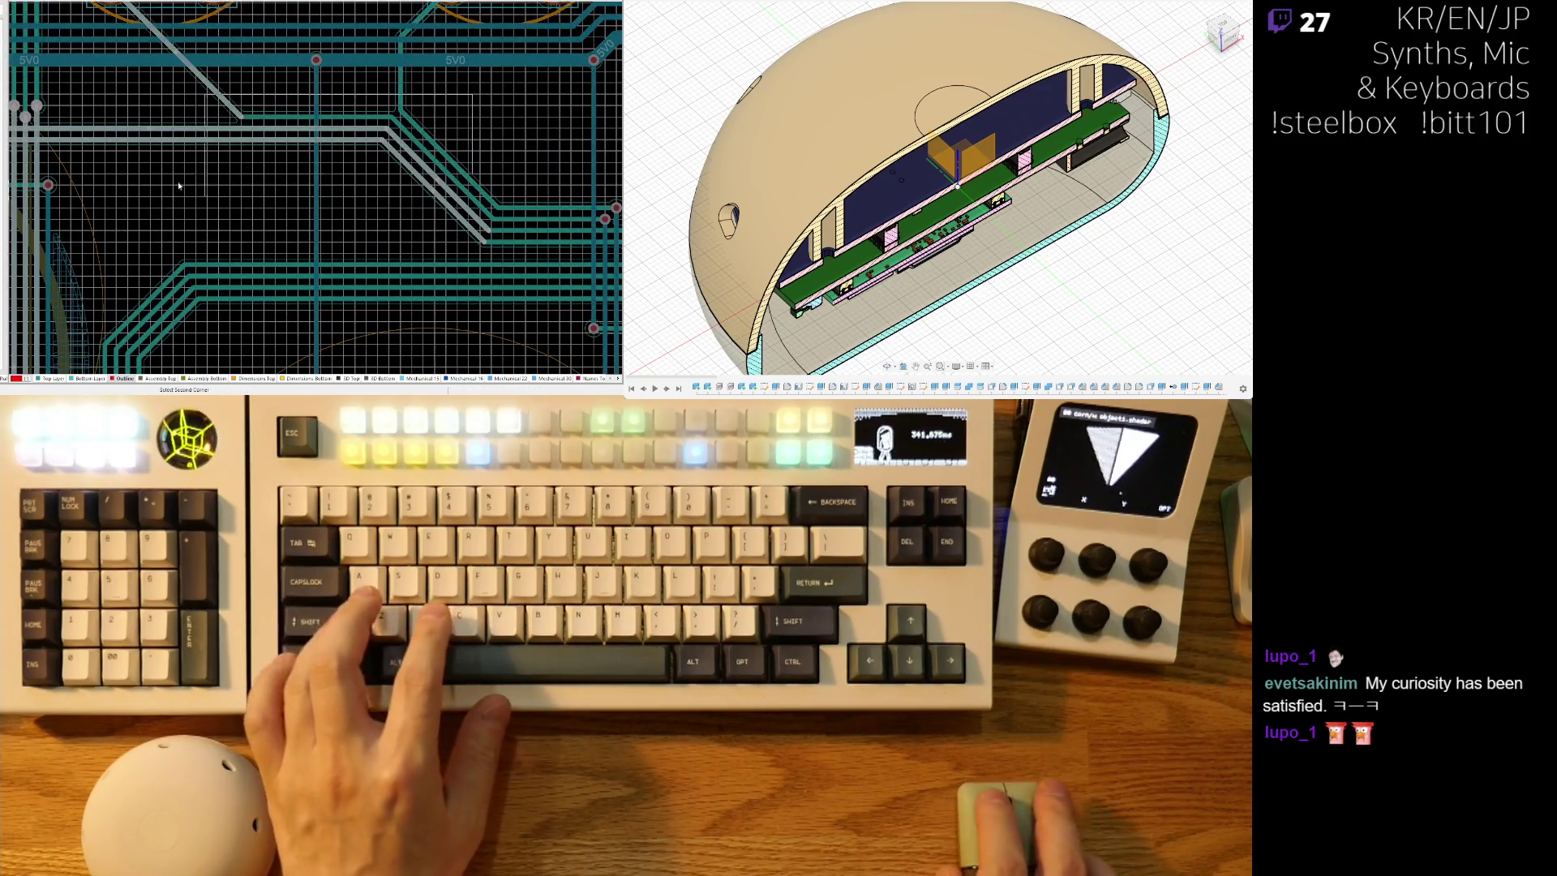
right_drag(401, 82, 312, 165)
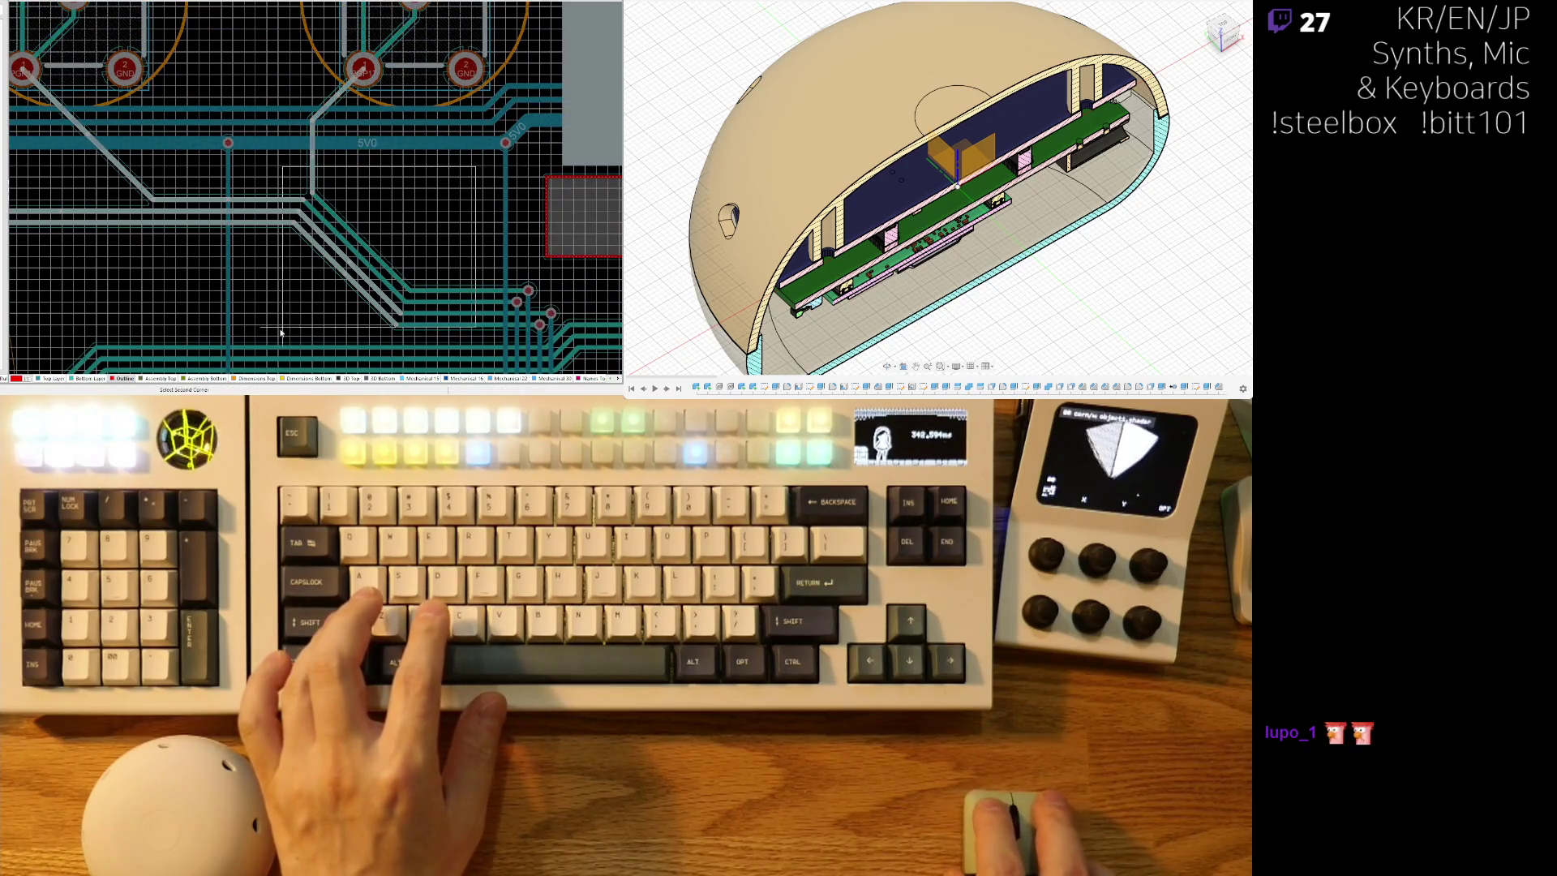
click(283, 331)
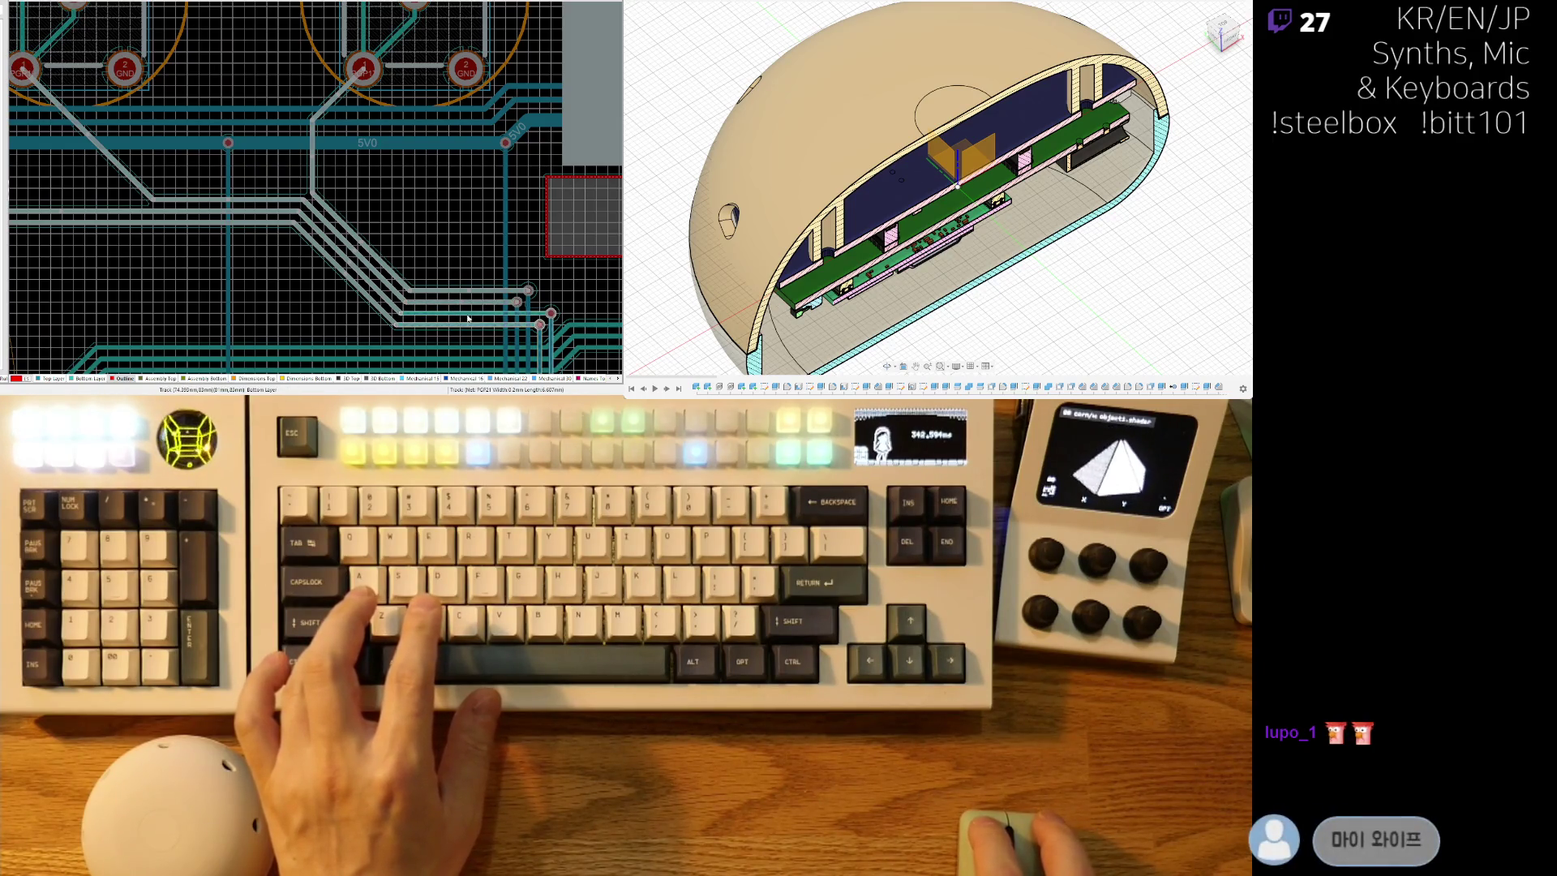
right_drag(523, 313, 487, 275)
click(529, 240)
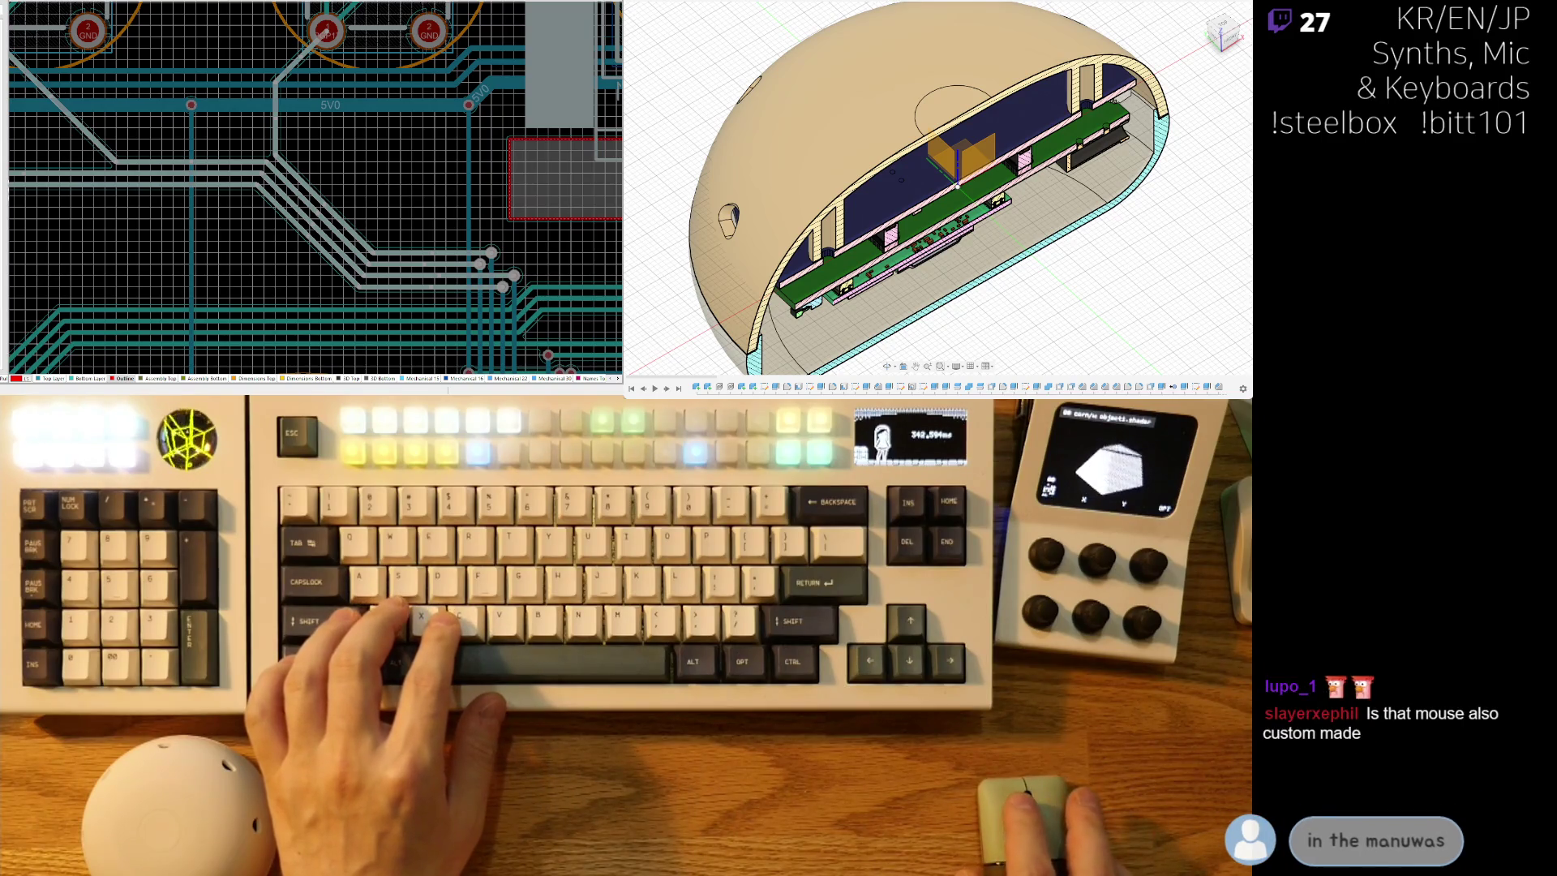
ctrl+scroll(441, 178, down, 5)
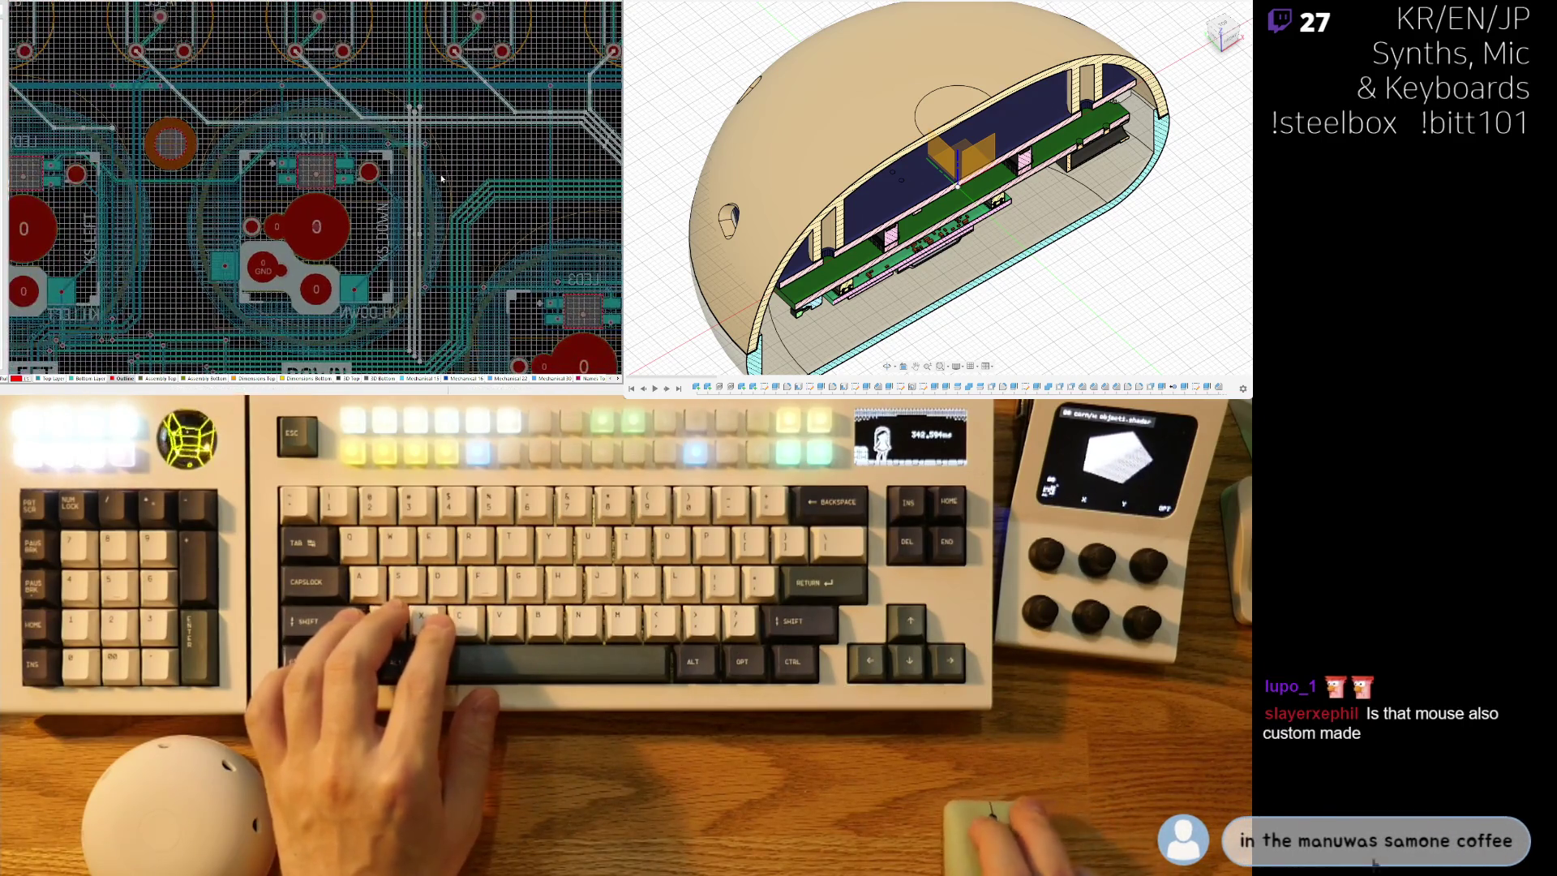
shift+scroll(356, 235, left, 2)
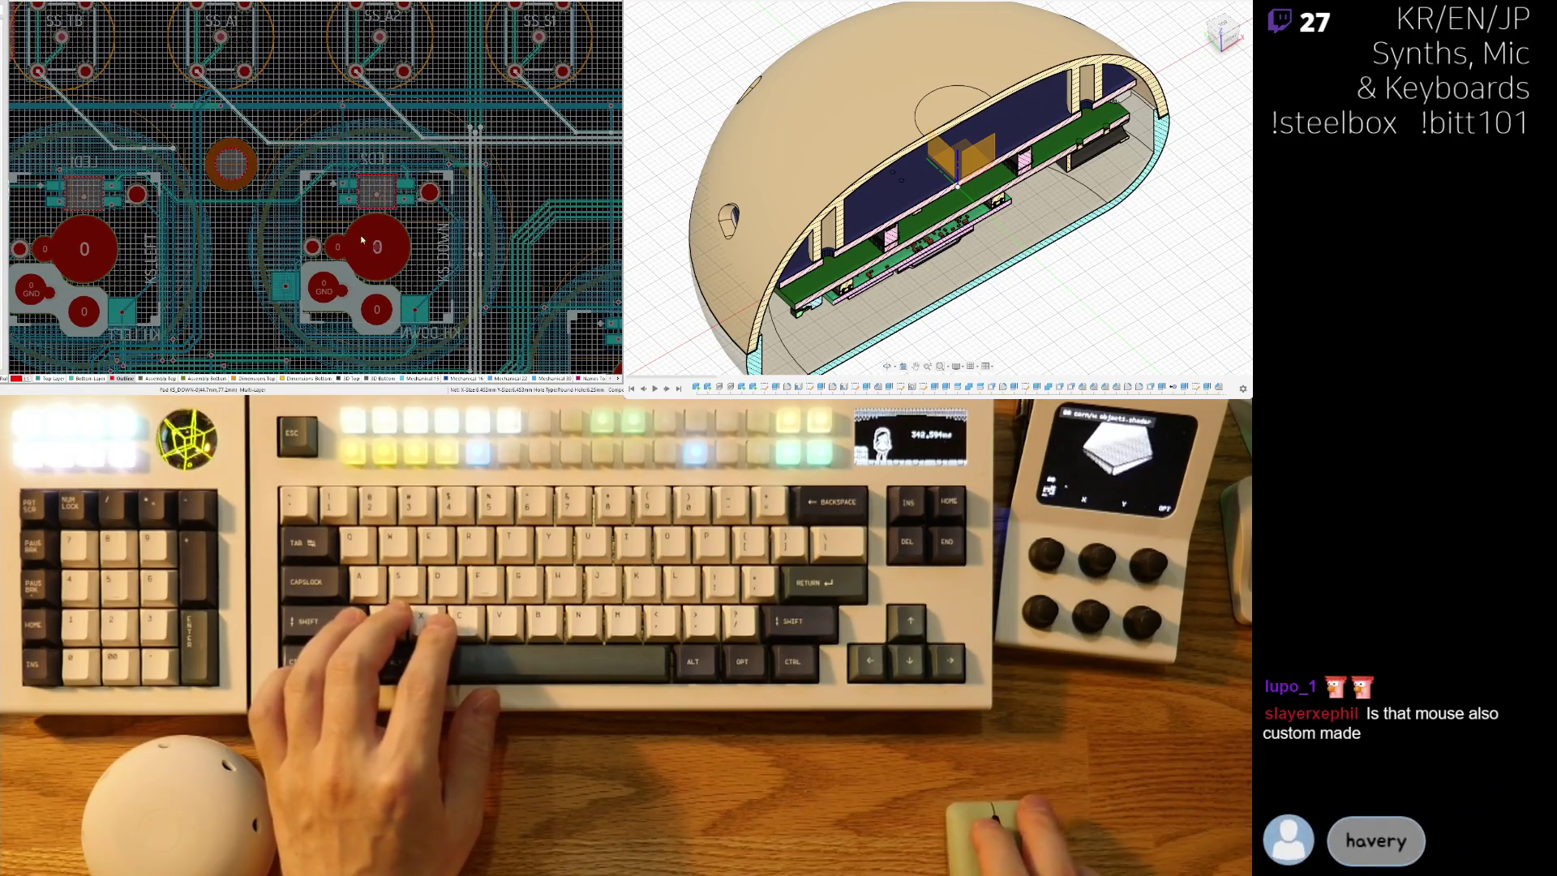
ctrl+scroll(357, 235, up, 5)
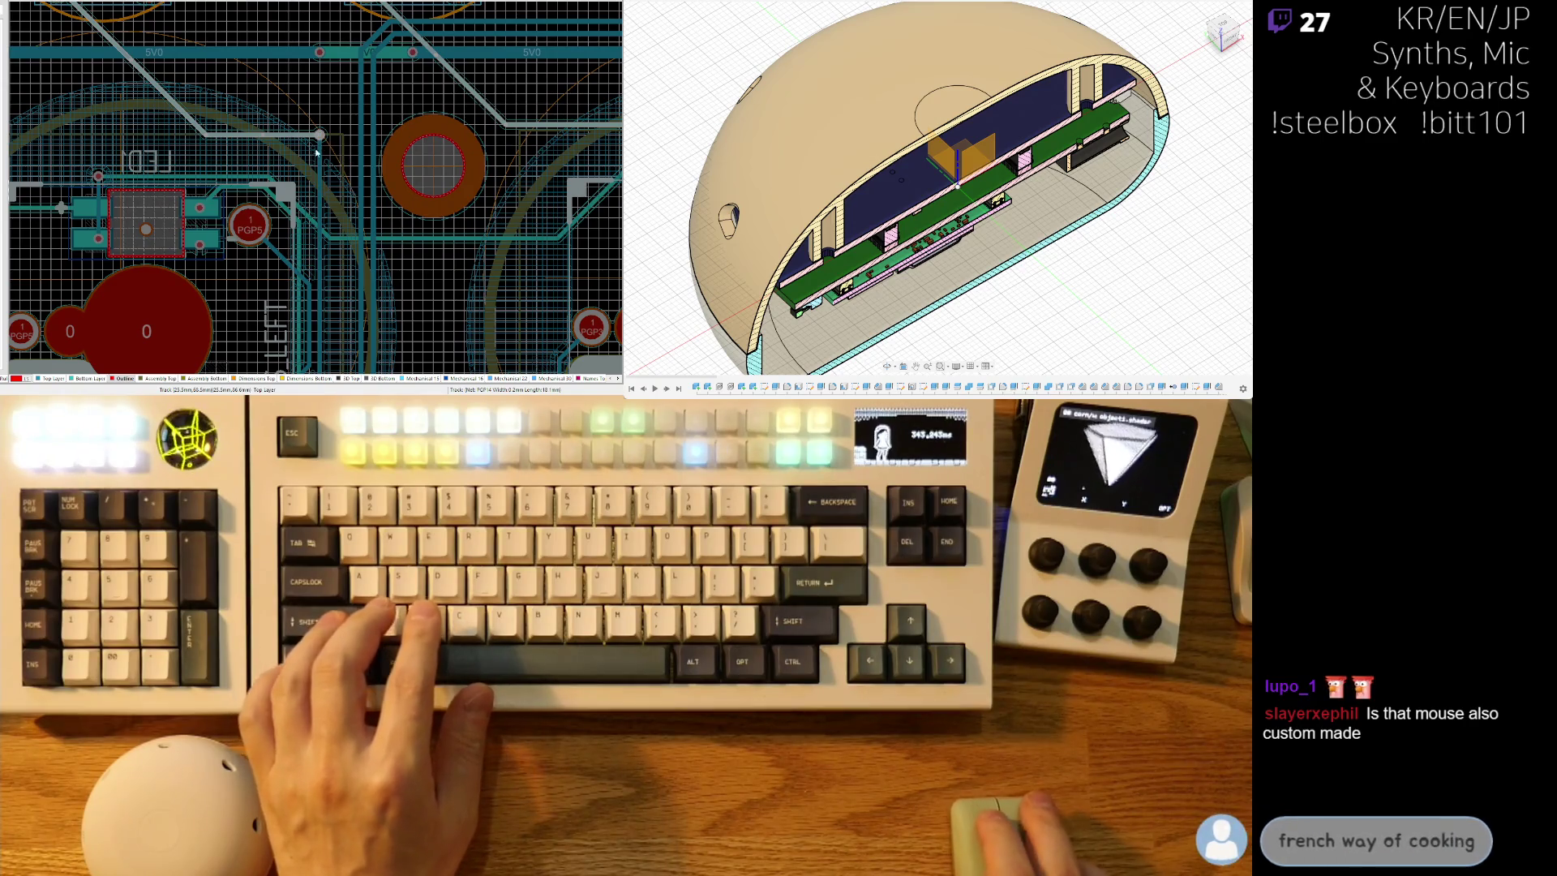
ctrl+scroll(244, 132, down, 3)
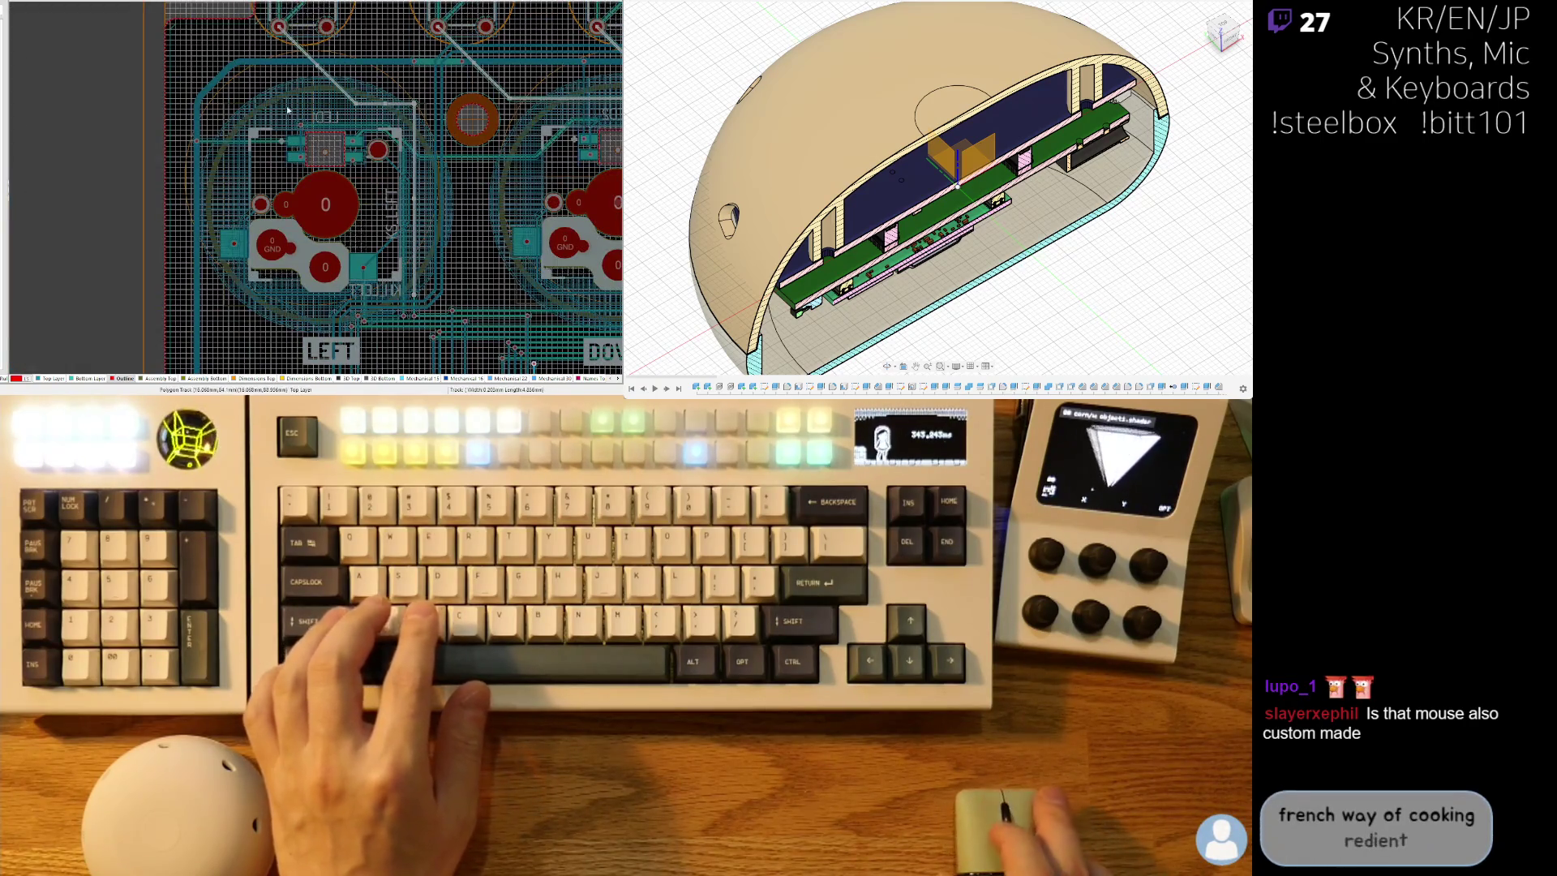
ctrl+scroll(341, 97, down, 2)
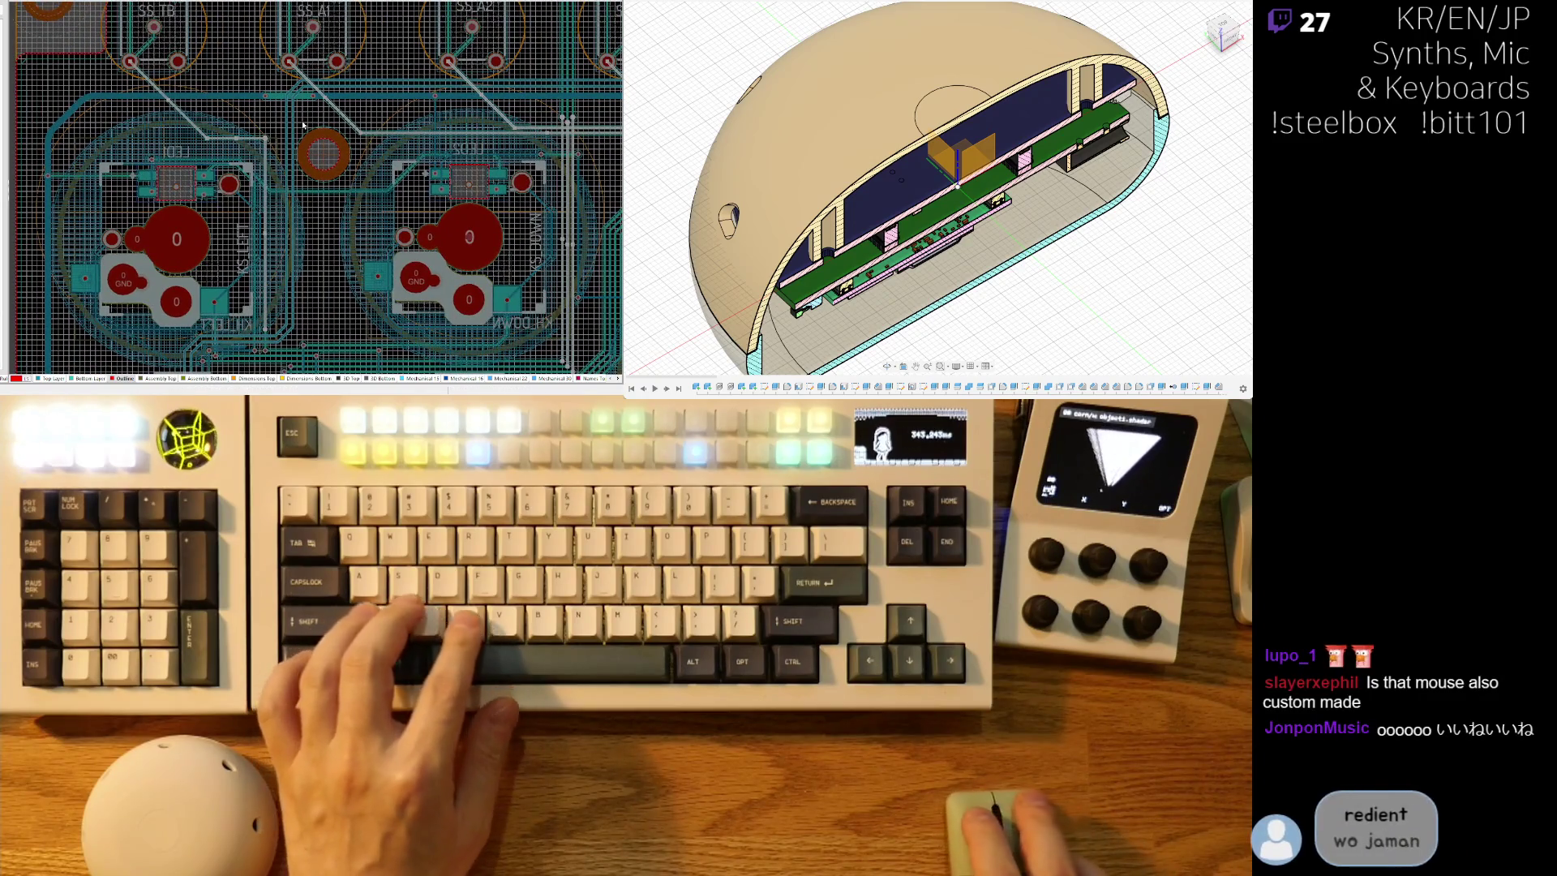
ctrl+scroll(364, 122, up, 4)
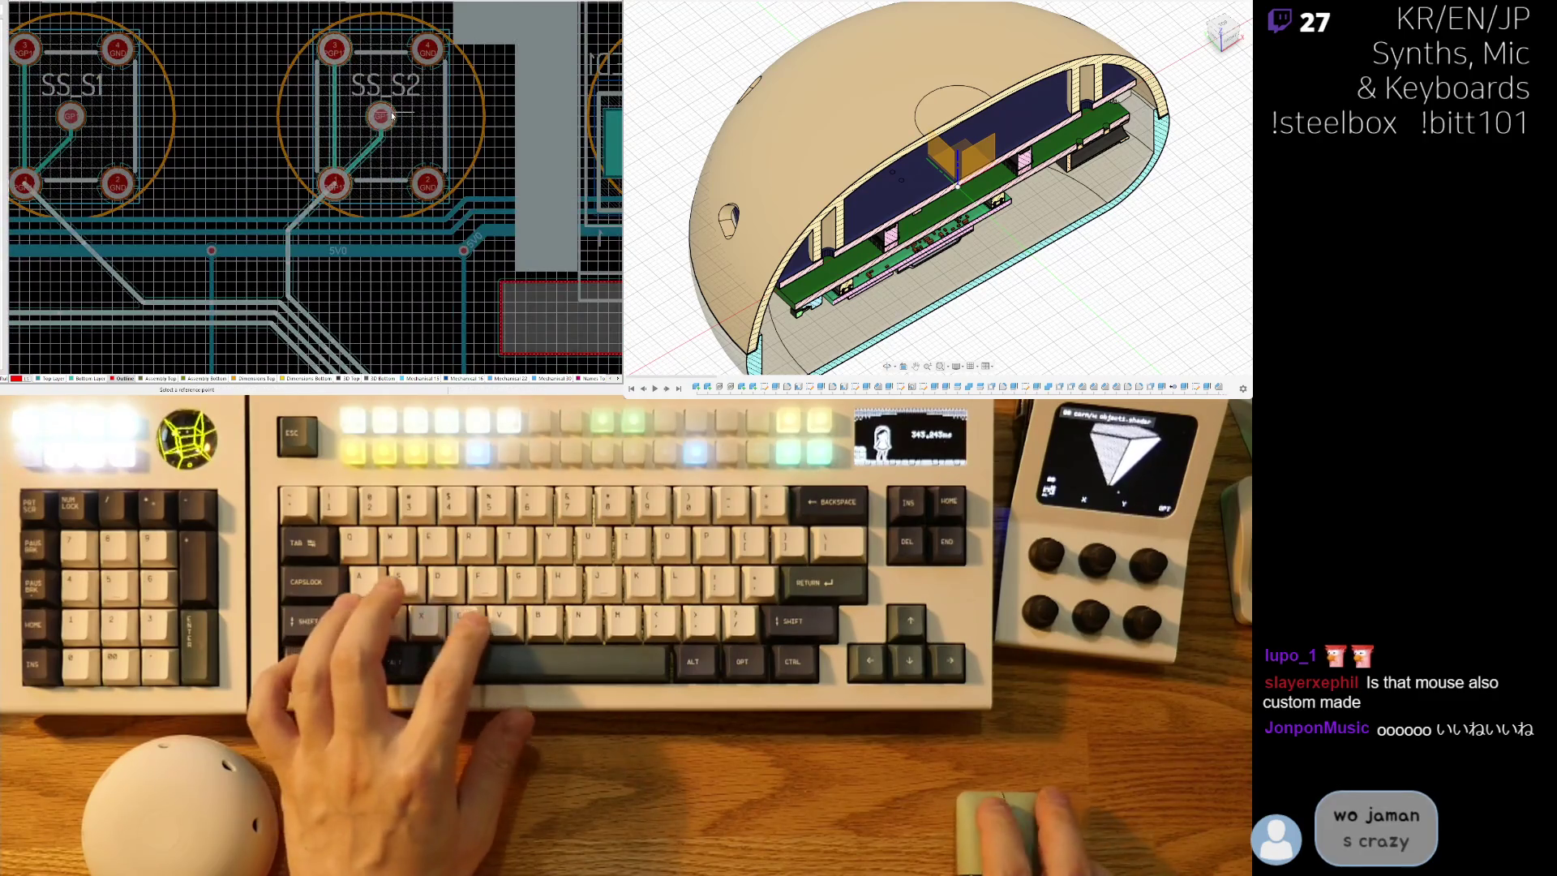
key(ctrl+c)
click(334, 132)
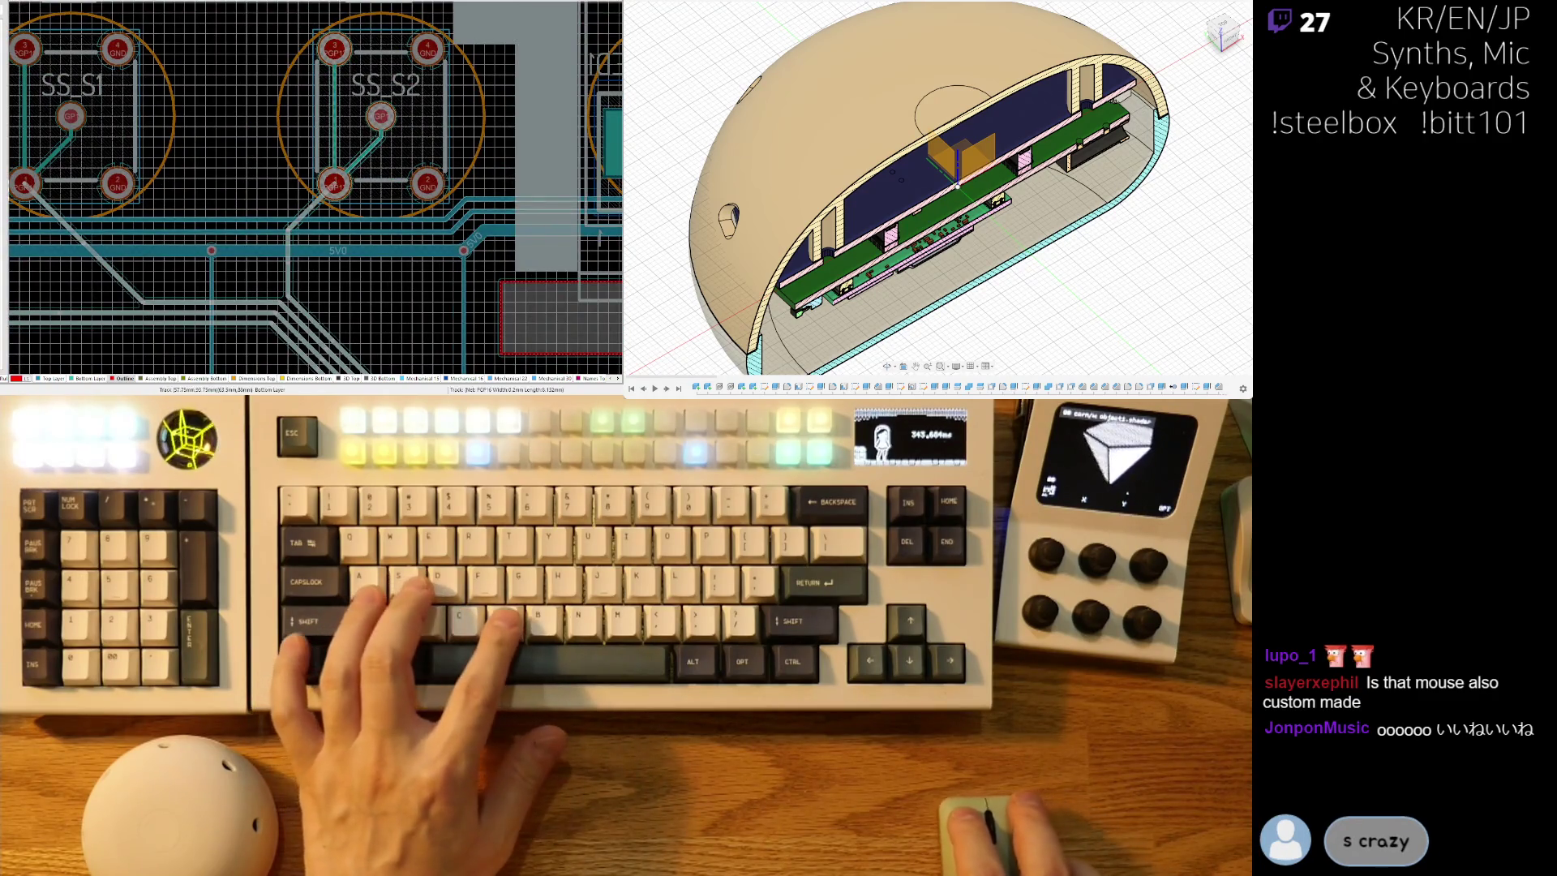
ctrl+scroll(349, 144, down, 5)
ctrl+scroll(359, 151, up, 4)
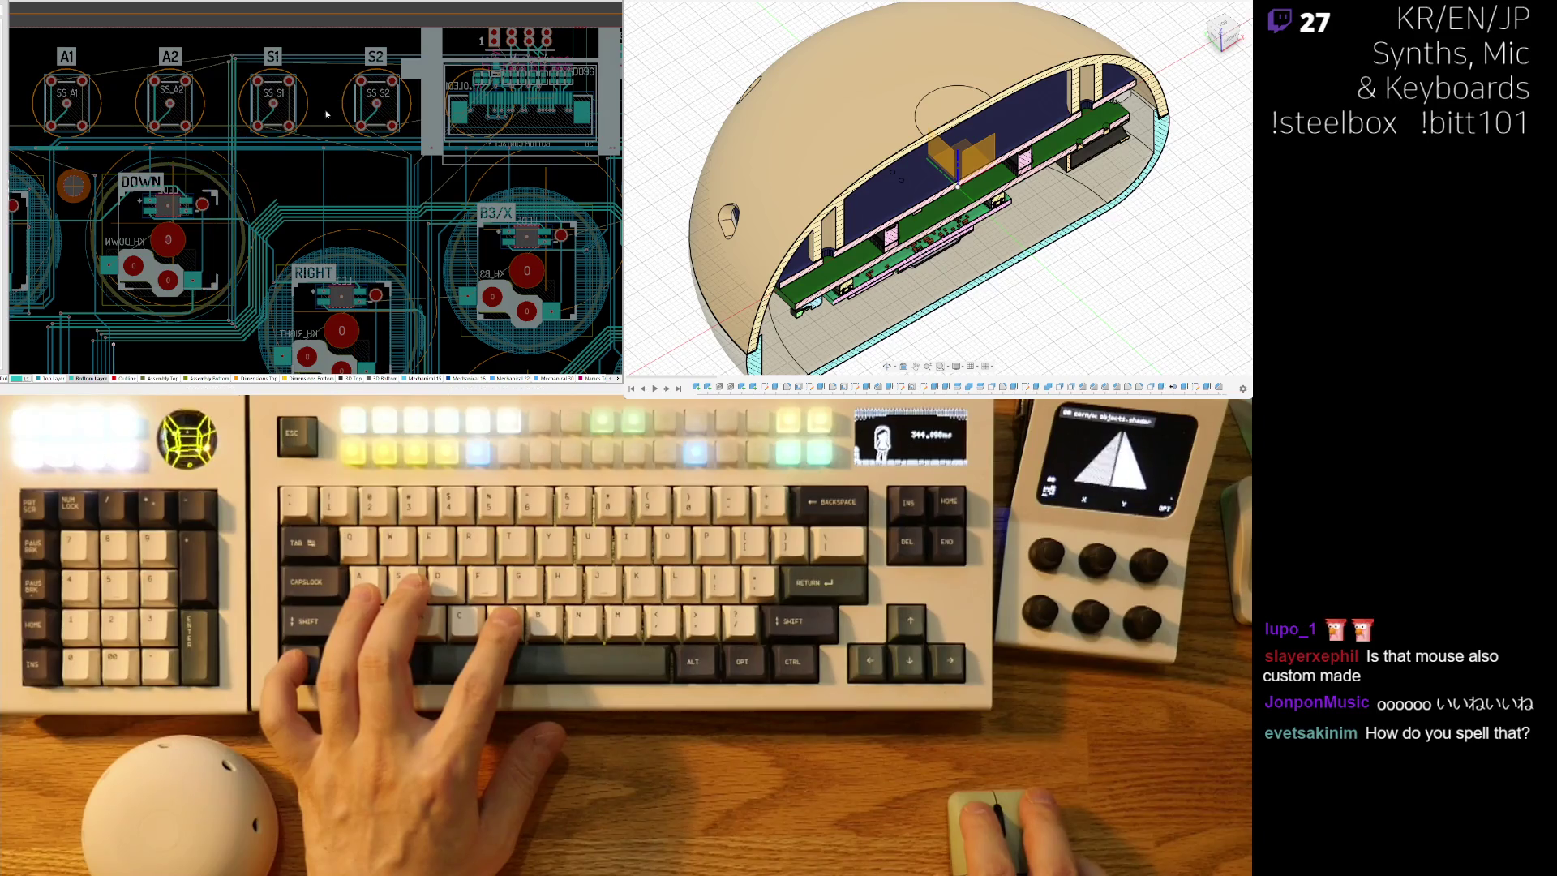
ctrl+scroll(335, 107, up, 6)
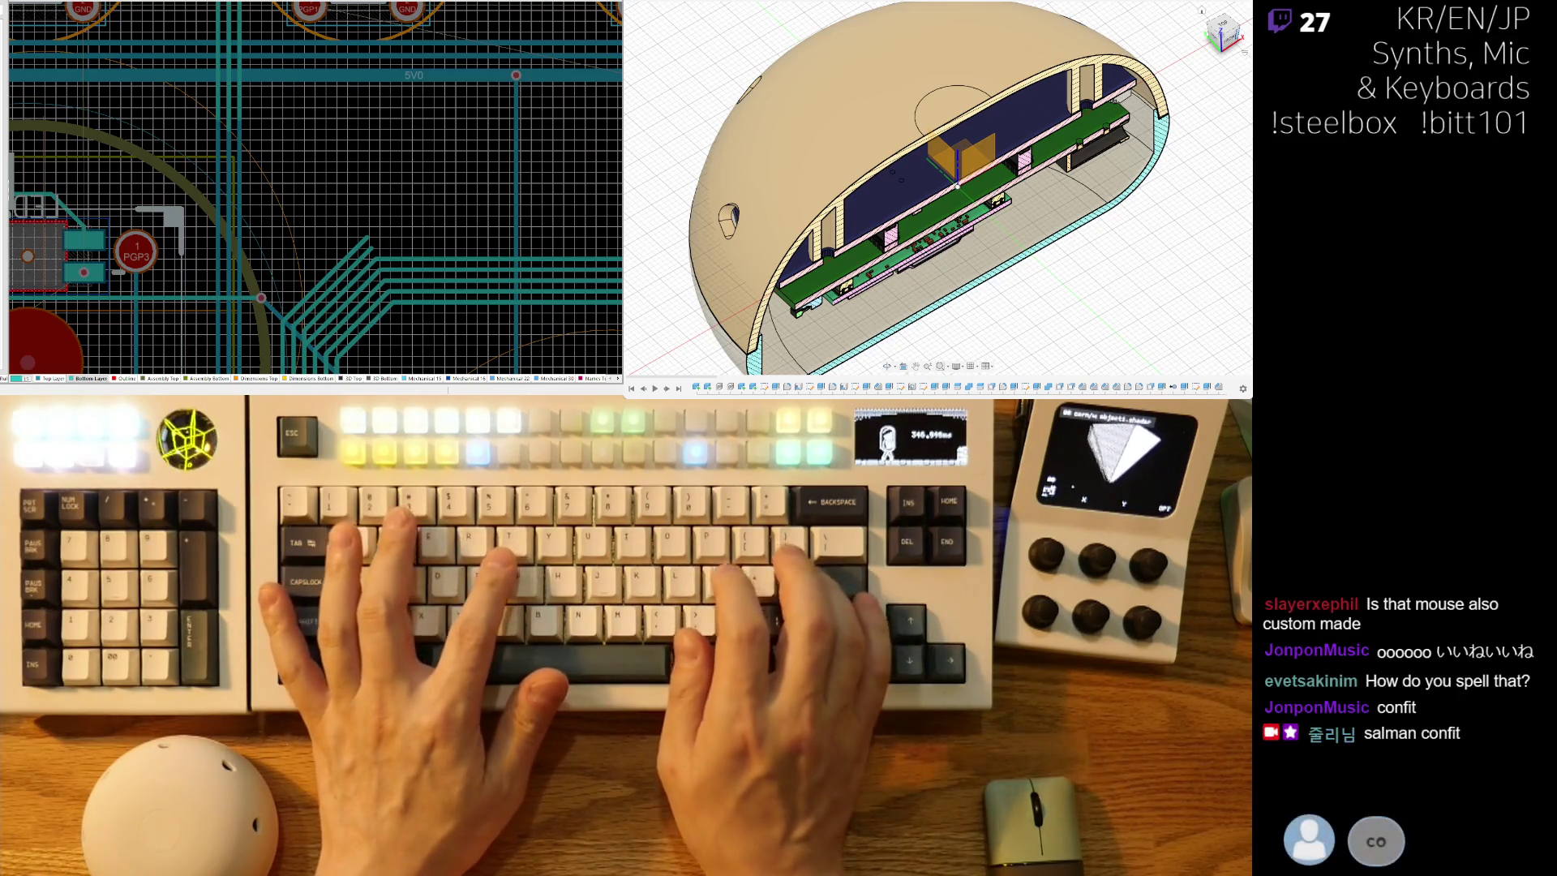
right_drag(263, 111, 286, 132)
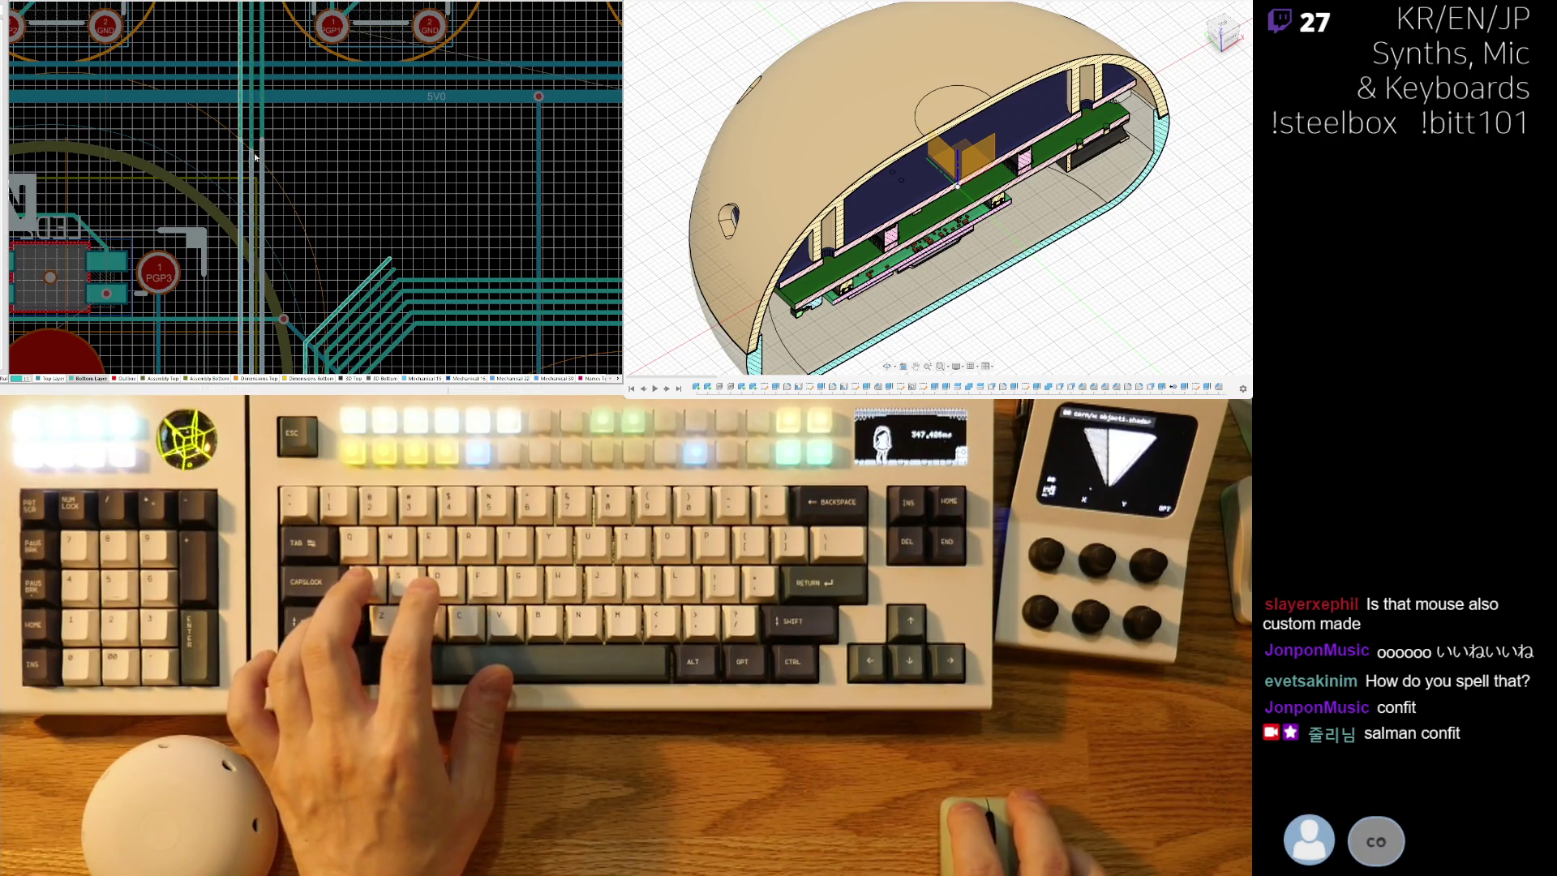
ctrl+scroll(362, 144, down, 5)
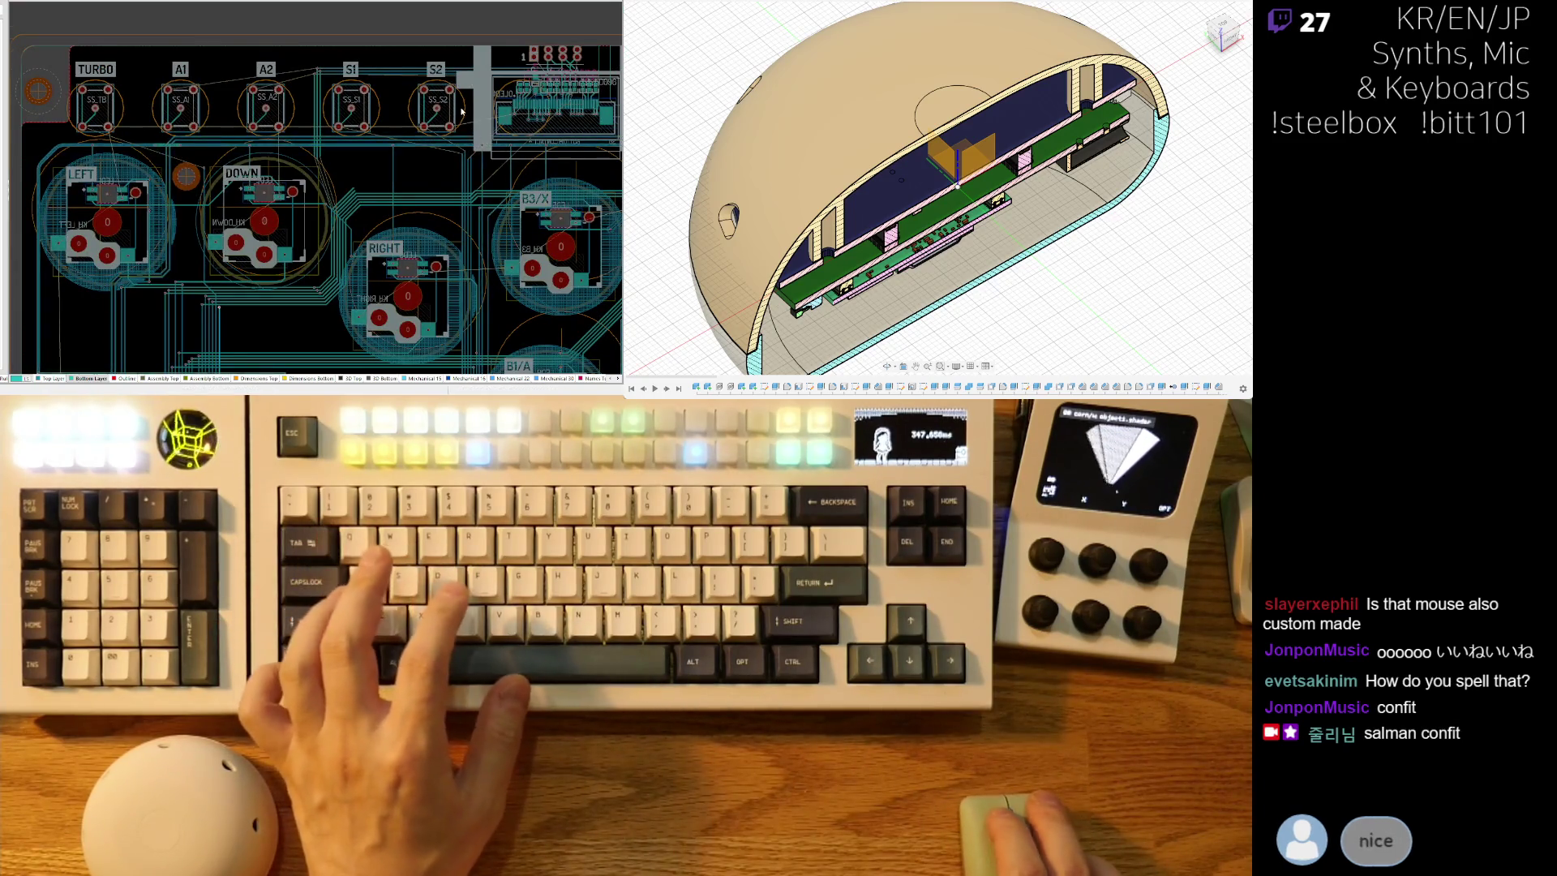
ctrl+scroll(458, 114, up, 1)
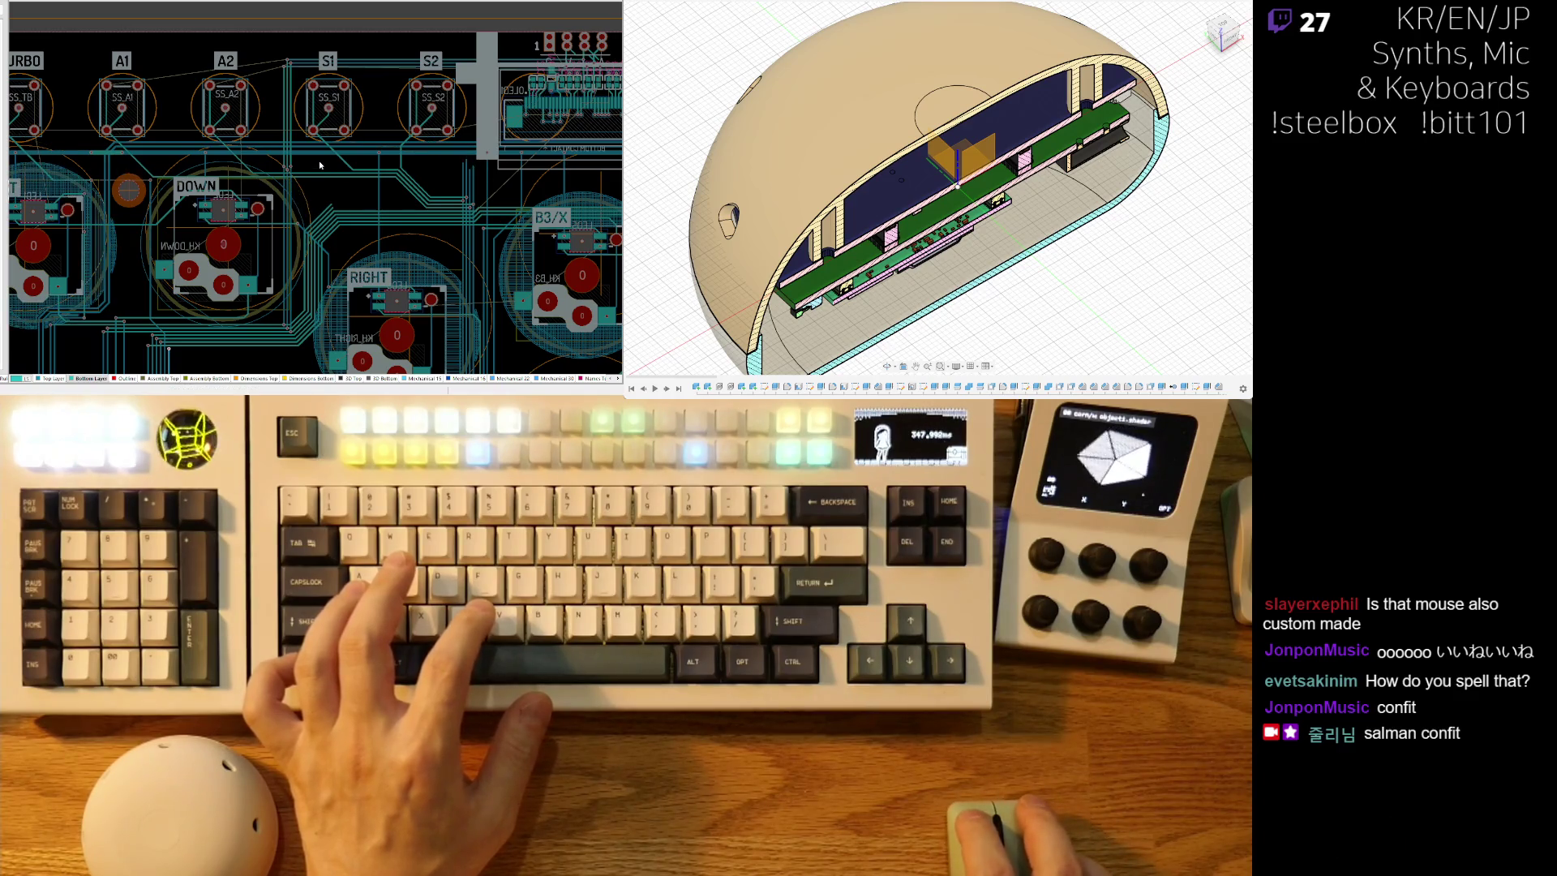
right_drag(327, 166, 465, 163)
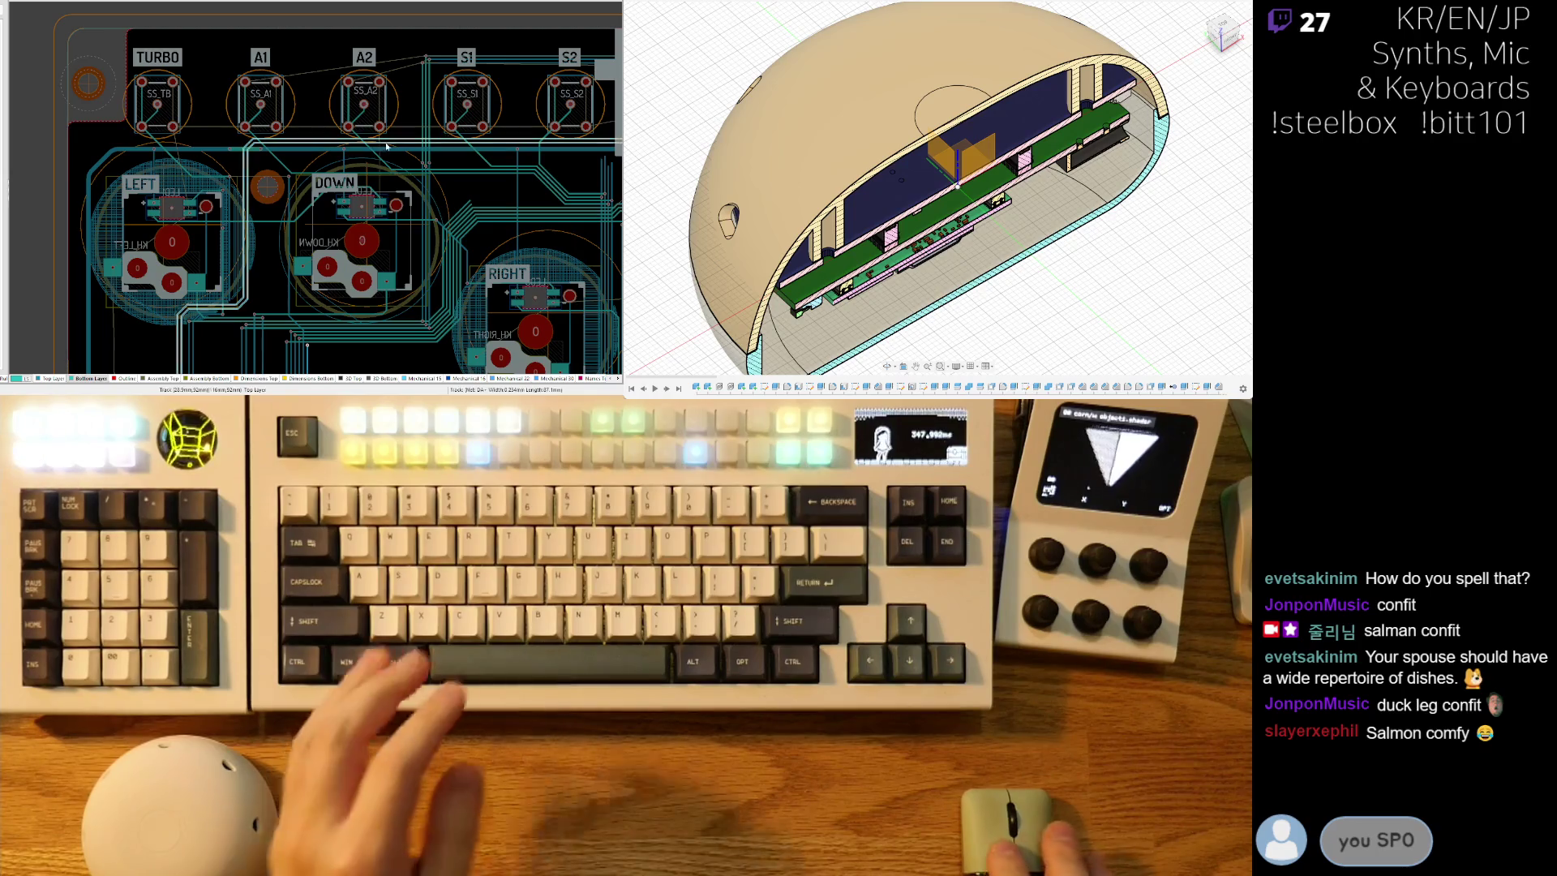
ctrl+scroll(282, 264, up, 2)
ctrl+scroll(383, 169, up, 3)
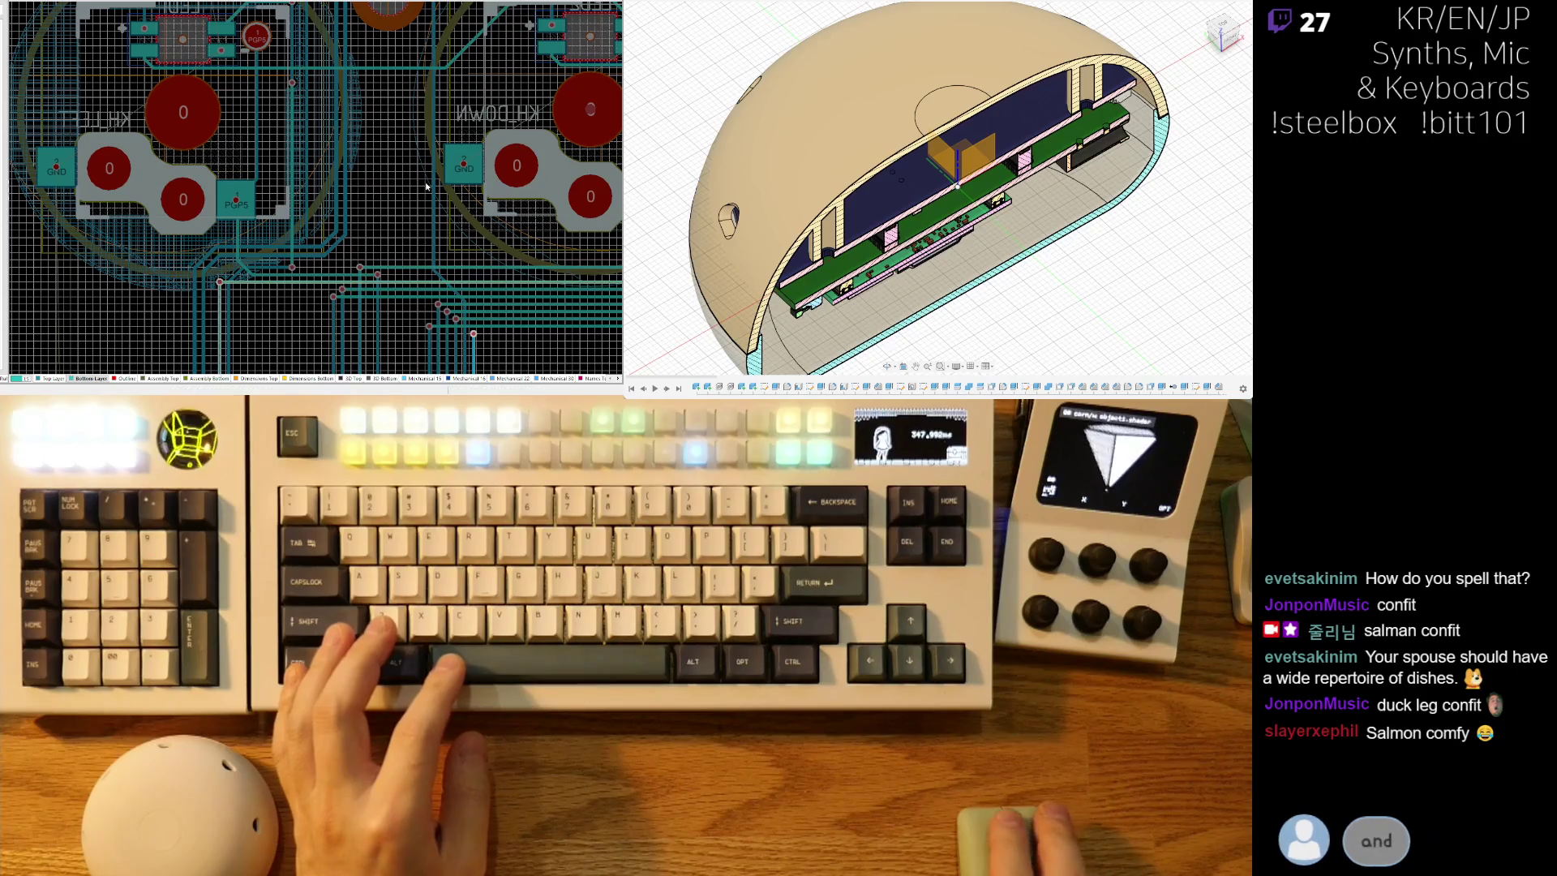
ctrl+scroll(433, 209, down, 2)
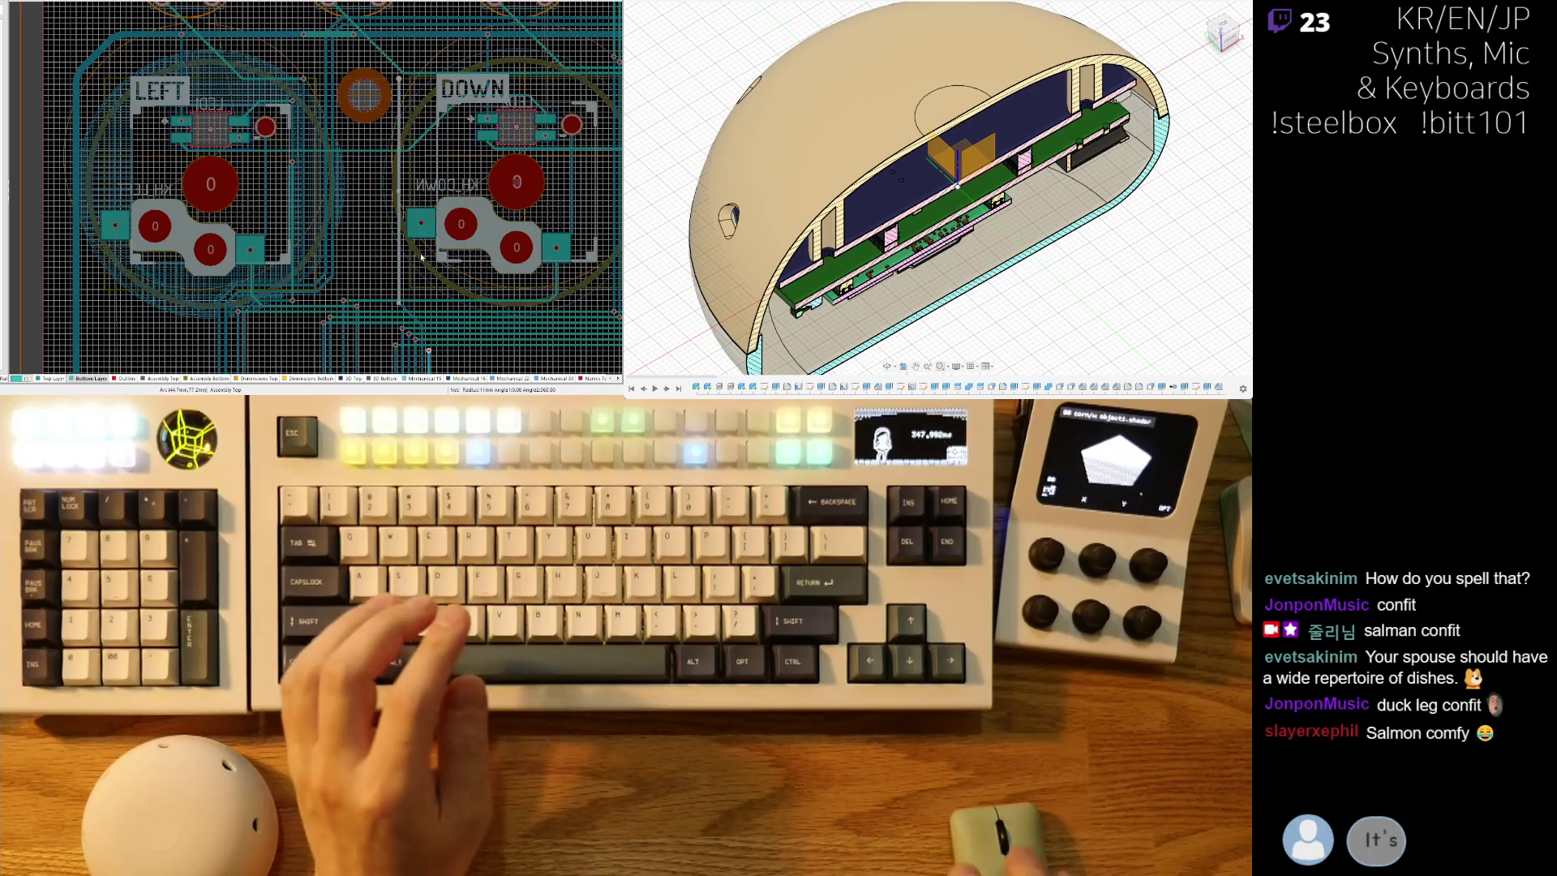
ctrl+scroll(404, 263, up, 3)
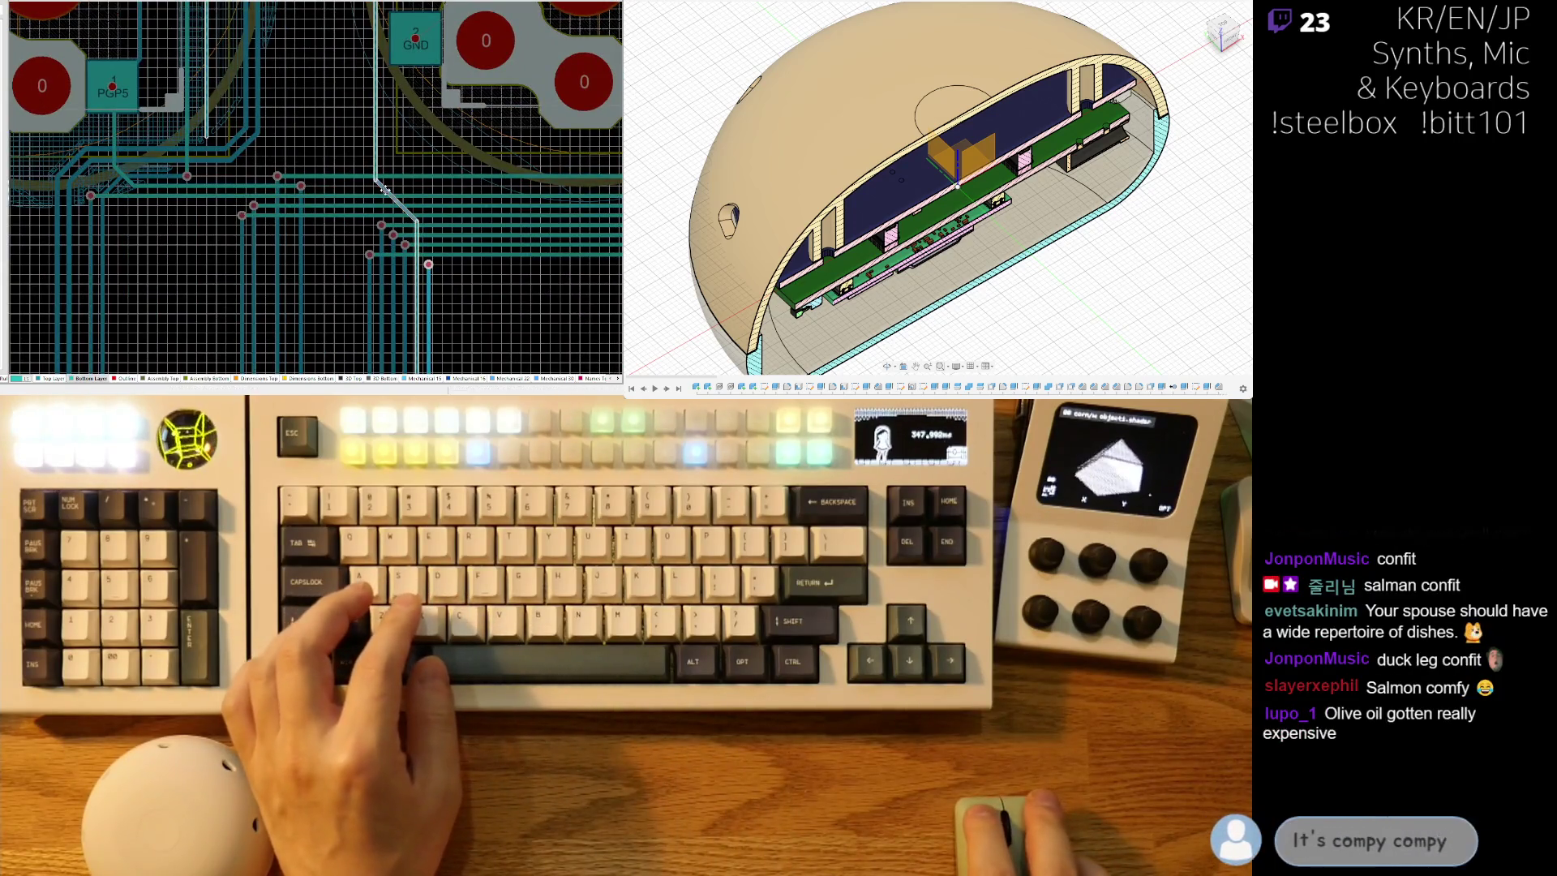
right_drag(342, 75, 314, 295)
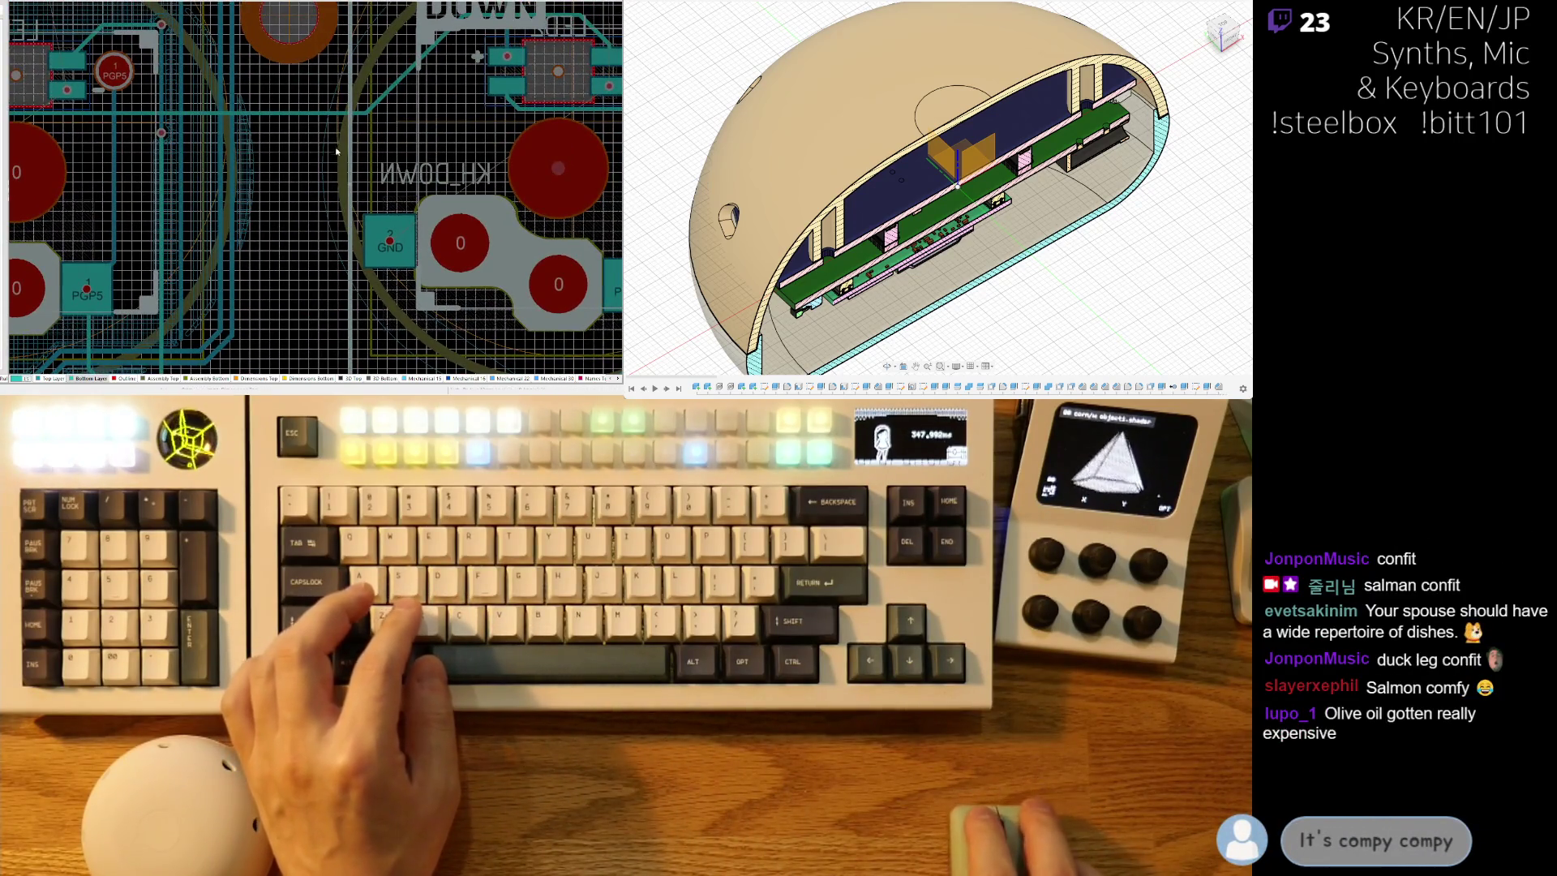
scroll(333, 106, up, 2)
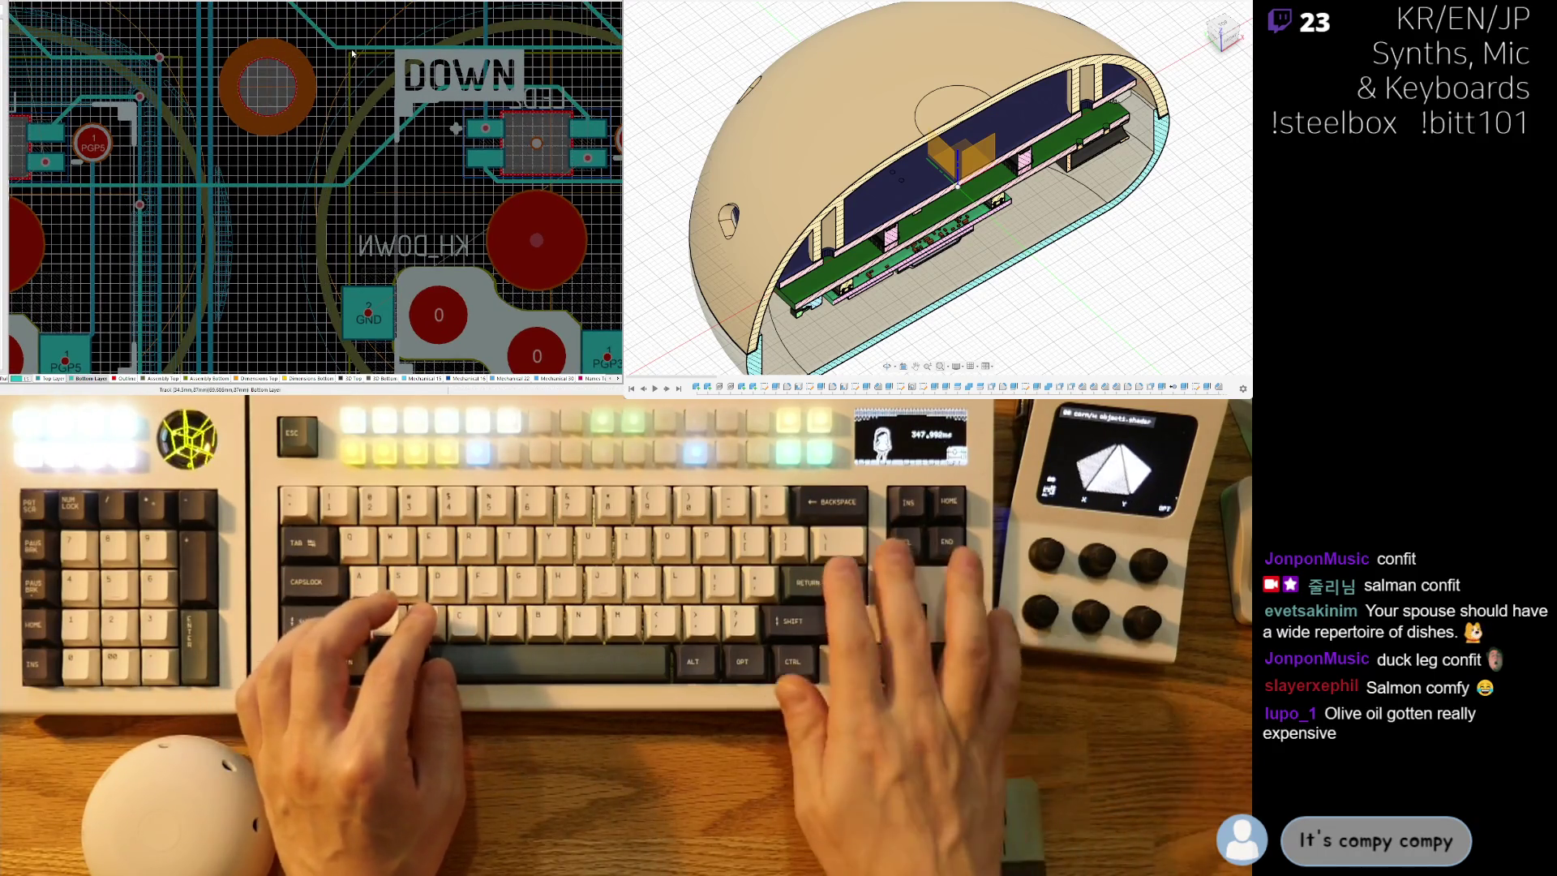
scroll(256, 180, down, 1)
ctrl+scroll(256, 180, down, 4)
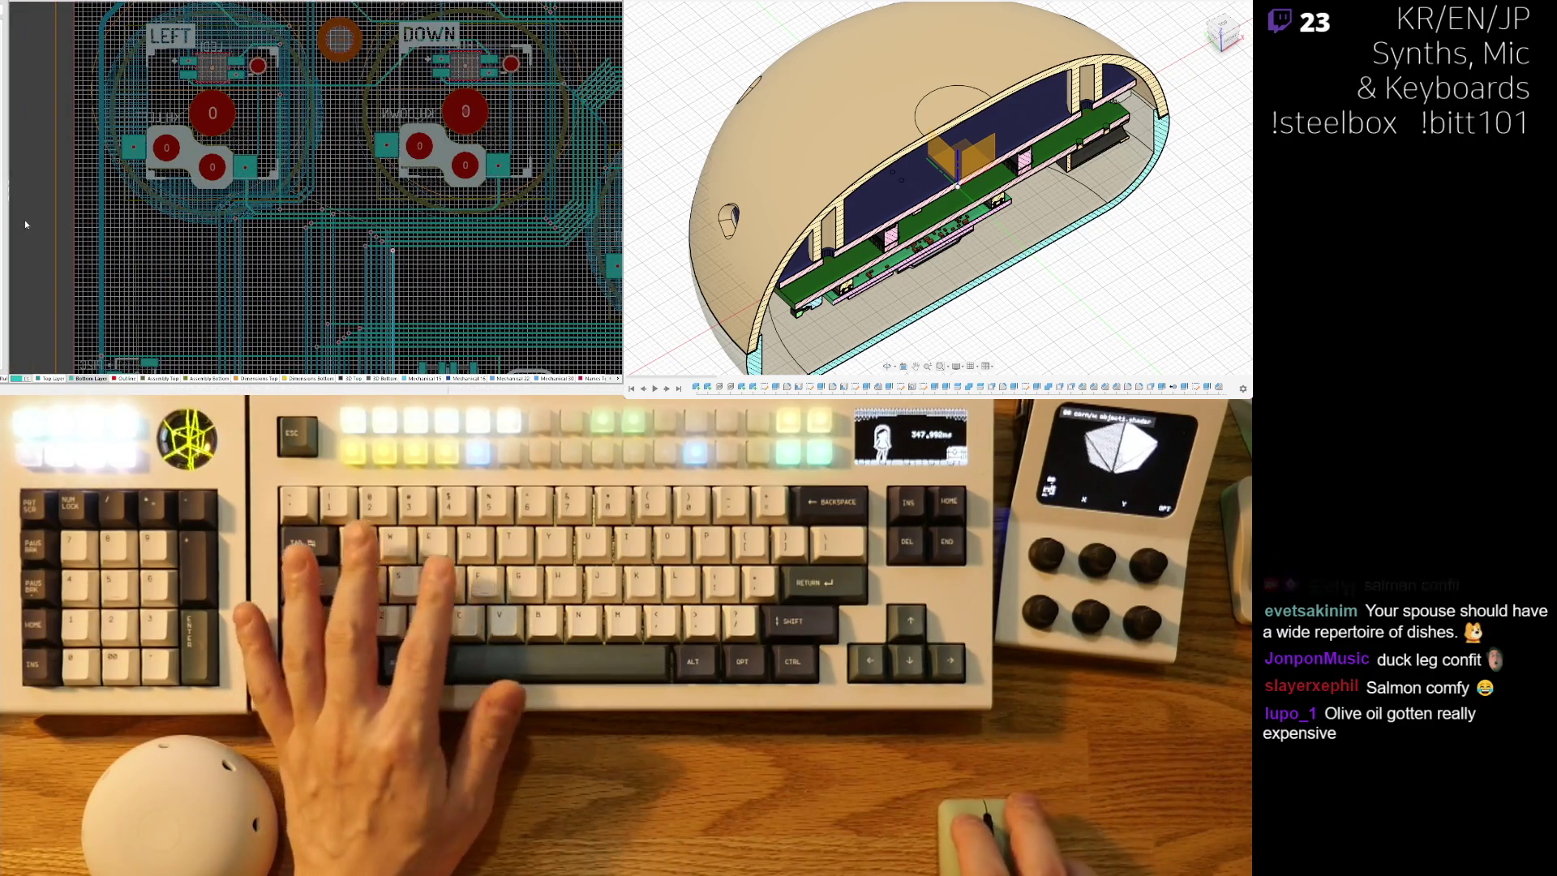
ctrl+scroll(281, 225, down, 5)
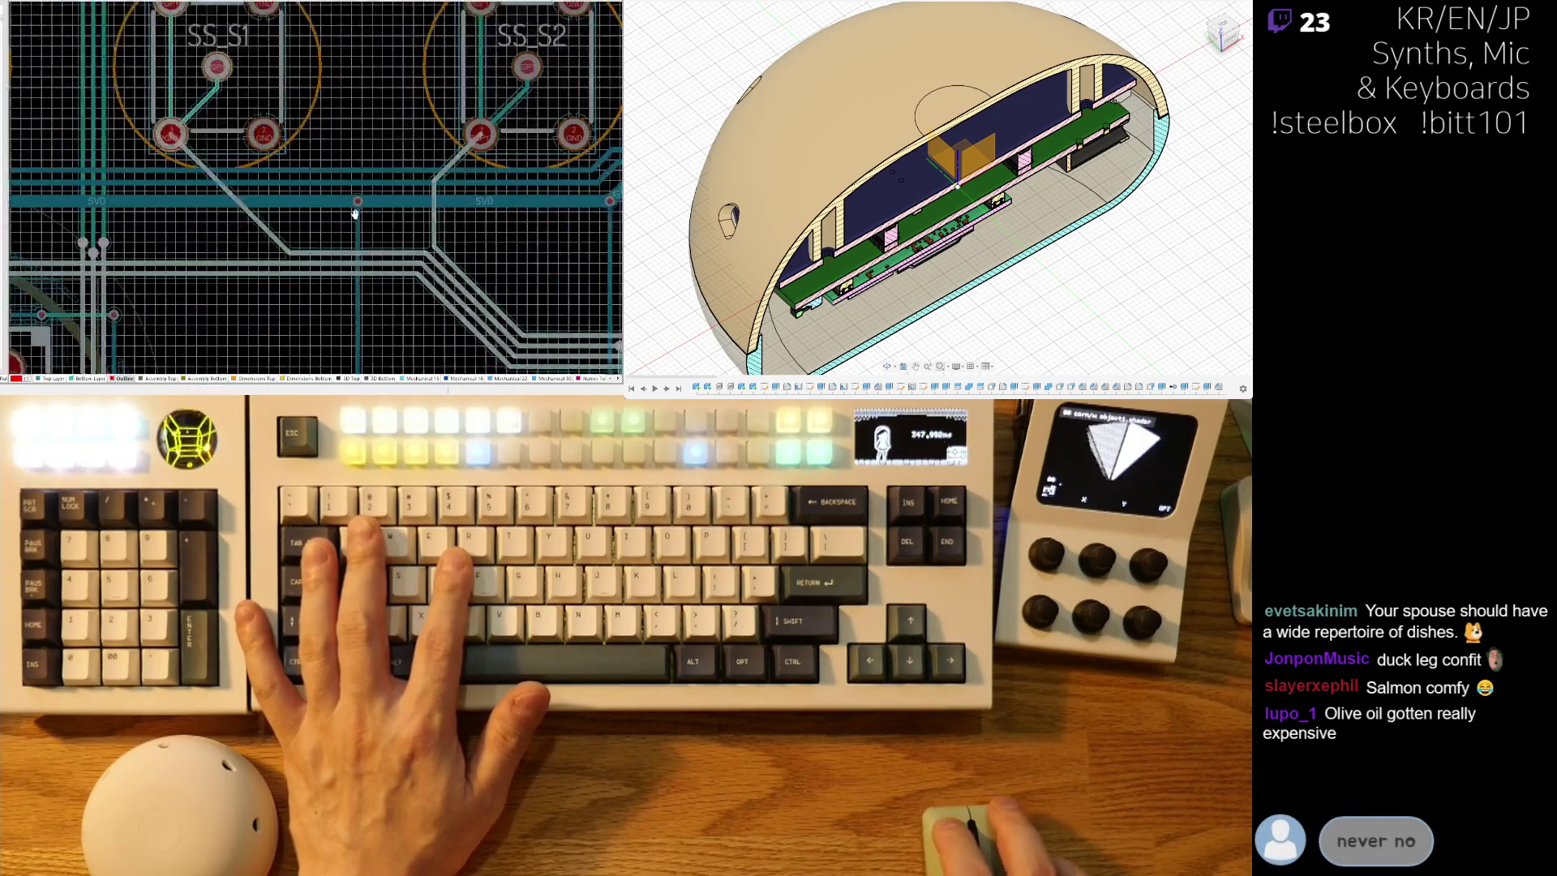
ctrl+scroll(201, 197, up, 8)
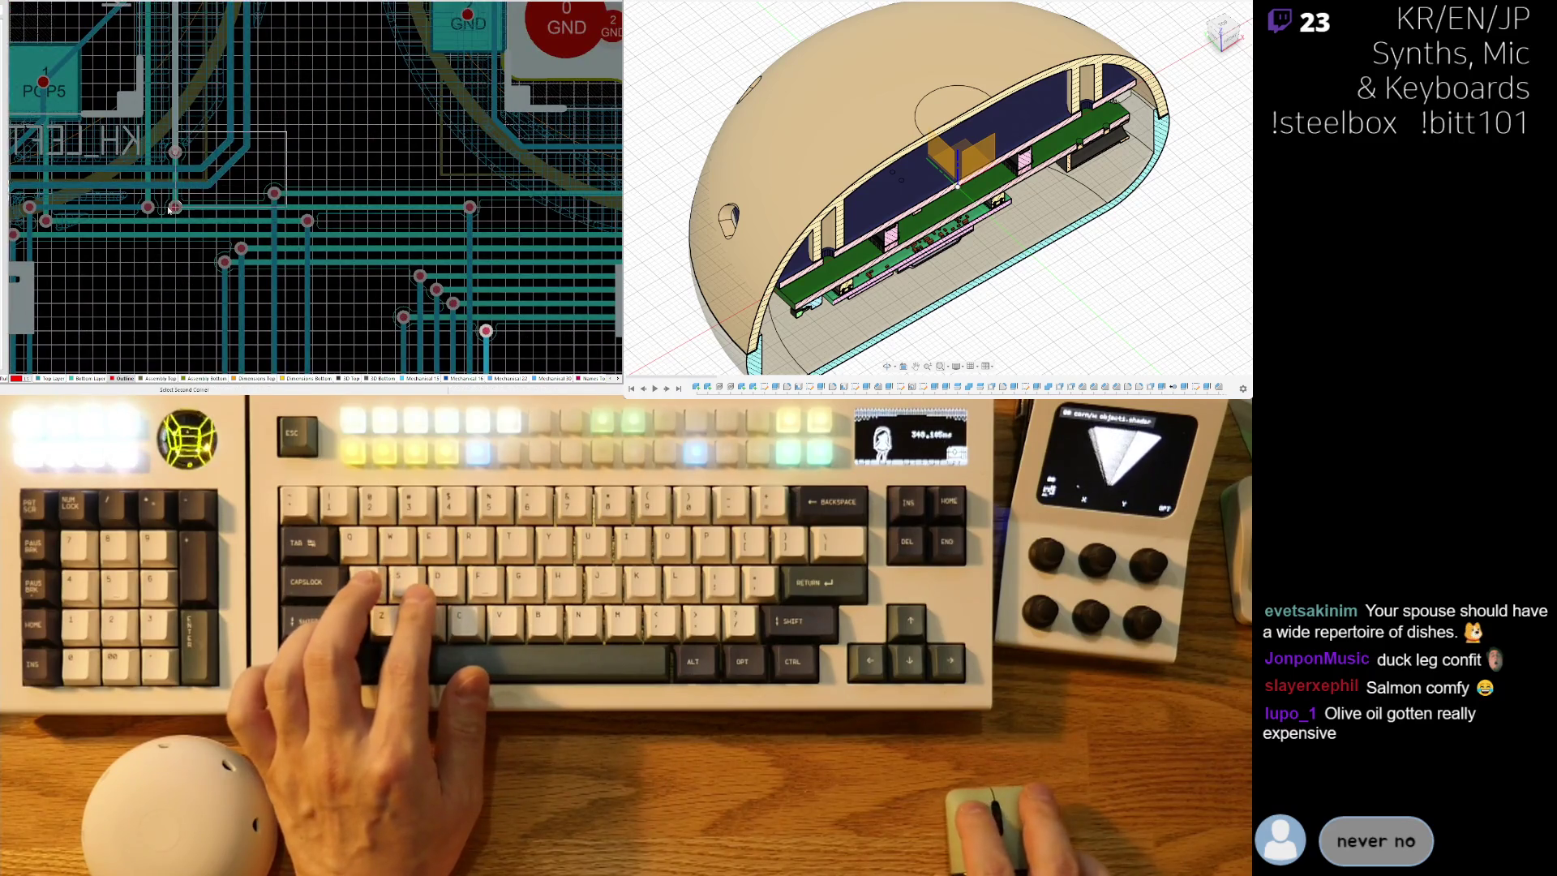
click(196, 262)
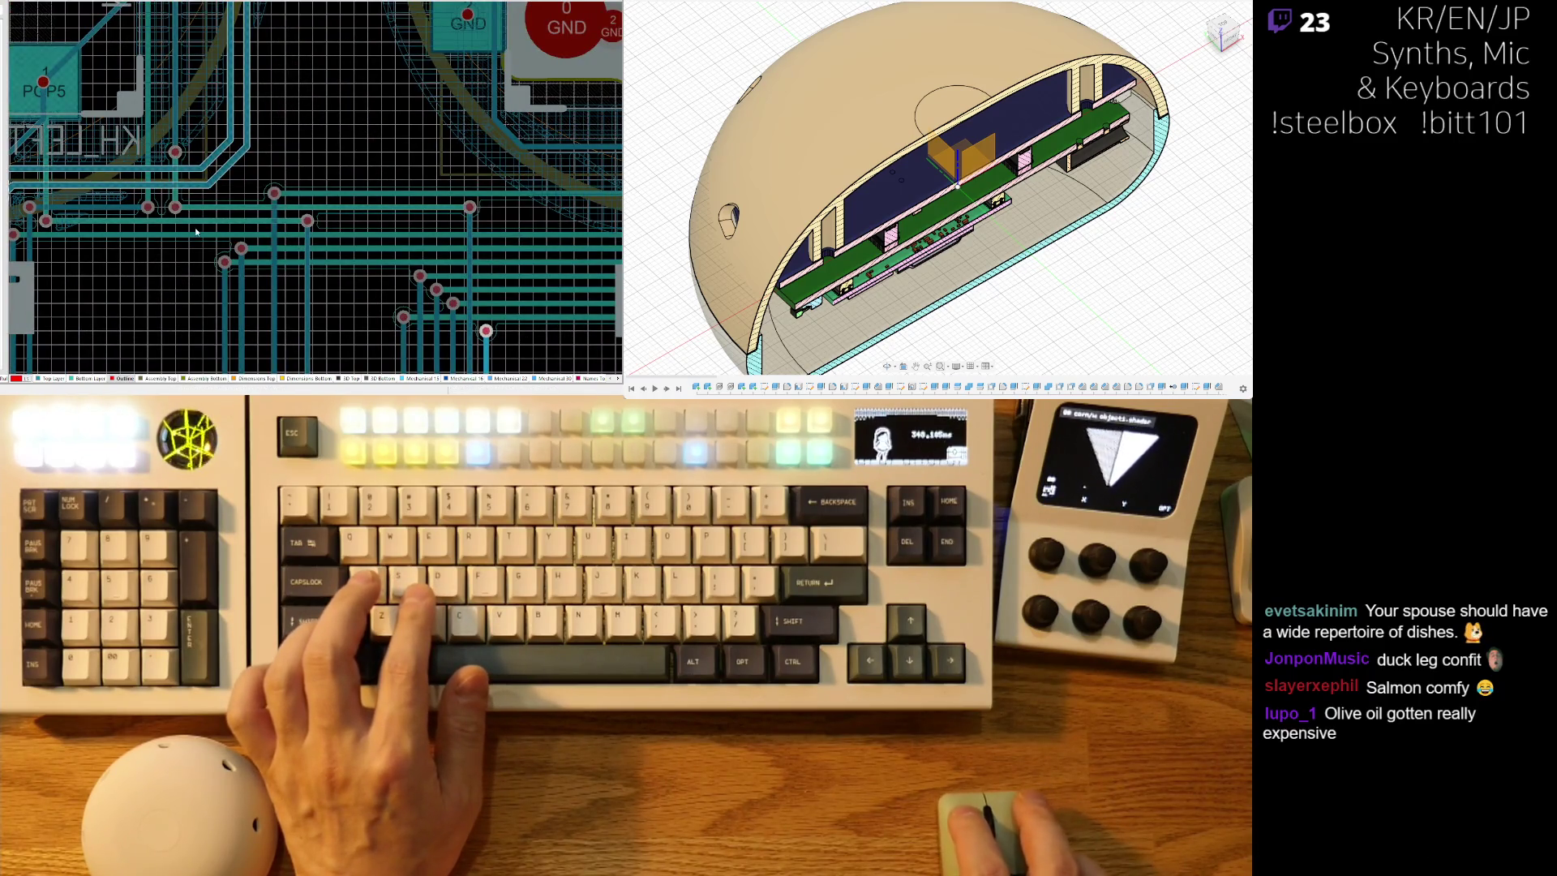
click(162, 136)
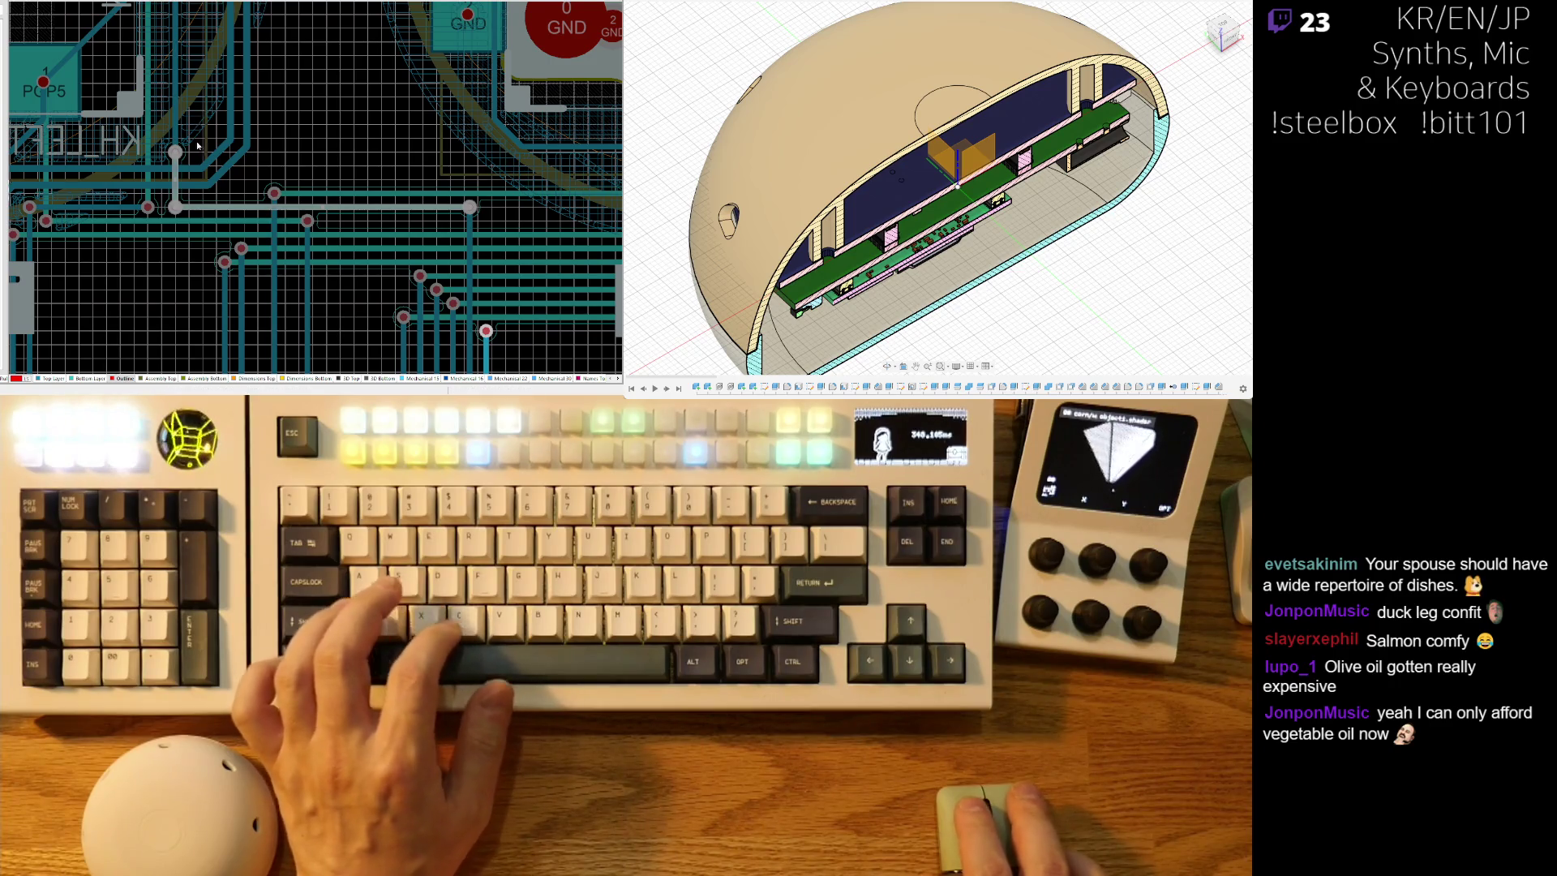
scroll(191, 154, up, 1)
ctrl+scroll(181, 192, down, 4)
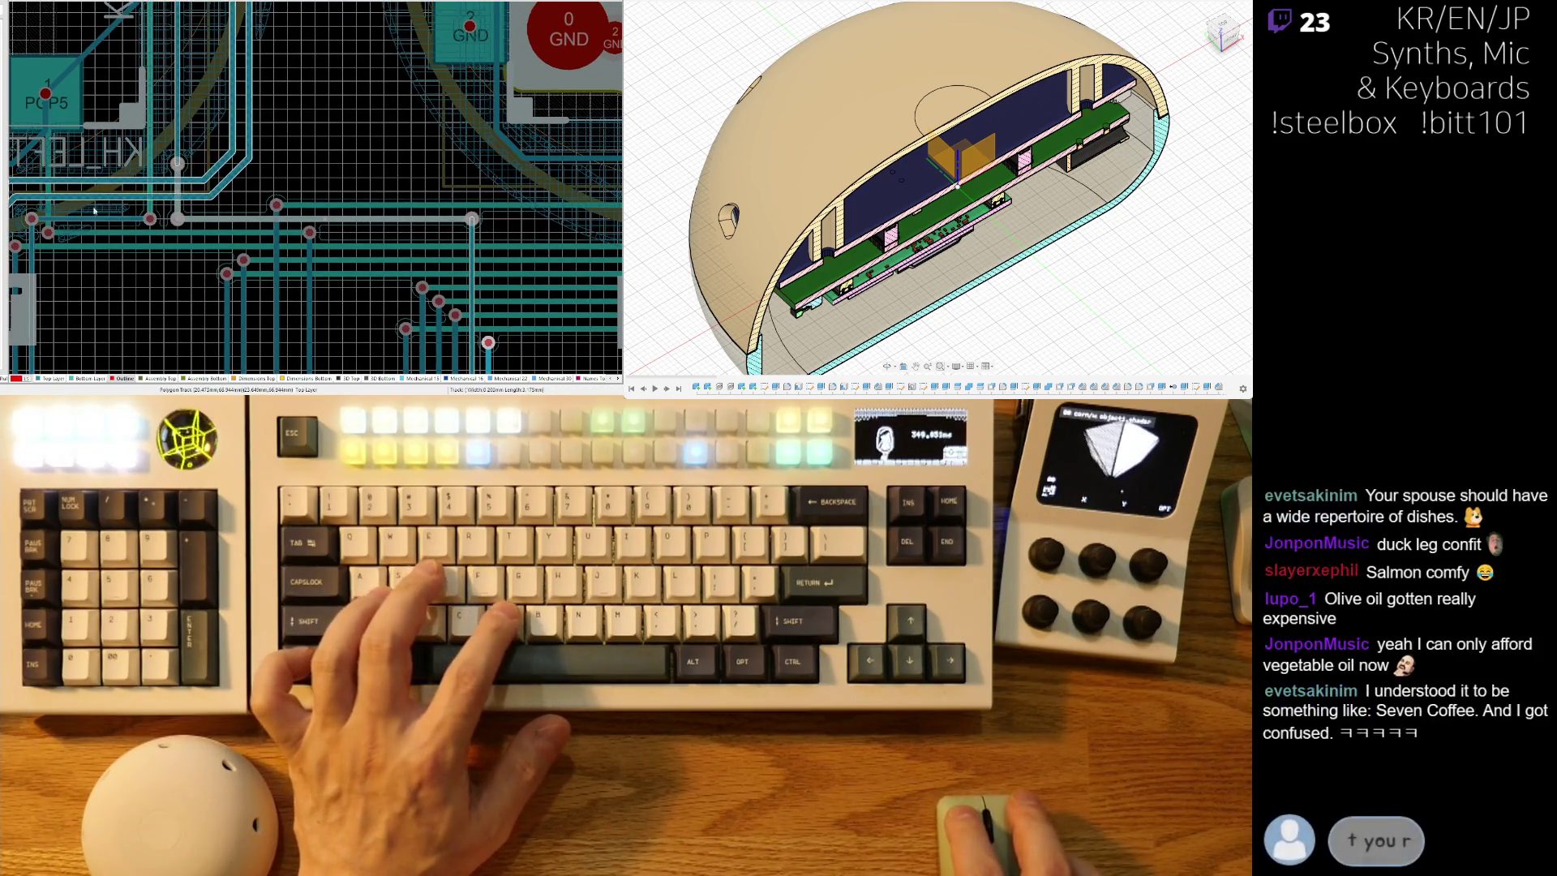
ctrl+scroll(261, 178, up, 3)
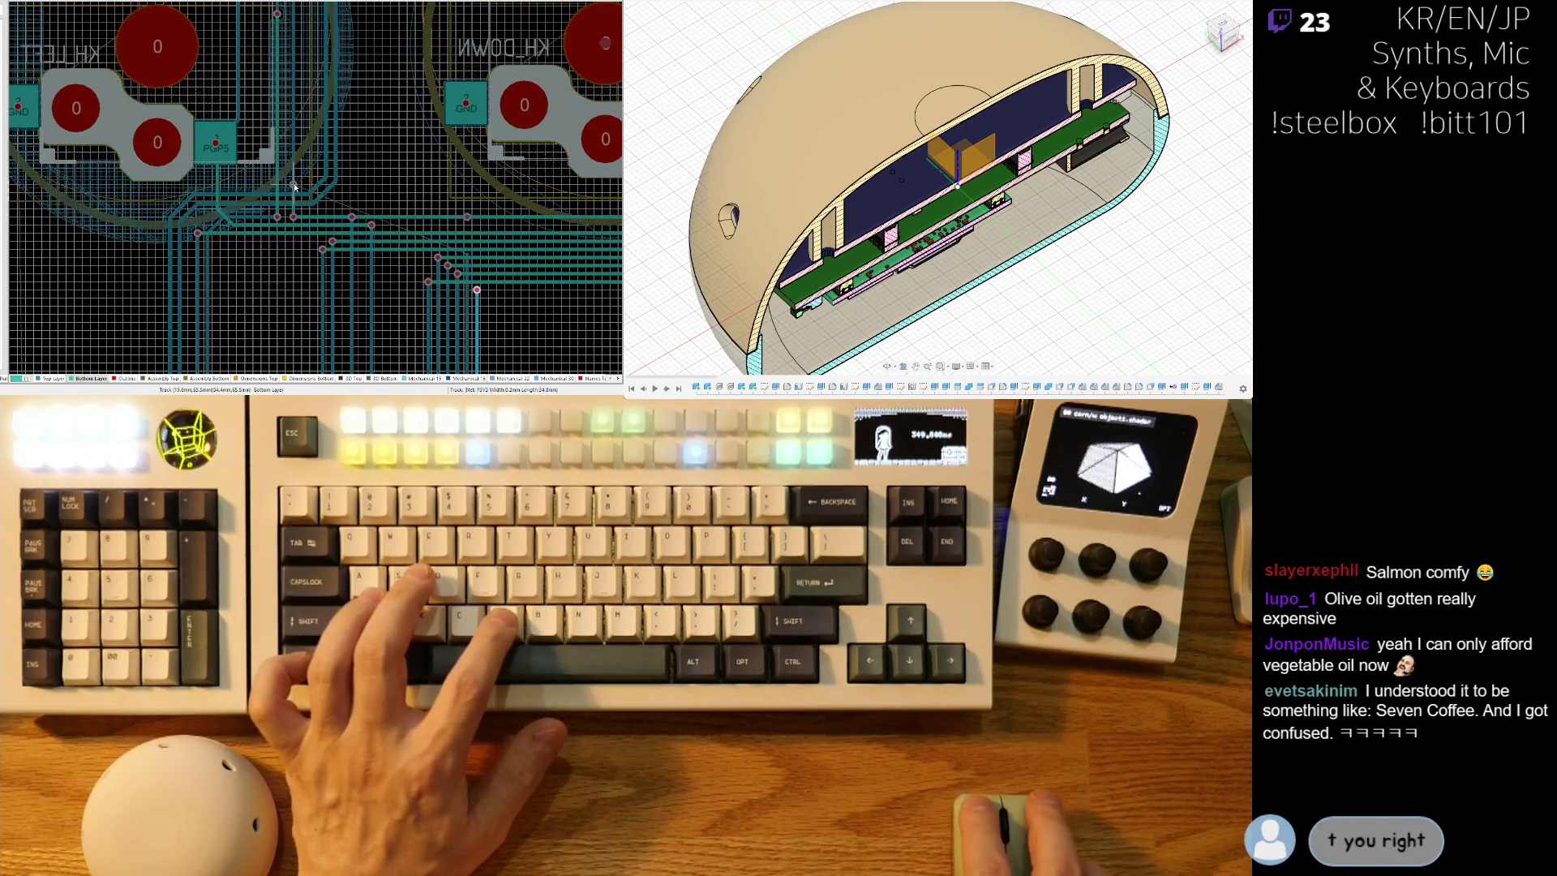
ctrl+scroll(339, 177, down, 4)
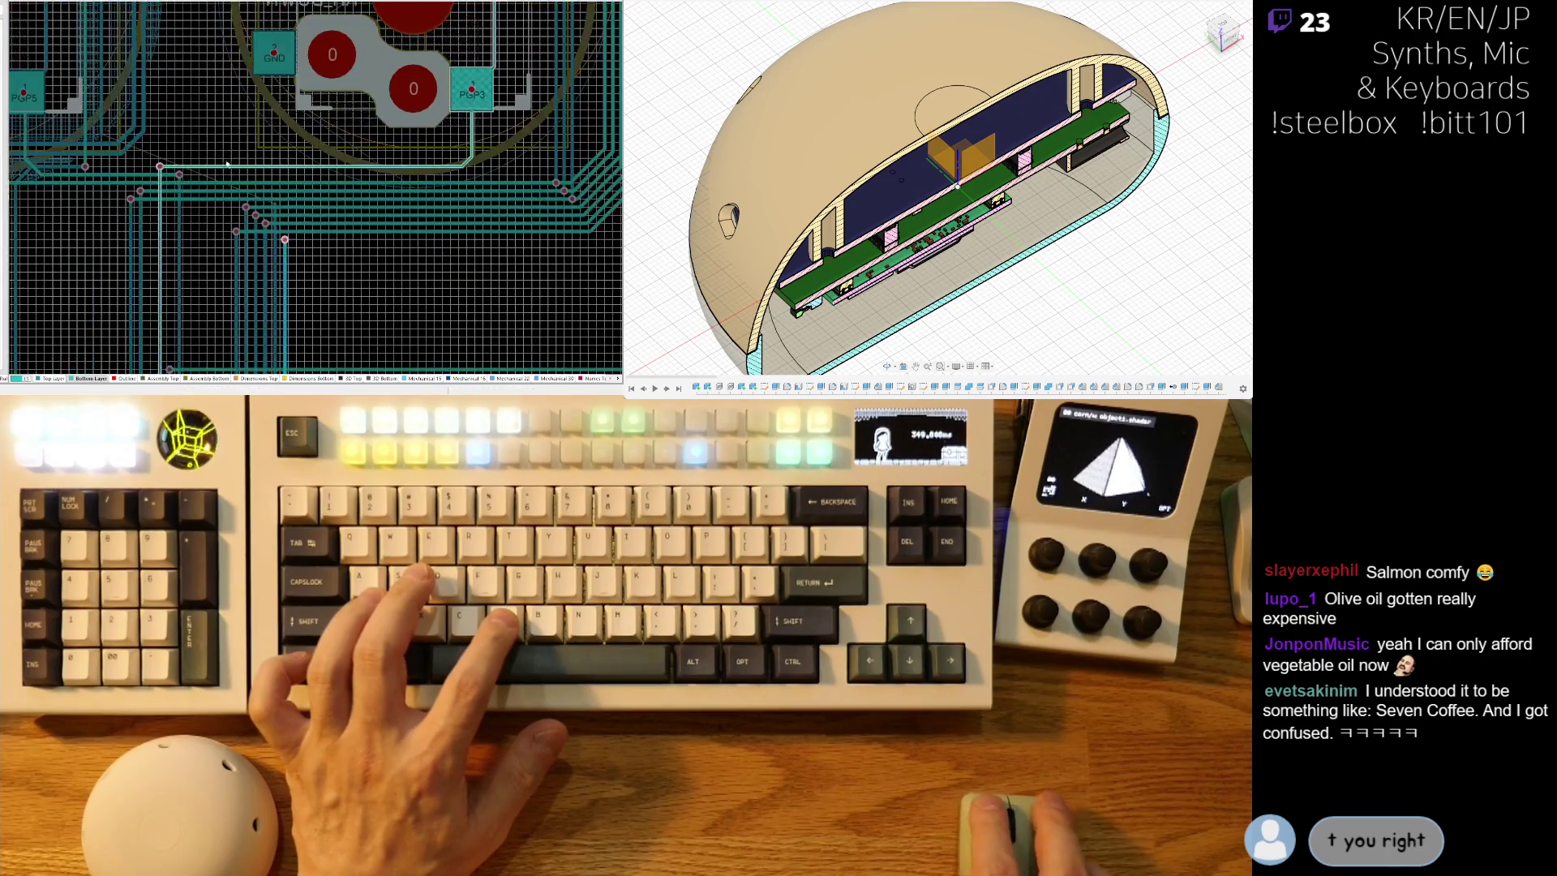
ctrl+scroll(257, 208, up, 4)
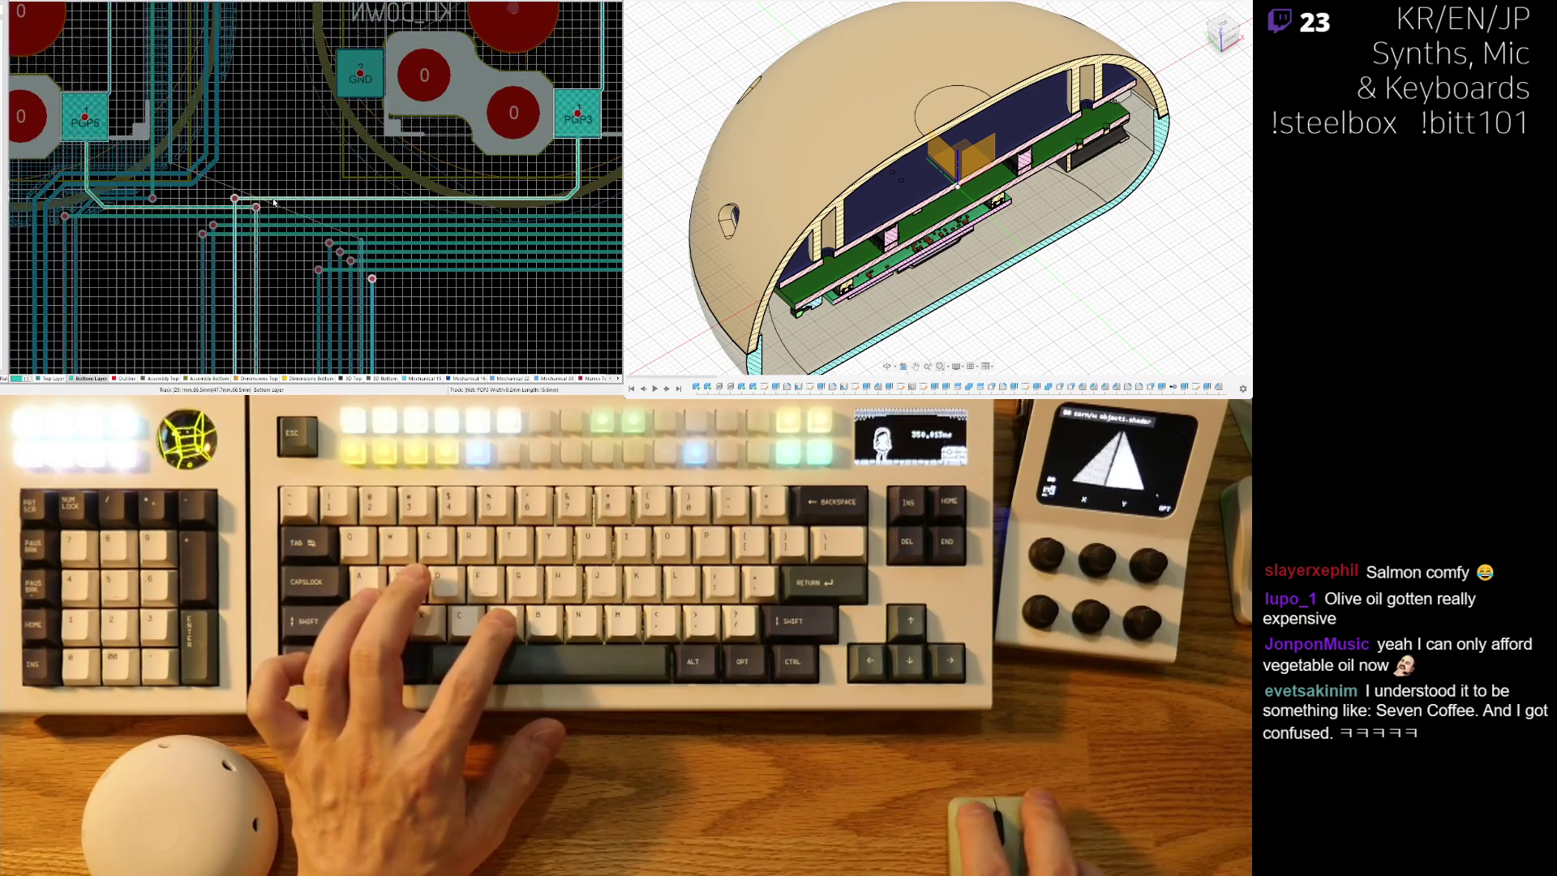
click(257, 173)
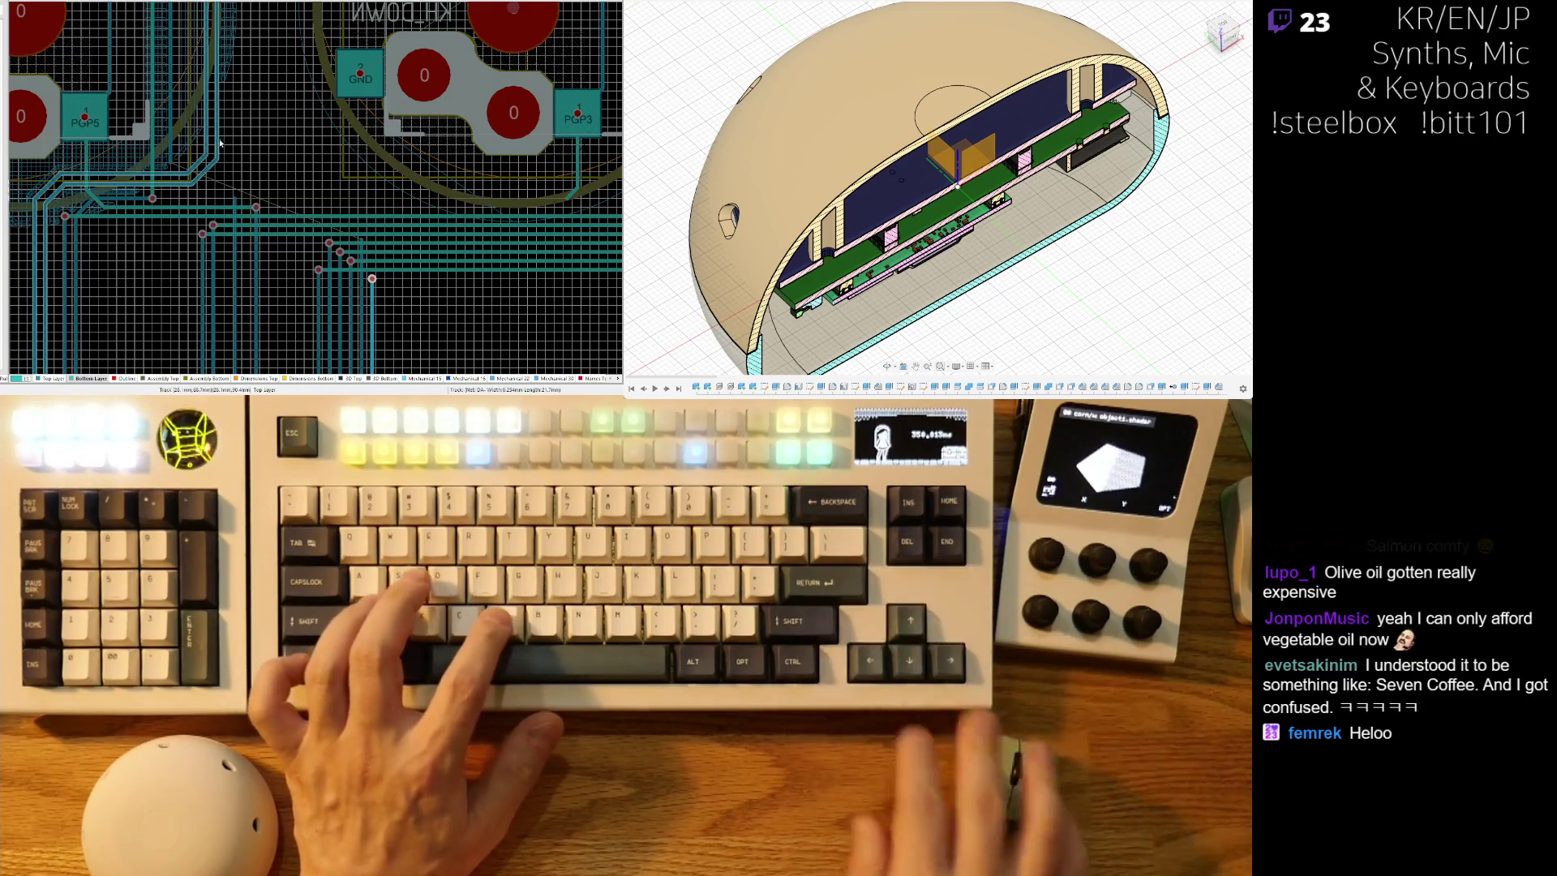
right_drag(200, 180, 238, 157)
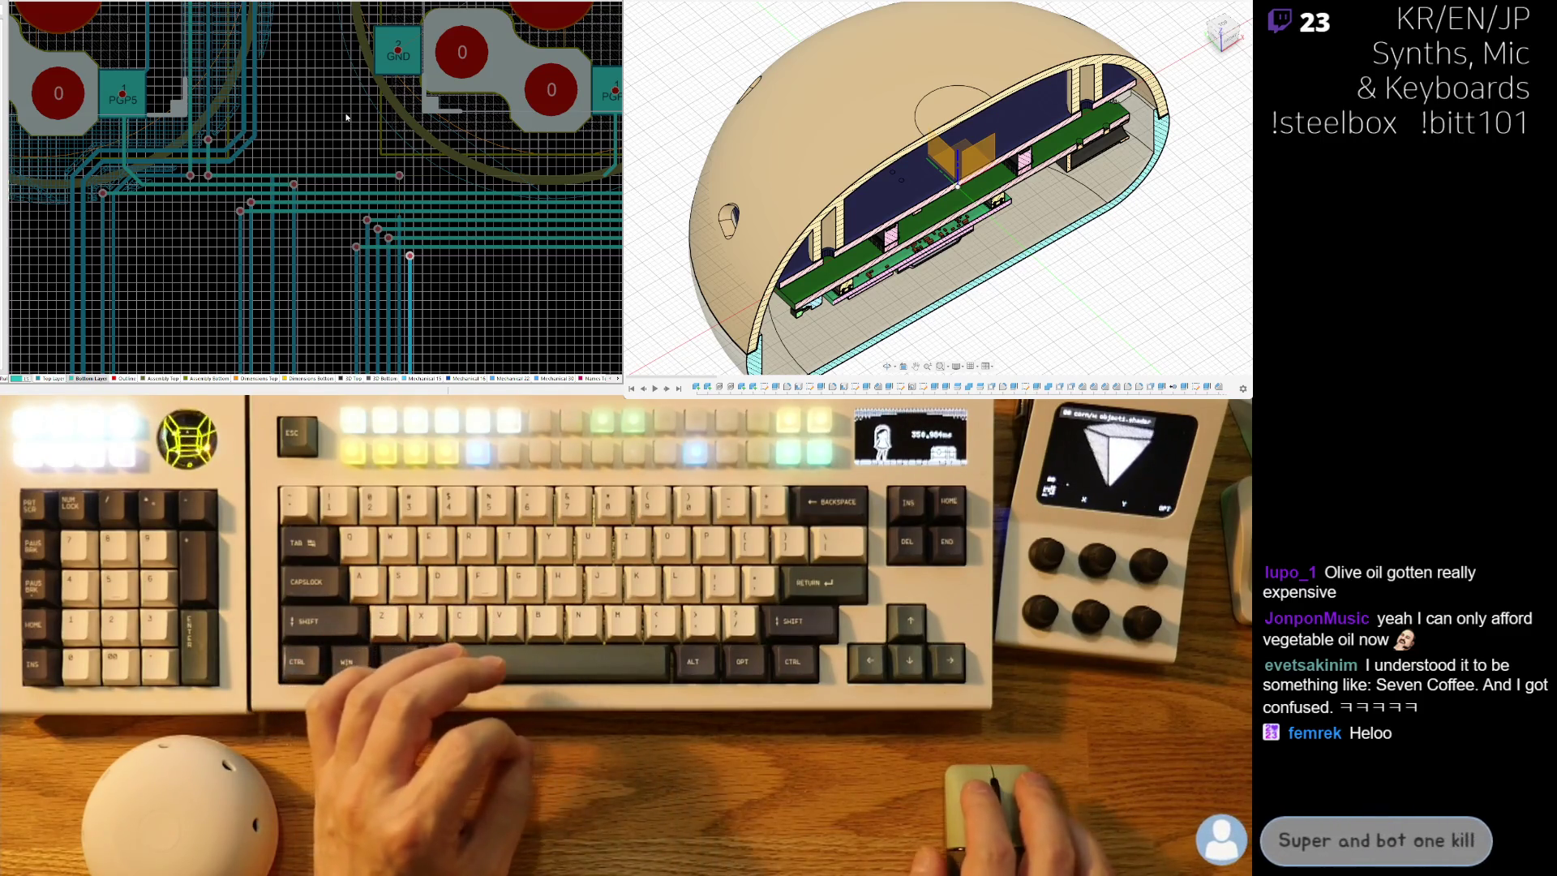
ctrl+scroll(398, 191, up, 3)
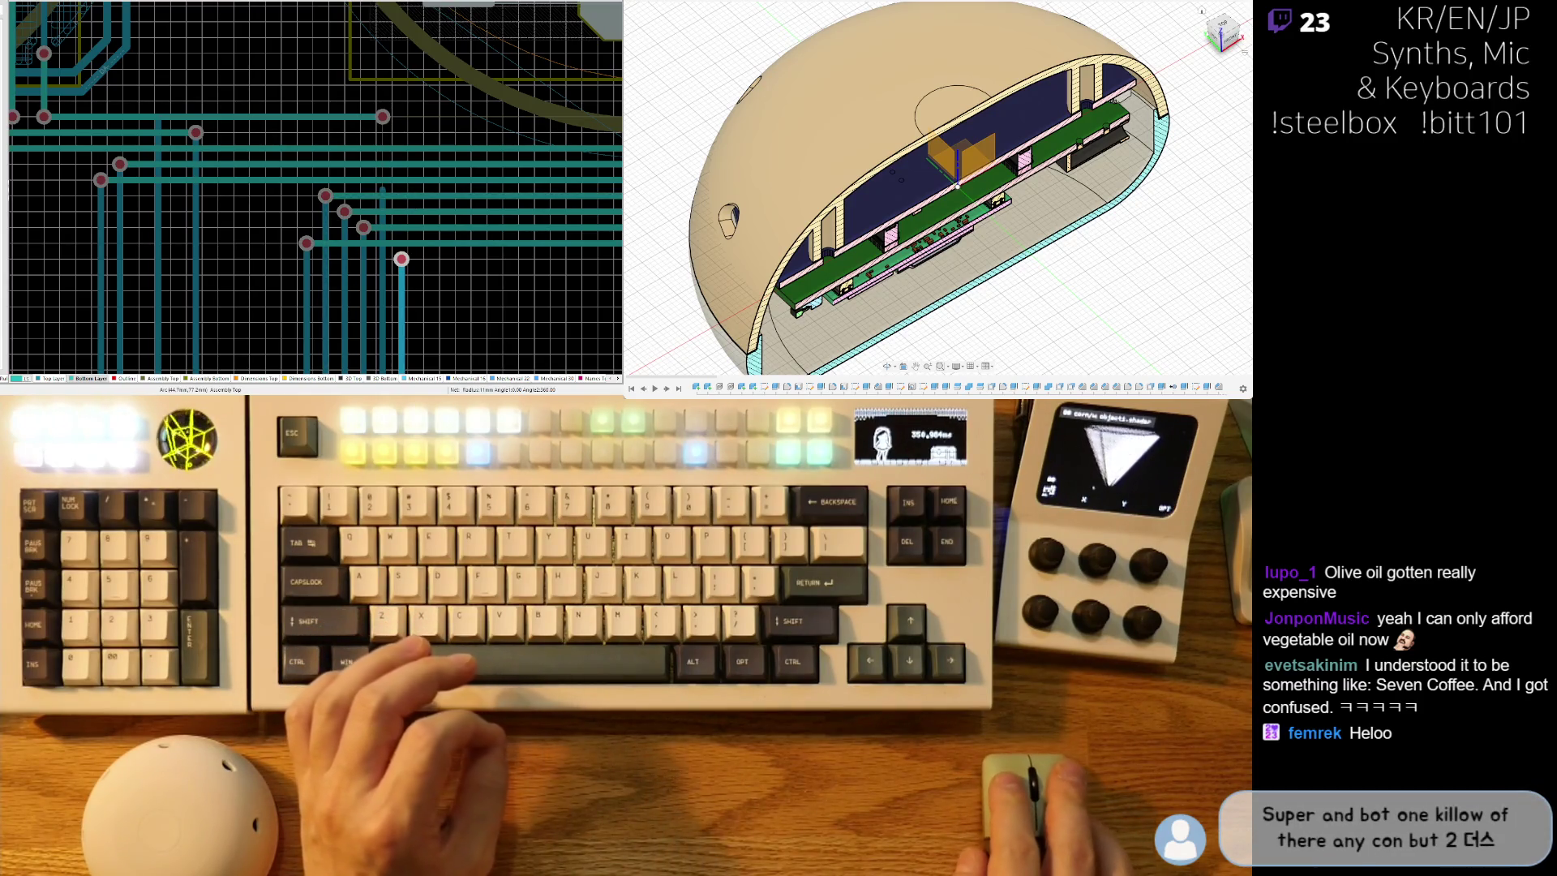
ctrl+scroll(268, 271, down, 5)
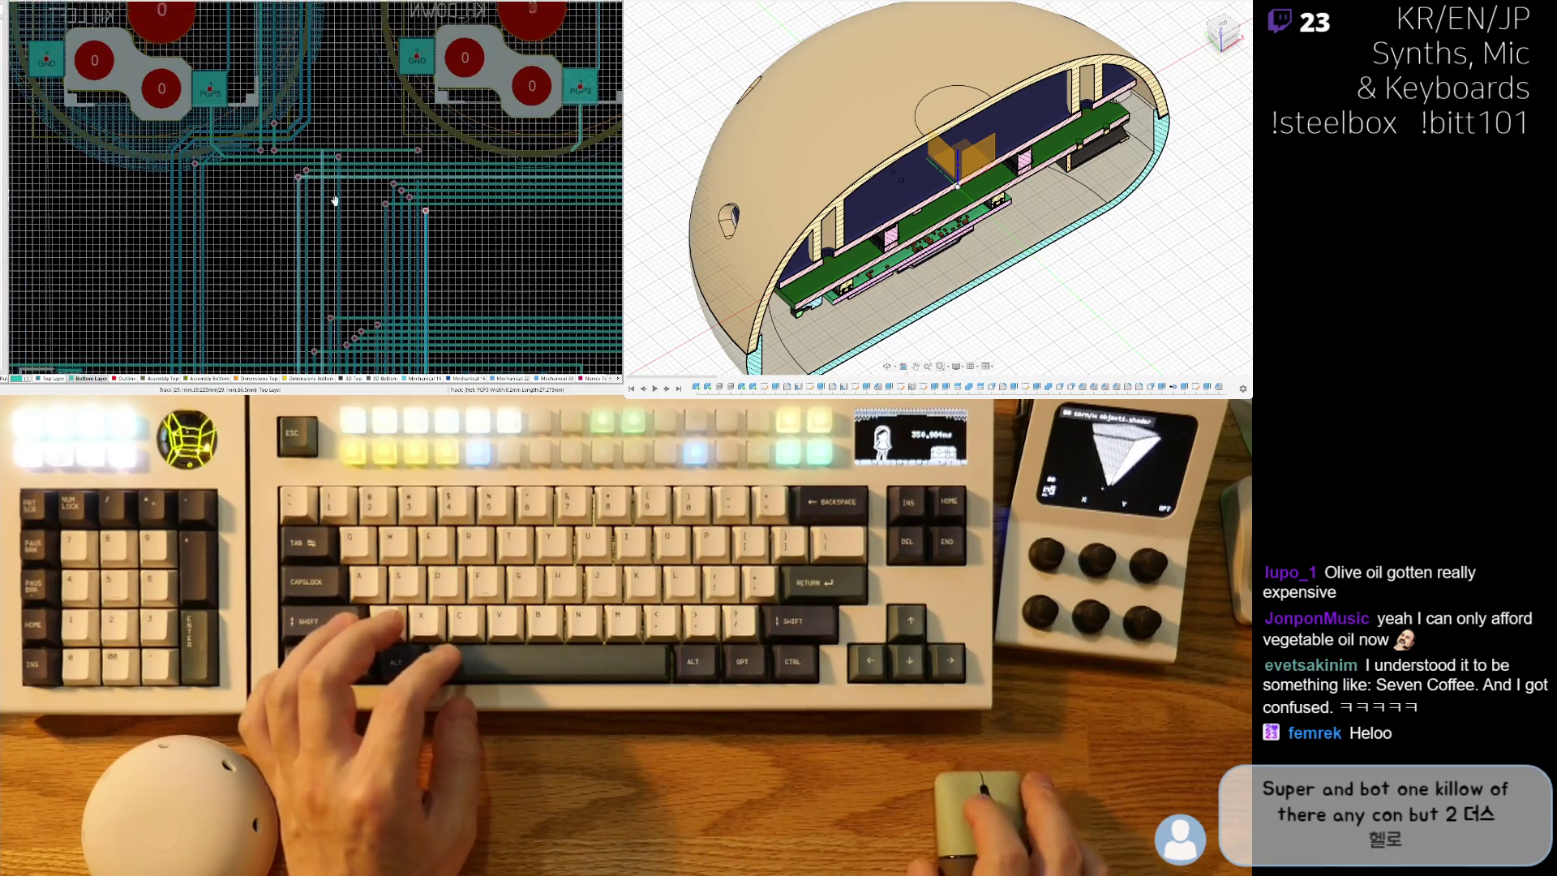
click(272, 223)
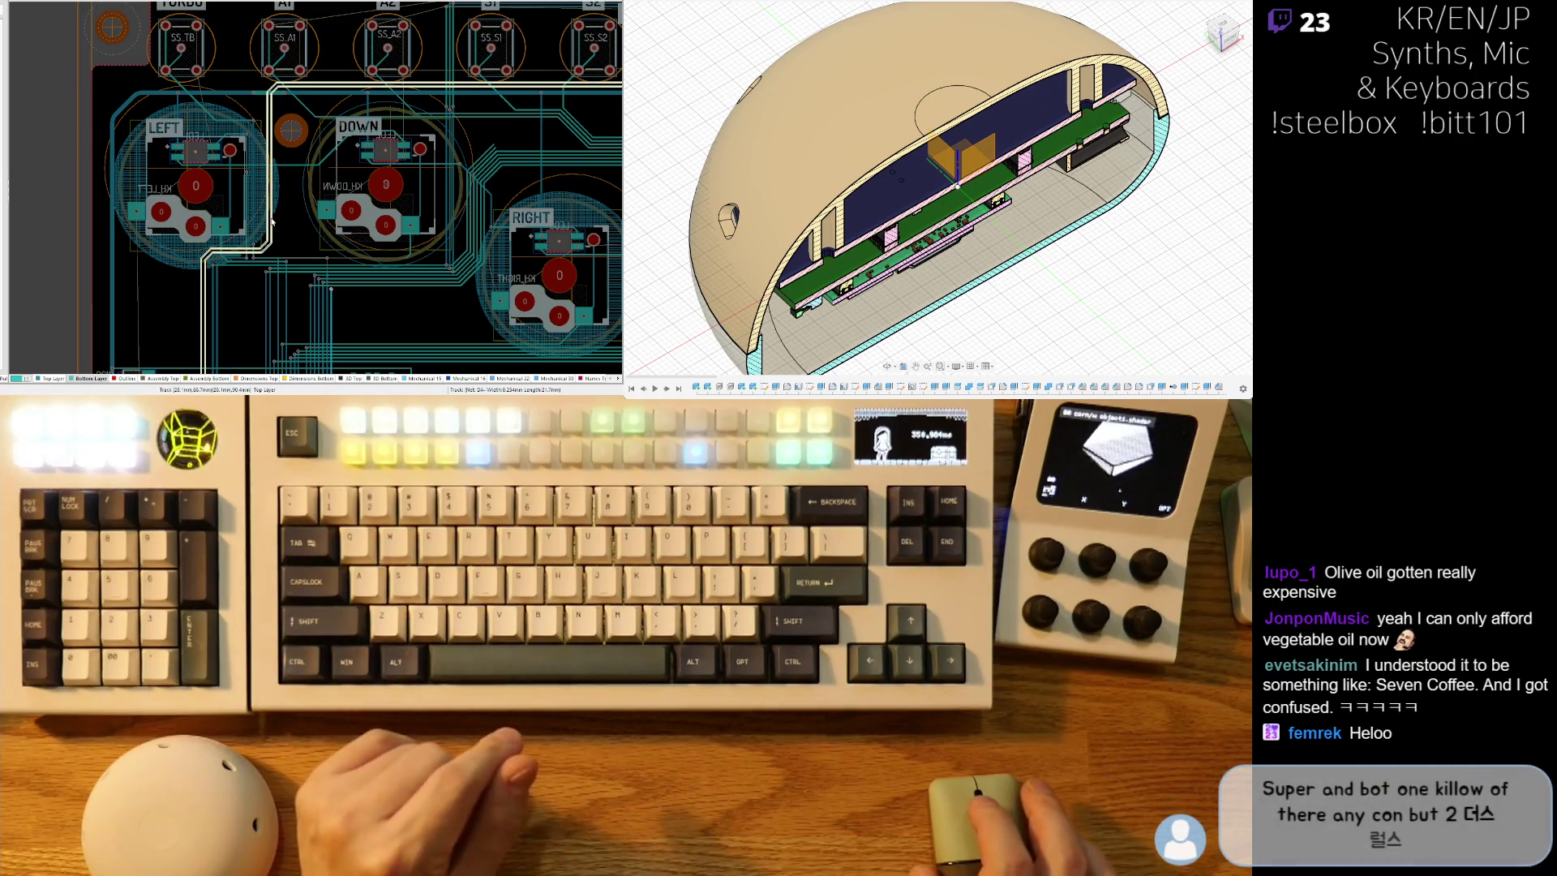
Deselect, then shift the vertical track below the LEFT and DOWN switches slightly left.
key(Escape)
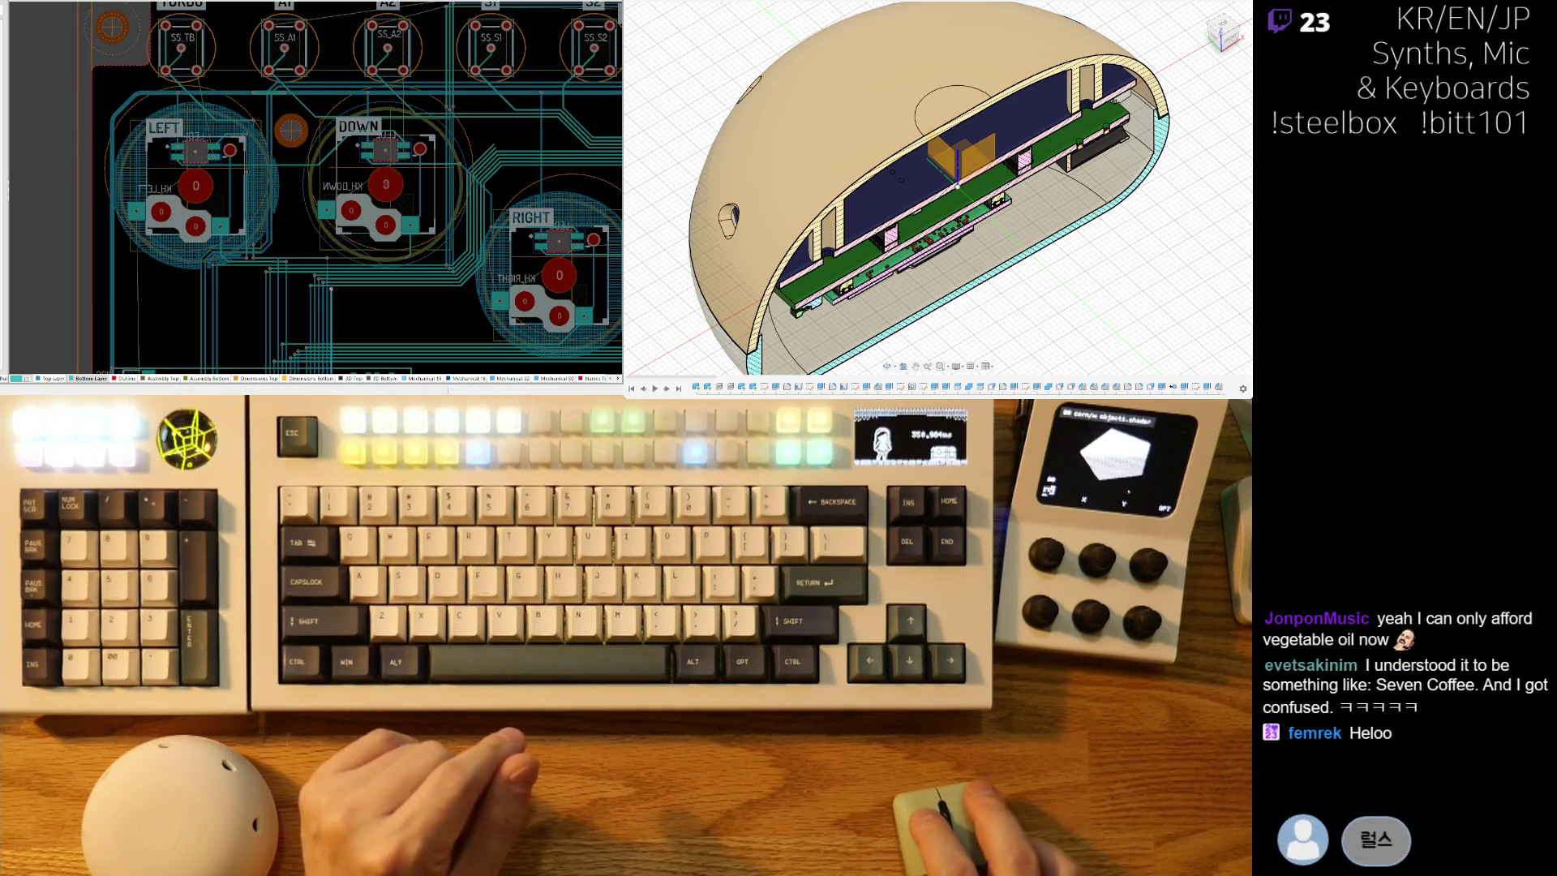
scroll(243, 267, up, 5)
scroll(145, 287, down, 5)
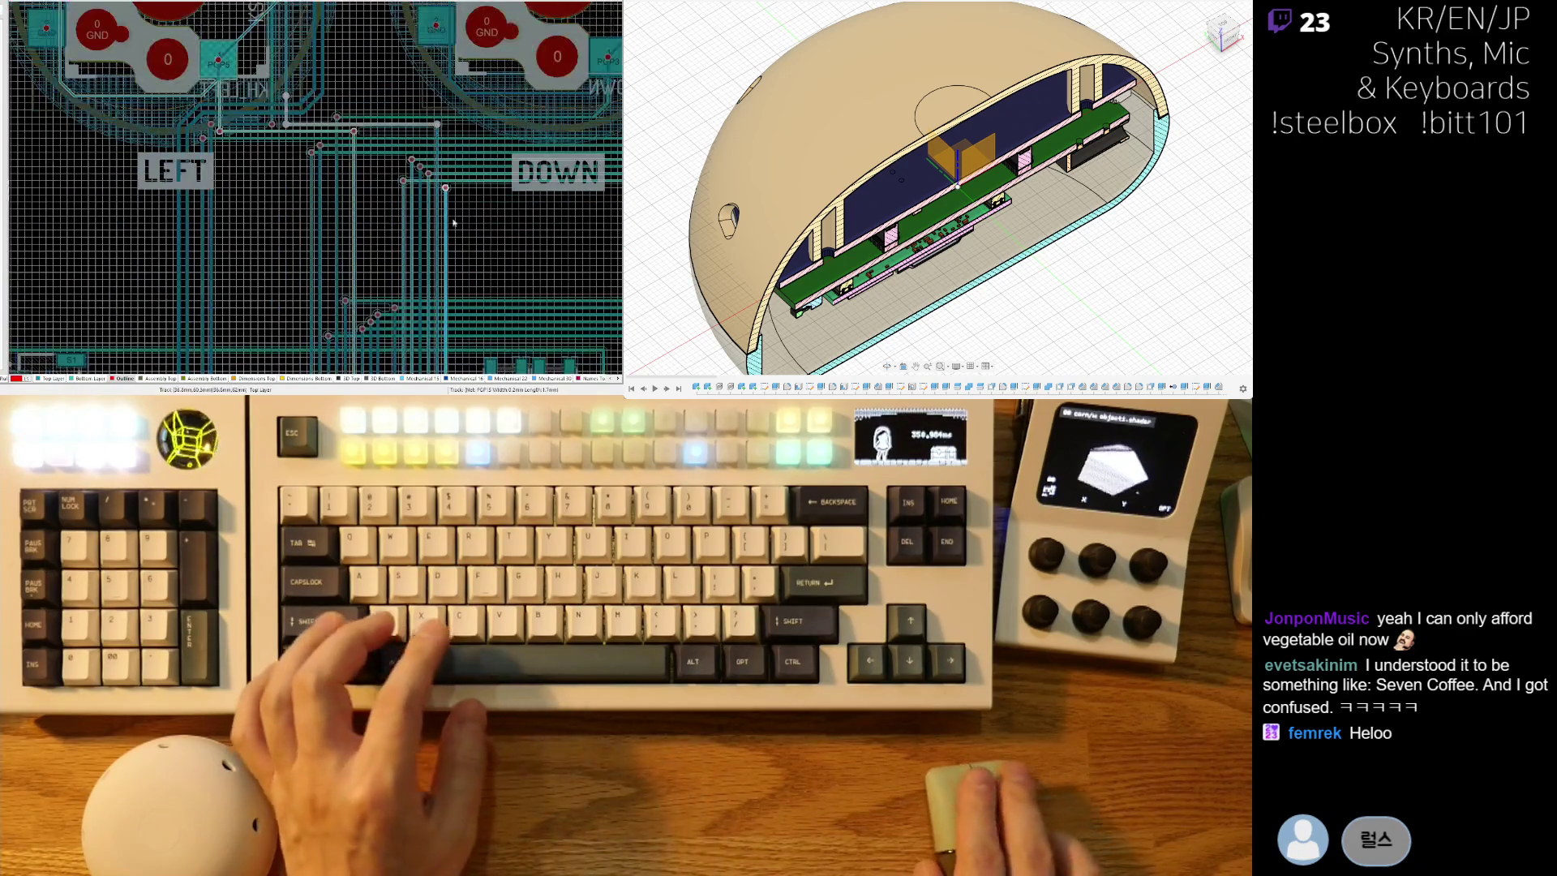
scroll(442, 178, up, 3)
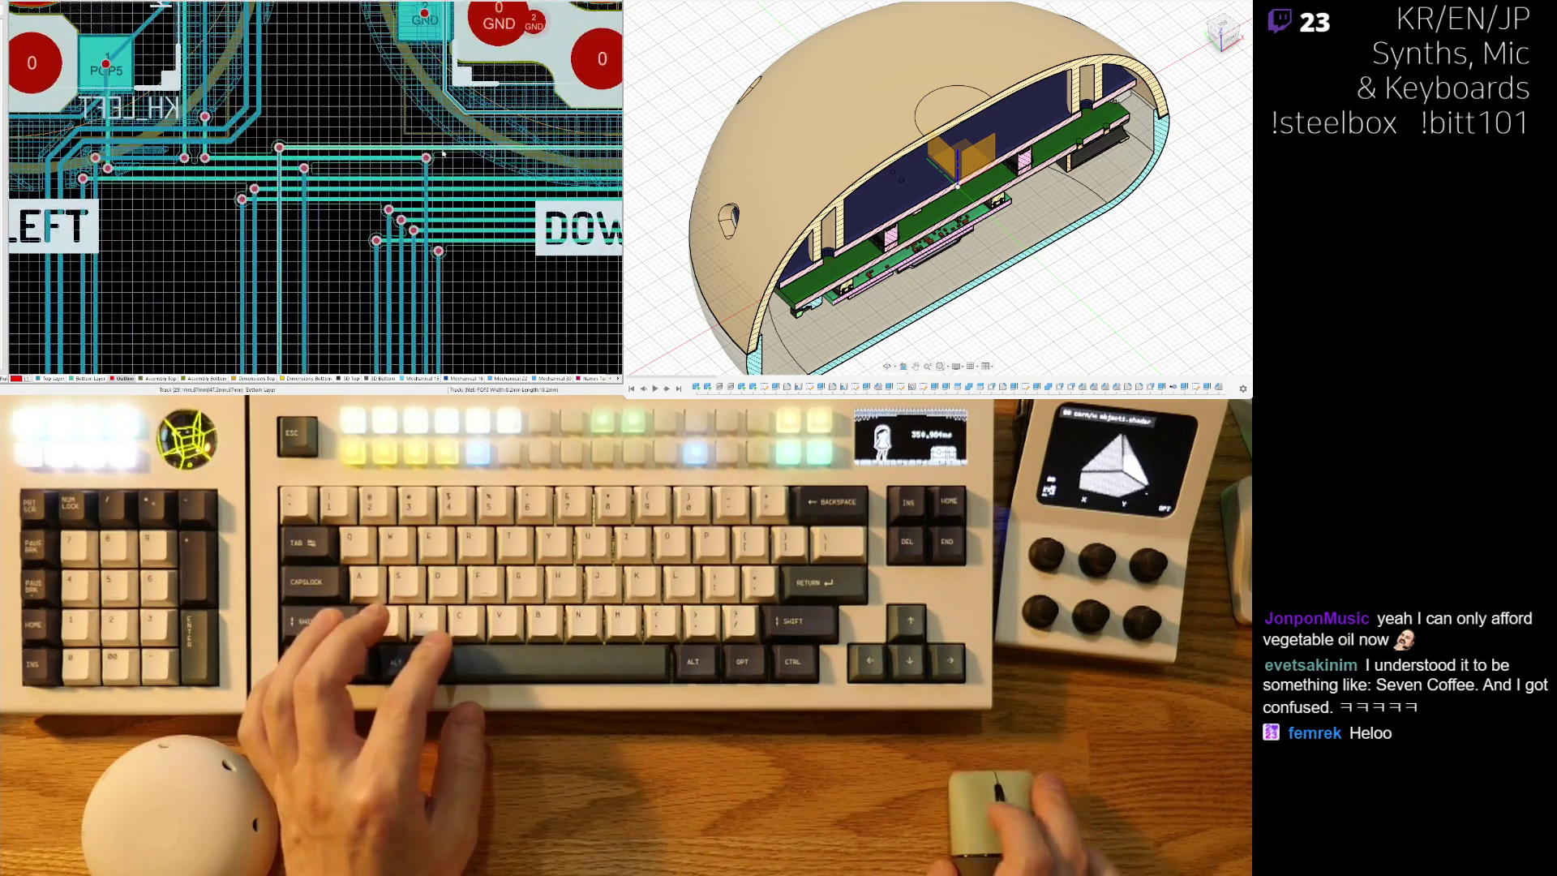
scroll(341, 163, down, 3)
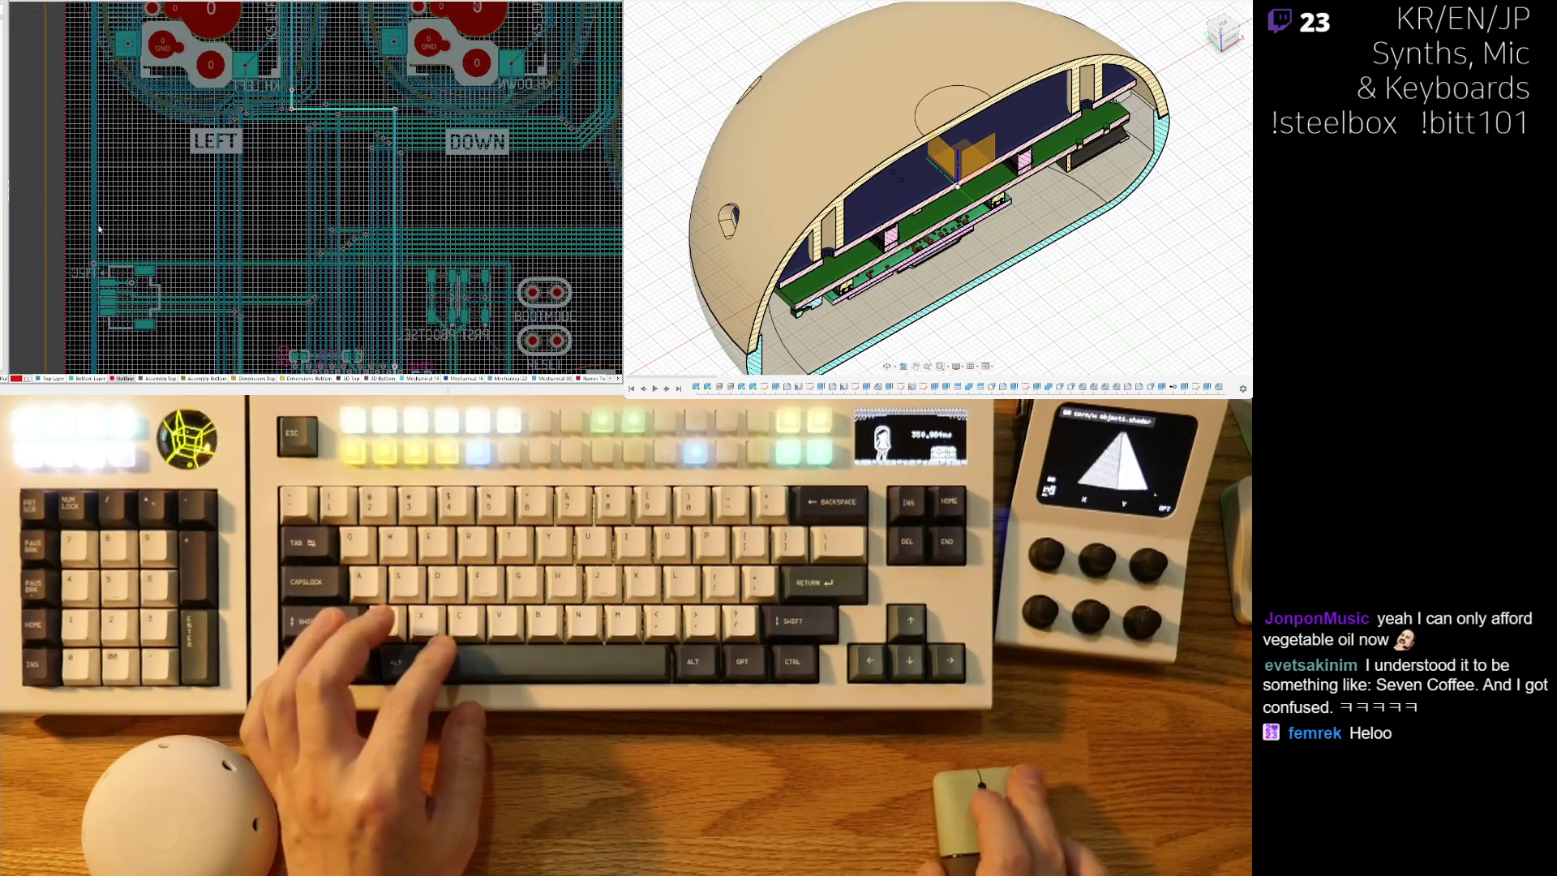
scroll(291, 88, down, 3)
scroll(285, 83, up, 3)
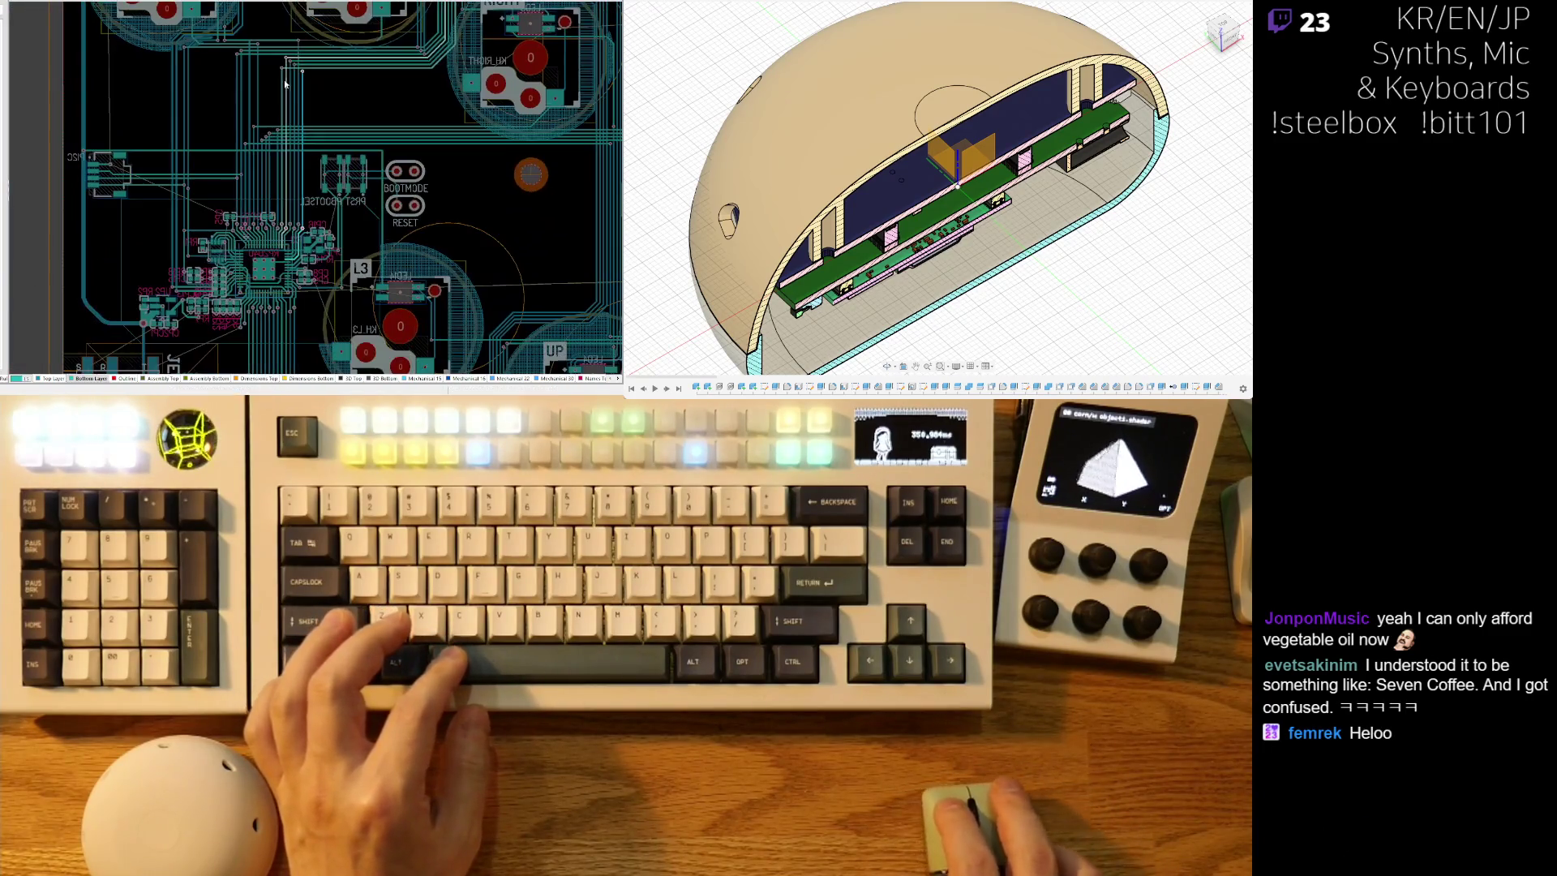
scroll(307, 82, up, 5)
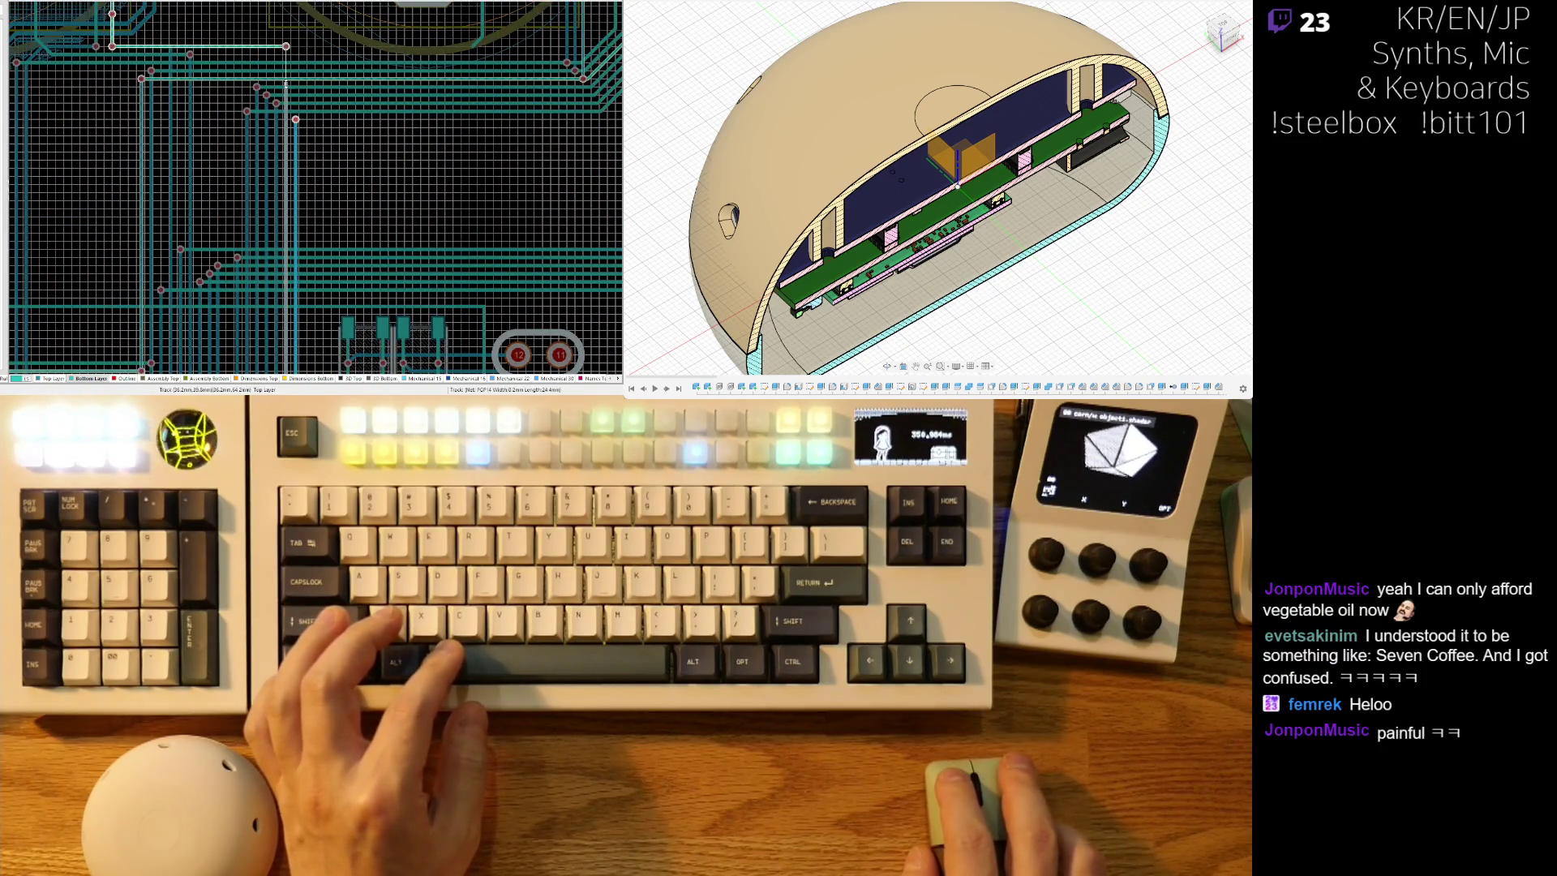
scroll(285, 47, up, 3)
shift+scroll(292, 242, left, 3)
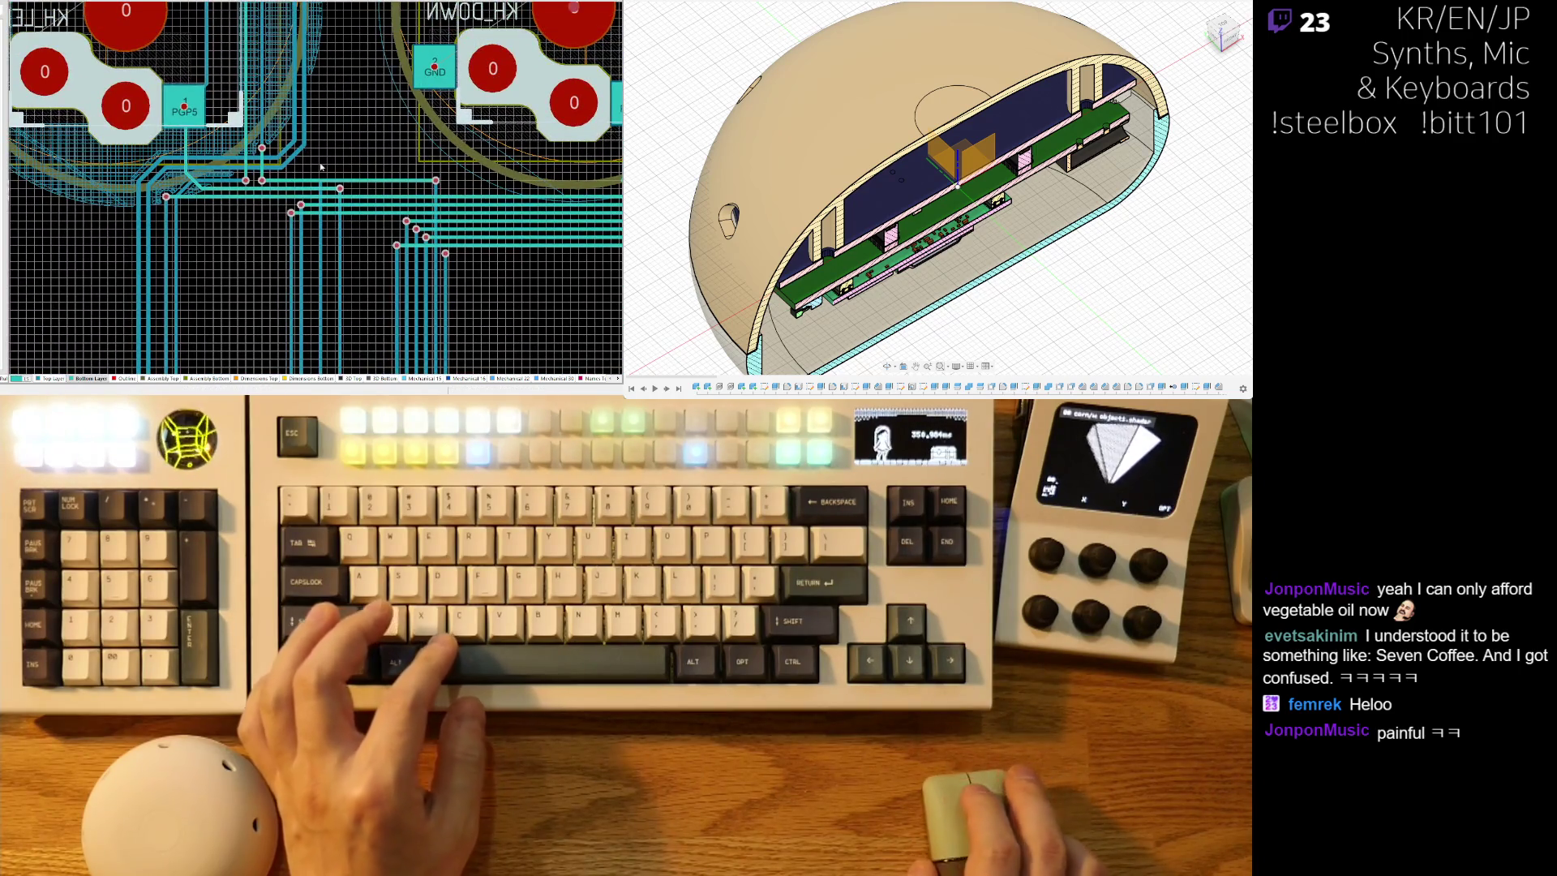
ctrl+scroll(319, 163, up, 2)
click(317, 208)
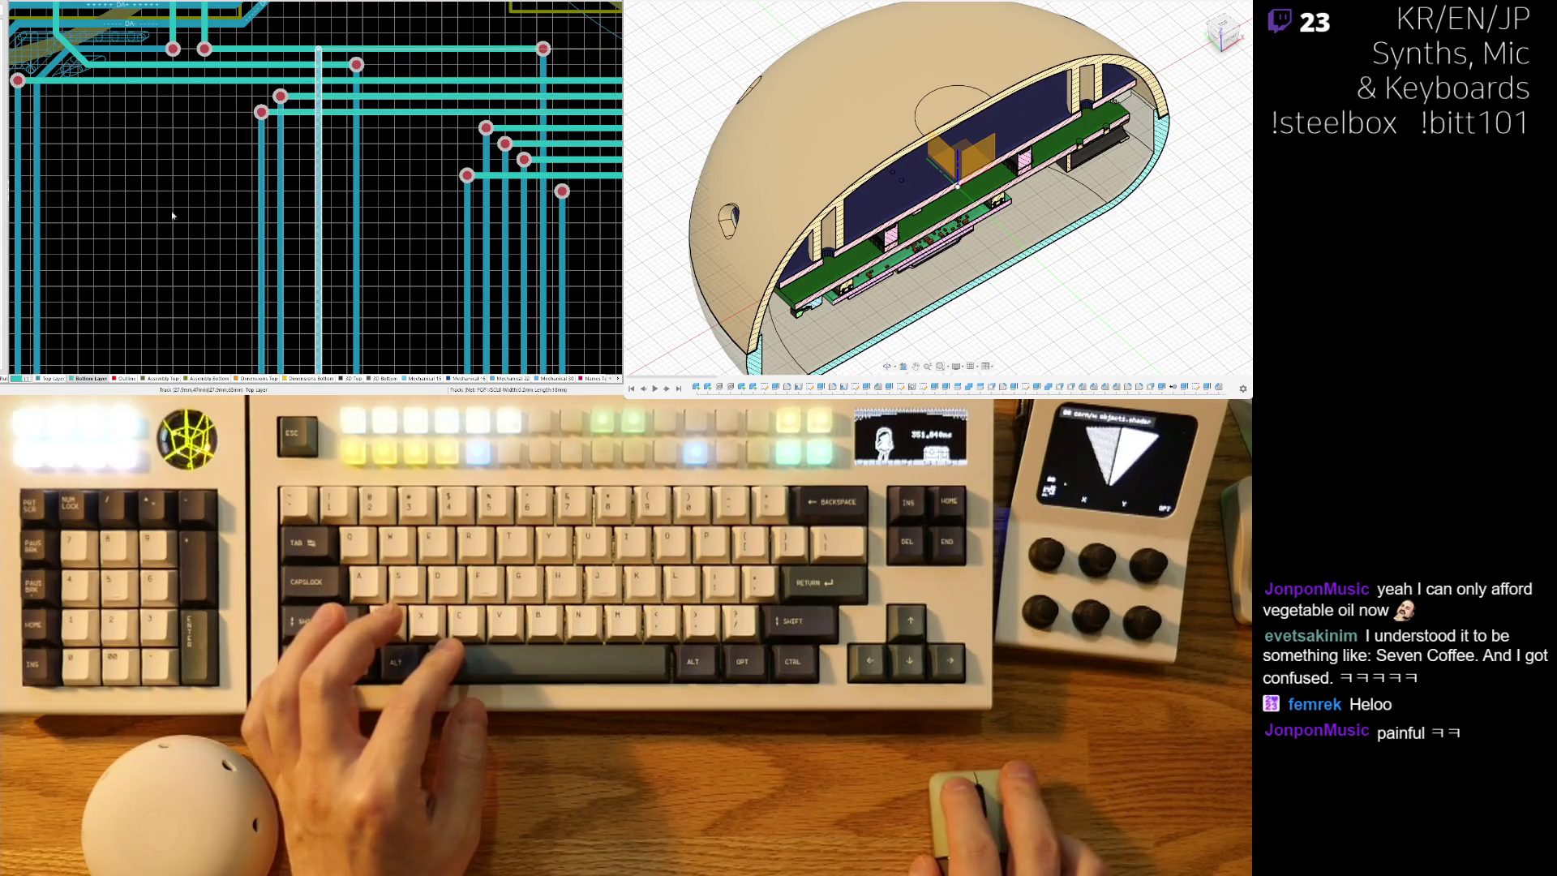
ctrl+scroll(347, 140, down, 3)
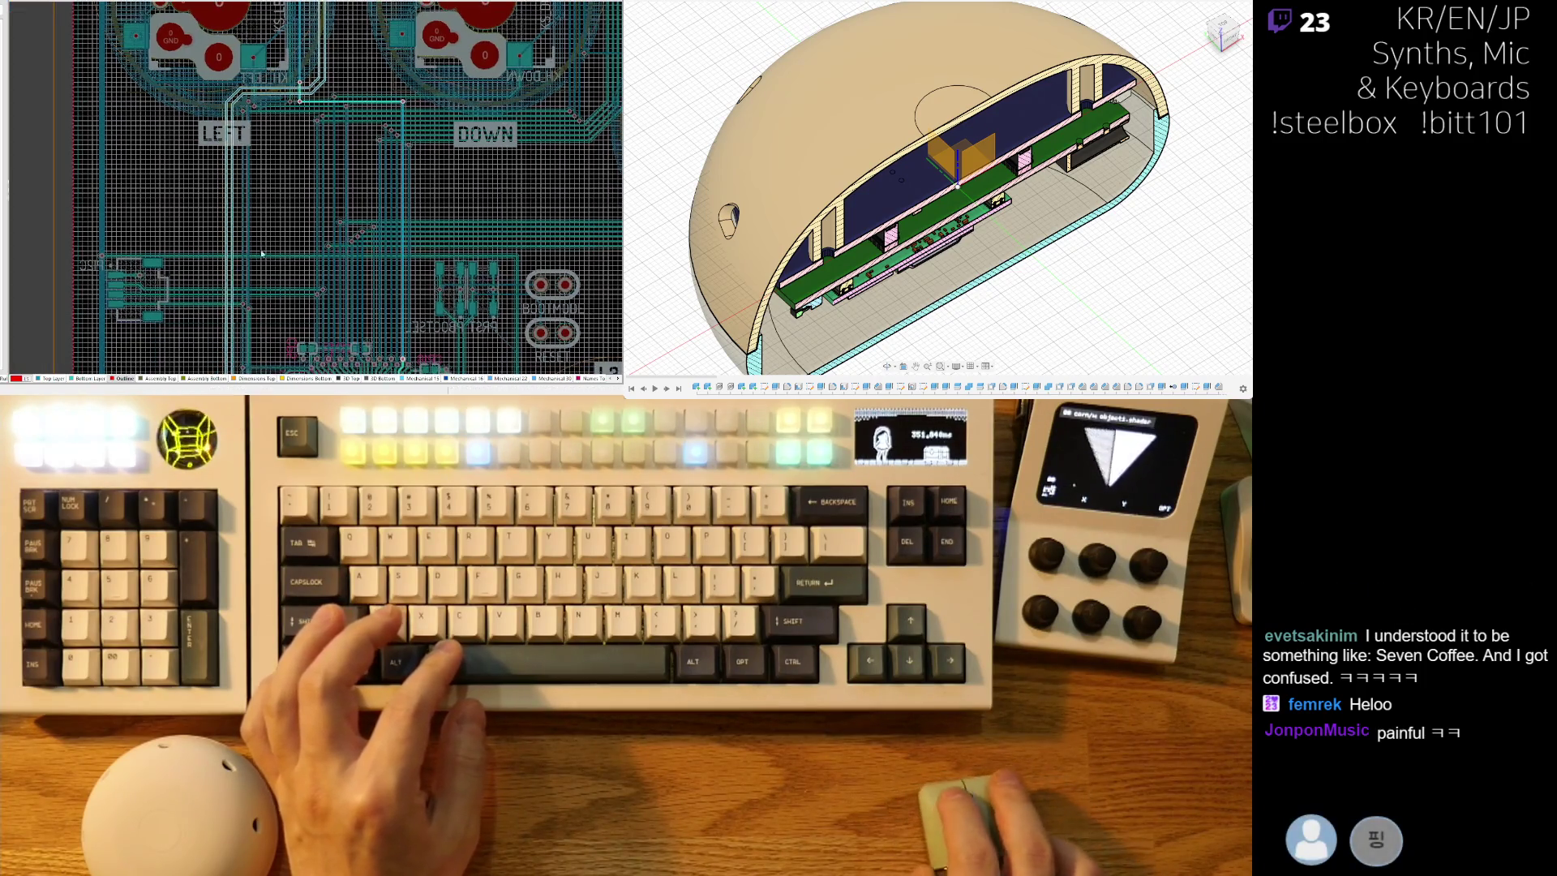
drag(347, 140, 335, 146)
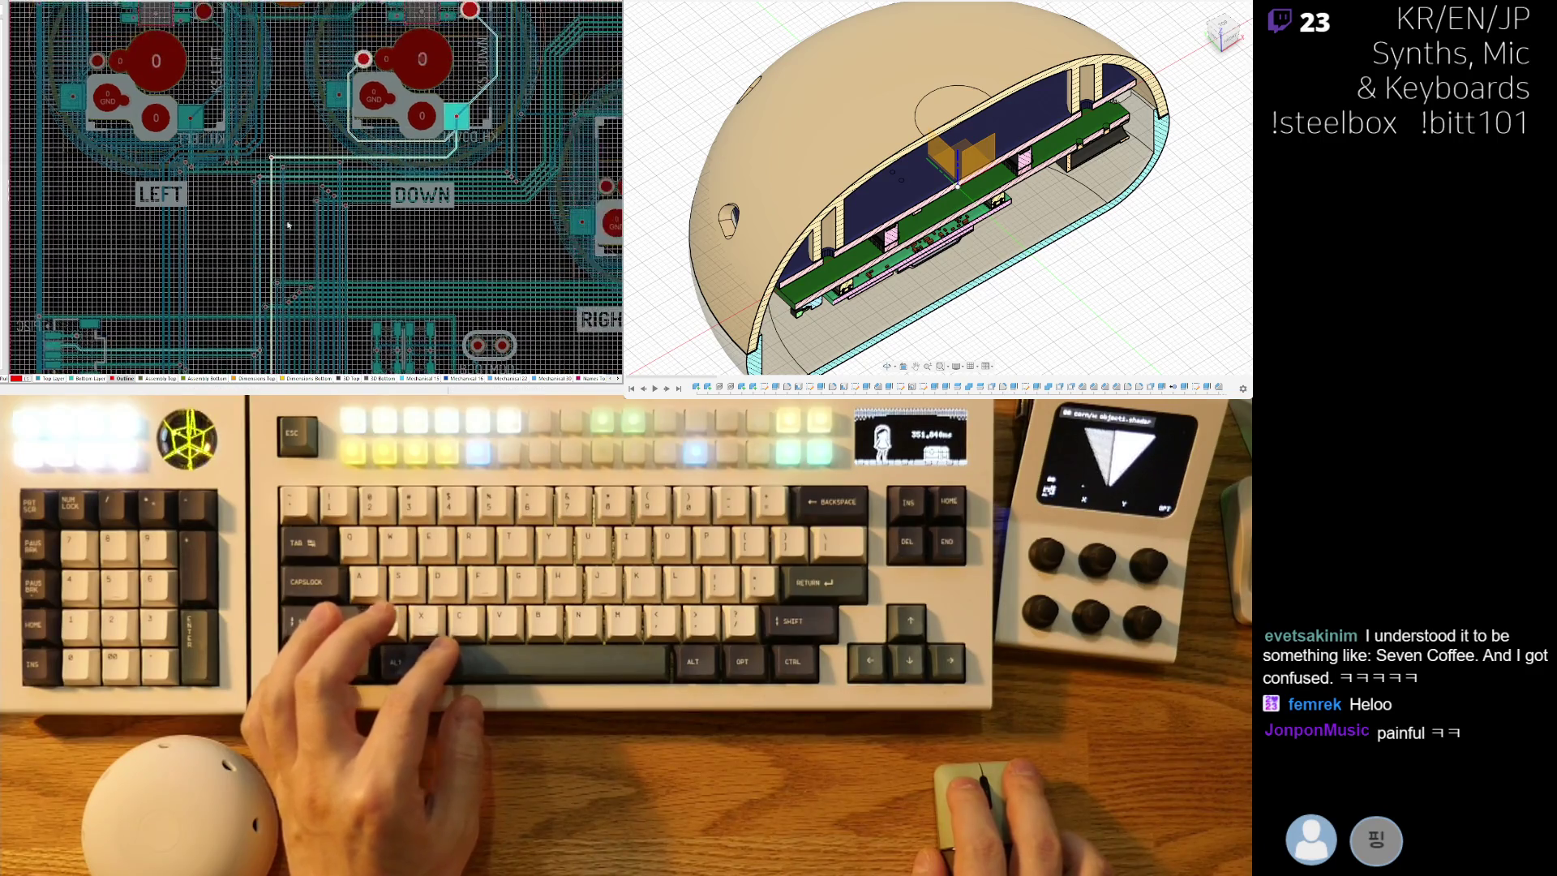
Box-select the PGP3 track segment near the DOWN switch.
ctrl+scroll(484, 153, up, 2)
scroll(491, 180, up, 1)
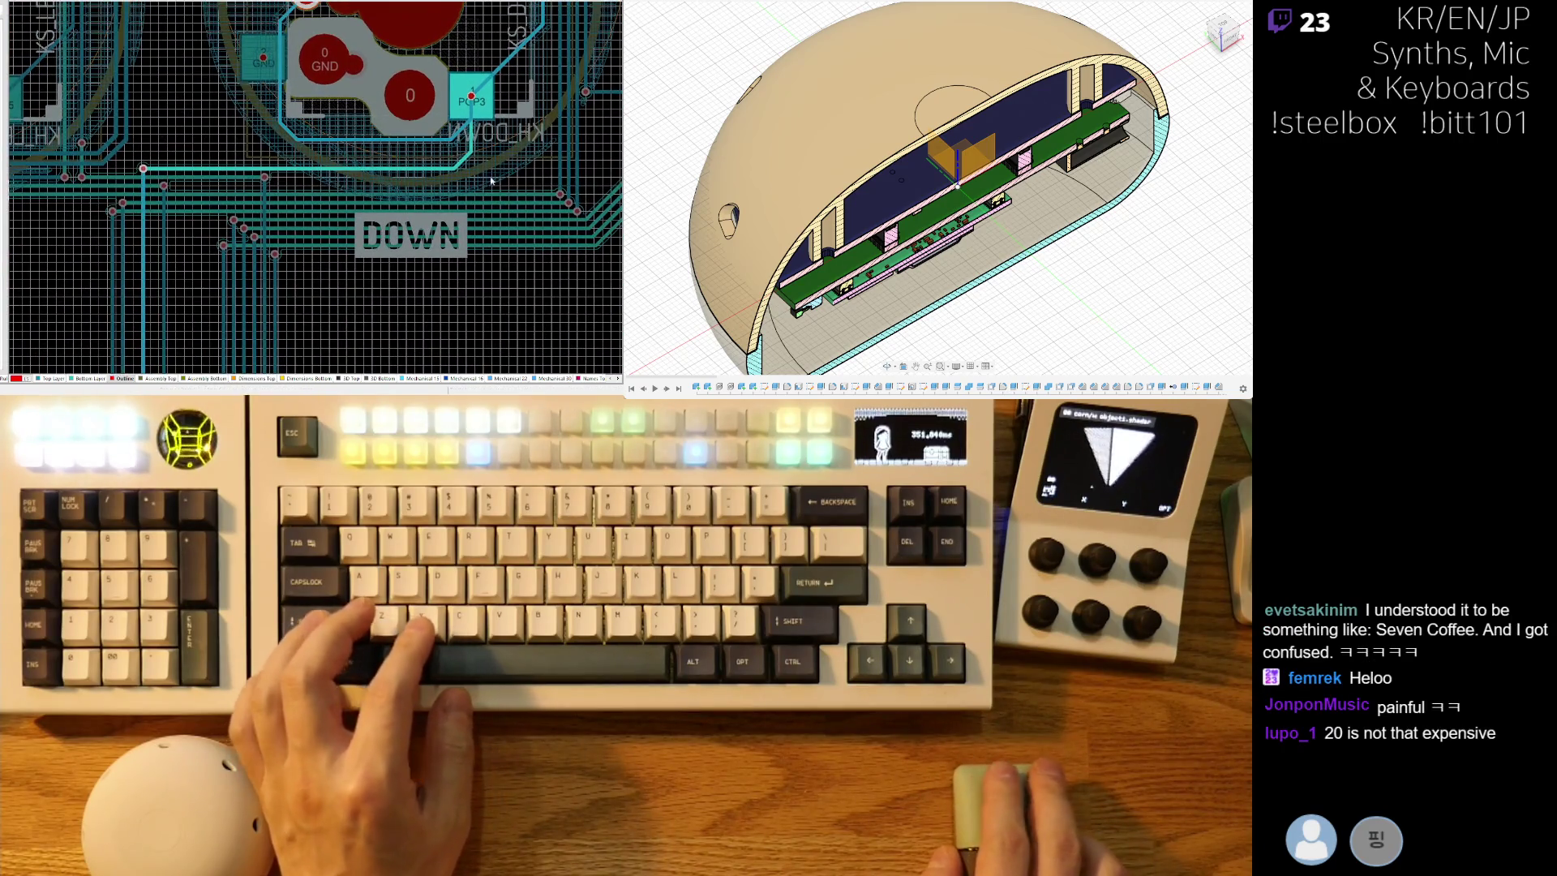
click(452, 87)
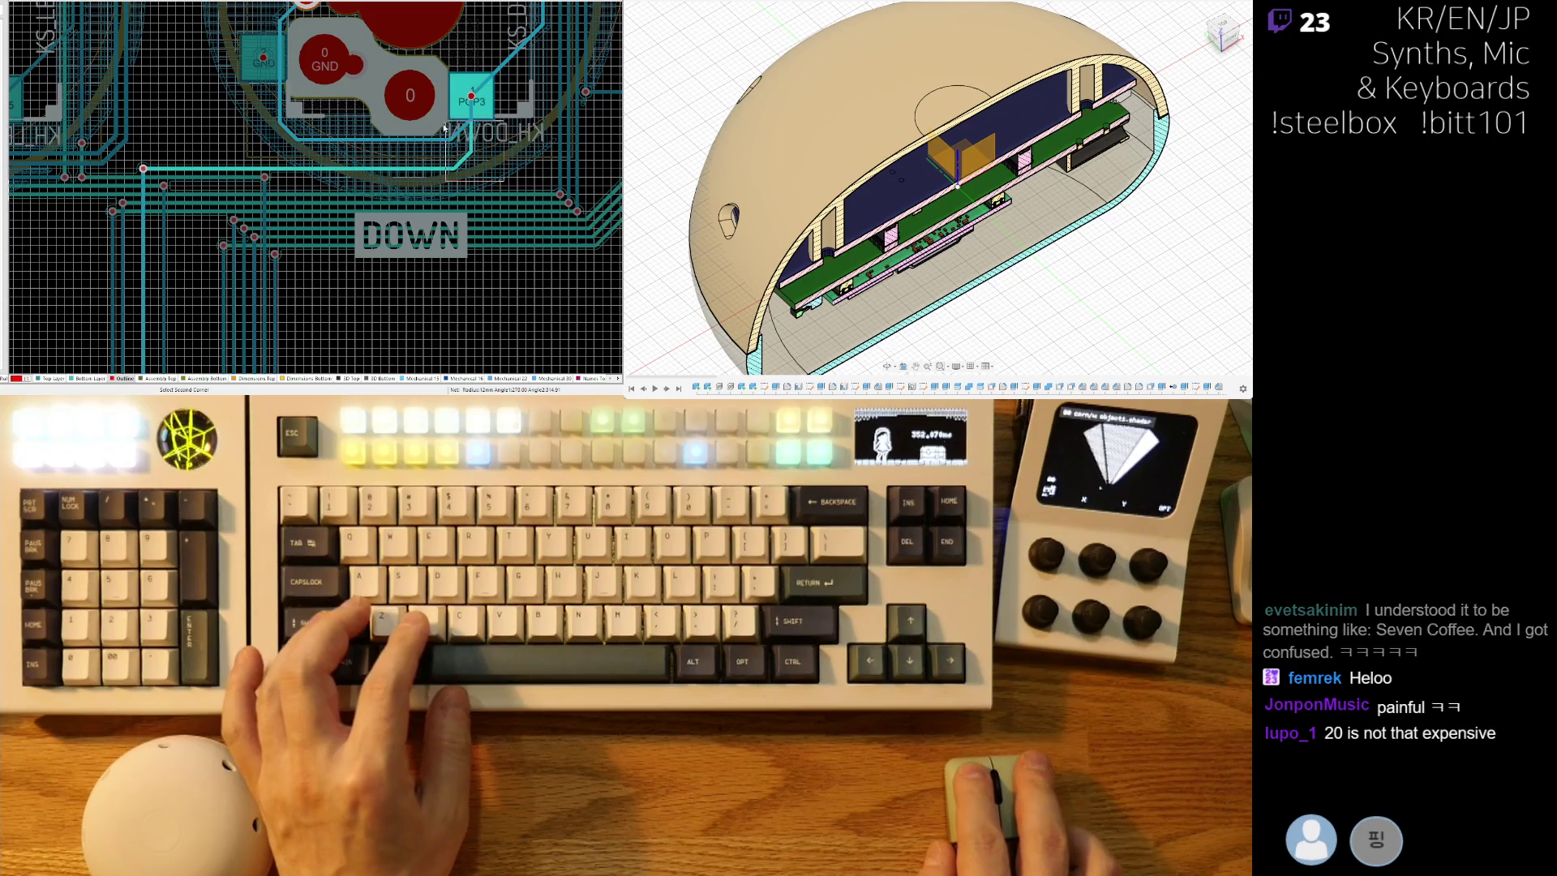
Select the horizontal and vertical PGP3 segments, make Bottom Layer active, and zoom onto the PGP3 pad.
click(237, 170)
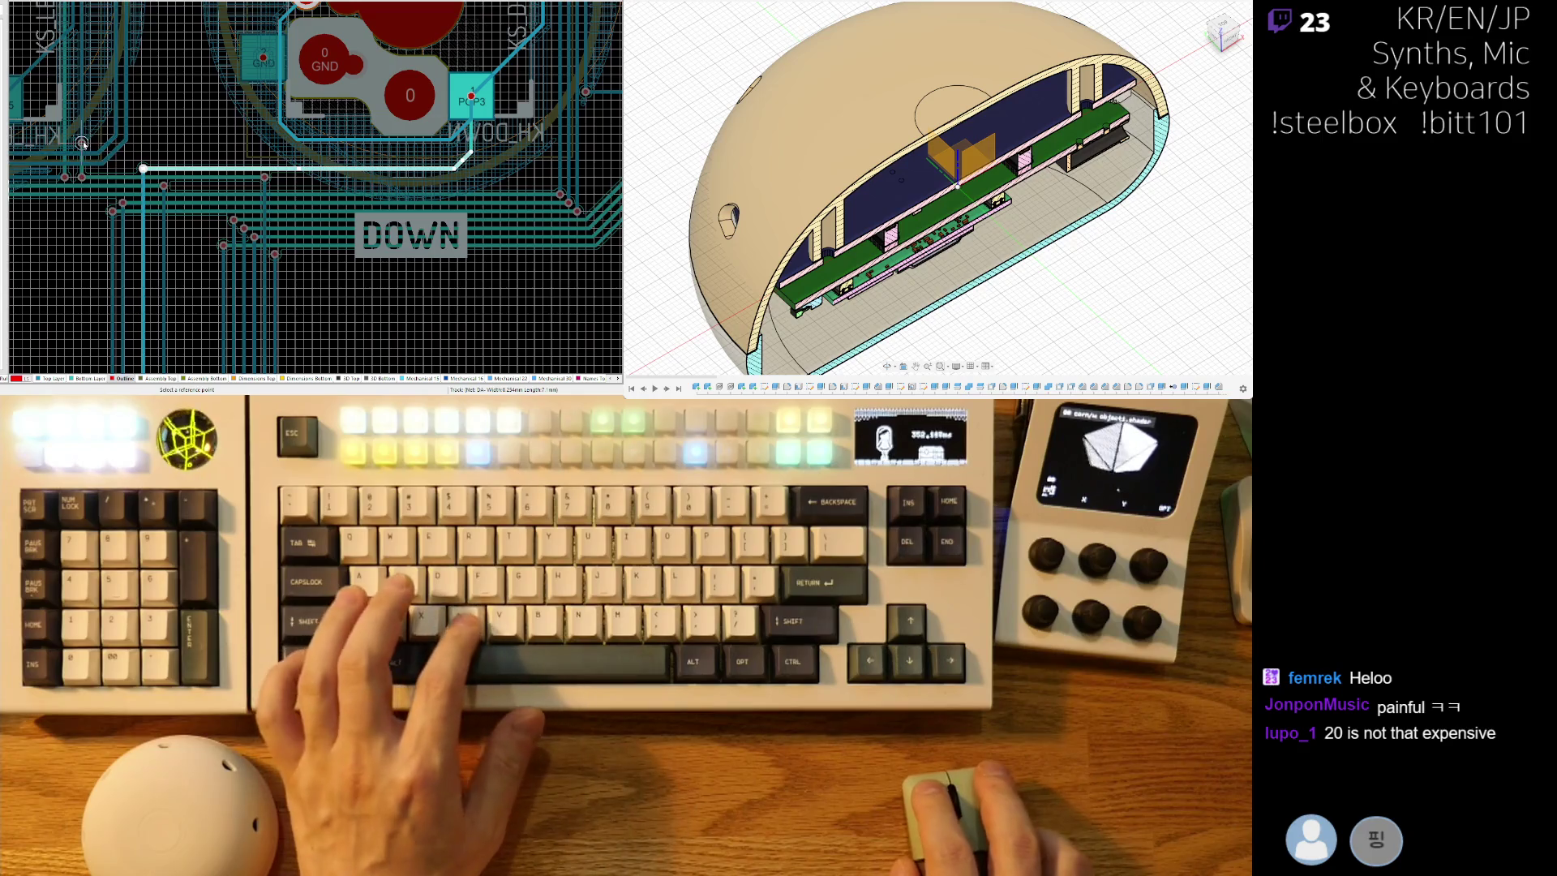
key(KP_Multiply)
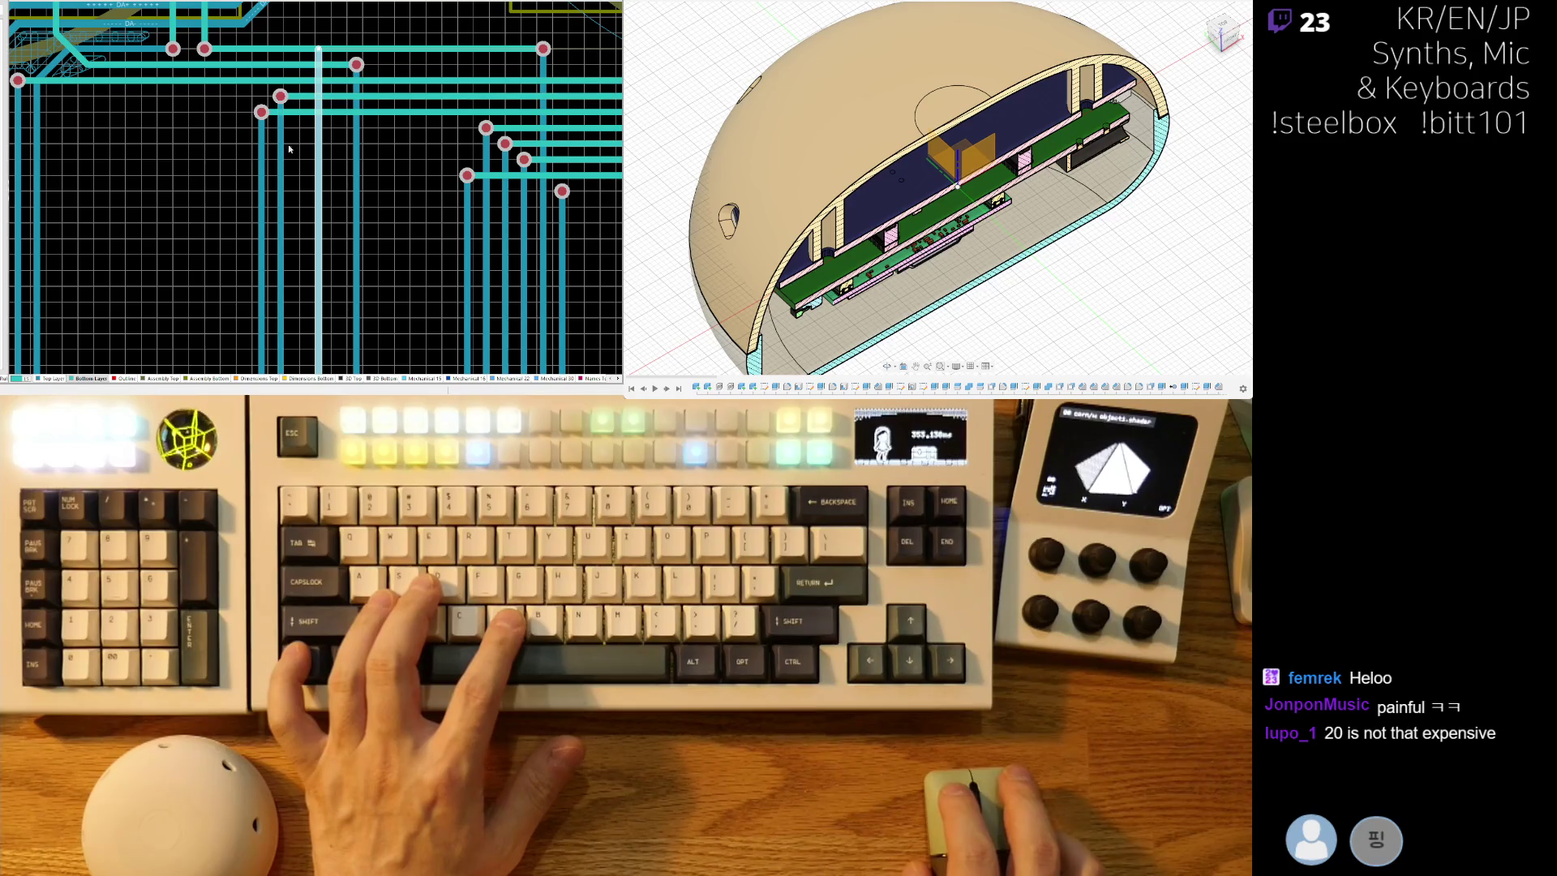
scroll(287, 148, up, 3)
ctrl+scroll(268, 195, down, 1)
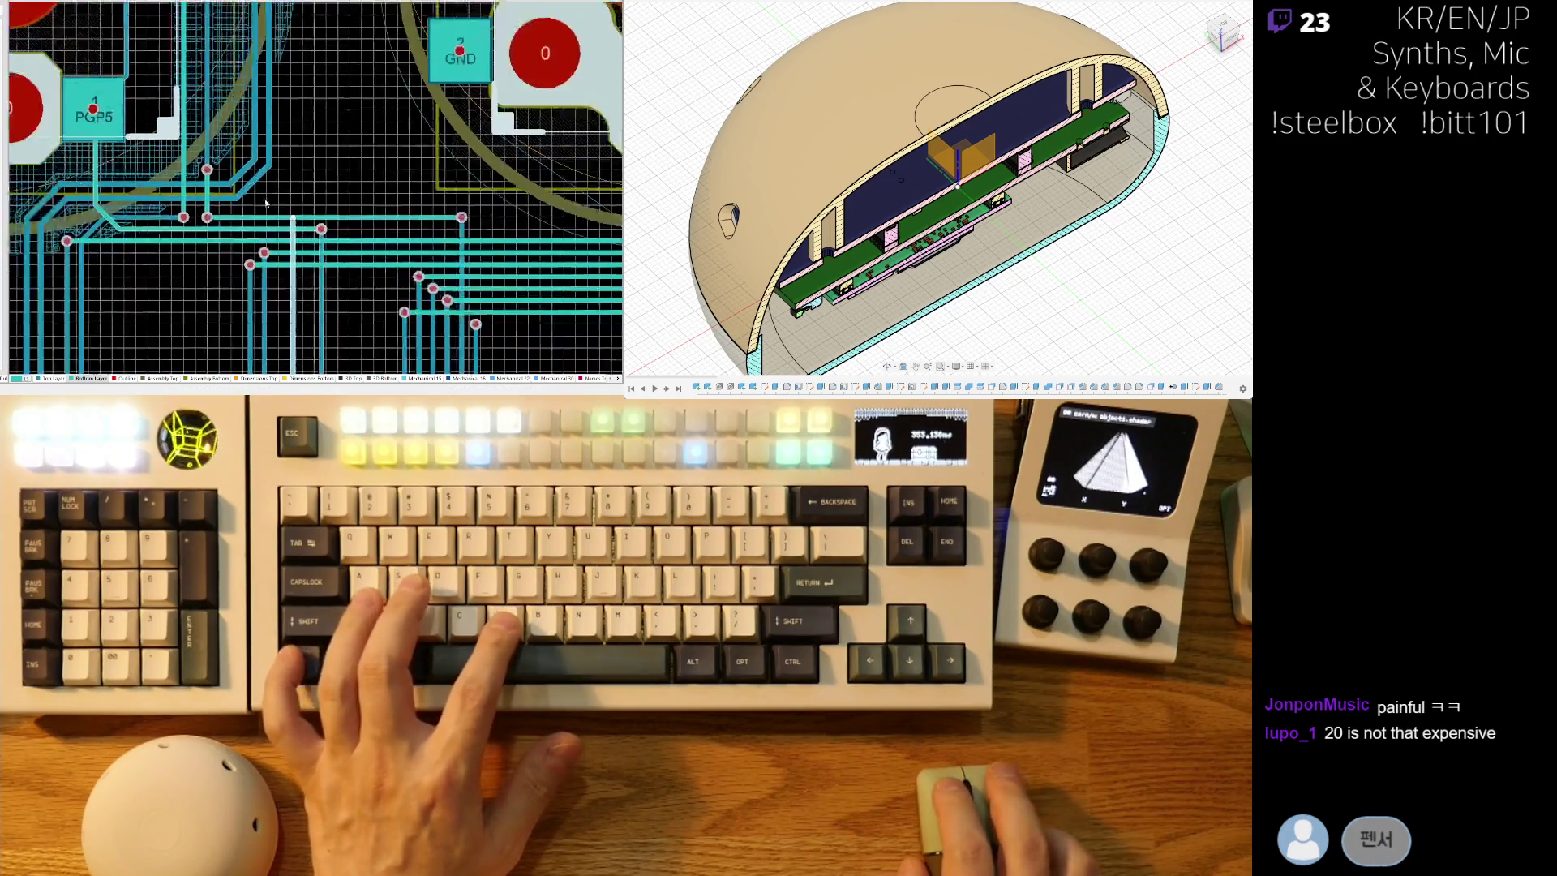
ctrl+scroll(265, 204, down, 2)
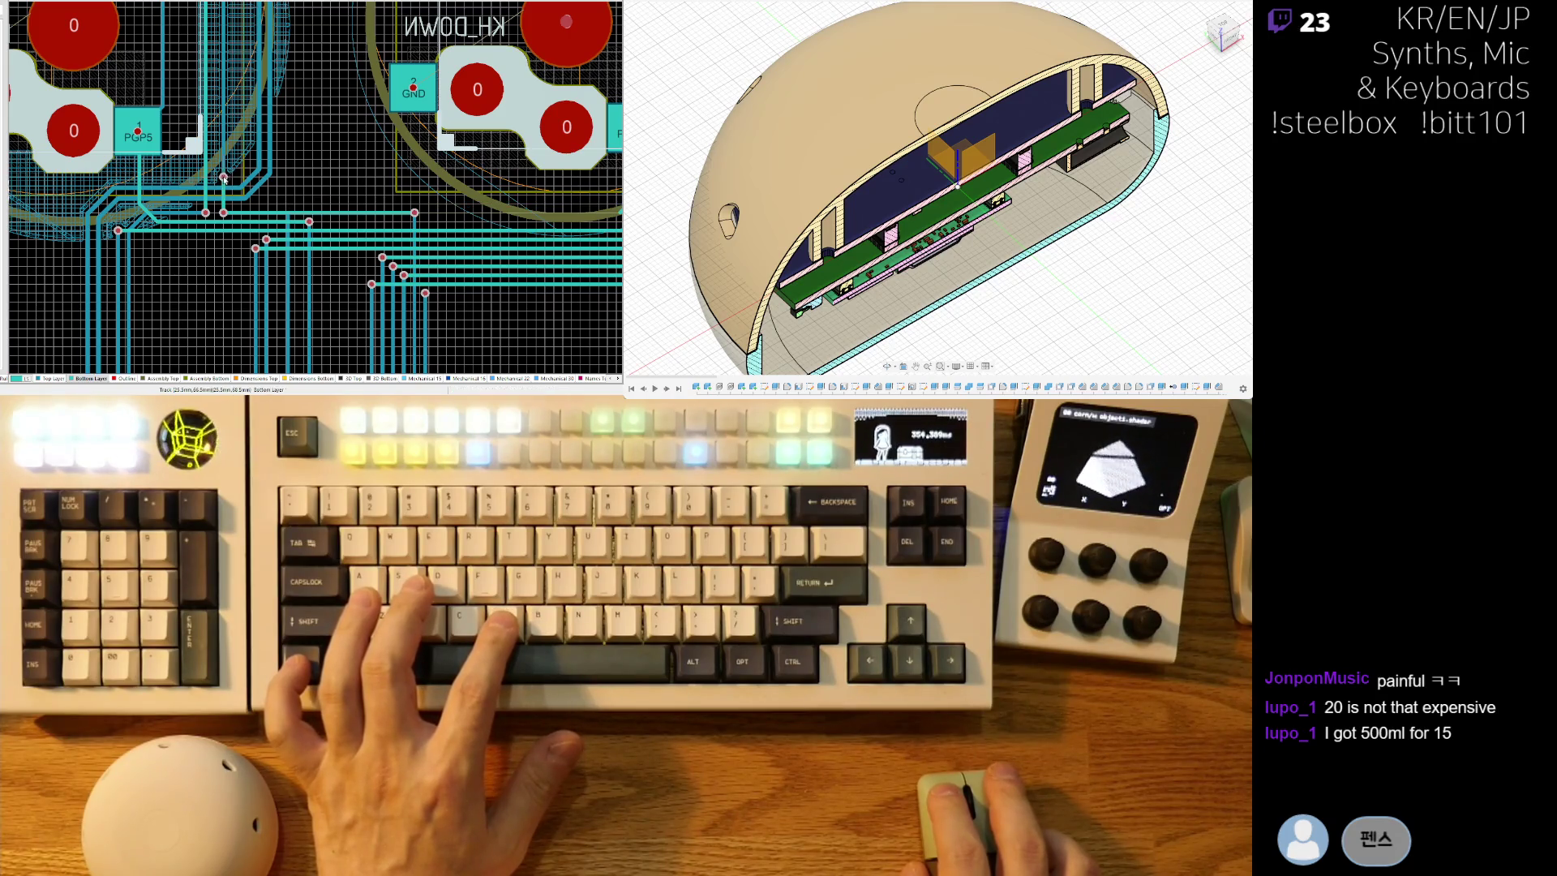
ctrl+scroll(282, 212, up, 3)
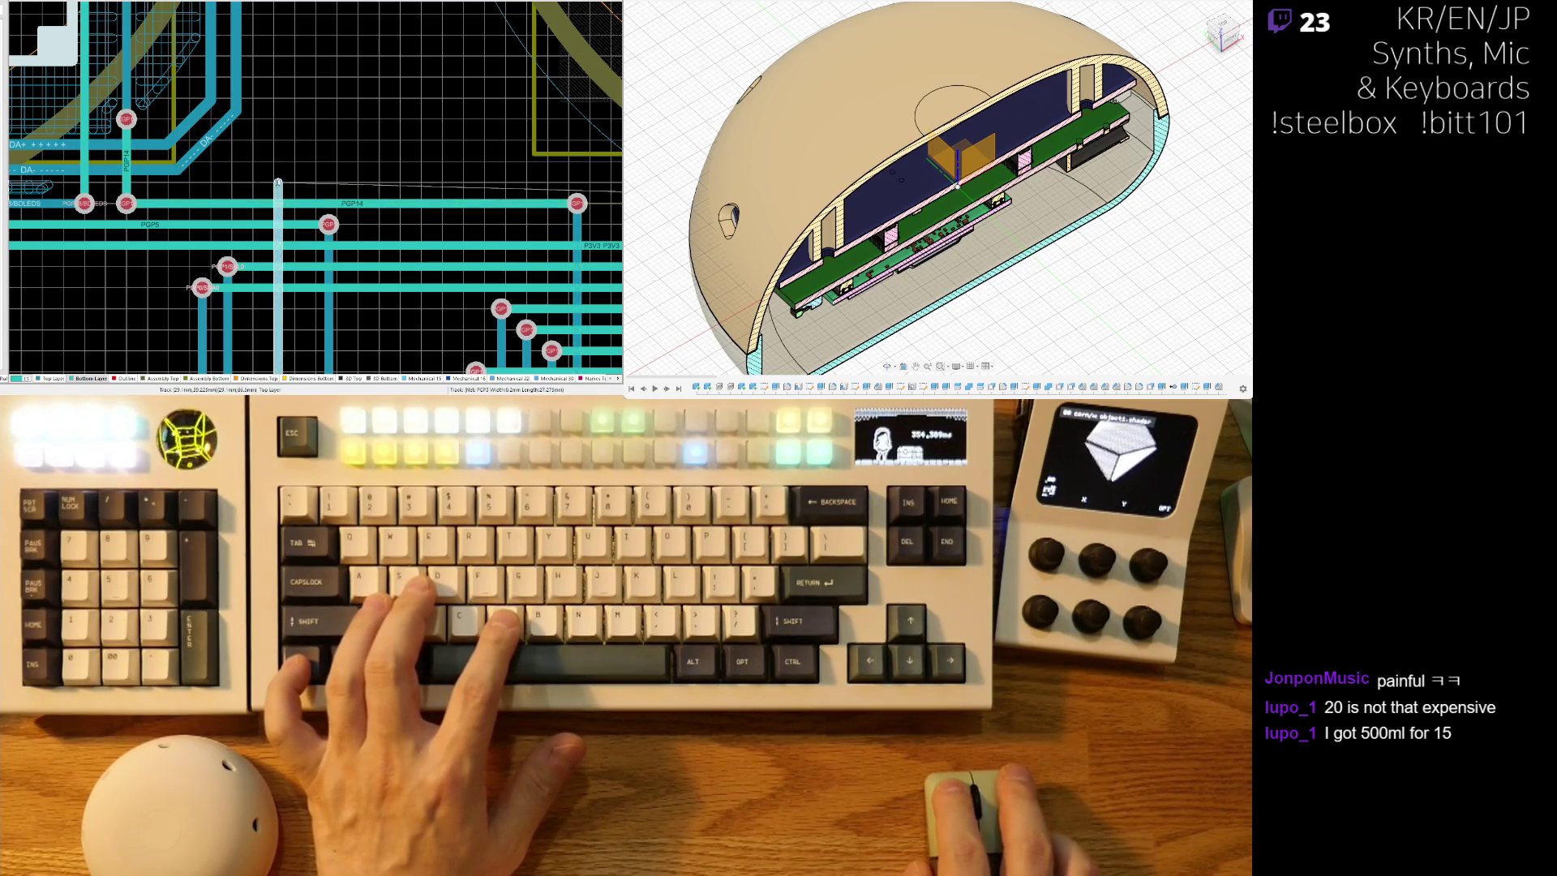
ctrl+scroll(145, 137, down, 3)
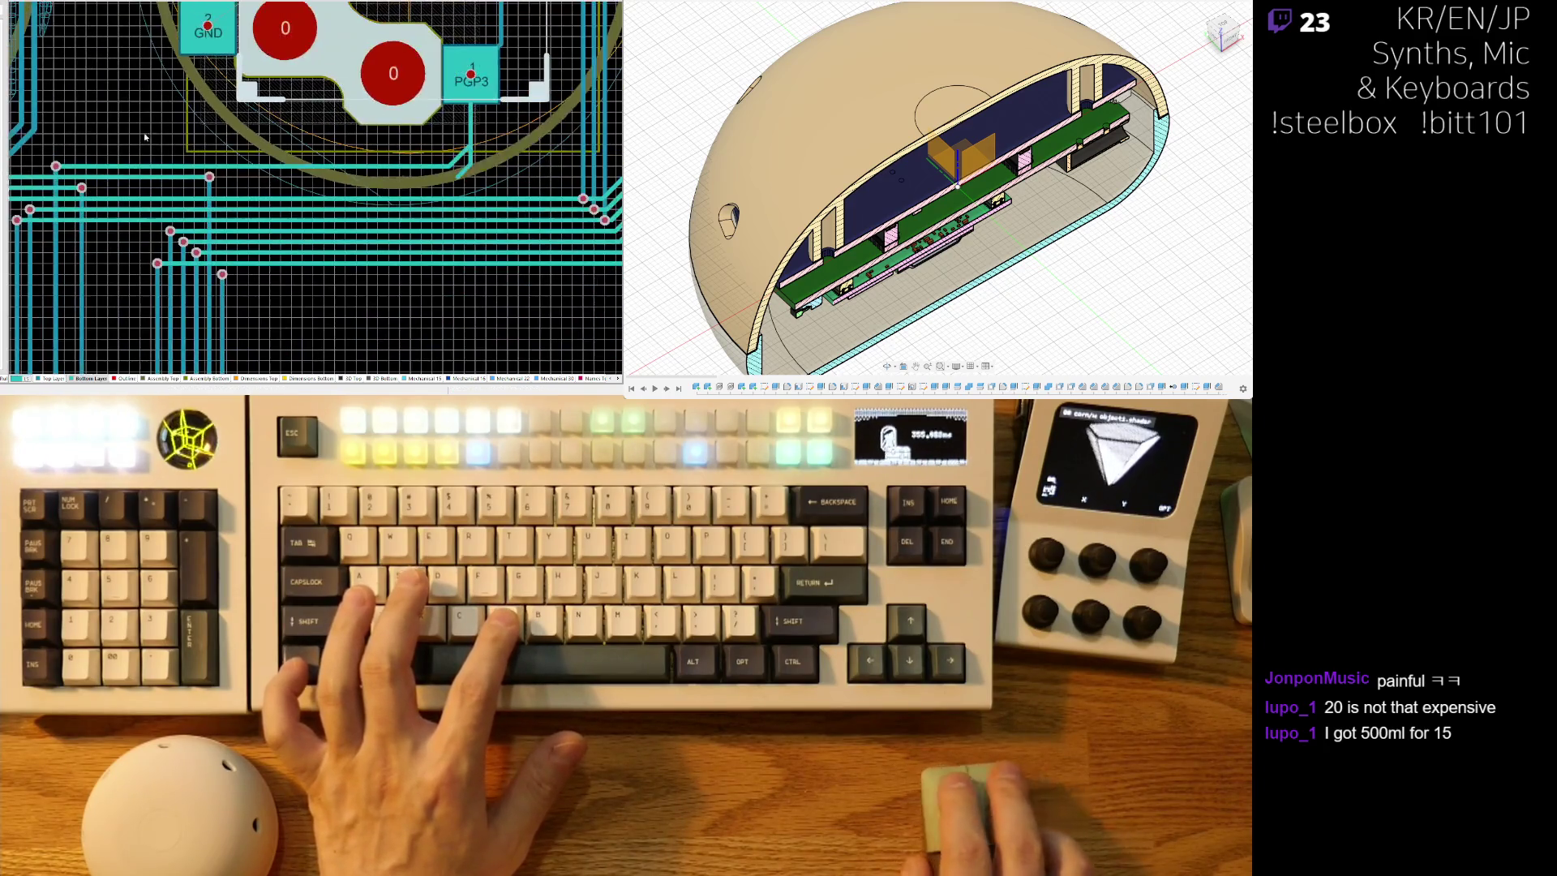
ctrl+scroll(531, 121, up, 4)
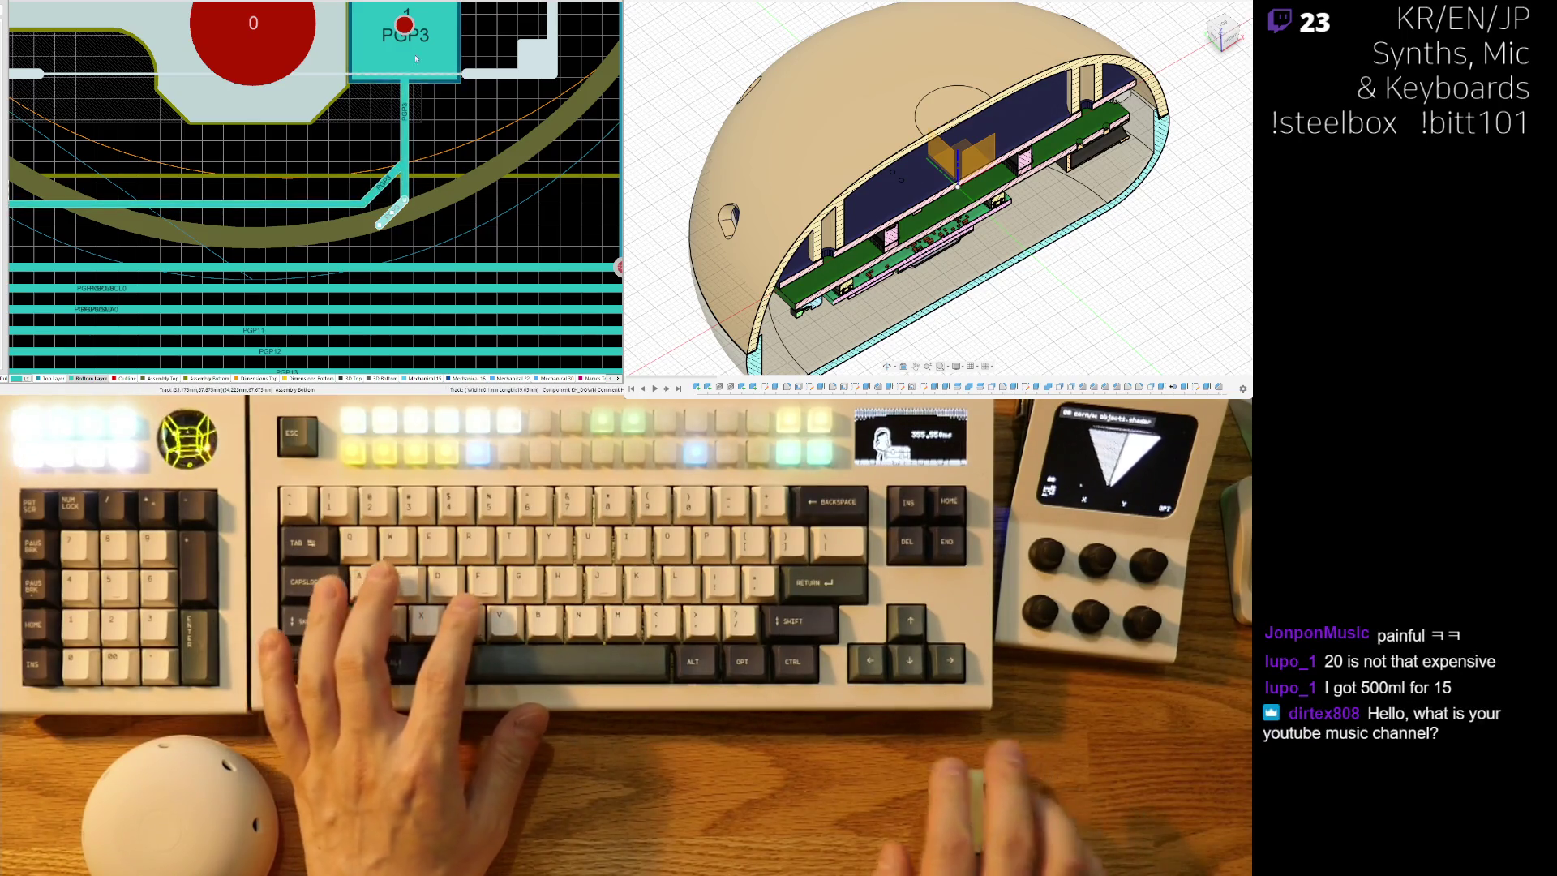
Undo to remove the diagonal PGP3 segment beneath the DOWN switch's pad.
key(ctrl+z)
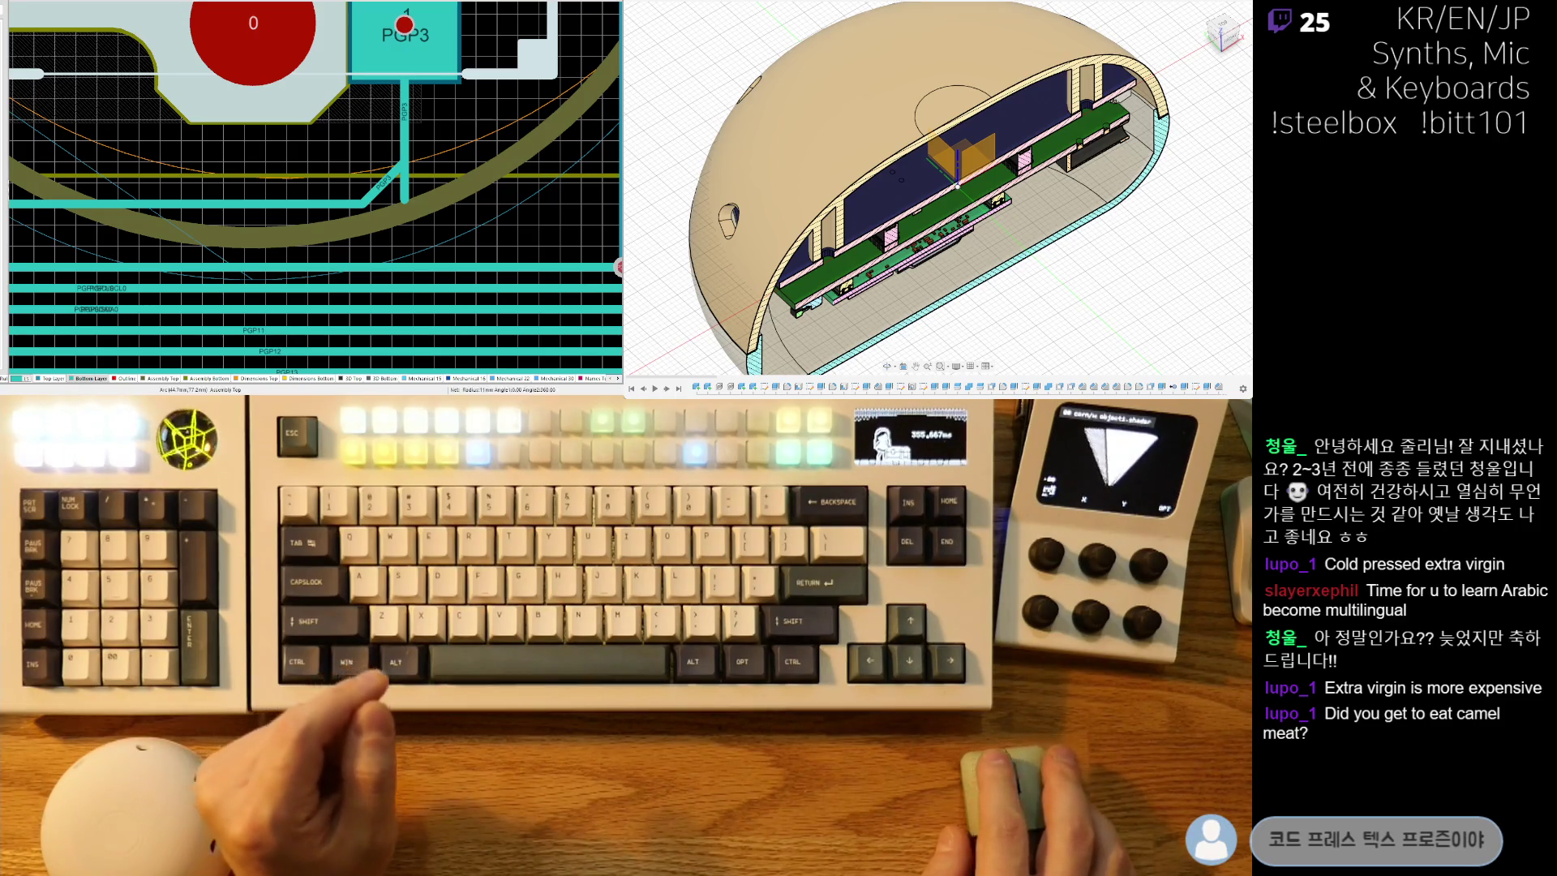
click(407, 201)
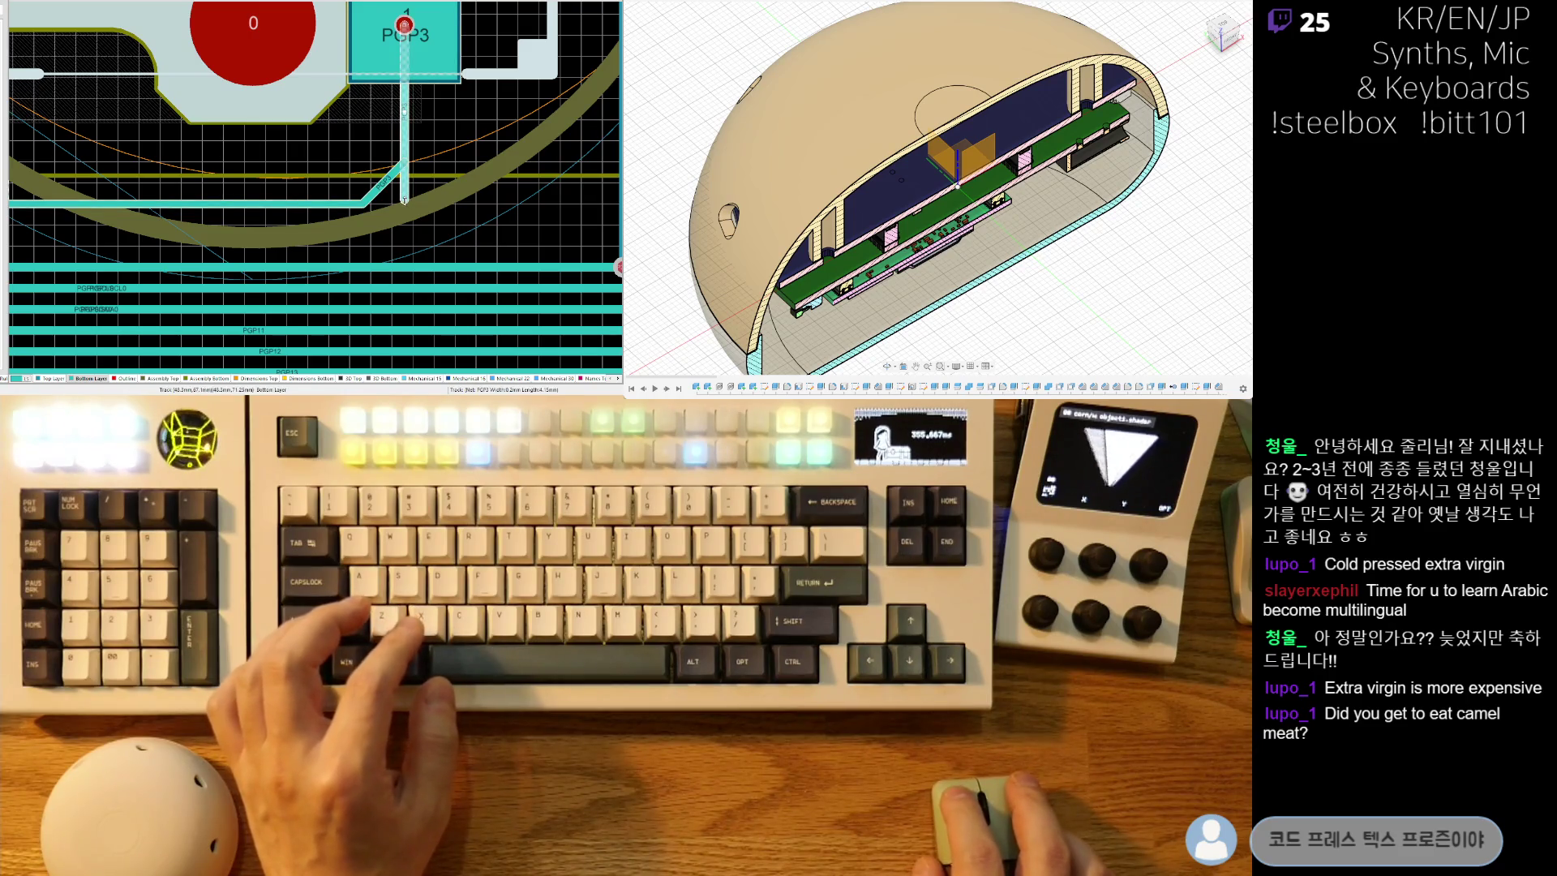
ctrl+scroll(430, 192, down, 5)
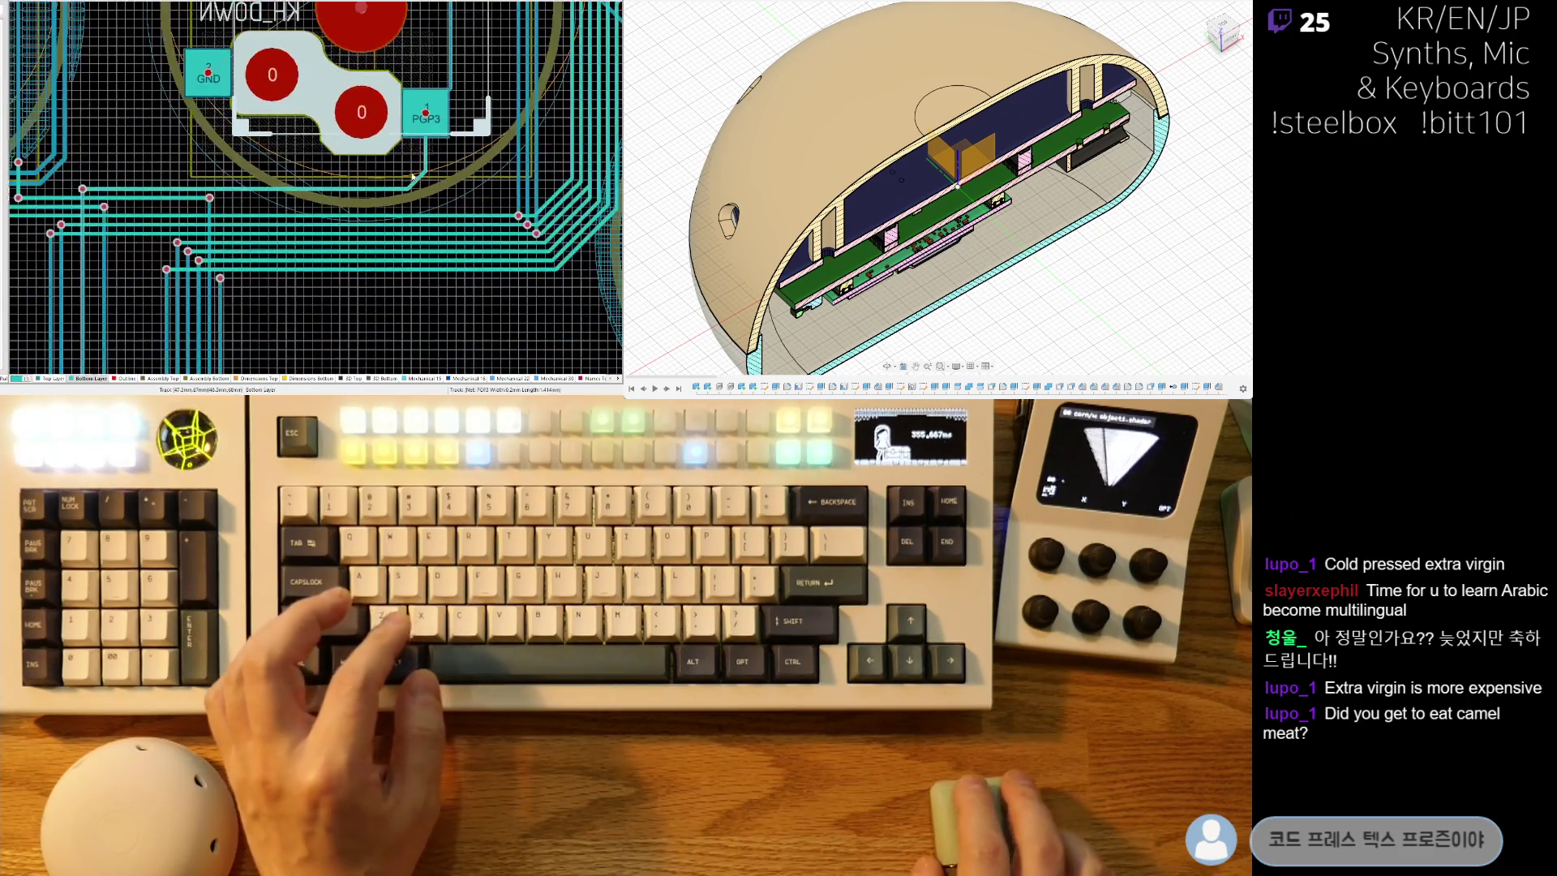
right_drag(358, 251, 295, 178)
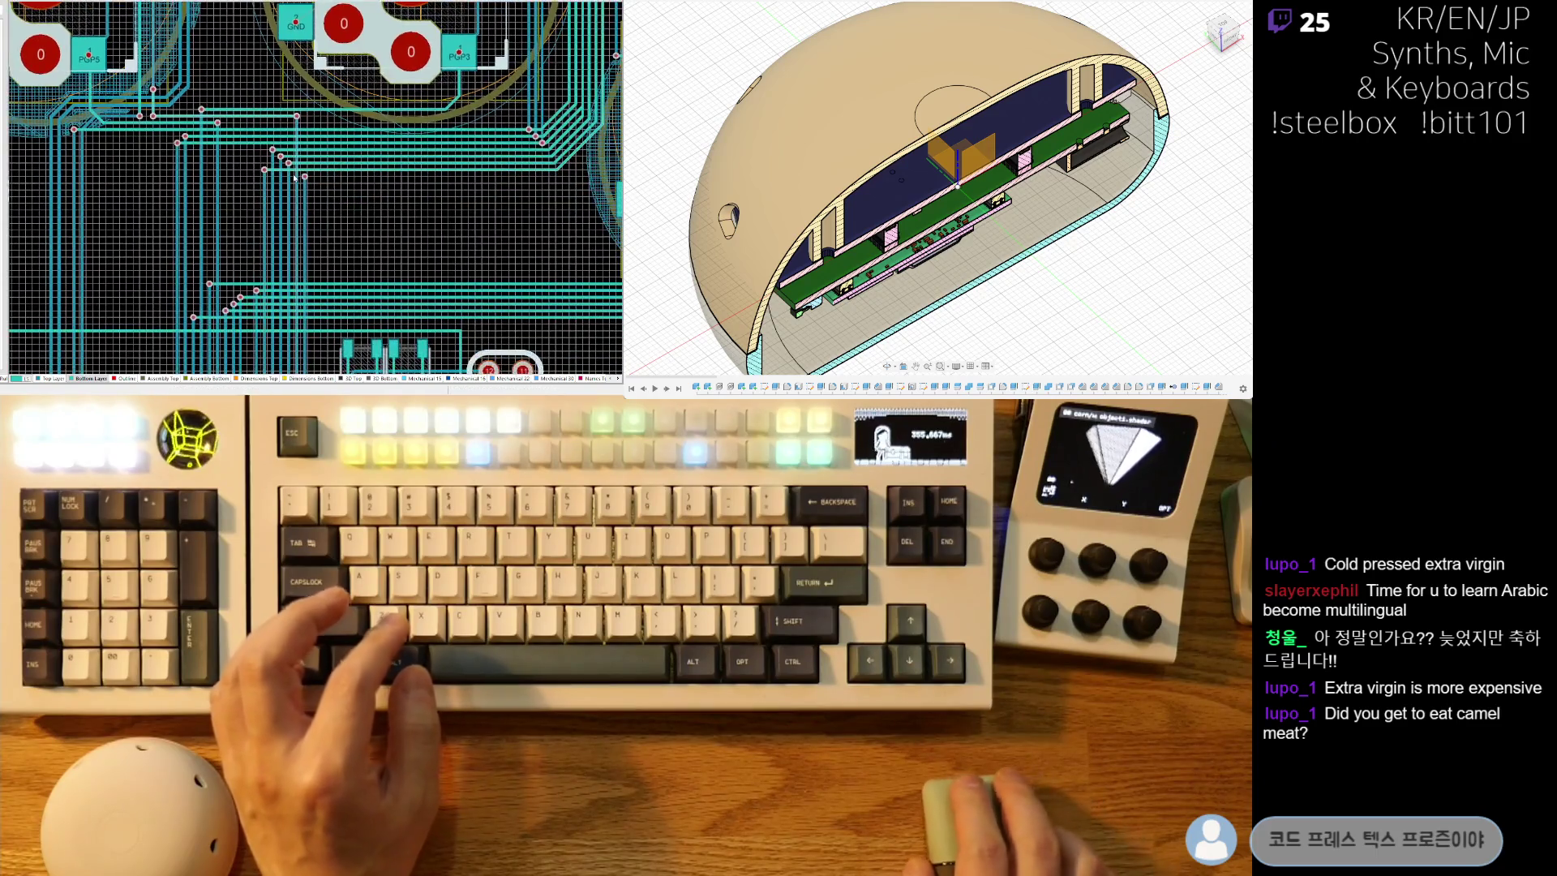
ctrl+scroll(330, 148, up, 2)
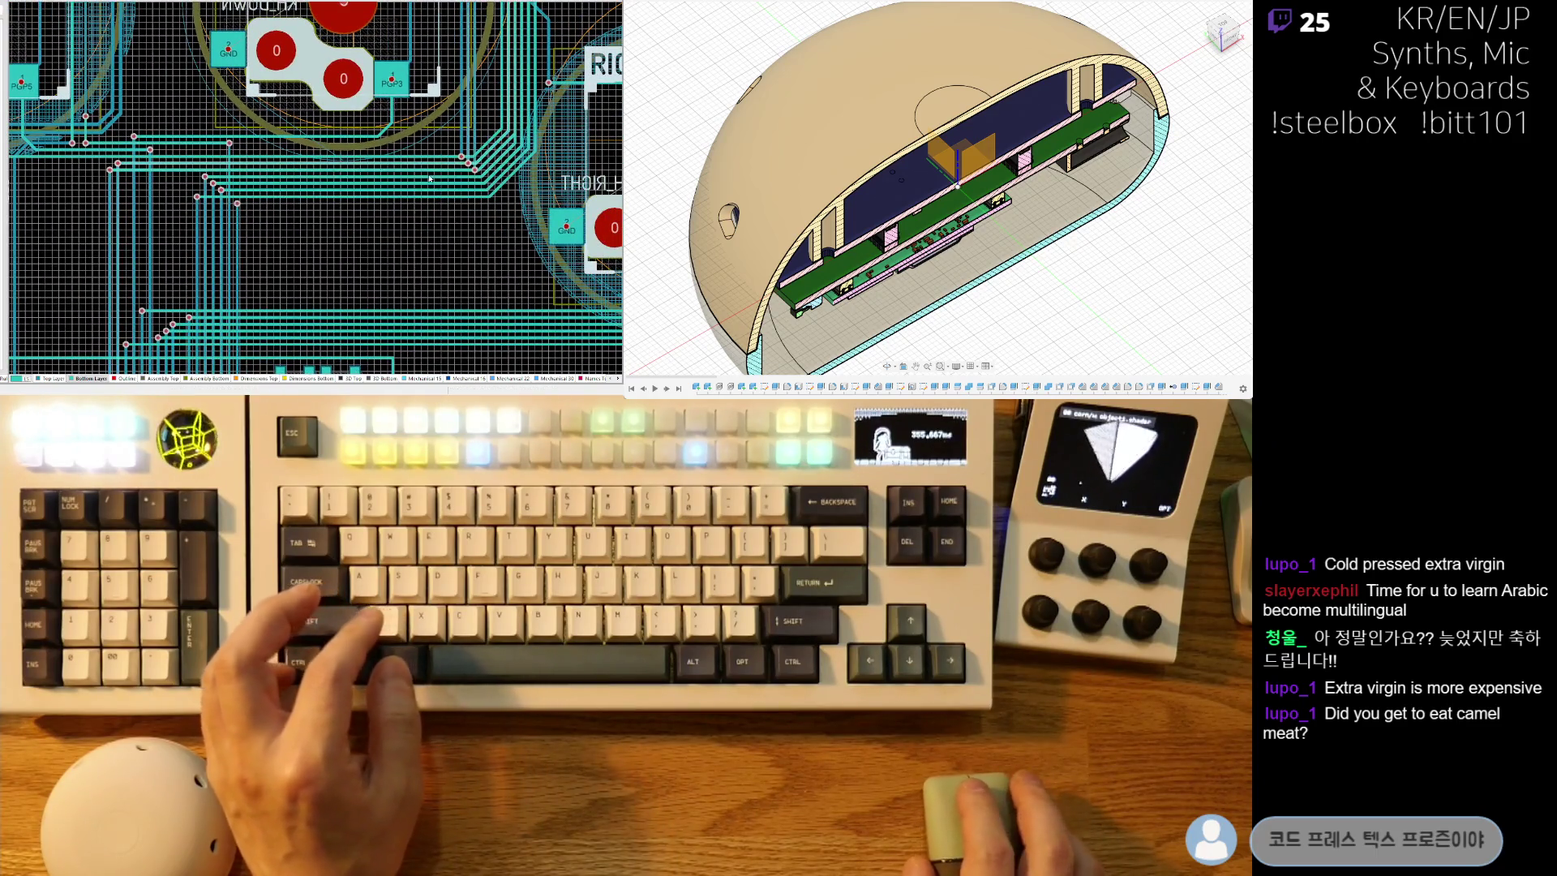
ctrl+scroll(385, 162, down, 3)
ctrl+scroll(384, 163, down, 2)
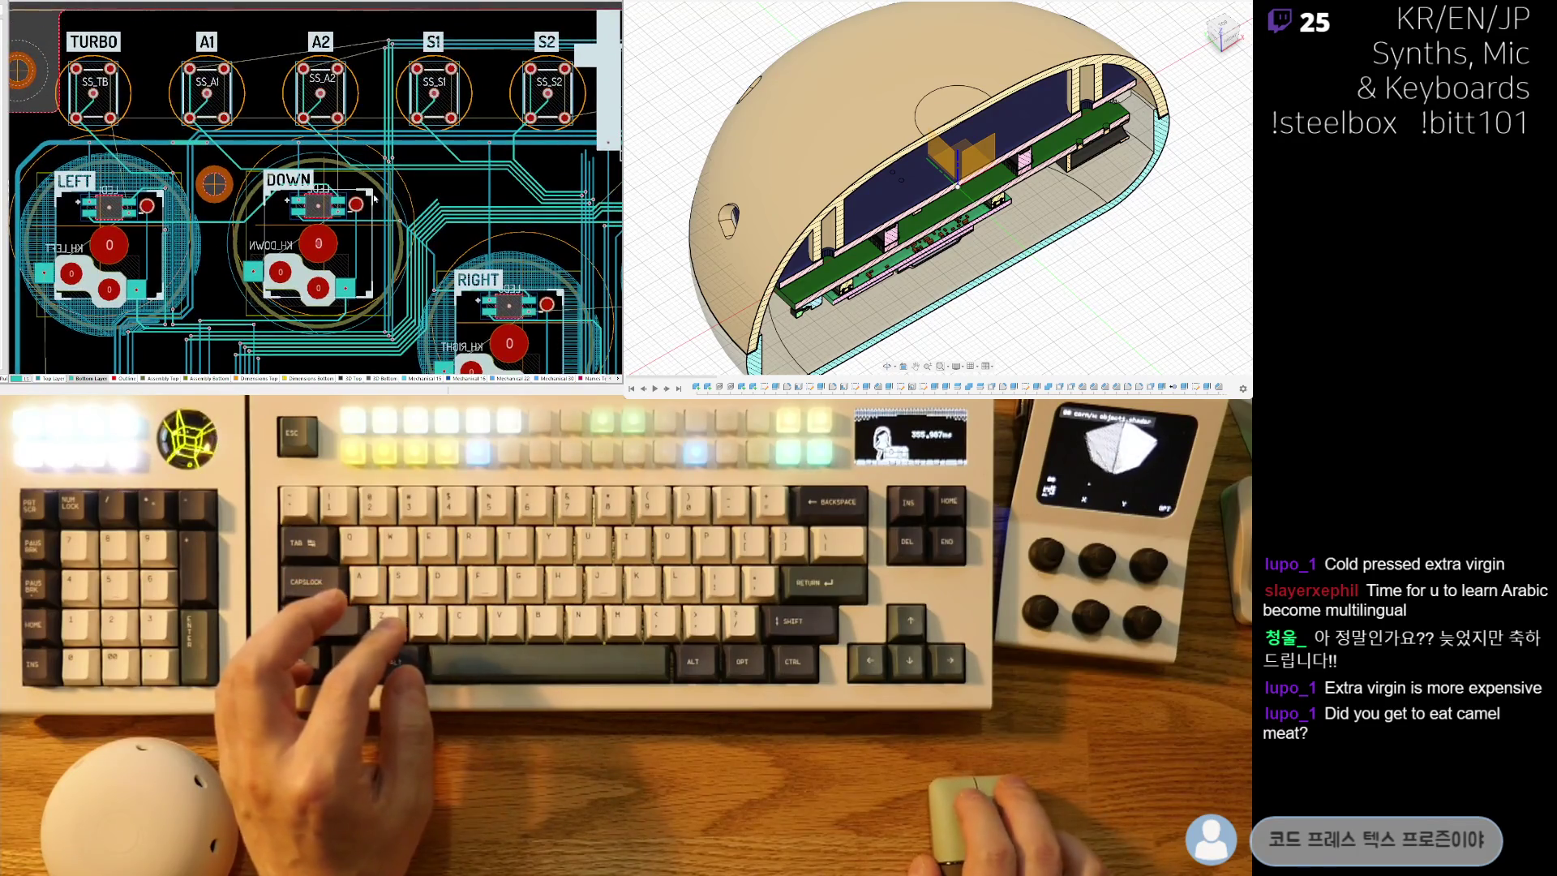
ctrl+scroll(408, 295, up, 4)
scroll(408, 295, down, 5)
ctrl+scroll(406, 261, up, 3)
click(406, 261)
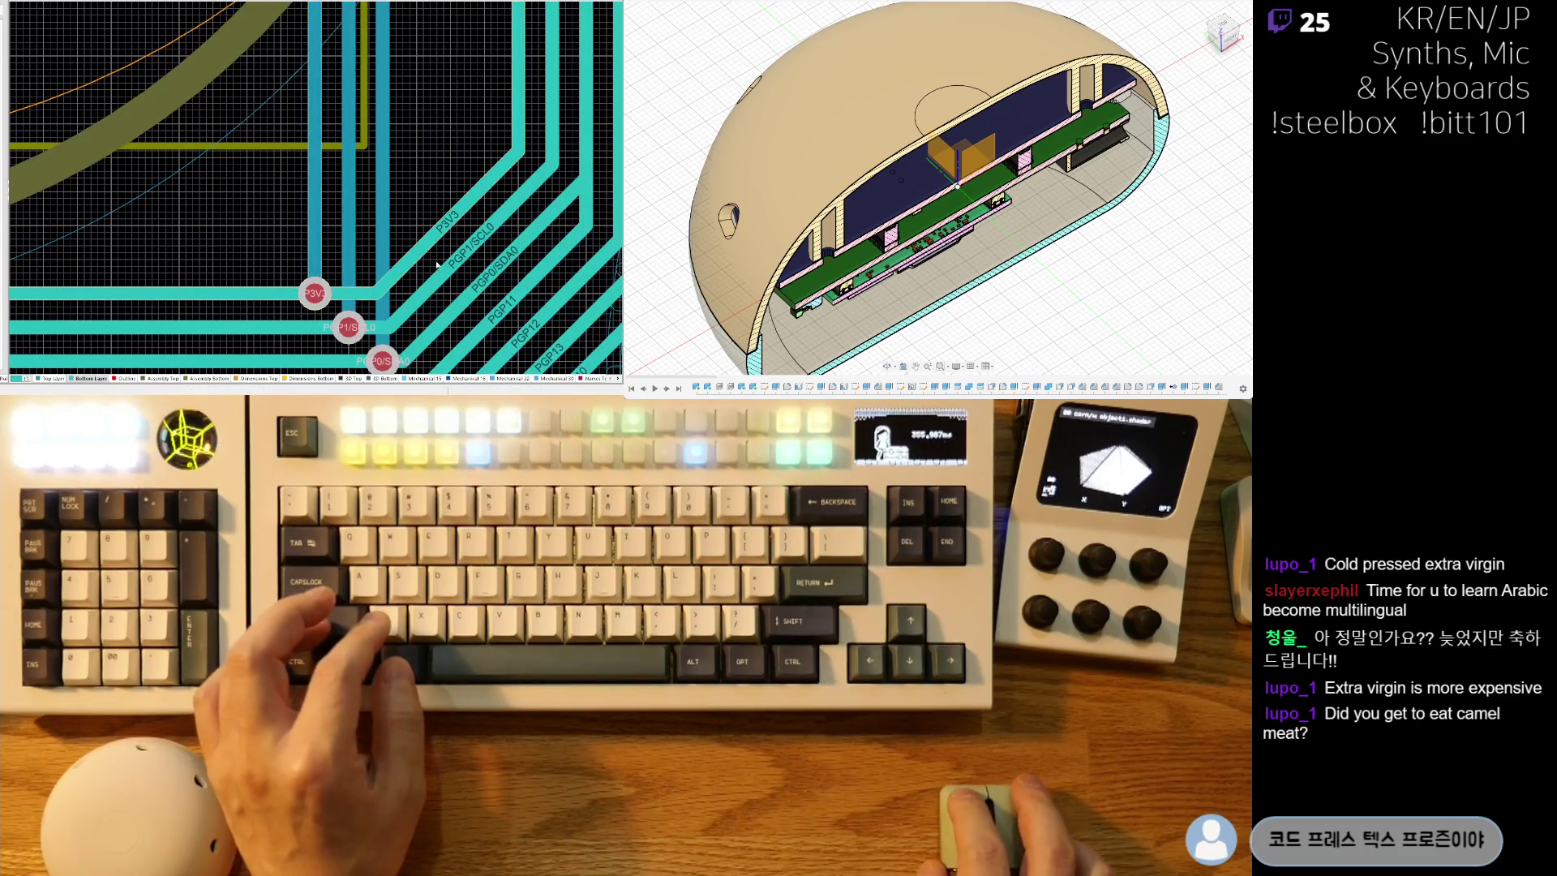
shift+click(461, 264)
shift+click(486, 273)
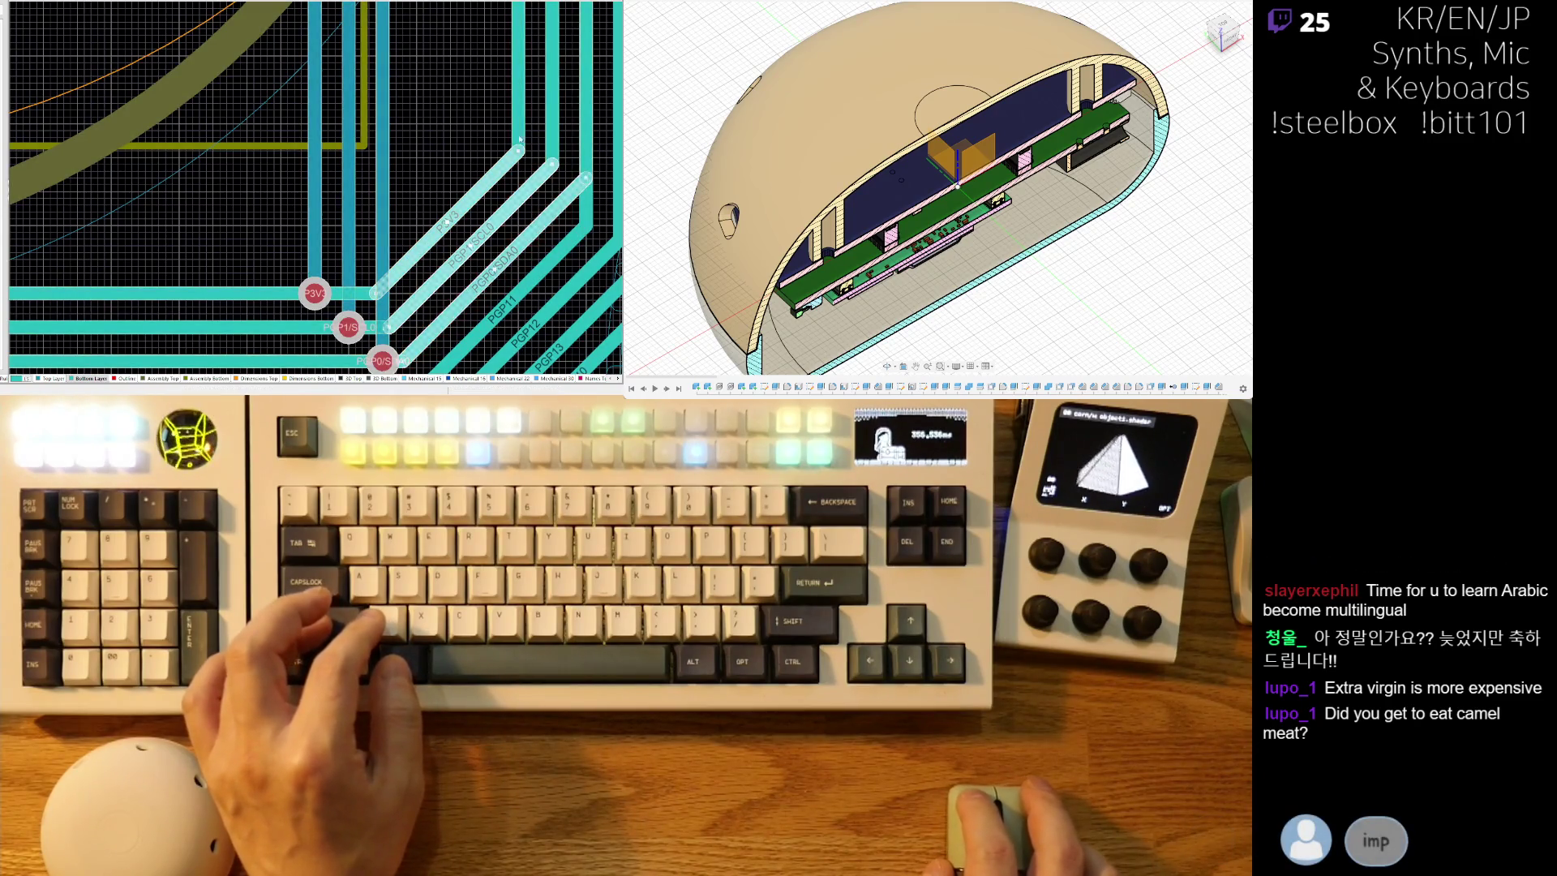
ctrl+scroll(566, 141, down, 3)
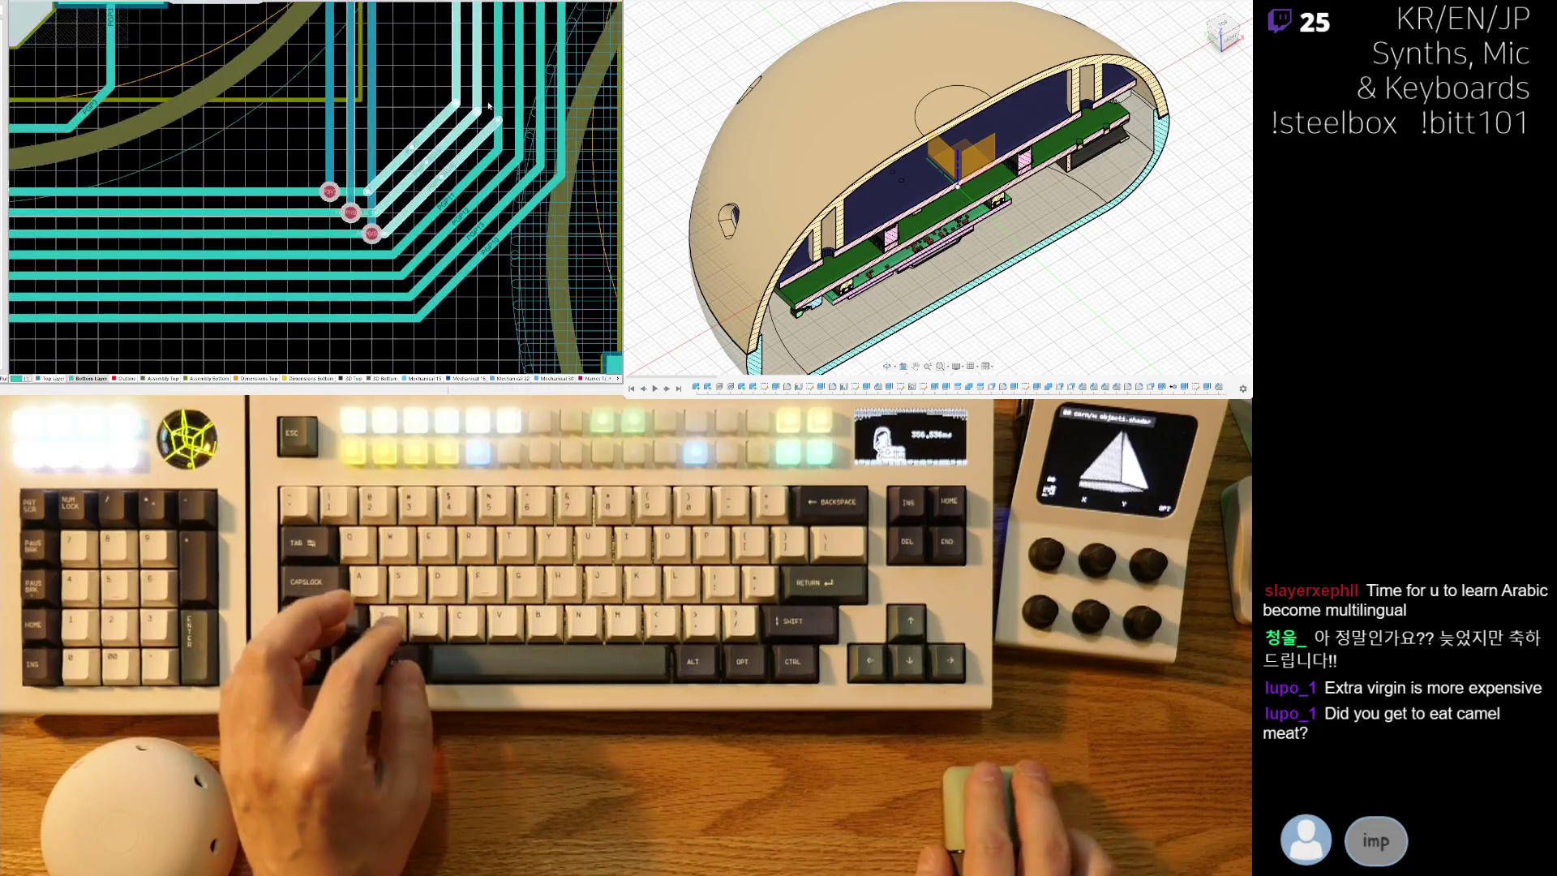
ctrl+scroll(388, 92, up, 2)
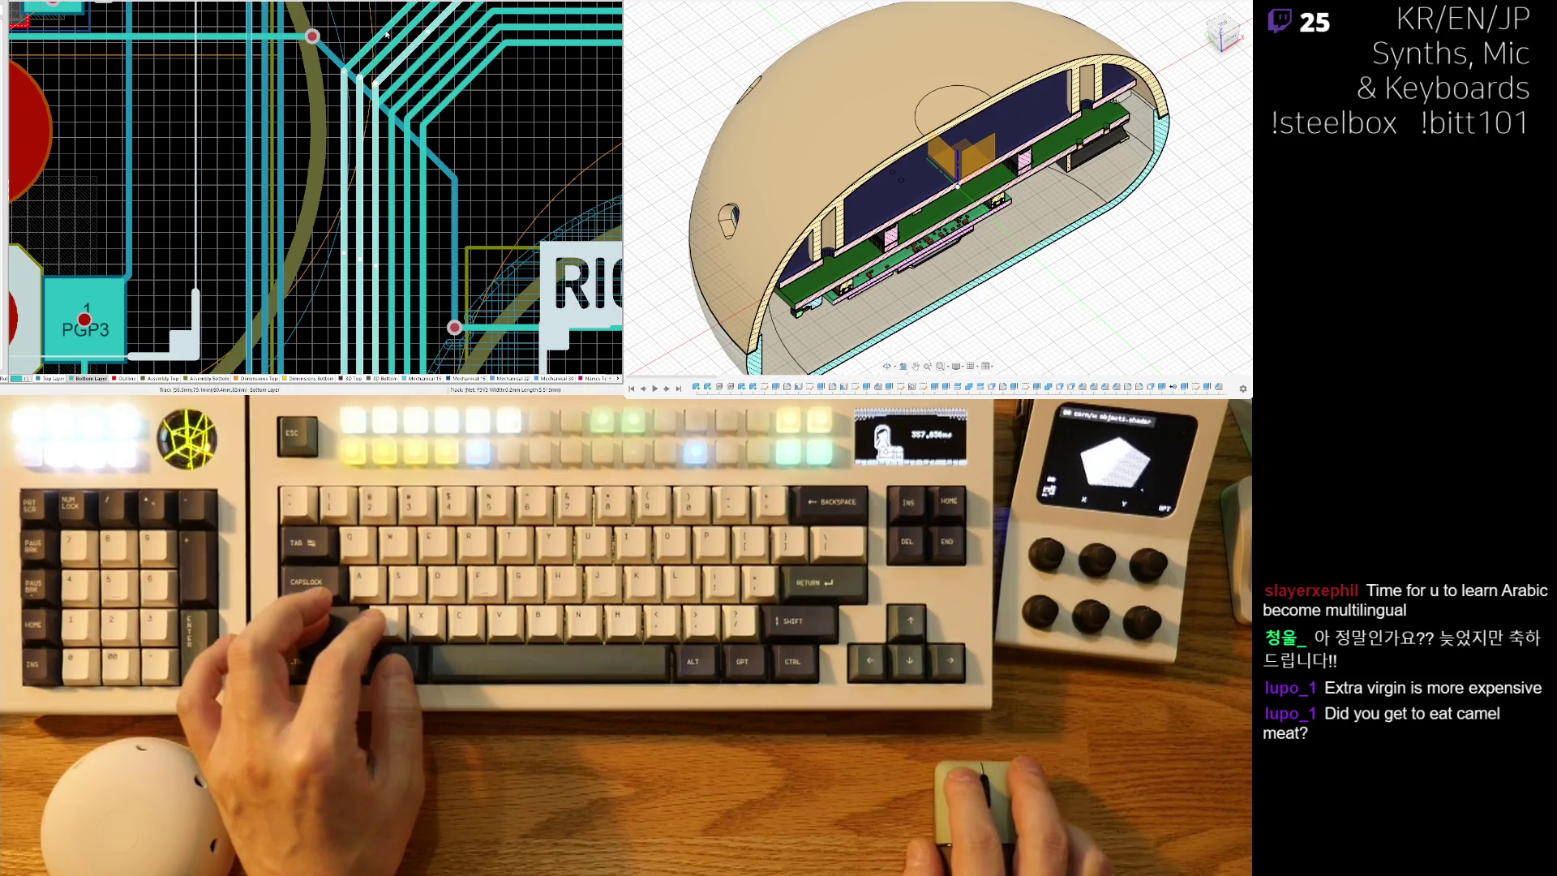
scroll(344, 152, up, 3)
shift+scroll(344, 152, right, 3)
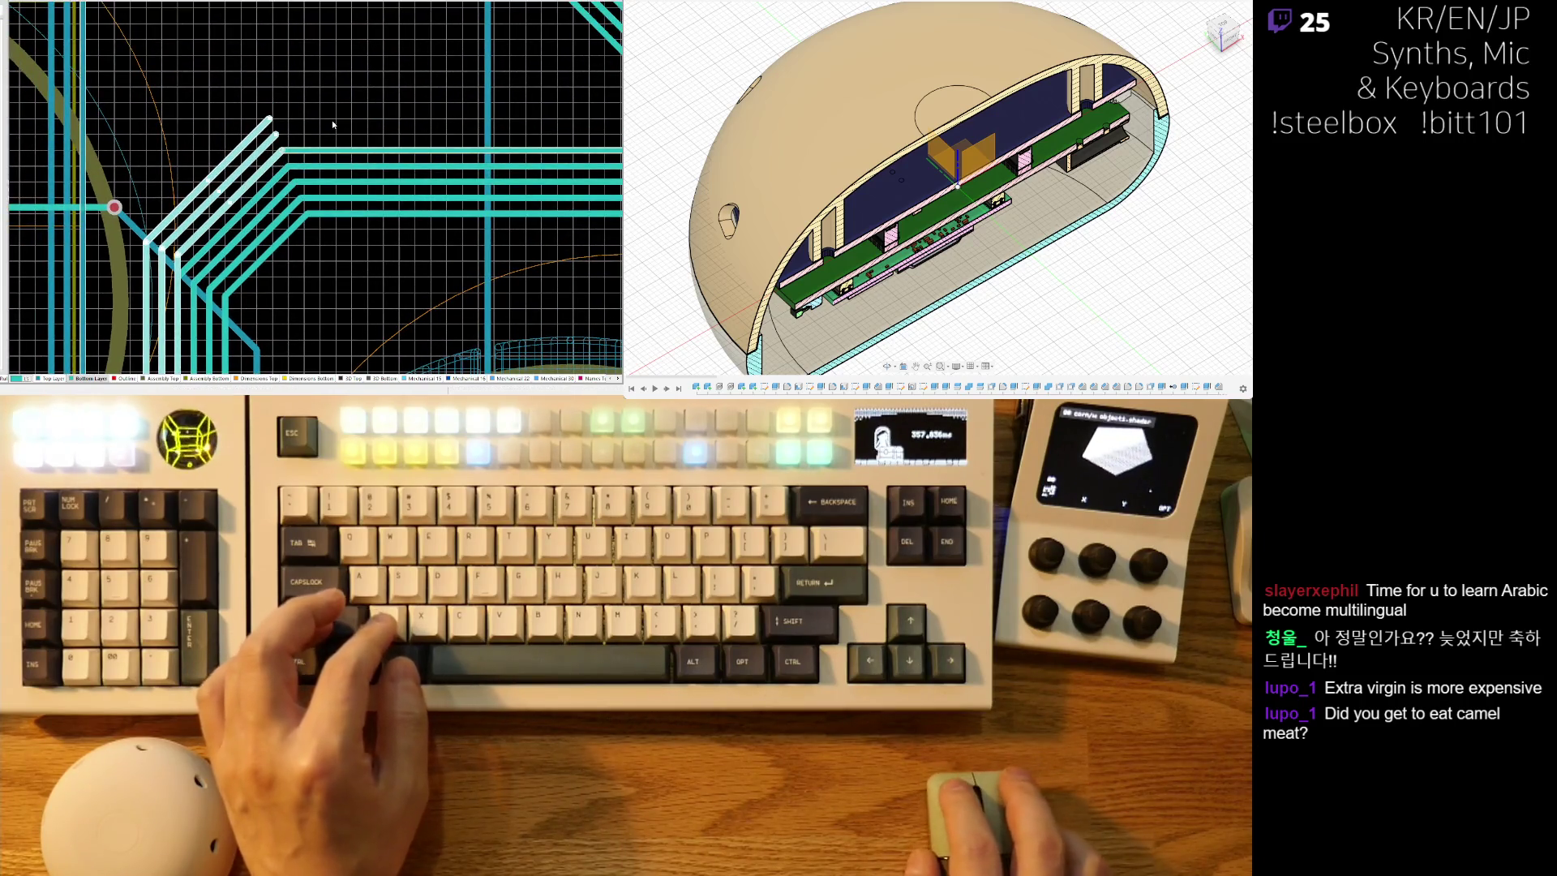
key(ctrl+x)
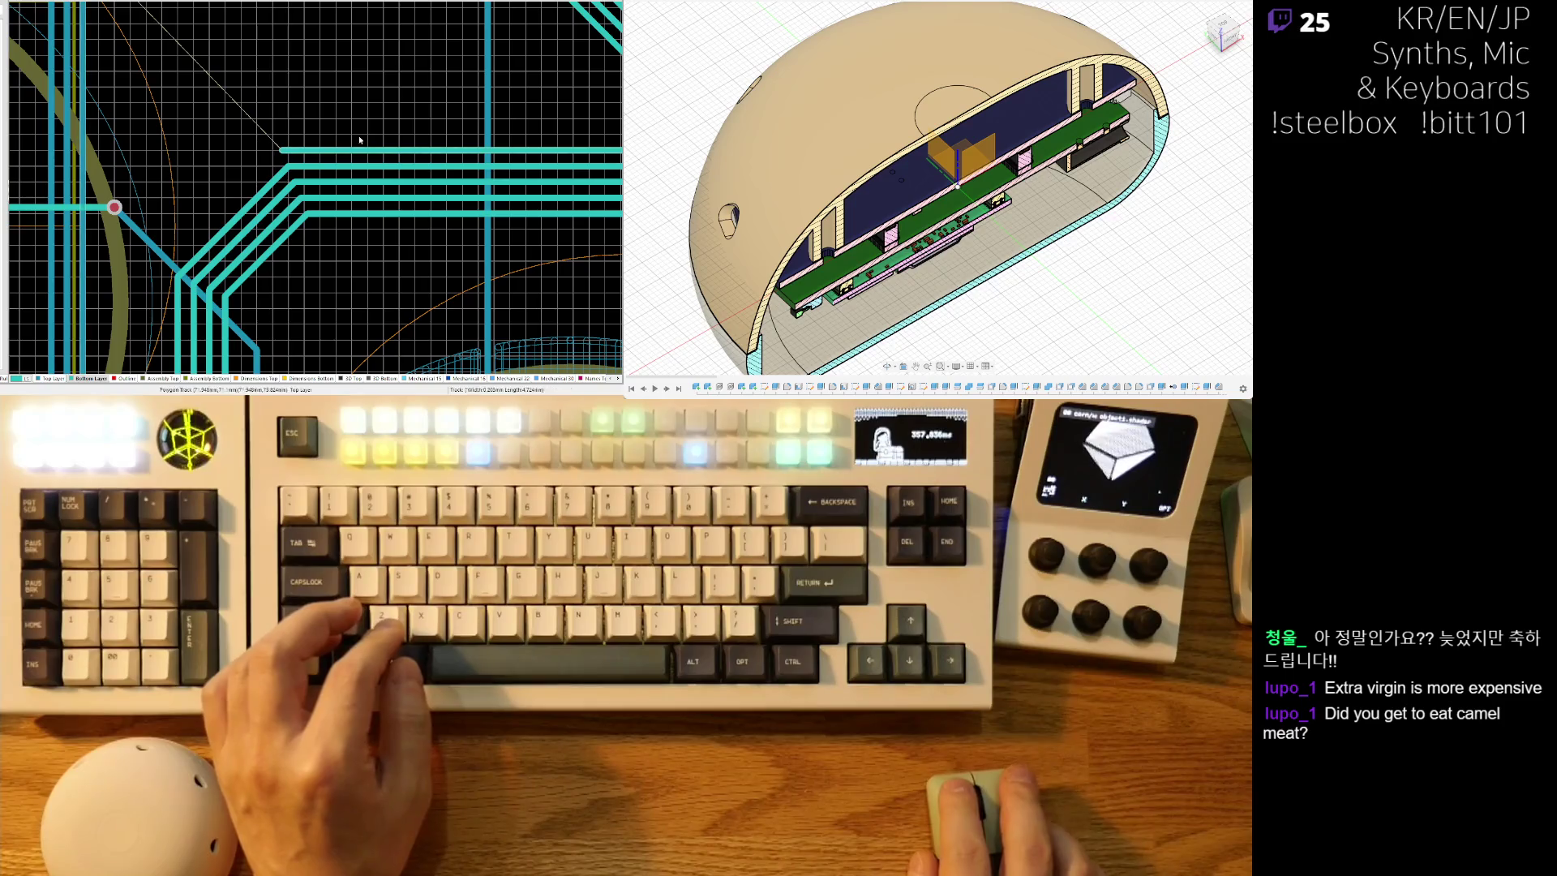
ctrl+scroll(389, 150, down, 1)
shift+scroll(422, 162, right, 3)
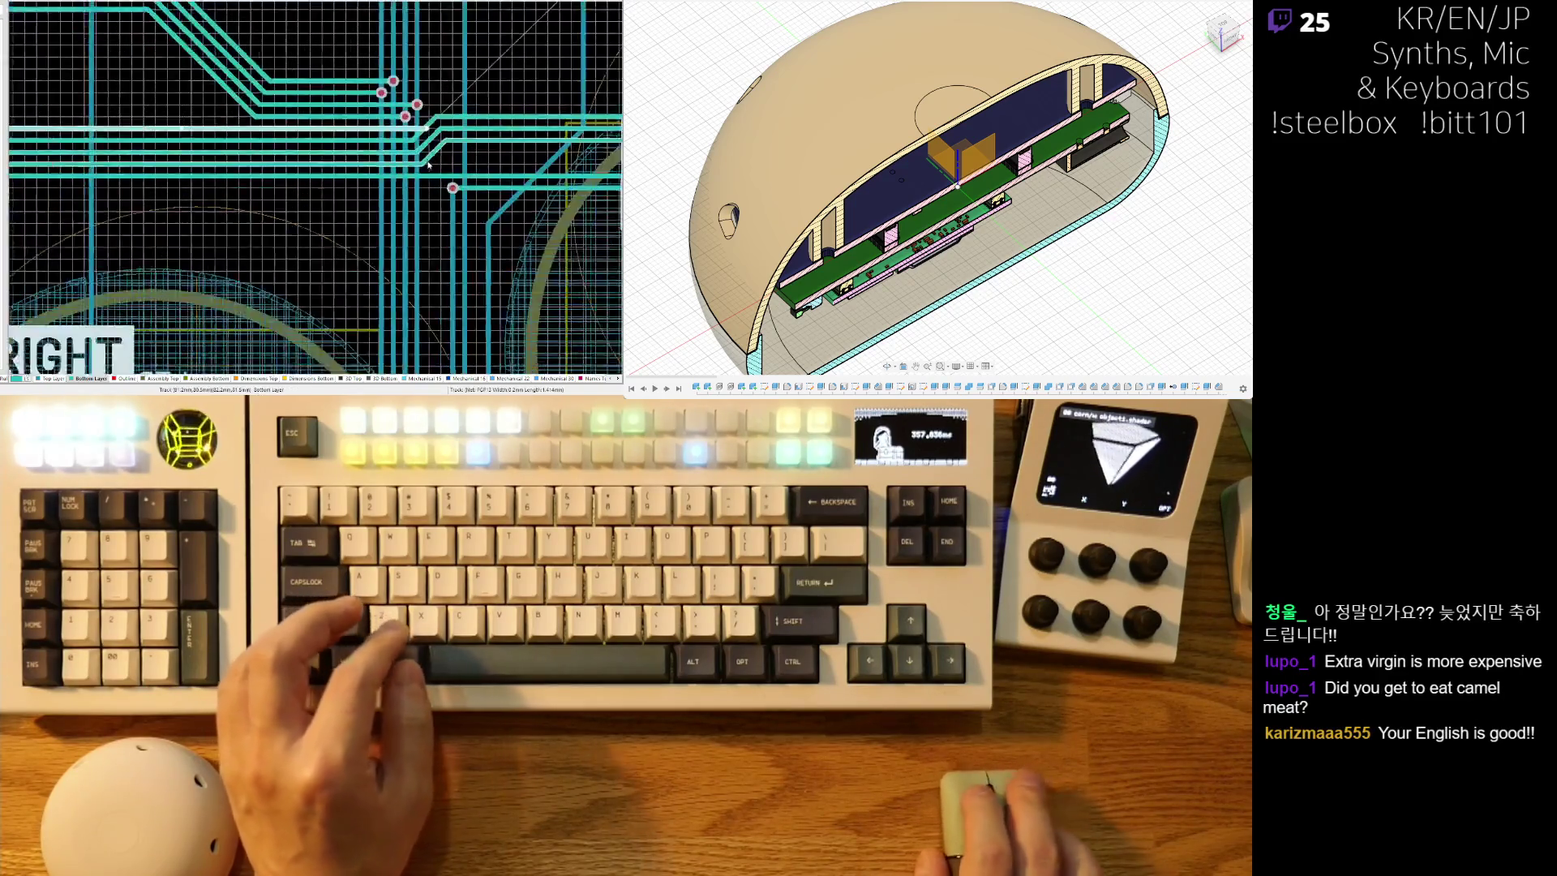
scroll(427, 165, down, 1)
ctrl+scroll(392, 128, up, 1)
shift+scroll(392, 128, left, 2)
ctrl+scroll(349, 152, down, 2)
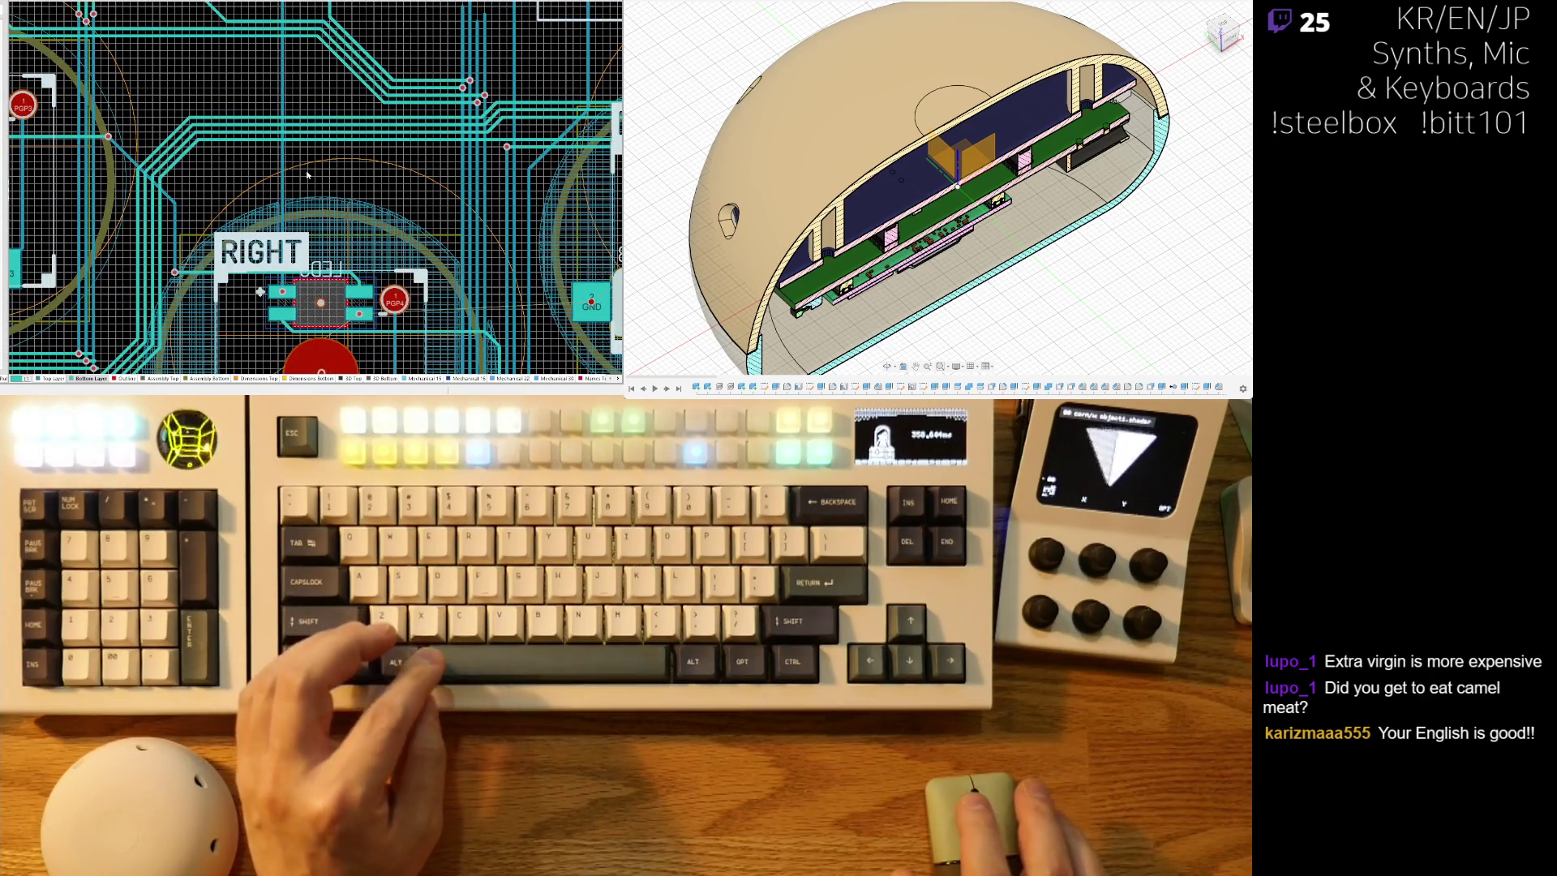
shift+scroll(306, 174, left, 3)
scroll(354, 173, down, 2)
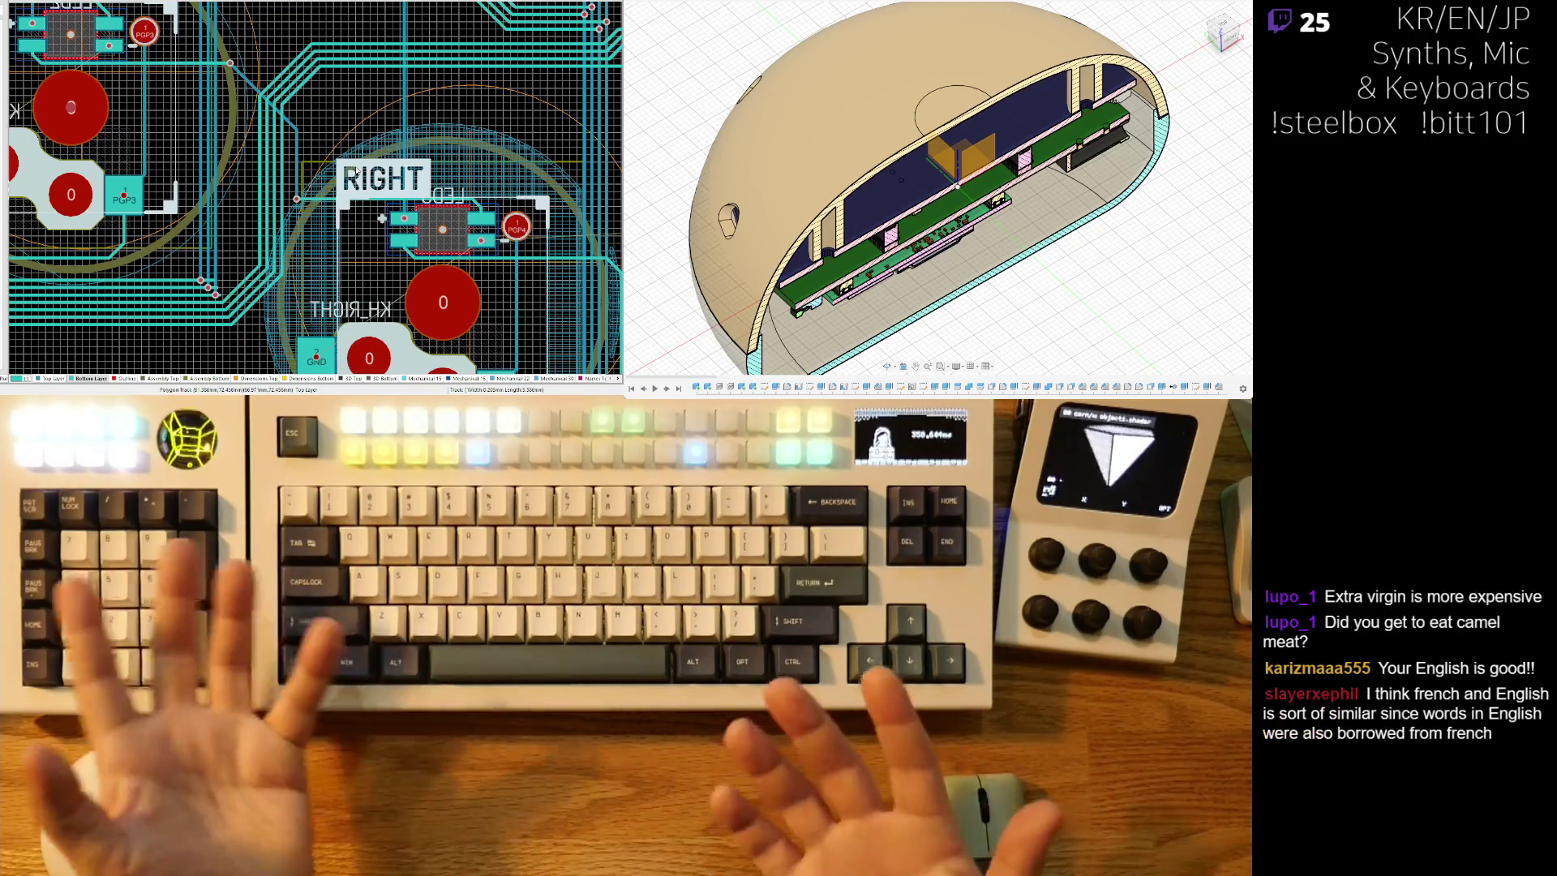
shift+scroll(326, 268, left, 1)
scroll(326, 268, down, 1)
shift+scroll(326, 268, left, 1)
scroll(326, 268, down, 1)
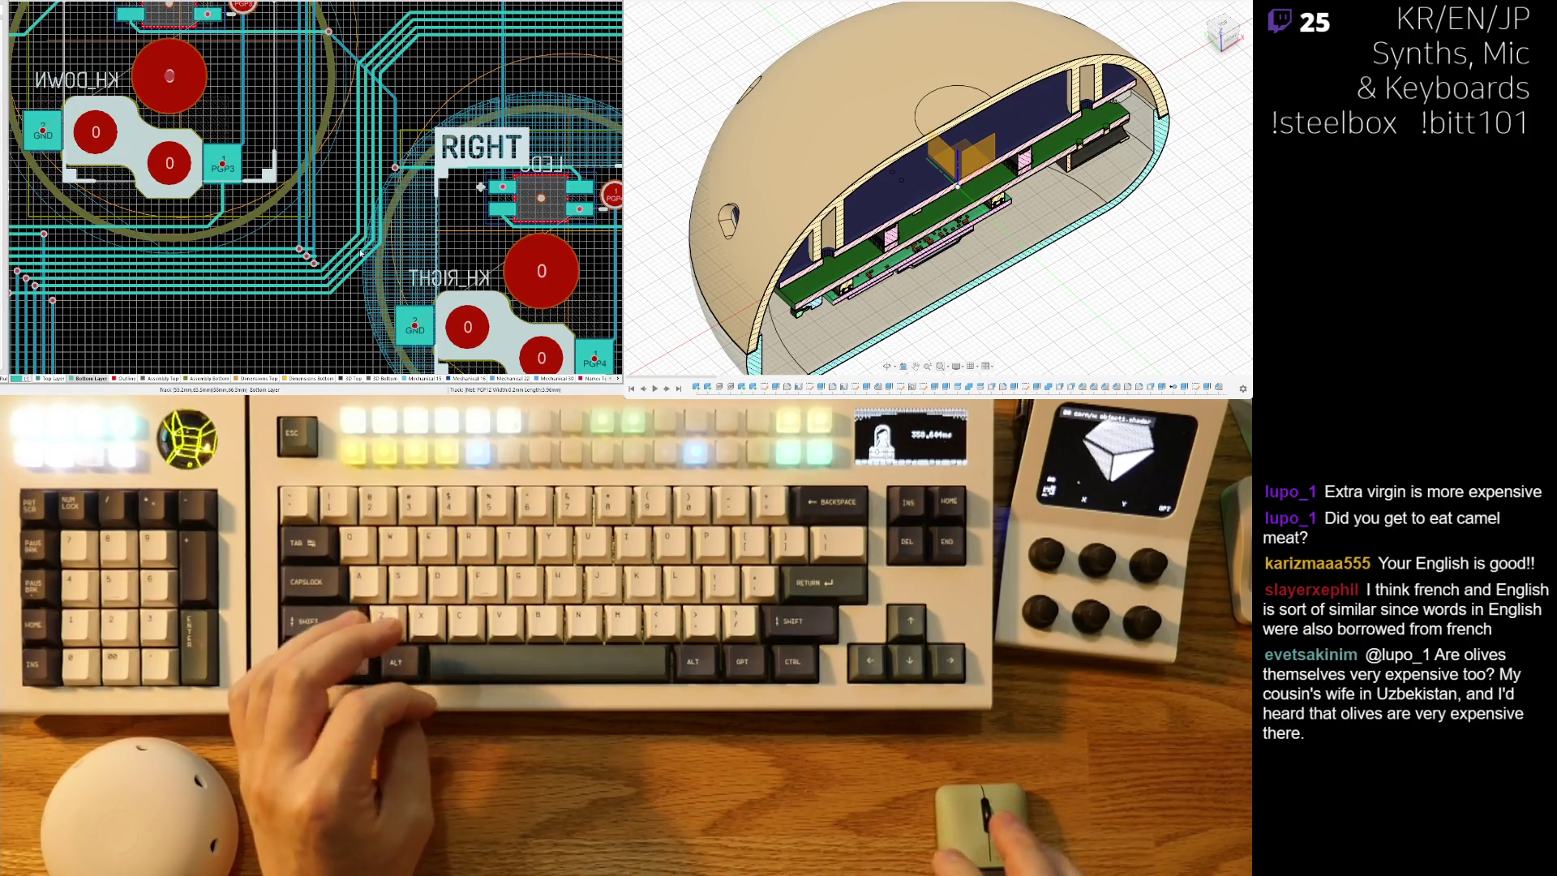
ctrl+scroll(341, 254, up, 5)
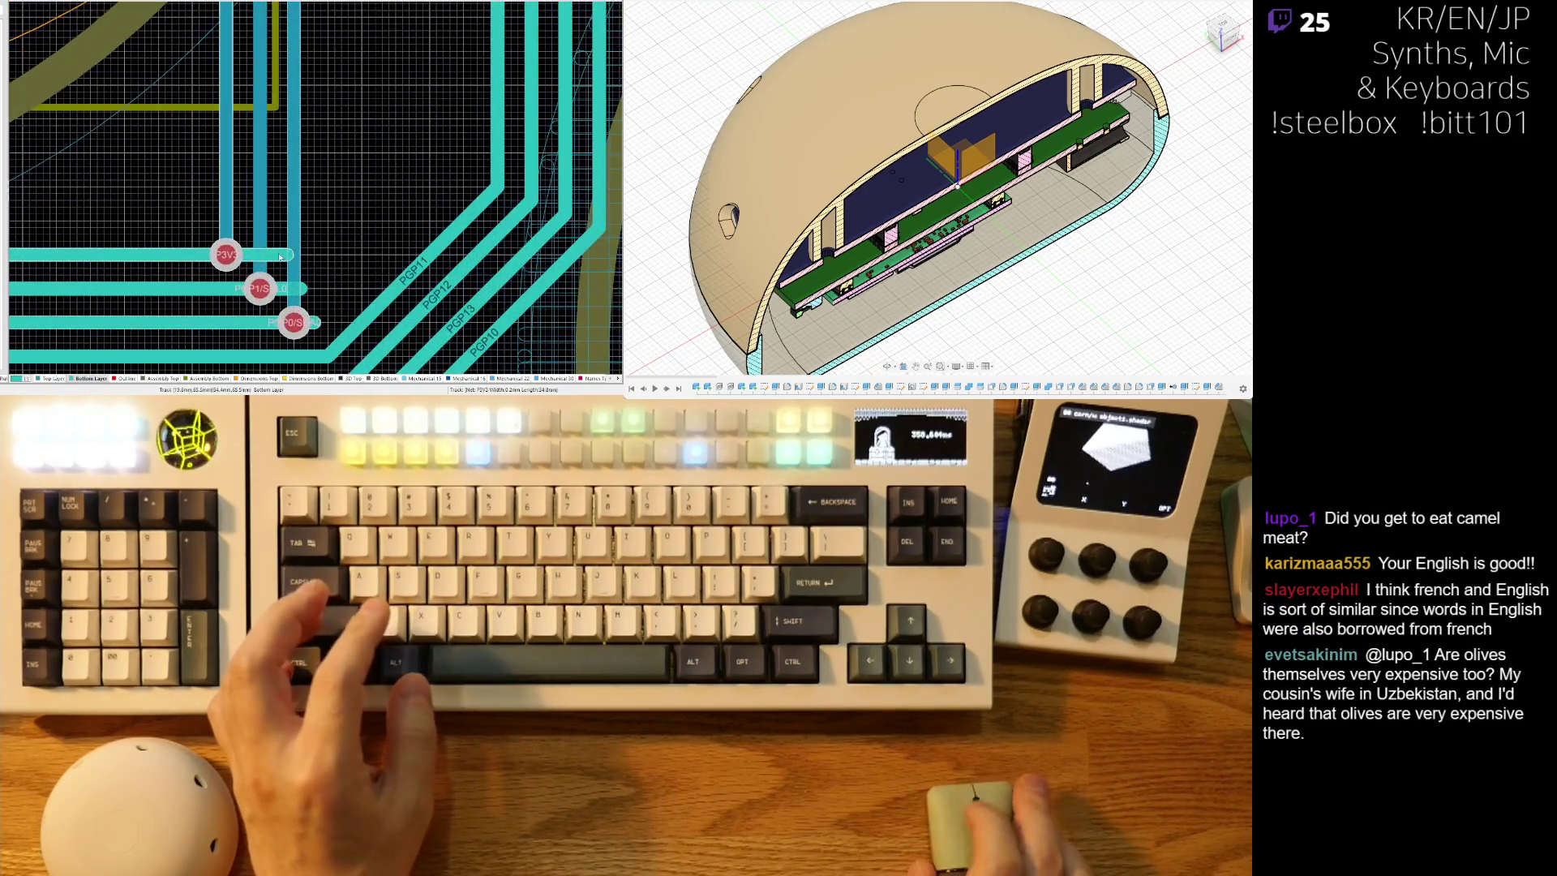
click(289, 255)
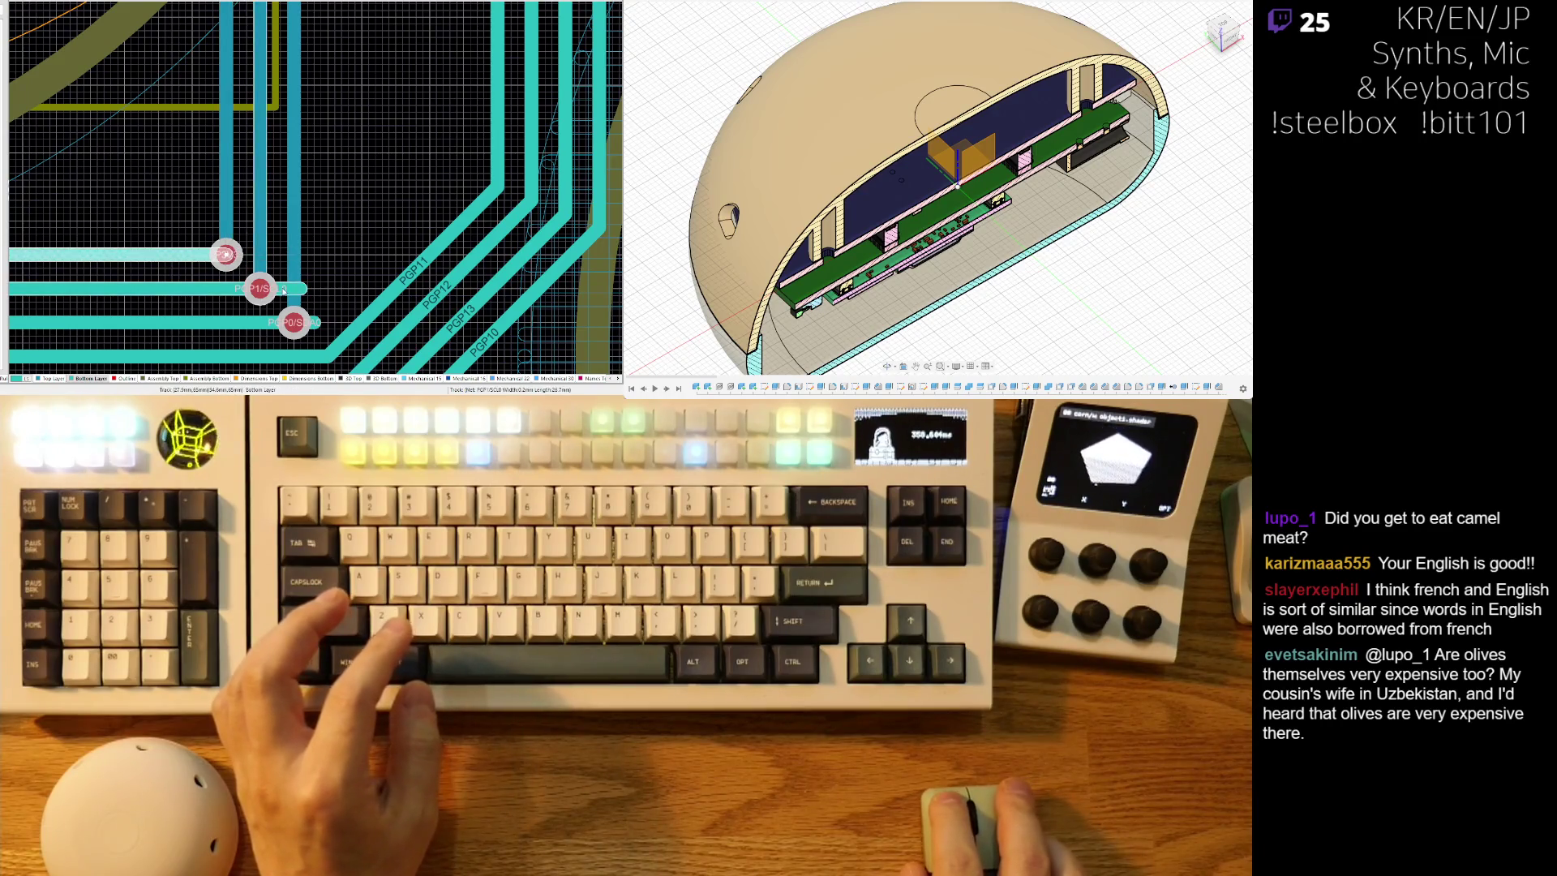
click(286, 290)
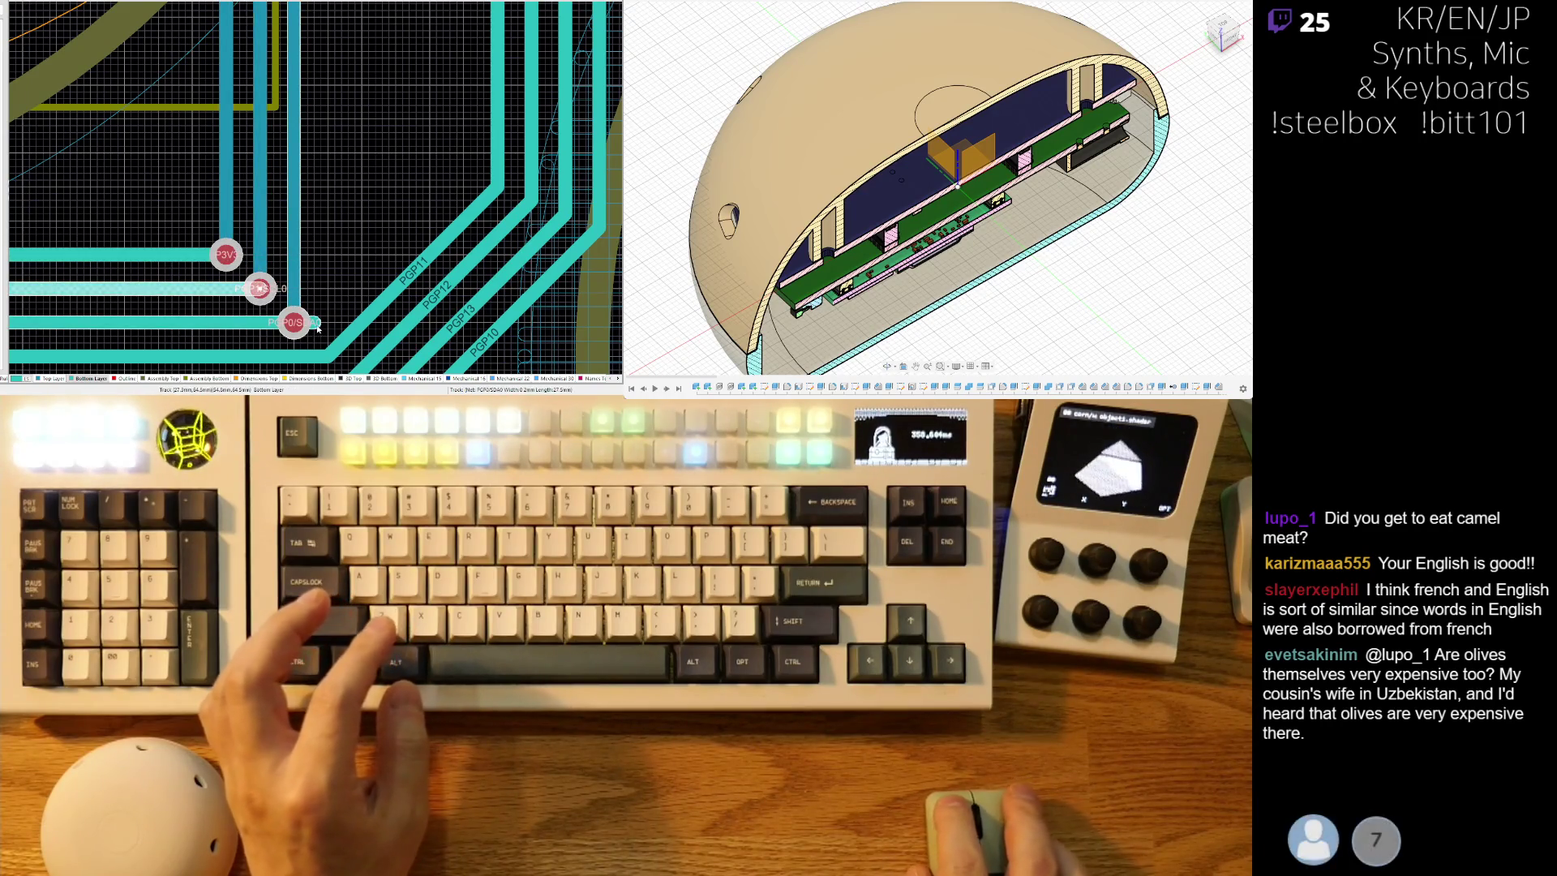
click(328, 250)
right_drag(332, 251, 339, 259)
ctrl+scroll(339, 259, down, 3)
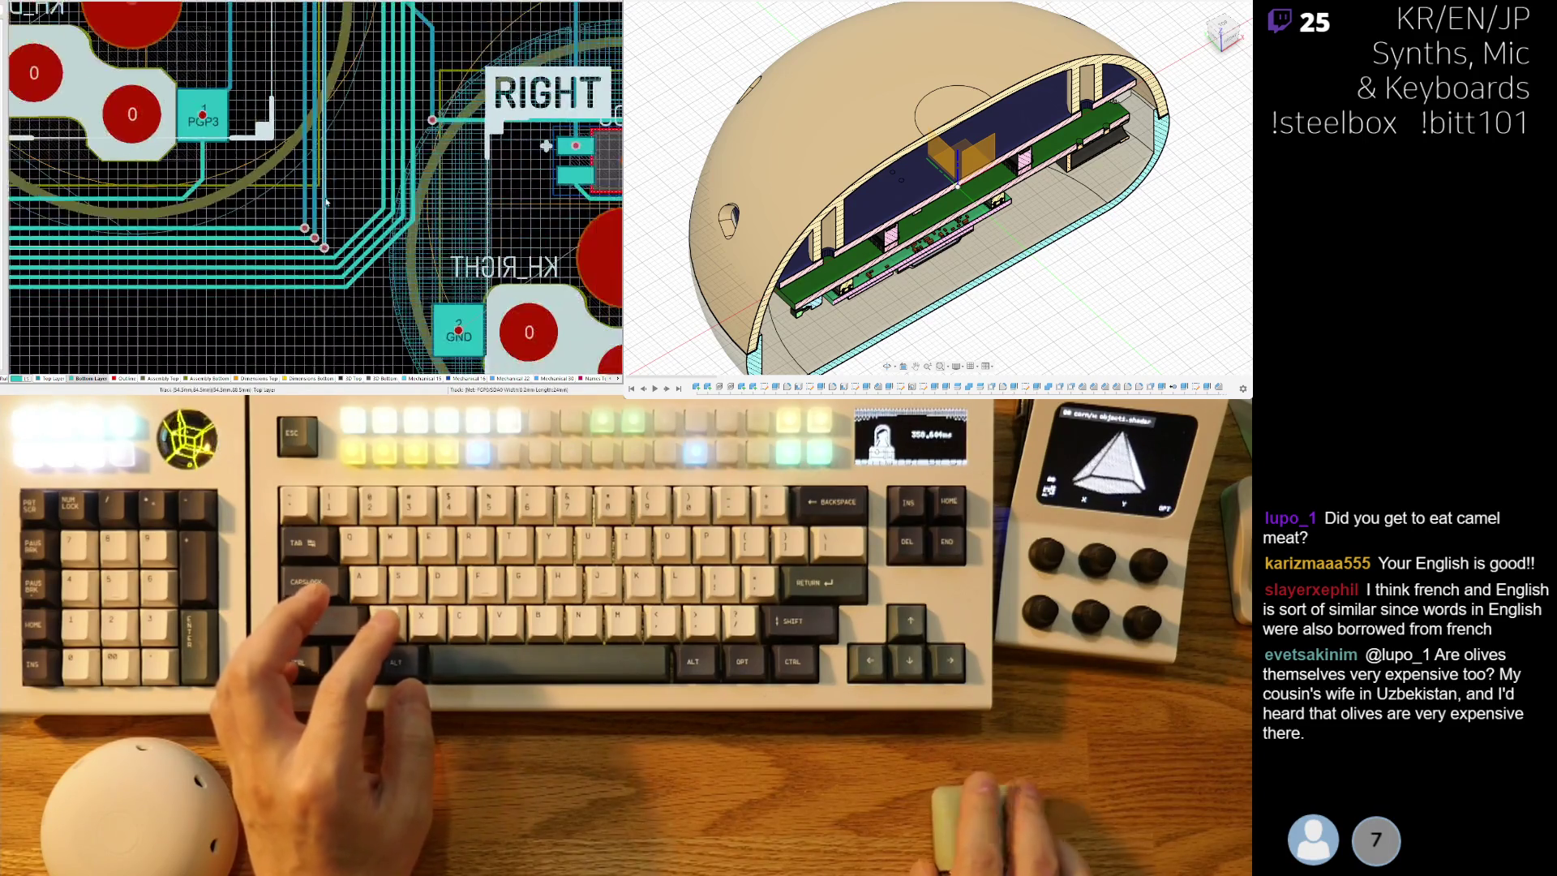
scroll(333, 267, up, 6)
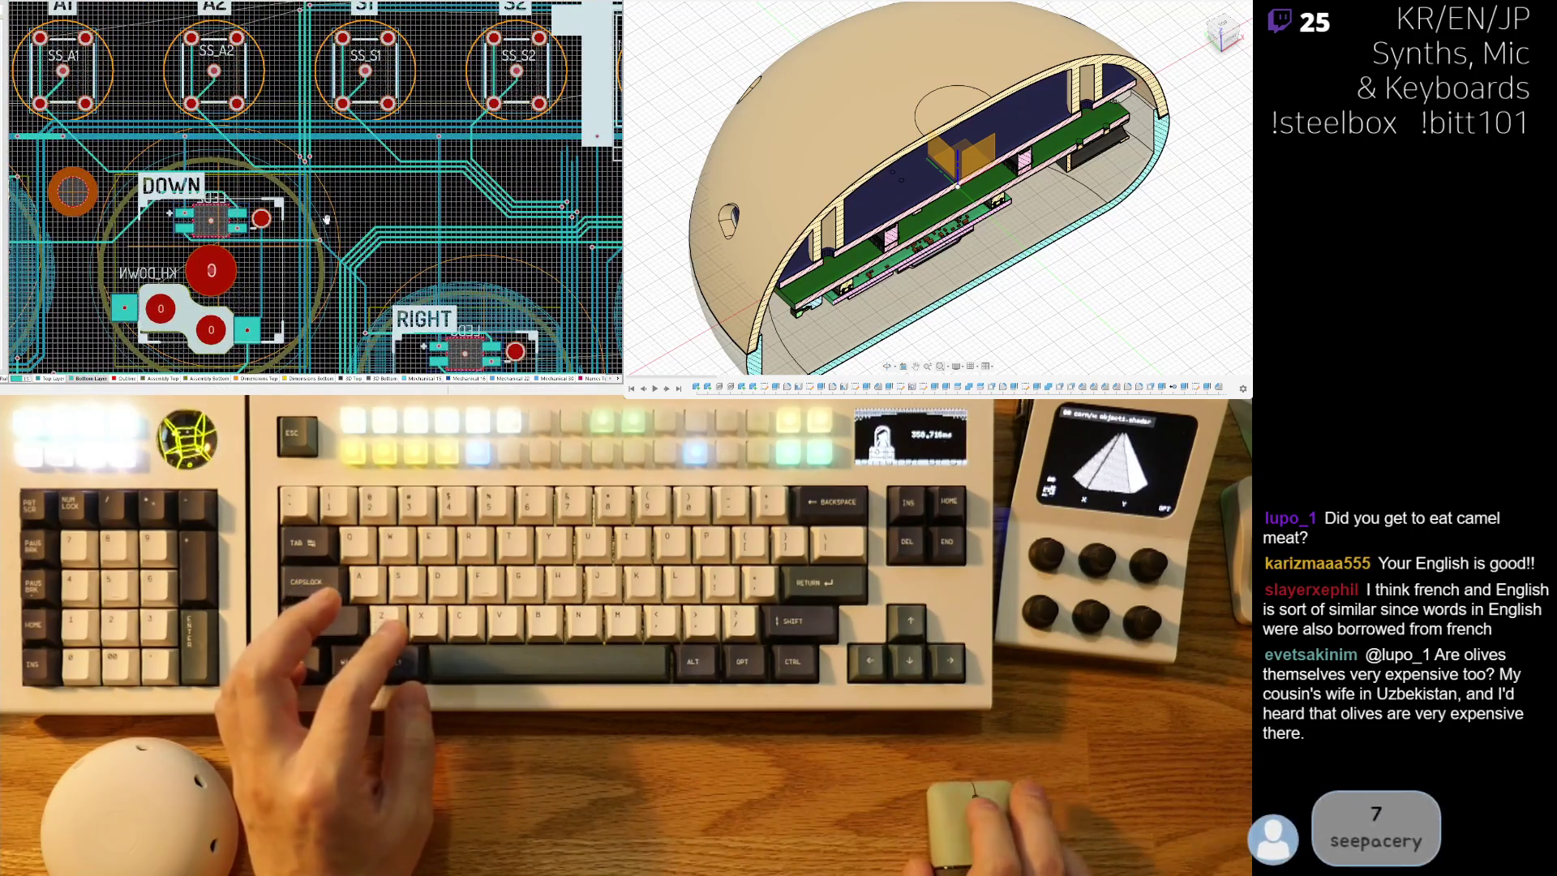
scroll(326, 259, up, 2)
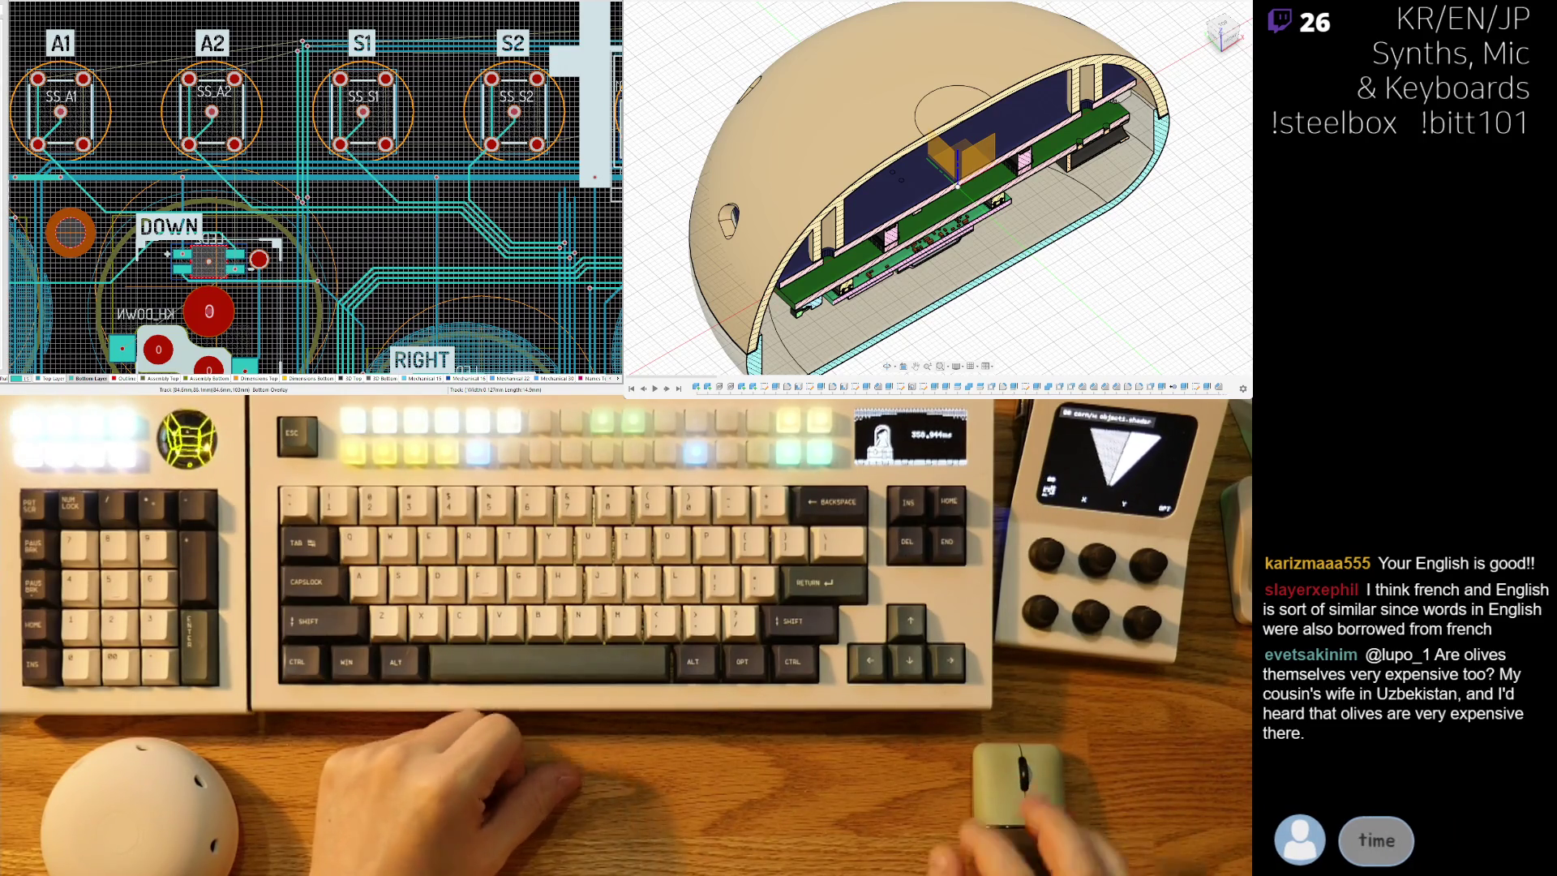
ctrl+scroll(403, 73, up, 3)
shift+scroll(389, 122, left, 3)
ctrl+scroll(384, 175, up, 3)
ctrl+scroll(384, 174, down, 3)
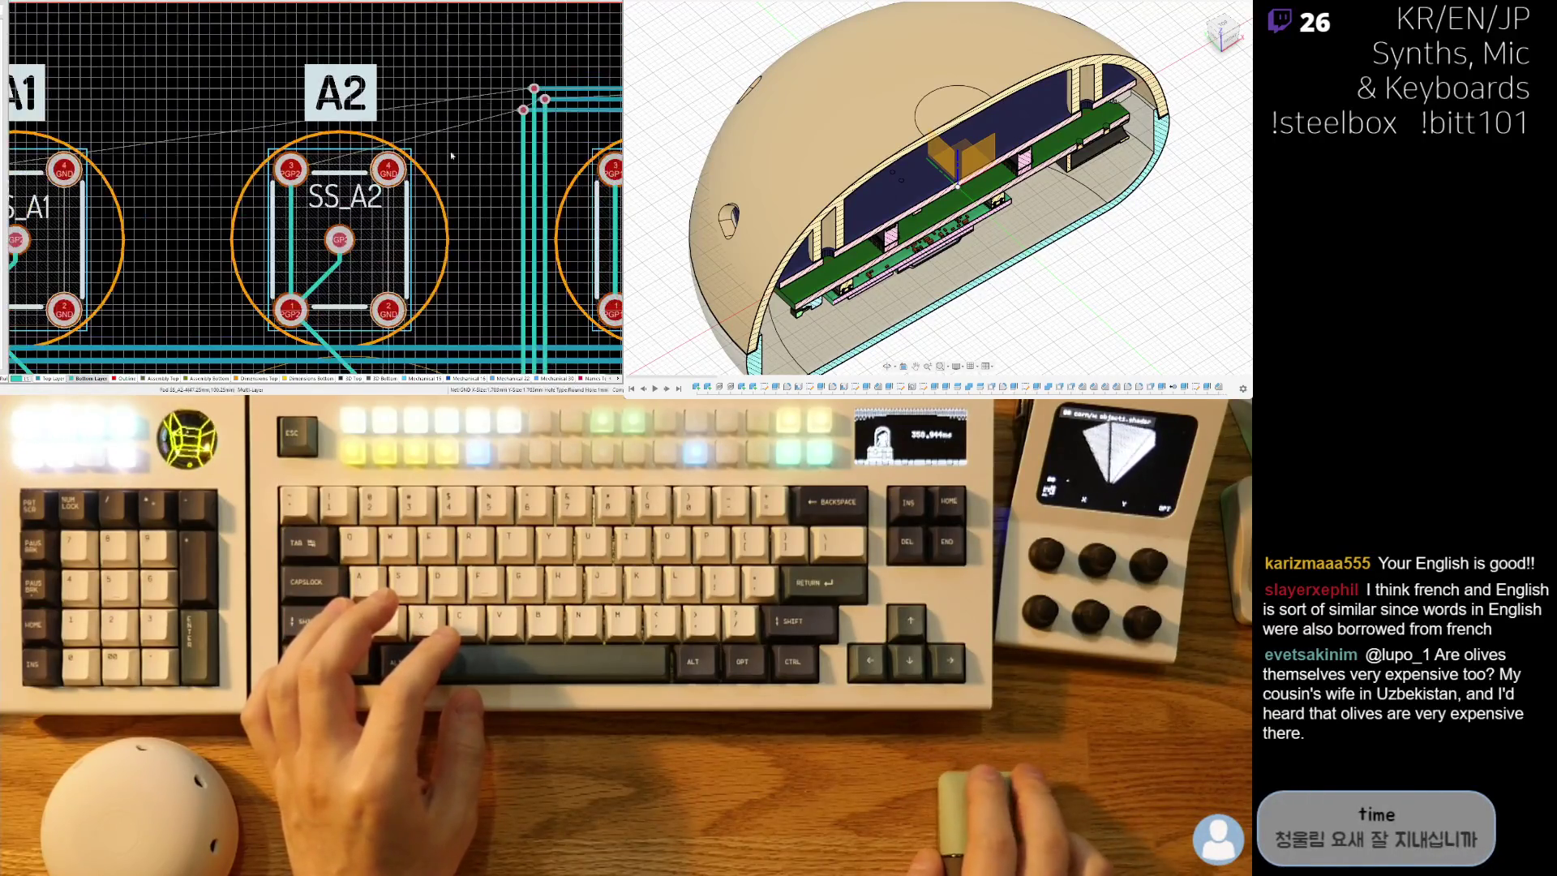
scroll(243, 170, down, 2)
ctrl+scroll(106, 168, up, 3)
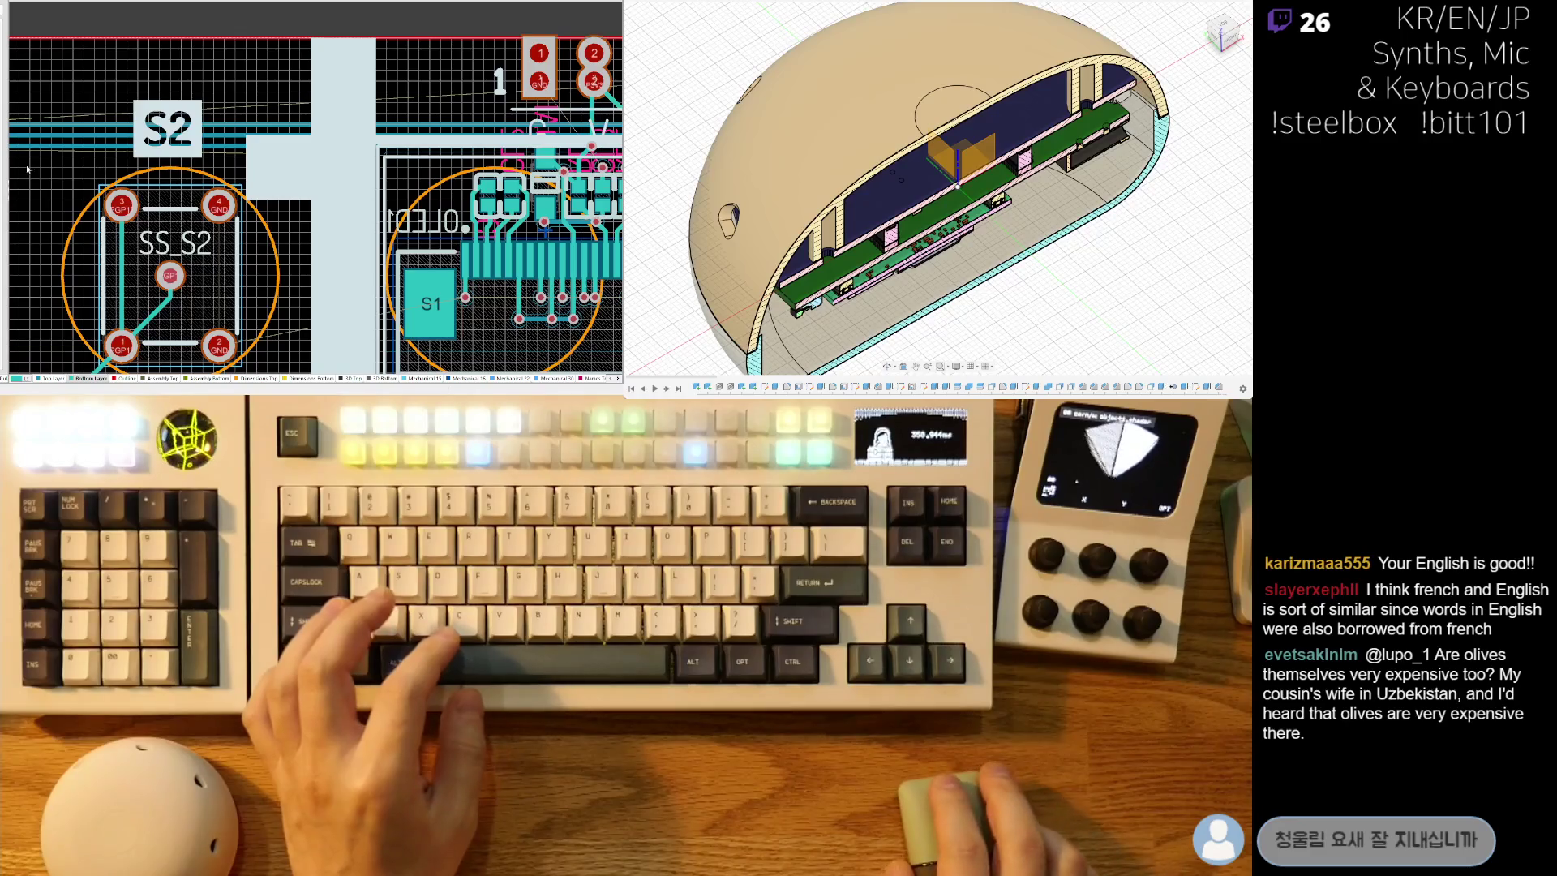
ctrl+scroll(65, 122, down, 2)
ctrl+scroll(65, 119, up, 3)
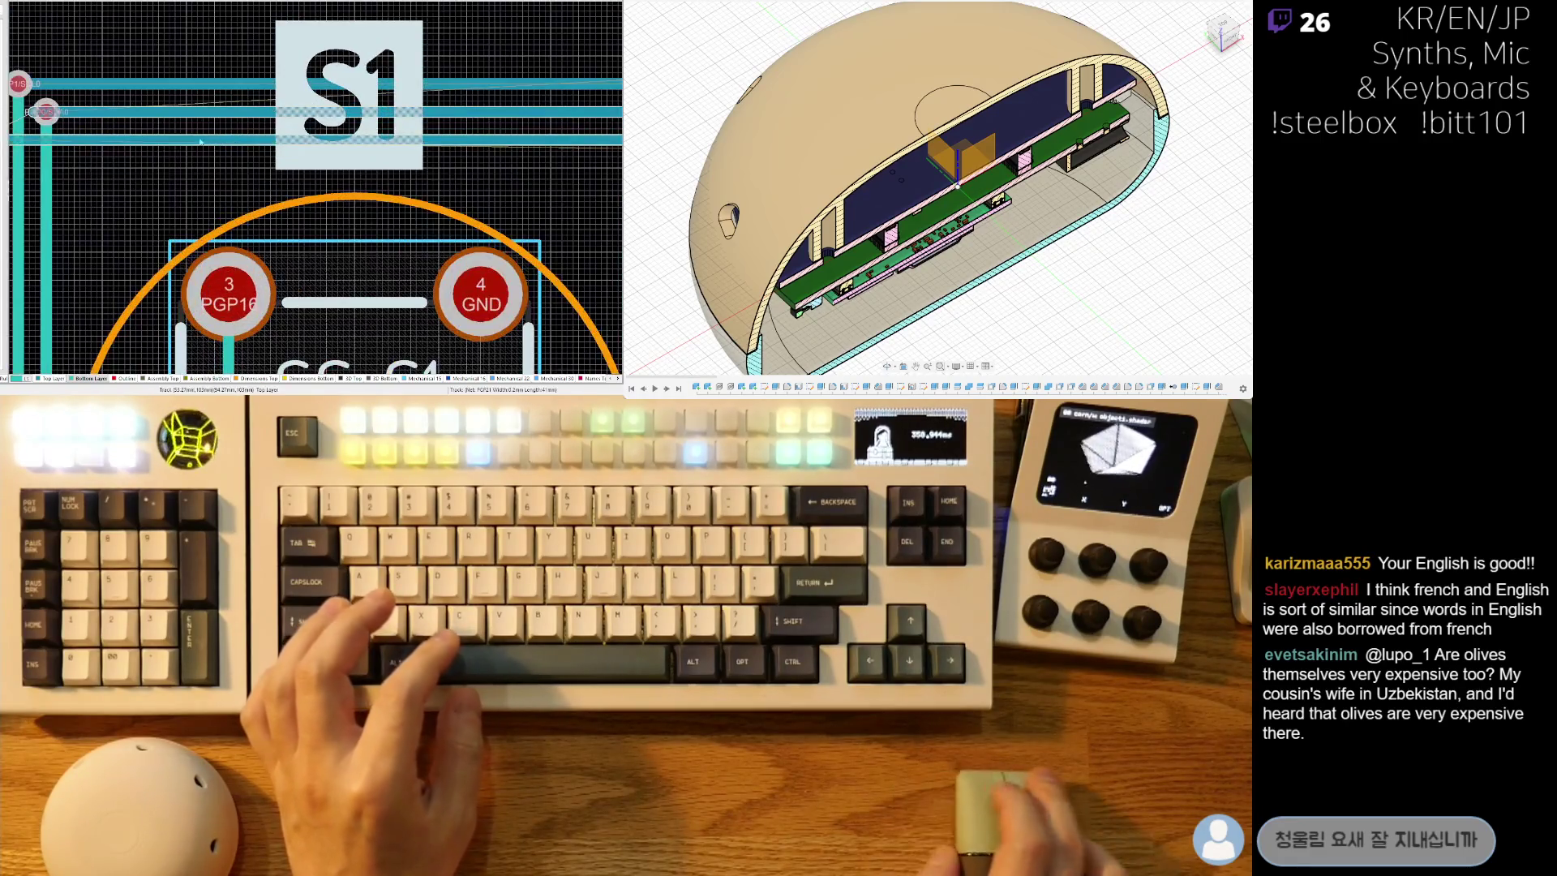
shift+scroll(345, 138, left, 3)
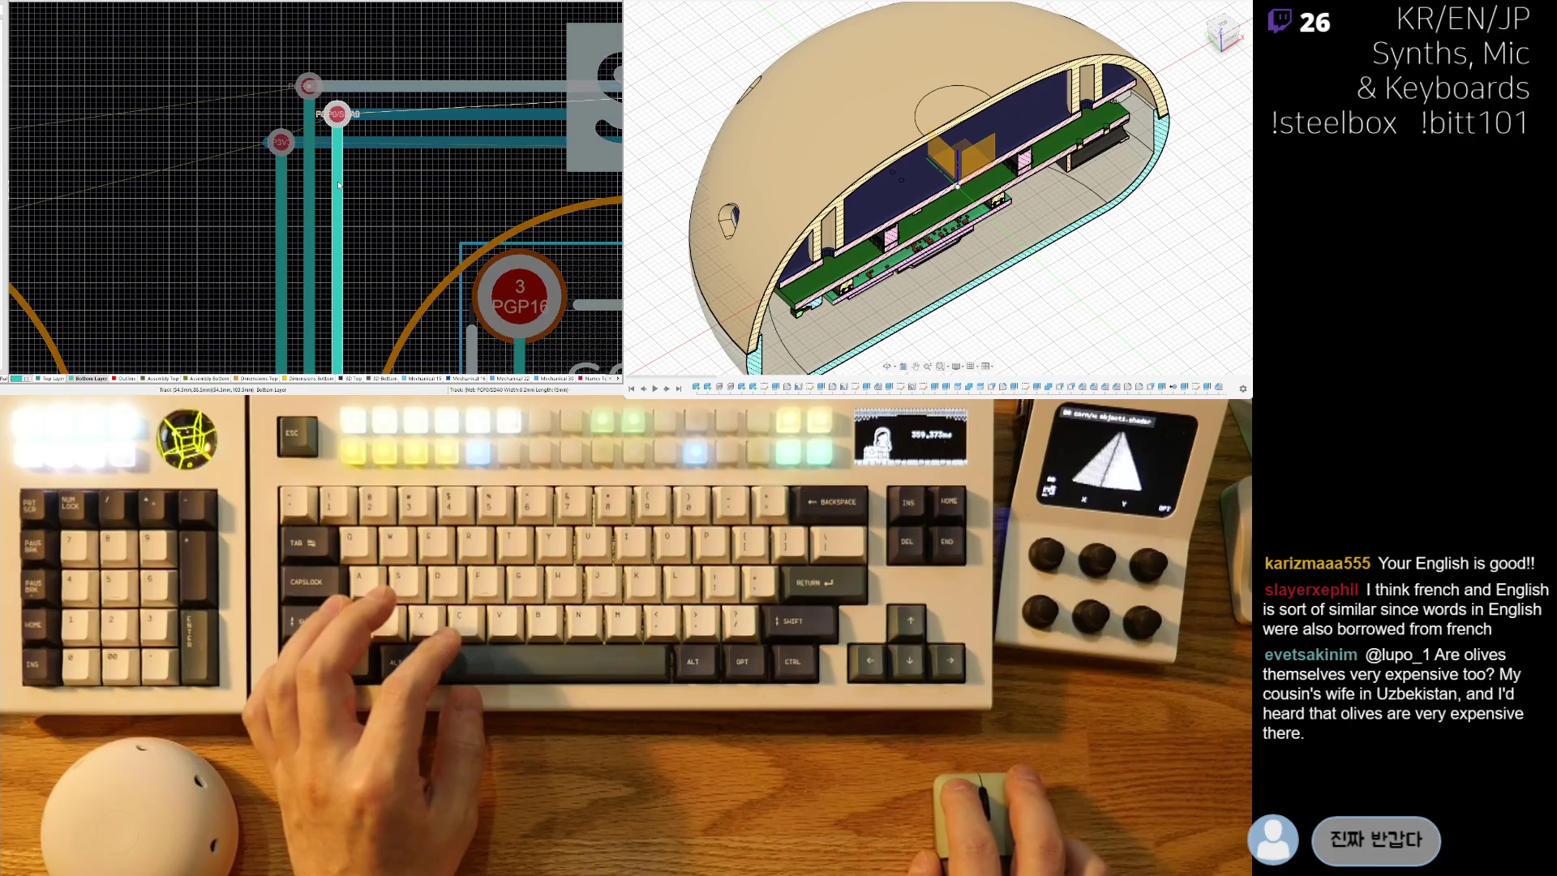
ctrl+scroll(438, 139, down, 3)
ctrl+scroll(438, 140, down, 3)
ctrl+scroll(325, 227, up, 5)
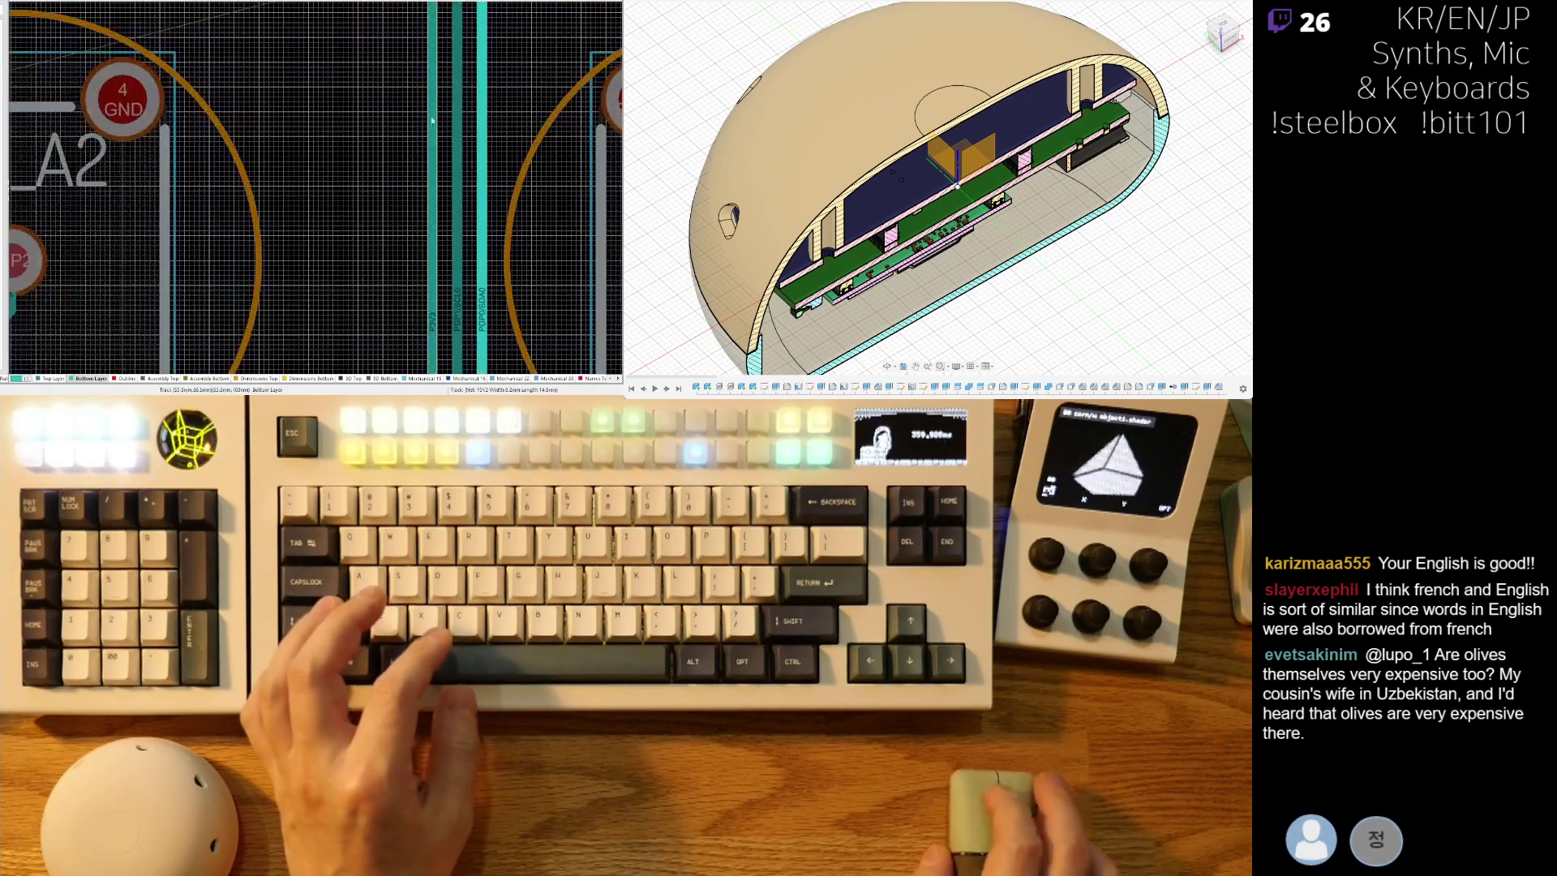
ctrl+scroll(288, 265, up, 2)
ctrl+scroll(289, 265, up, 2)
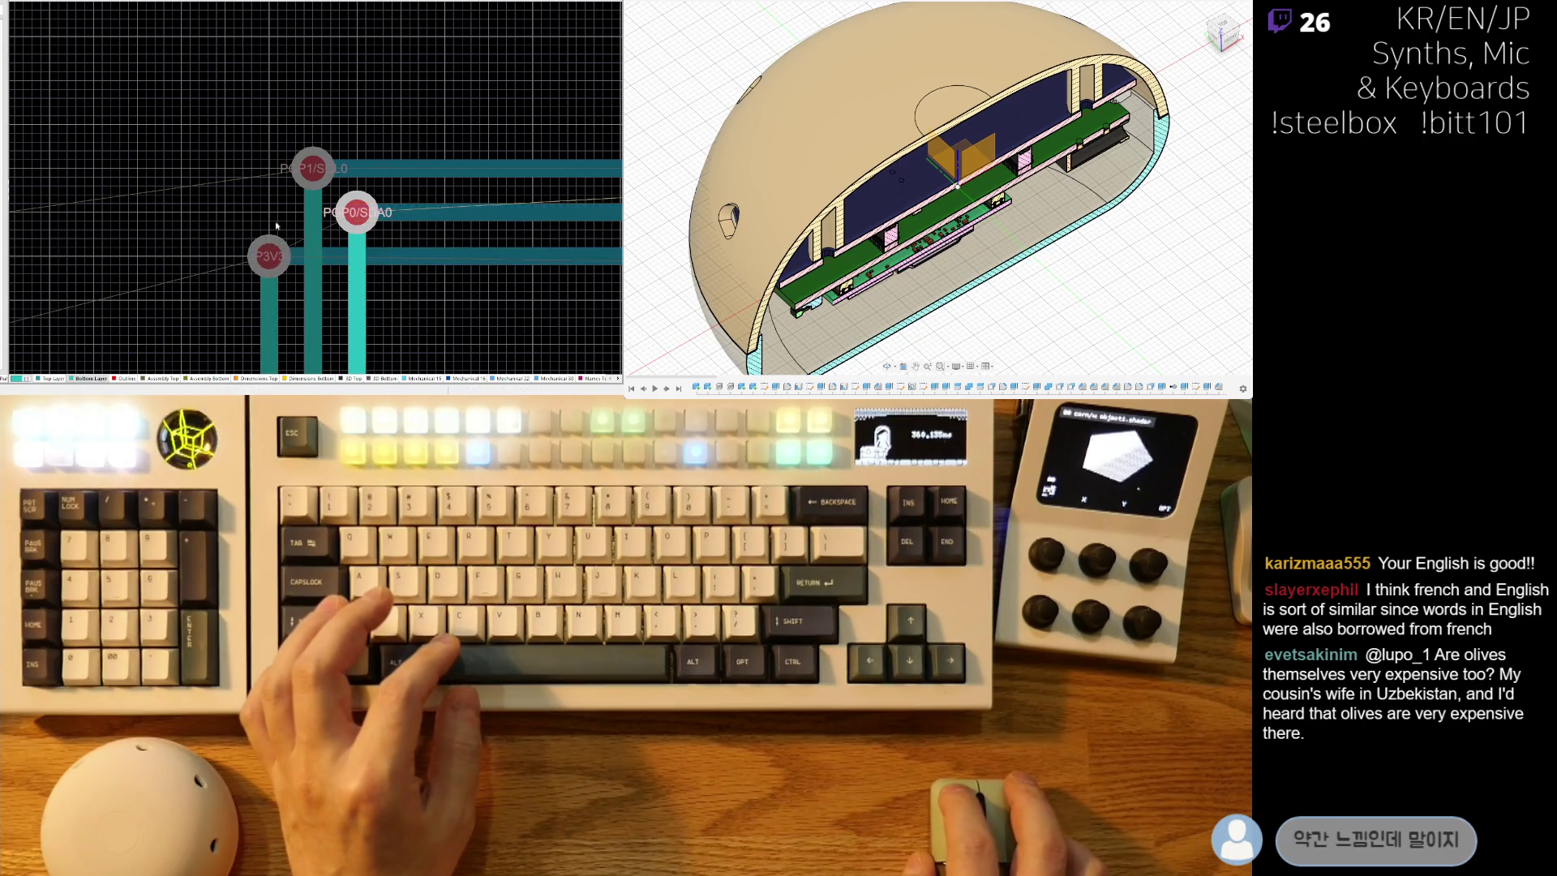
ctrl+scroll(442, 200, down, 3)
ctrl+scroll(440, 196, down, 3)
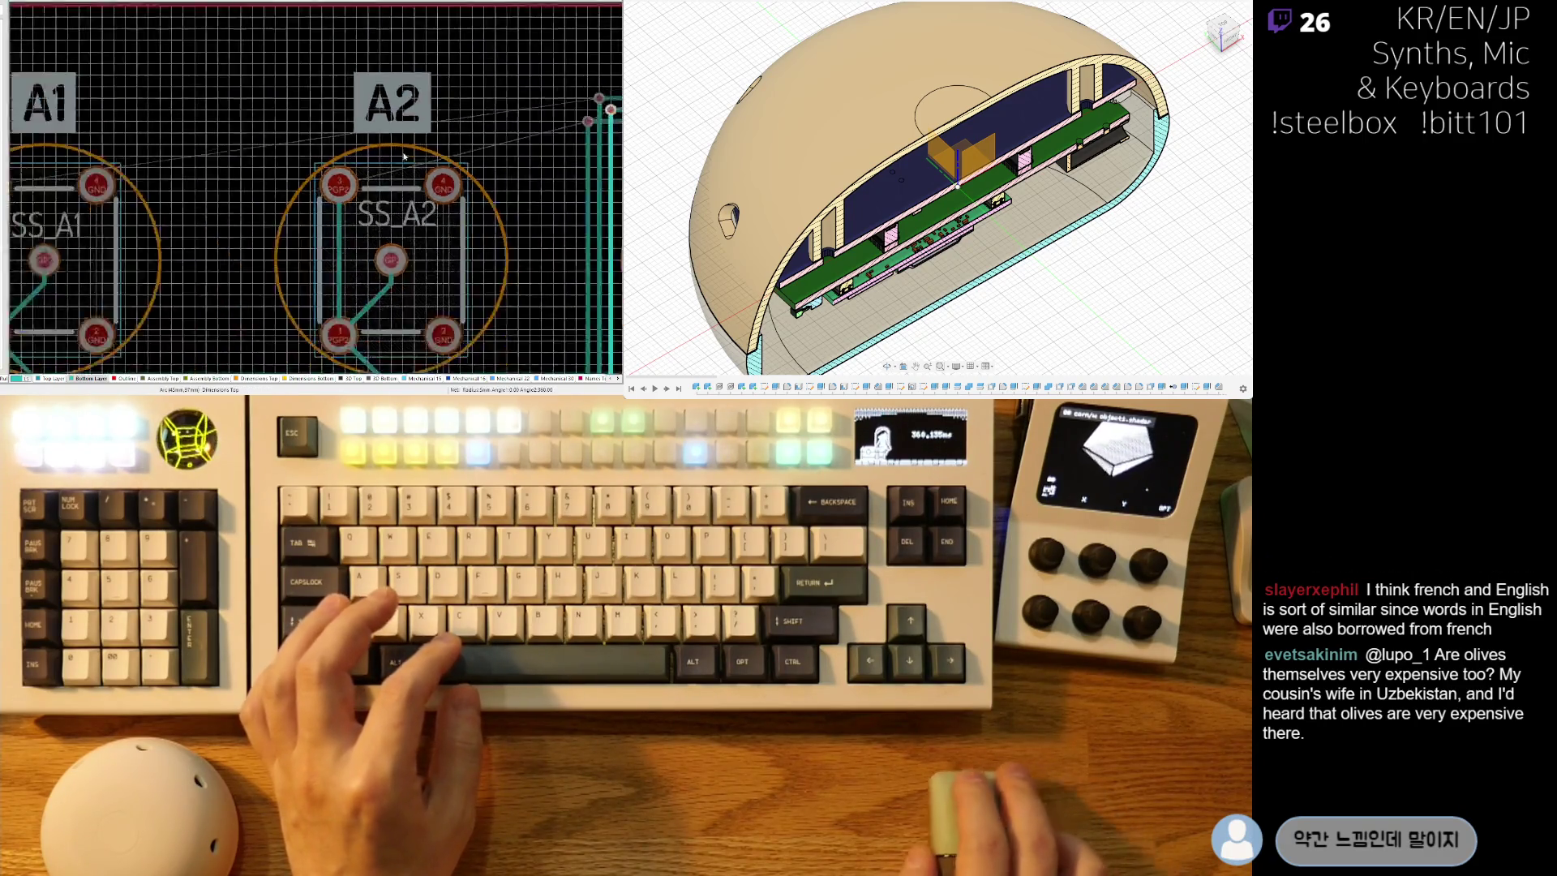
ctrl+scroll(108, 184, up, 4)
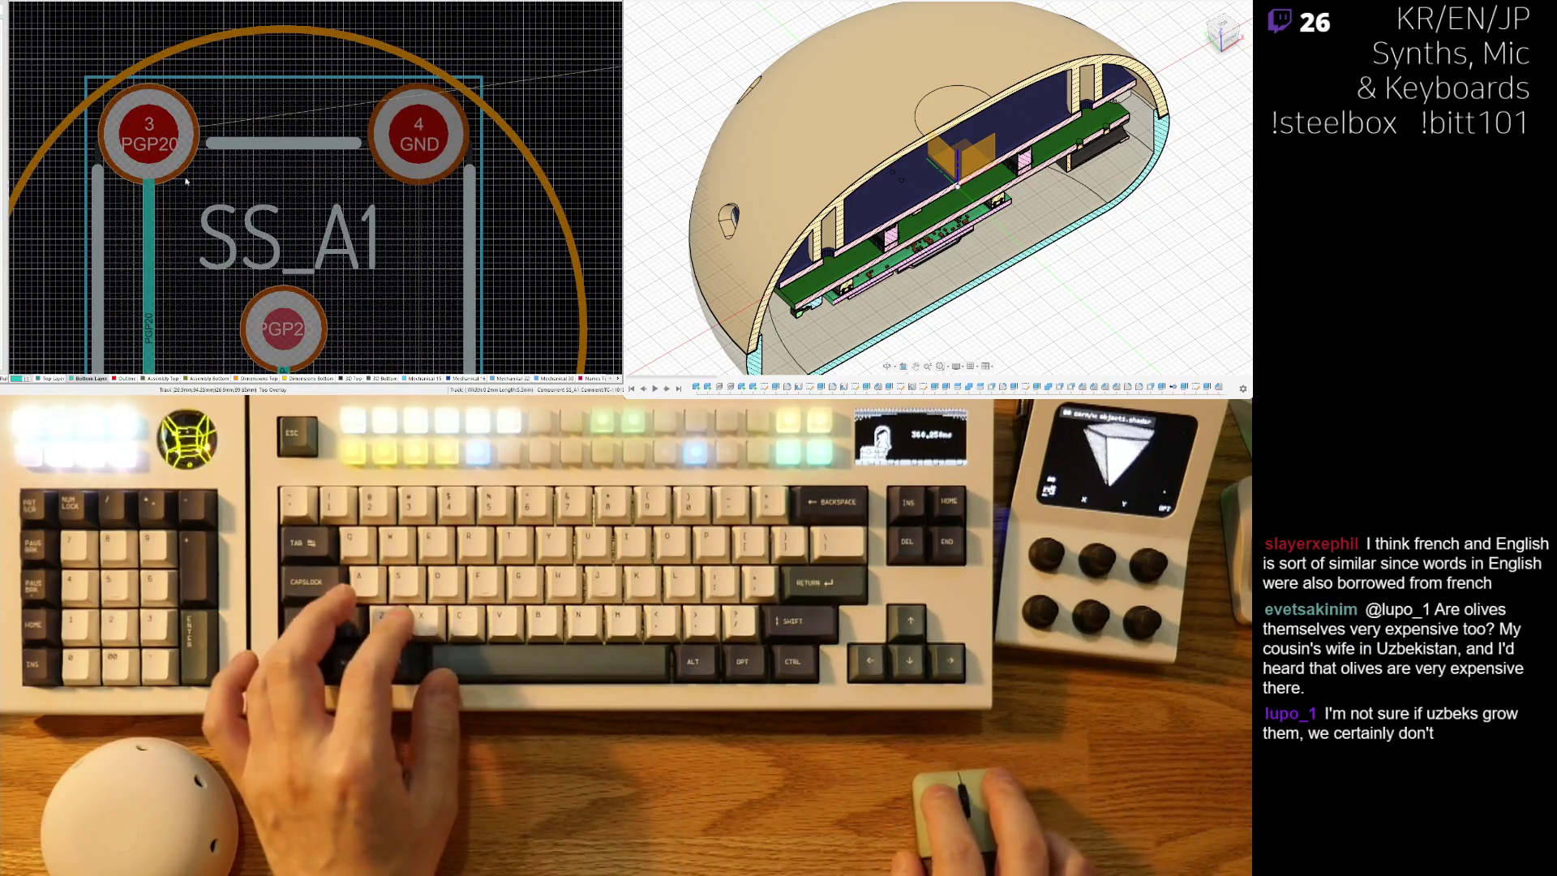
ctrl+scroll(178, 184, down, 3)
ctrl+scroll(395, 148, up, 5)
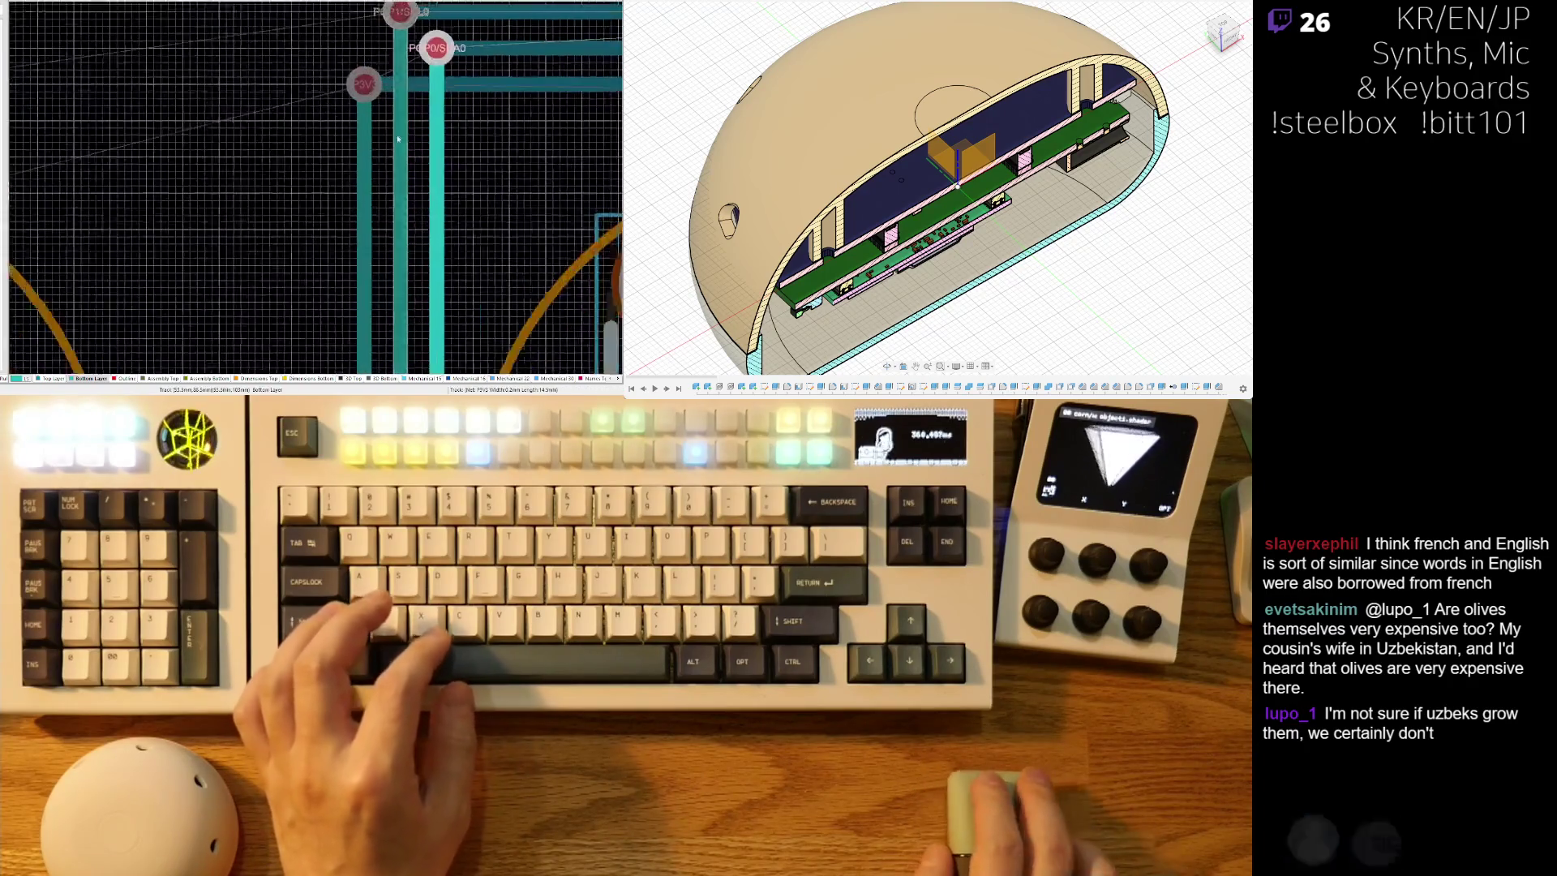
right_drag(395, 149, 309, 288)
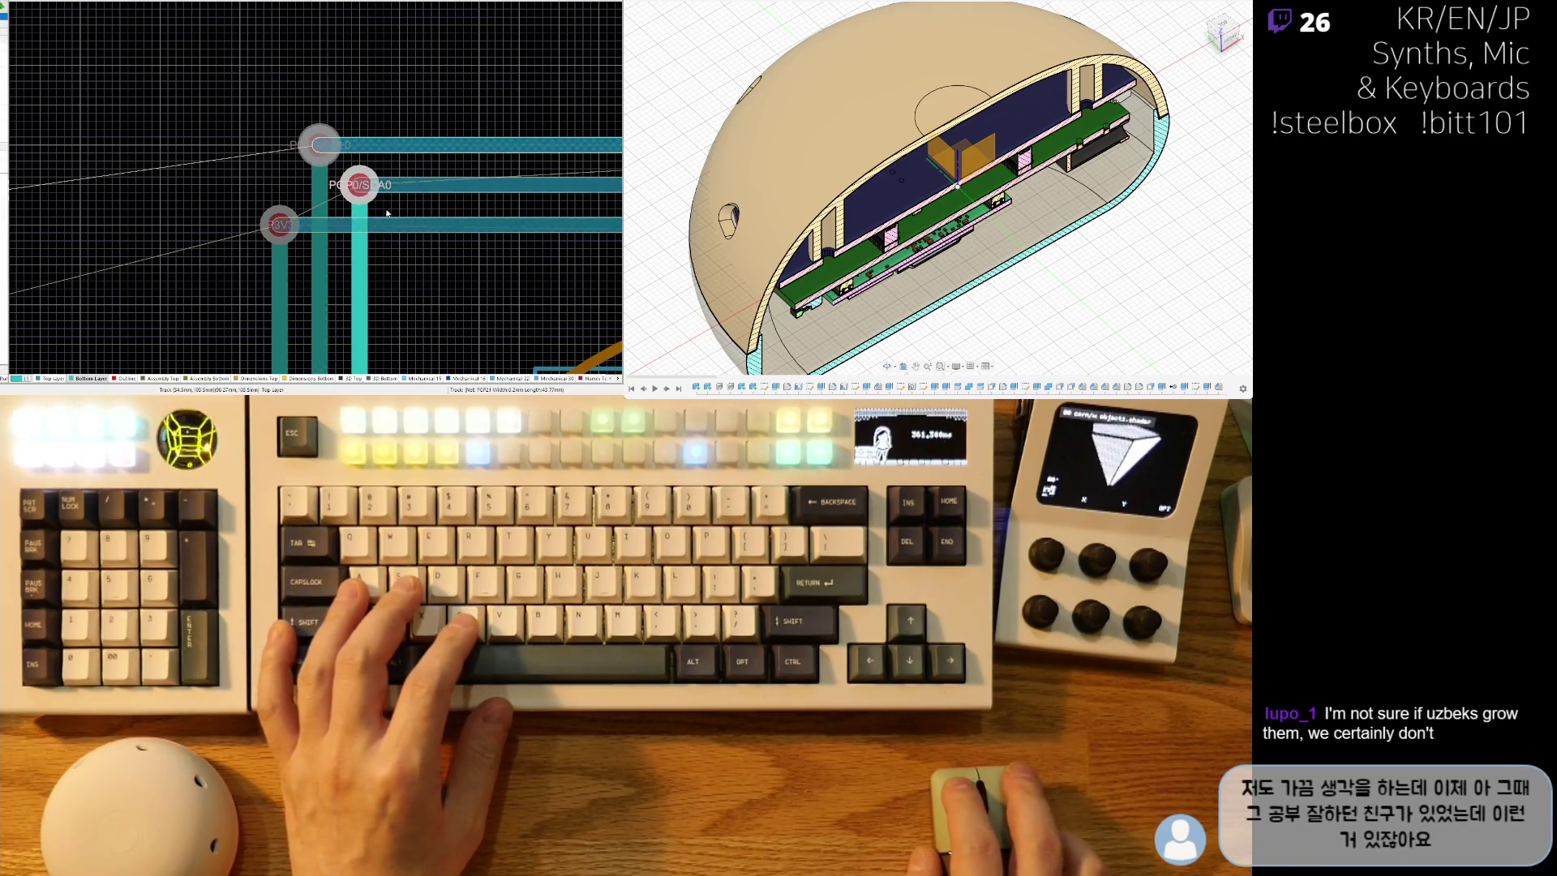
ctrl+scroll(218, 201, down, 5)
mouse_move(217, 201)
right_down()
mouse_move(360, 83)
mouse_move(349, 65)
right_up()
right_drag(272, 316, 386, 160)
ctrl+scroll(386, 160, down, 2)
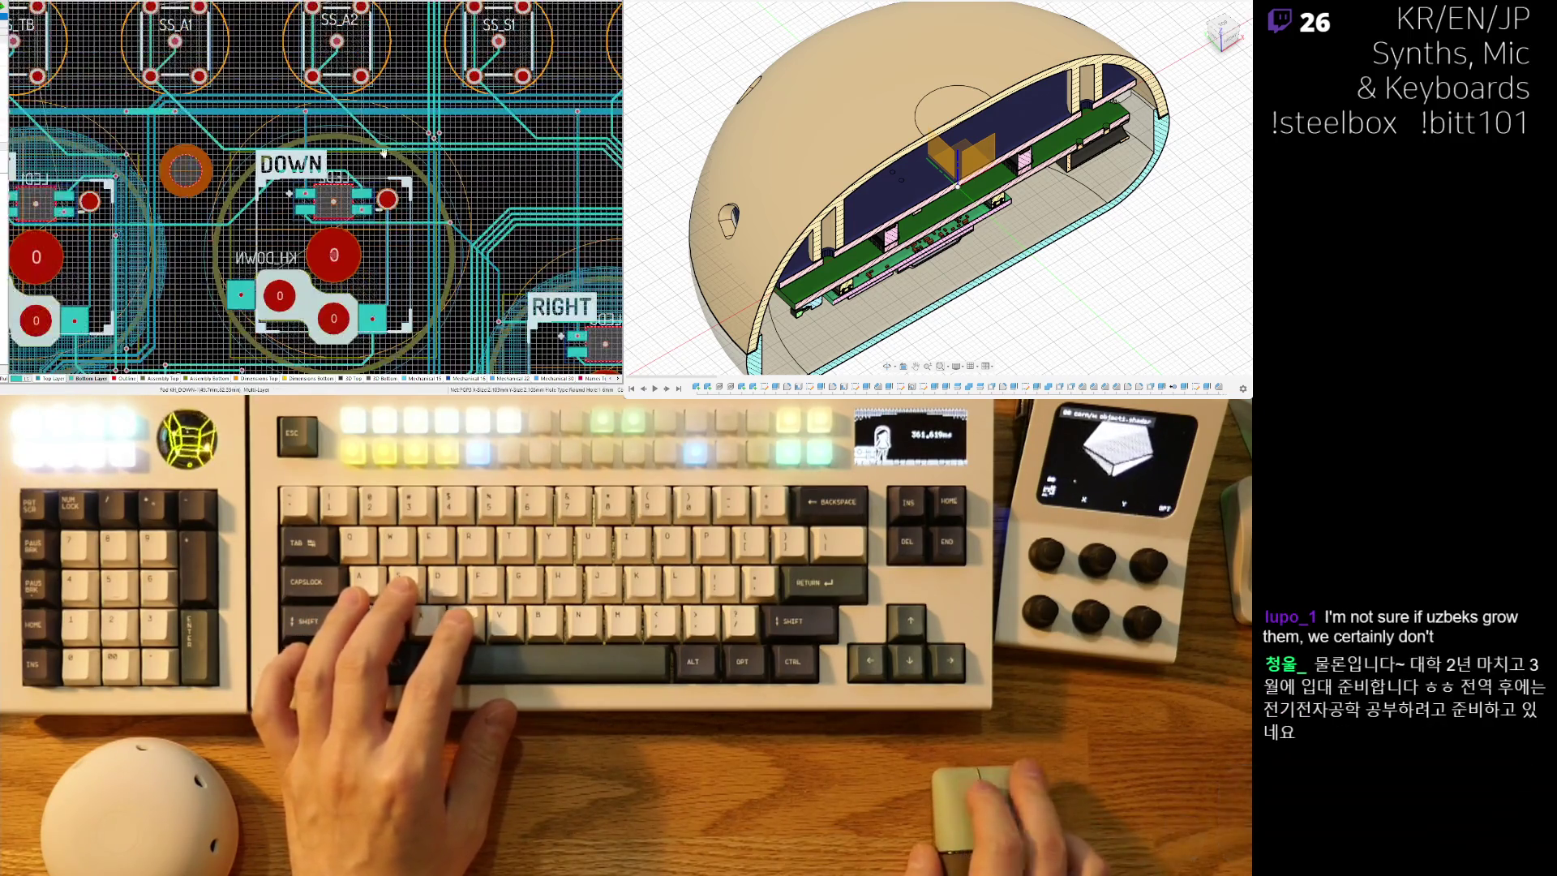
ctrl+scroll(386, 160, down, 1)
ctrl+scroll(250, 266, down, 1)
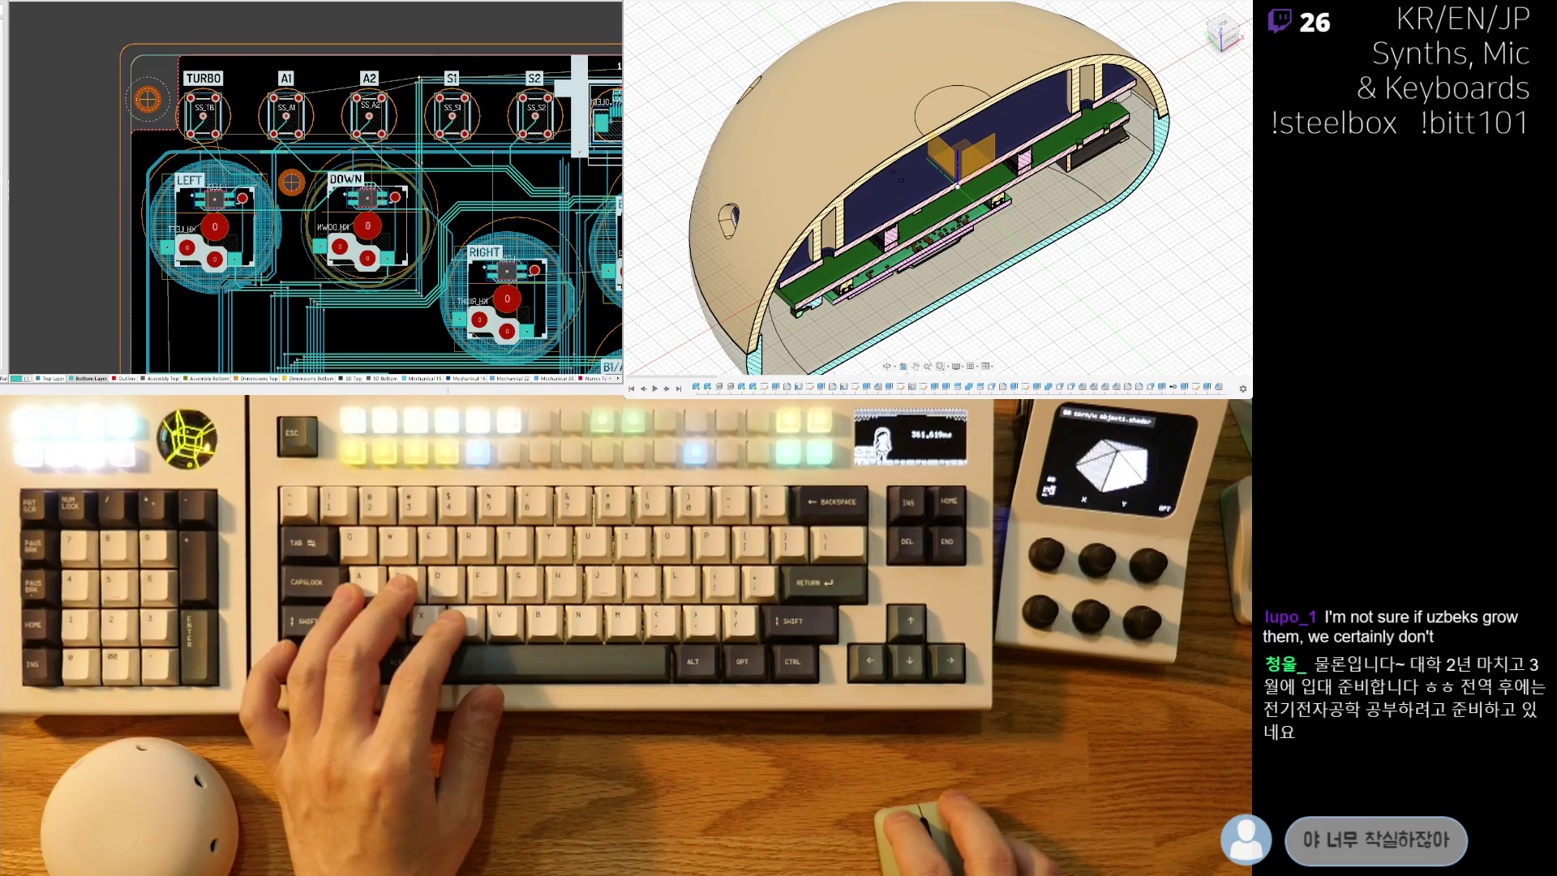
ctrl+scroll(313, 150, up, 3)
ctrl+scroll(376, 225, down, 2)
right_drag(376, 226, 354, 260)
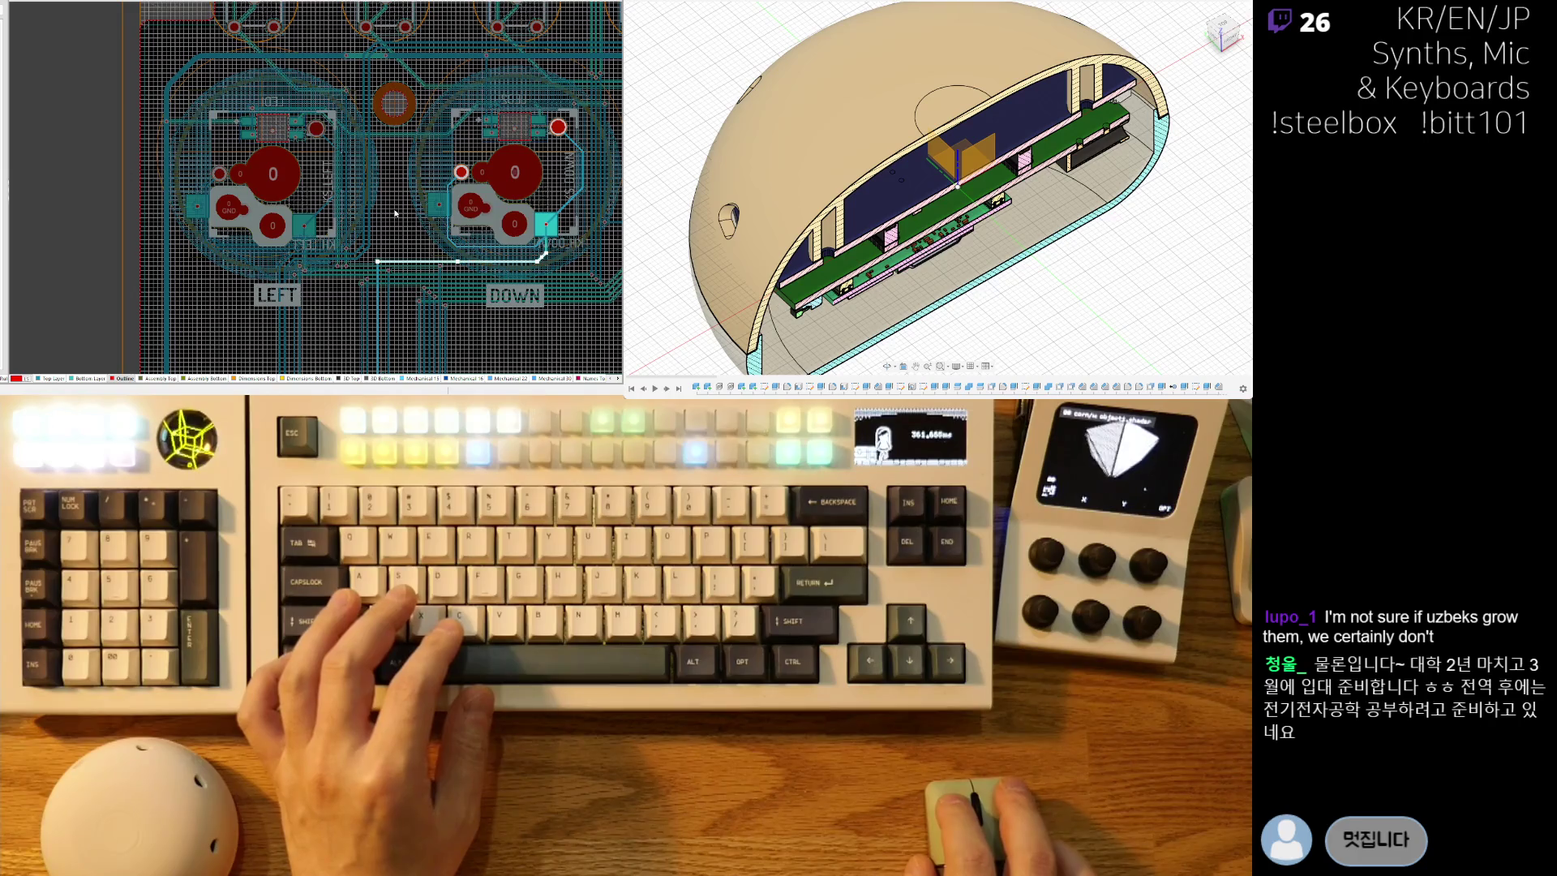
ctrl+scroll(178, 208, up, 2)
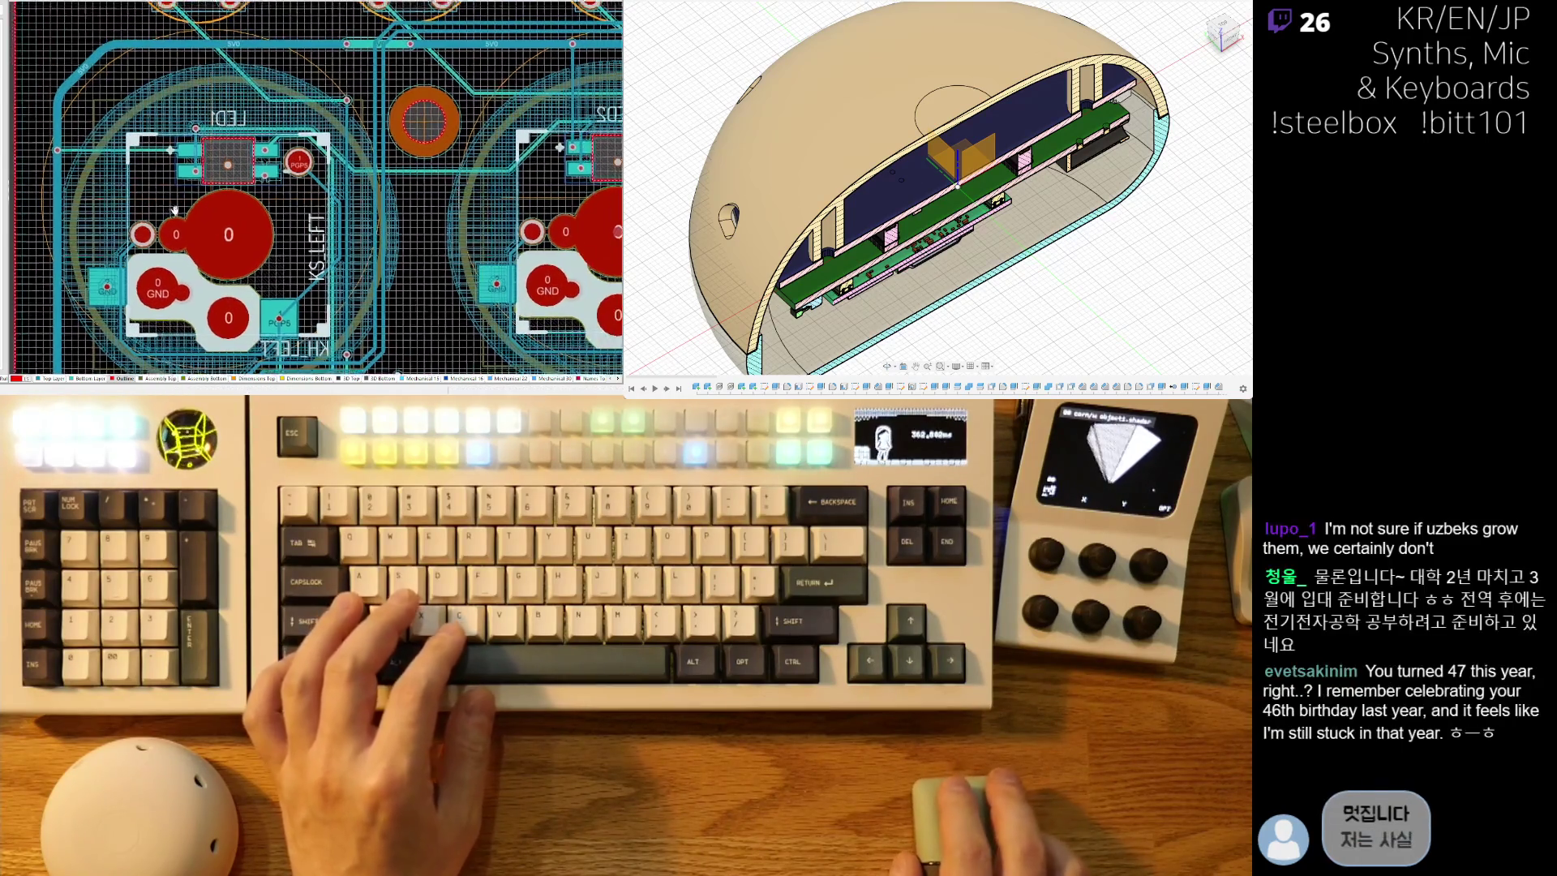
ctrl+scroll(177, 208, down, 2)
ctrl+scroll(177, 208, down, 2)
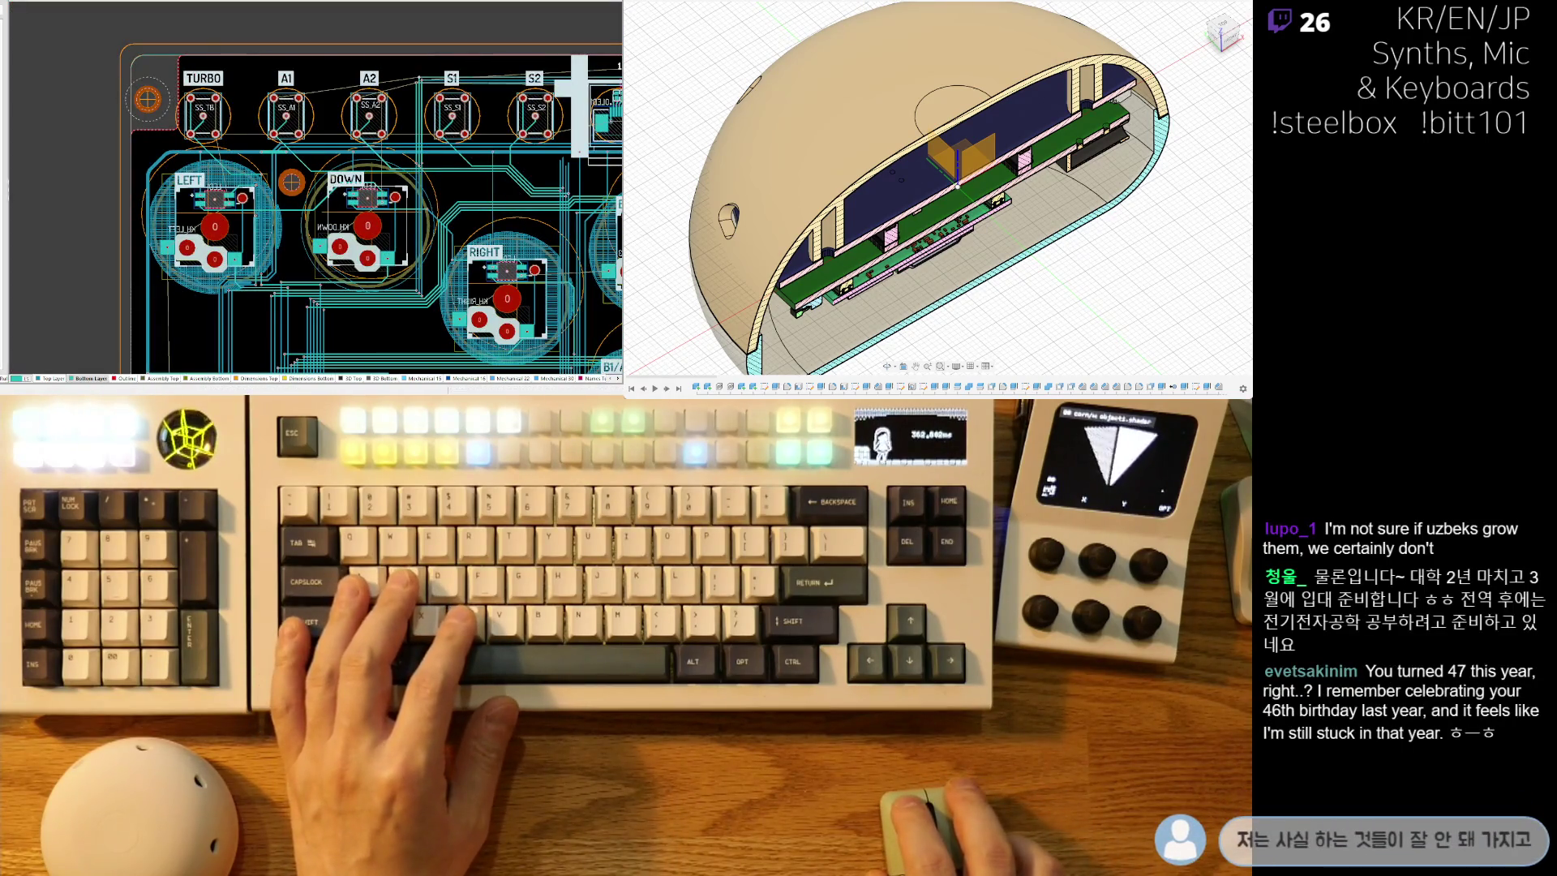
ctrl+scroll(208, 217, up, 3)
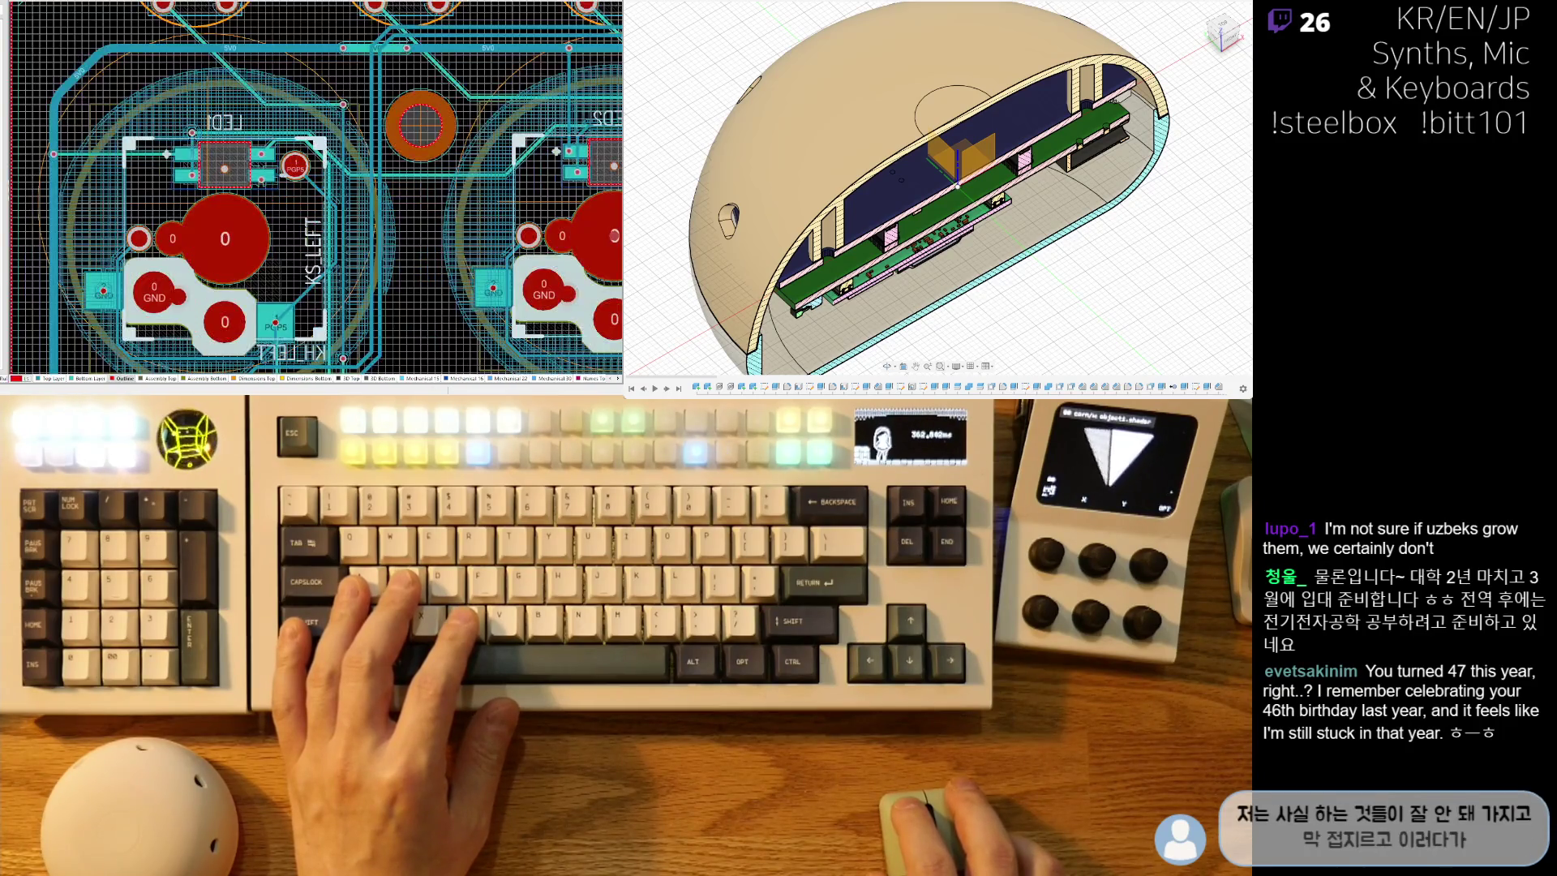
ctrl+scroll(184, 207, up, 2)
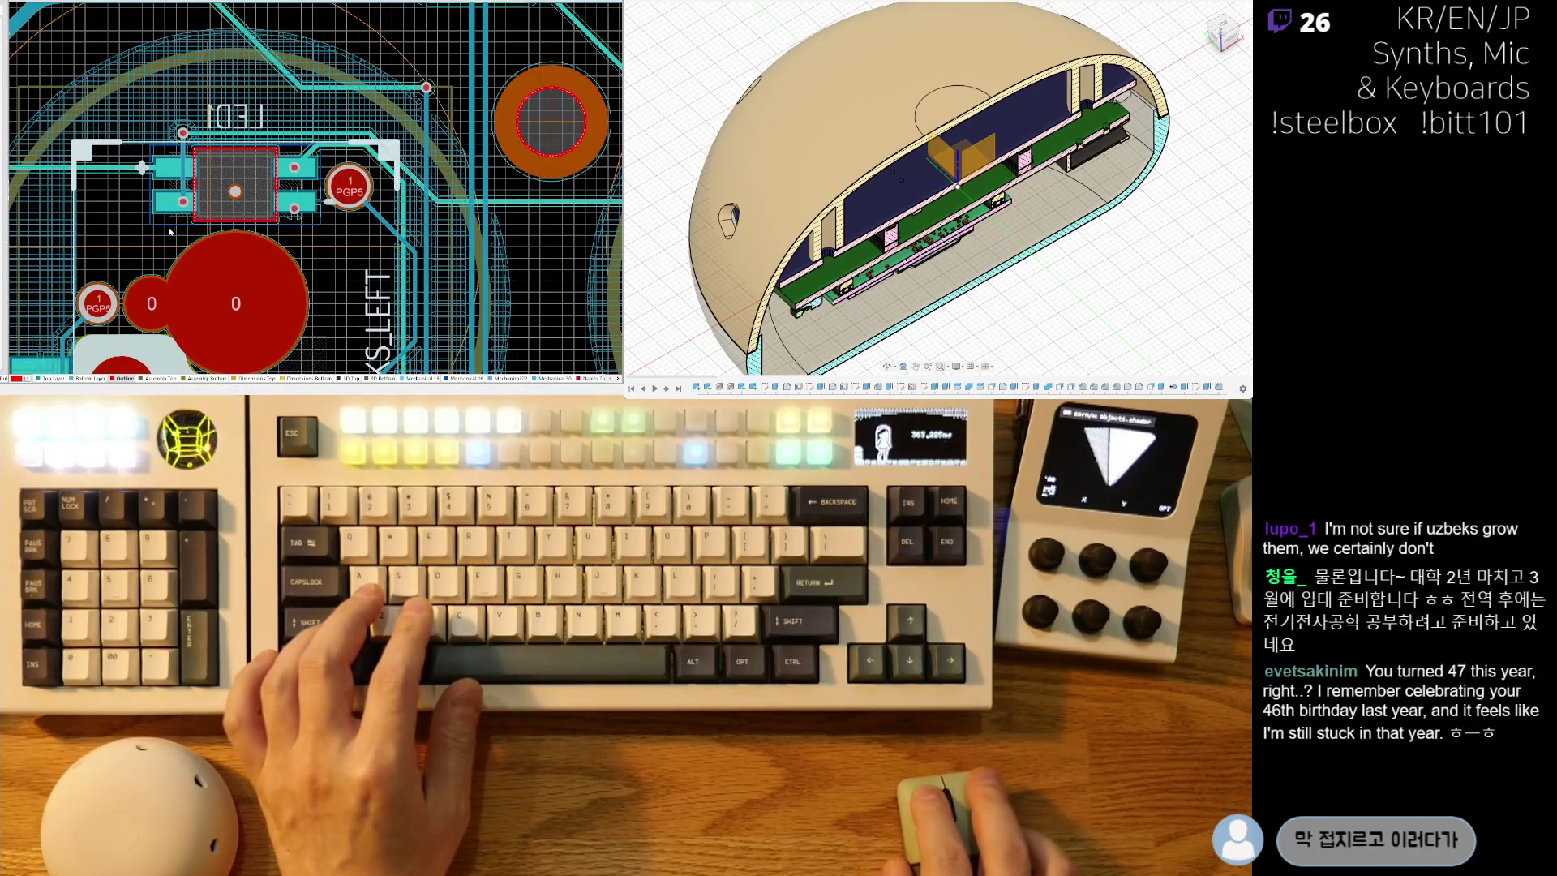
click(196, 112)
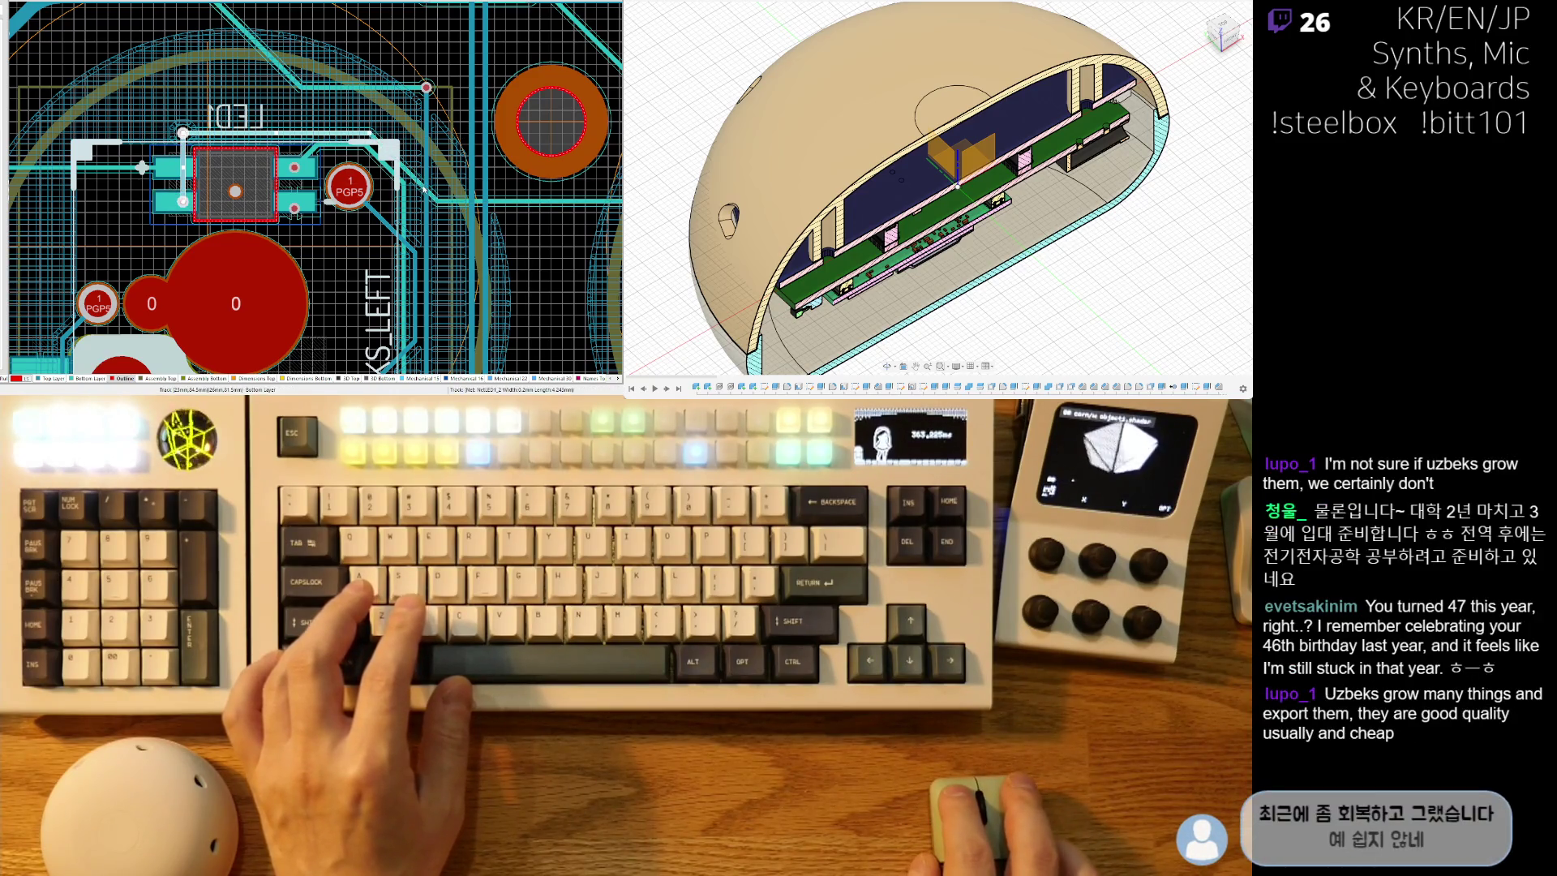
scroll(395, 209, right, 5)
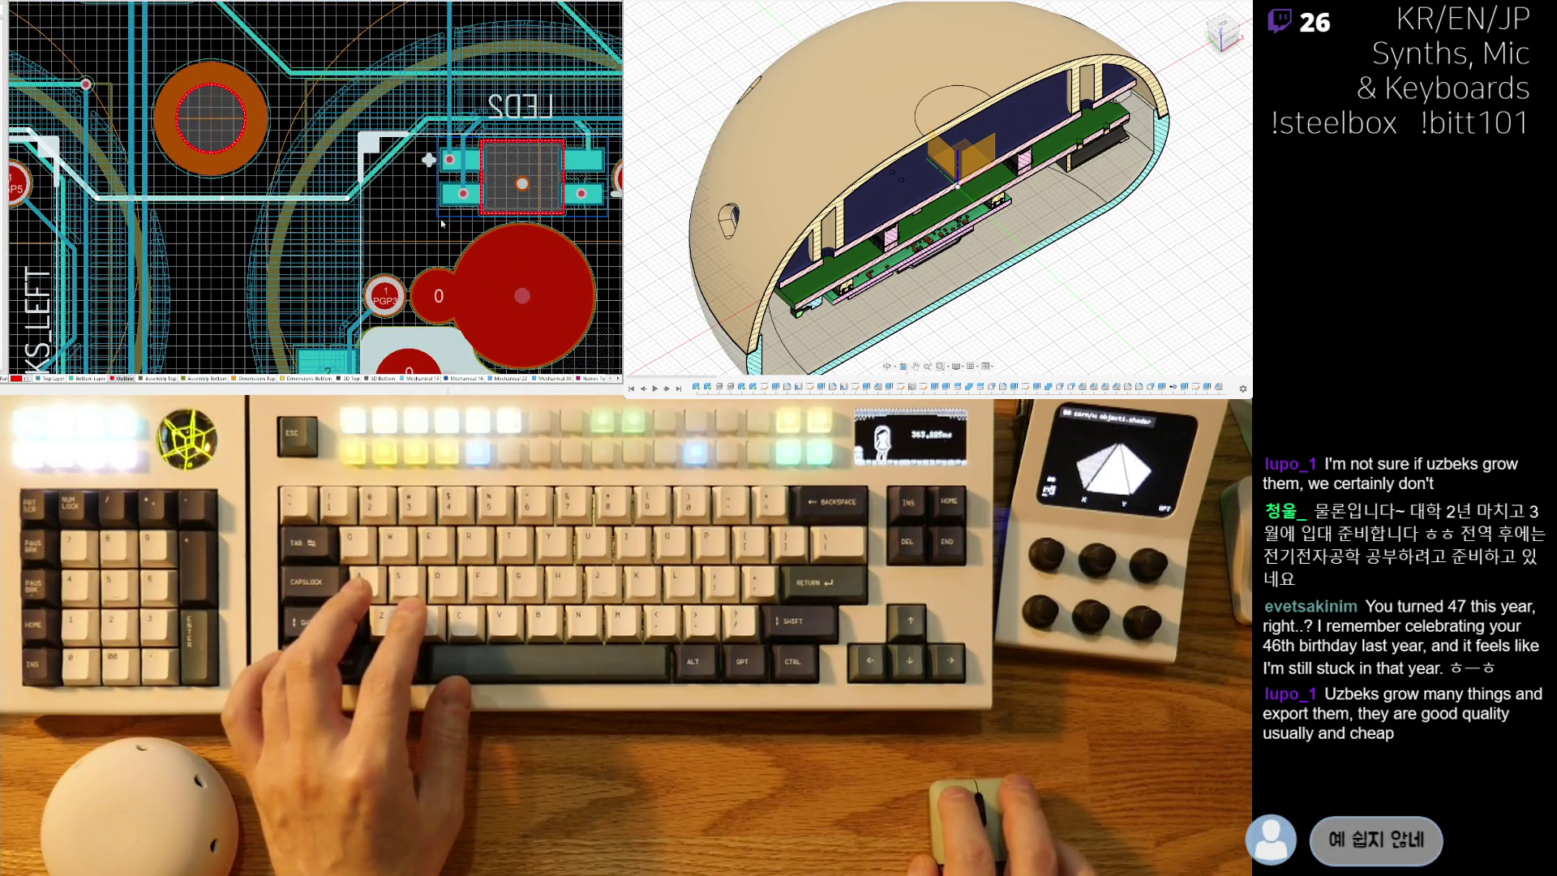
ctrl+scroll(375, 222, down, 3)
ctrl+scroll(369, 222, up, 3)
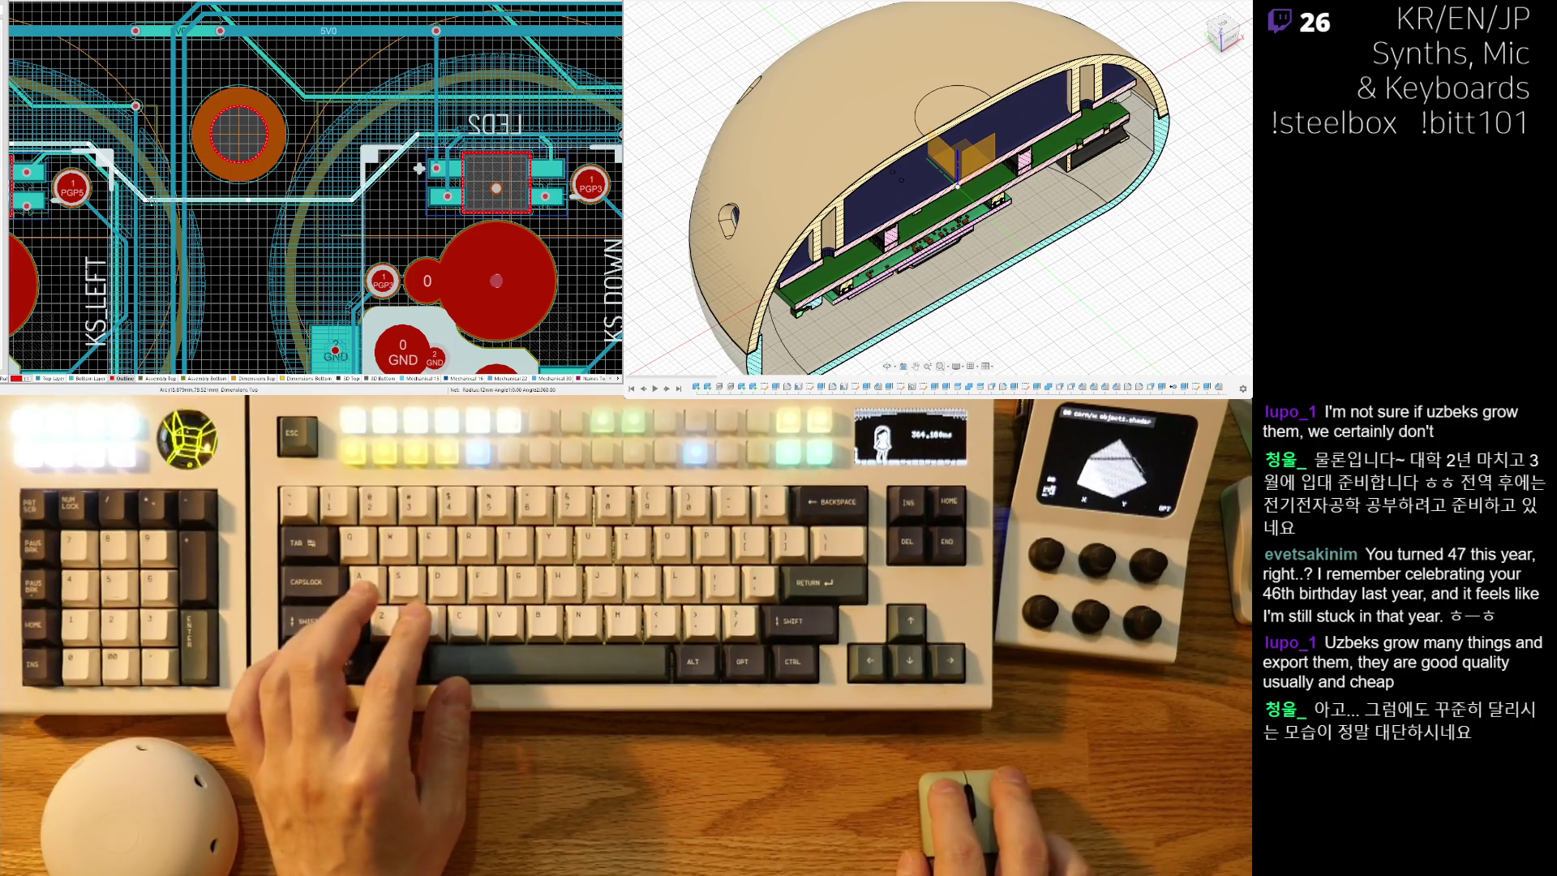
ctrl+scroll(333, 199, down, 6)
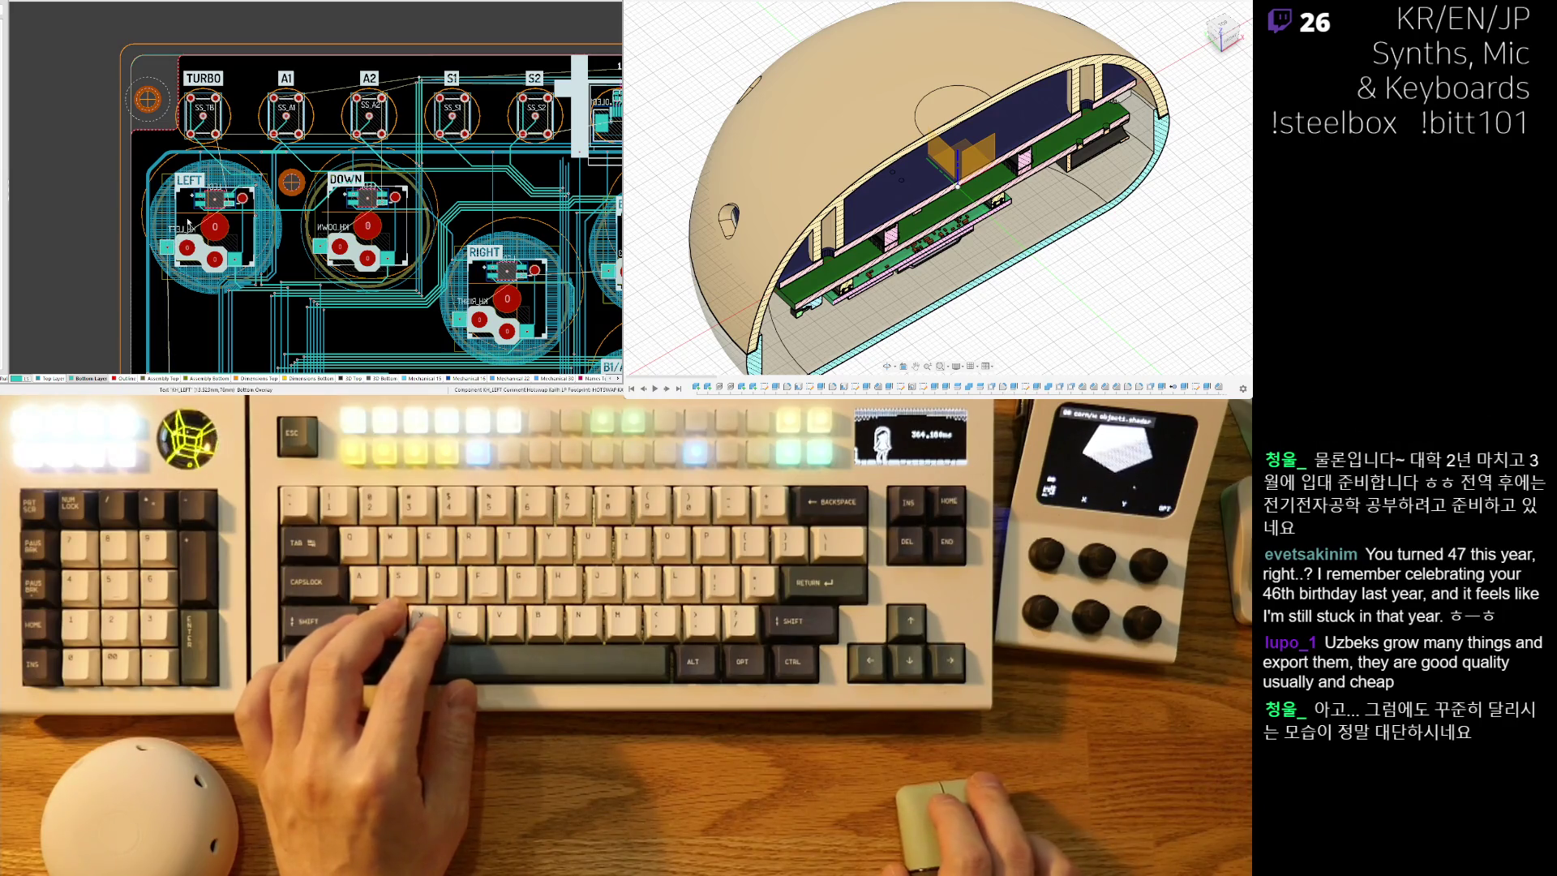
ctrl+scroll(187, 223, up, 10)
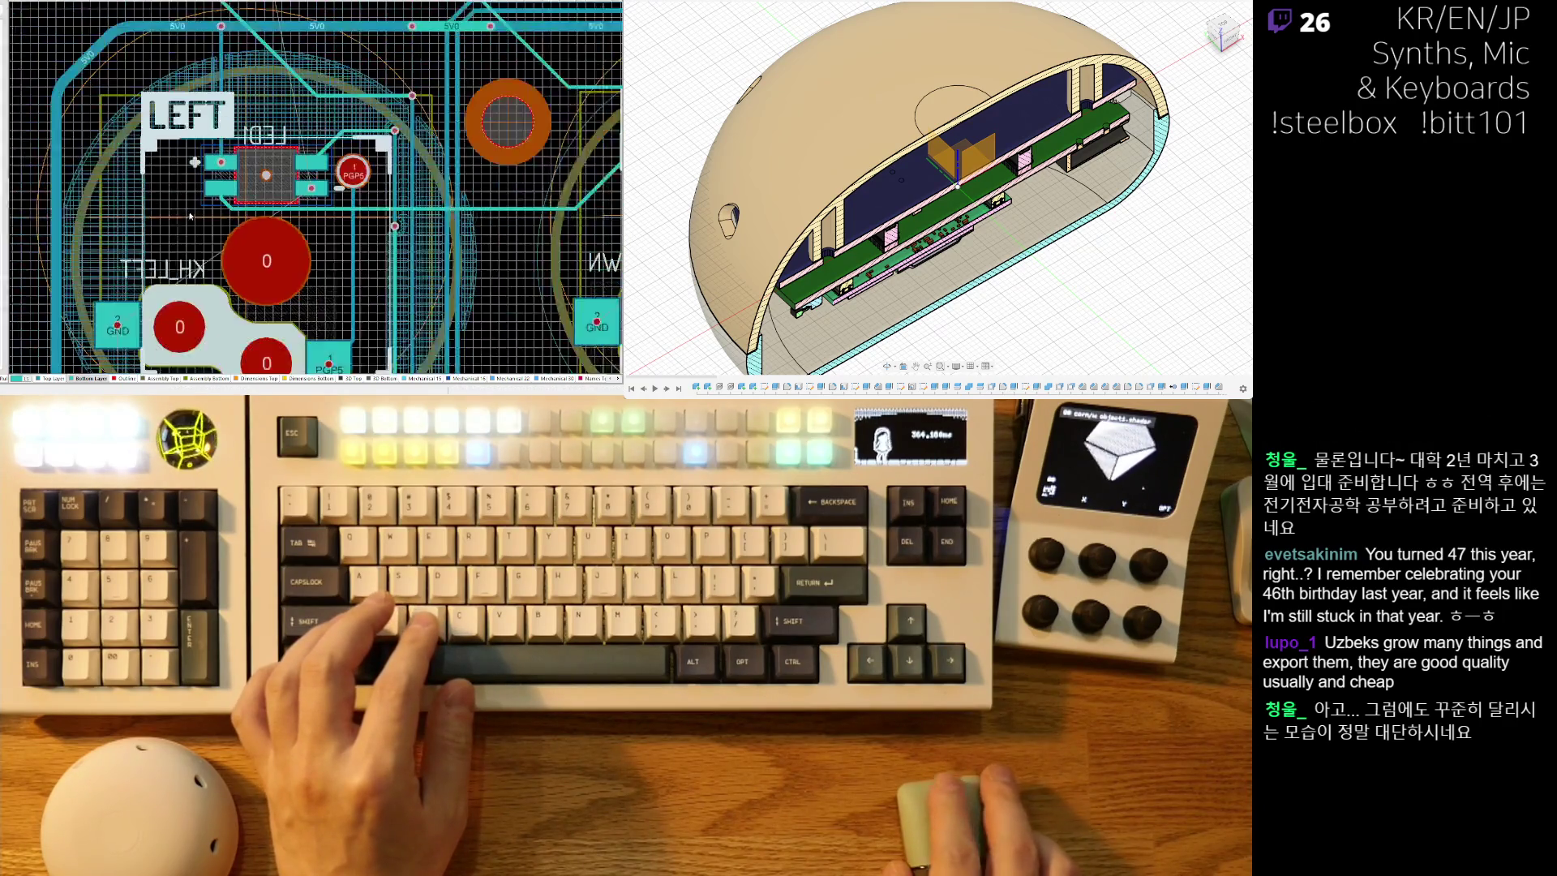
ctrl+scroll(190, 216, up, 3)
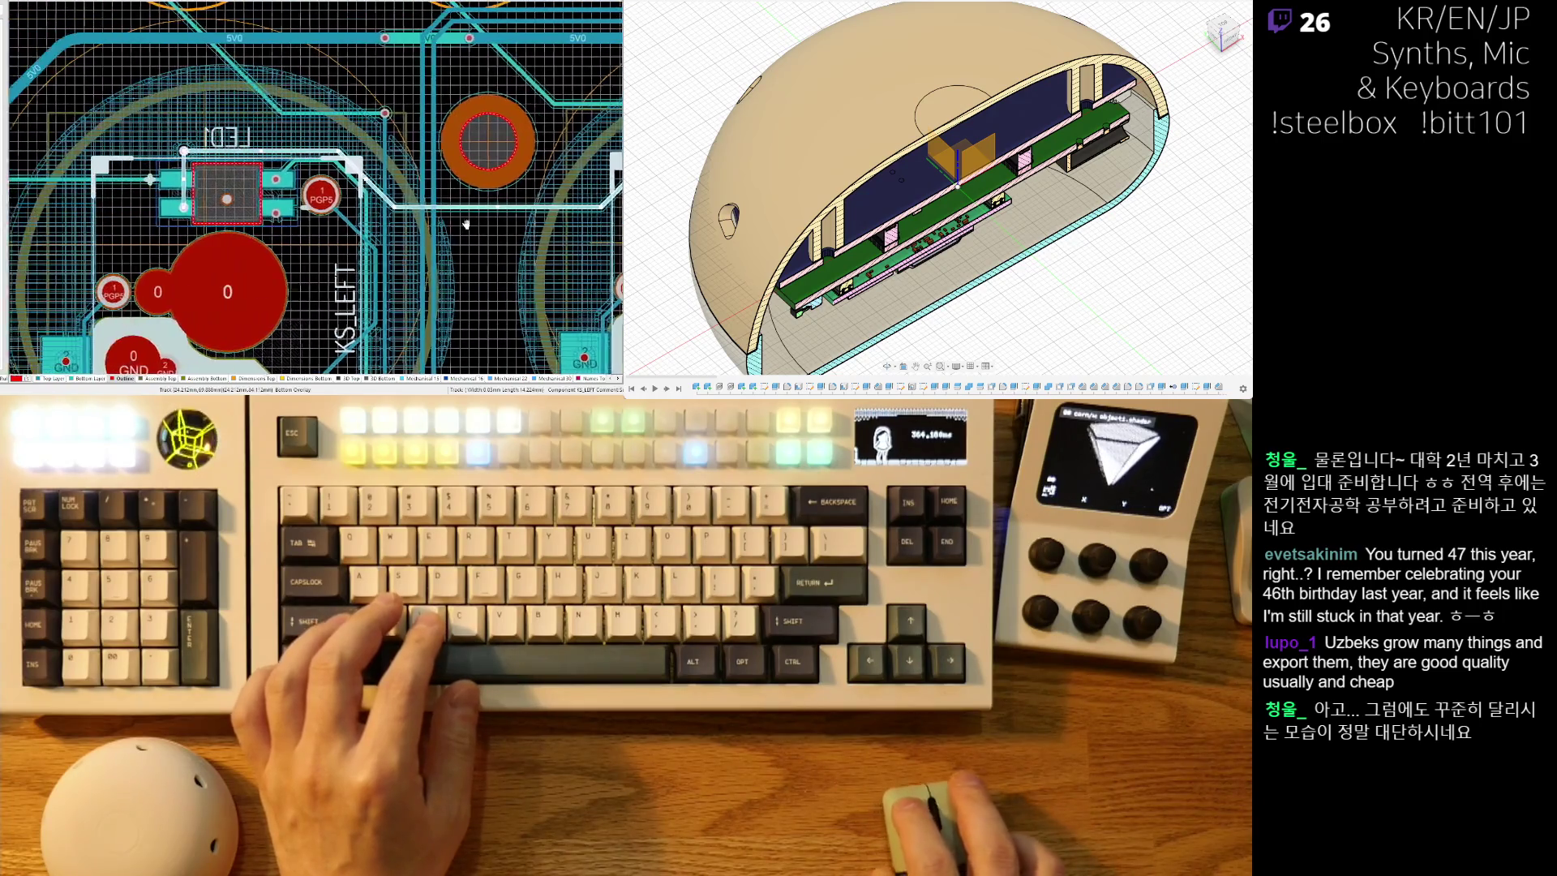
ctrl+scroll(463, 225, down, 3)
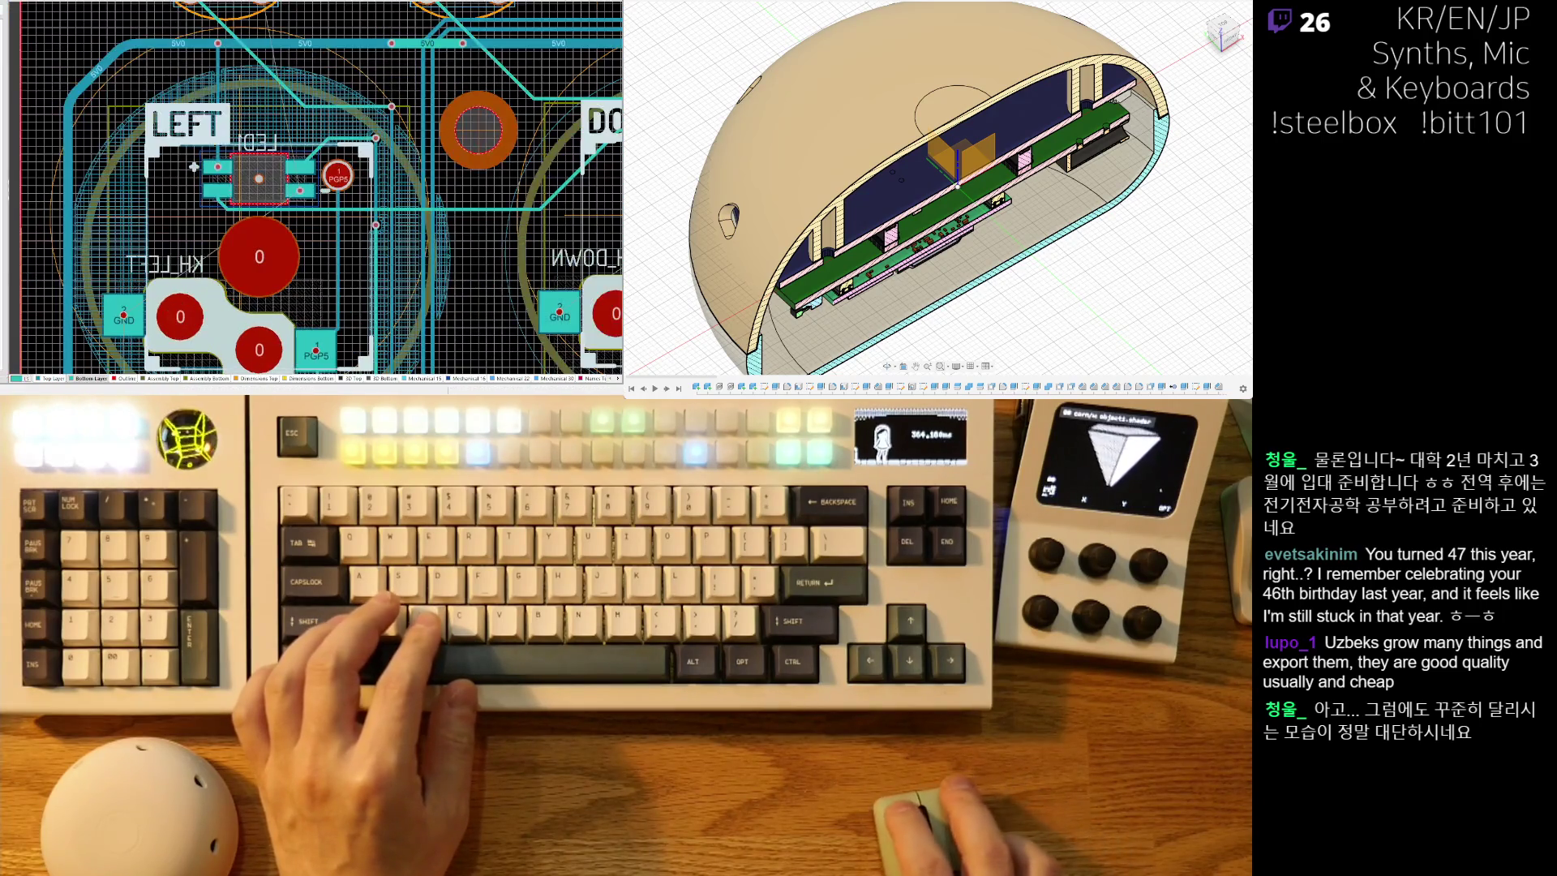
ctrl+scroll(324, 190, up, 4)
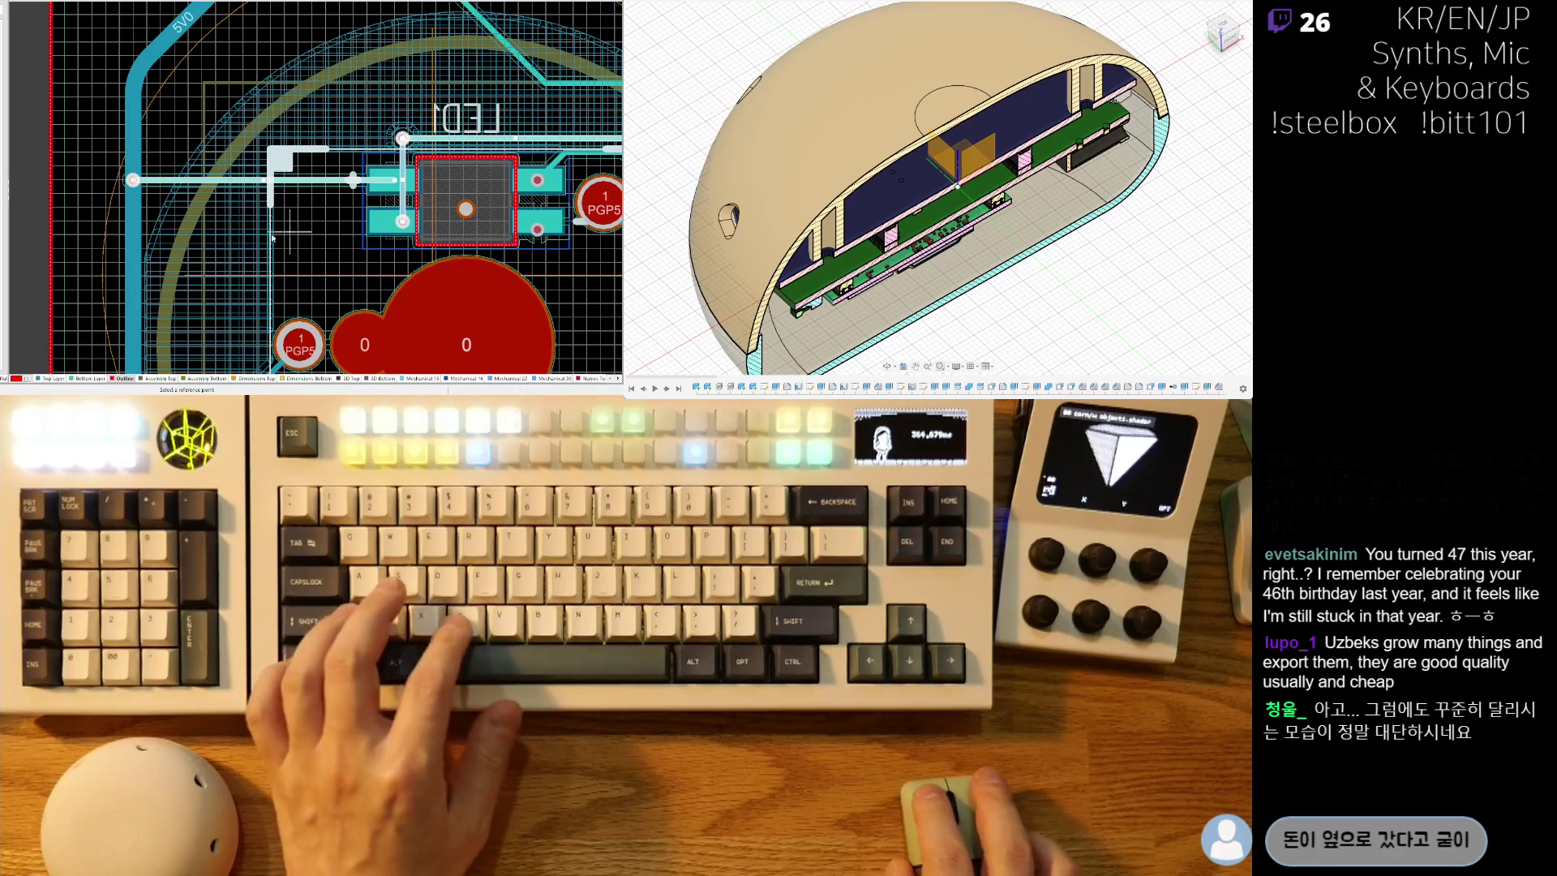
key(ctrl+c)
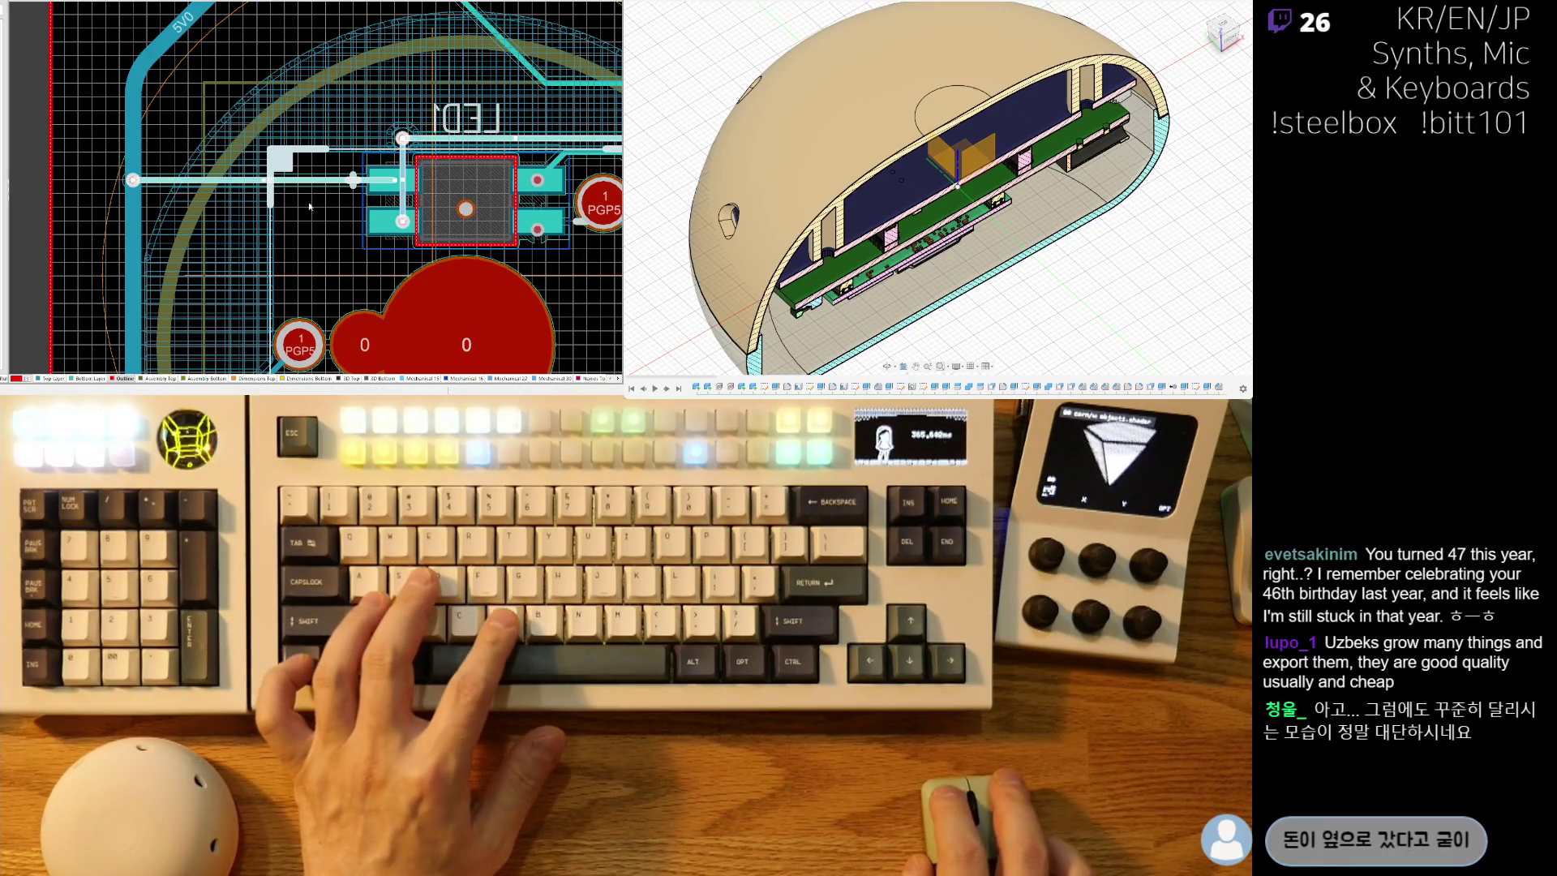
ctrl+scroll(194, 167, down, 2)
ctrl+scroll(117, 194, up, 2)
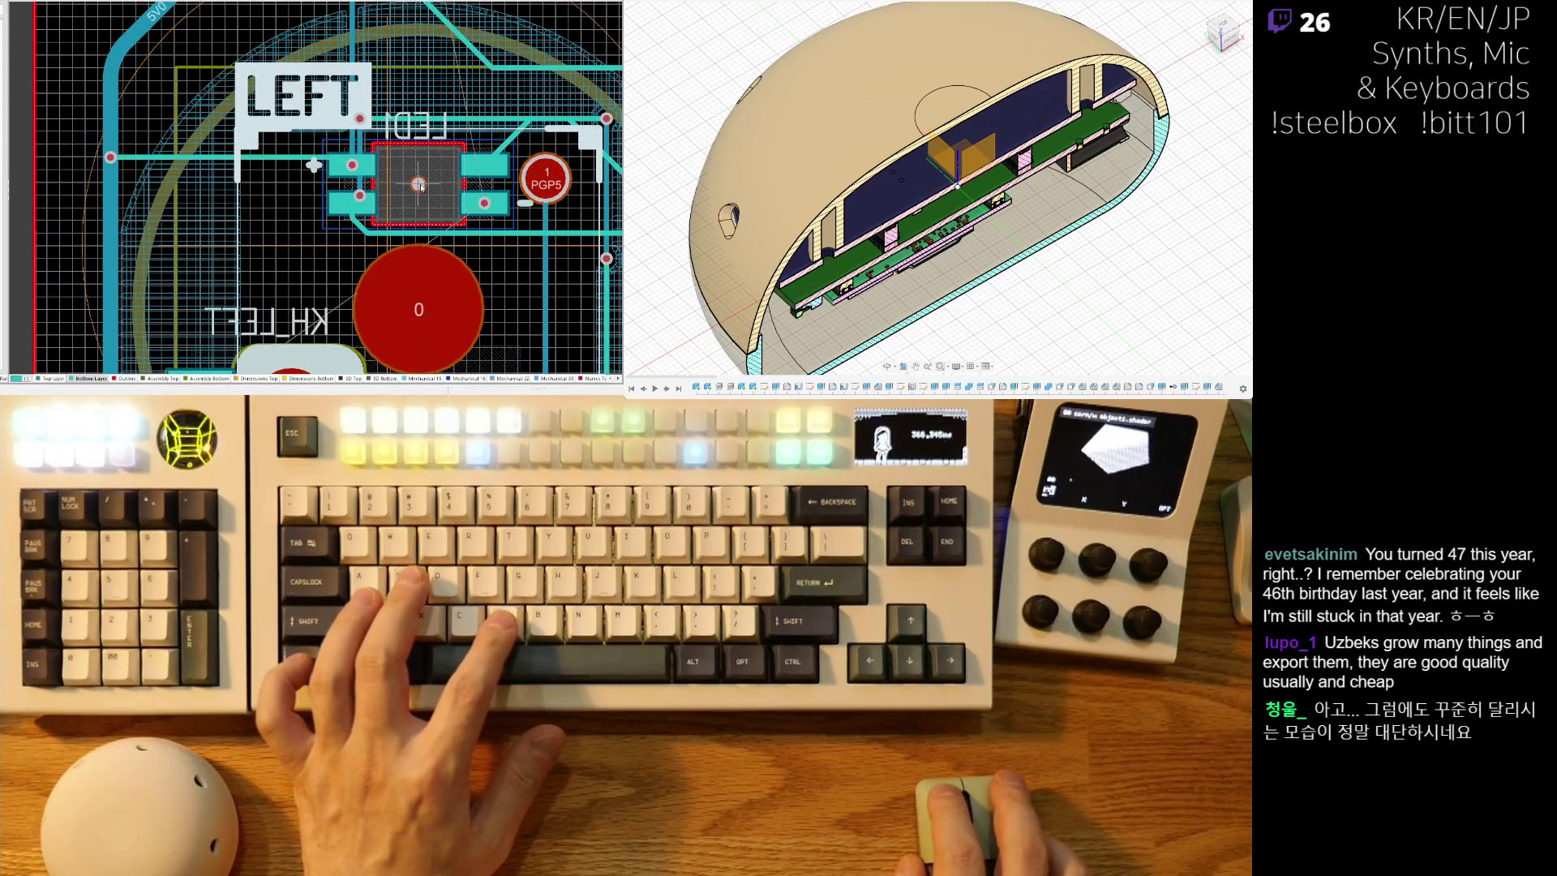
right_drag(288, 198, 246, 215)
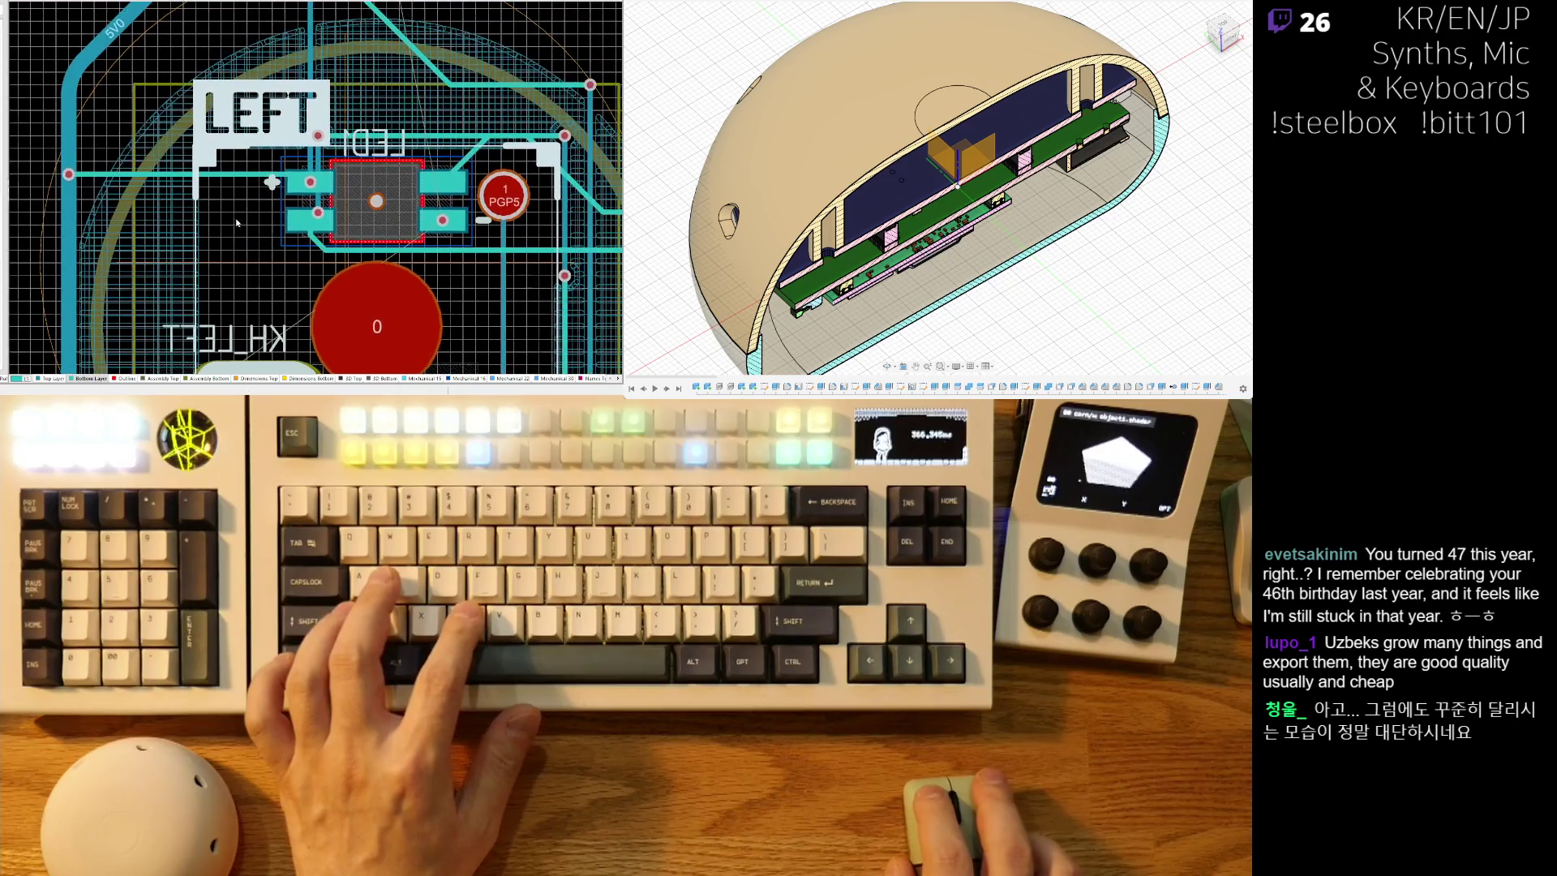
right_drag(29, 255, 118, 263)
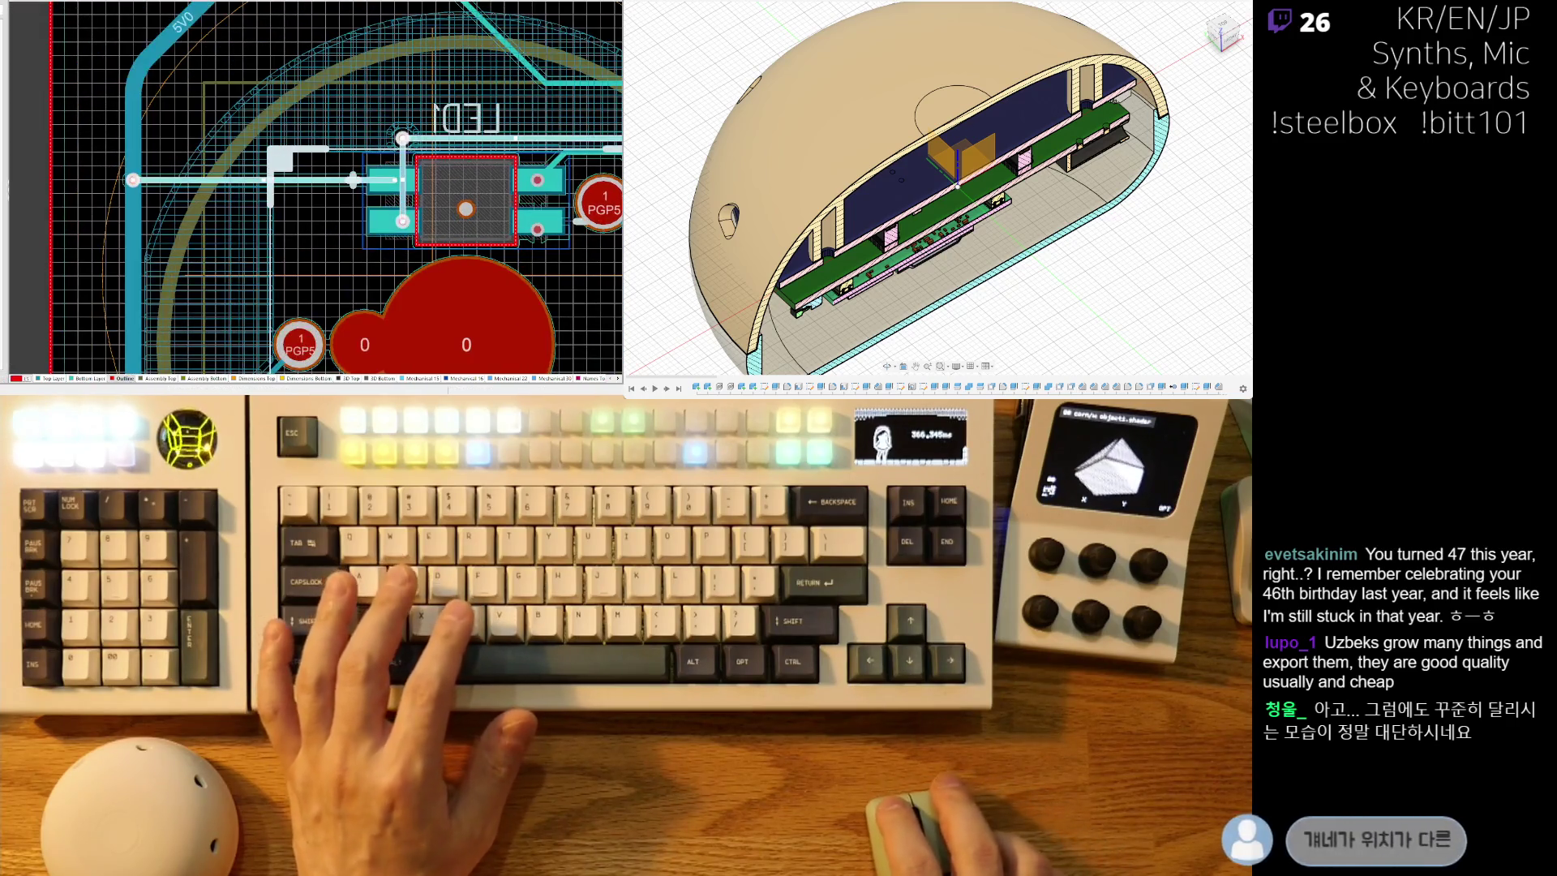
ctrl+scroll(272, 182, down, 1)
mouse_move(353, 180)
right_down()
mouse_move(271, 181)
mouse_move(352, 180)
right_up()
ctrl+scroll(353, 180, up, 1)
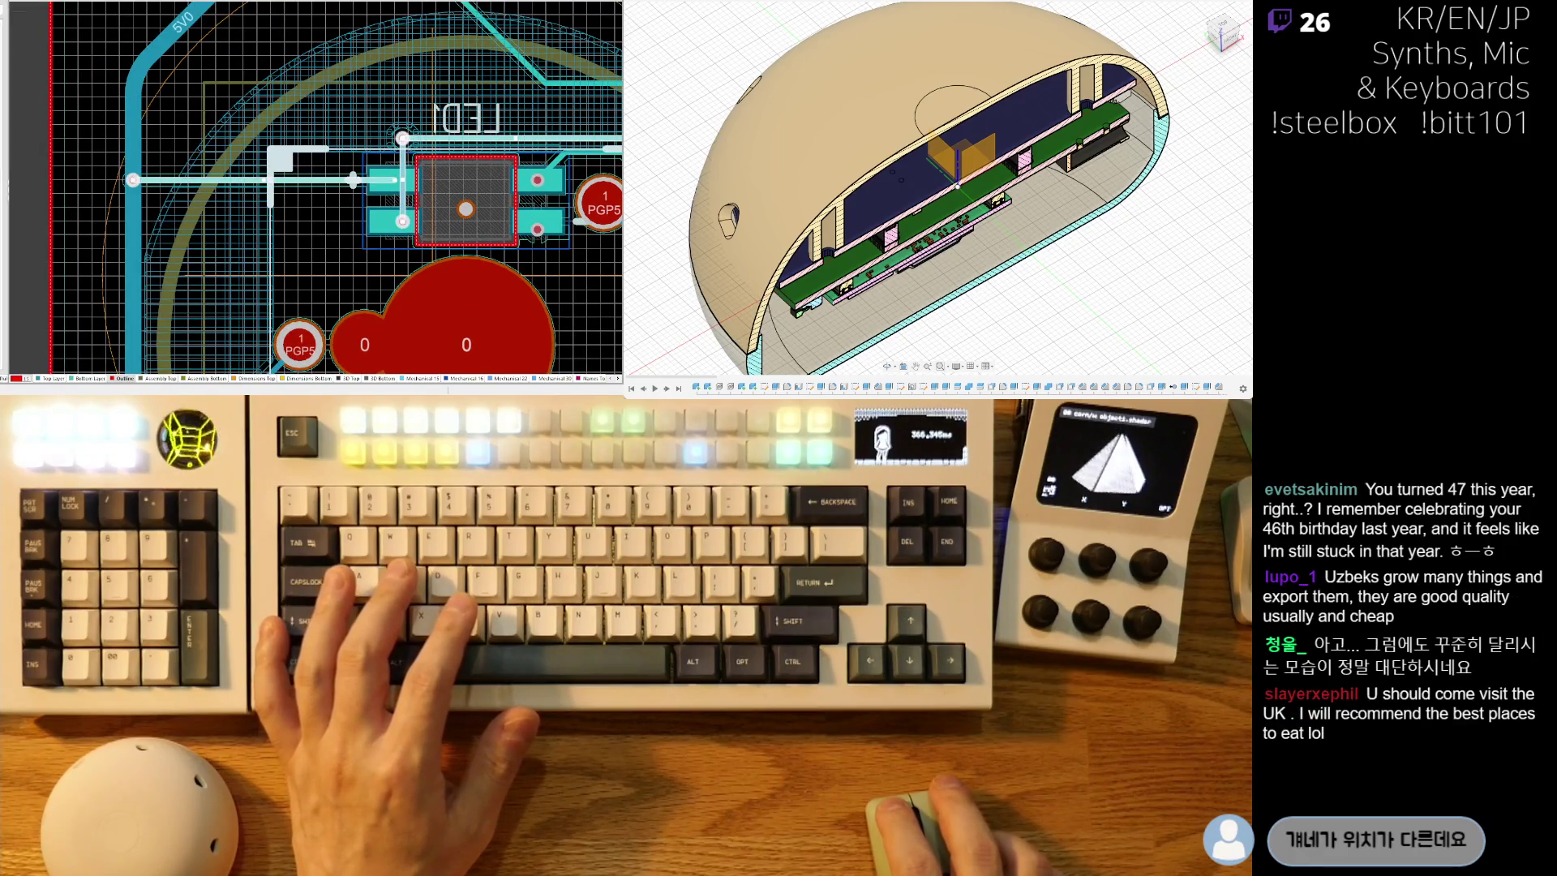
ctrl+scroll(46, 274, down, 1)
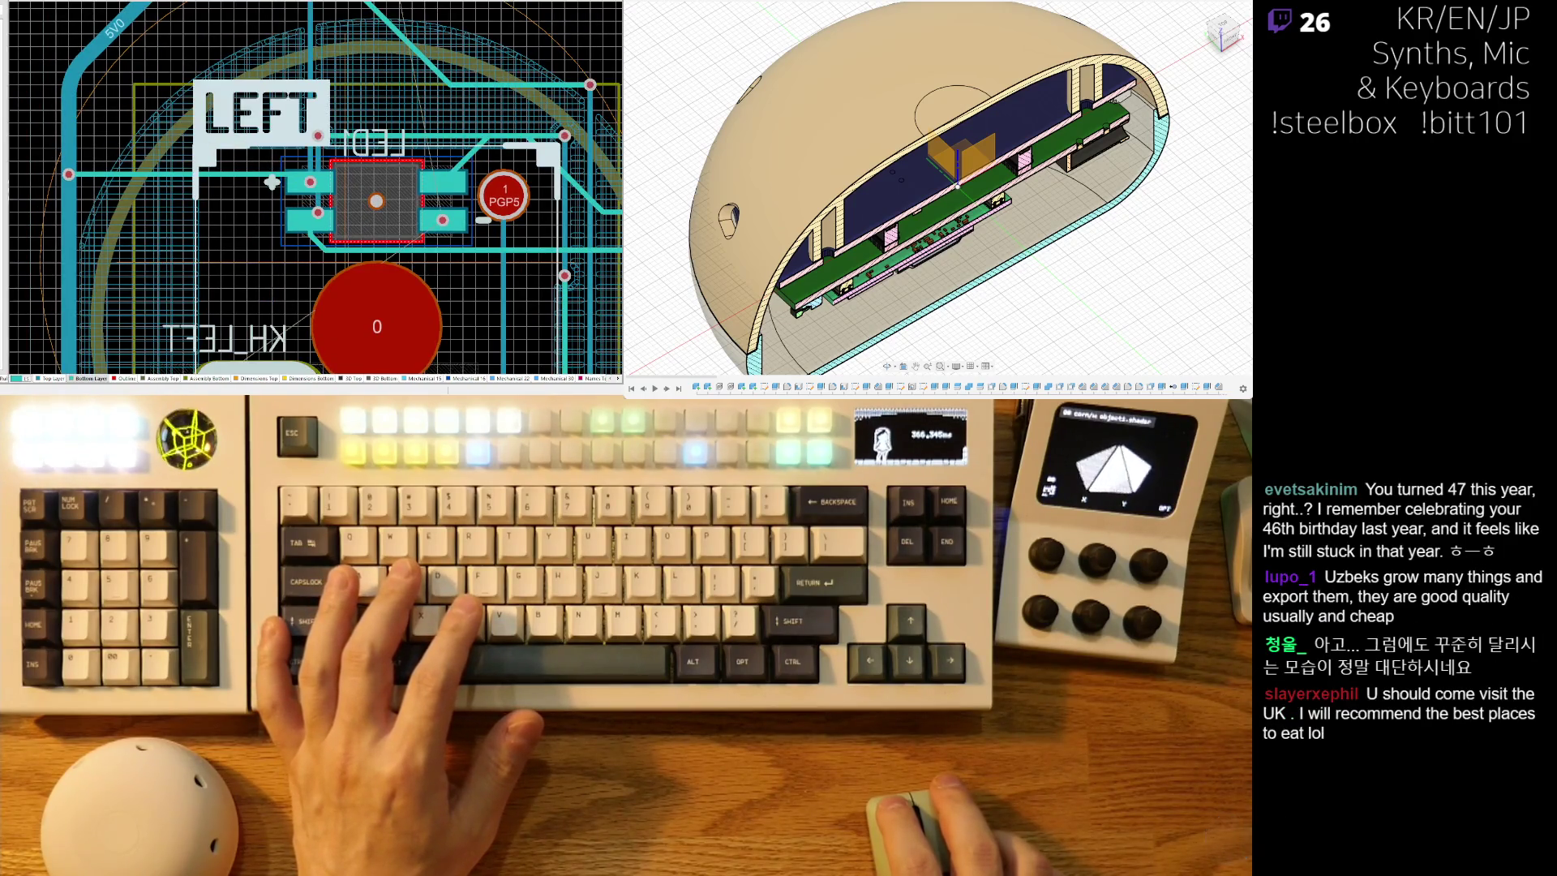
ctrl+scroll(46, 274, up, 1)
ctrl+scroll(49, 272, down, 1)
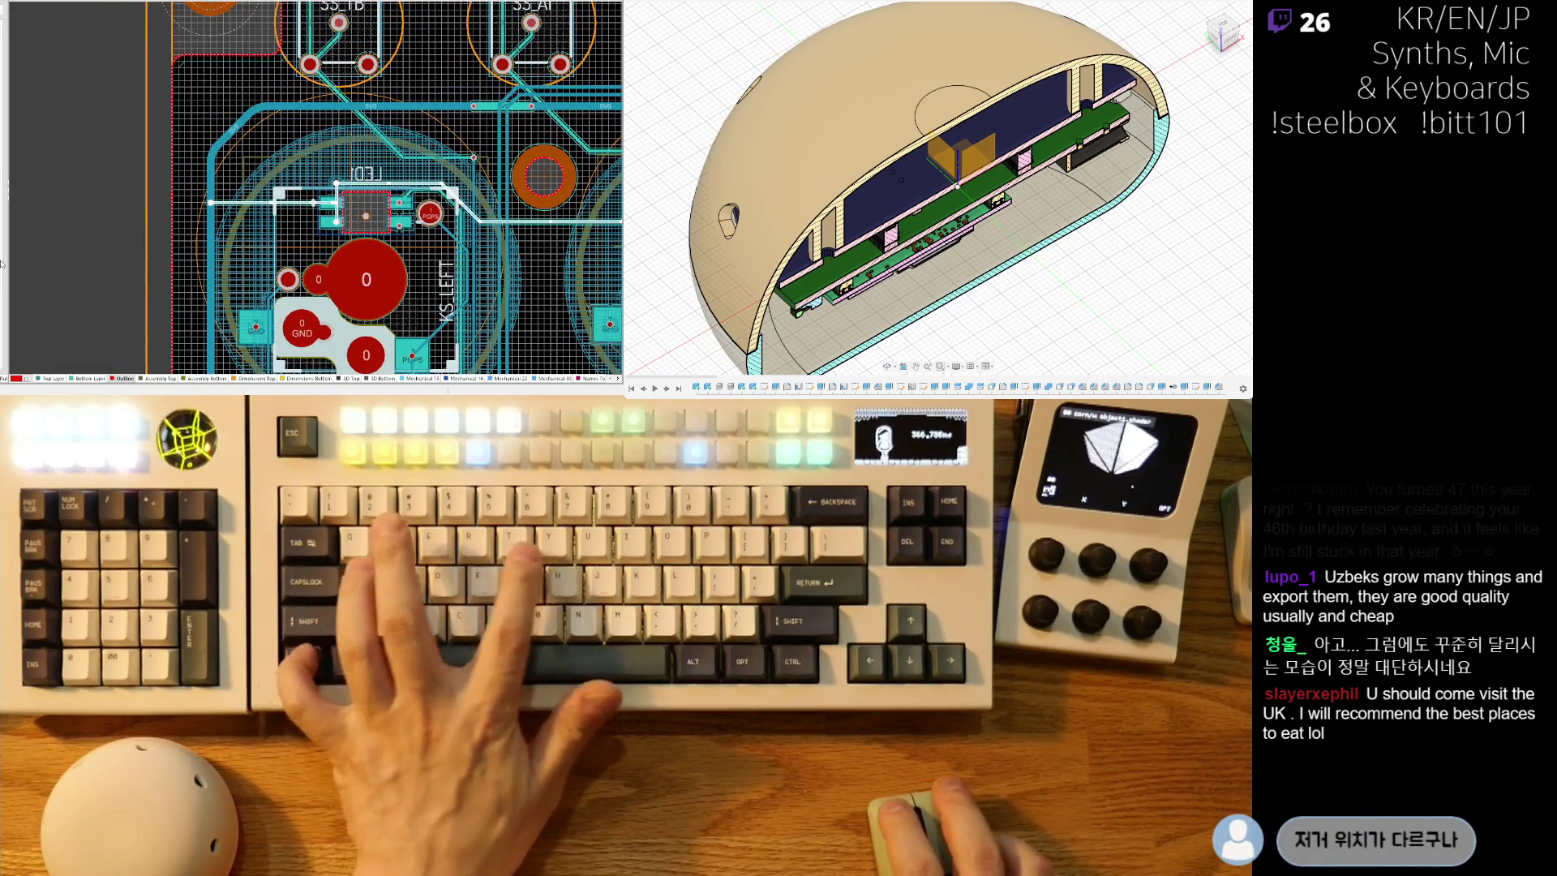
ctrl+scroll(295, 232, up, 1)
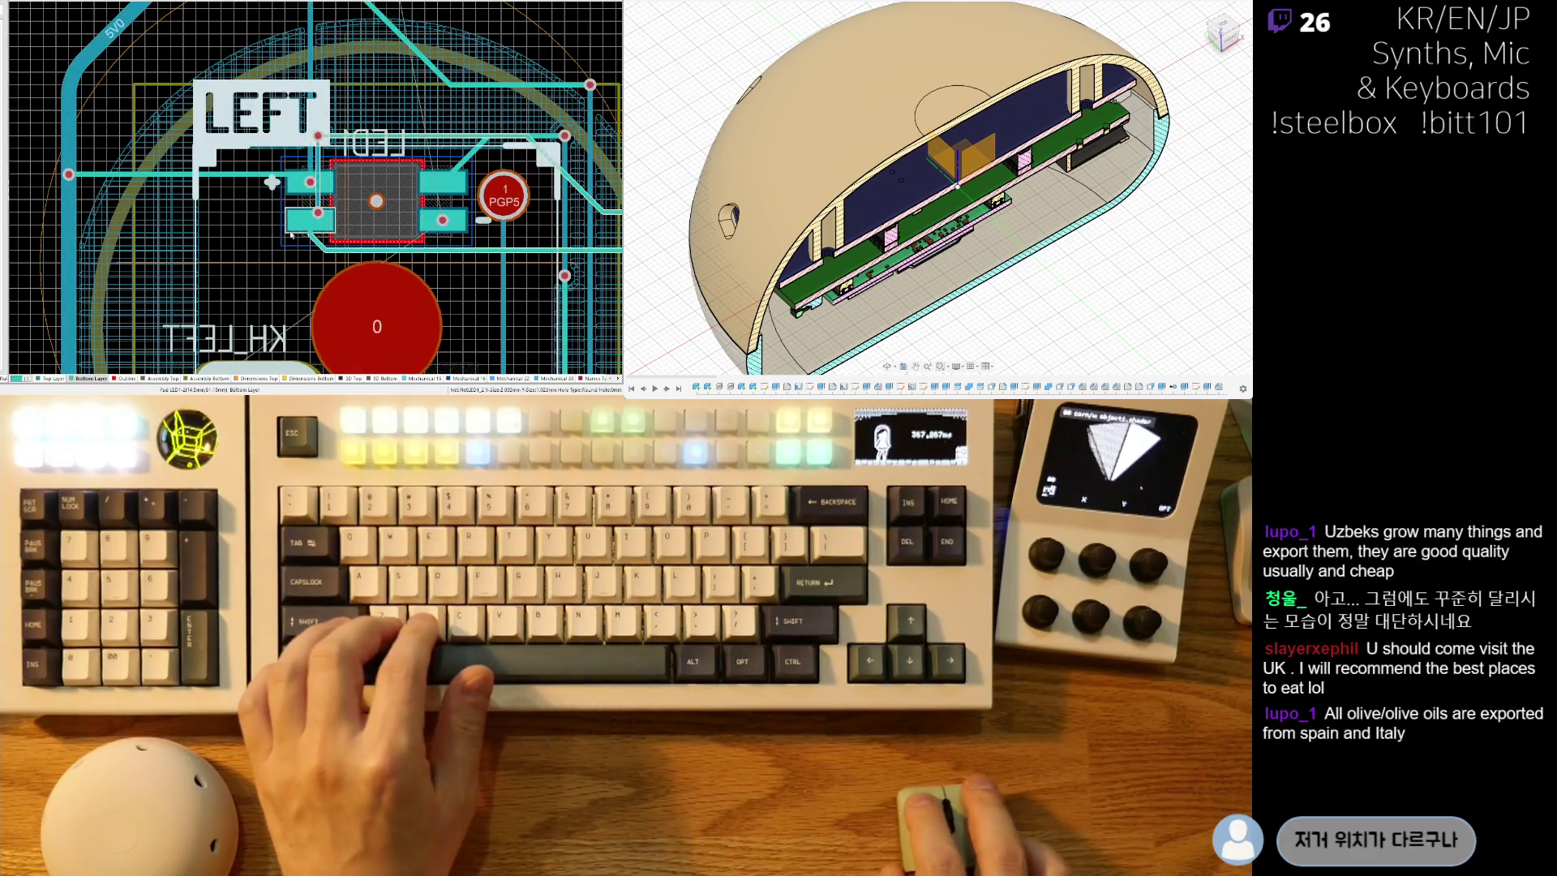
ctrl+scroll(355, 233, down, 2)
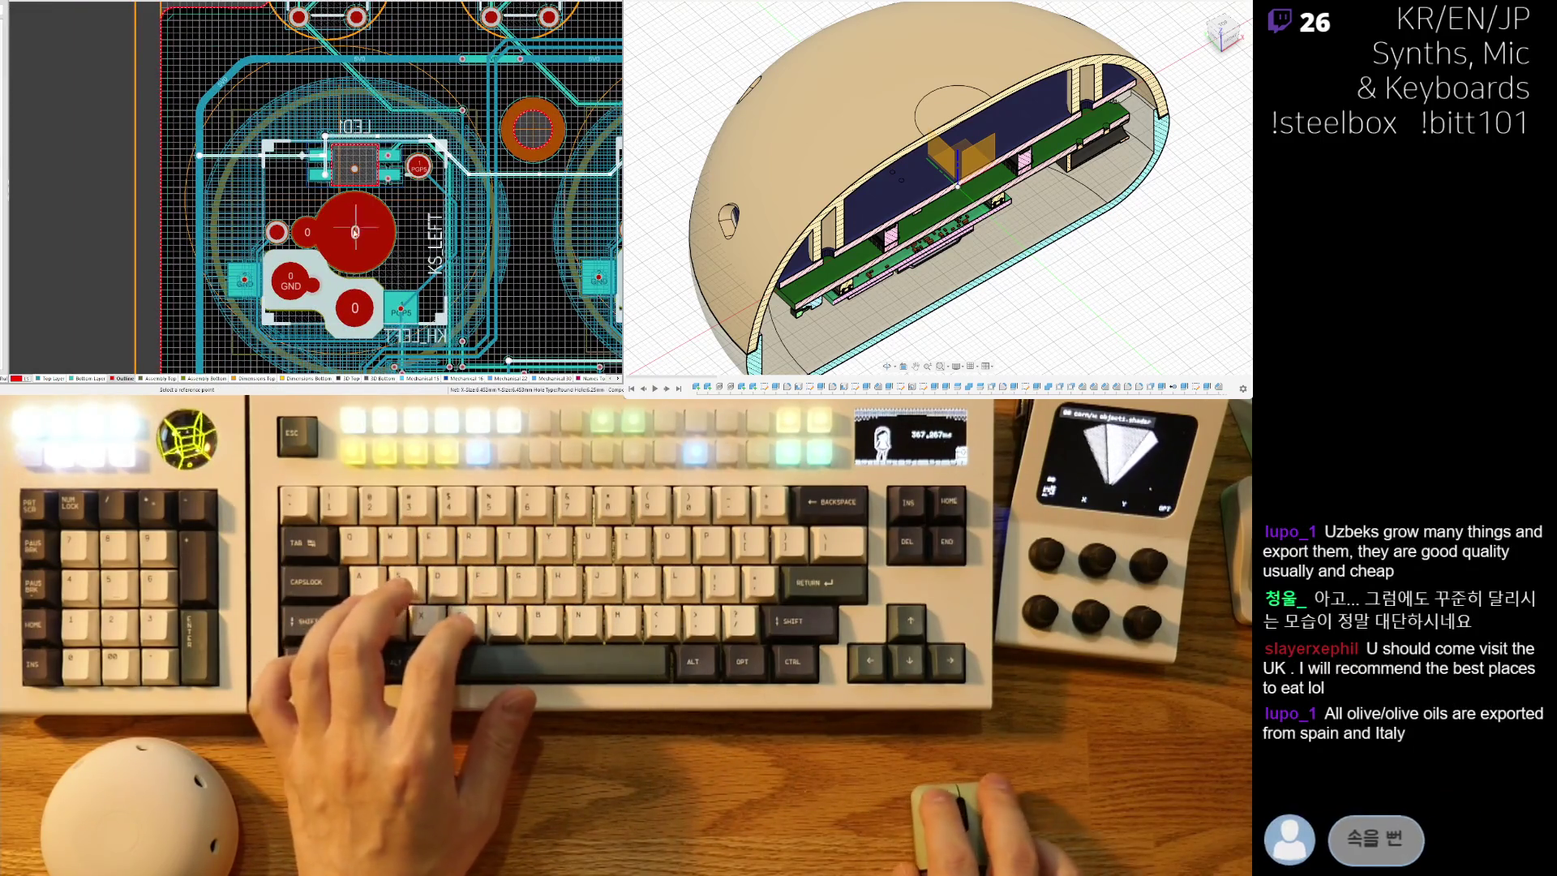
click(354, 234)
ctrl+scroll(333, 137, up, 2)
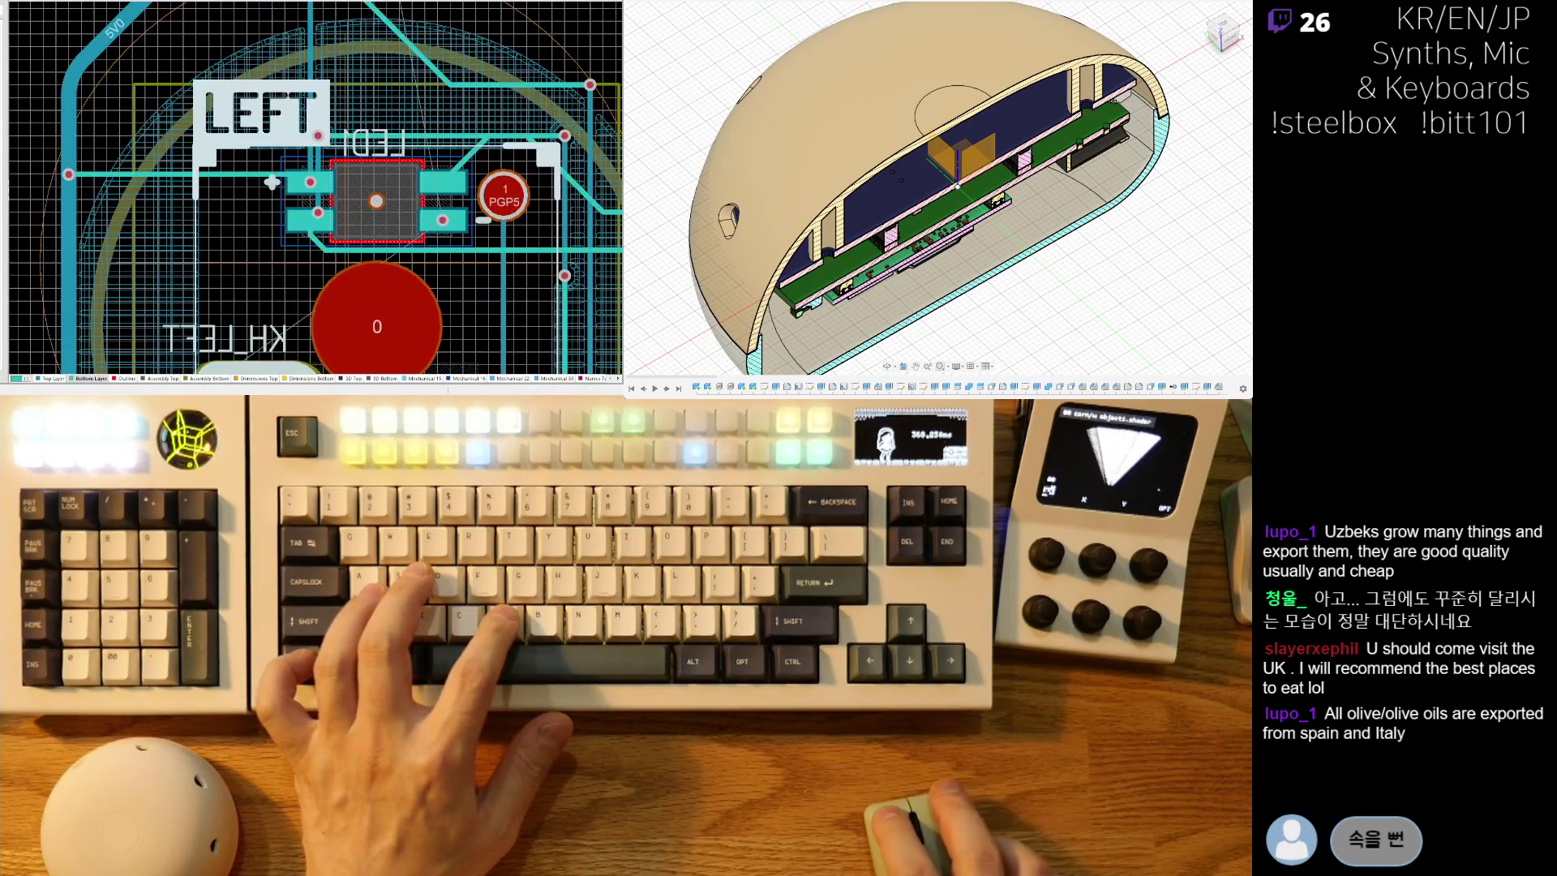
right_drag(261, 259, 271, 242)
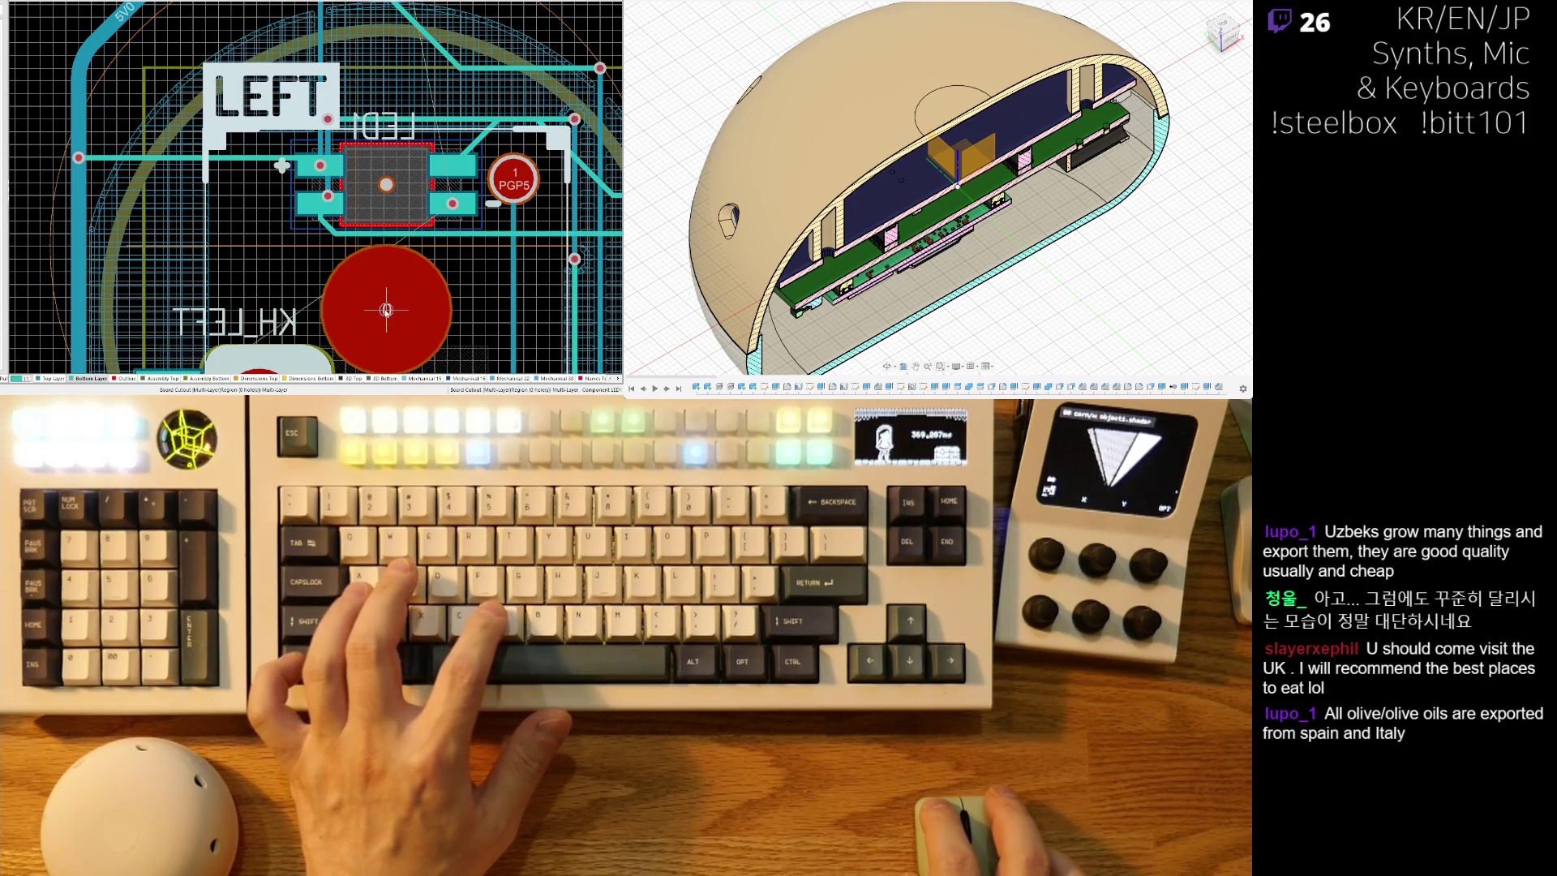
ctrl+scroll(57, 285, down, 2)
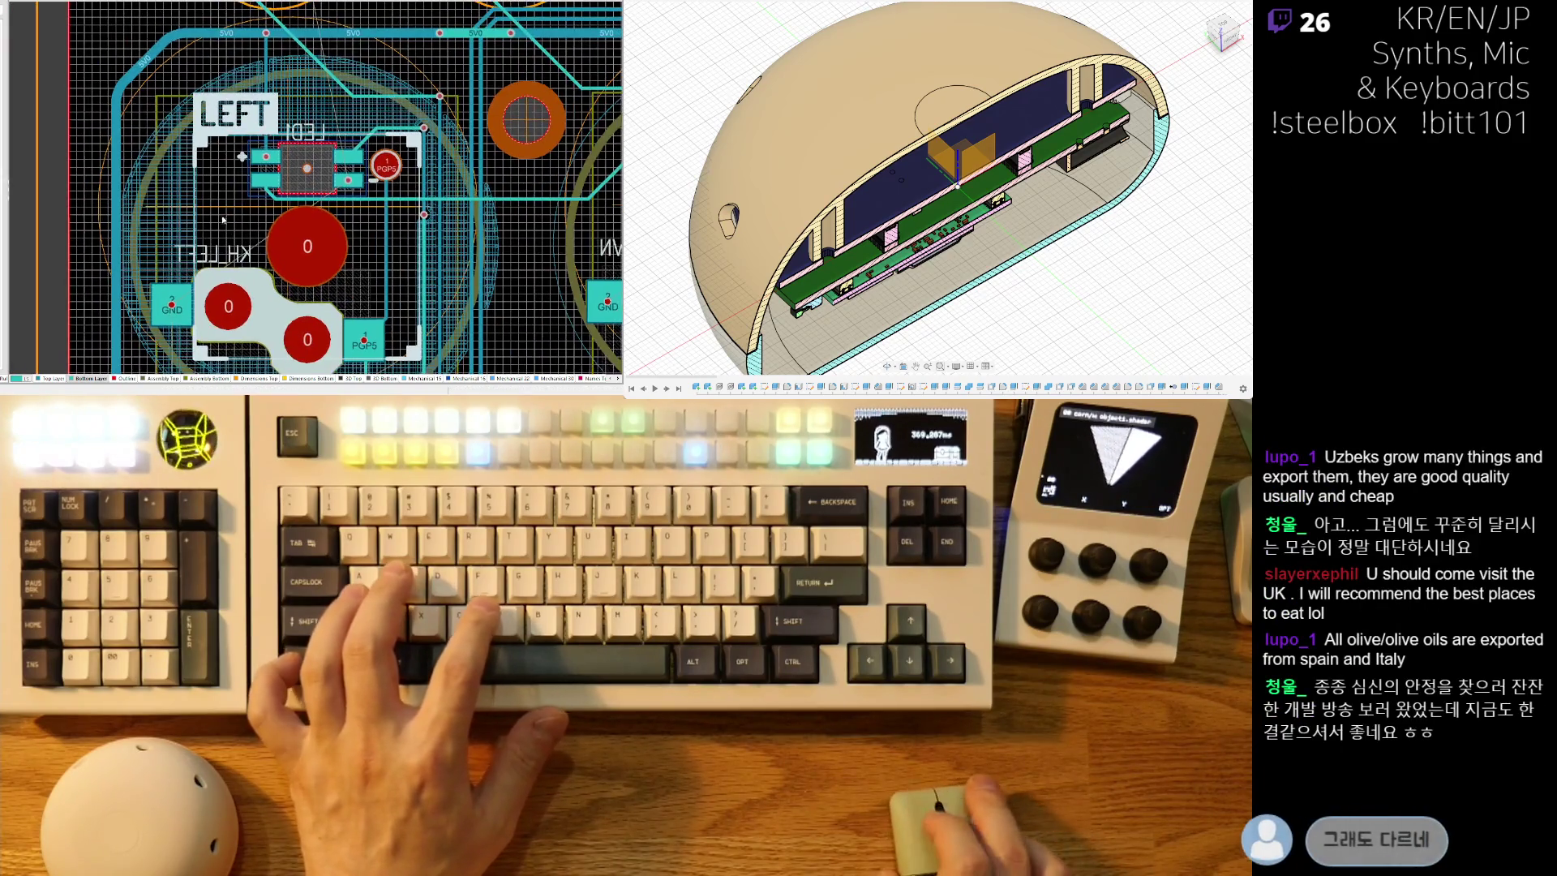
ctrl+scroll(309, 201, down, 3)
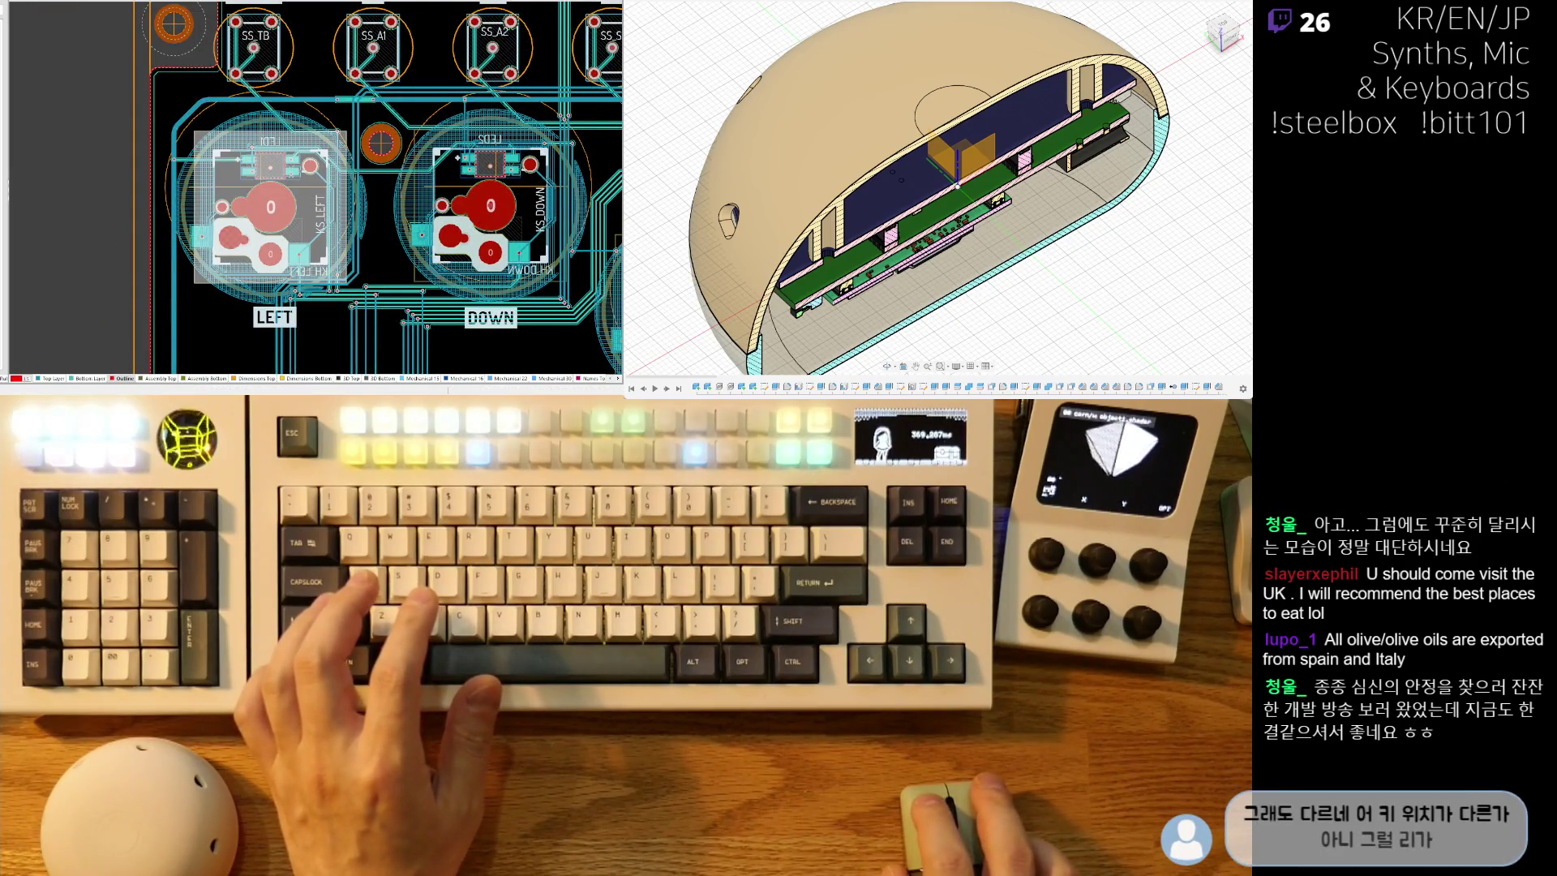
ctrl+scroll(234, 167, up, 2)
ctrl+scroll(221, 258, down, 2)
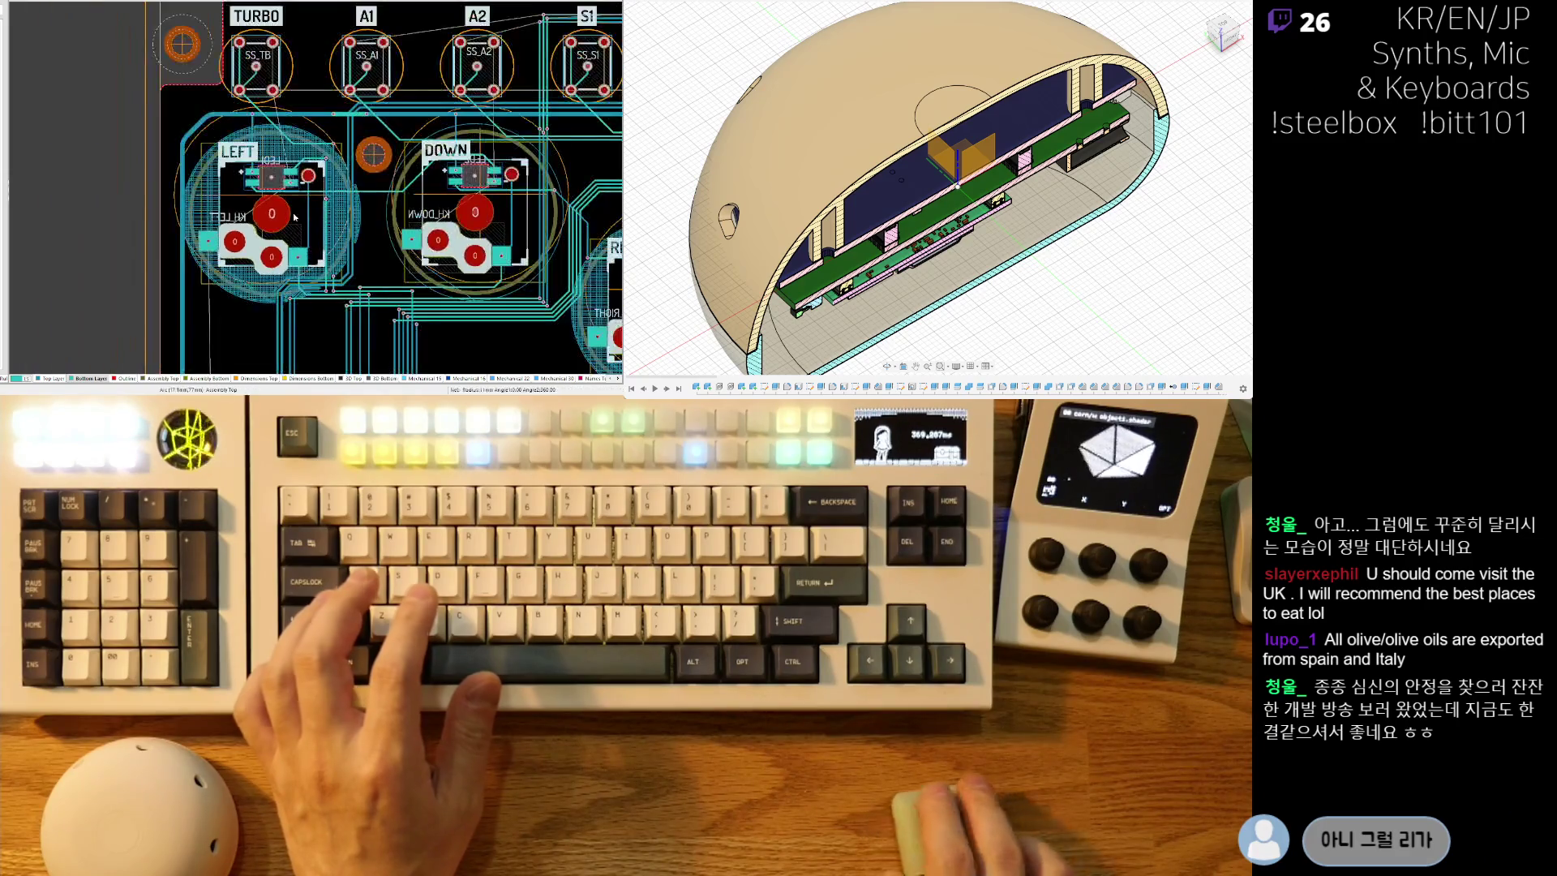
ctrl+shift+scroll(272, 211, down, 1)
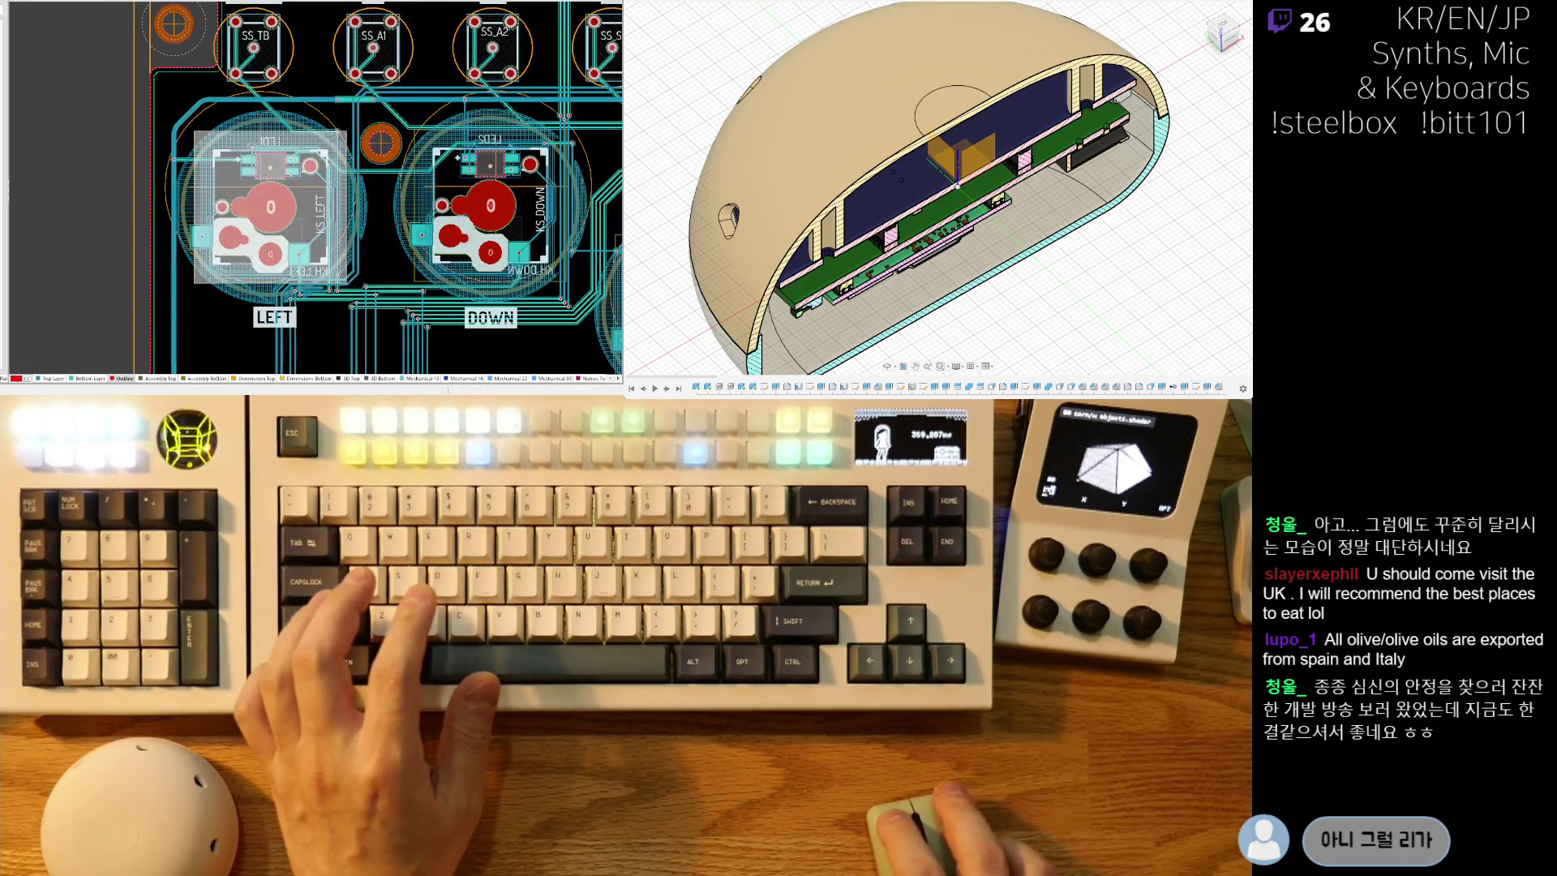
ctrl+shift+scroll(324, 195, up, 1)
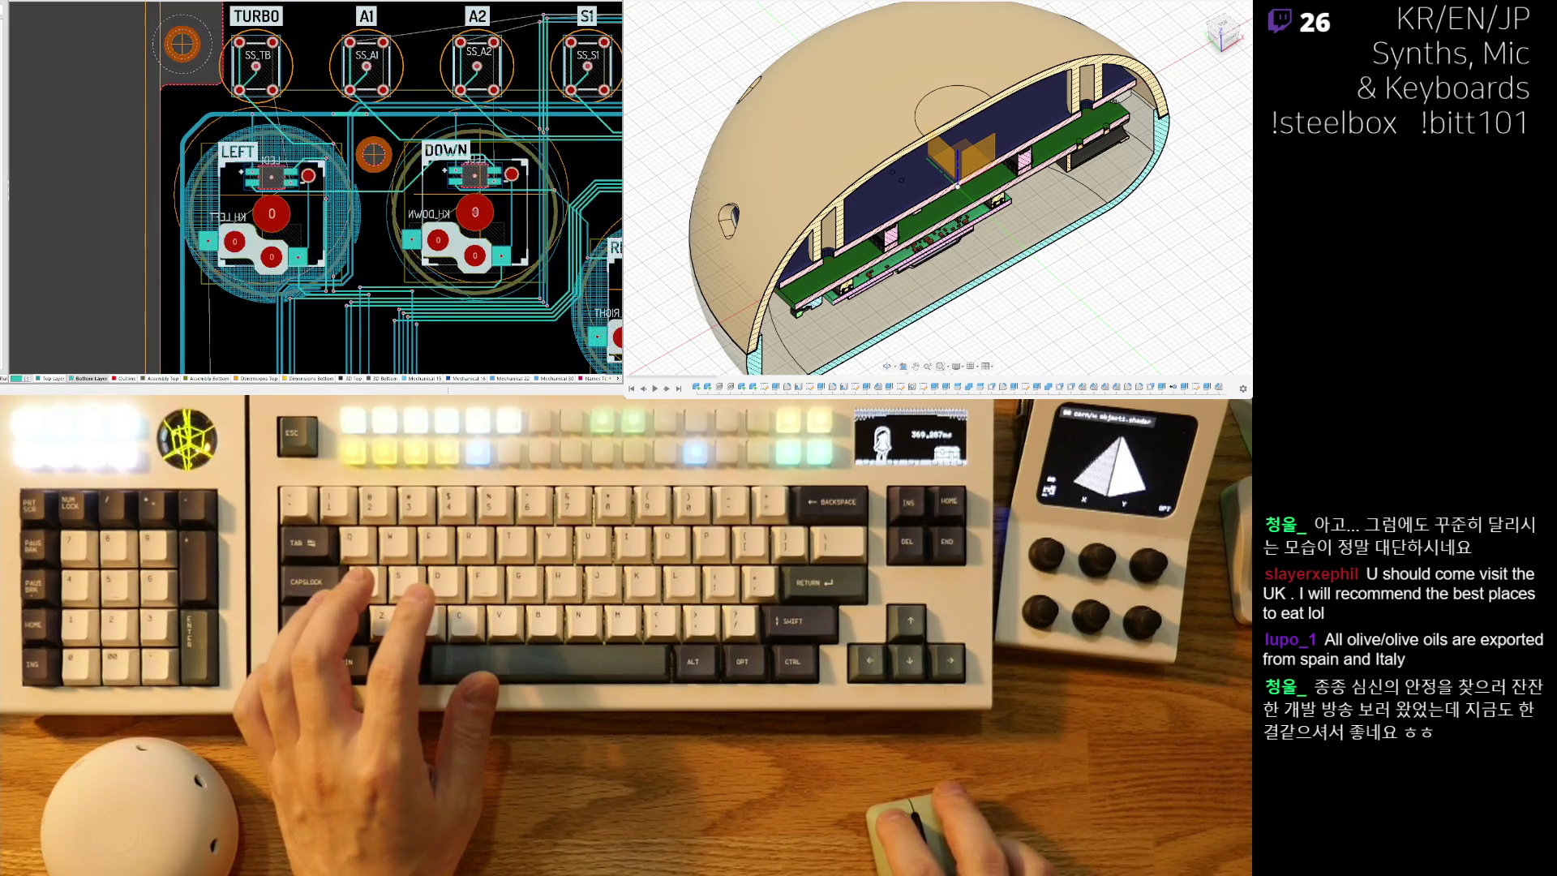
ctrl+scroll(324, 195, down, 2)
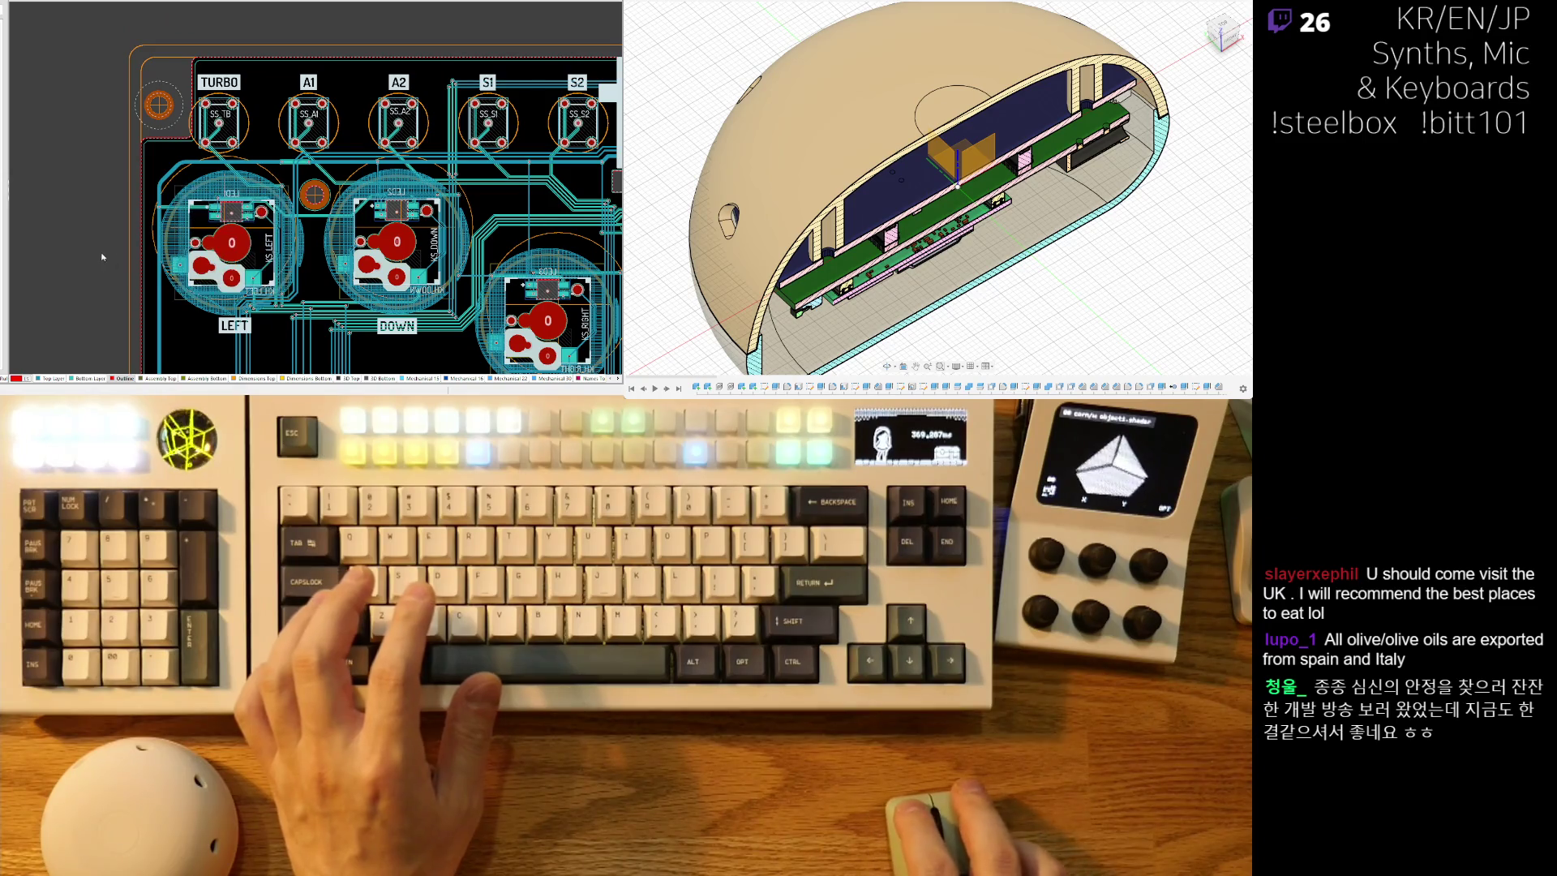
ctrl+scroll(236, 252, up, 2)
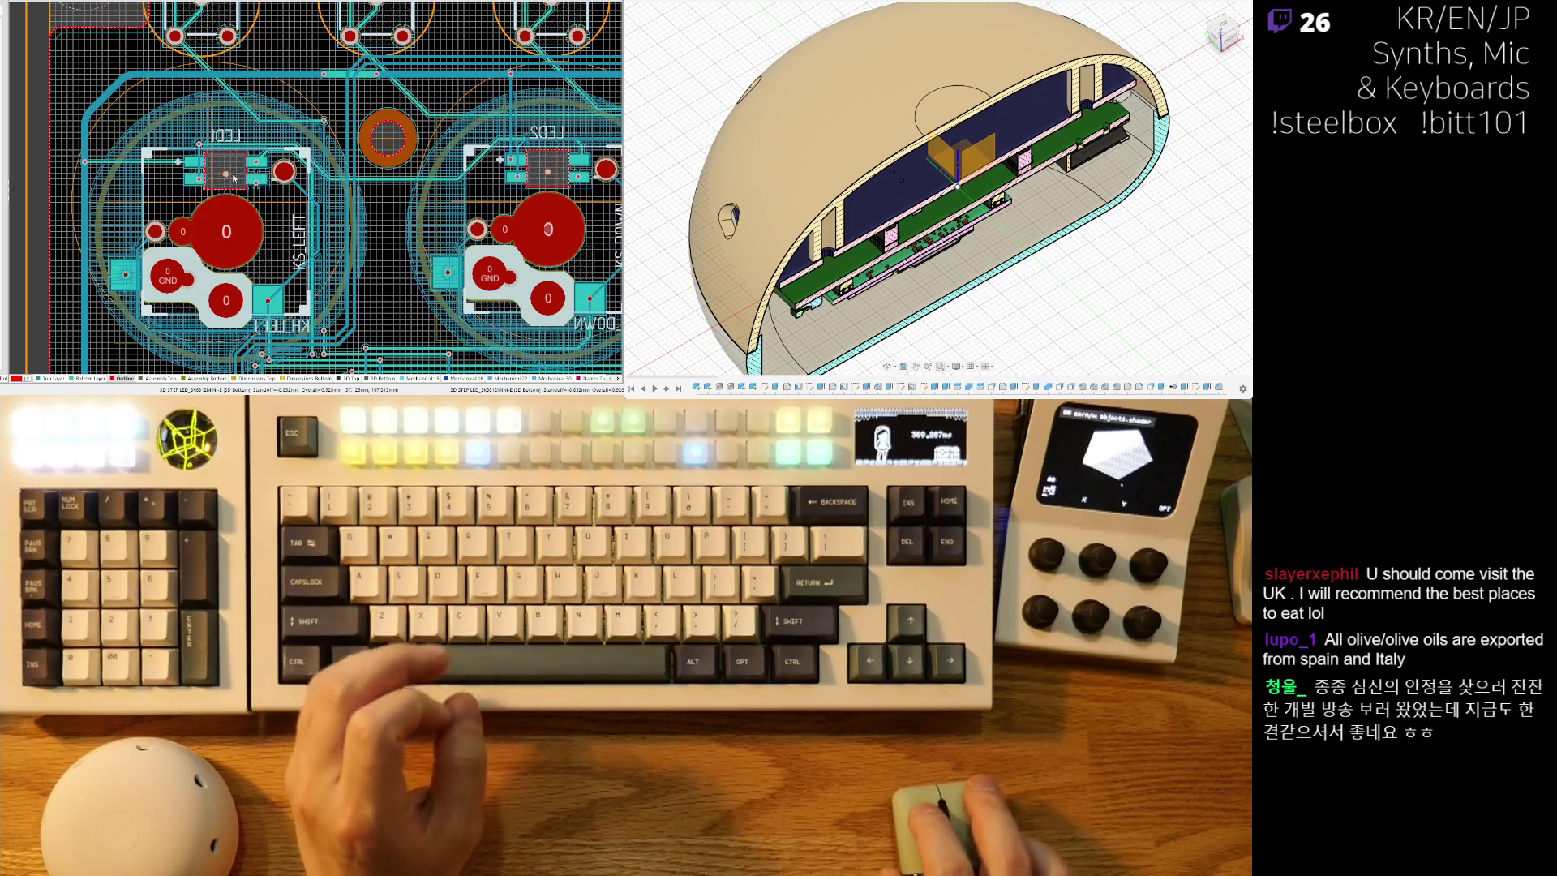
ctrl+scroll(66, 154, up, 2)
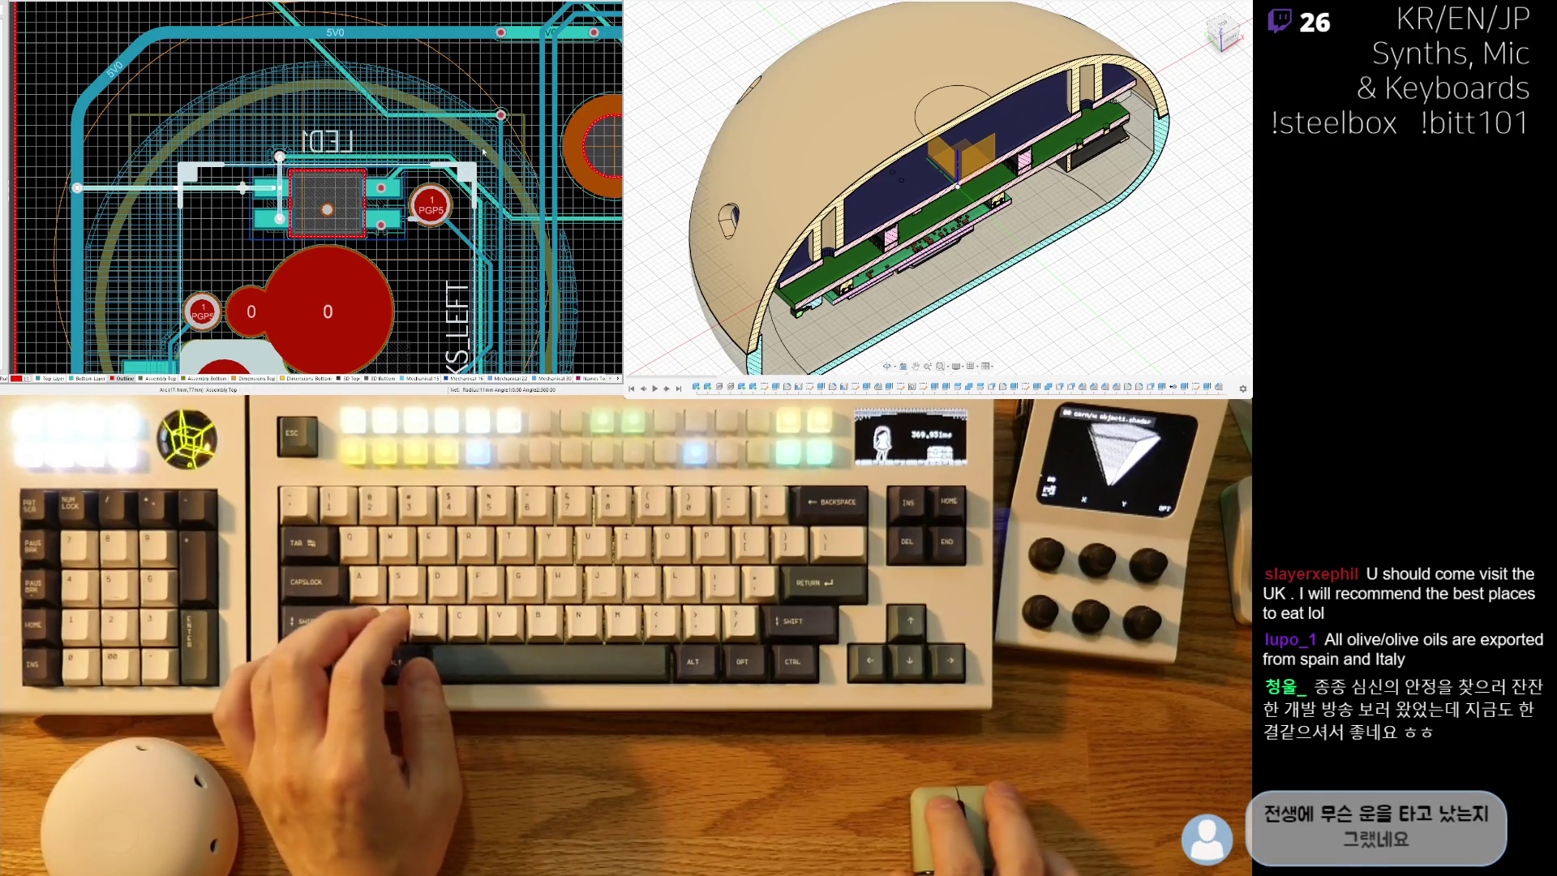
scroll(415, 154, right, 2)
scroll(415, 154, right, 2)
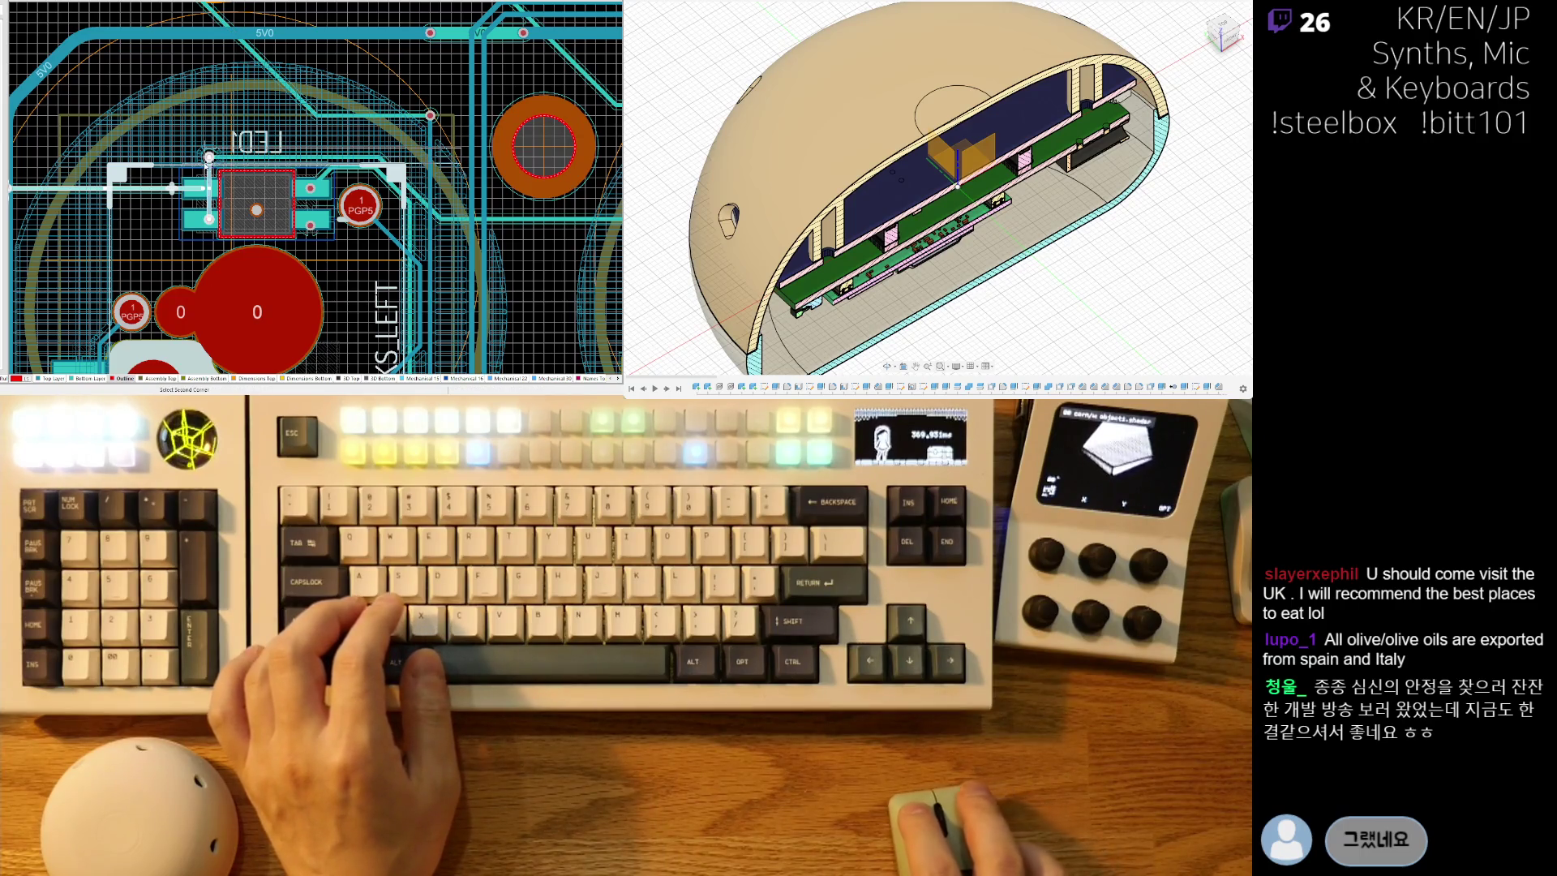
scroll(480, 217, right, 5)
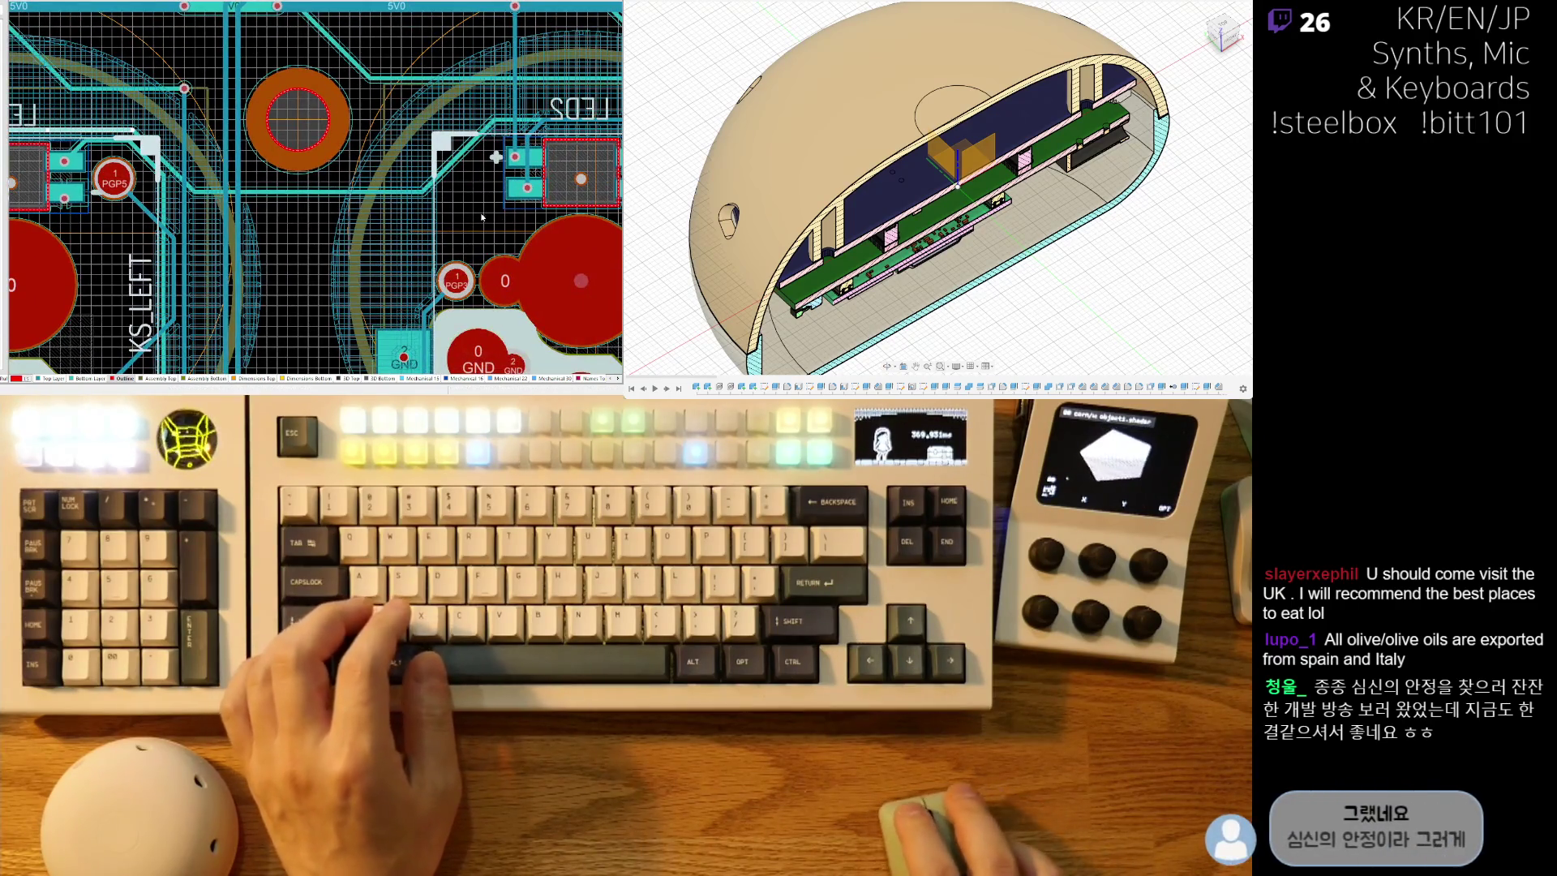
scroll(481, 218, right, 3)
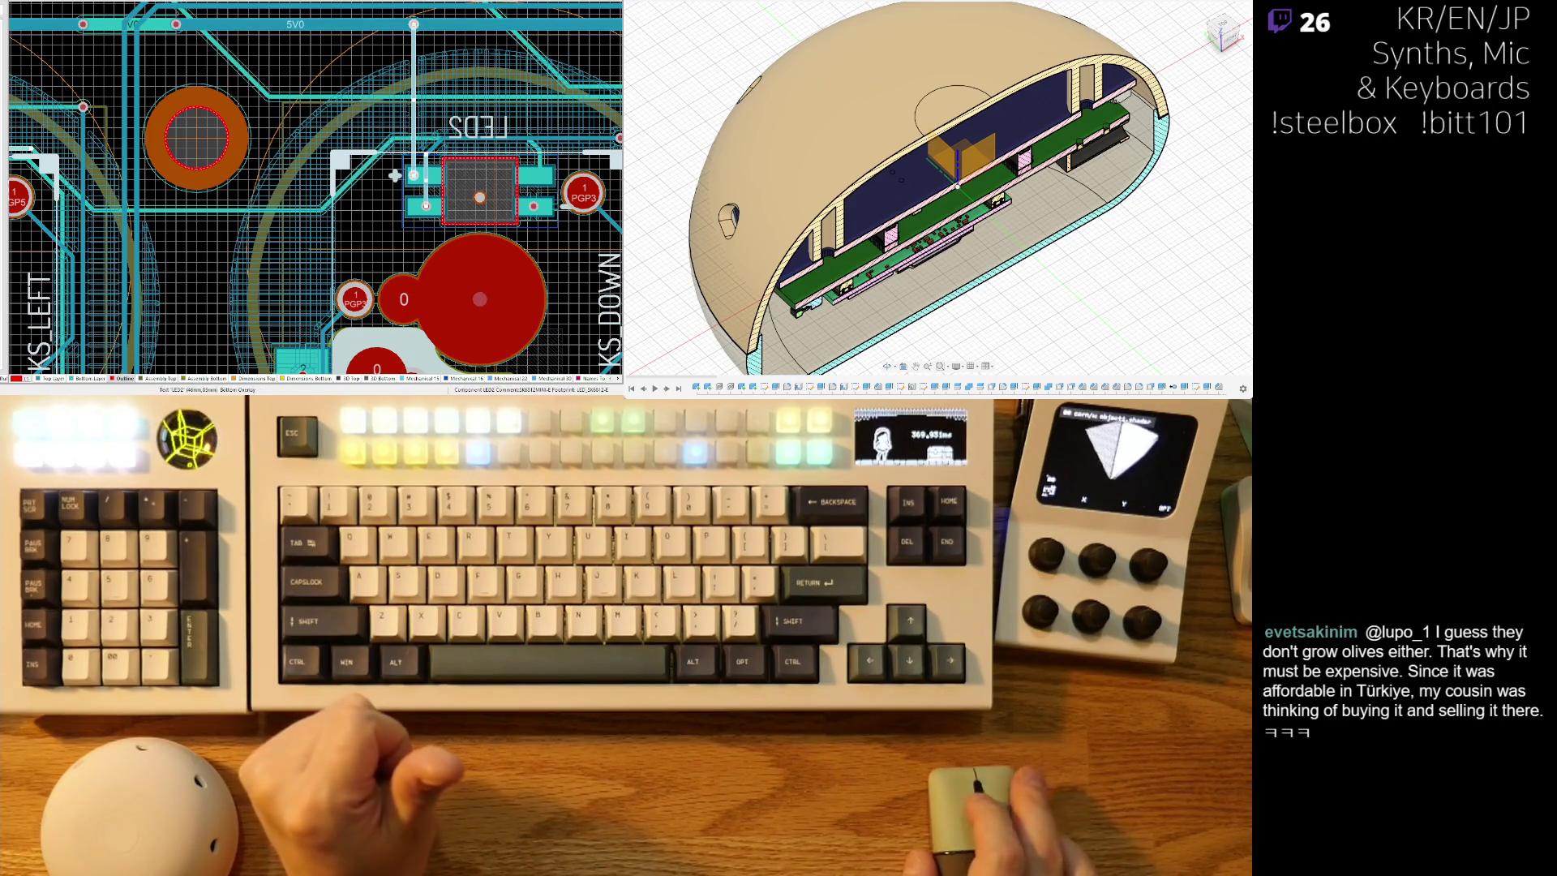
scroll(394, 175, down, 5)
shift+scroll(395, 175, left, 5)
ctrl+scroll(324, 129, down, 2)
ctrl+scroll(313, 118, up, 2)
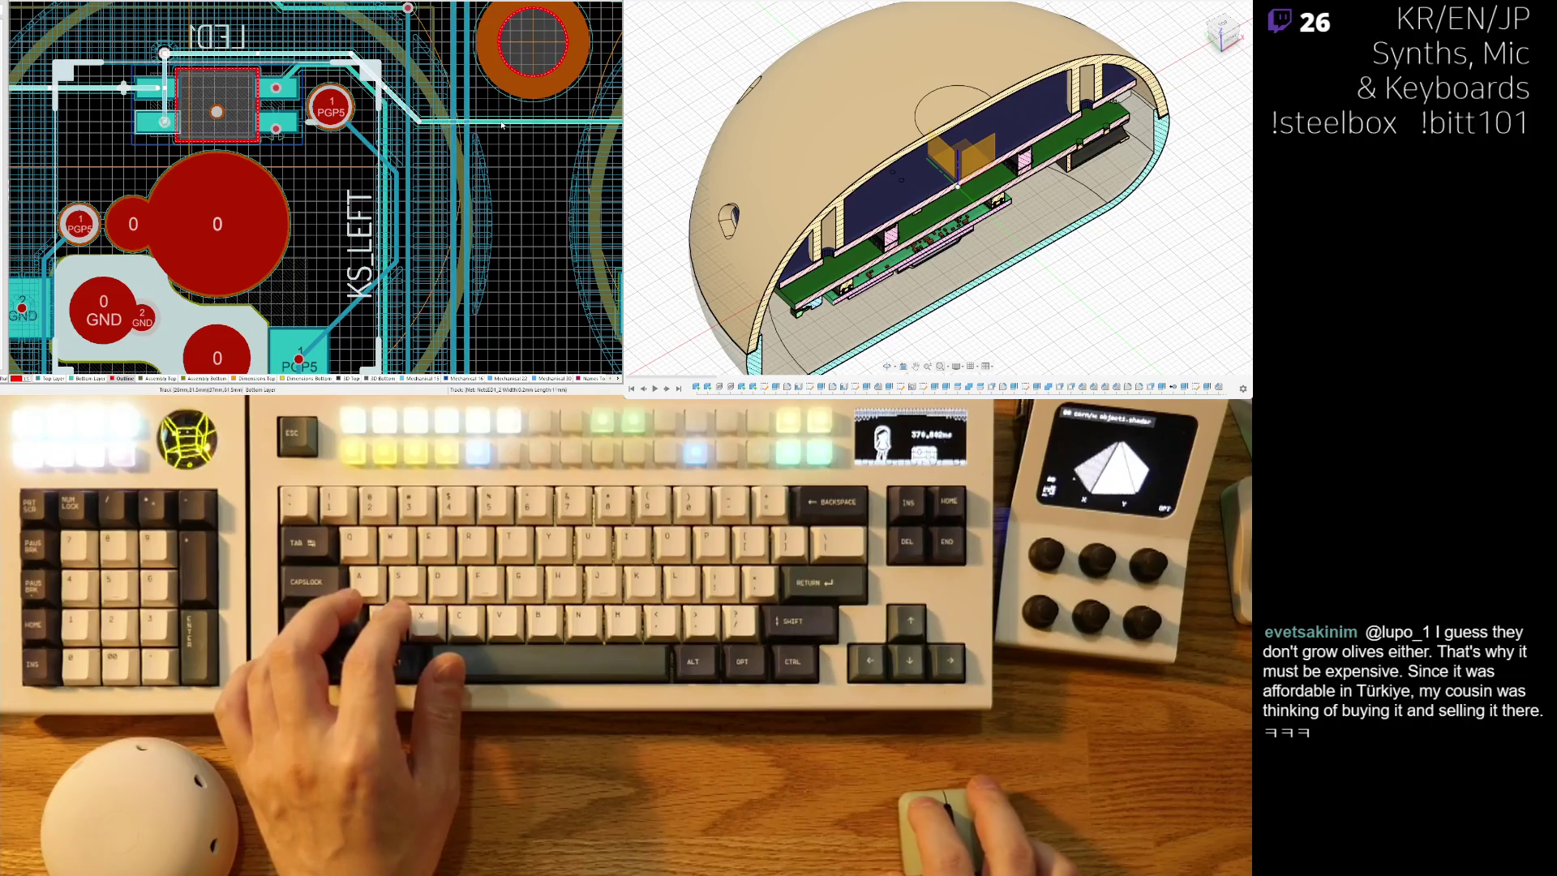
right_drag(539, 120, 212, 152)
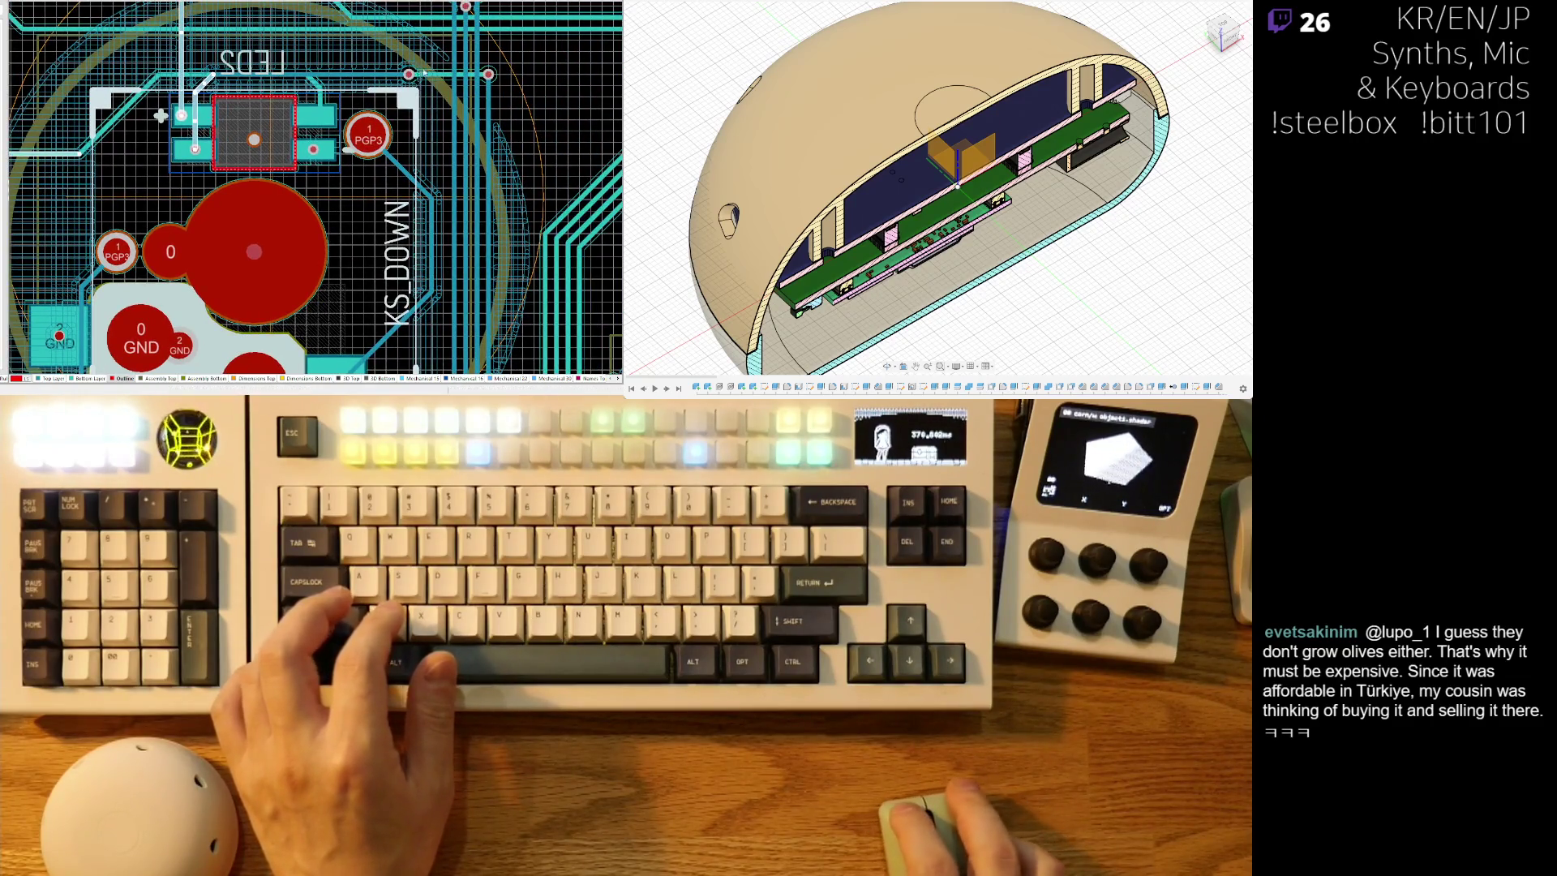
click(340, 98)
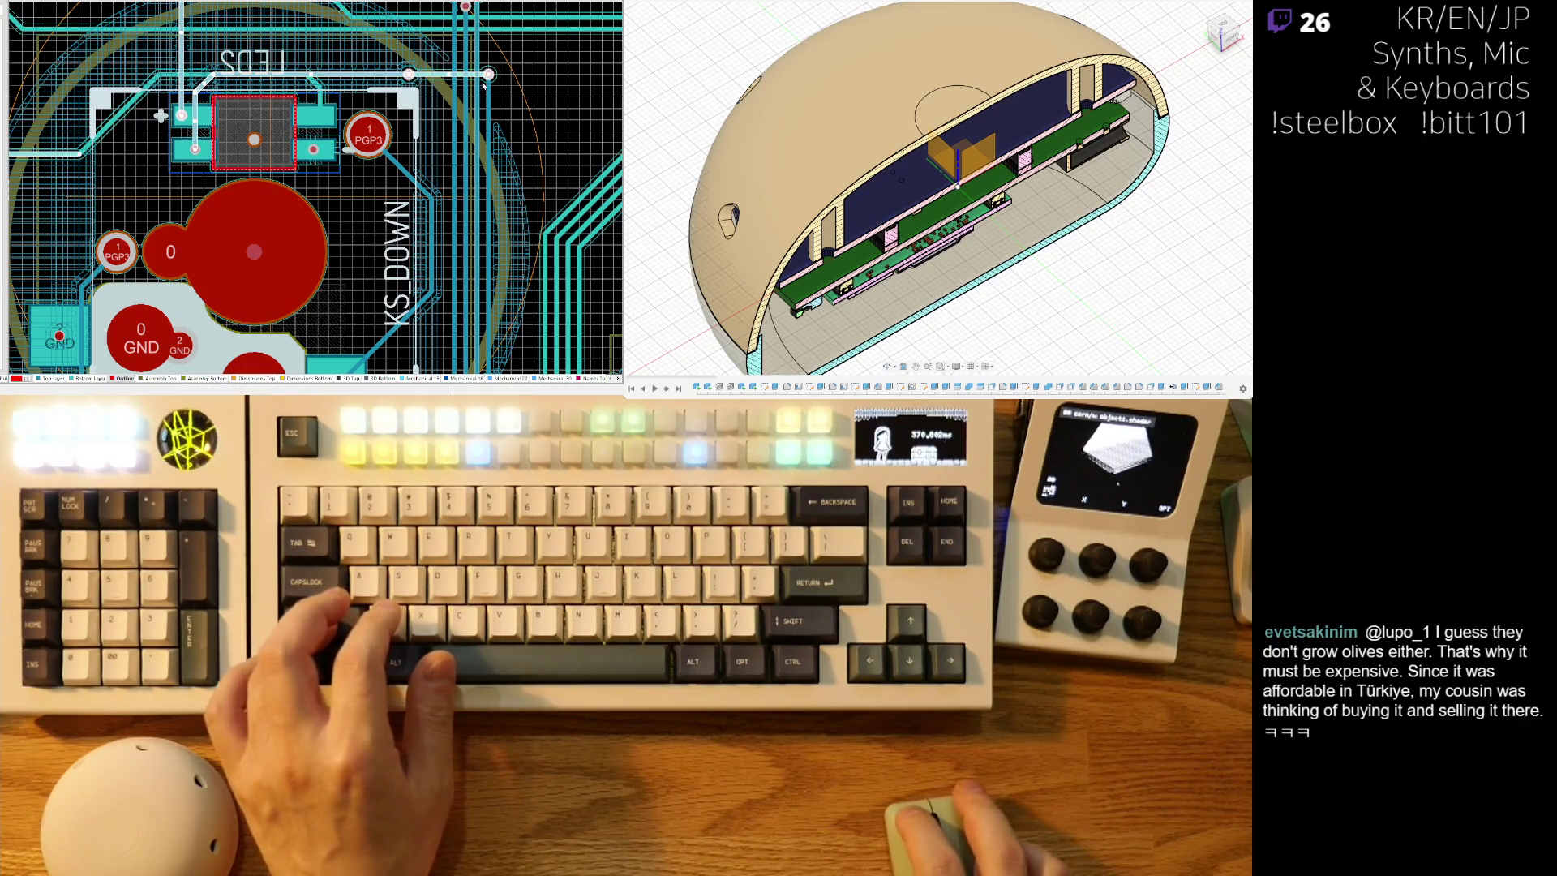
ctrl+scroll(340, 98, down, 3)
scroll(317, 140, up, 3)
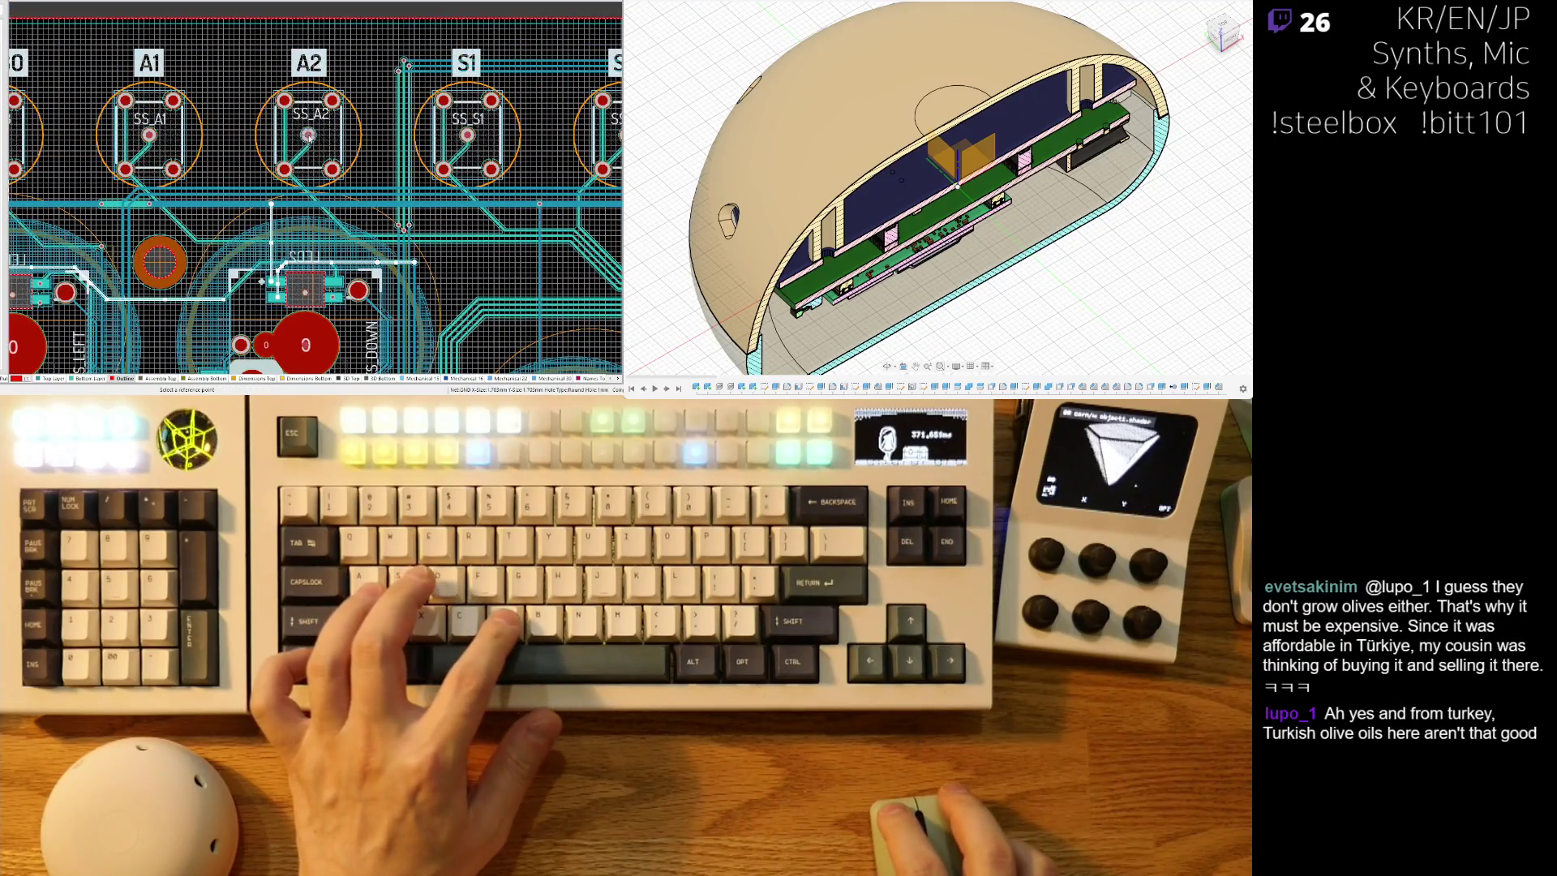
right_drag(149, 153, 461, 133)
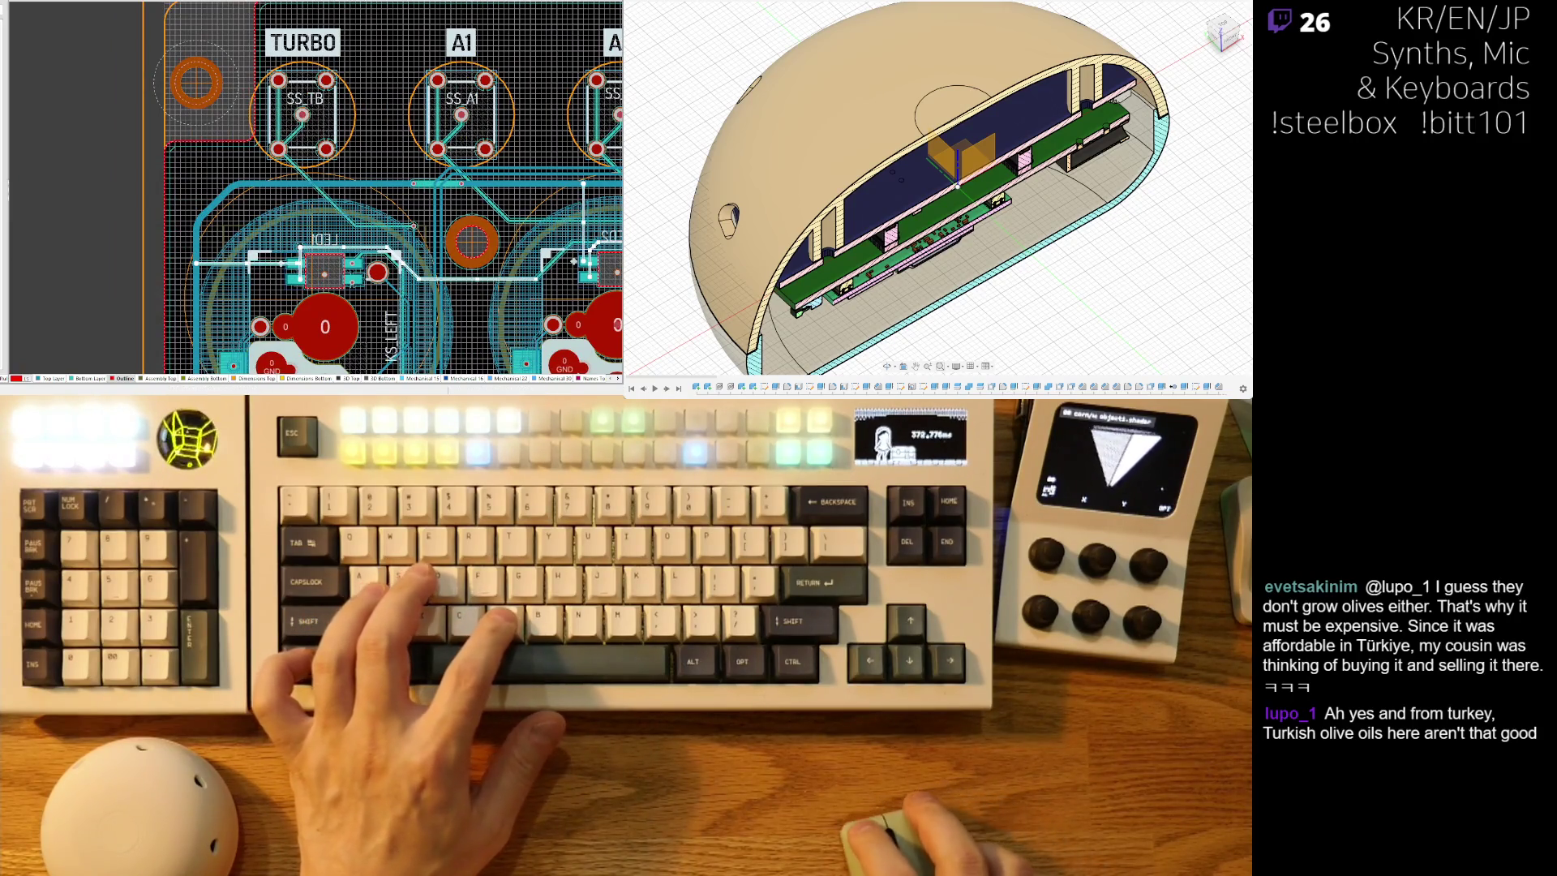
ctrl+scroll(292, 106, down, 2)
ctrl+scroll(281, 97, up, 2)
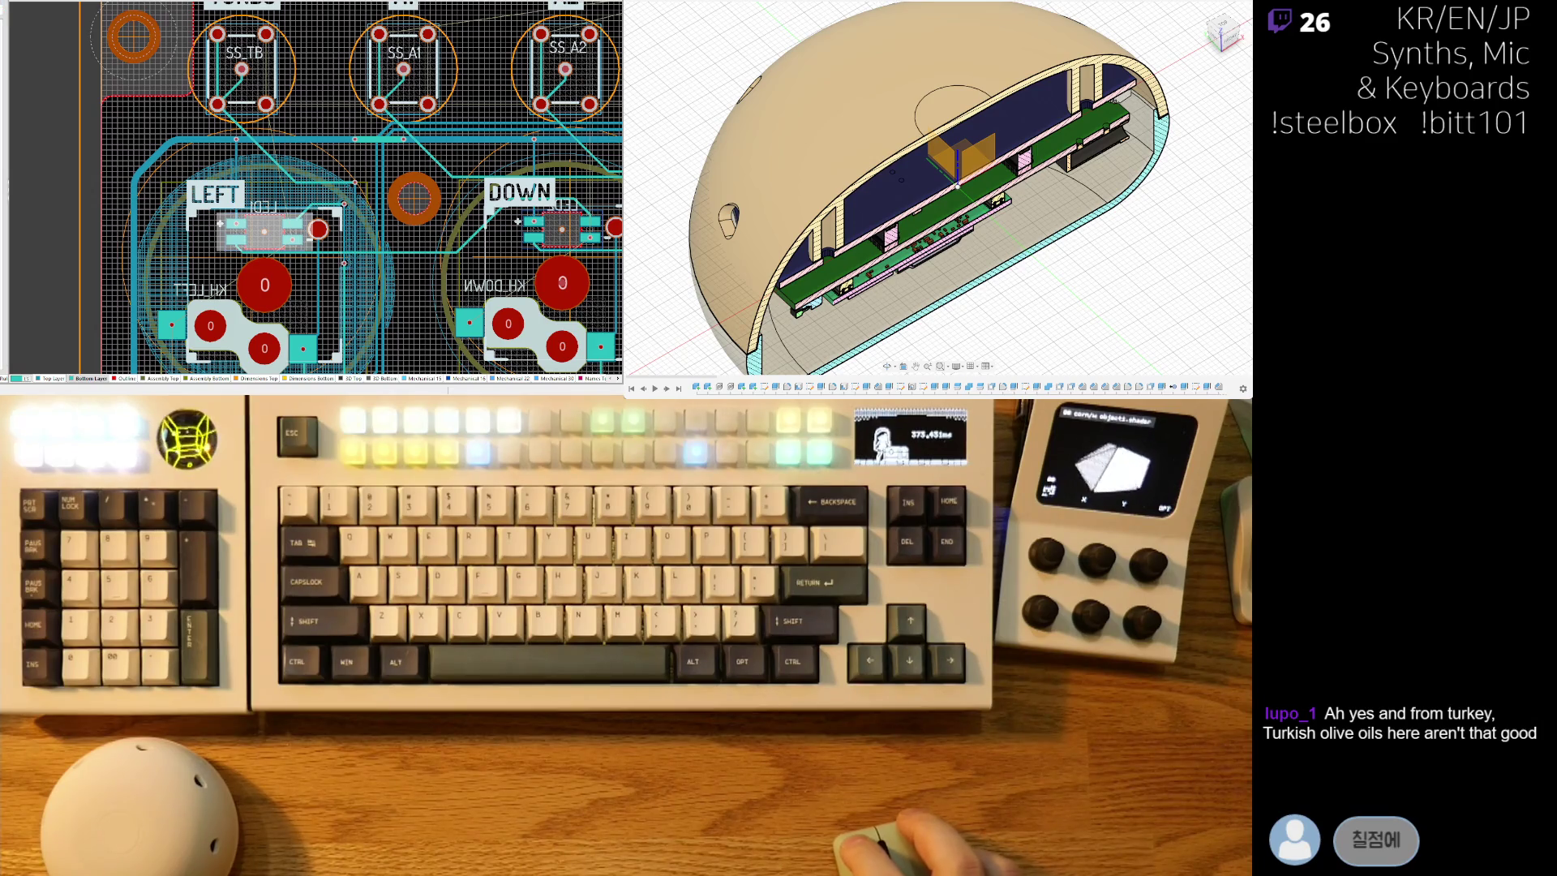
right_drag(250, 222, 309, 267)
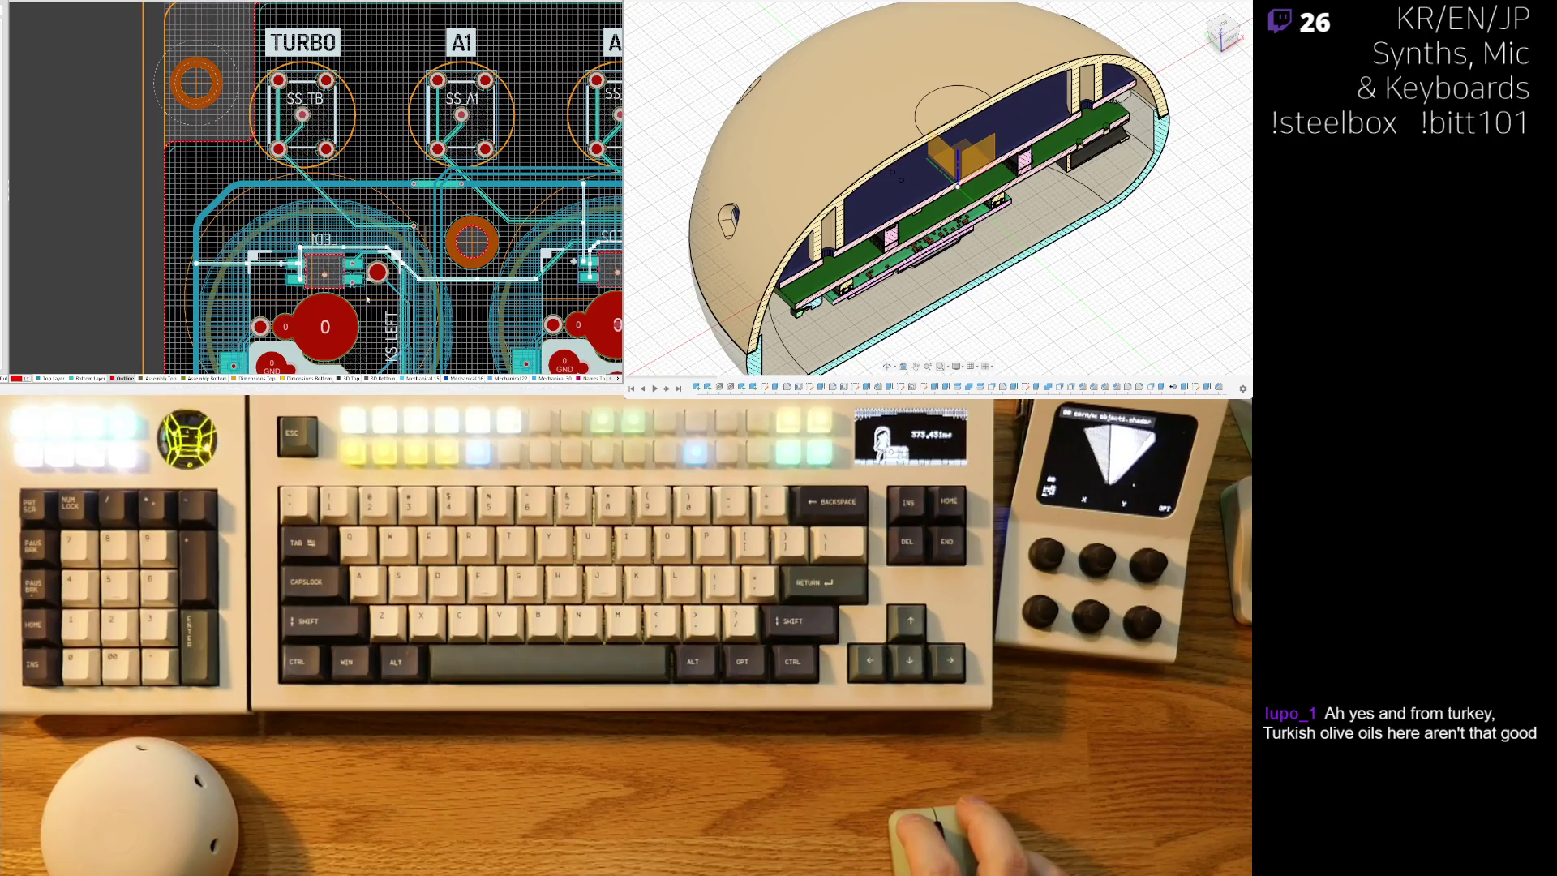
right_drag(342, 284, 286, 241)
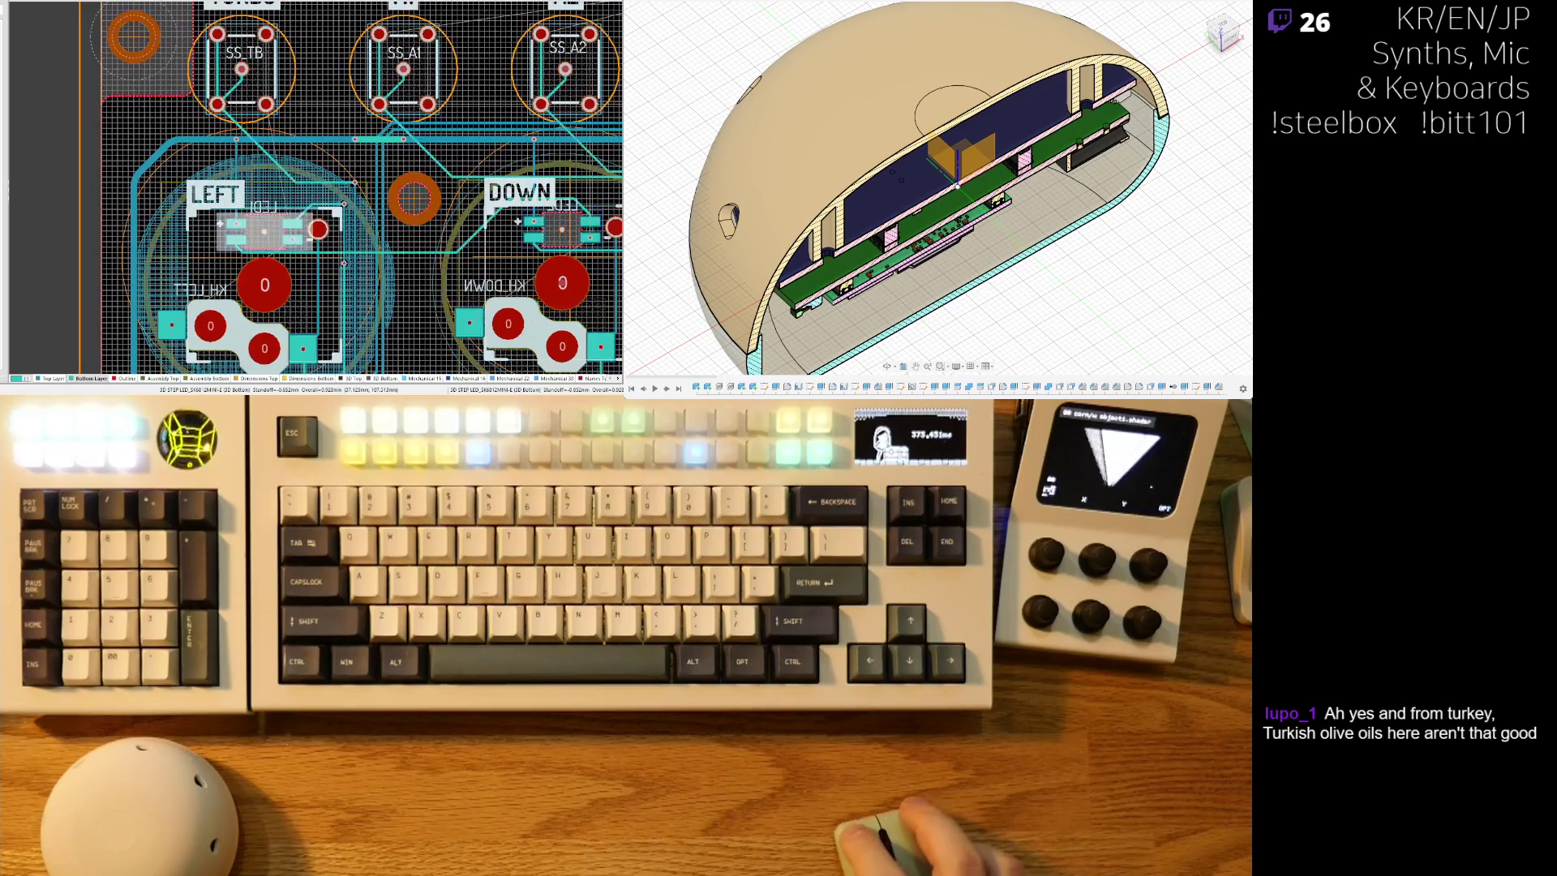
key(KP_Multiply)
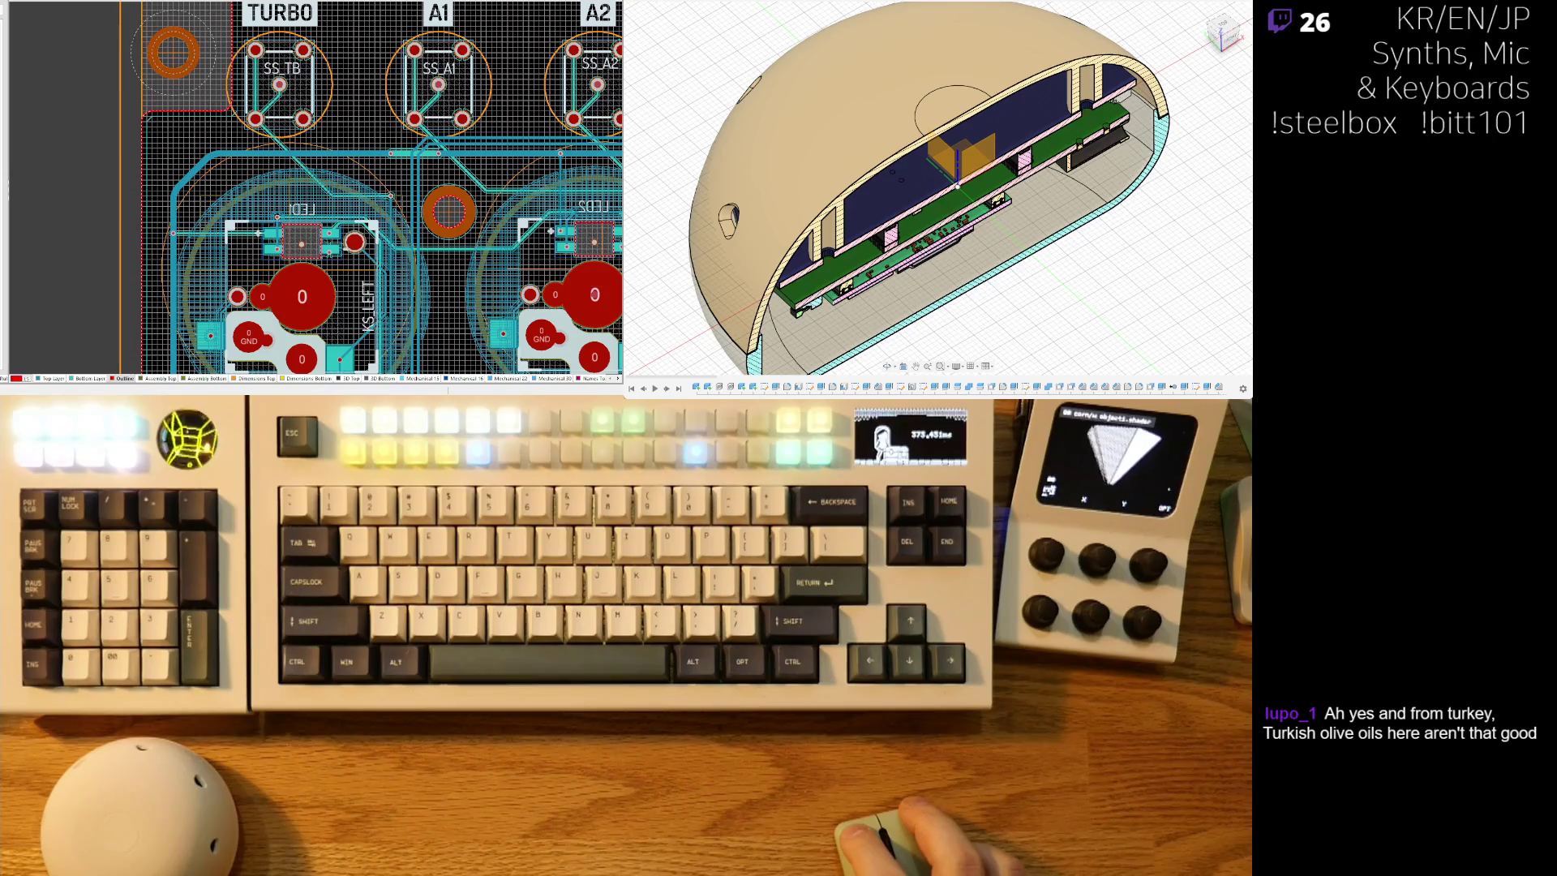
key(KP_Multiply)
key(KP_Multiply)
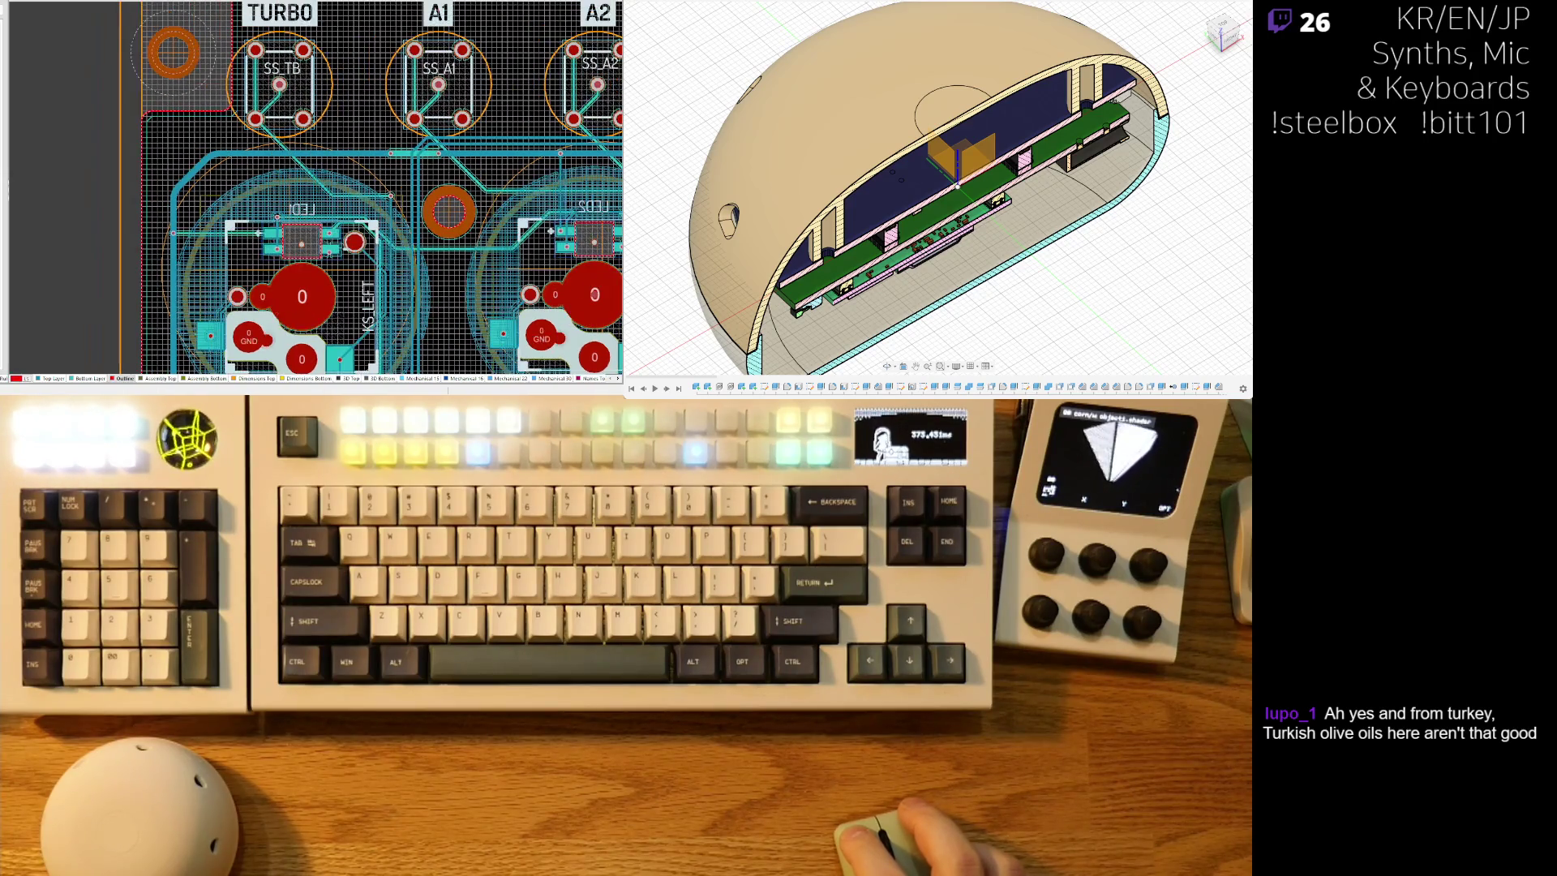
key(KP_Multiply)
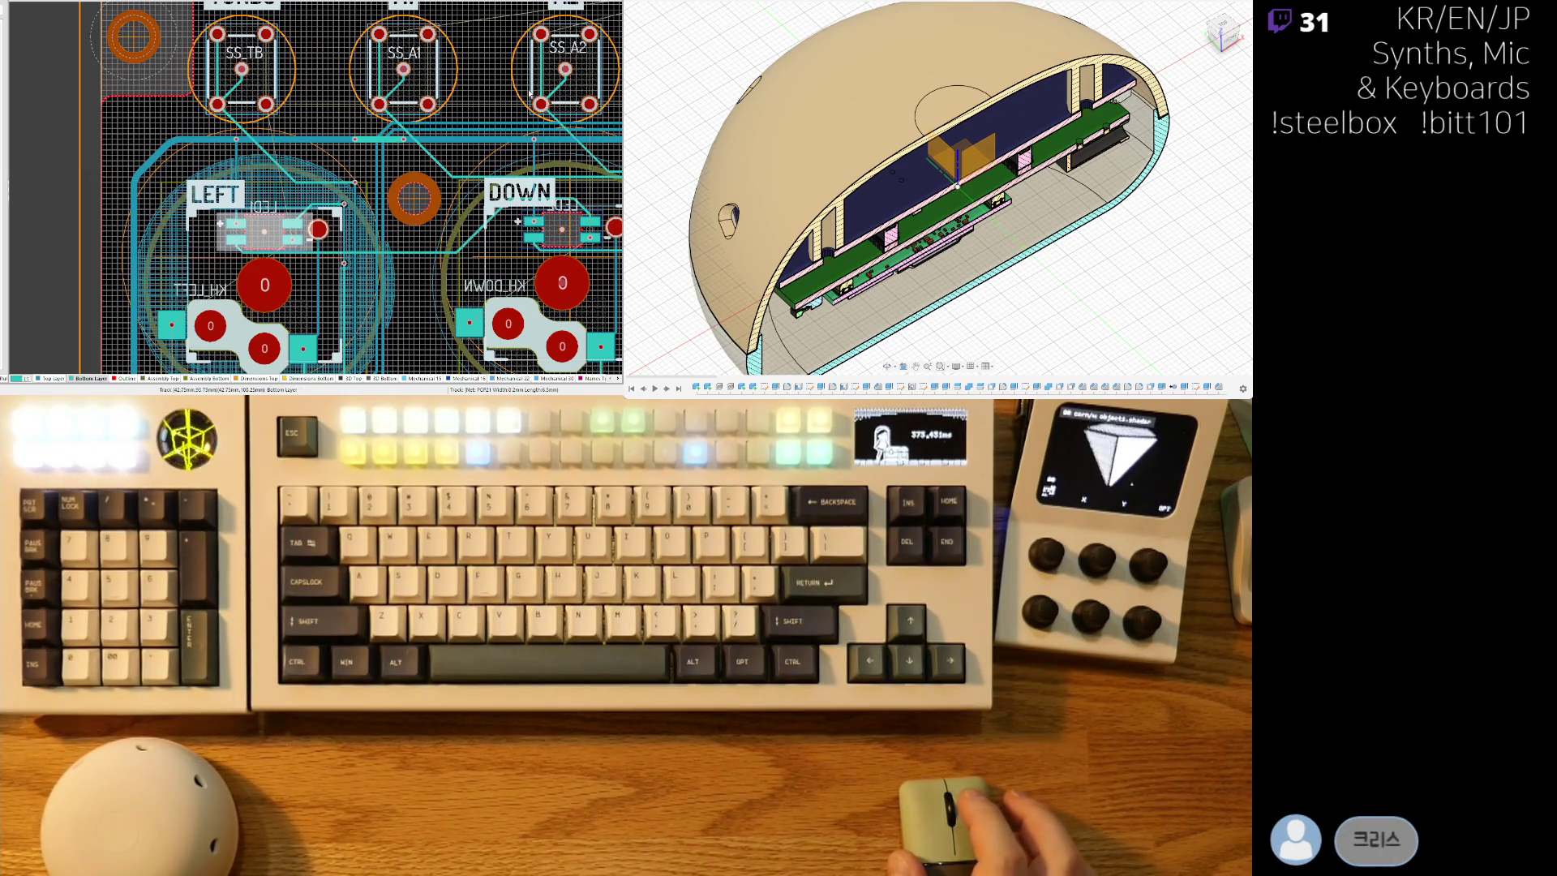
mouse_move(178, 291)
right_down()
mouse_move(73, 231)
mouse_move(86, 190)
right_up()
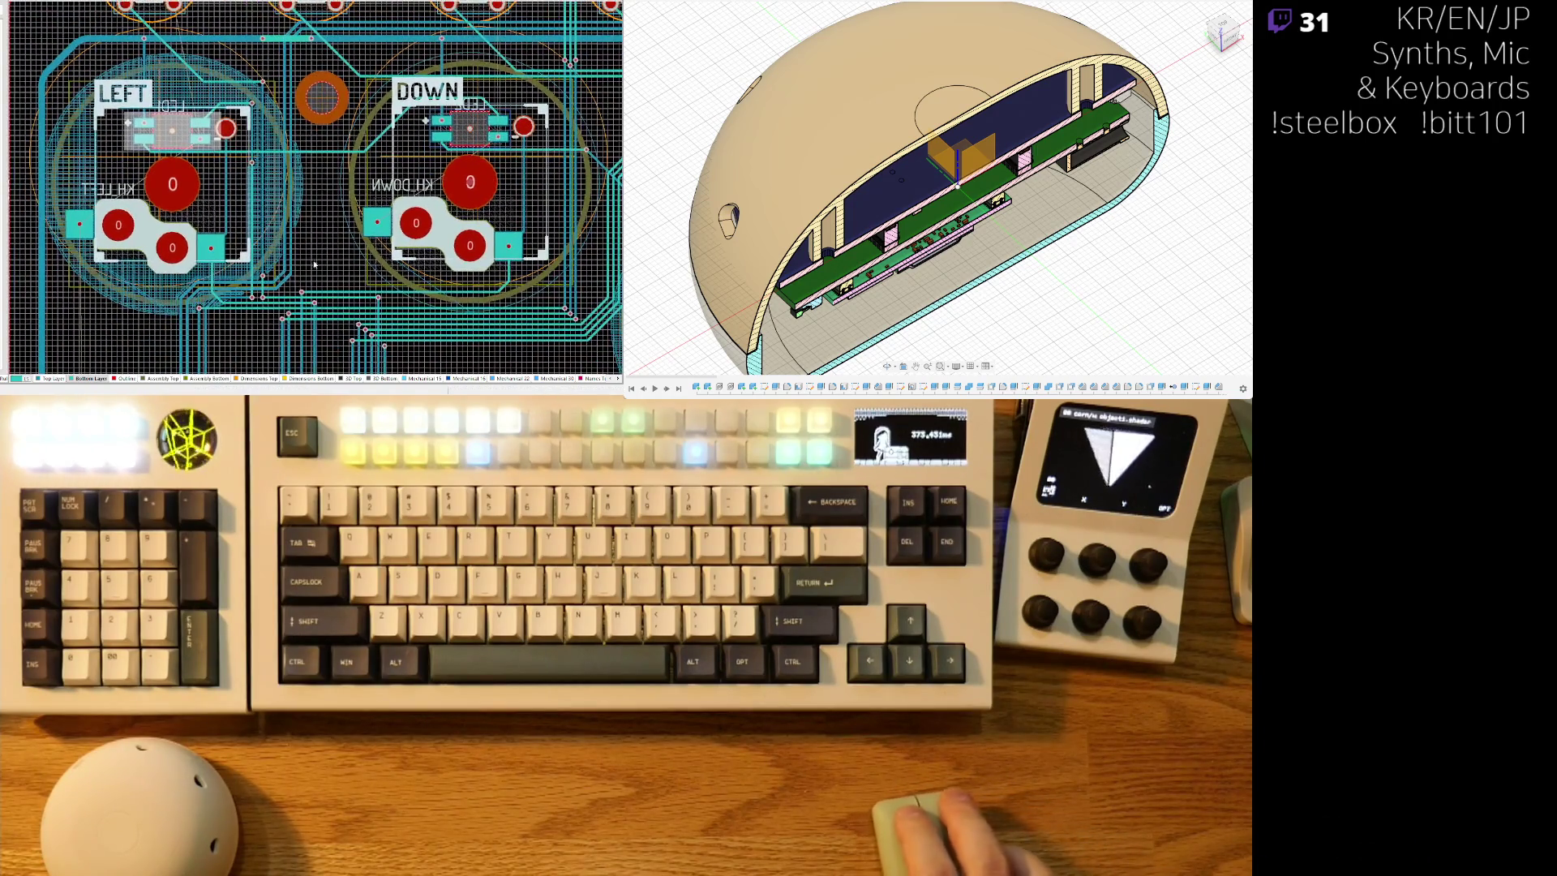
click(180, 141)
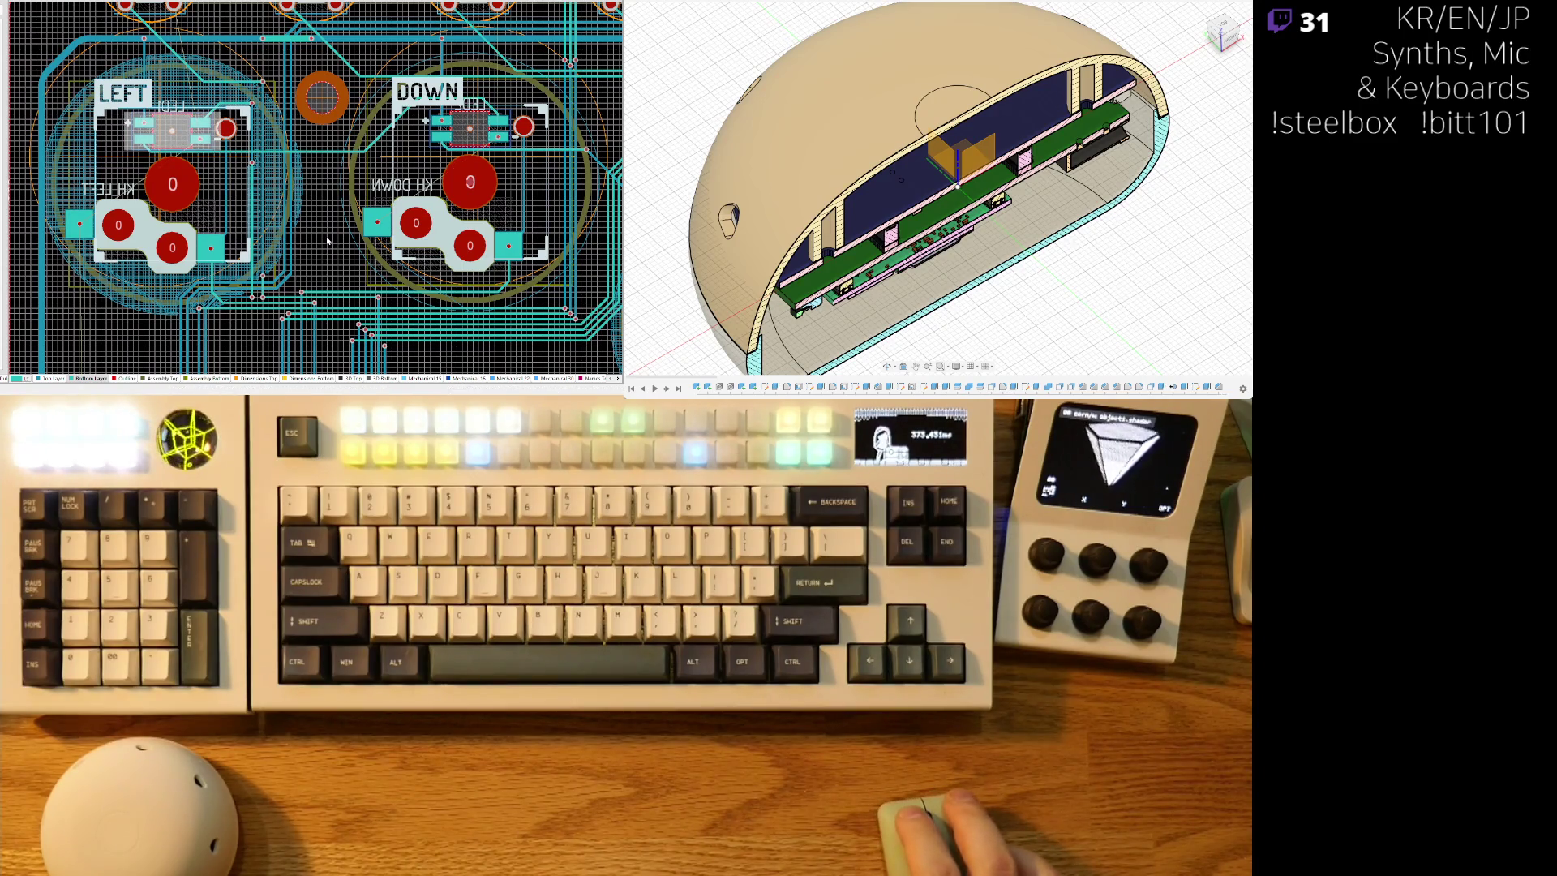
scroll(313, 191, up, 3)
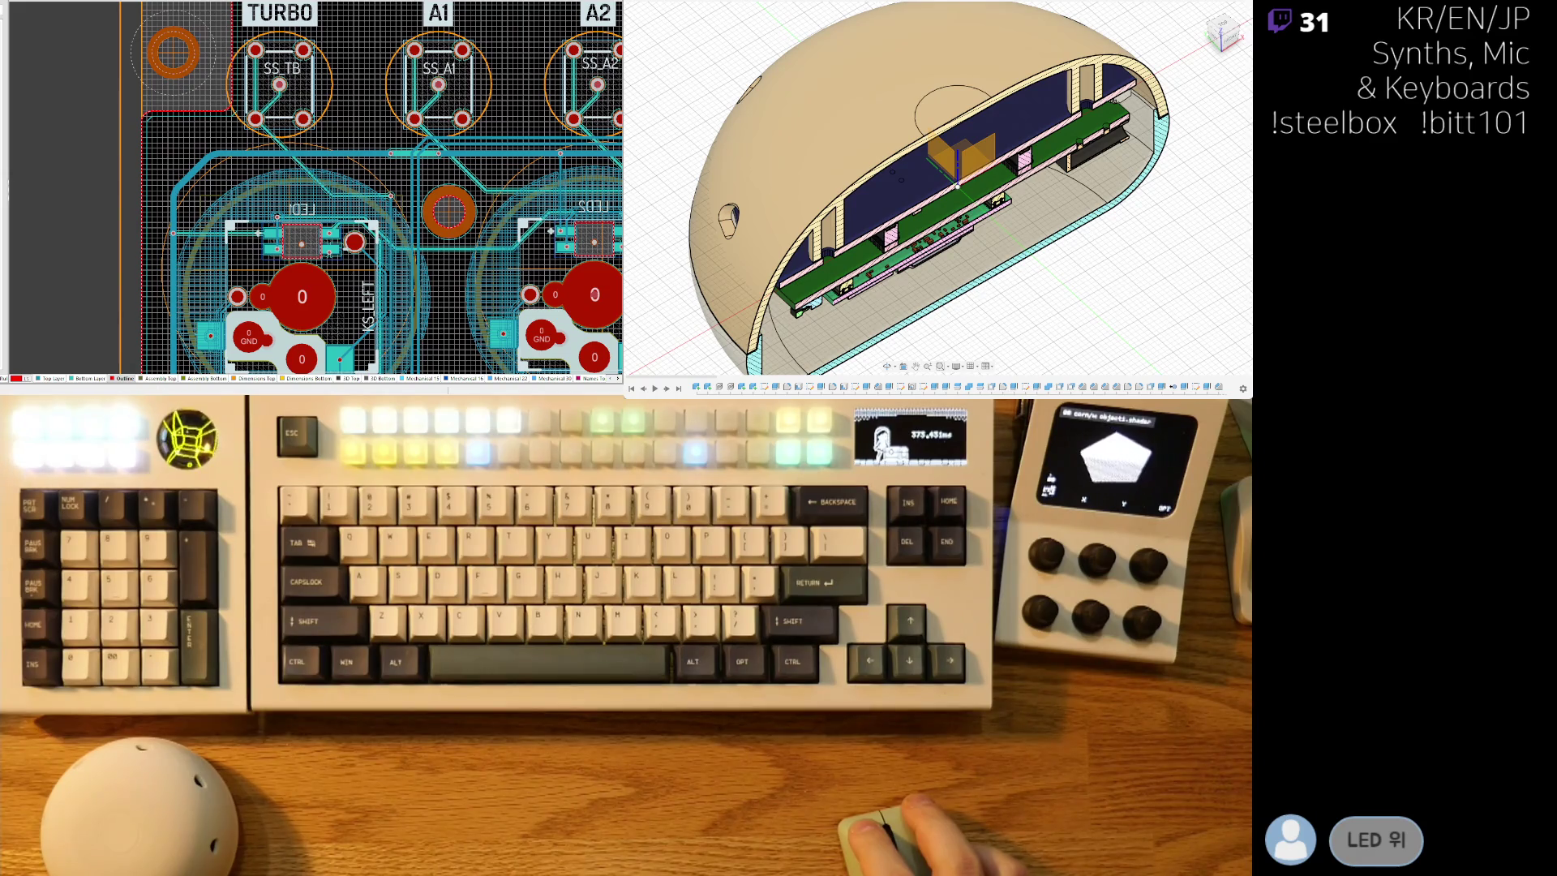
scroll(312, 191, down, 3)
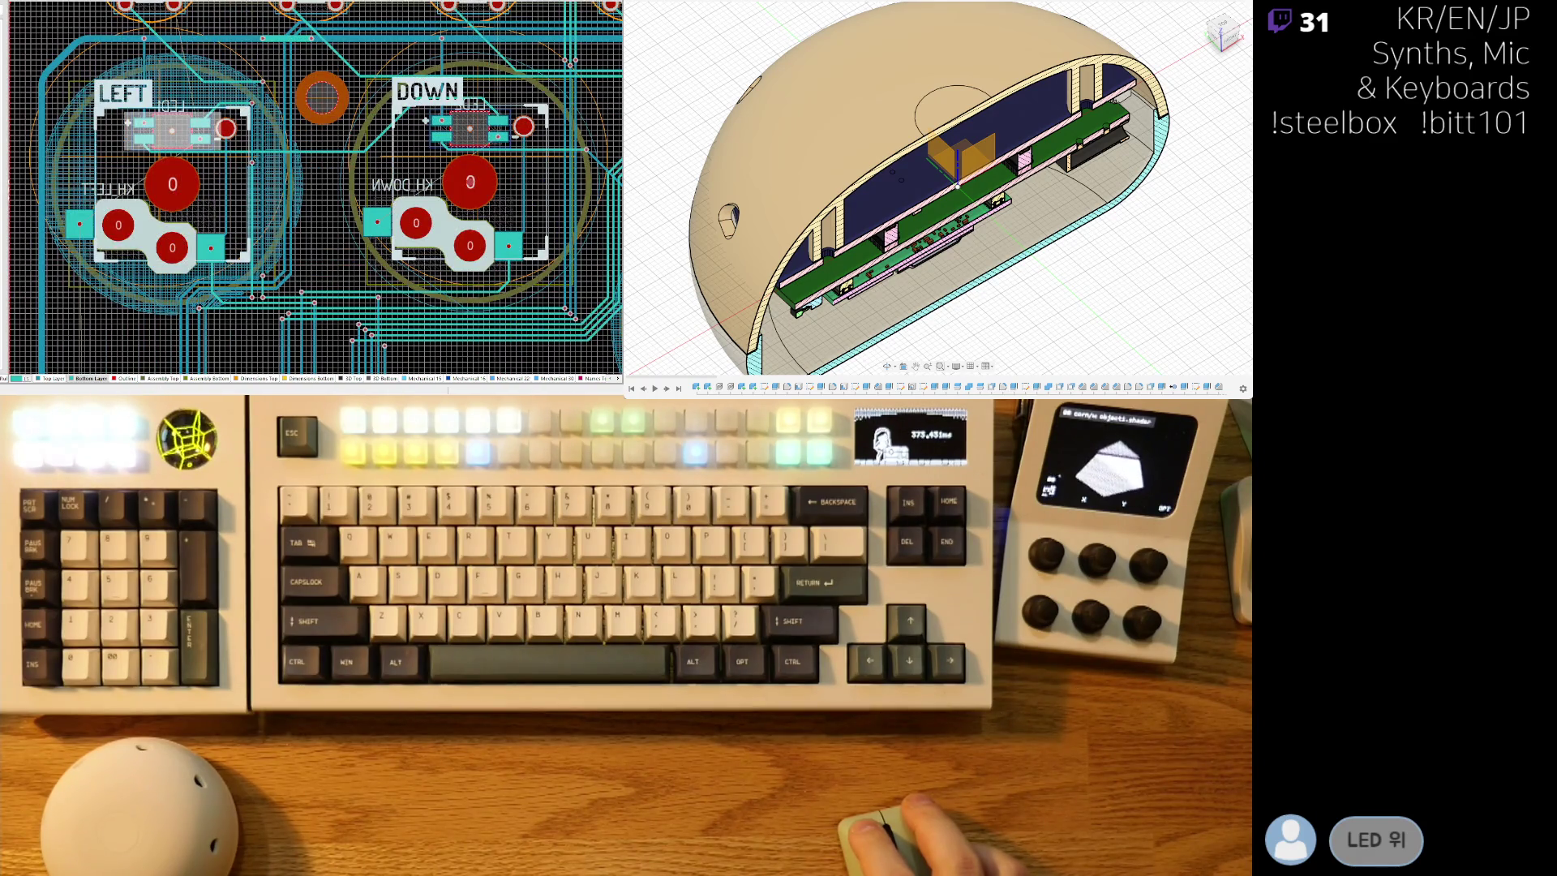
scroll(312, 191, up, 3)
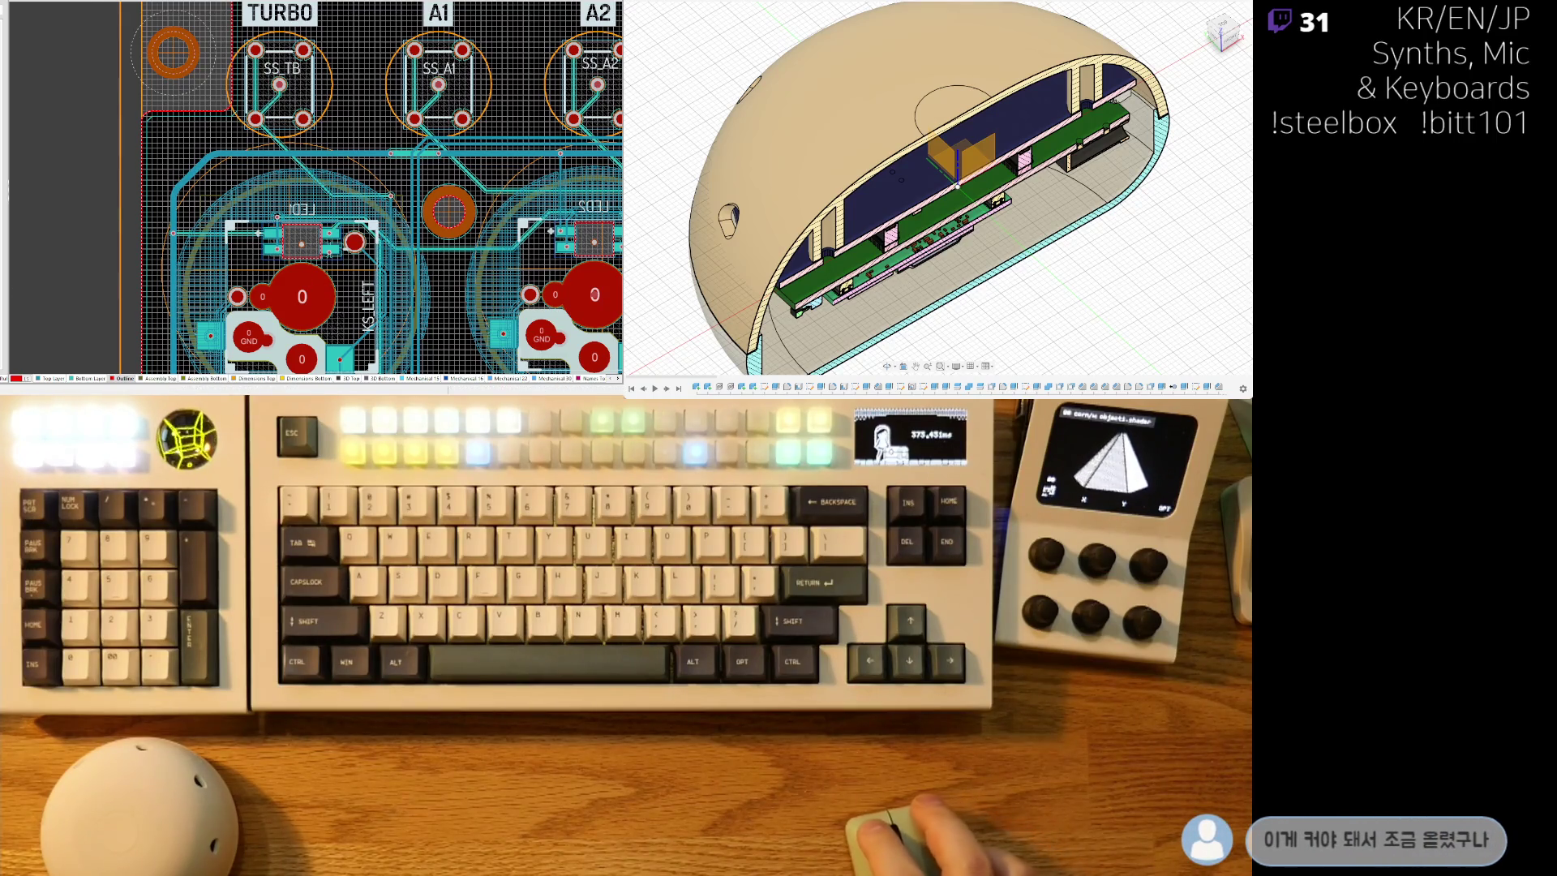
scroll(324, 241, down, 3)
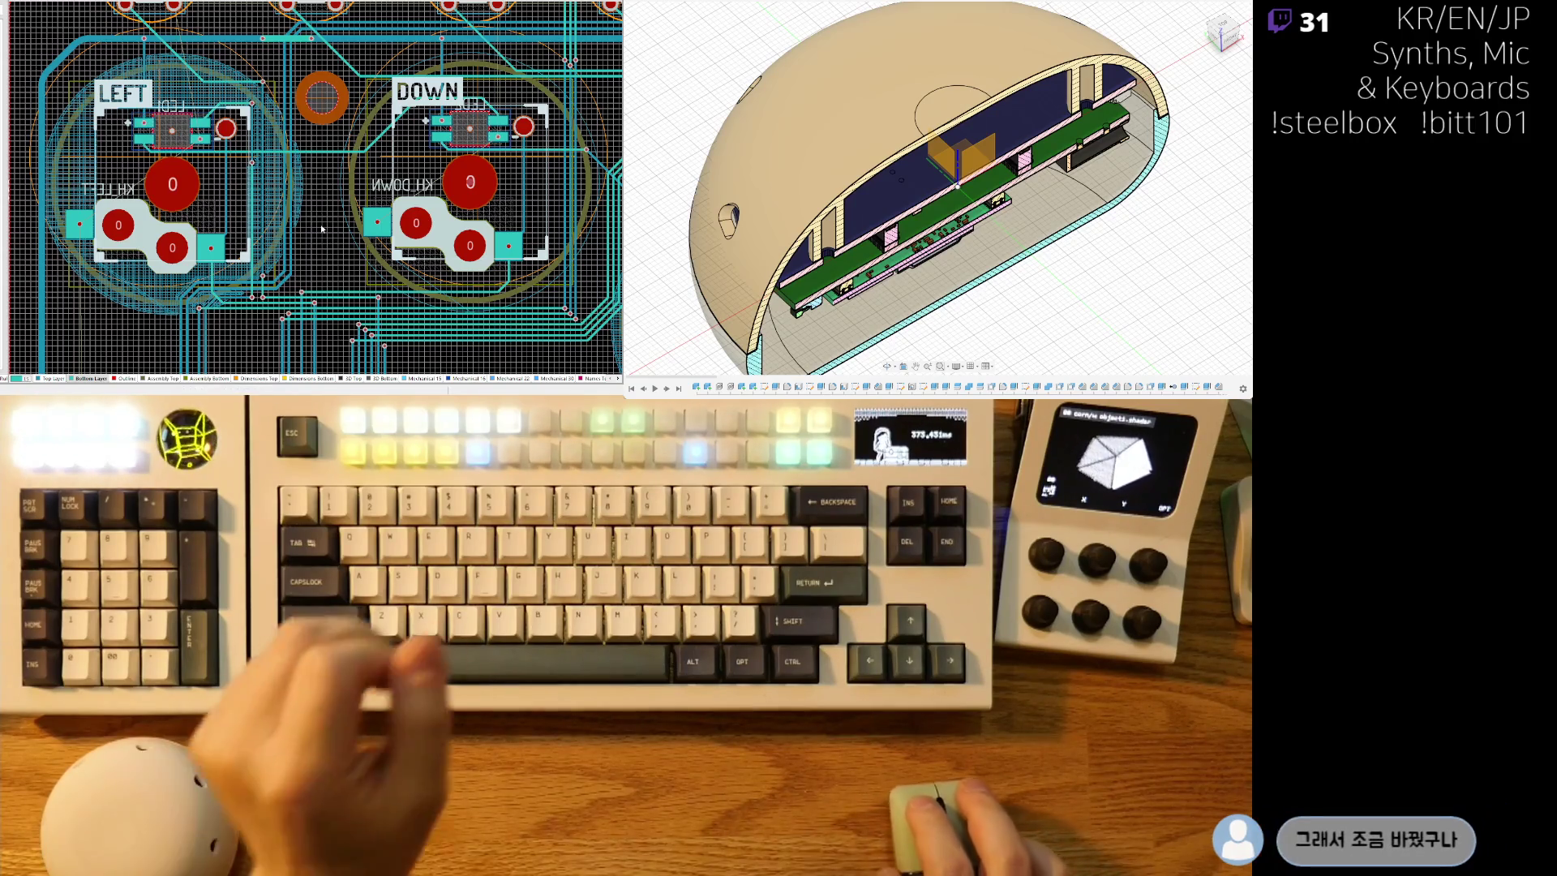
ctrl+scroll(262, 96, up, 3)
ctrl+scroll(247, 130, up, 2)
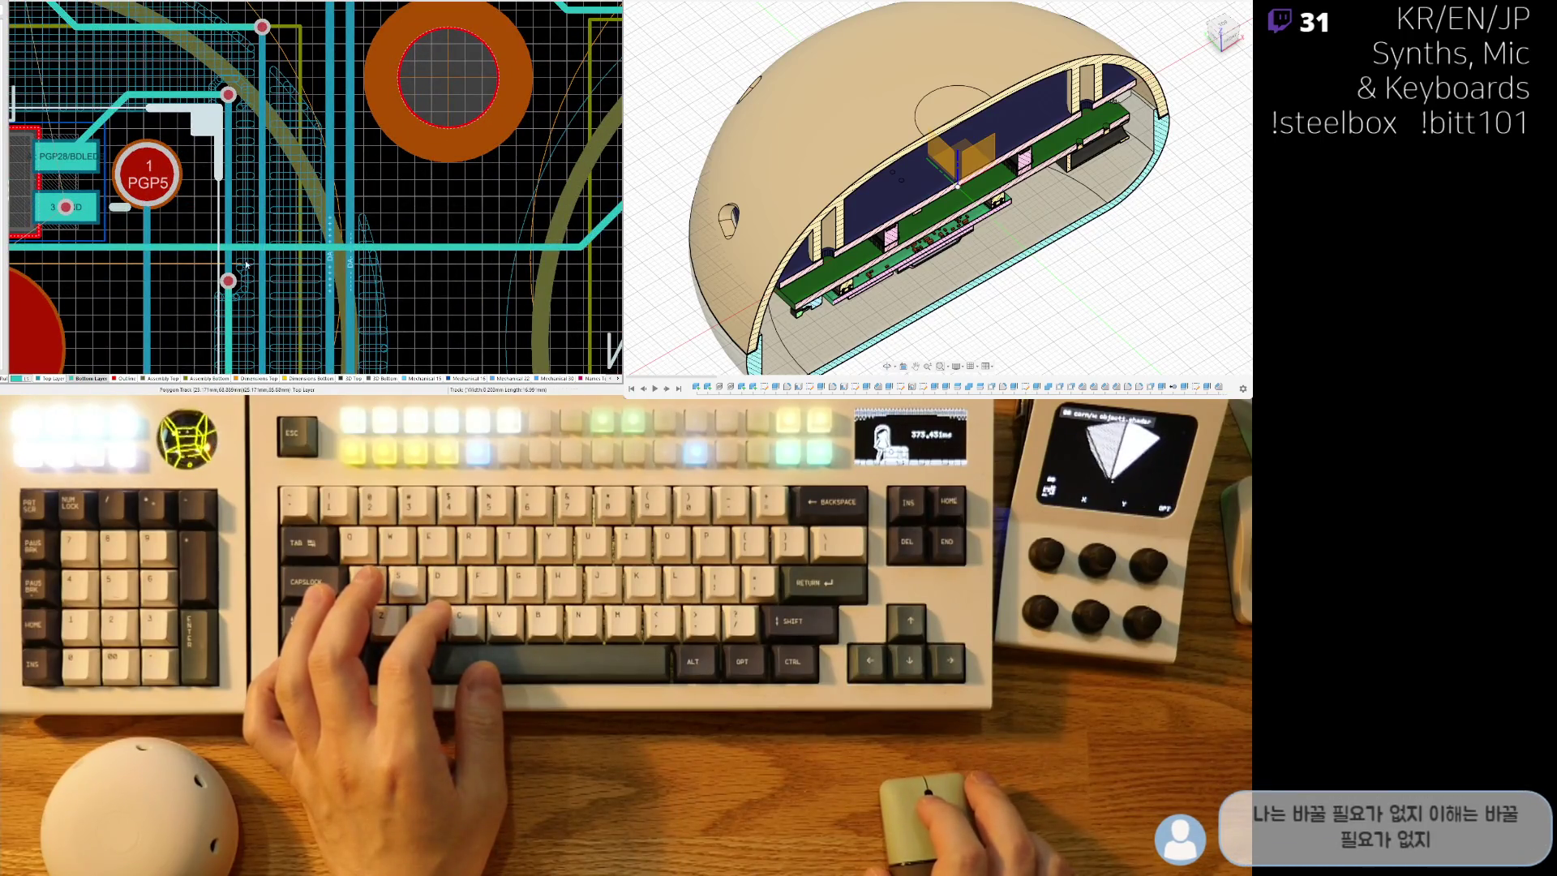
Shorten the leftmost vertical track beside the via cluster by pulling its top end down.
ctrl+scroll(385, 227, down, 5)
right_drag(384, 227, 152, 258)
scroll(357, 194, up, 1)
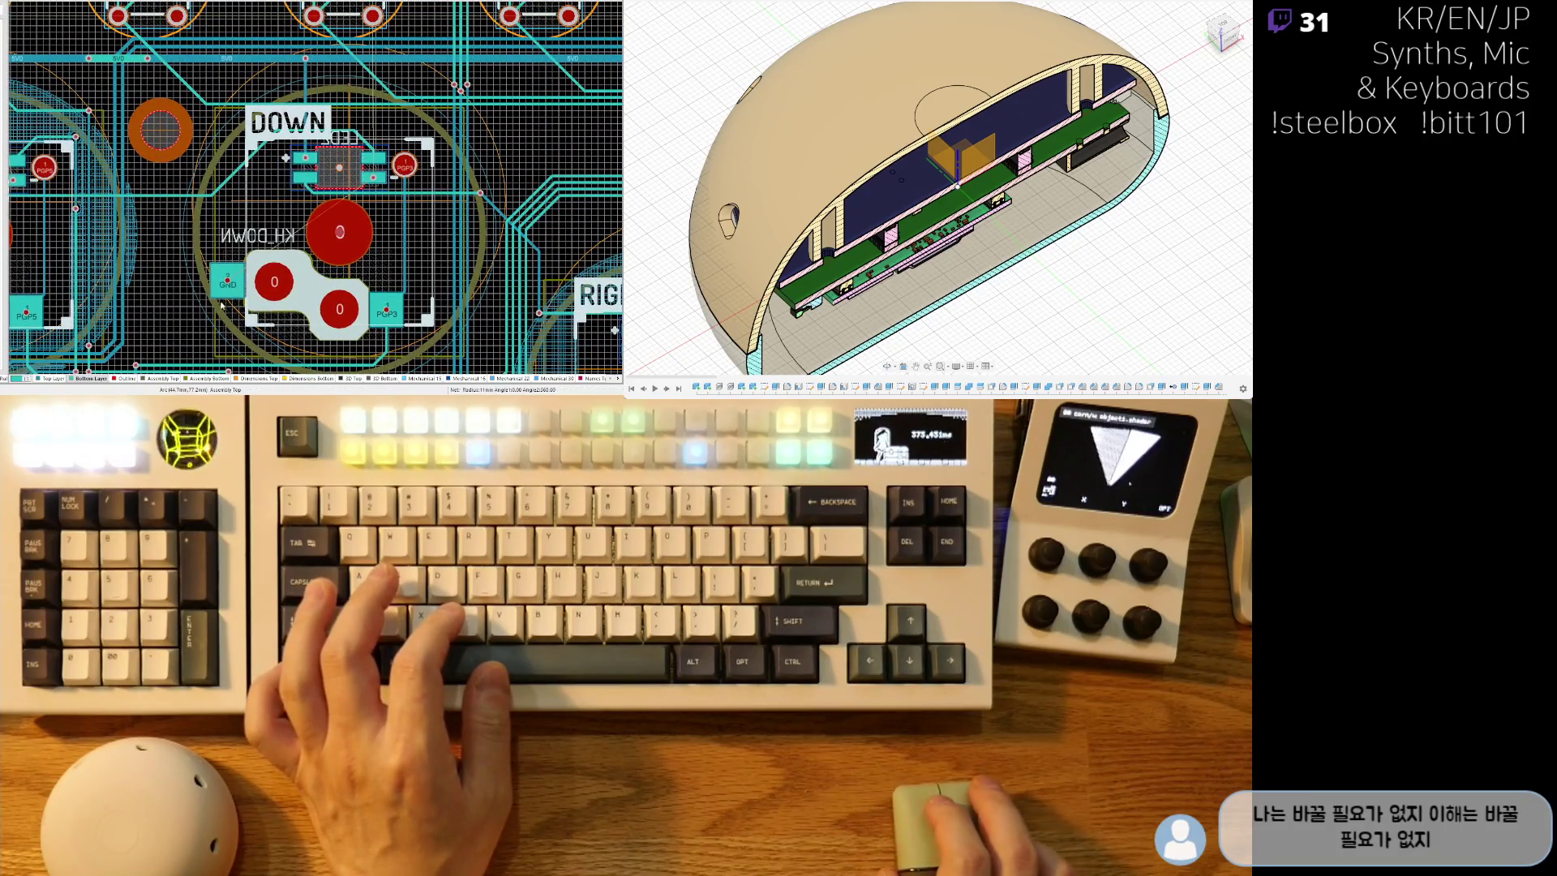
ctrl+scroll(221, 307, down, 3)
right_drag(220, 307, 335, 308)
ctrl+scroll(334, 308, down, 2)
scroll(422, 249, up, 3)
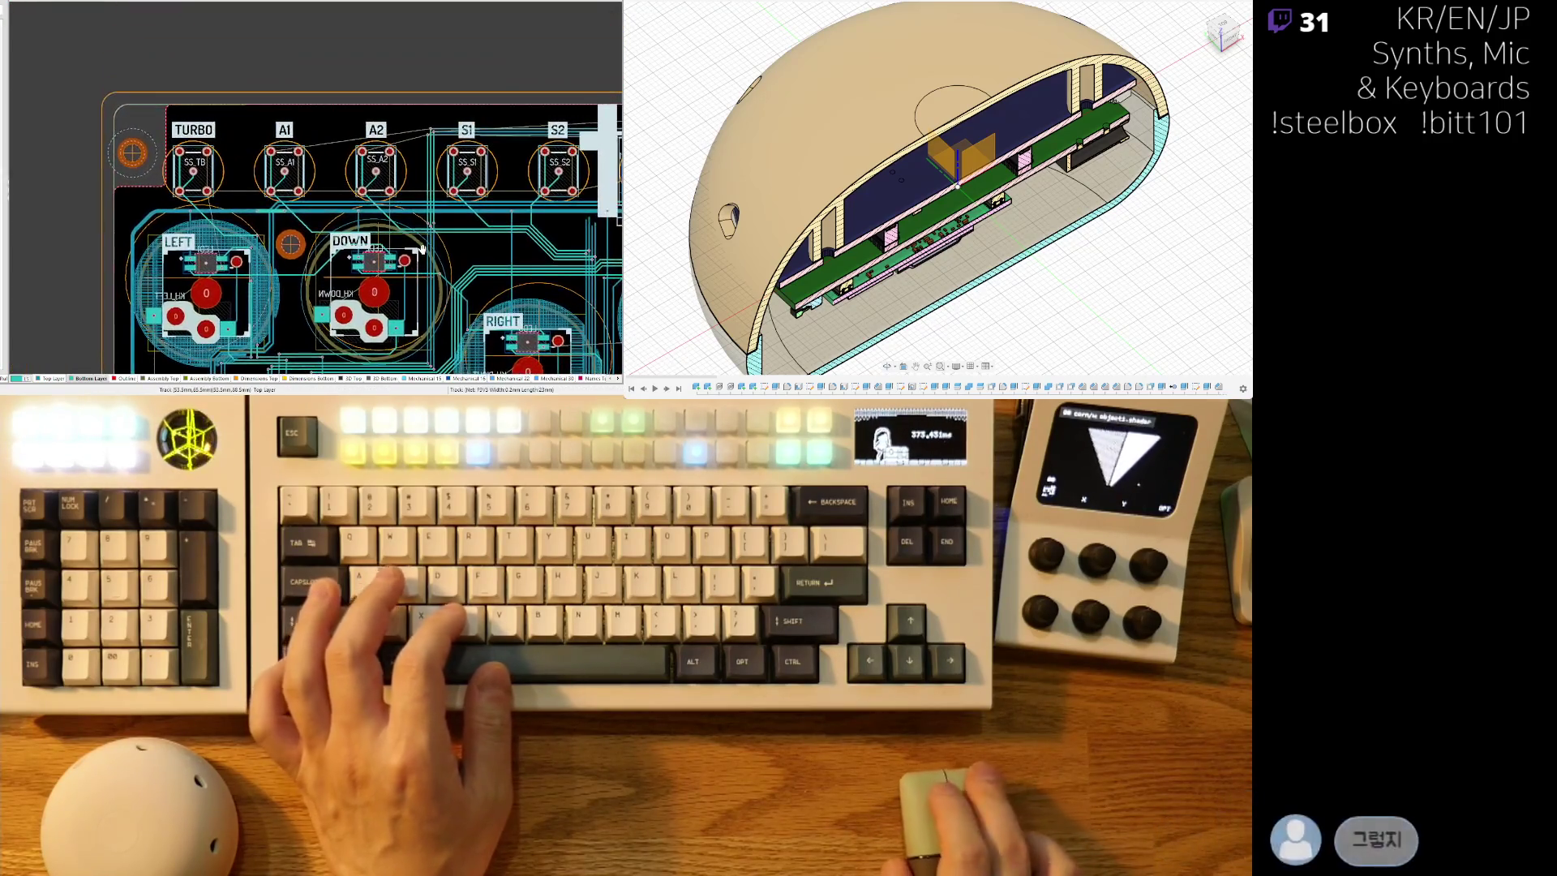
scroll(422, 249, down, 2)
ctrl+scroll(420, 187, up, 3)
ctrl+scroll(420, 187, up, 2)
ctrl+scroll(168, 180, up, 1)
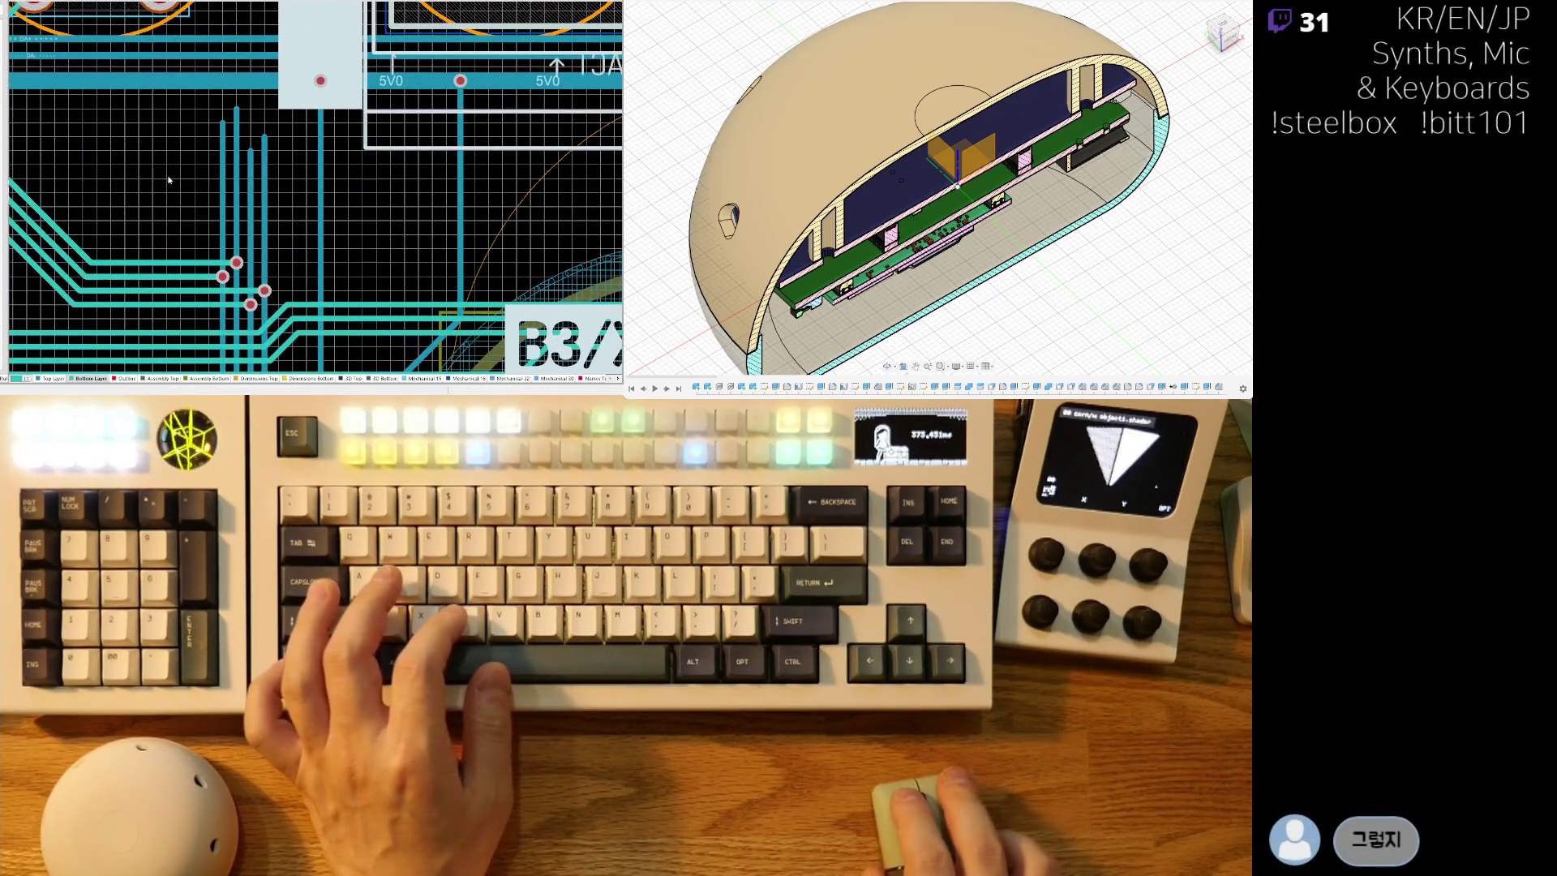
click(225, 139)
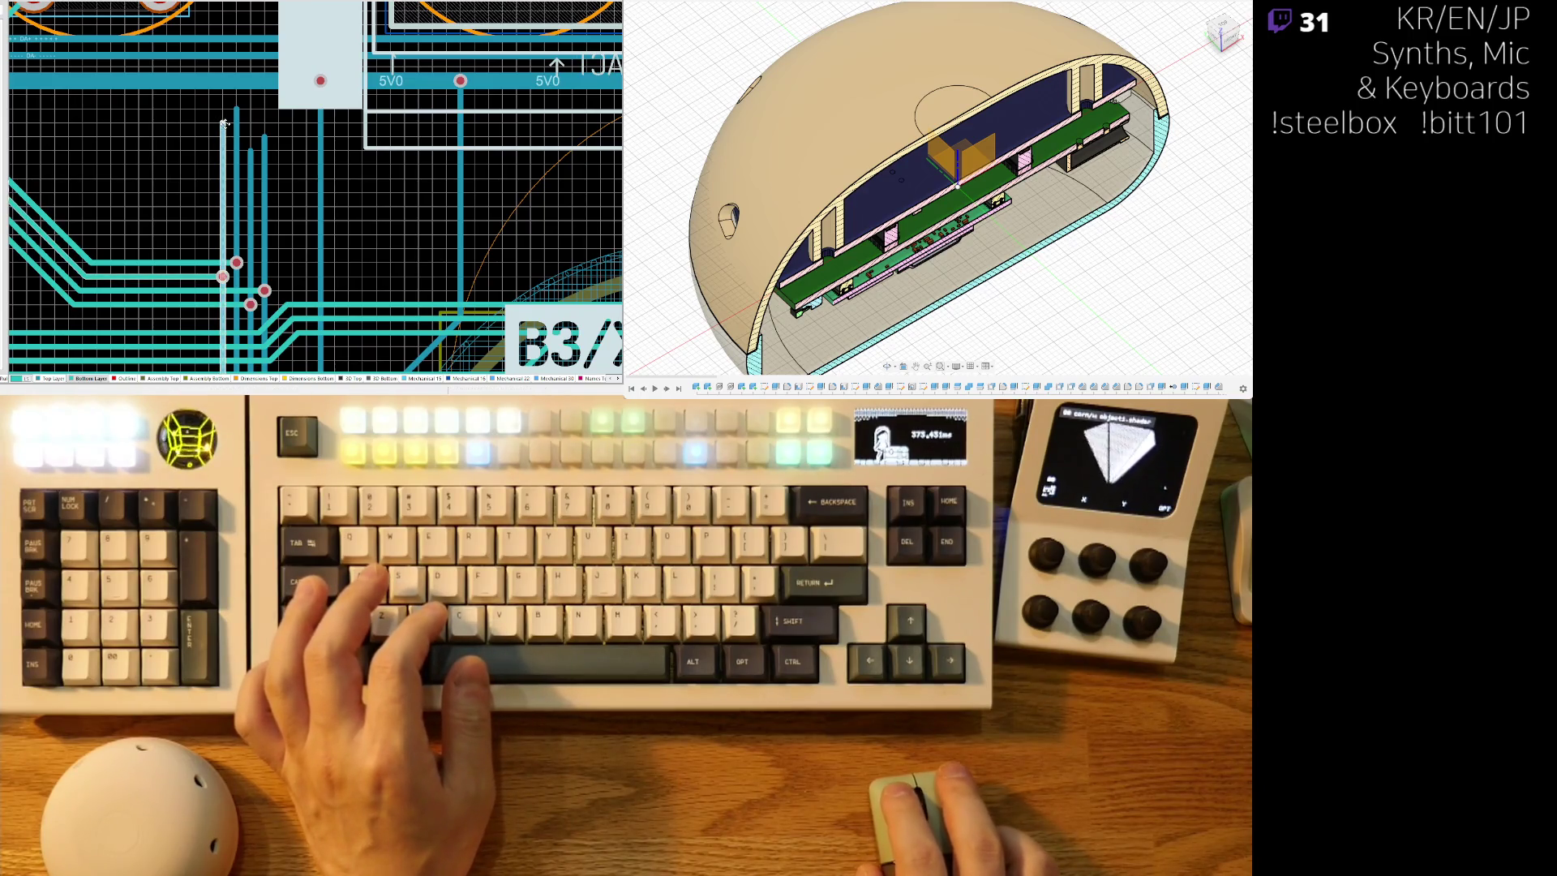
drag(223, 120, 223, 264)
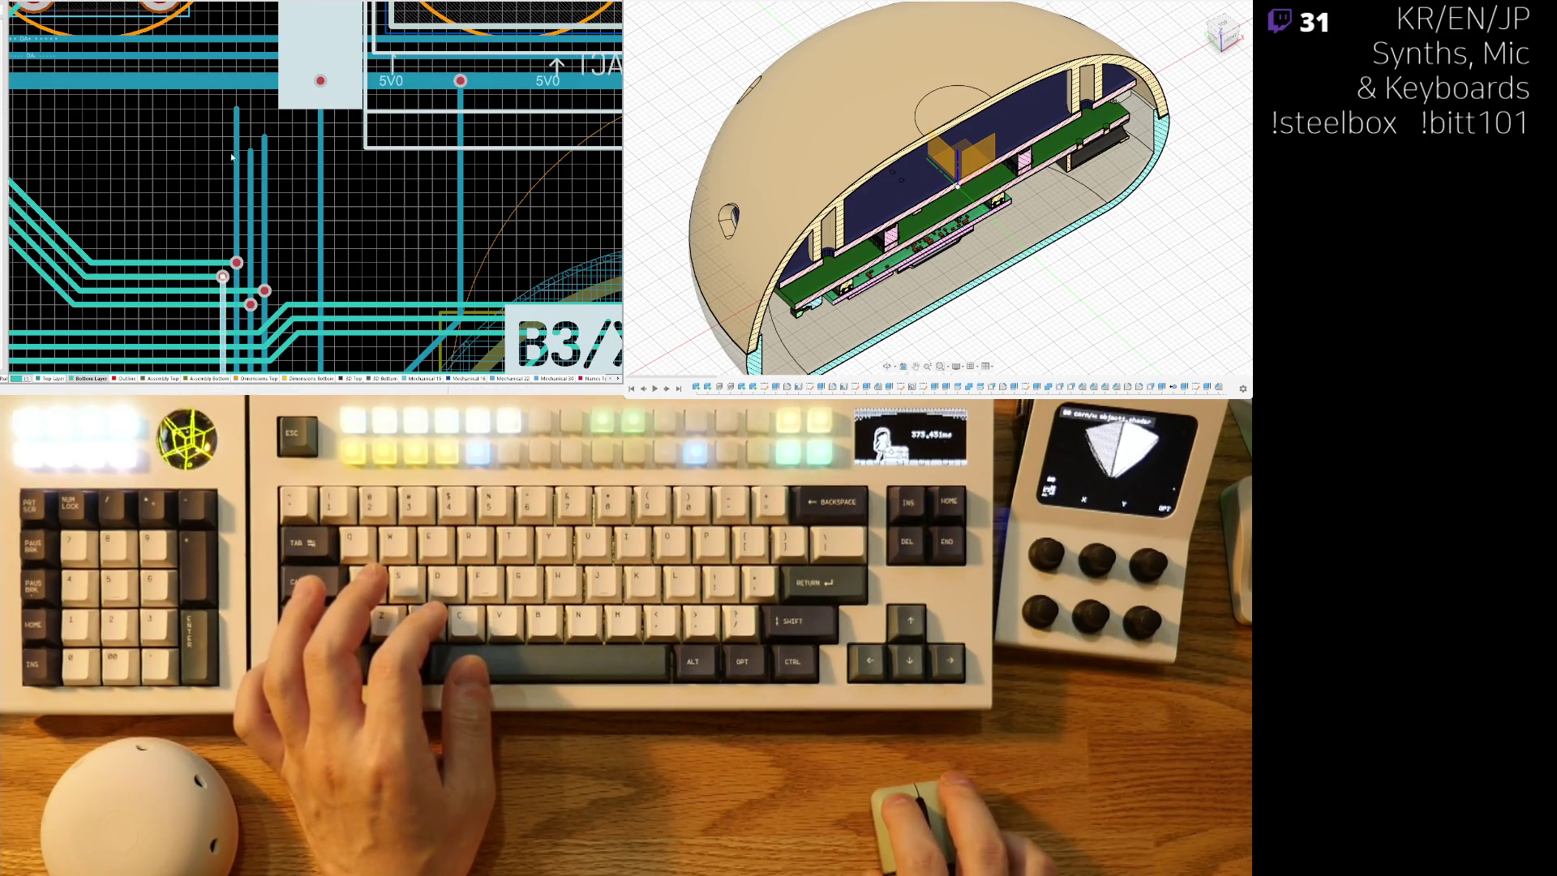
Shorten the second and third vertical tracks by pulling their top ends lower.
click(237, 127)
drag(236, 111, 236, 259)
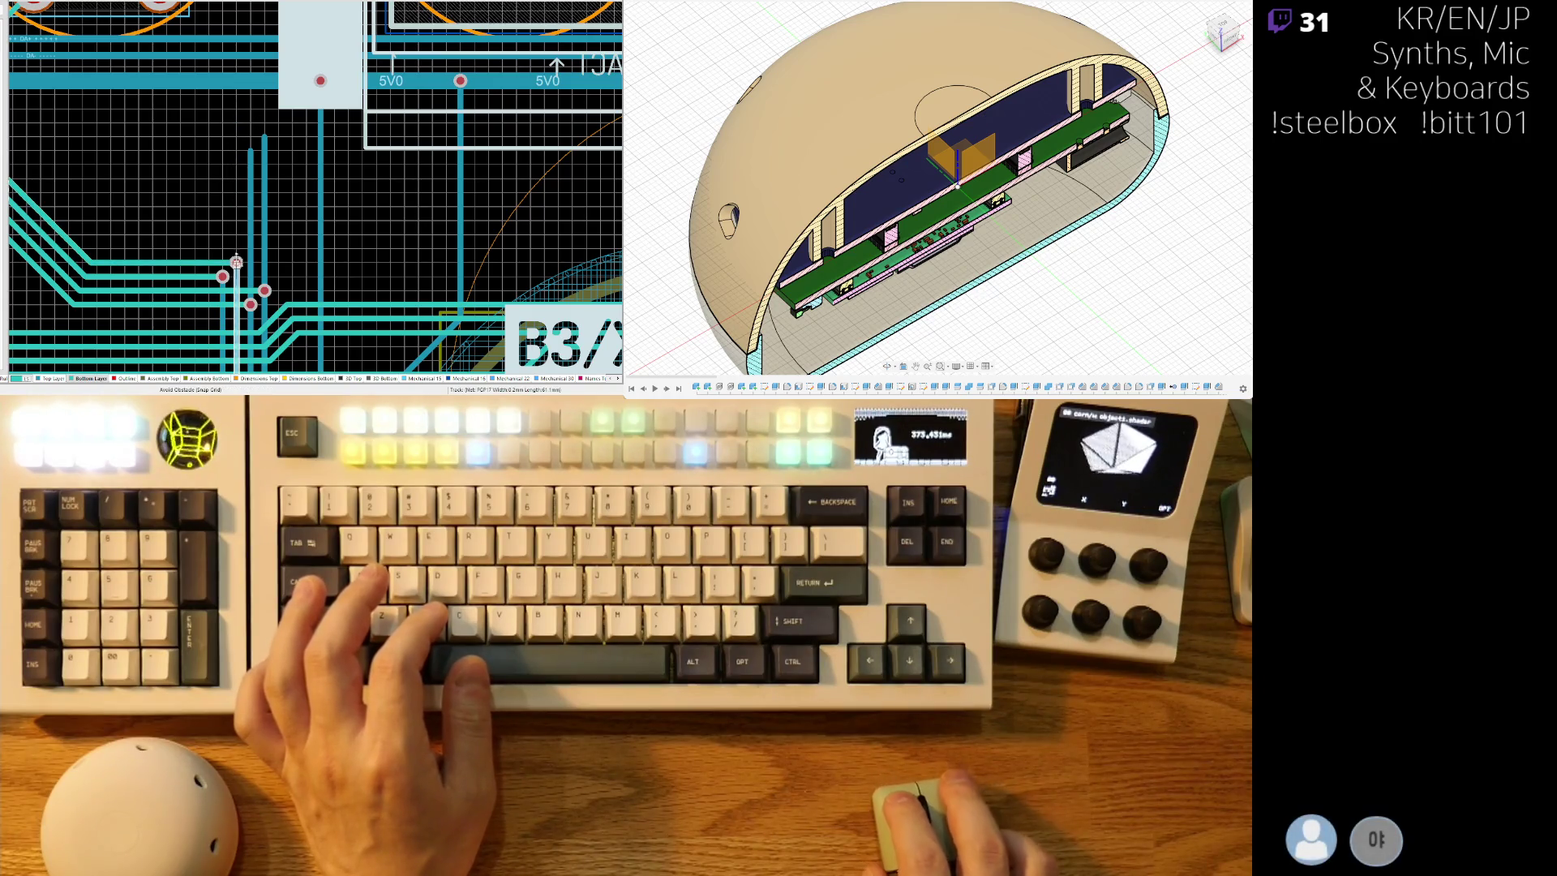
click(251, 201)
drag(250, 146, 262, 256)
Shift the fourth vertical track slightly right, then undo that move.
click(265, 227)
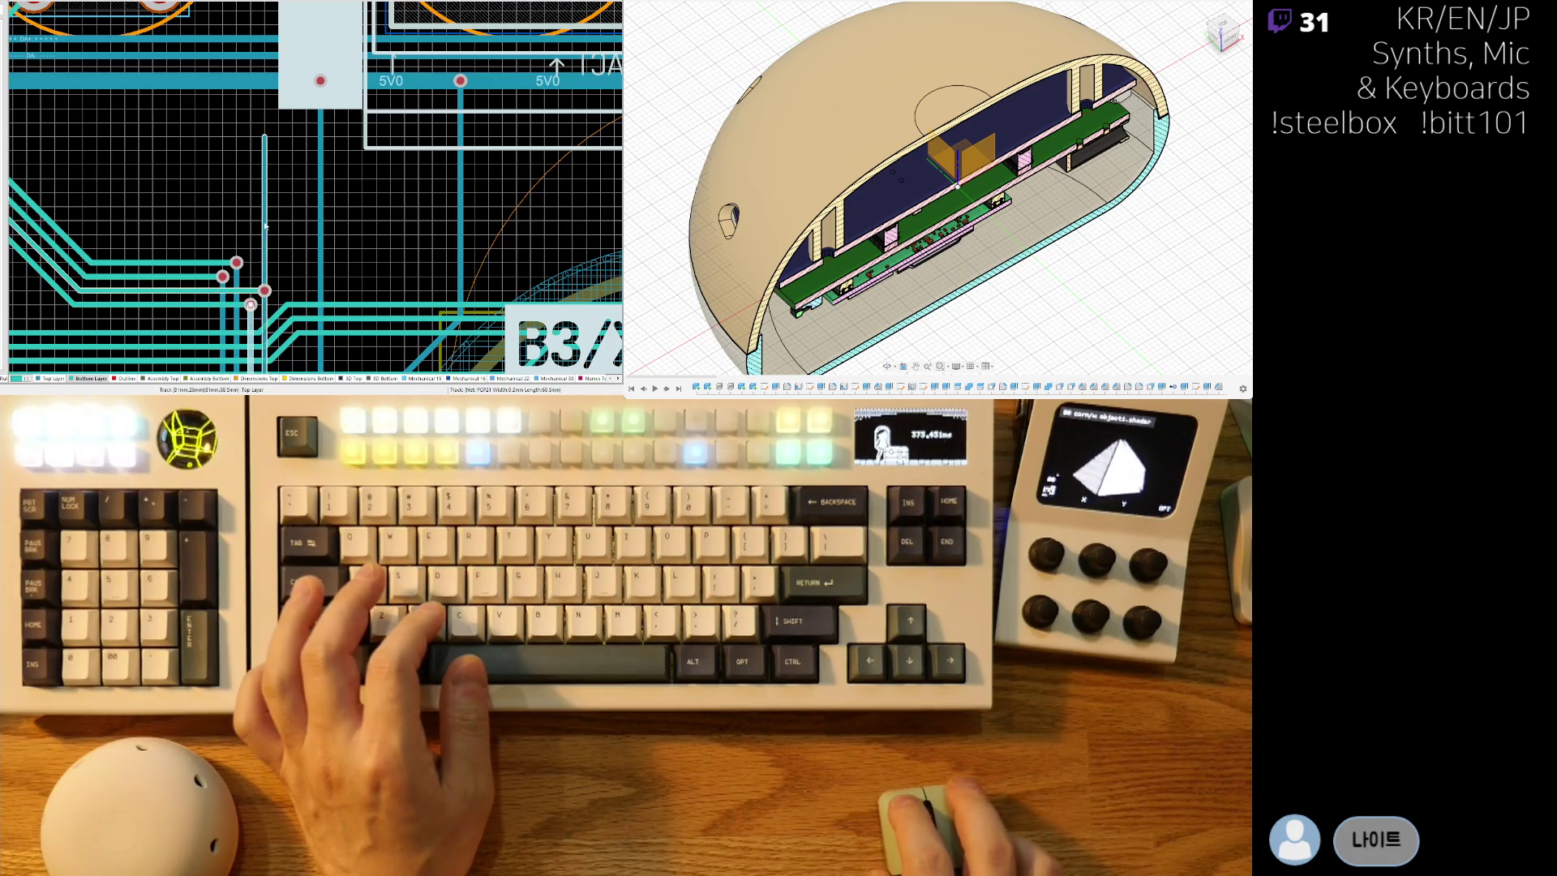
drag(265, 211, 270, 246)
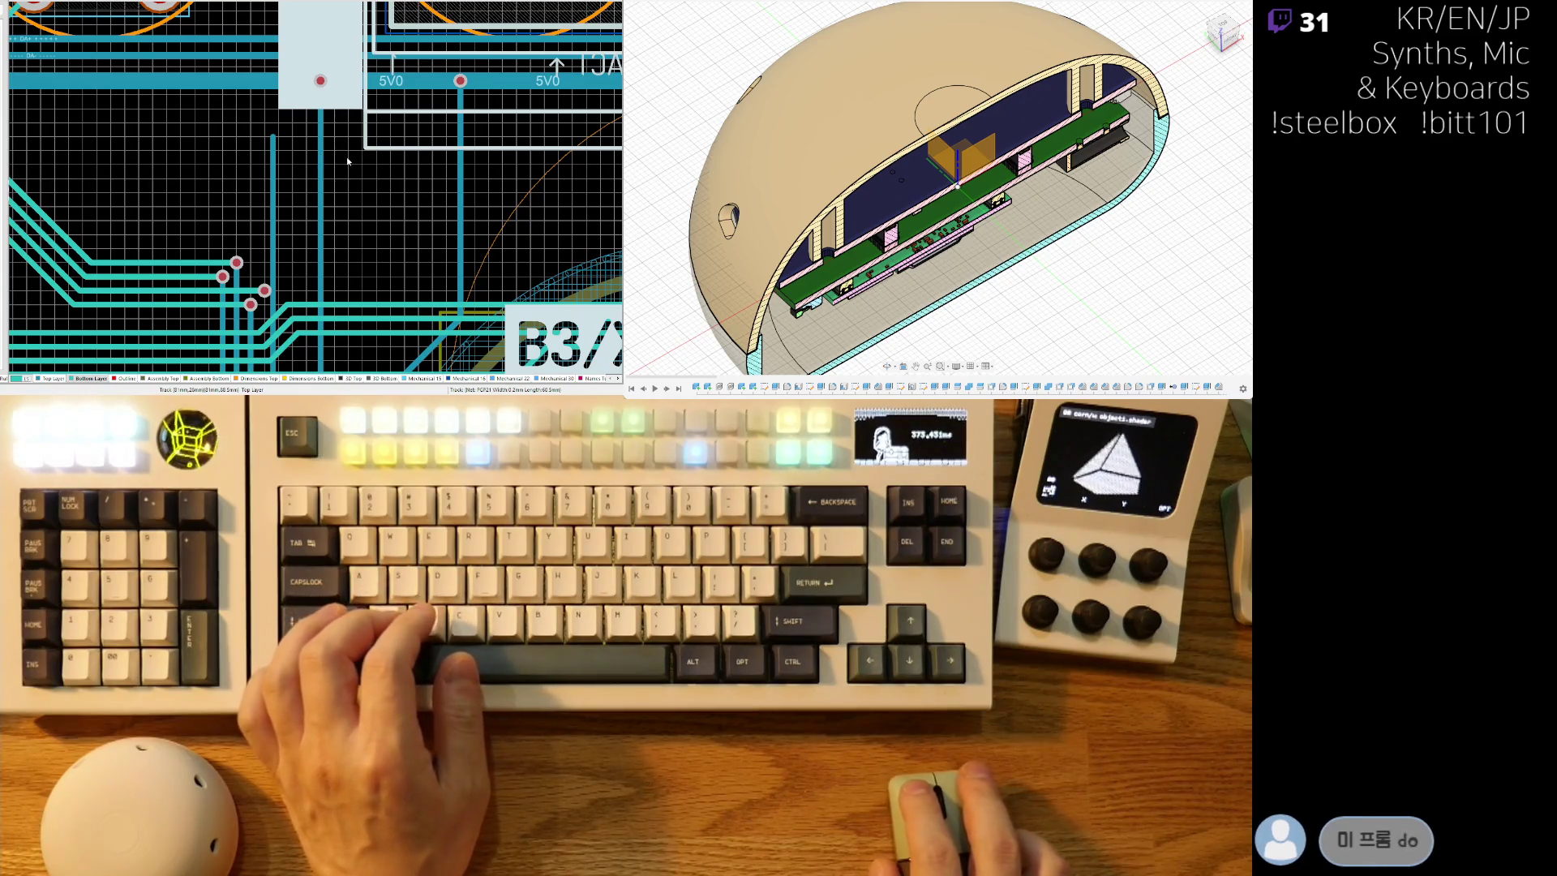
scroll(308, 162, down, 1)
key(ctrl+z)
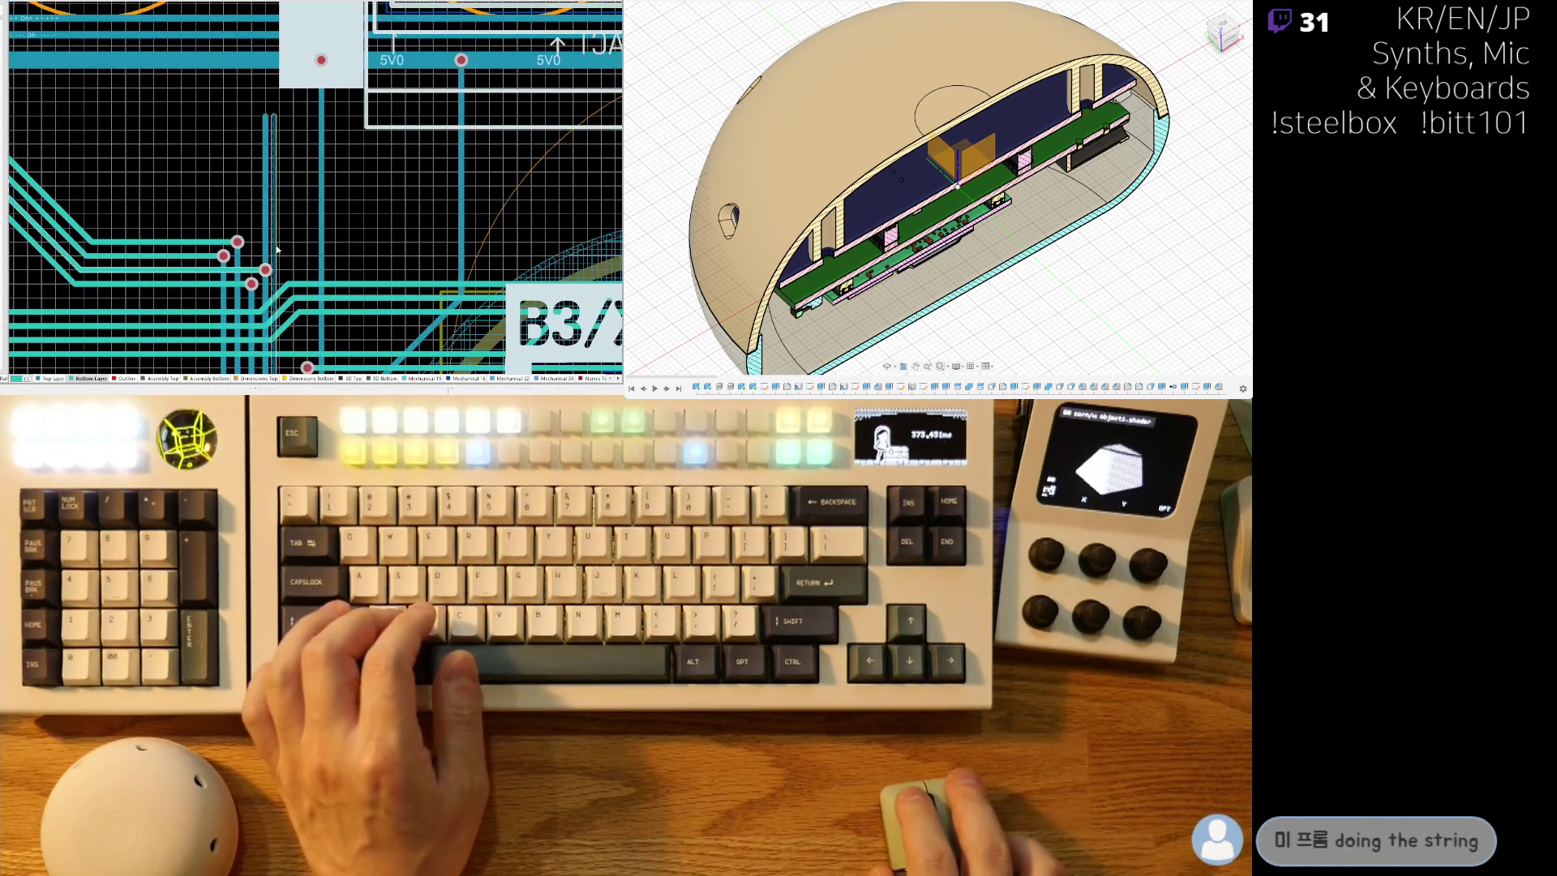
click(267, 154)
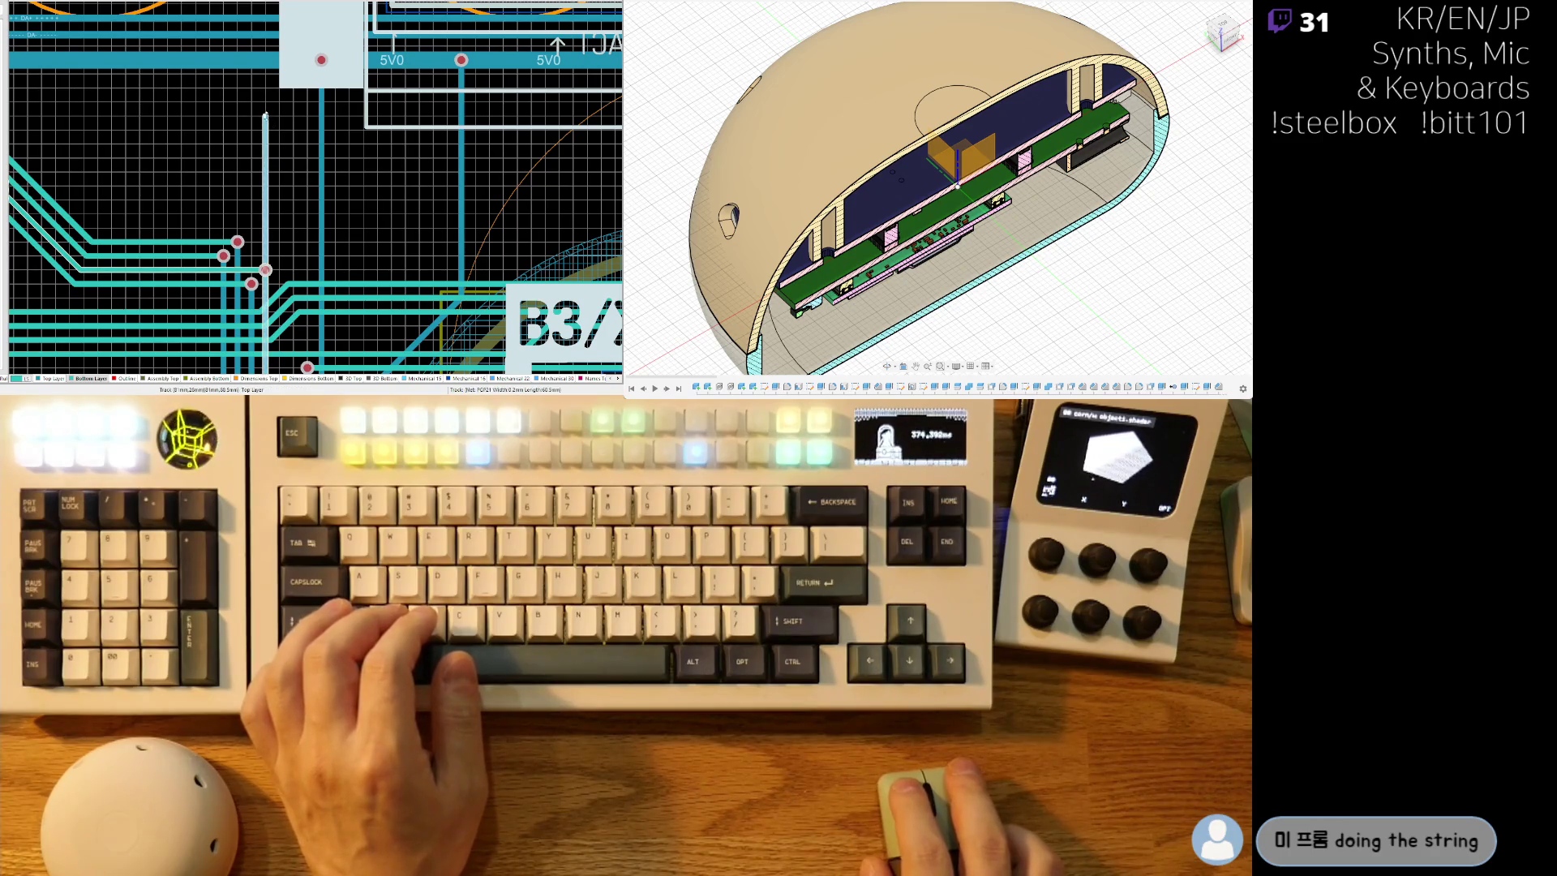
right_drag(226, 202, 264, 188)
ctrl+scroll(264, 188, down, 5)
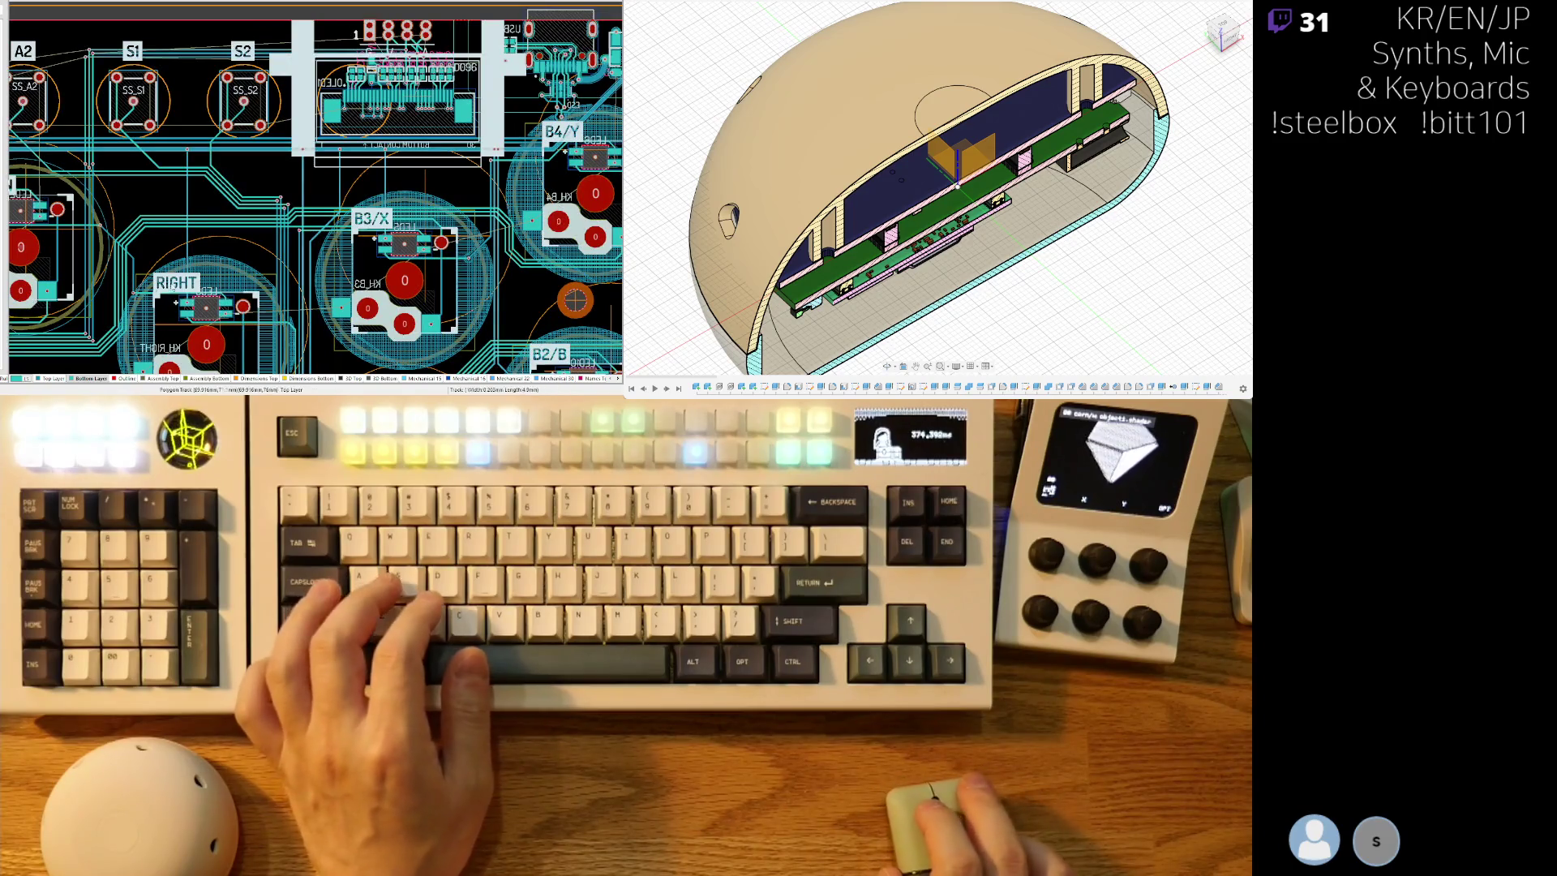
ctrl+scroll(326, 183, up, 3)
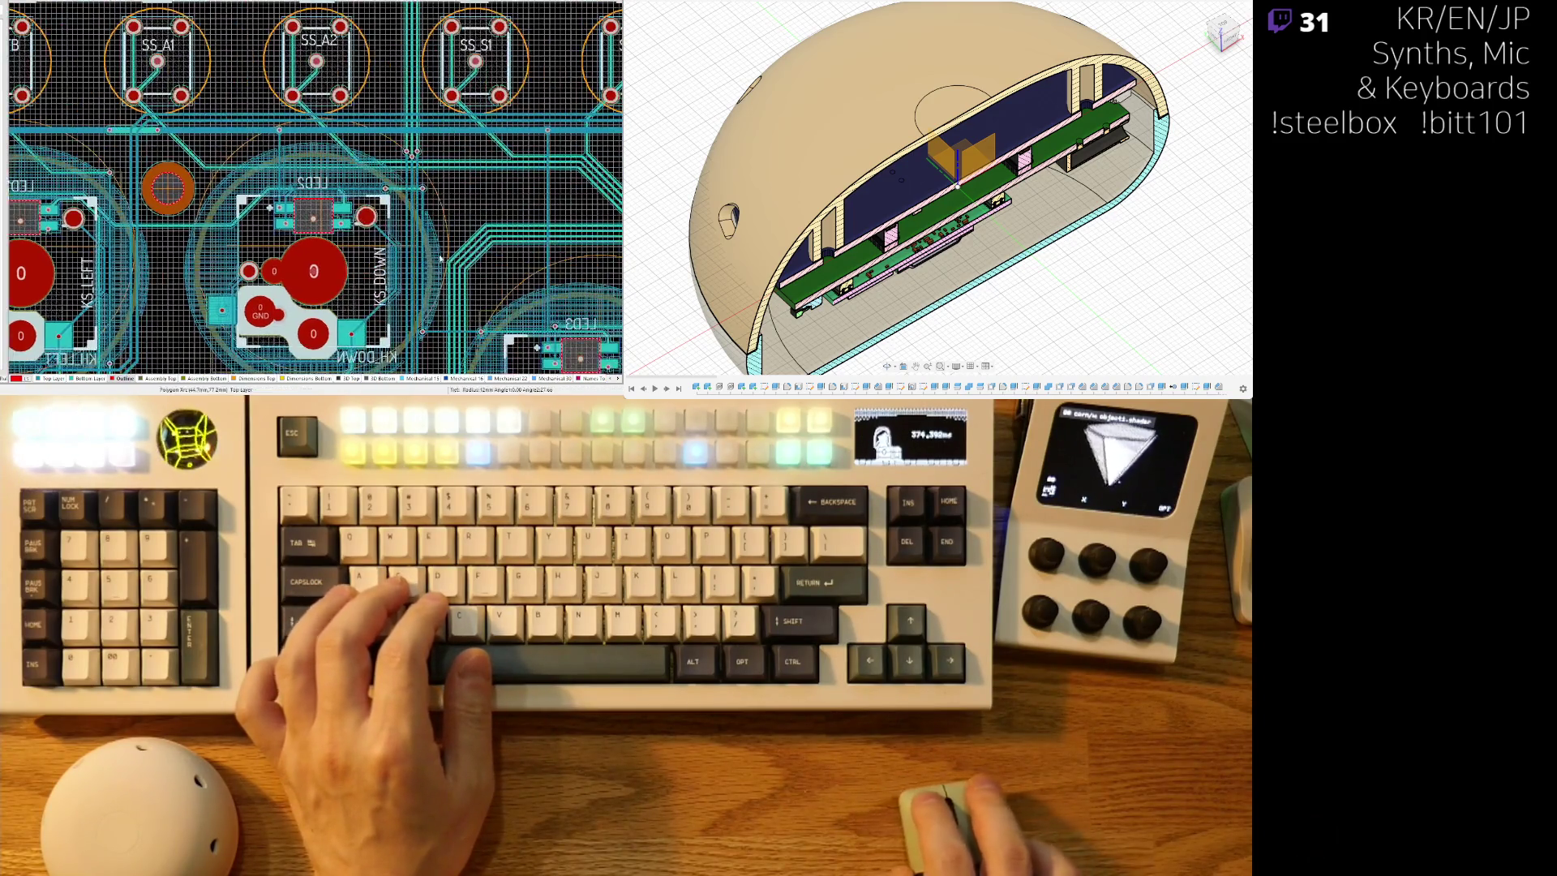
ctrl+scroll(327, 184, down, 2)
mouse_move(327, 183)
right_down()
mouse_move(284, 210)
mouse_move(22, 265)
right_up()
ctrl+scroll(285, 211, up, 3)
ctrl+scroll(151, 300, down, 3)
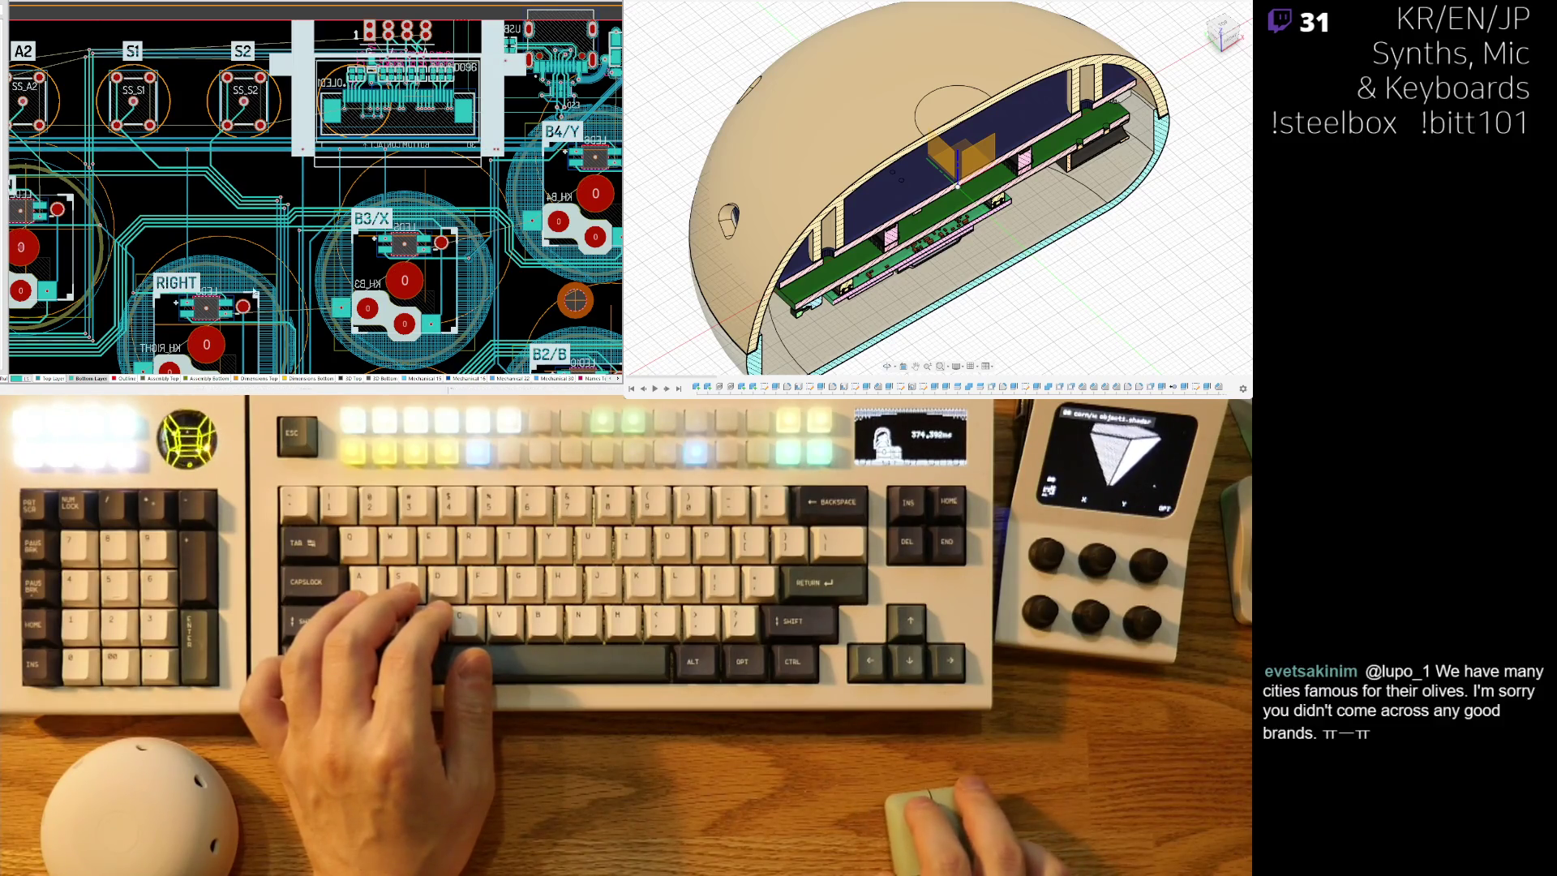
ctrl+scroll(603, 151, up, 3)
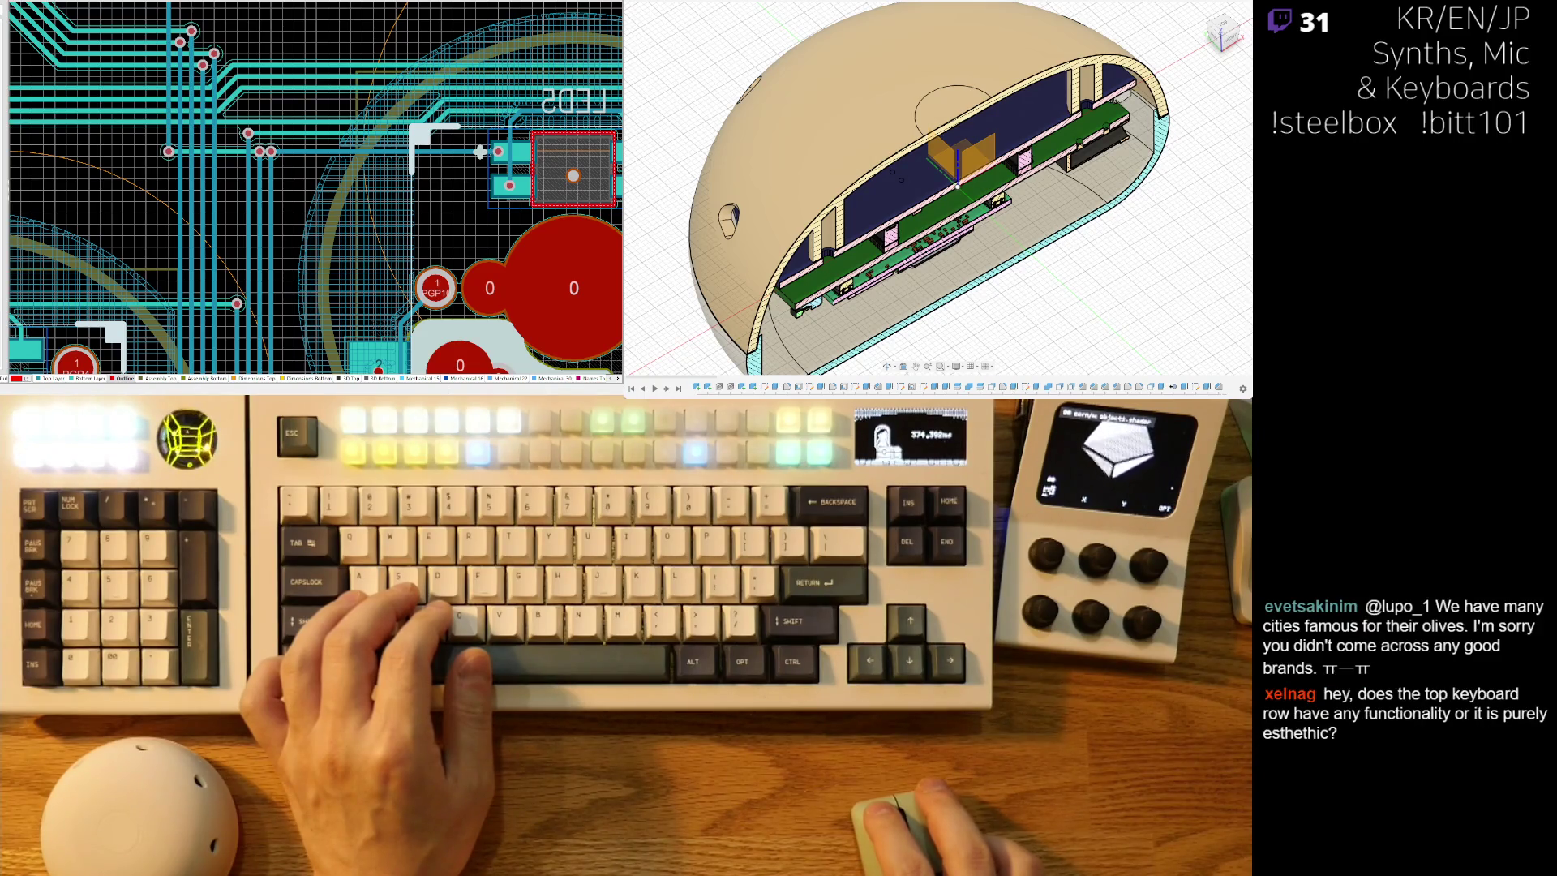
ctrl+scroll(606, 149, down, 3)
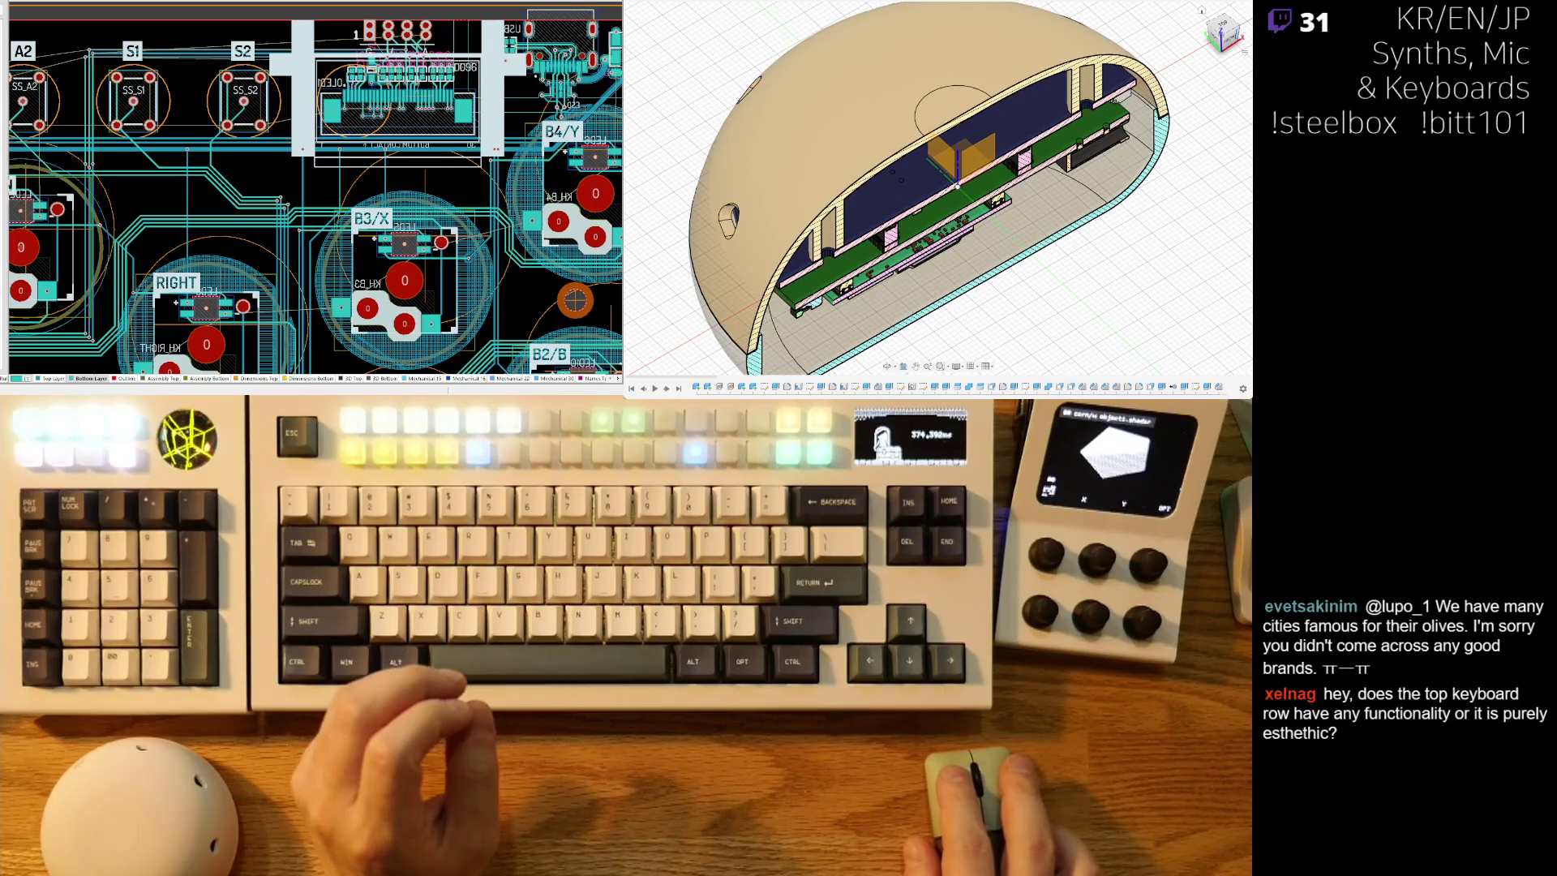
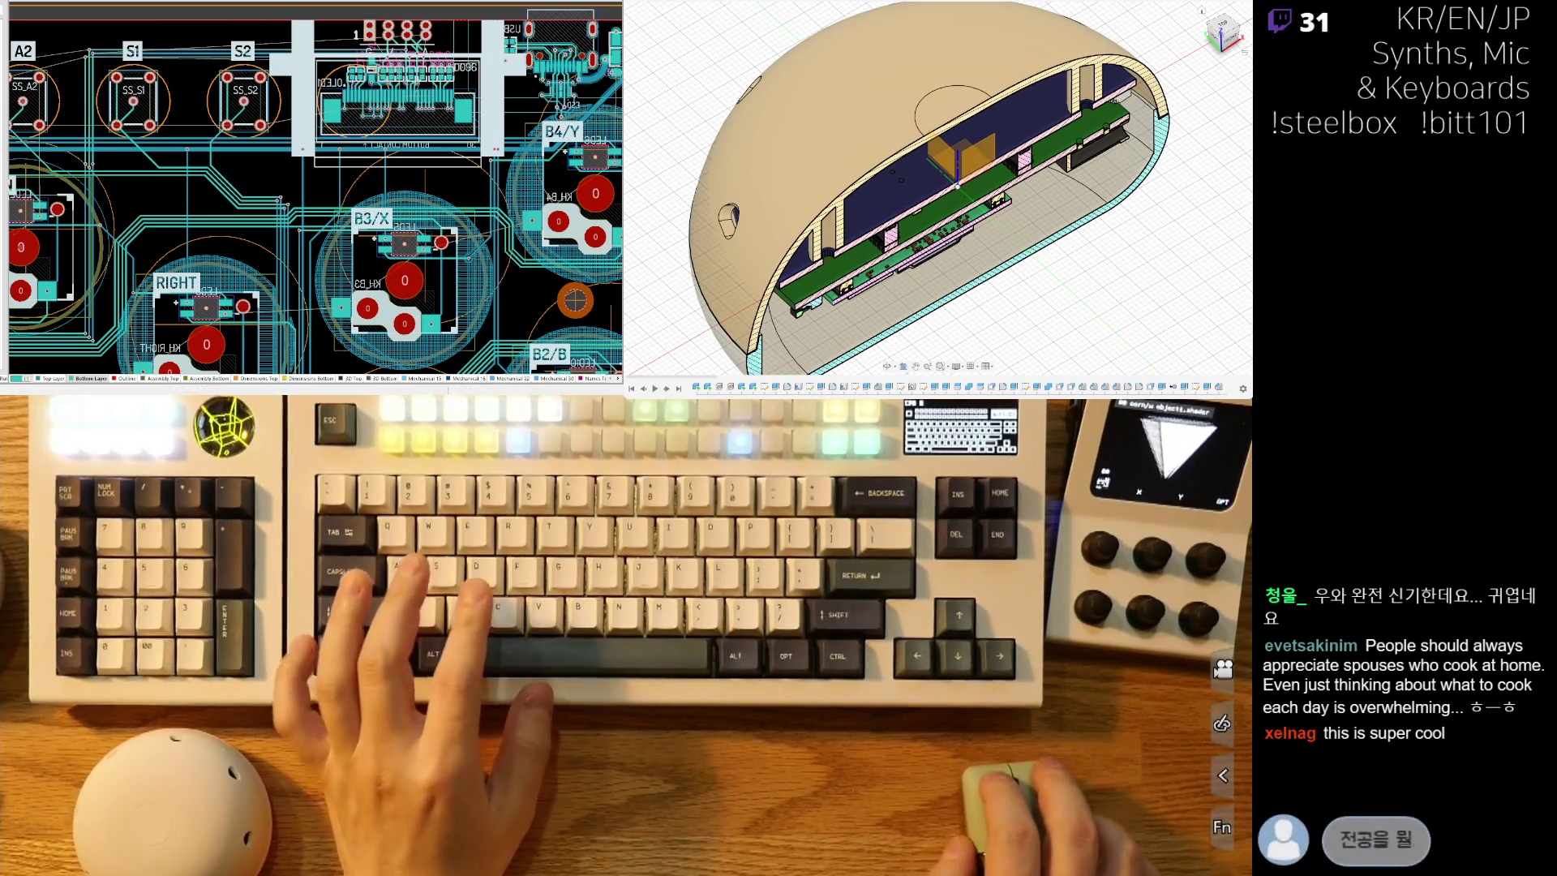
Duplicate the header's GND pad 1 and place the copy on pad 1's position.
right_drag(401, 159, 584, 170)
ctrl+scroll(584, 170, up, 3)
right_drag(73, 122, 313, 123)
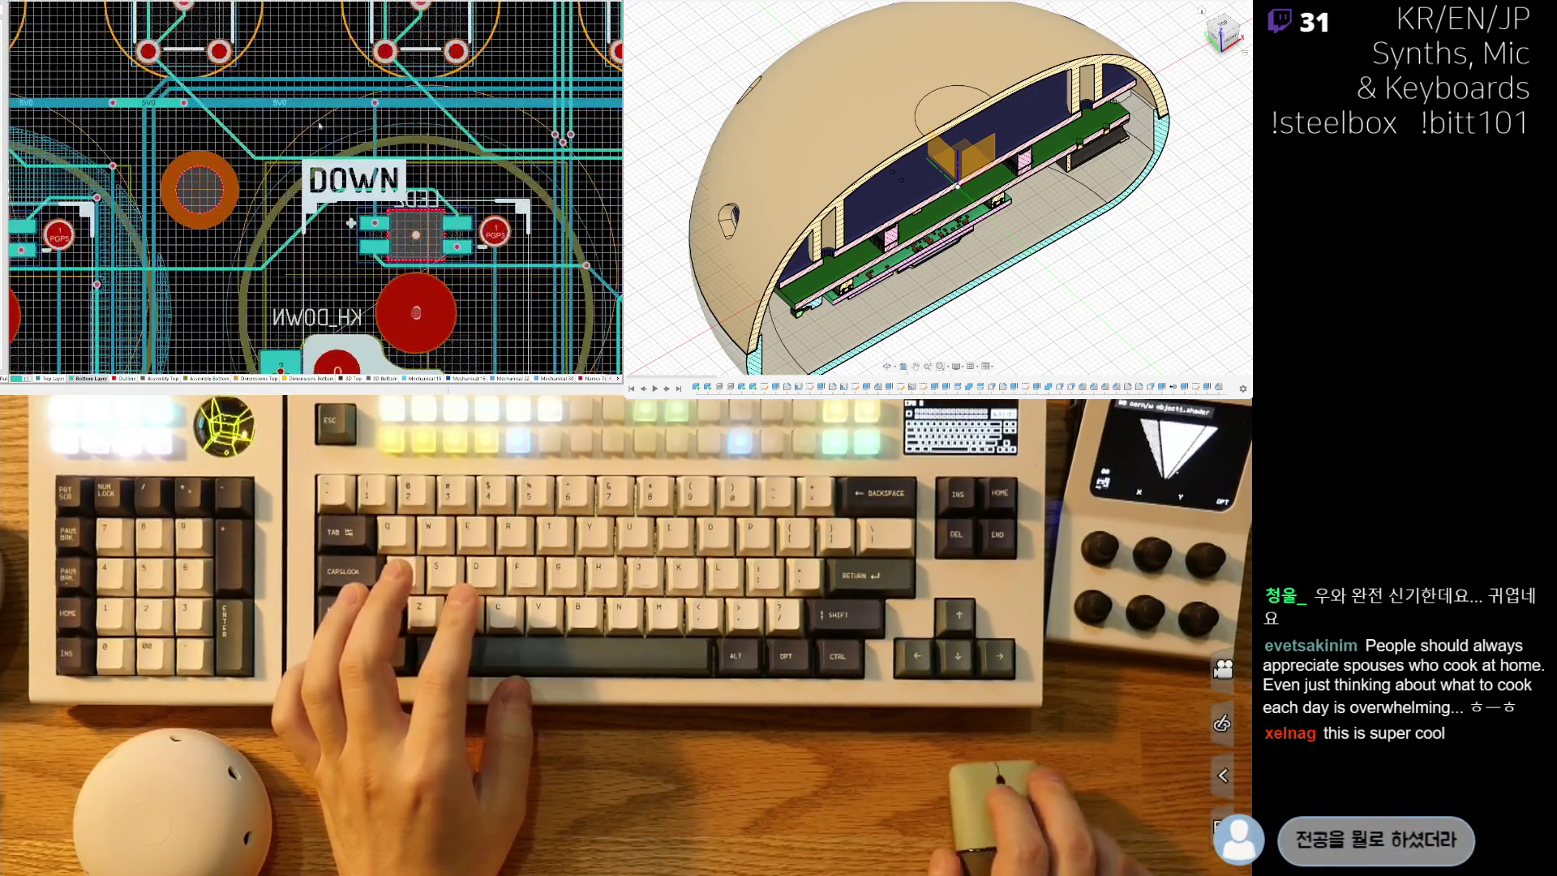
ctrl+scroll(348, 145, down, 5)
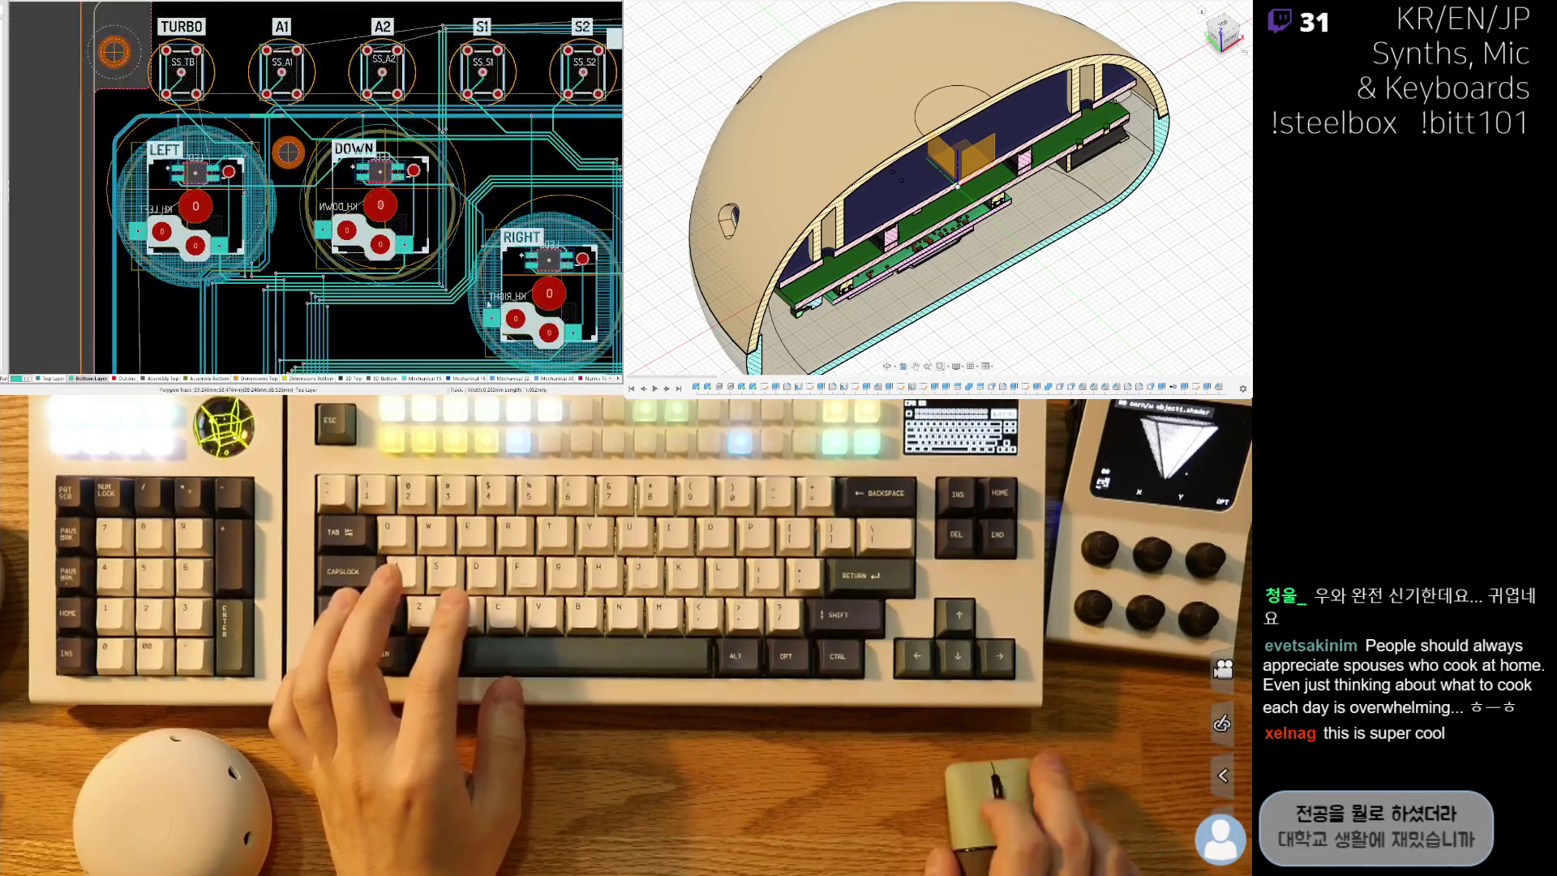
right_drag(397, 260, 360, 255)
ctrl+scroll(341, 119, up, 6)
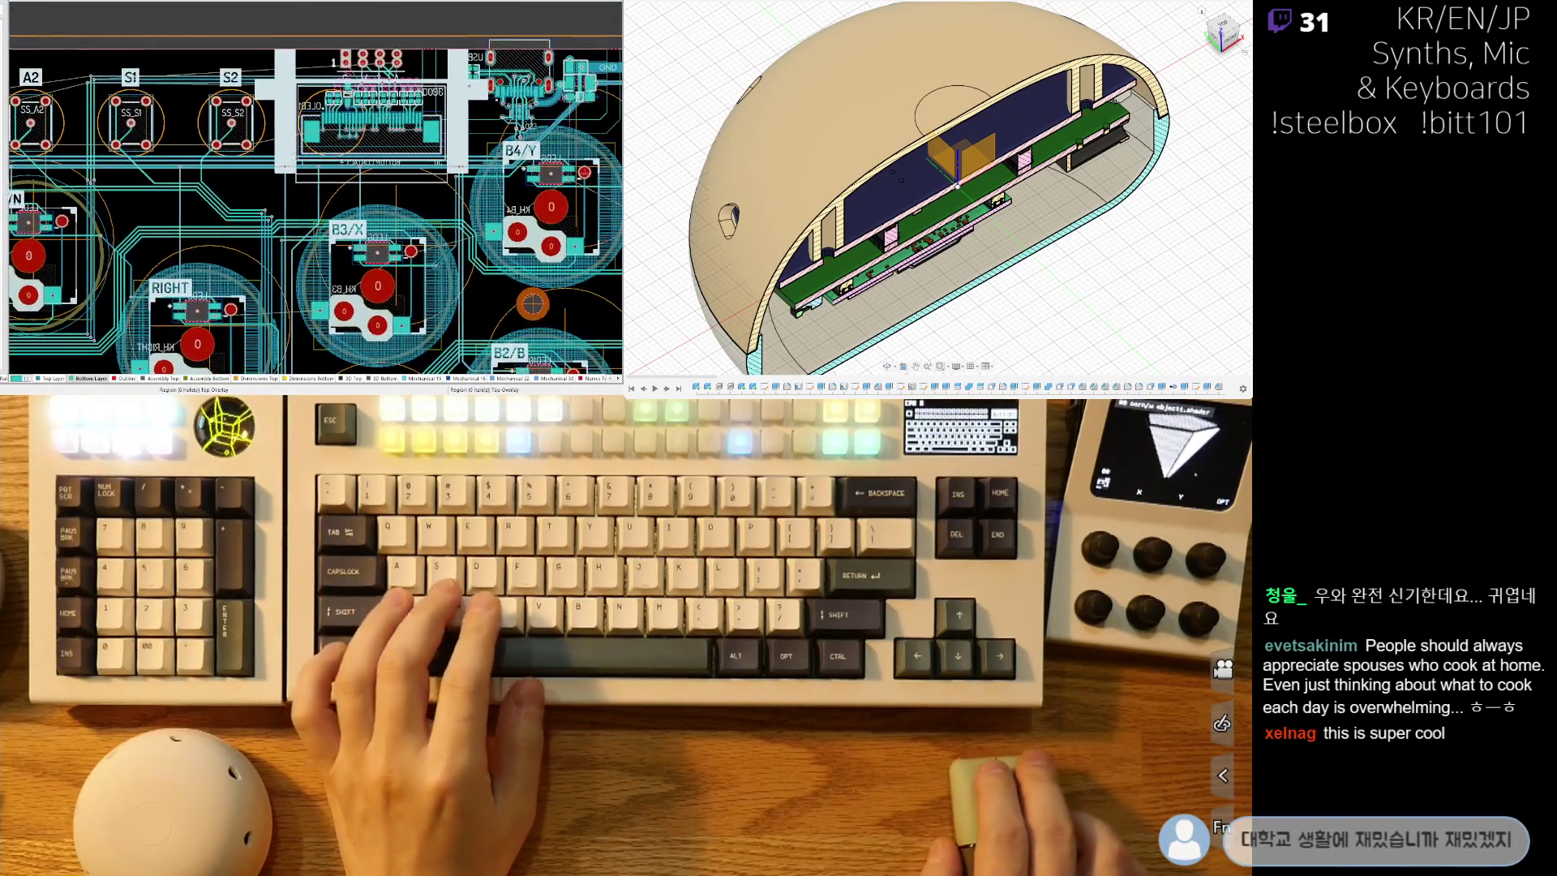
ctrl+scroll(341, 119, down, 6)
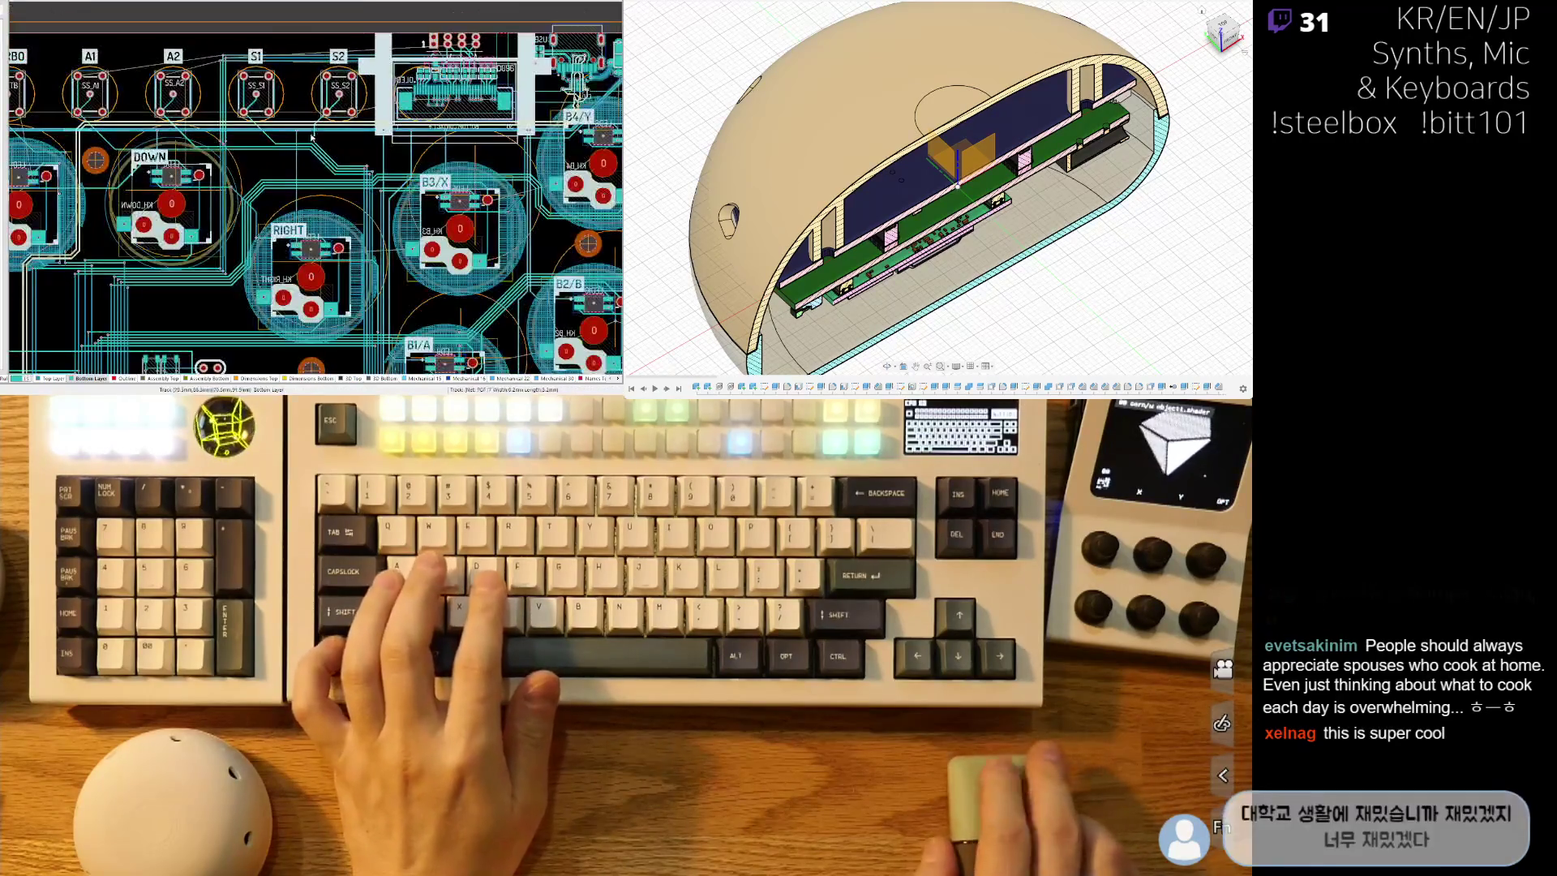
ctrl+scroll(362, 120, up, 8)
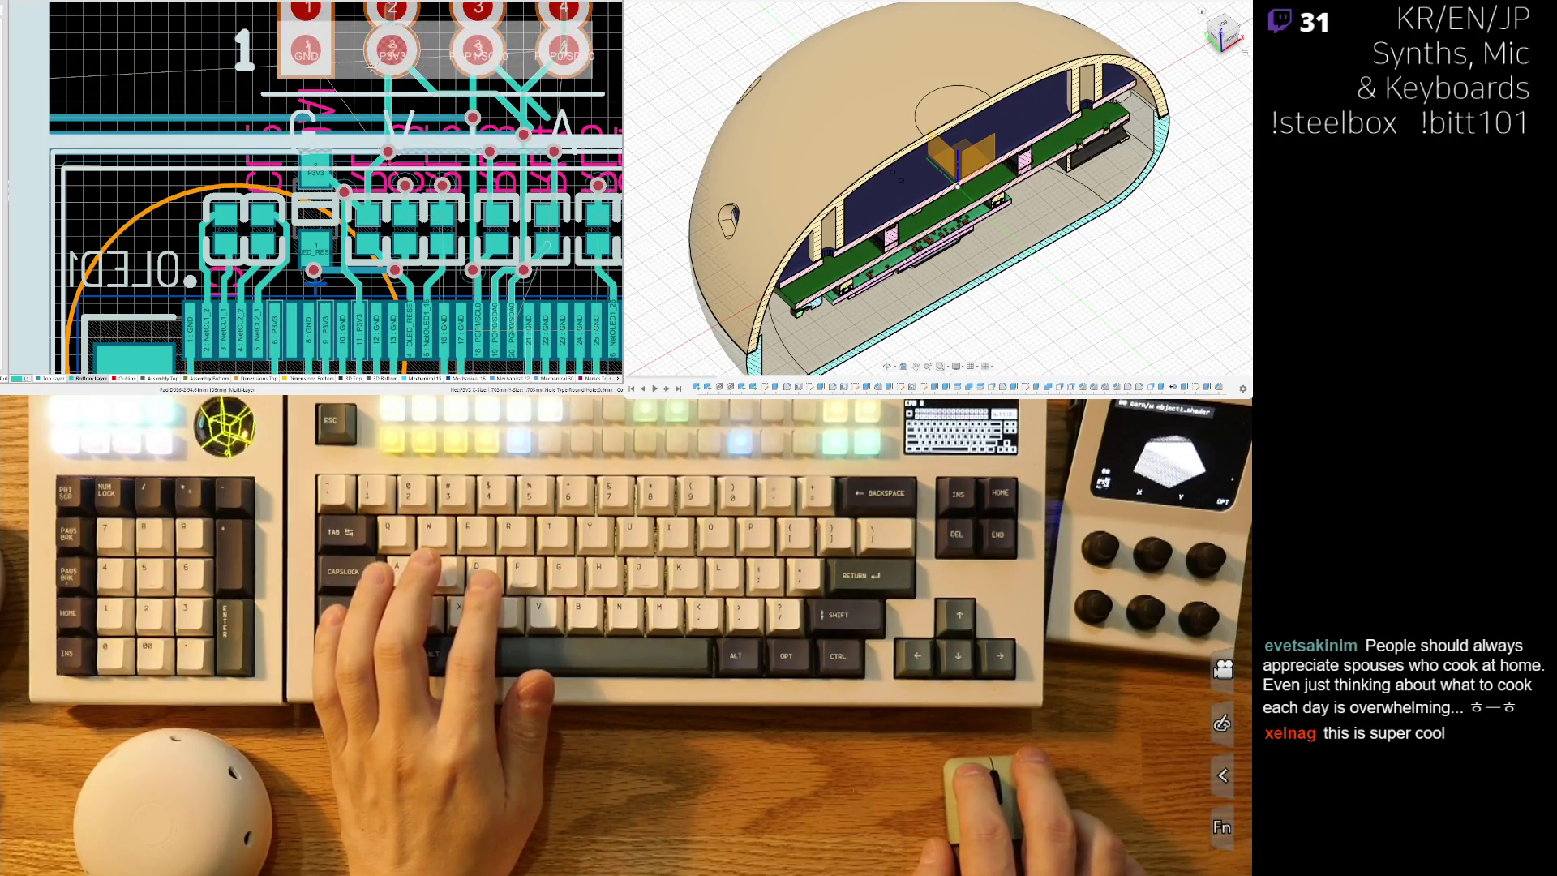
ctrl+scroll(297, 123, down, 3)
click(230, 147)
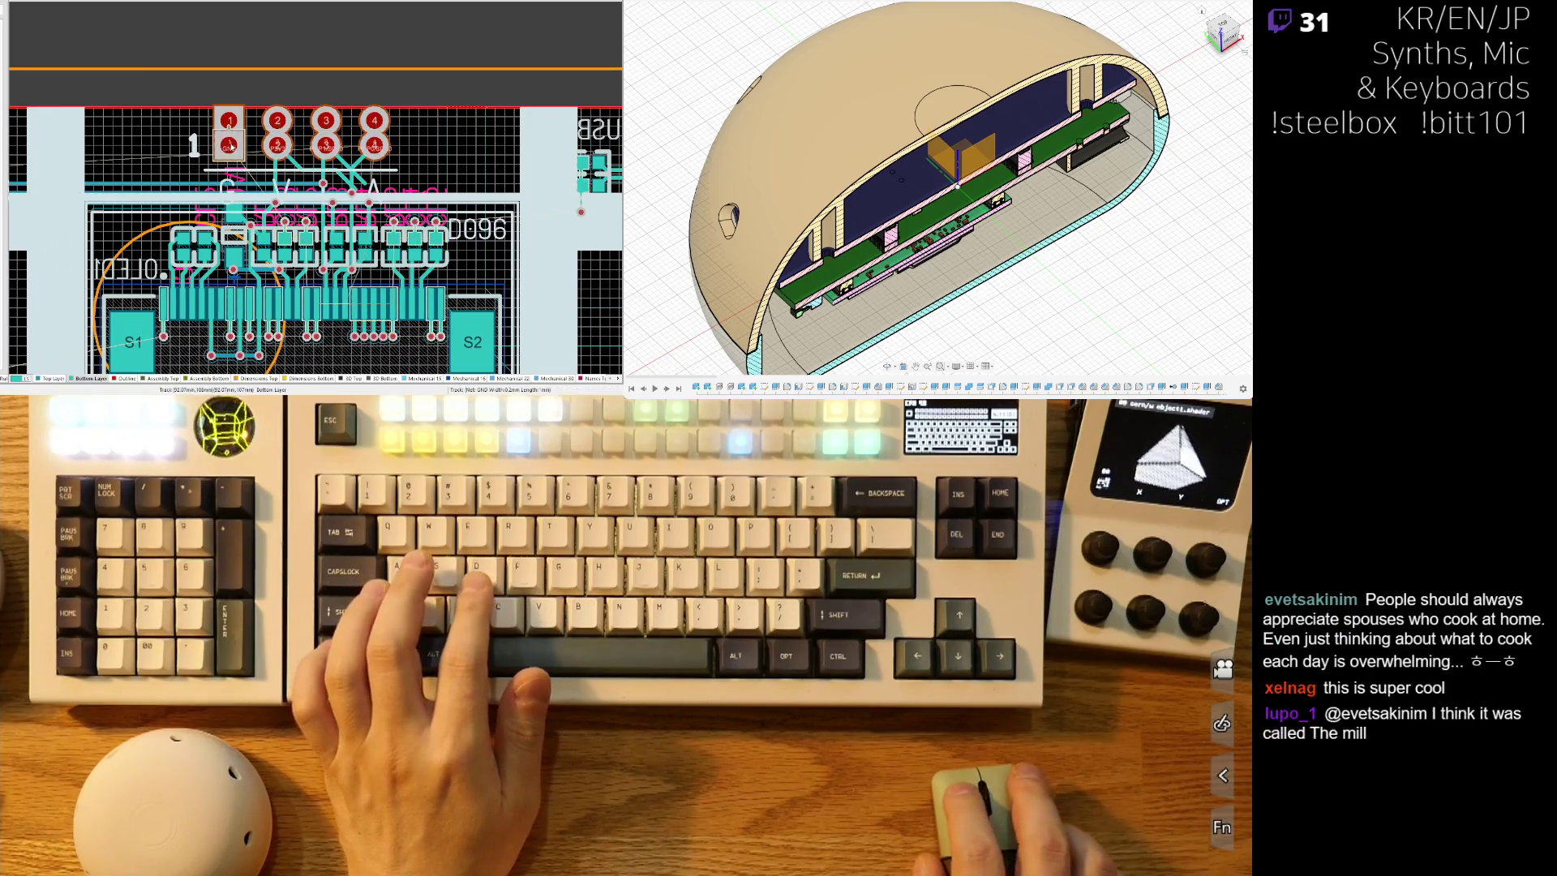
key(ctrl+x)
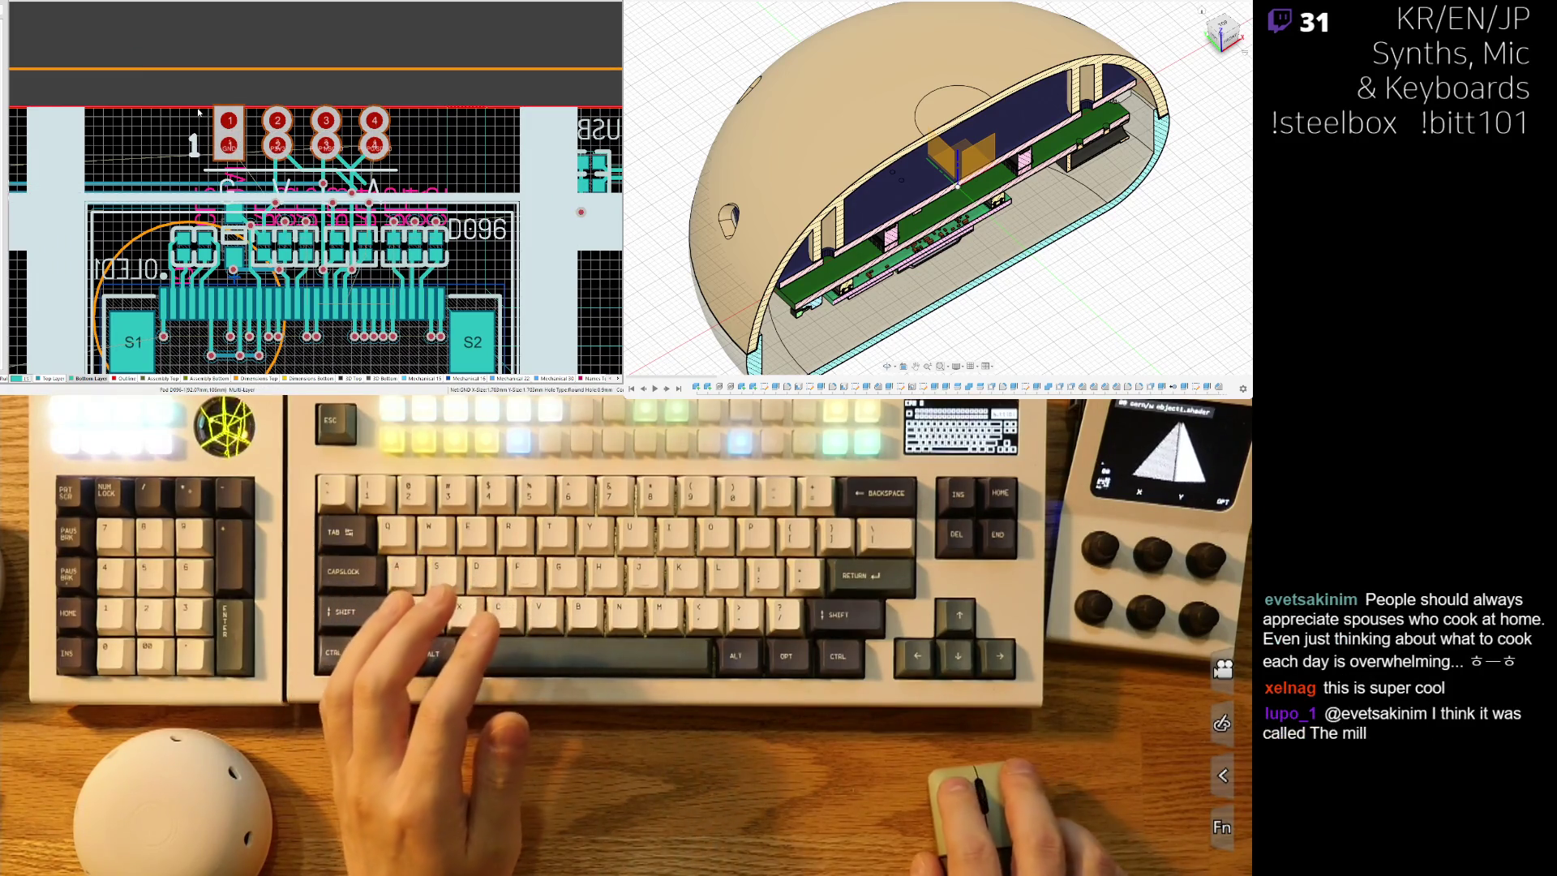
key(ctrl+v)
click(230, 144)
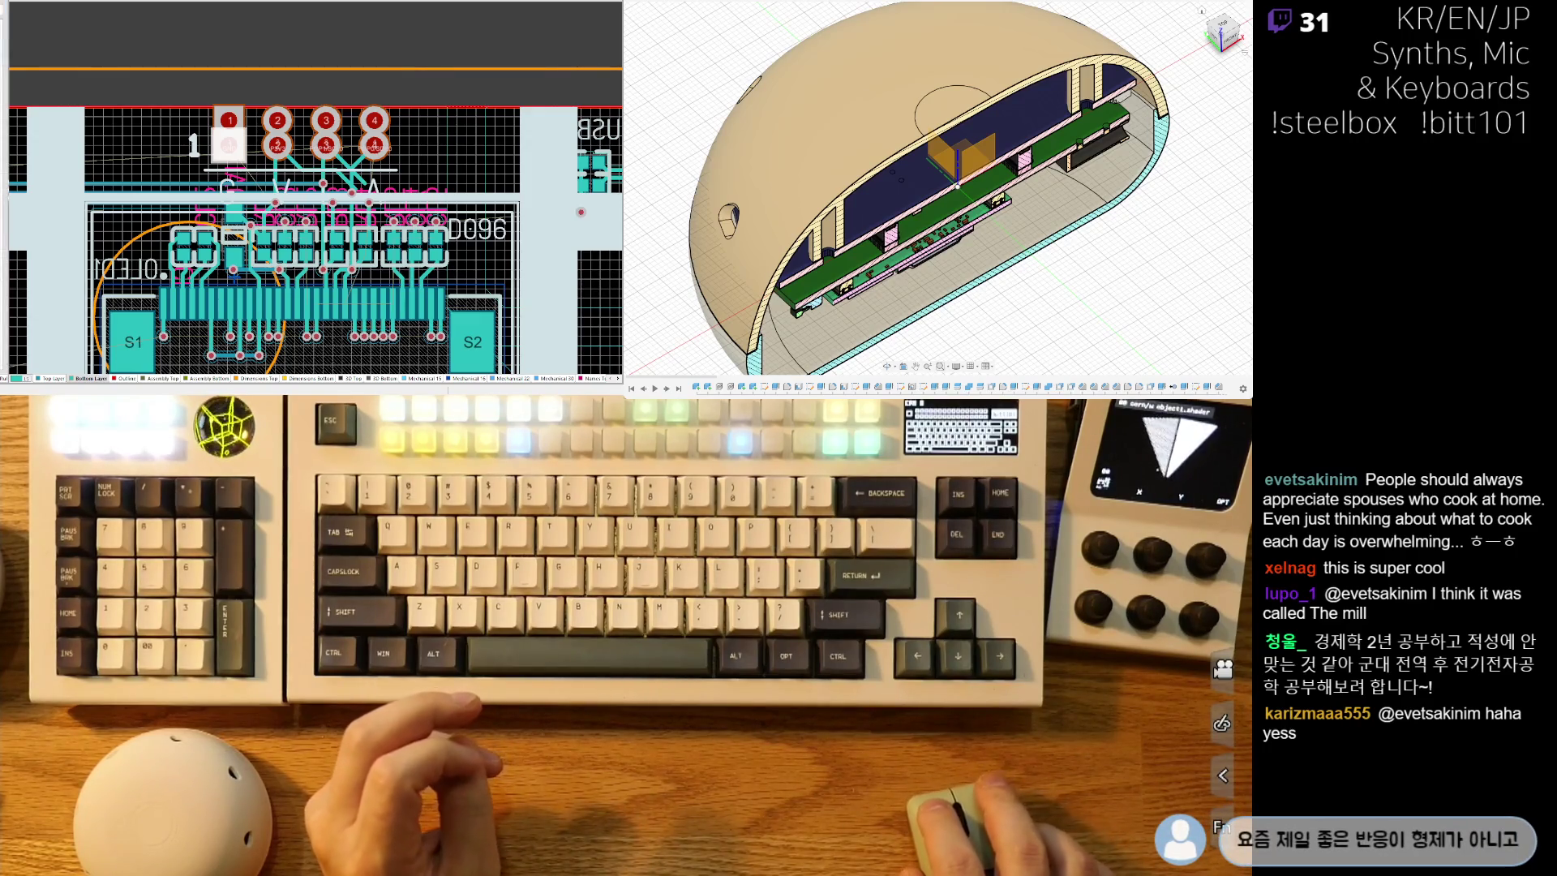
Delete the diagonal P3V3 and SCL tracks leaving header pads 2–4.
ctrl+scroll(400, 261, up, 2)
ctrl+scroll(399, 260, down, 4)
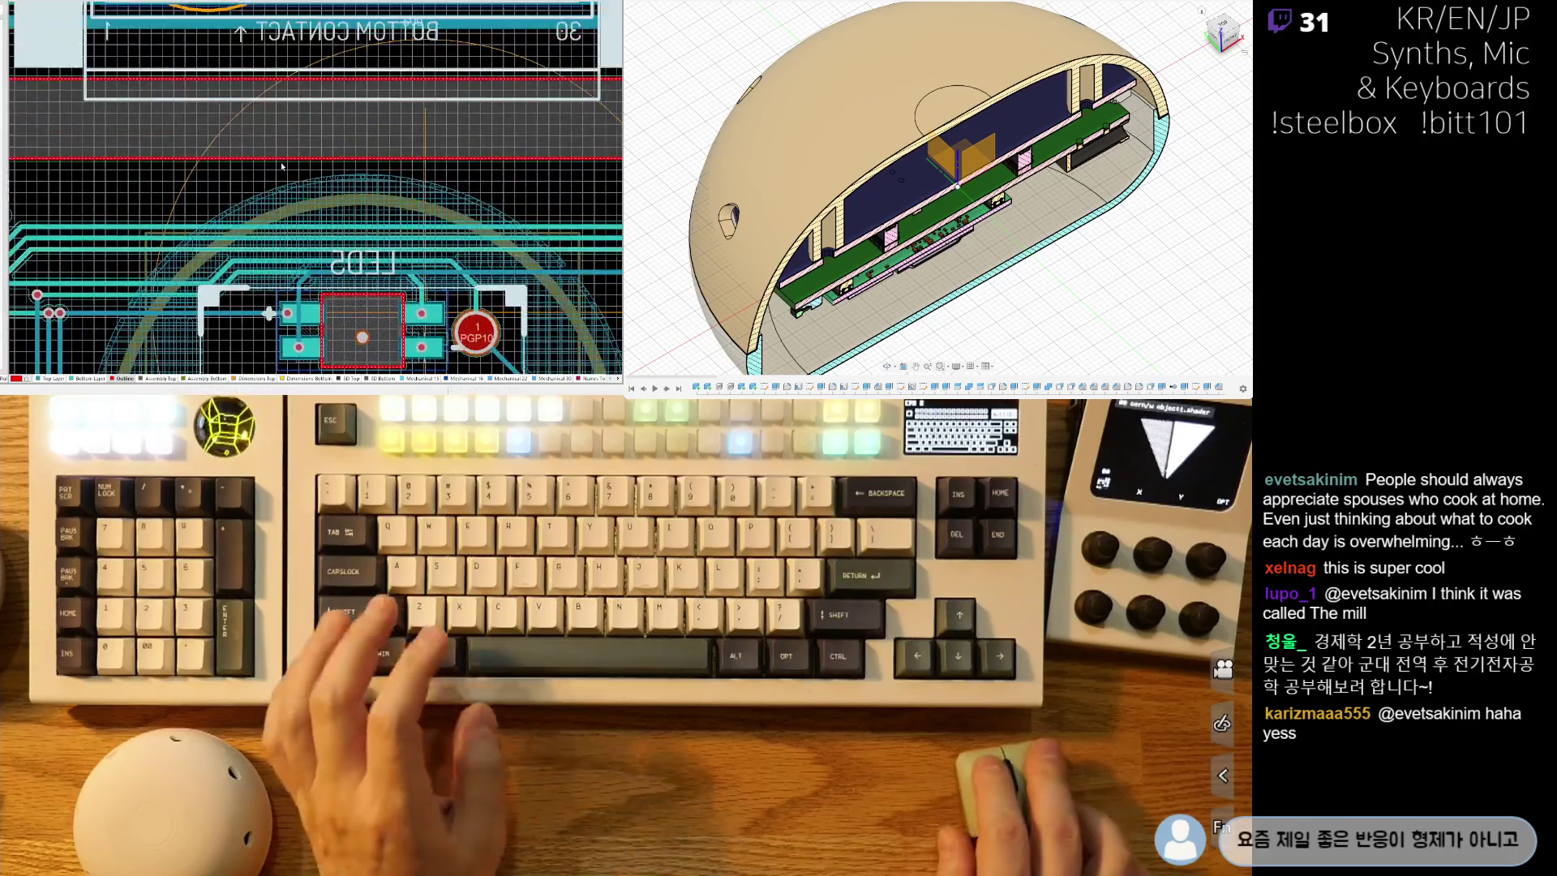
ctrl+scroll(400, 261, up, 2)
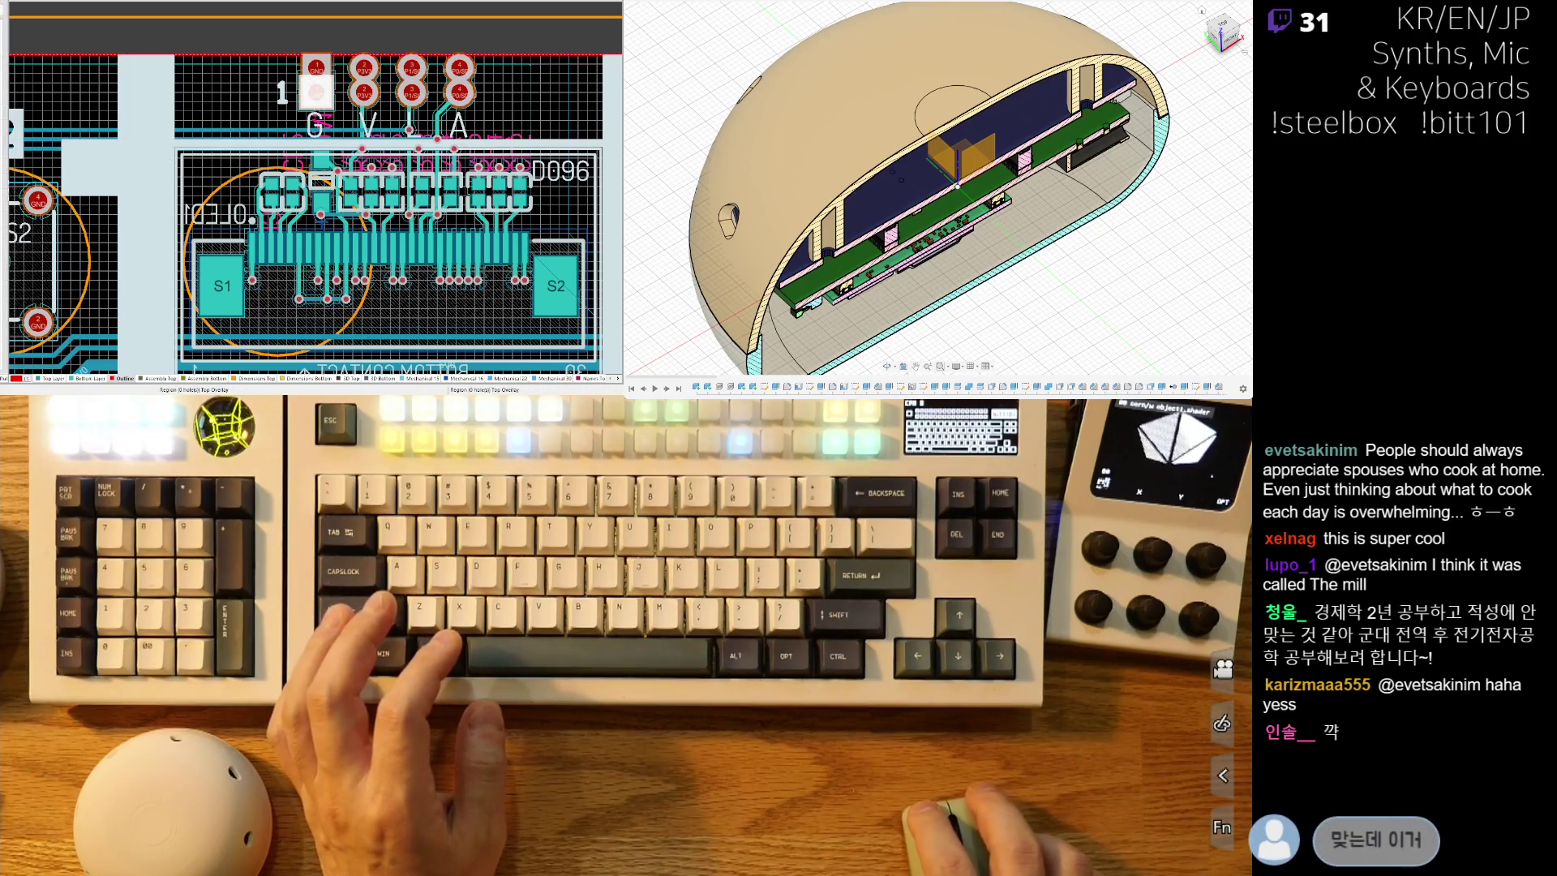
scroll(202, 95, up, 1)
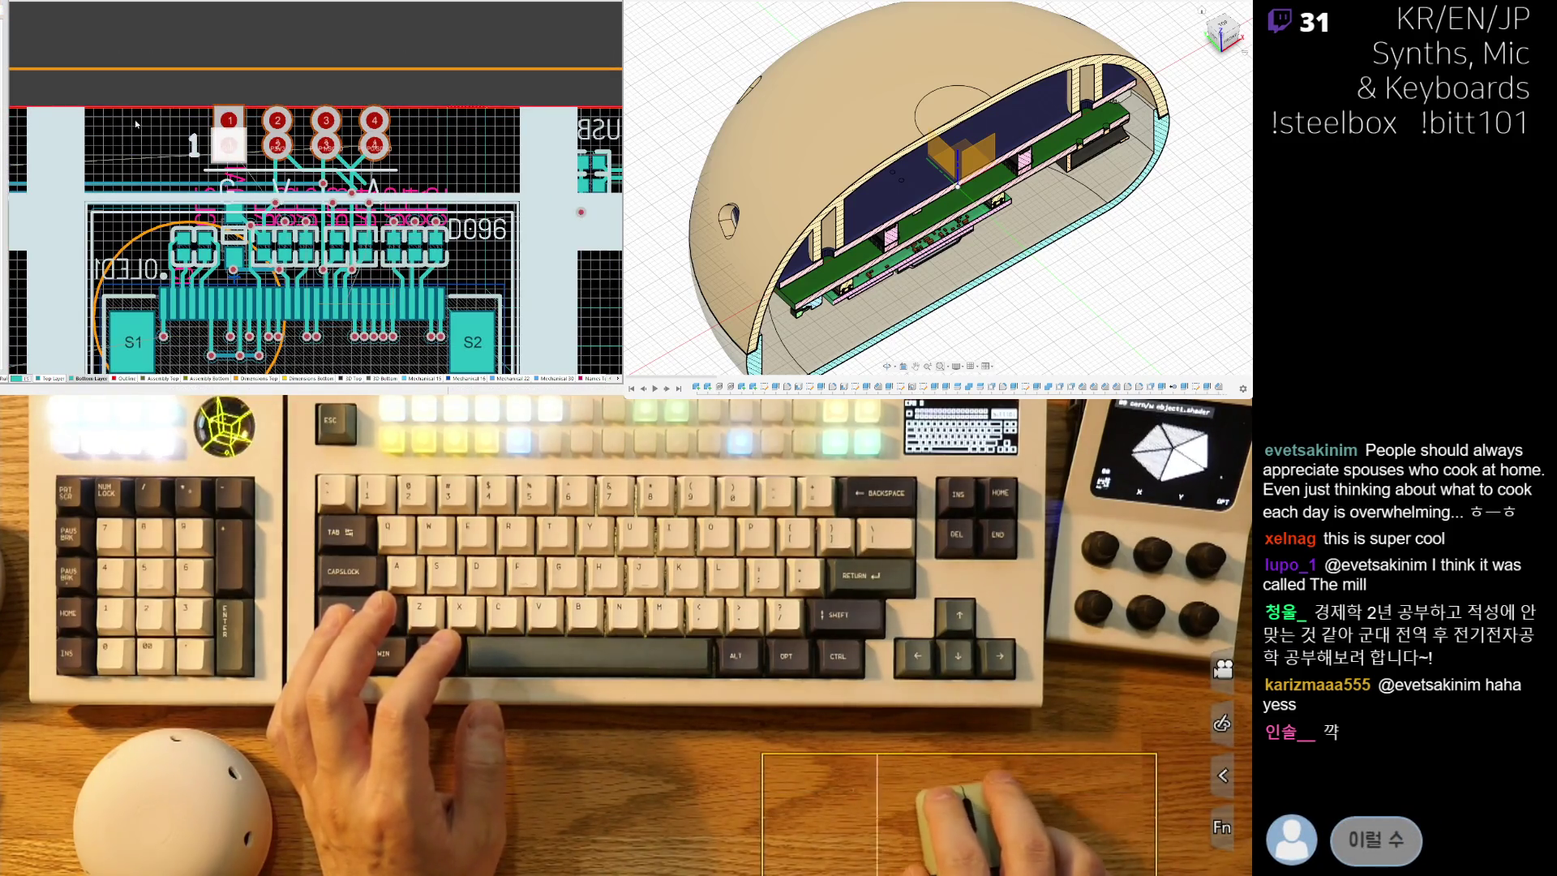
scroll(202, 96, right, 1)
ctrl+scroll(346, 81, down, 2)
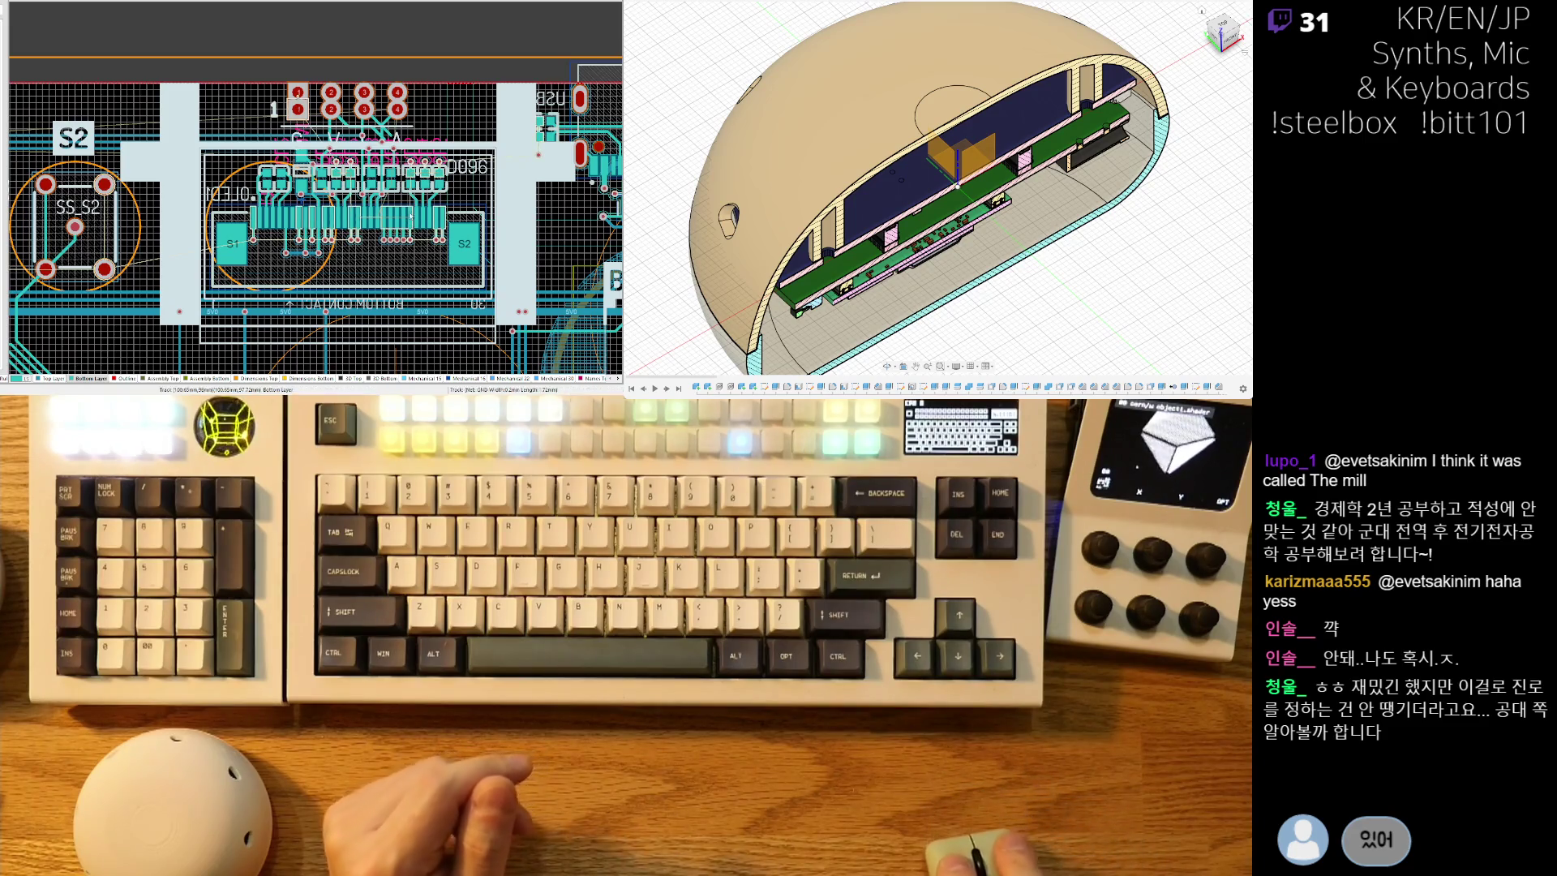
ctrl+scroll(305, 254, up, 5)
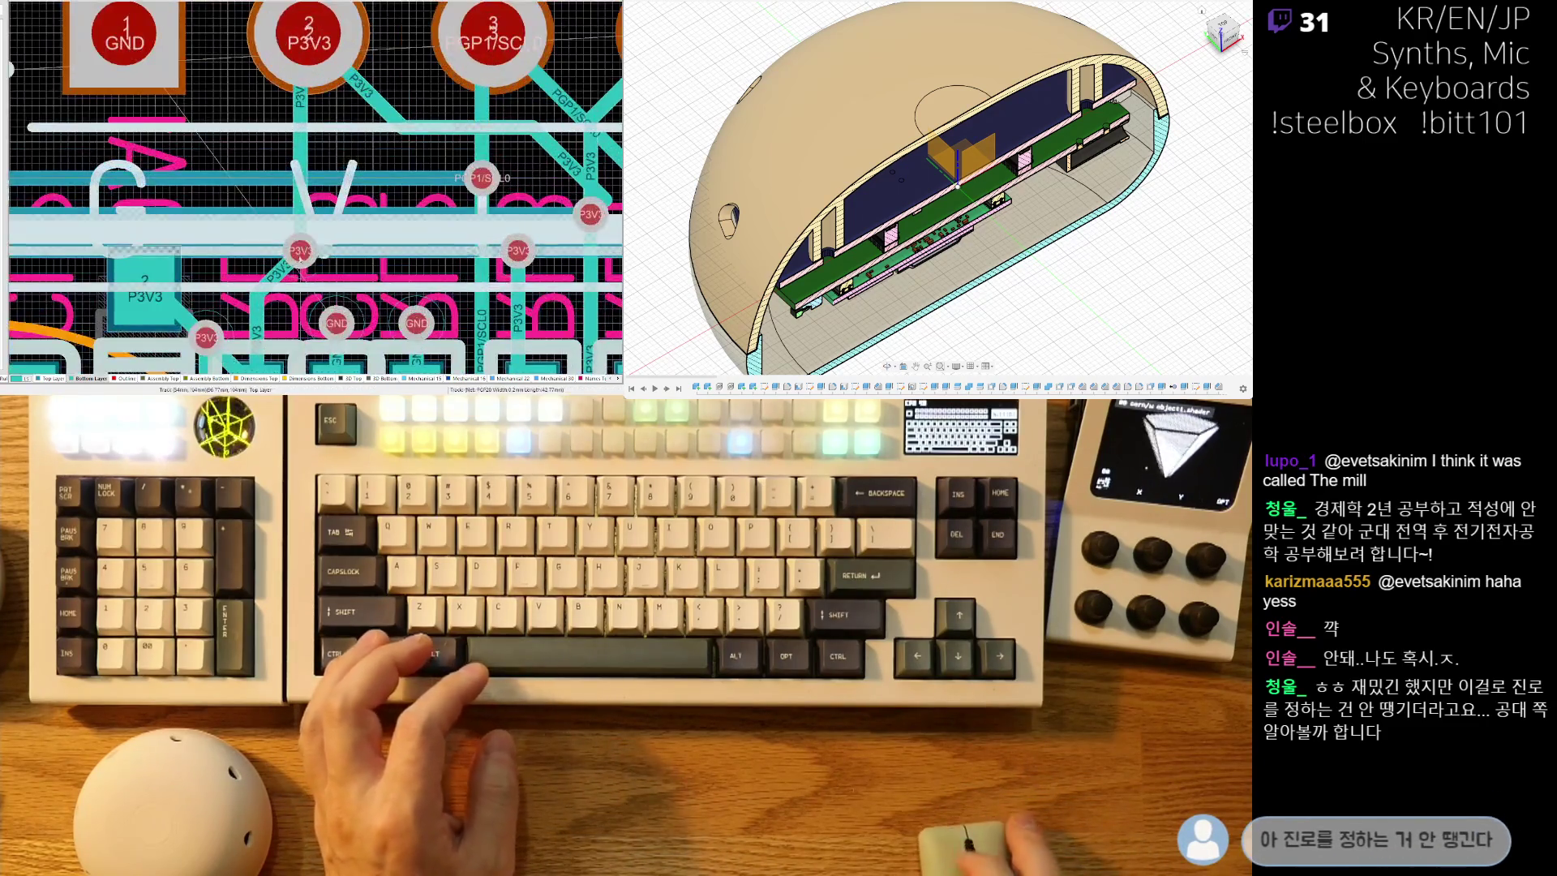
ctrl+scroll(304, 253, down, 4)
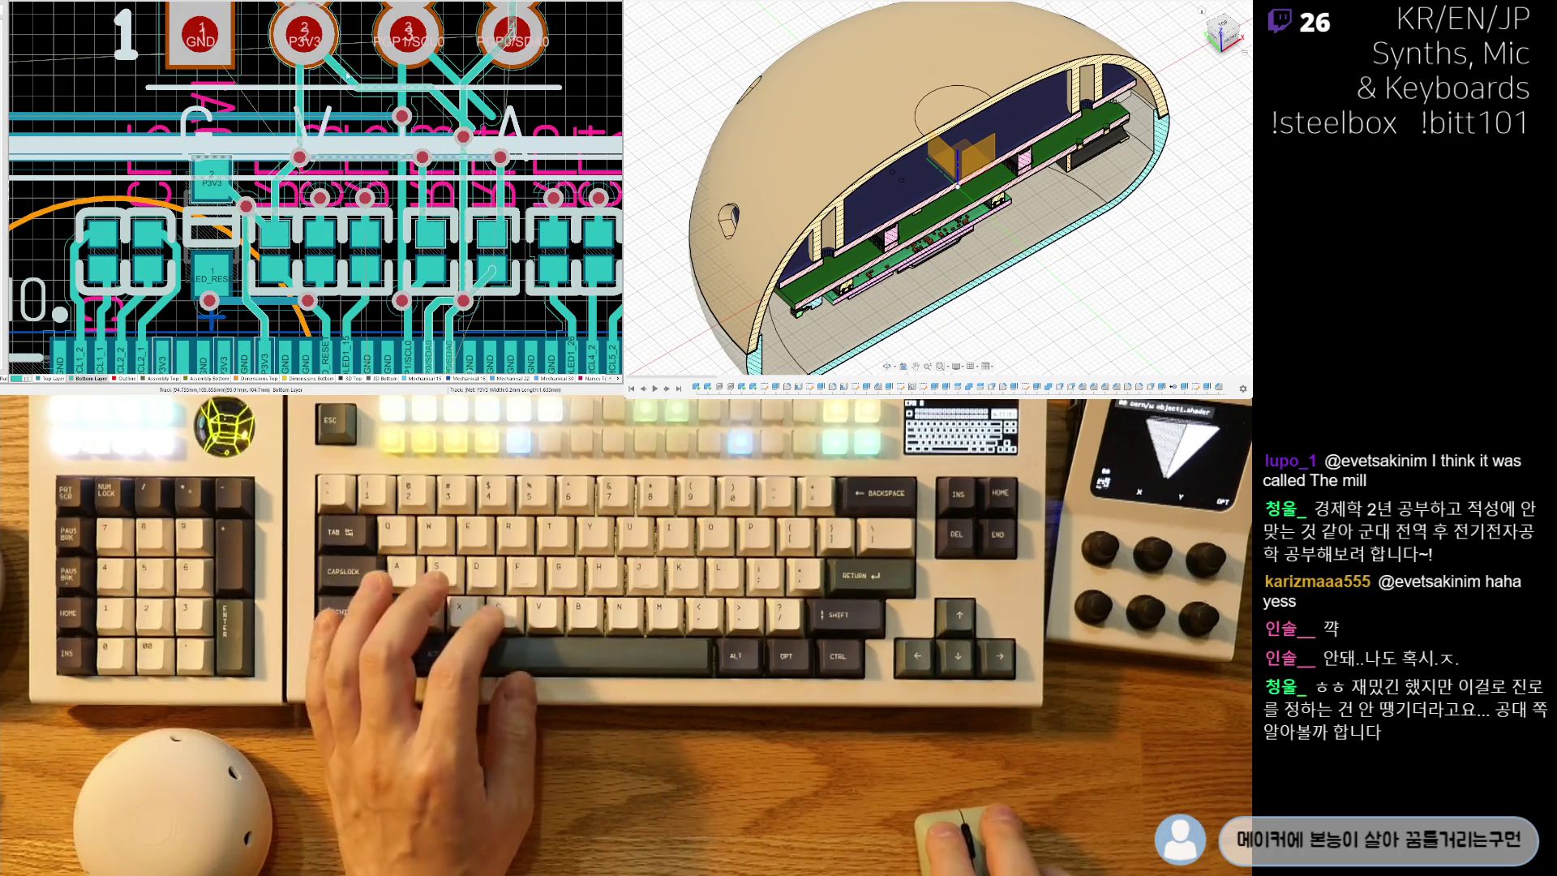
ctrl+scroll(381, 122, up, 4)
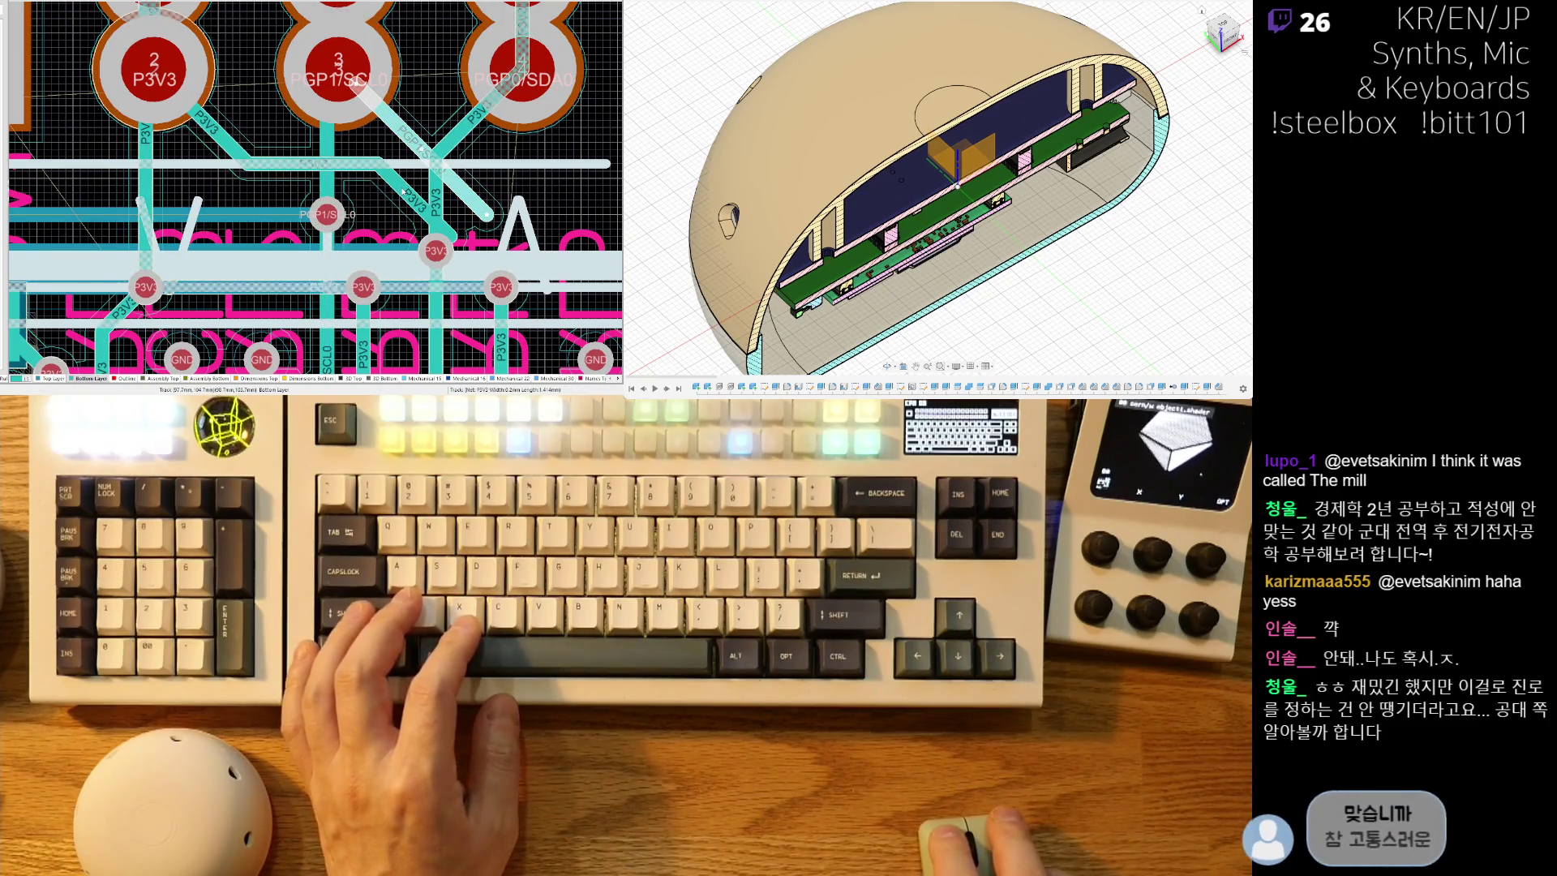
click(374, 150)
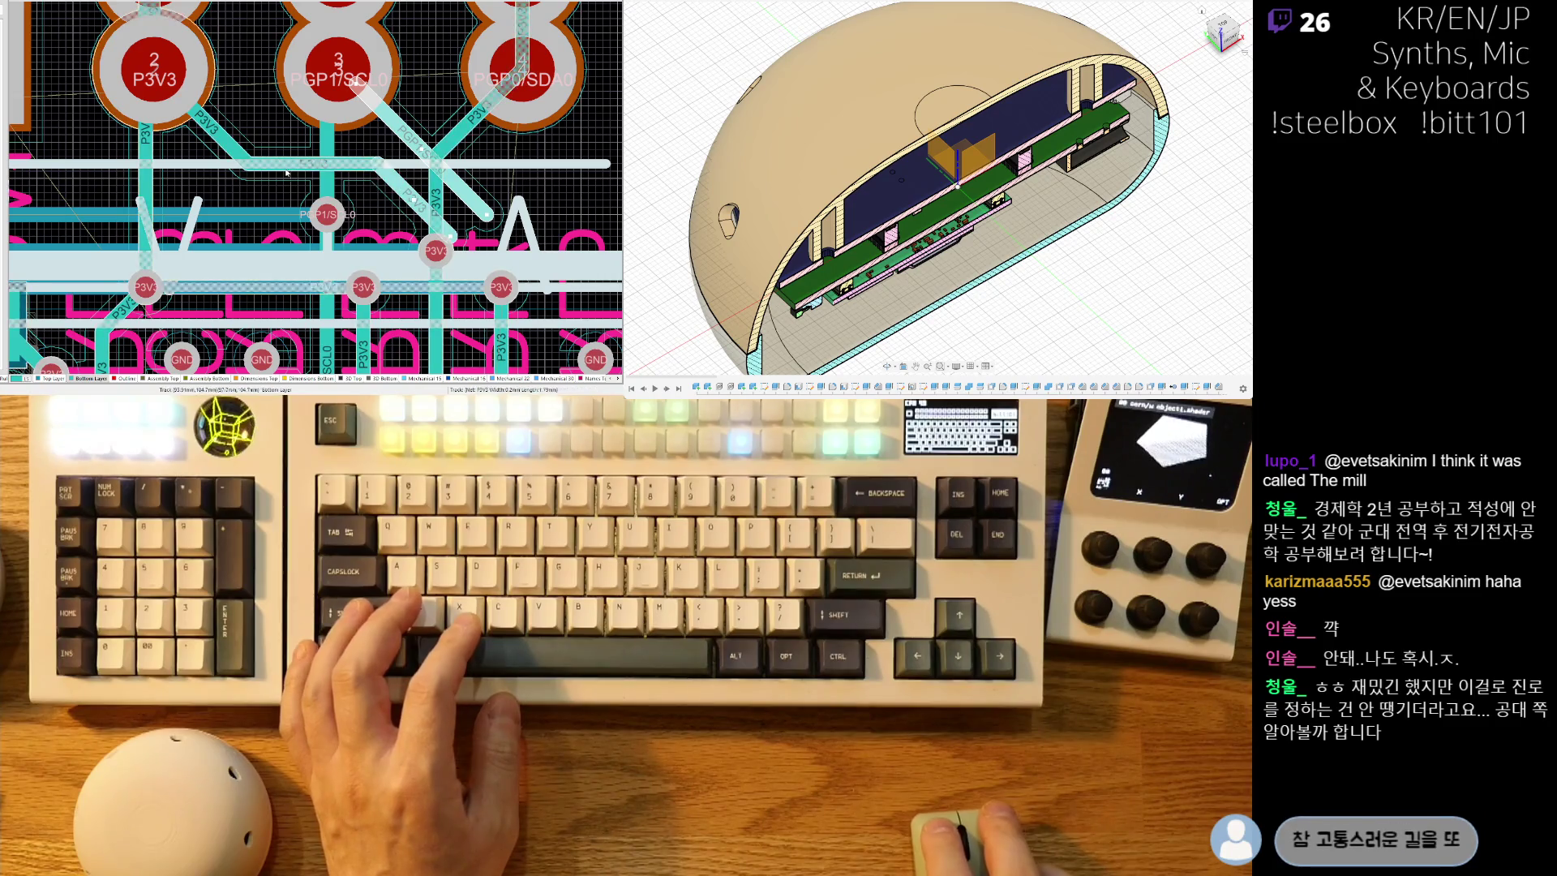
click(232, 145)
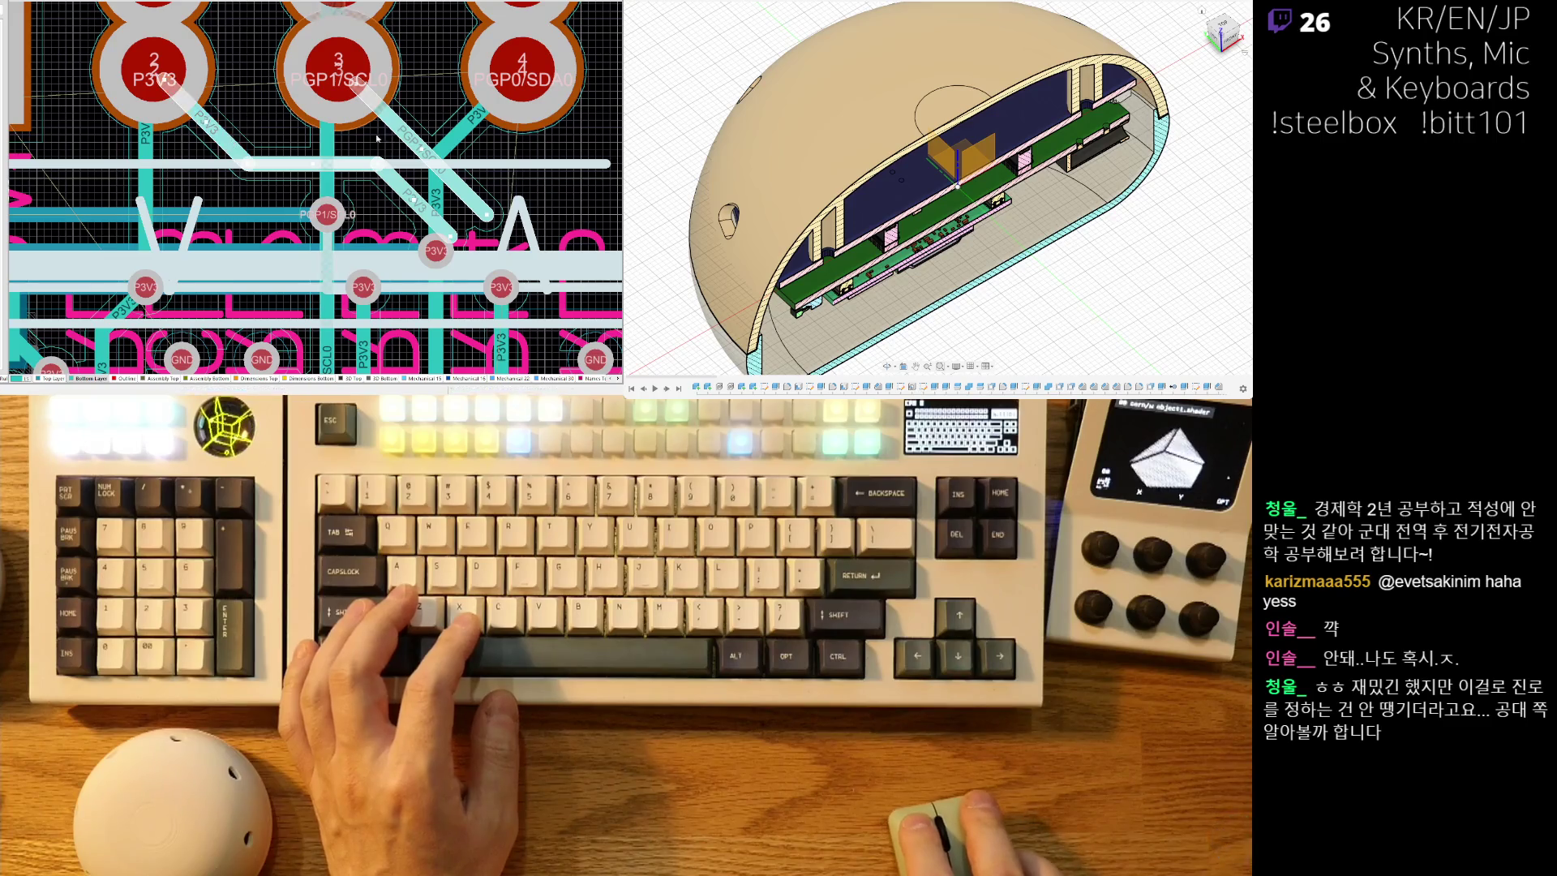
key(Delete)
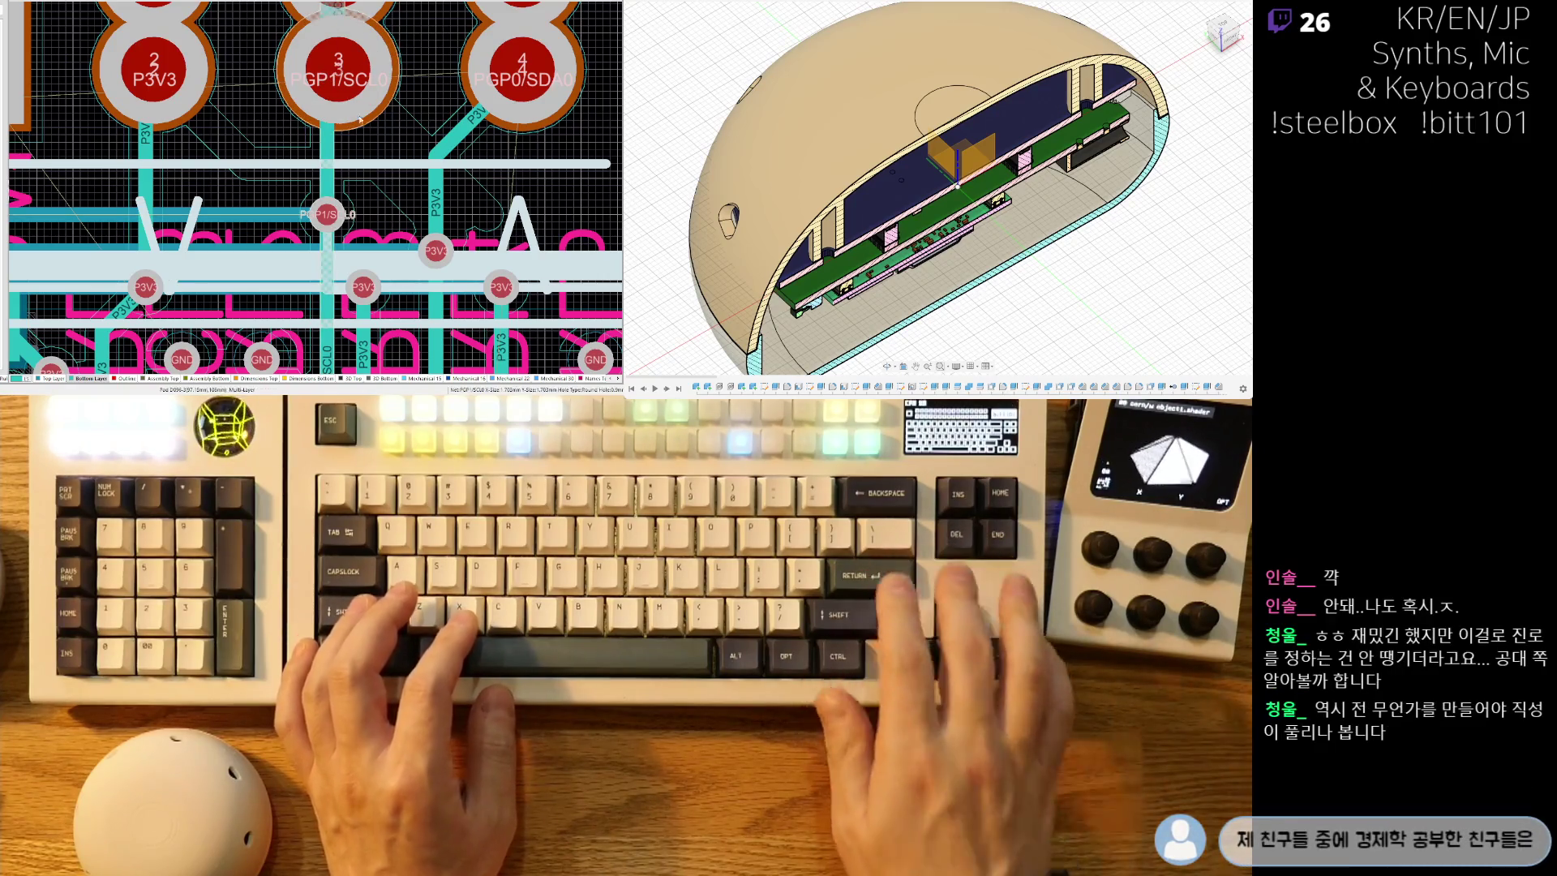
Remove the track stub linking the two pad 3 positions, deleting it again after an undo.
right_drag(143, 105, 179, 168)
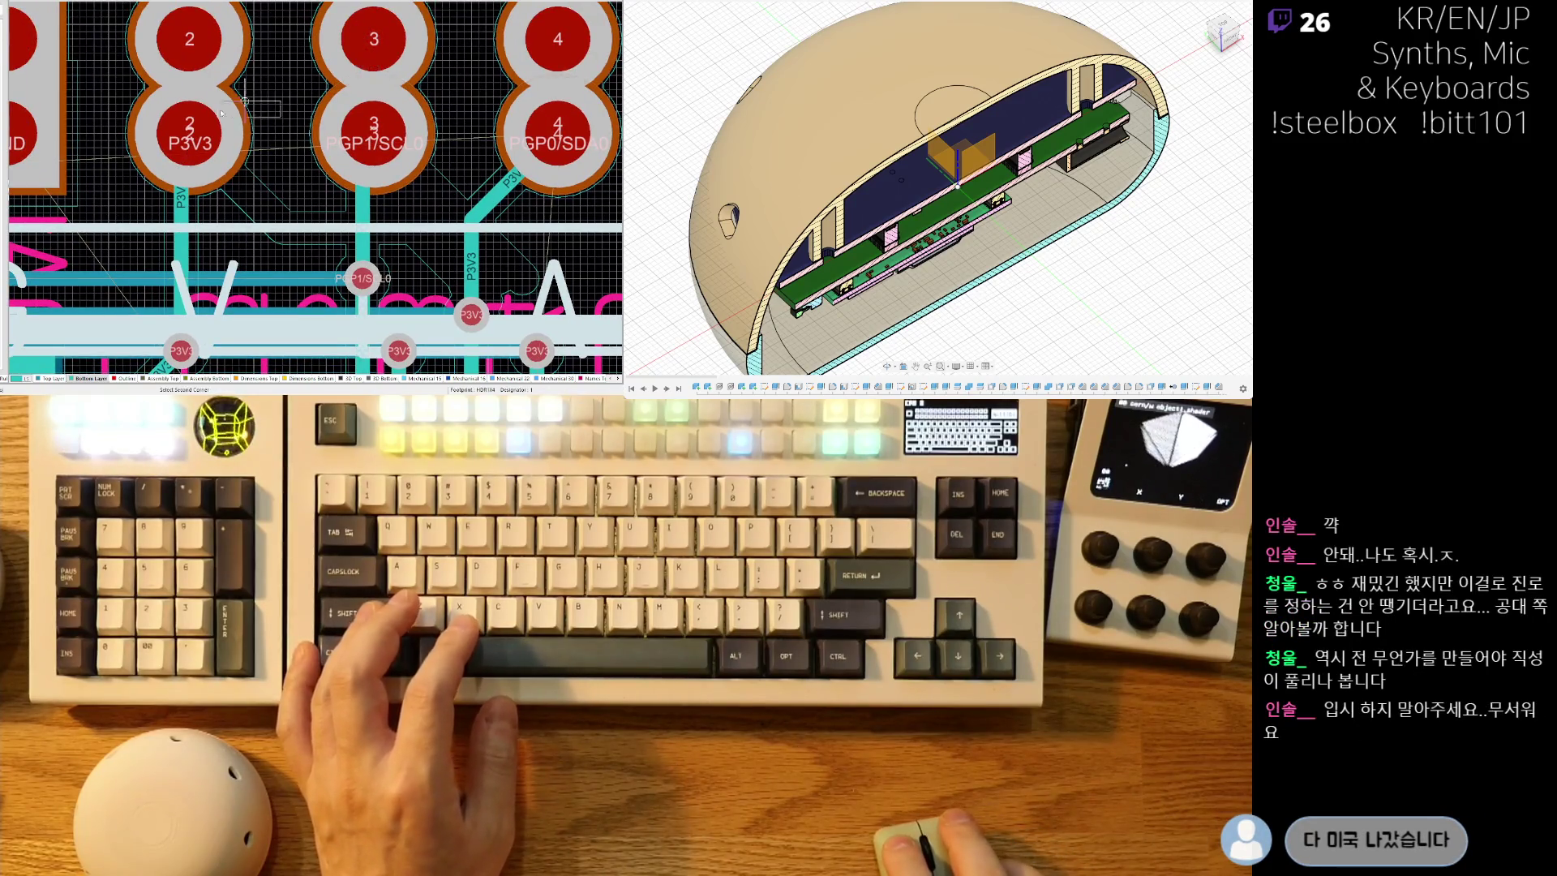
right_drag(491, 136, 373, 150)
ctrl+scroll(373, 151, down, 2)
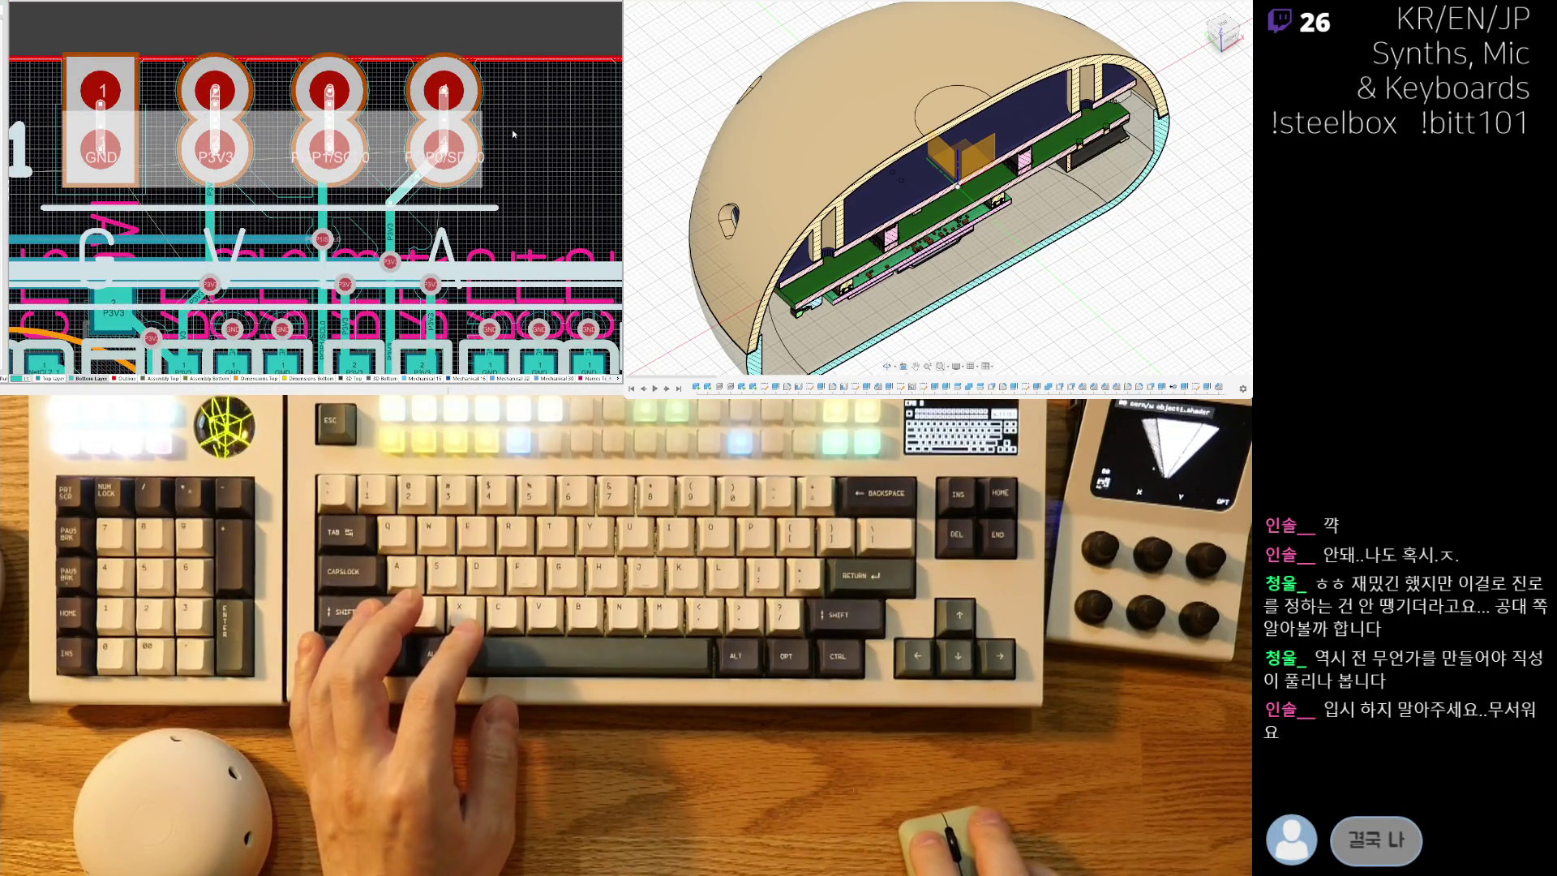
ctrl+scroll(357, 117, up, 1)
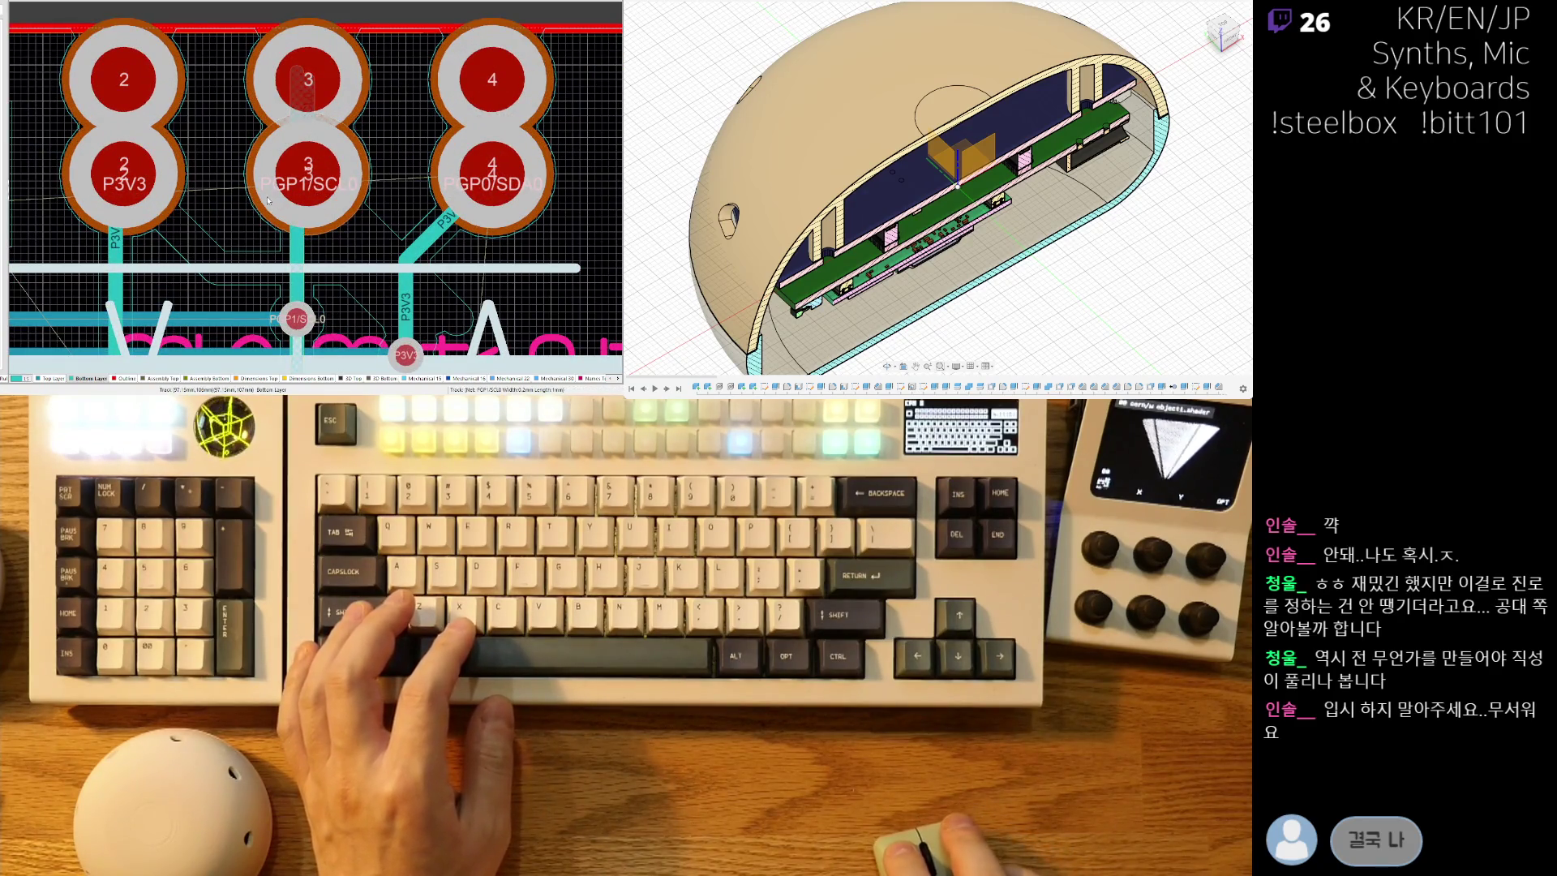
key(ctrl+z)
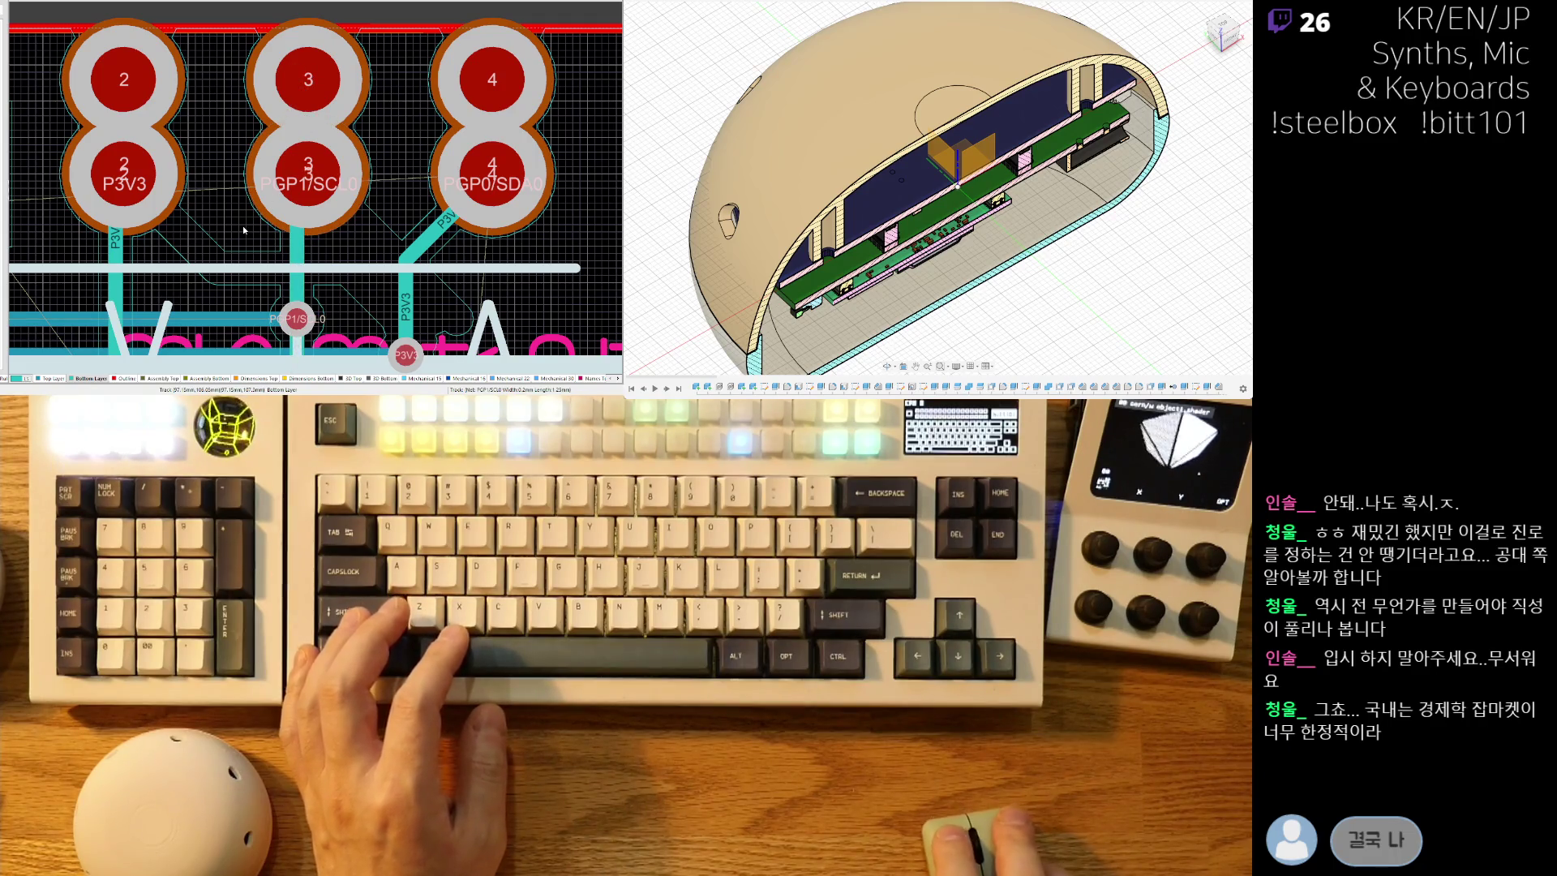
key(ctrl+y)
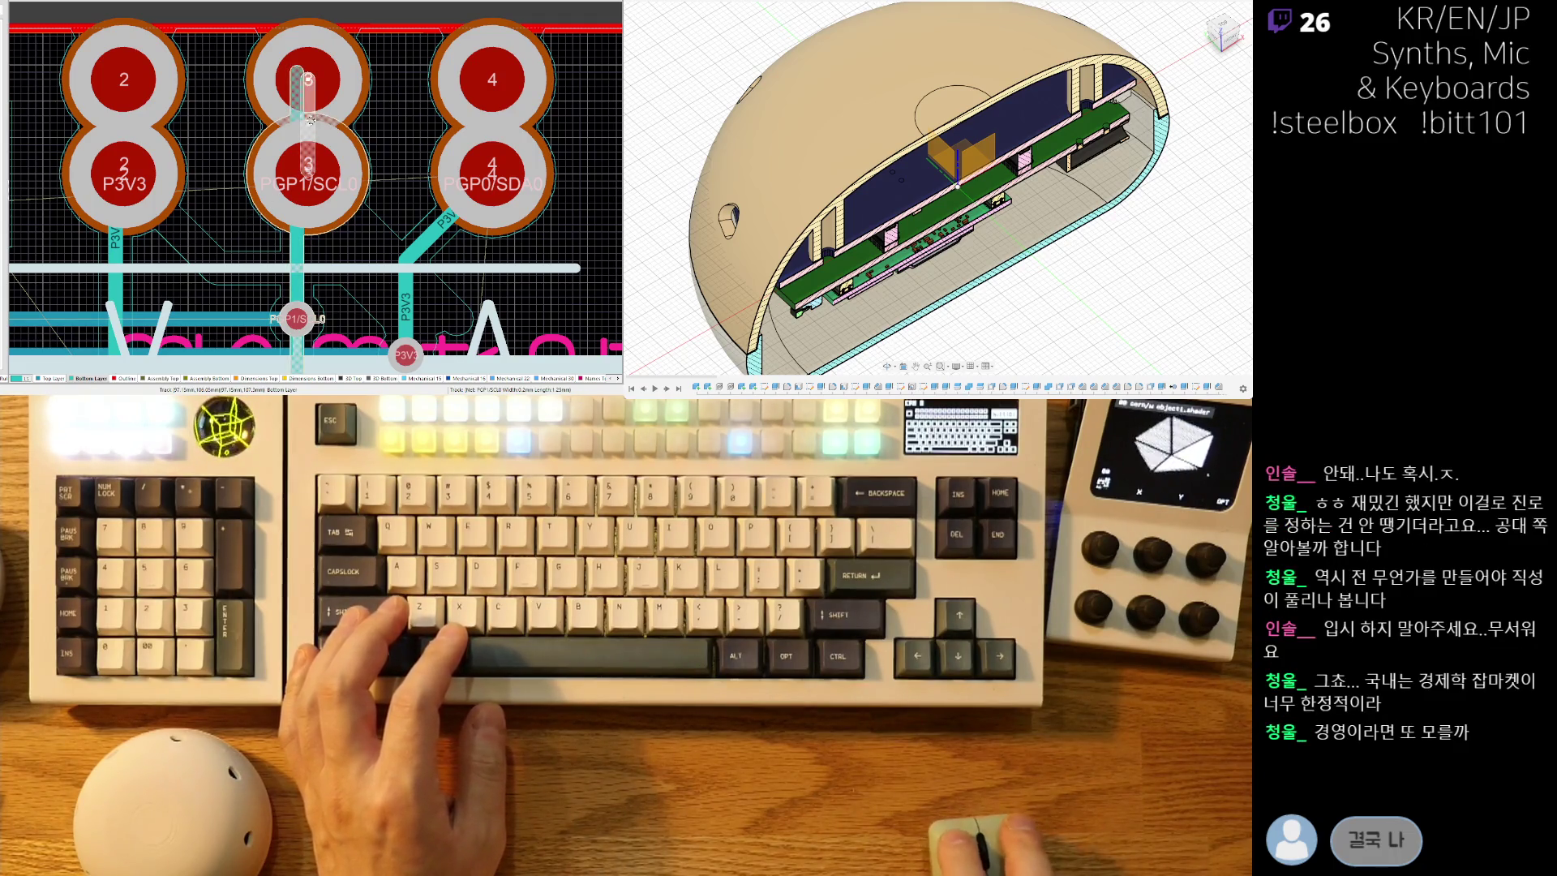
key(ctrl+z)
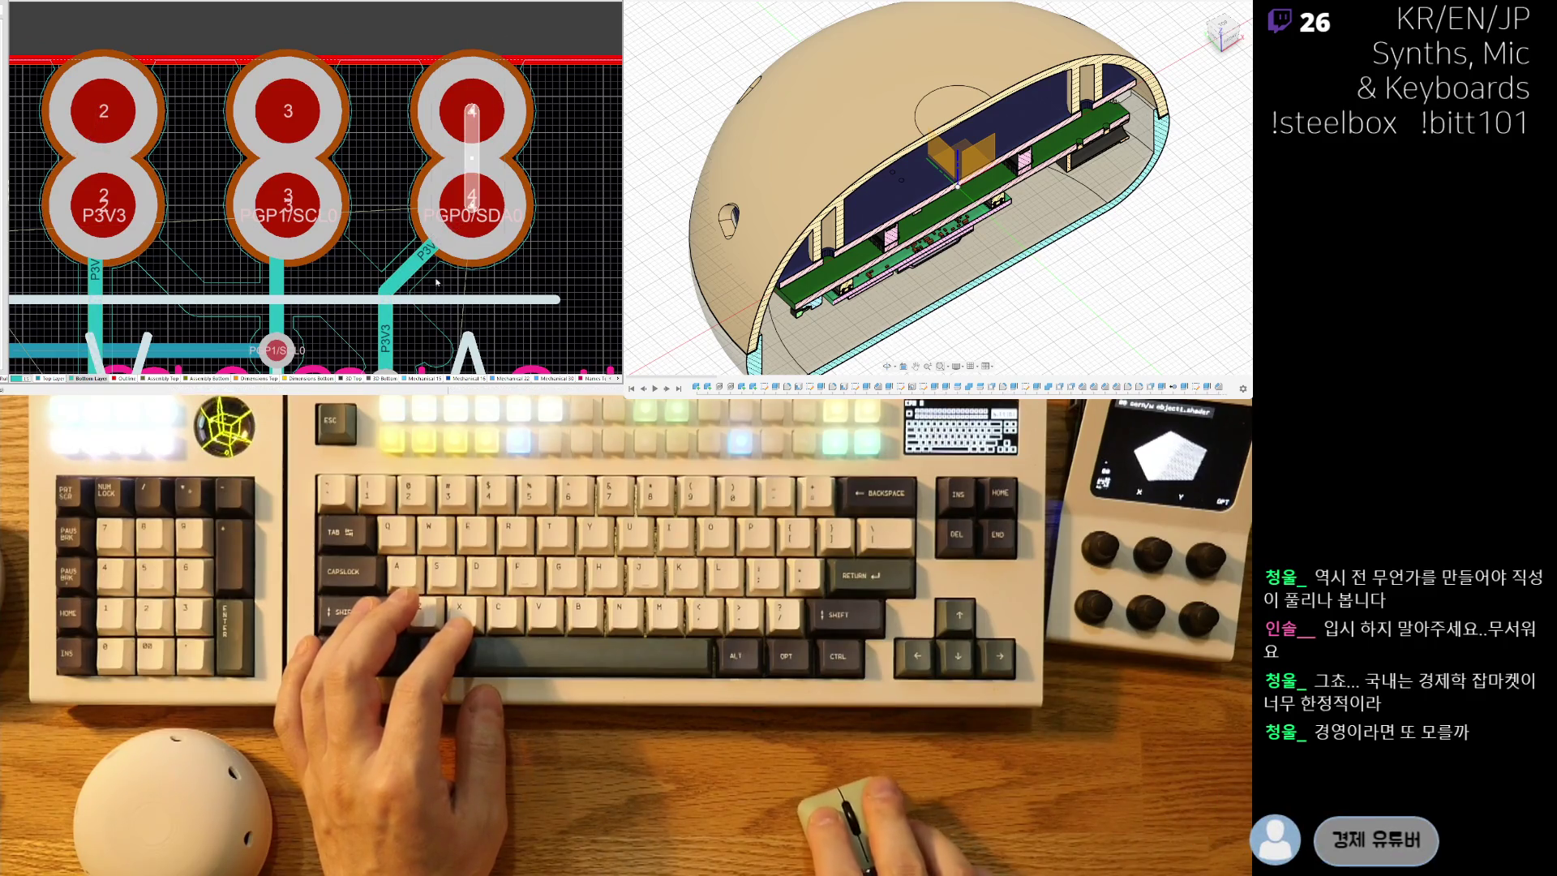
ctrl+scroll(377, 203, down, 2)
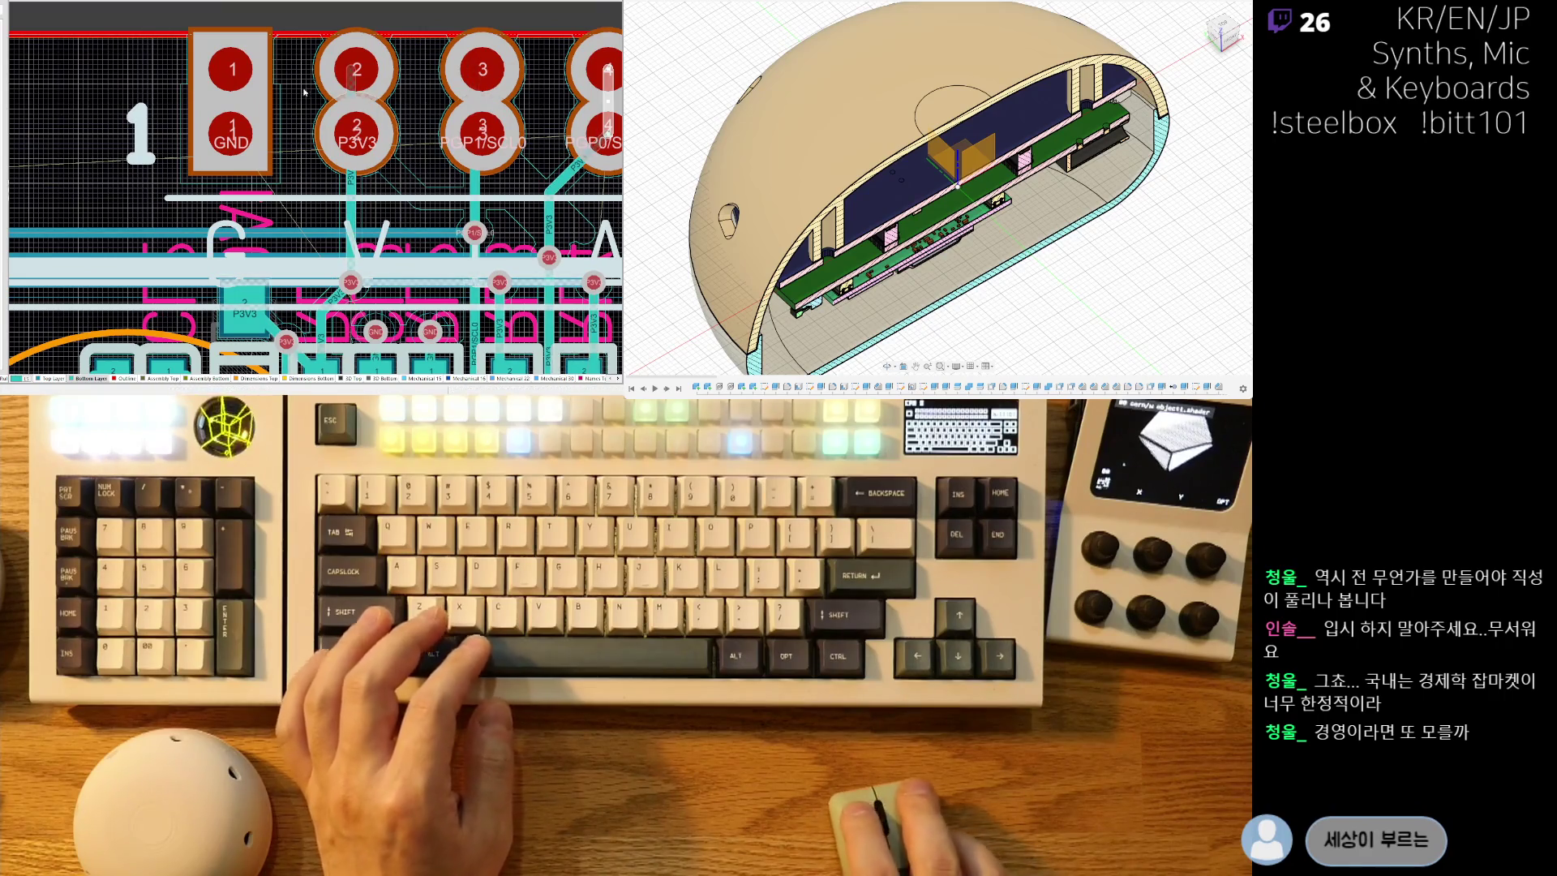
ctrl+scroll(266, 270, down, 2)
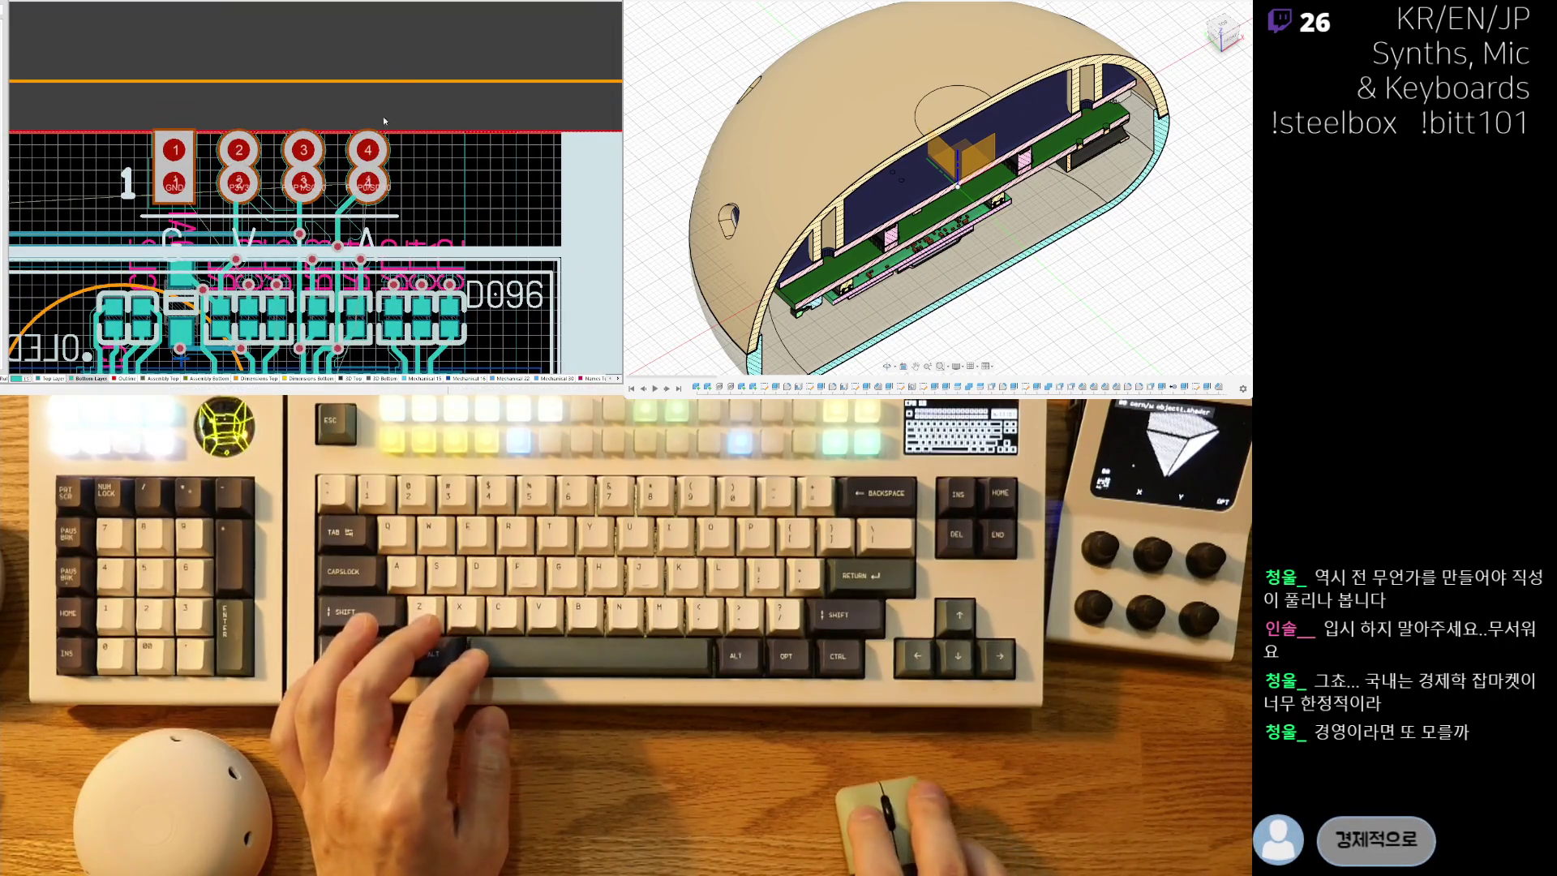
ctrl+scroll(511, 137, up, 3)
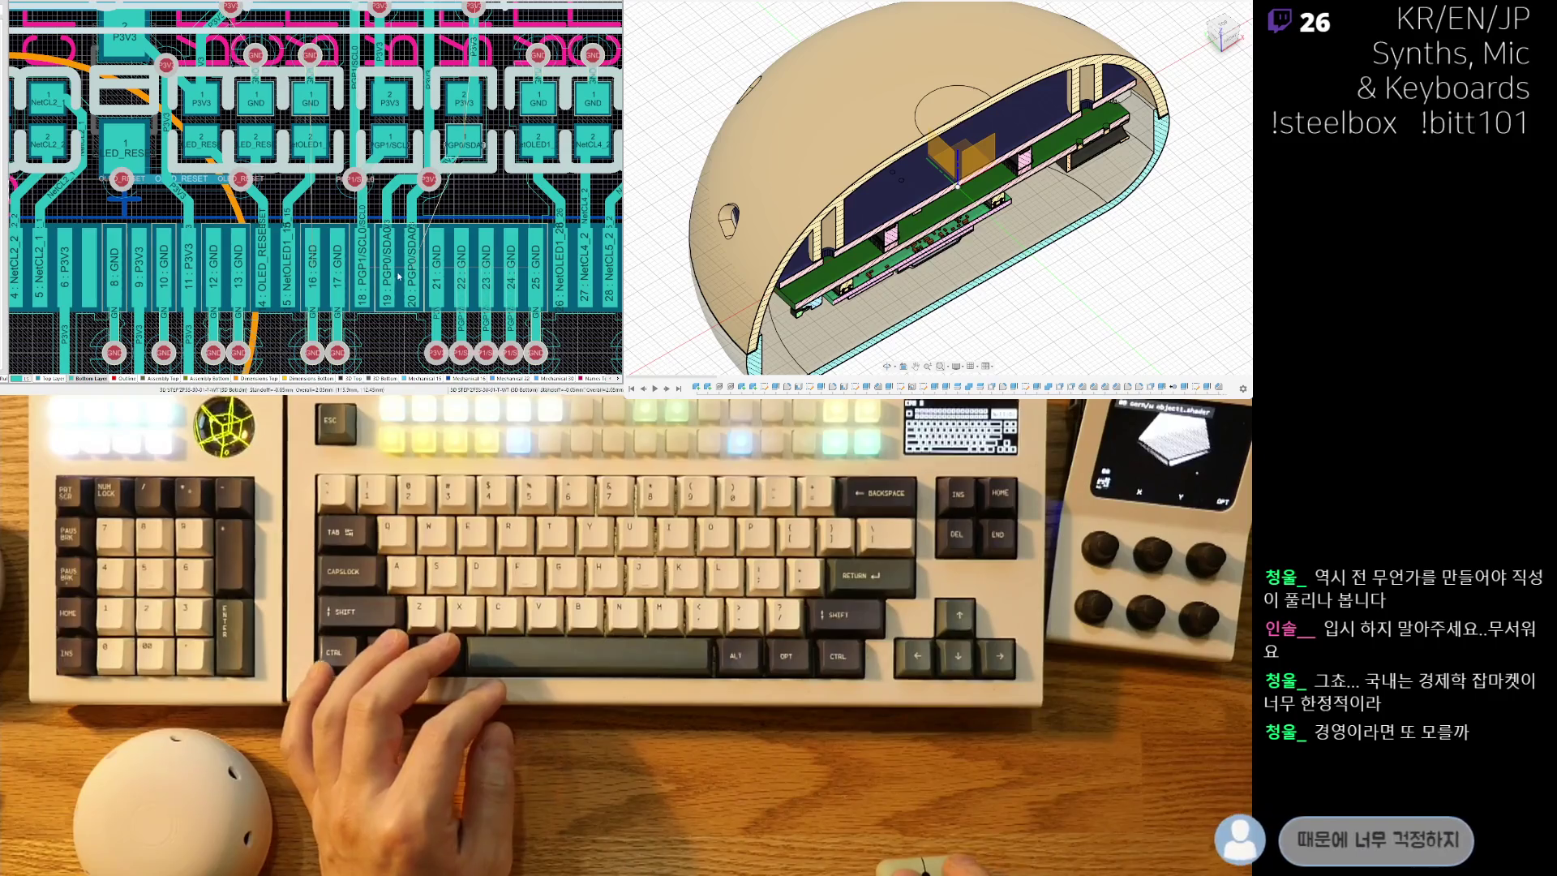
right_drag(449, 225, 458, 220)
ctrl+scroll(457, 220, down, 3)
ctrl+scroll(432, 93, up, 2)
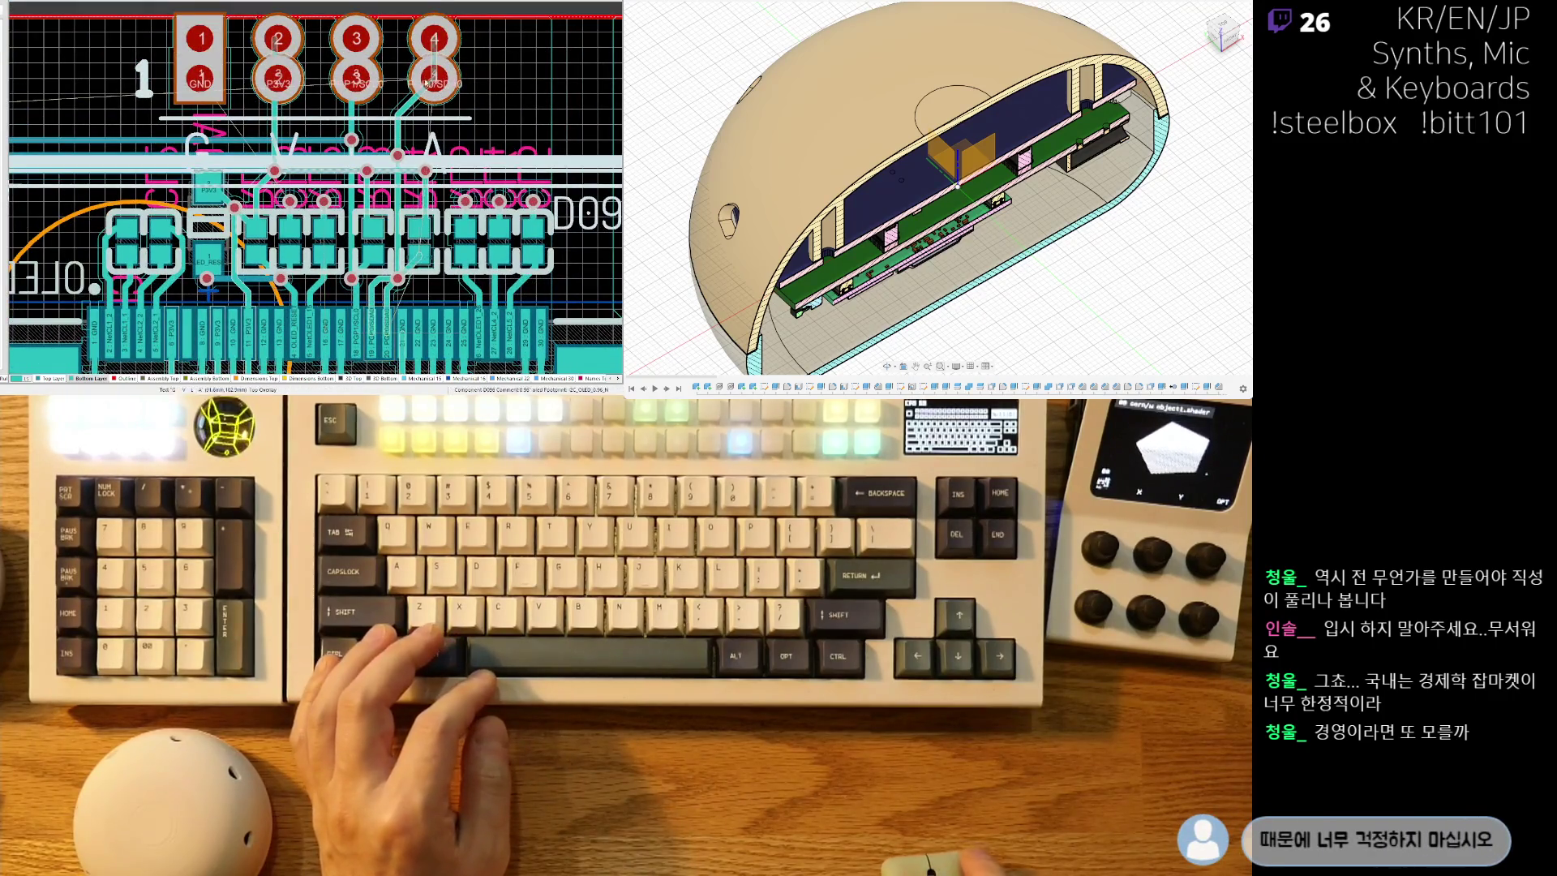
ctrl+scroll(412, 281, up, 2)
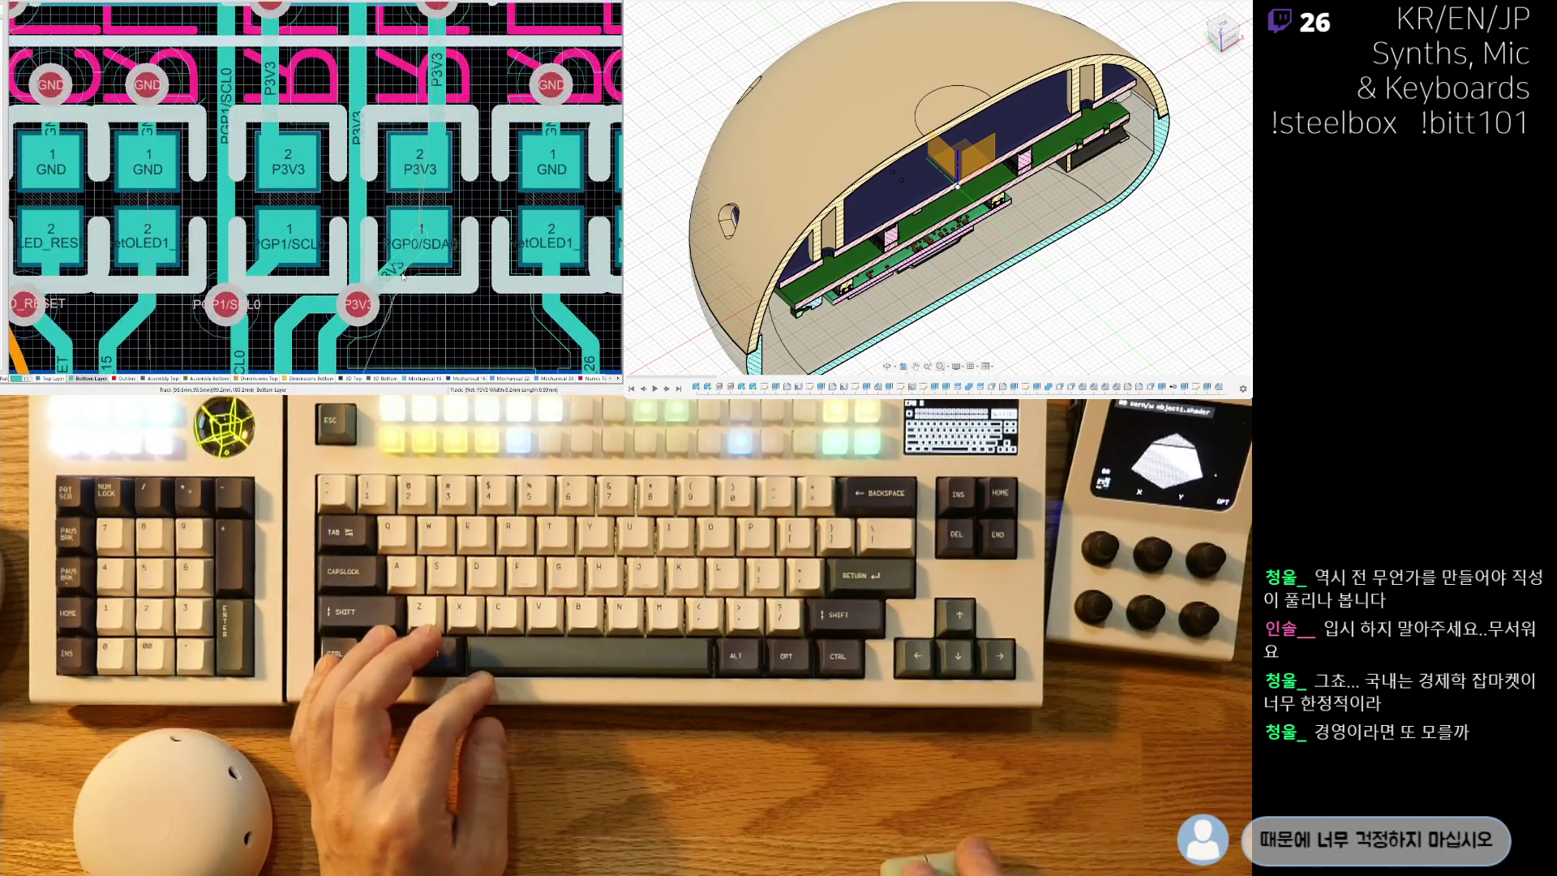
scroll(418, 299, down, 1)
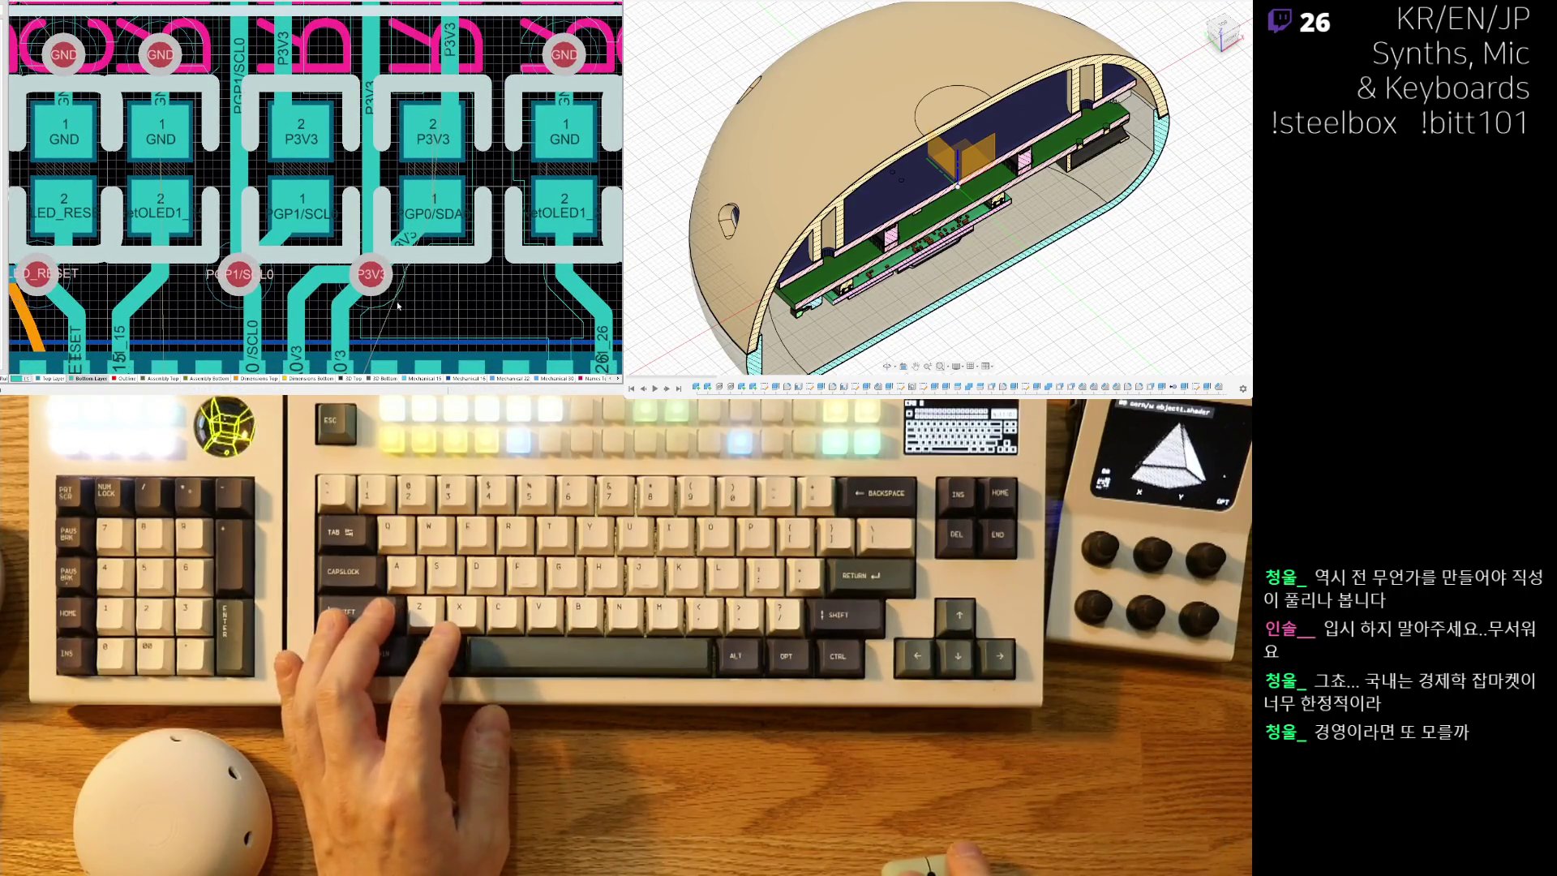
scroll(399, 305, down, 6)
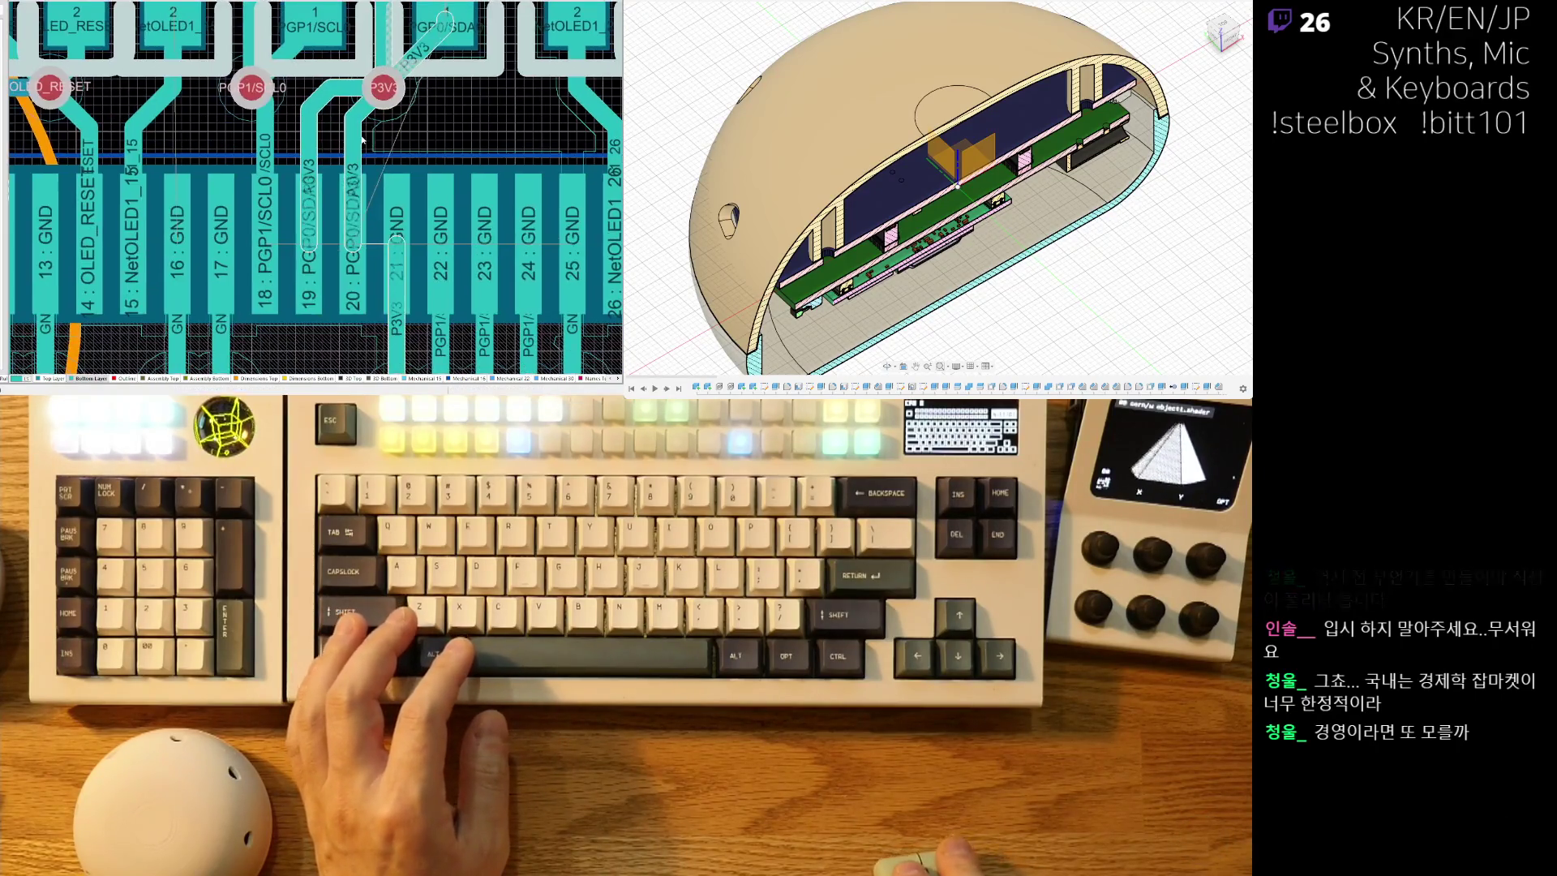
ctrl+scroll(339, 243, down, 2)
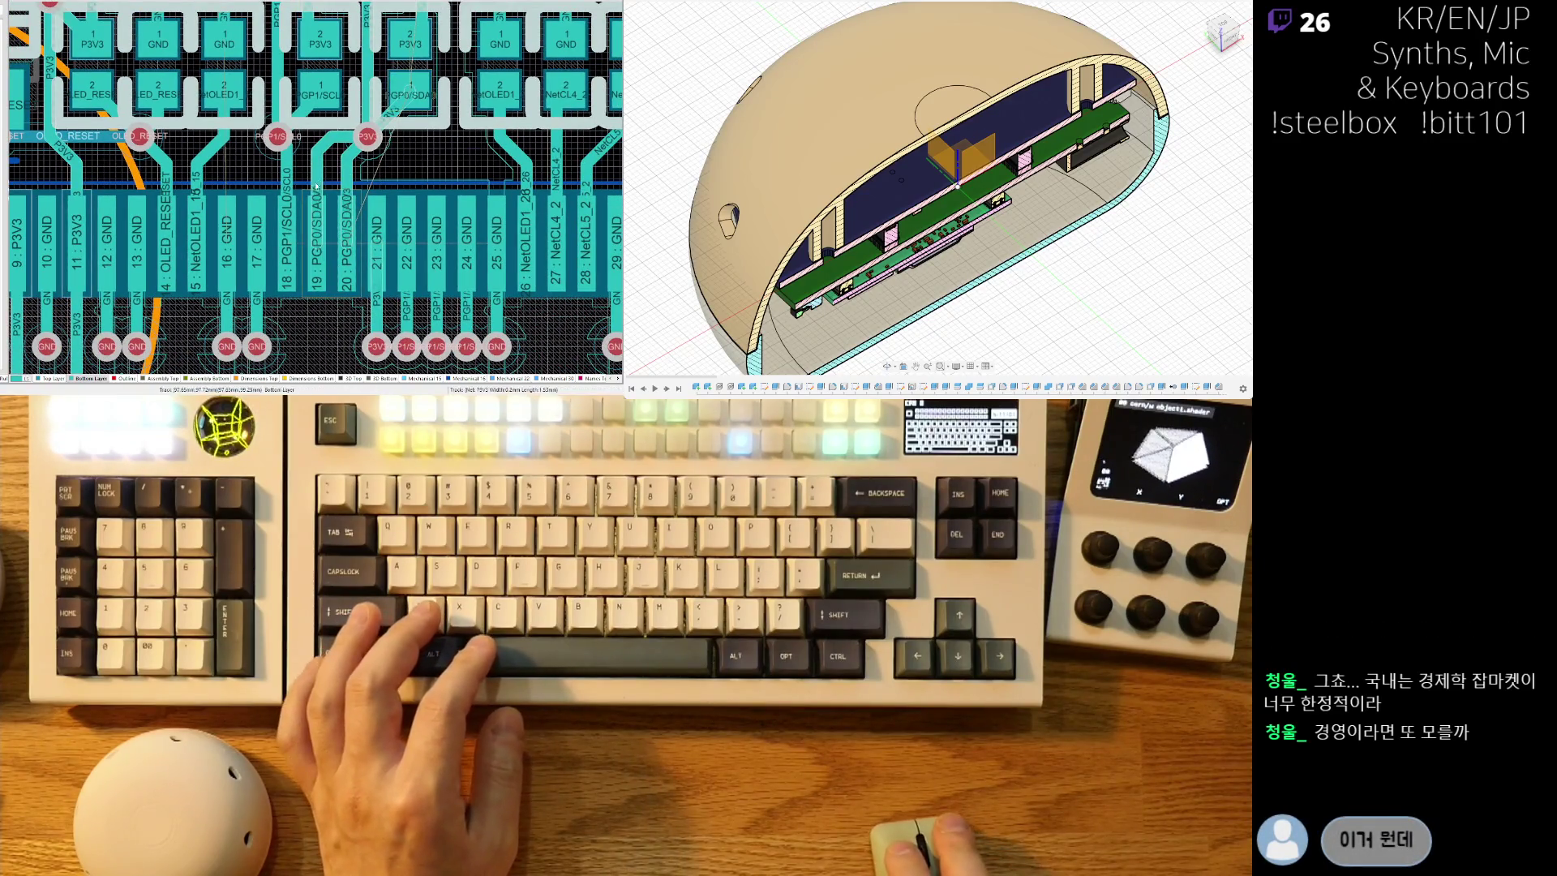
scroll(347, 180, up, 4)
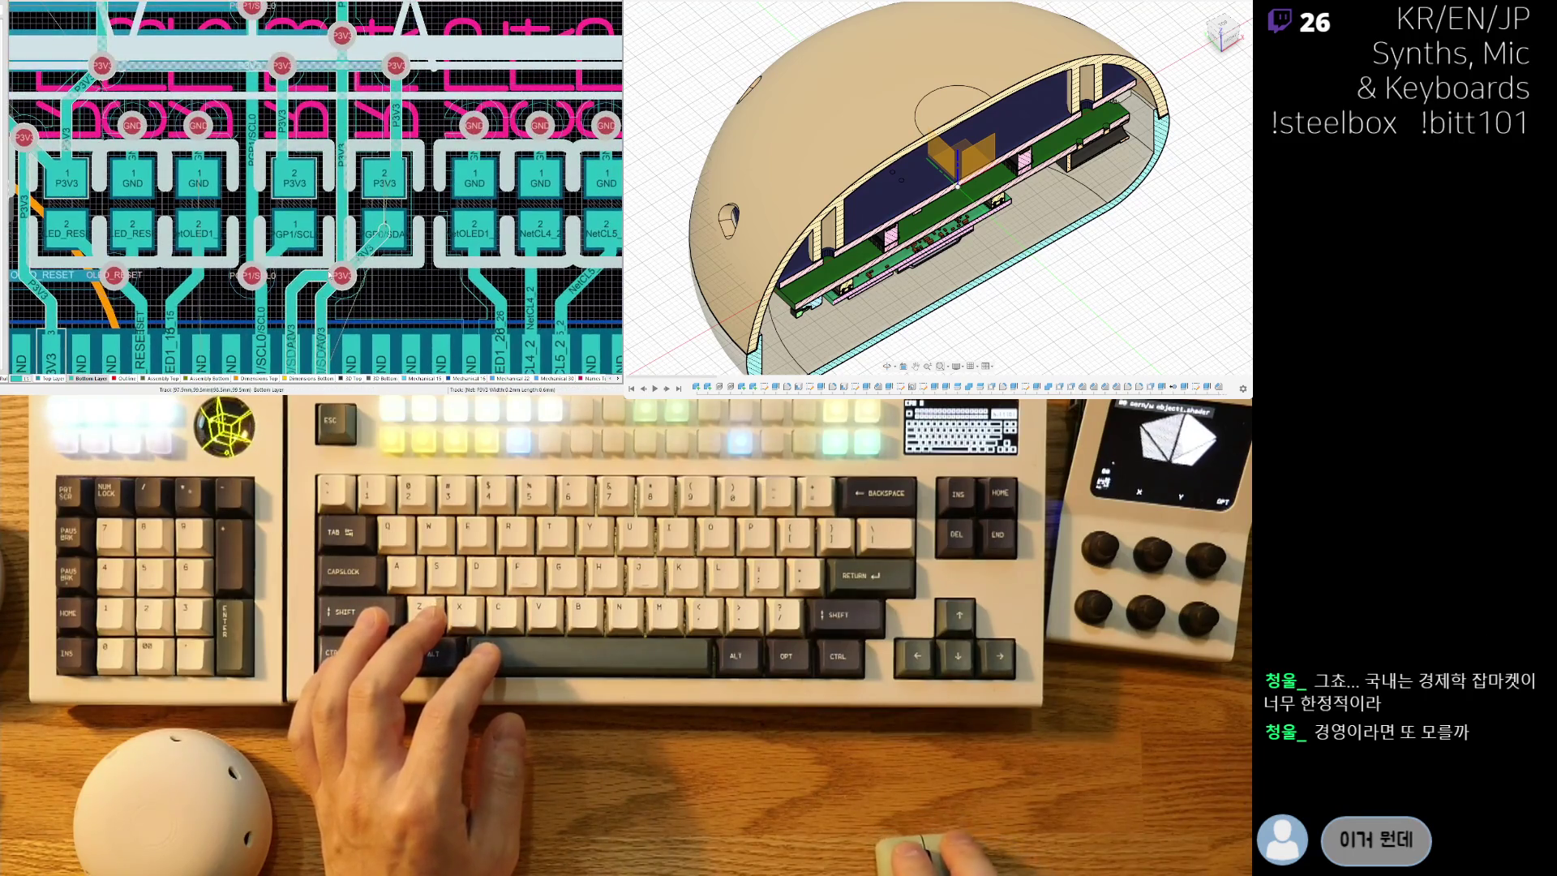
ctrl+scroll(347, 180, down, 3)
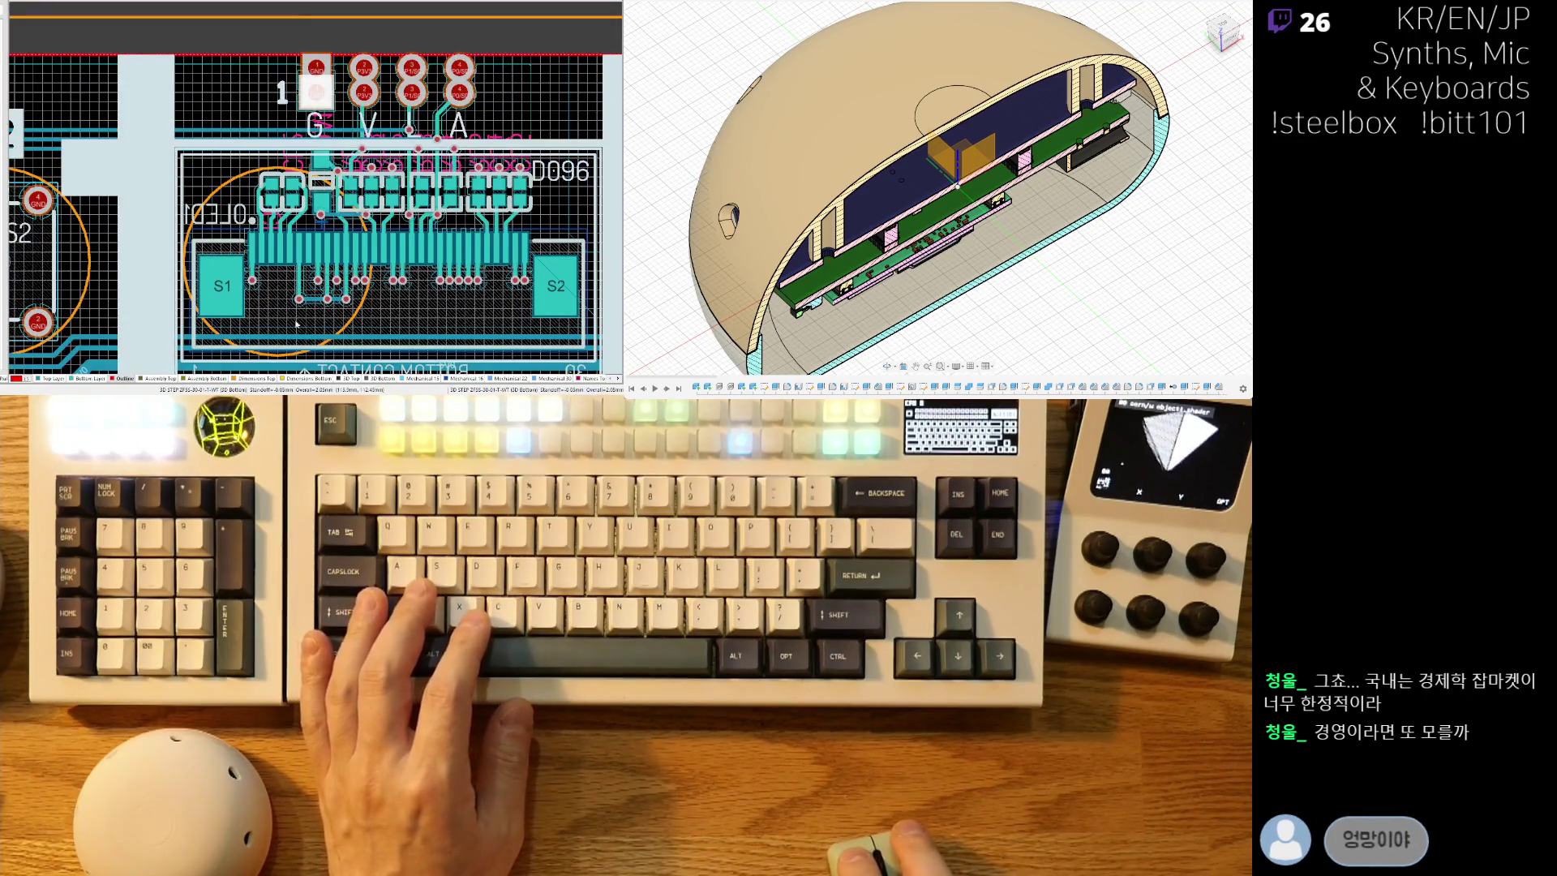
ctrl+scroll(340, 225, up, 3)
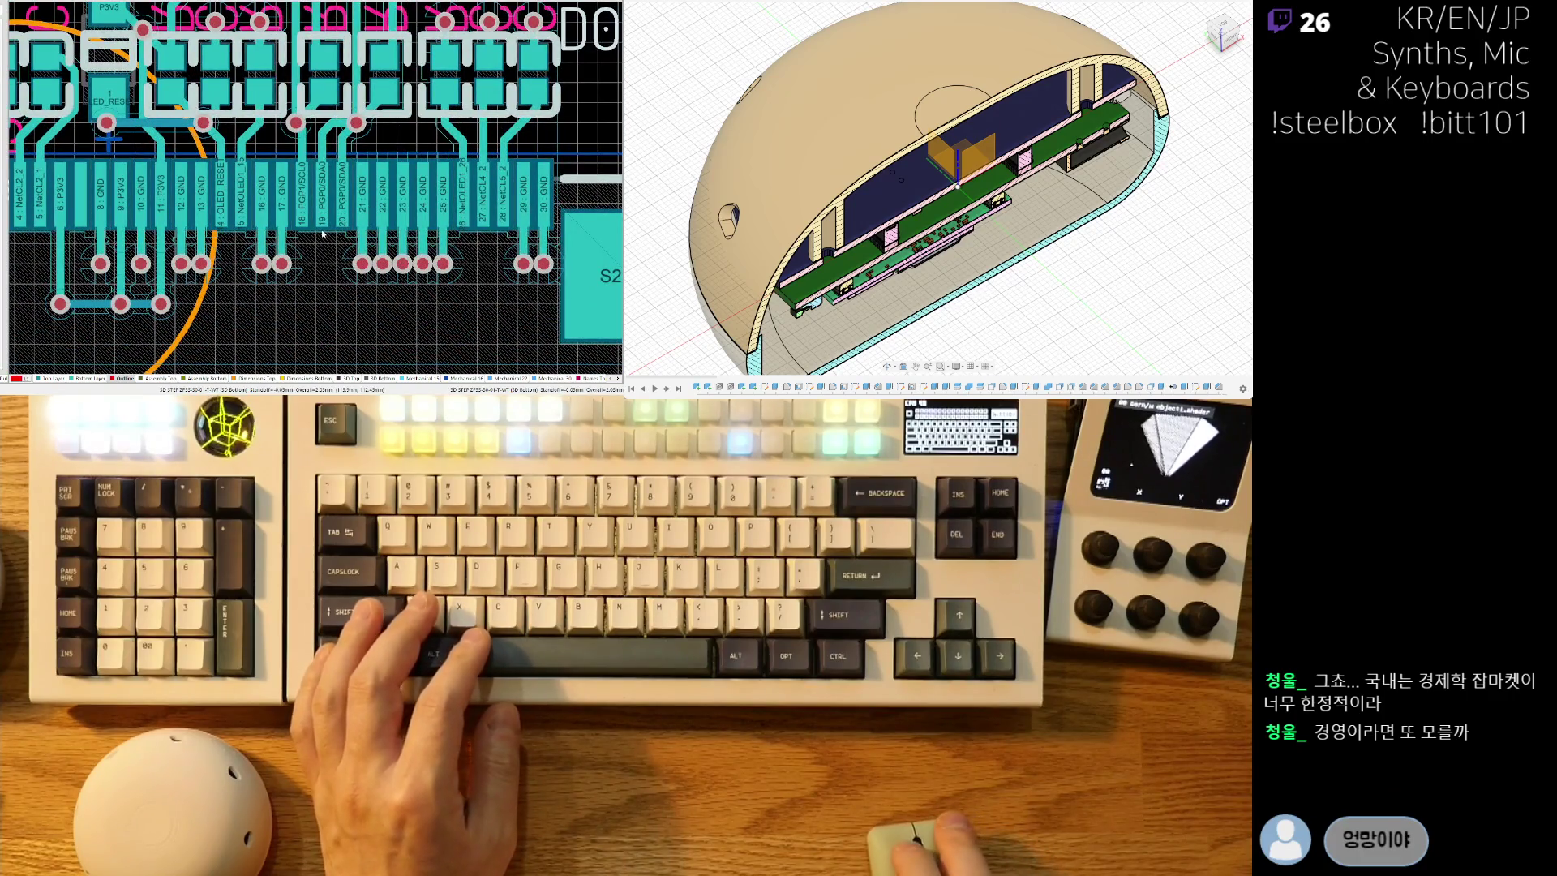
ctrl+scroll(323, 234, up, 2)
scroll(331, 161, up, 3)
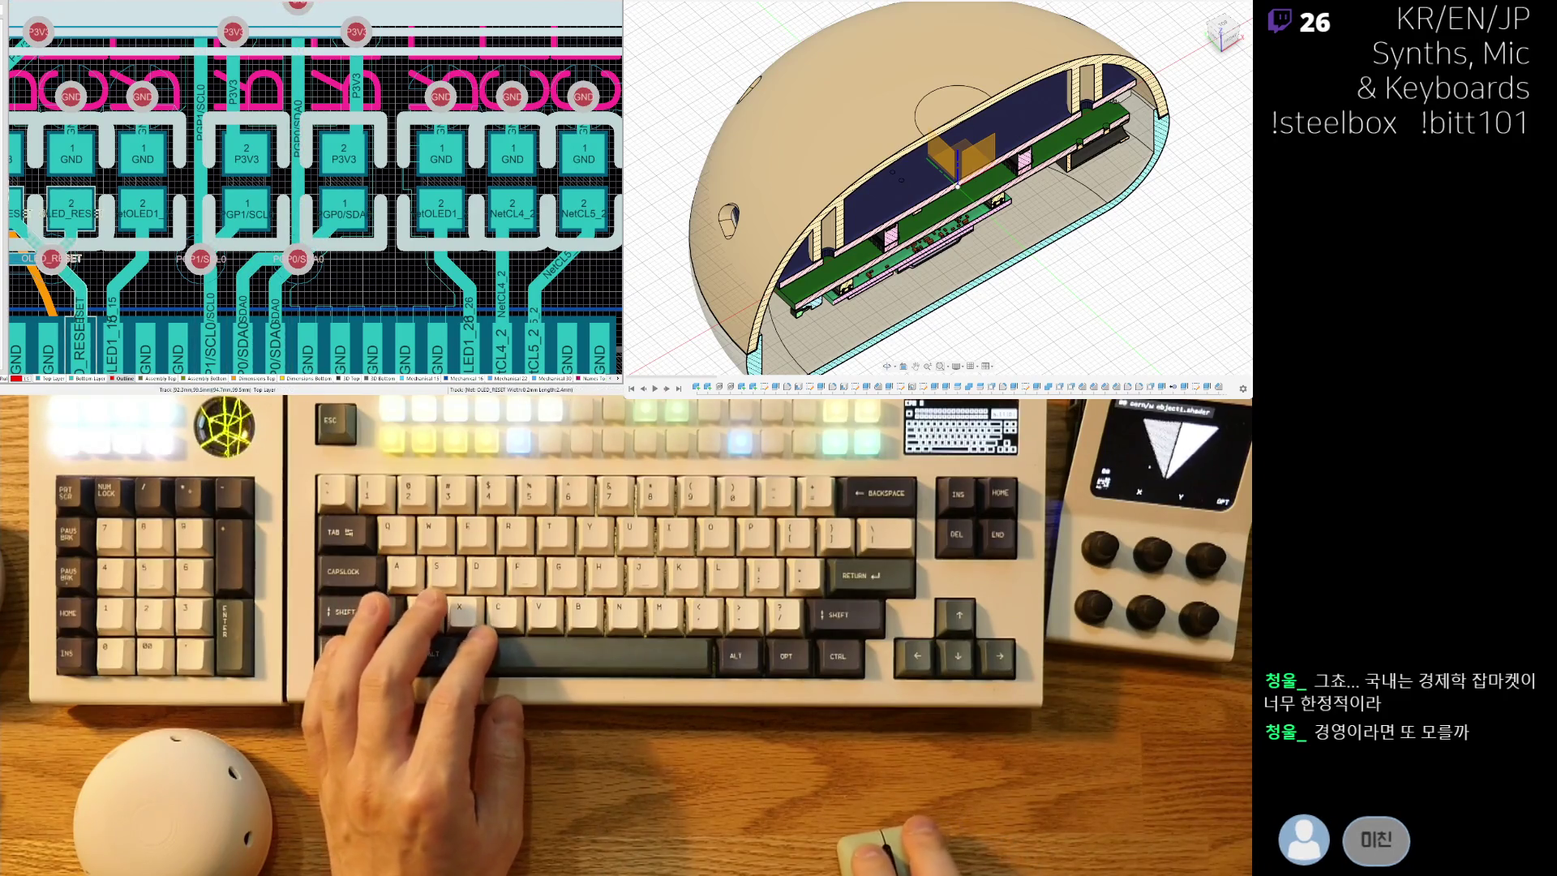
ctrl+scroll(325, 242, down, 1)
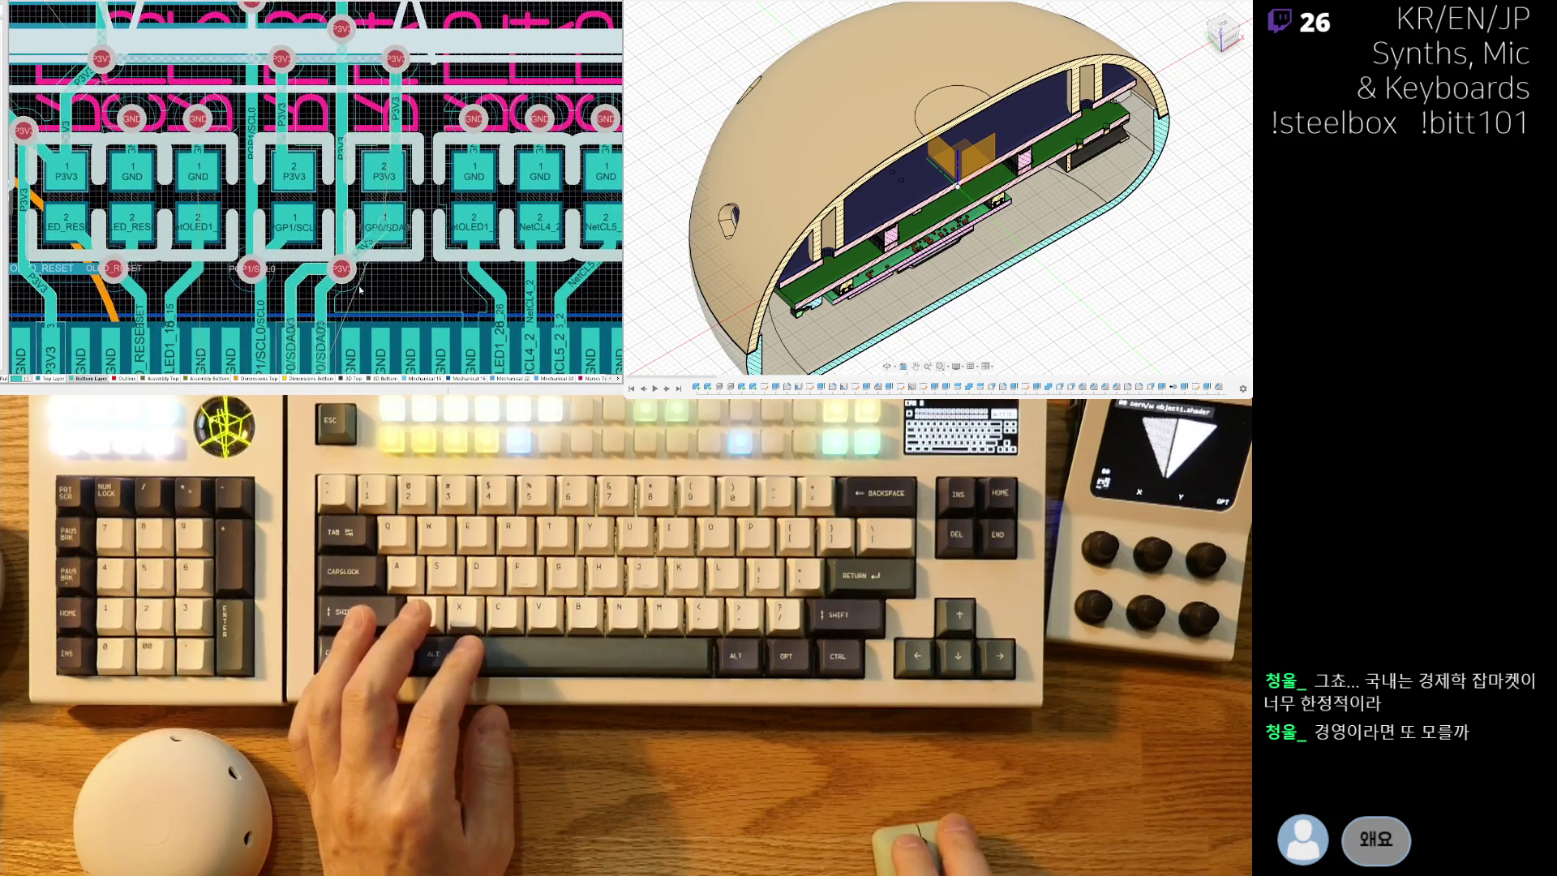
ctrl+scroll(354, 301, up, 2)
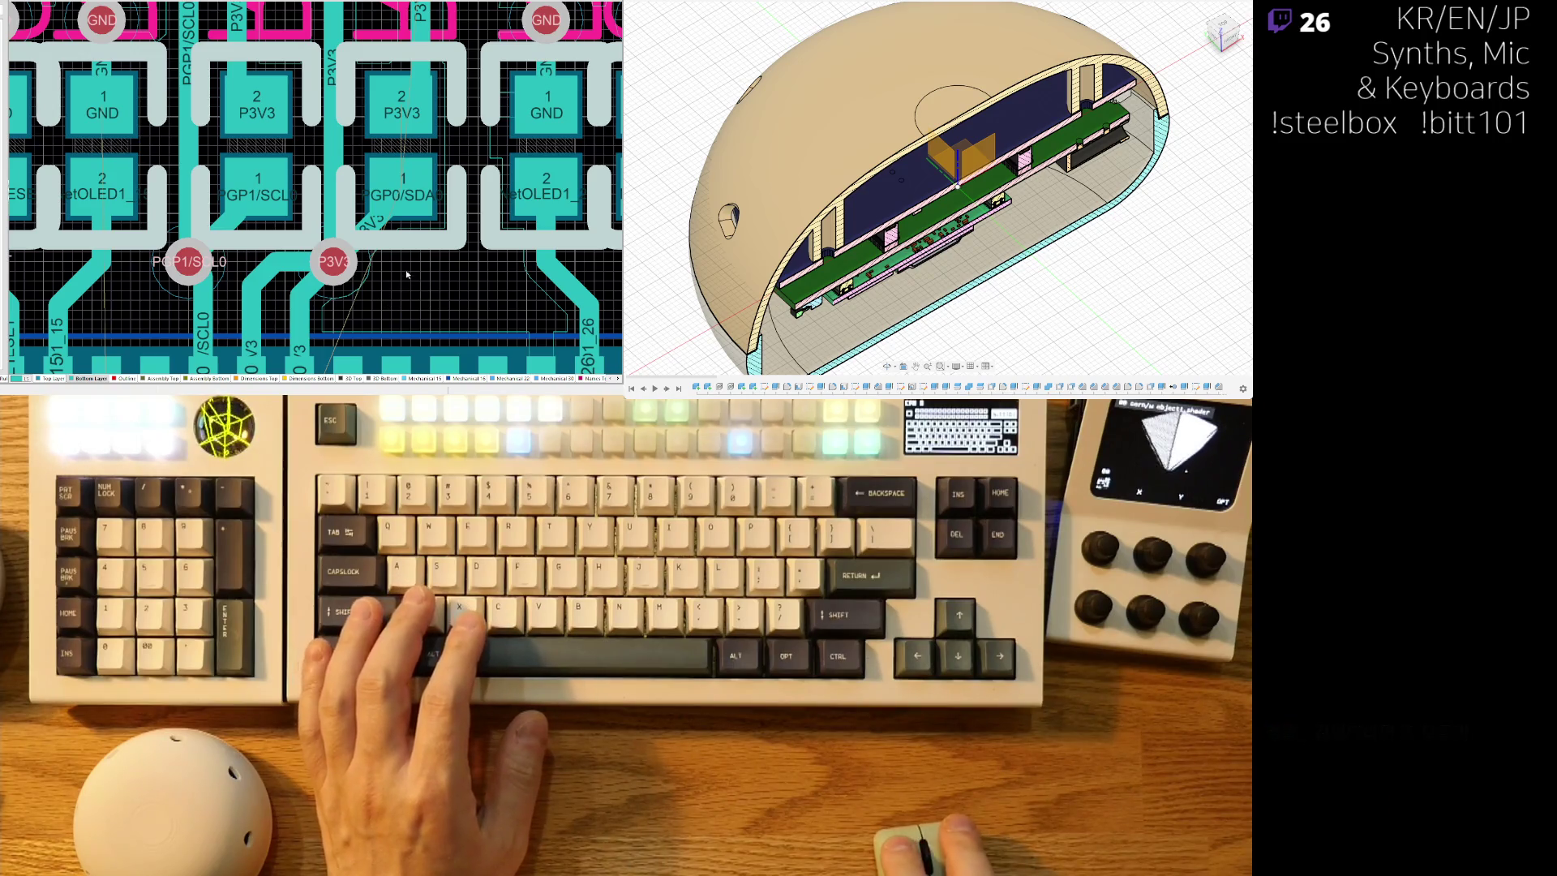
ctrl+click(365, 260)
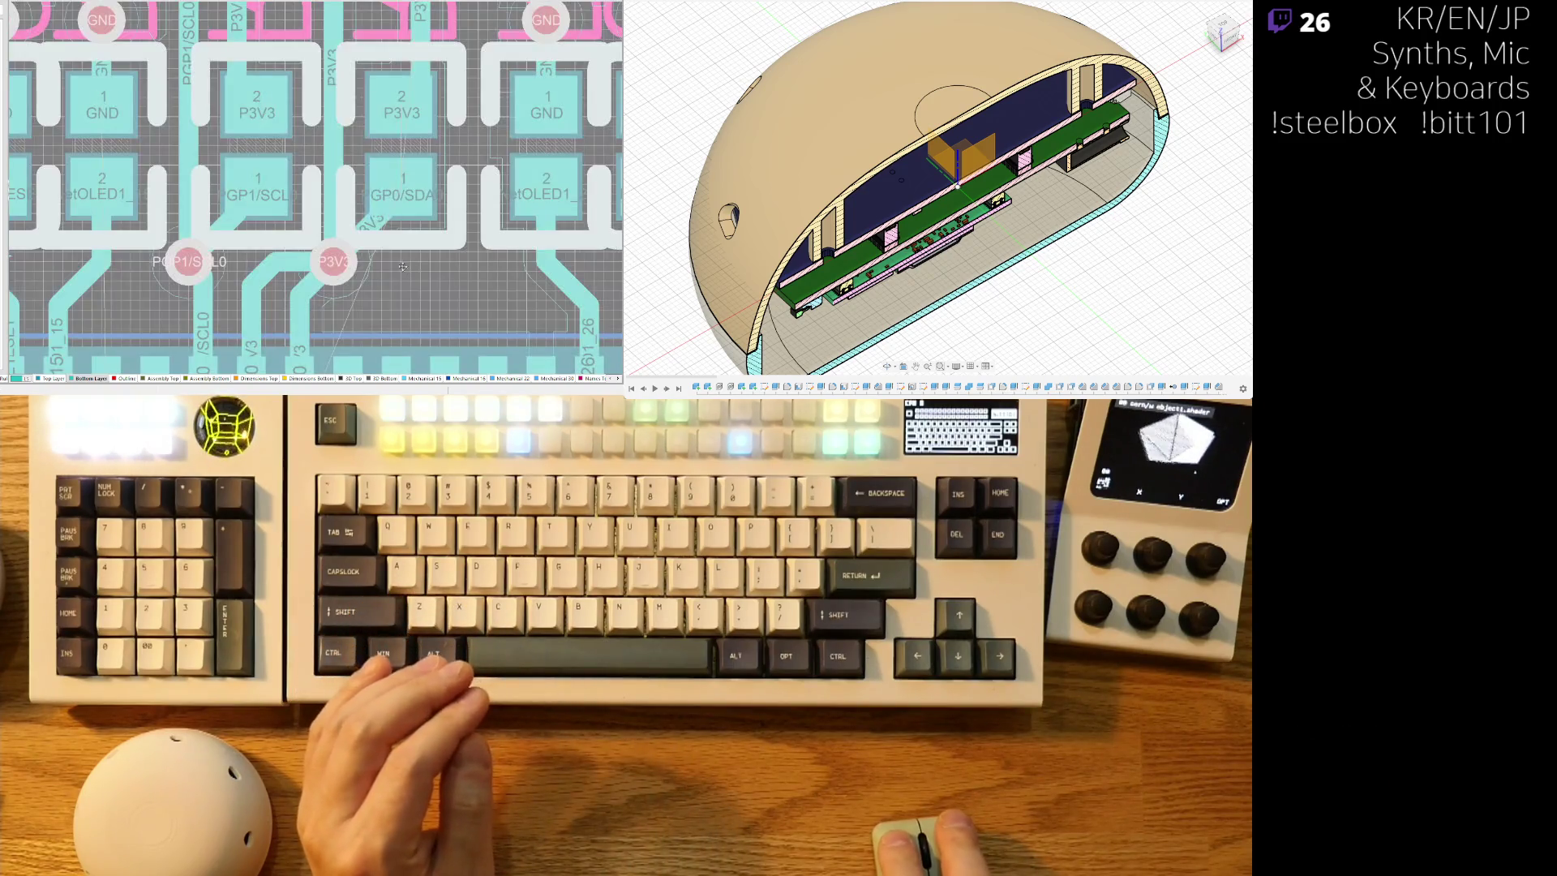
ctrl+scroll(354, 188, down, 2)
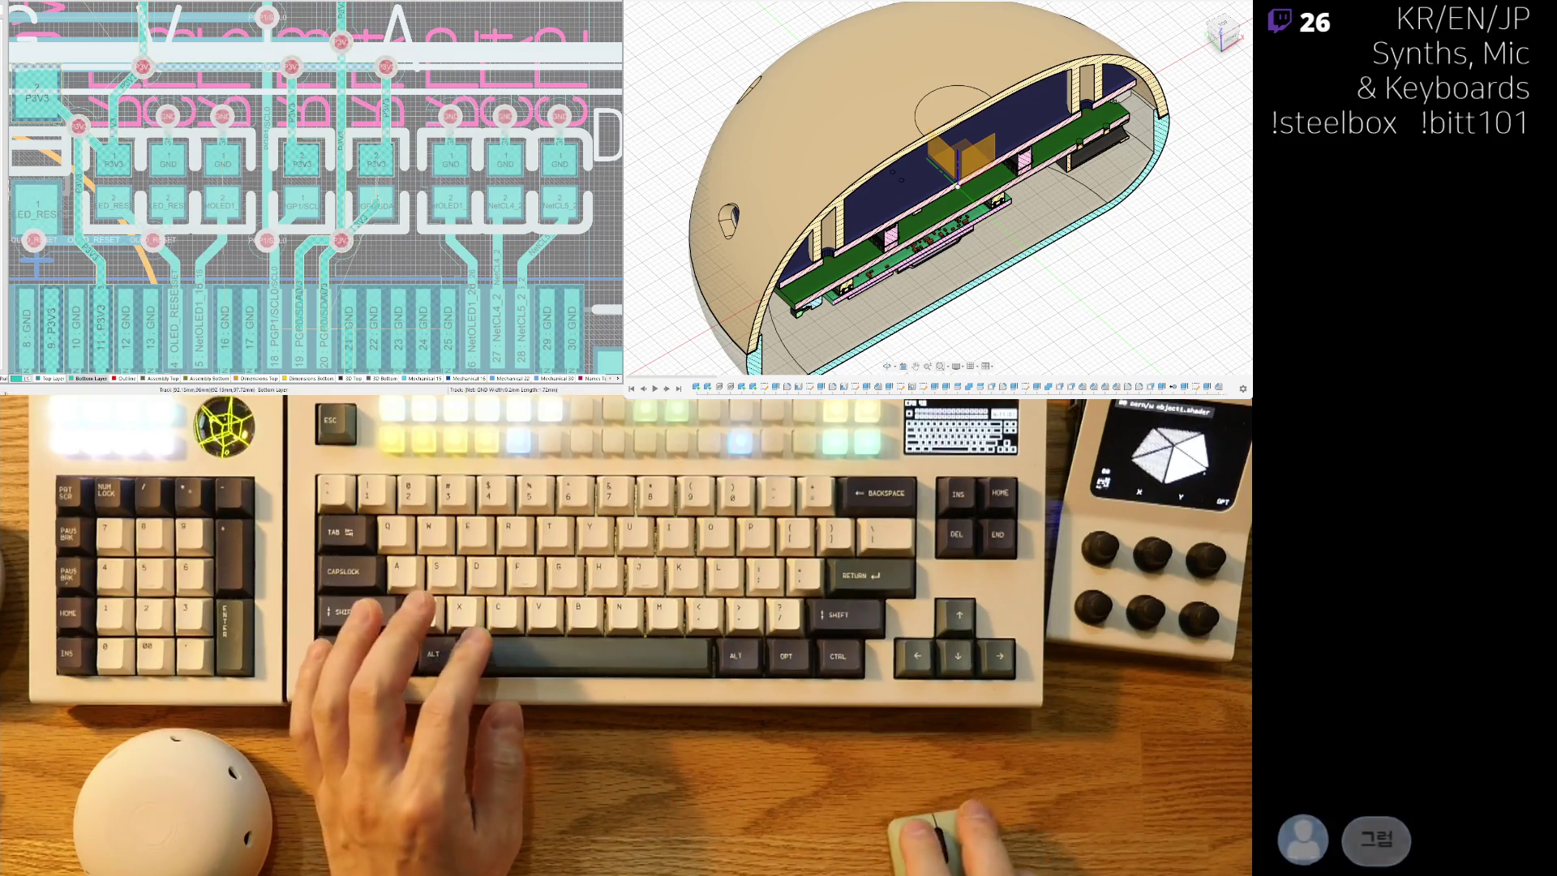
ctrl+click(272, 61)
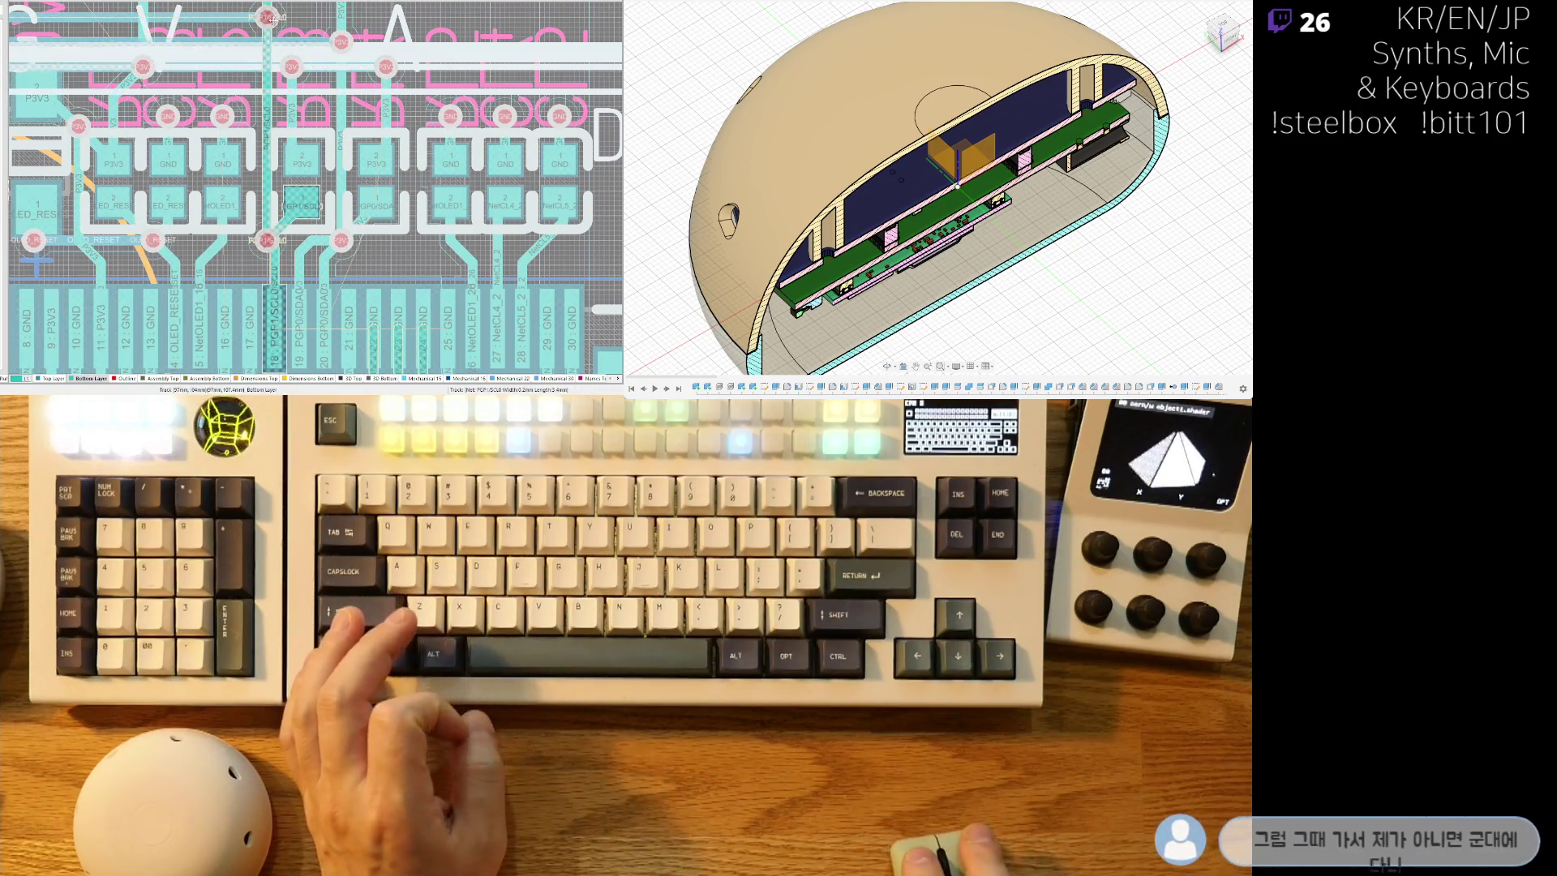
ctrl+click(142, 14)
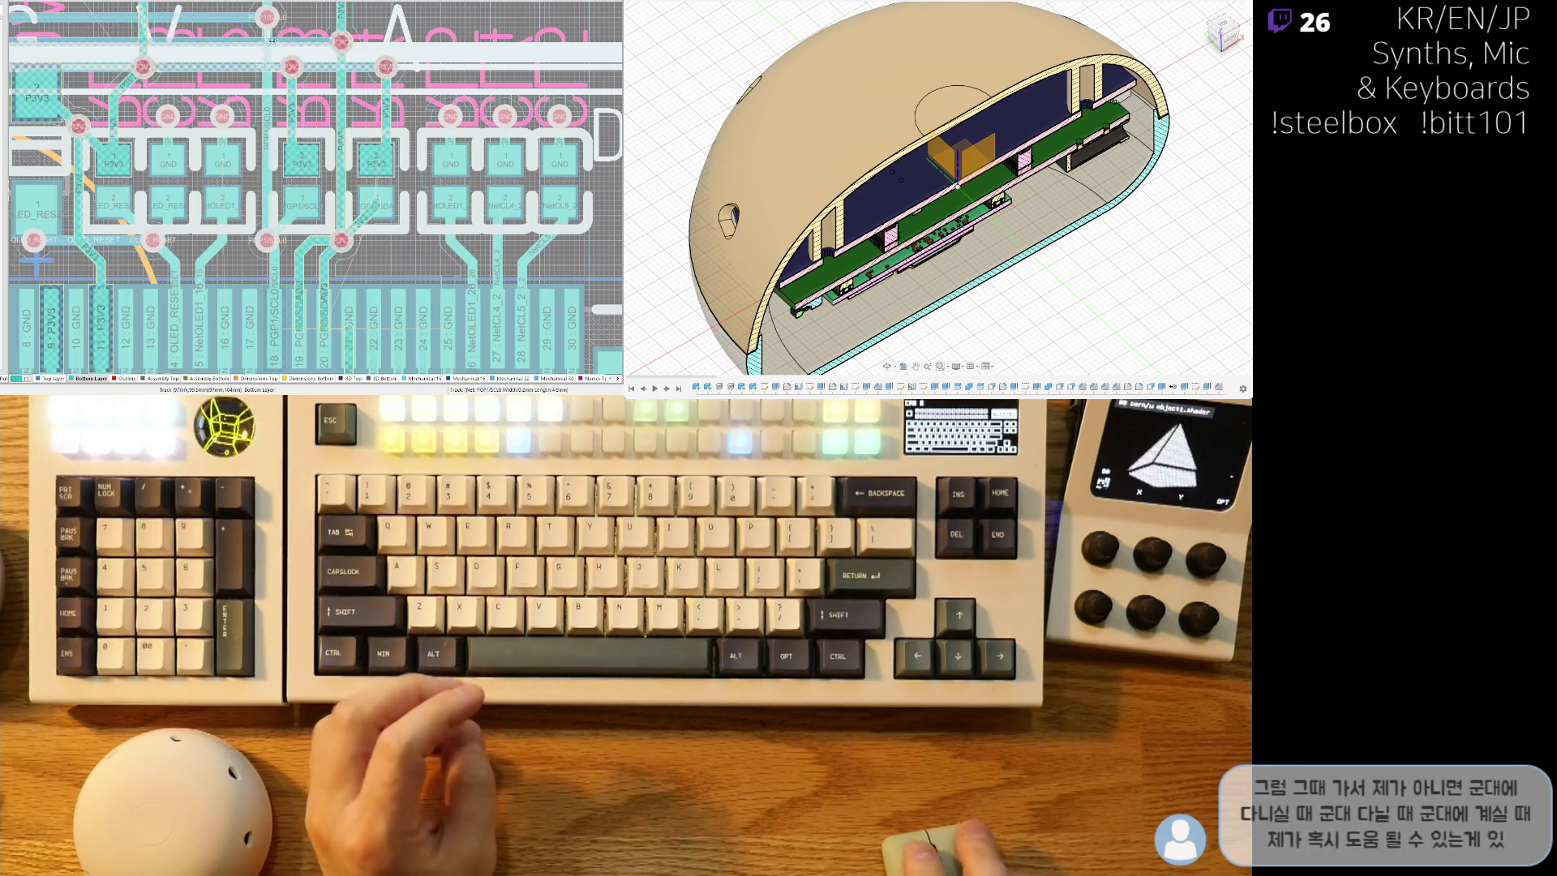
right_drag(365, 138, 483, 205)
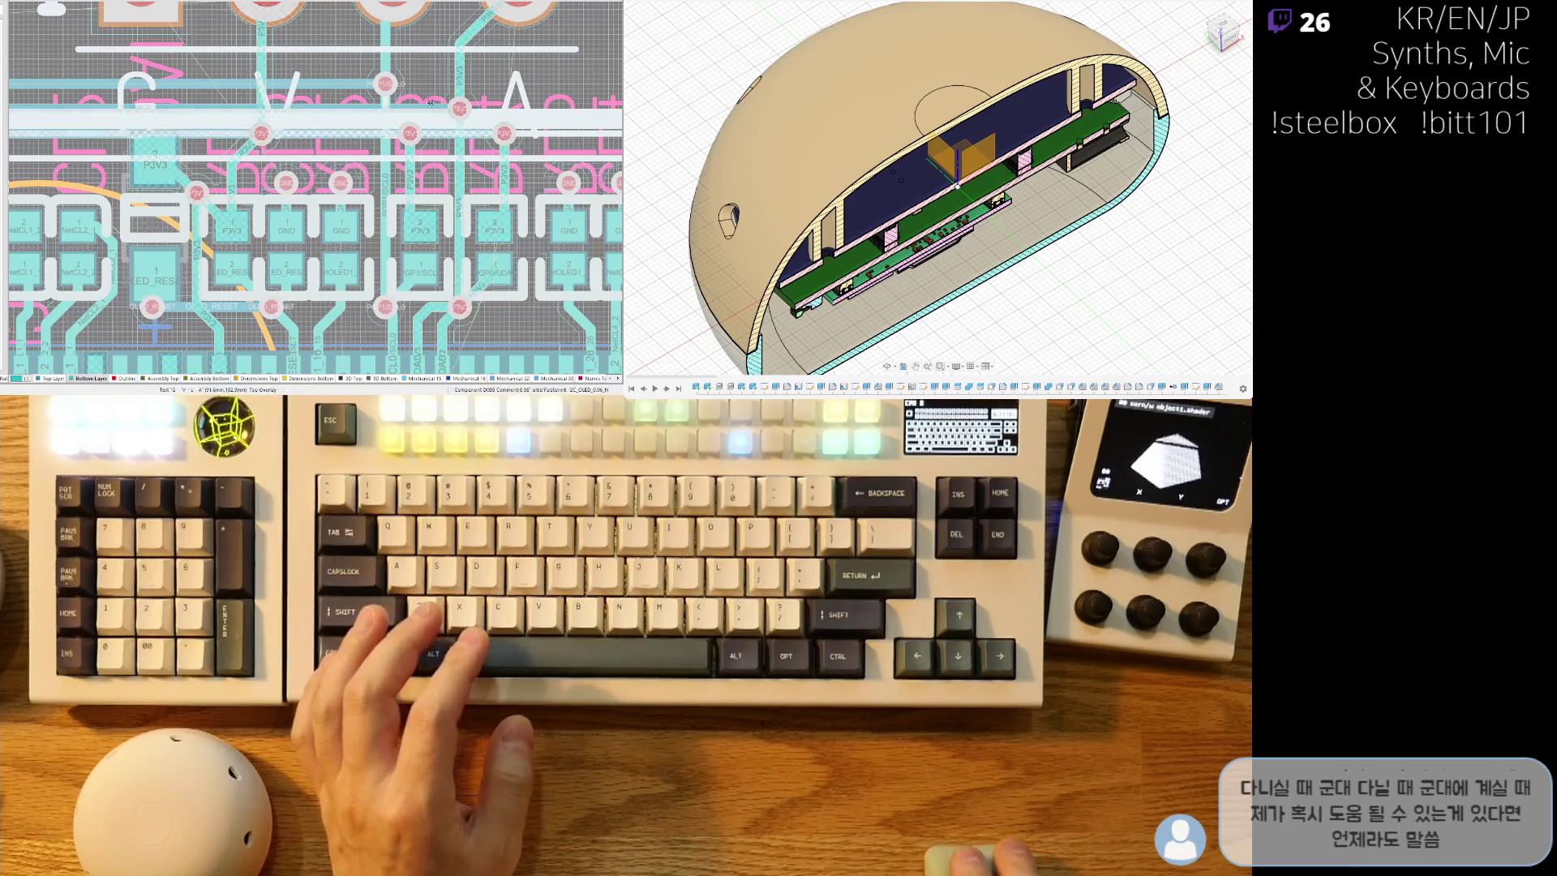
ctrl+scroll(435, 112, up, 3)
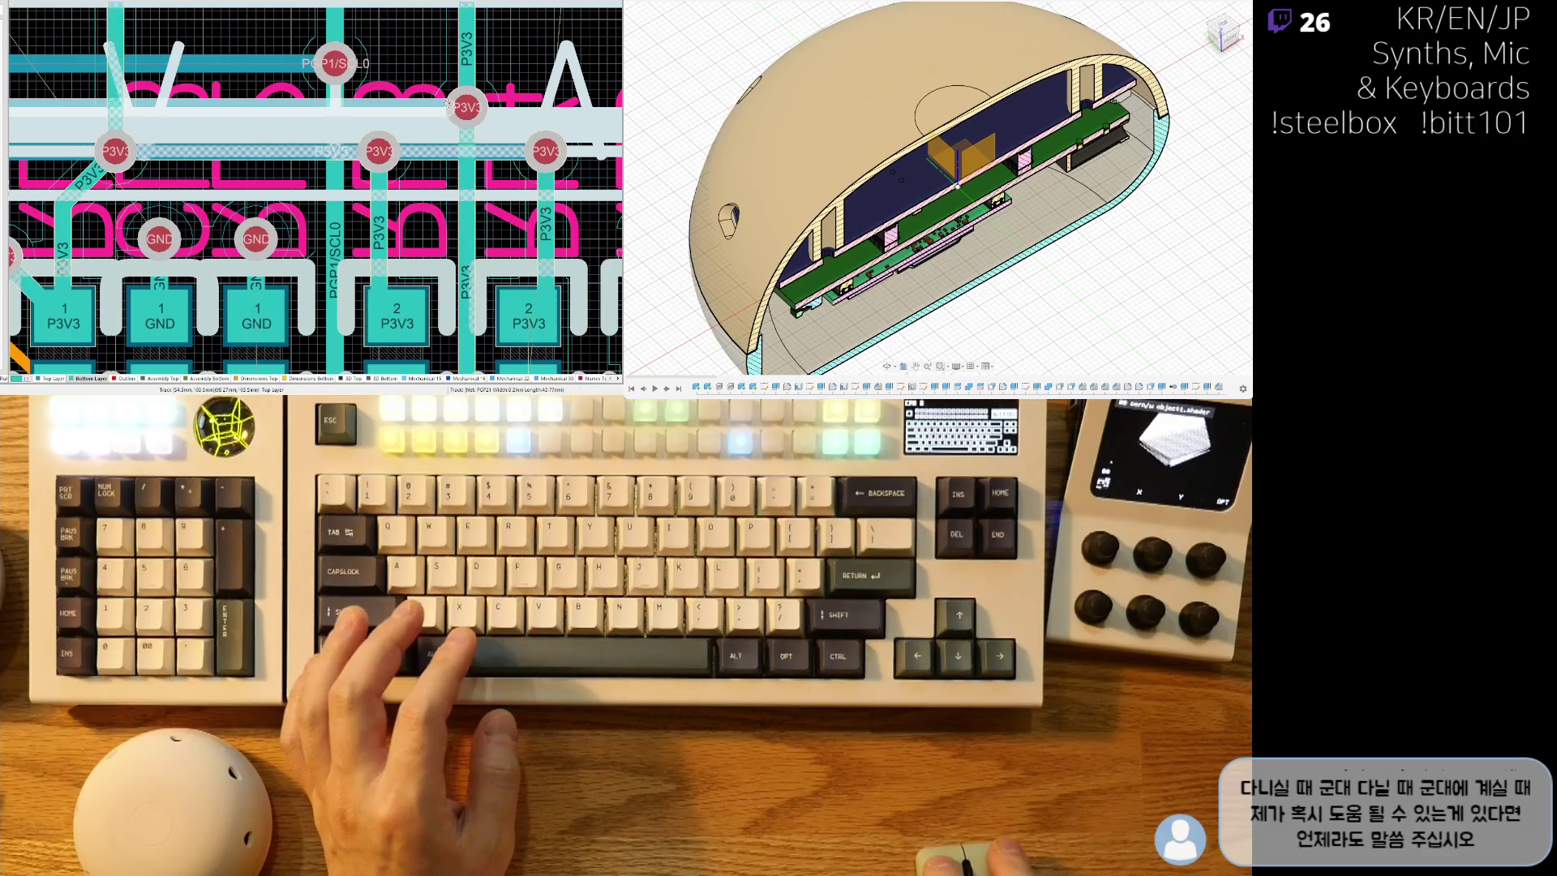
shift+scroll(454, 113, left, 10)
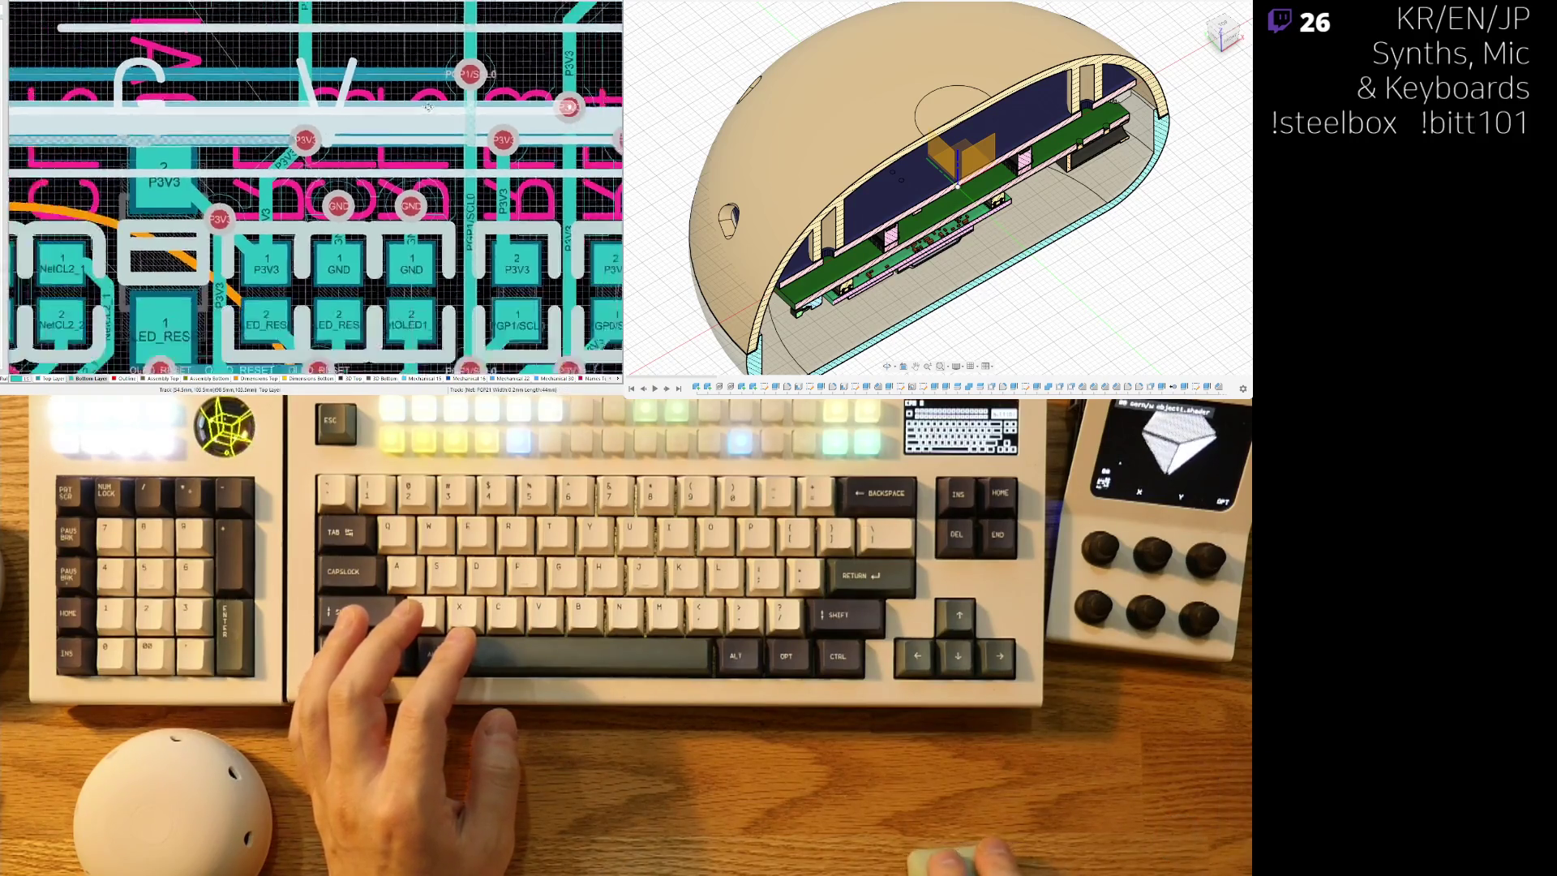
shift+scroll(415, 127, left, 10)
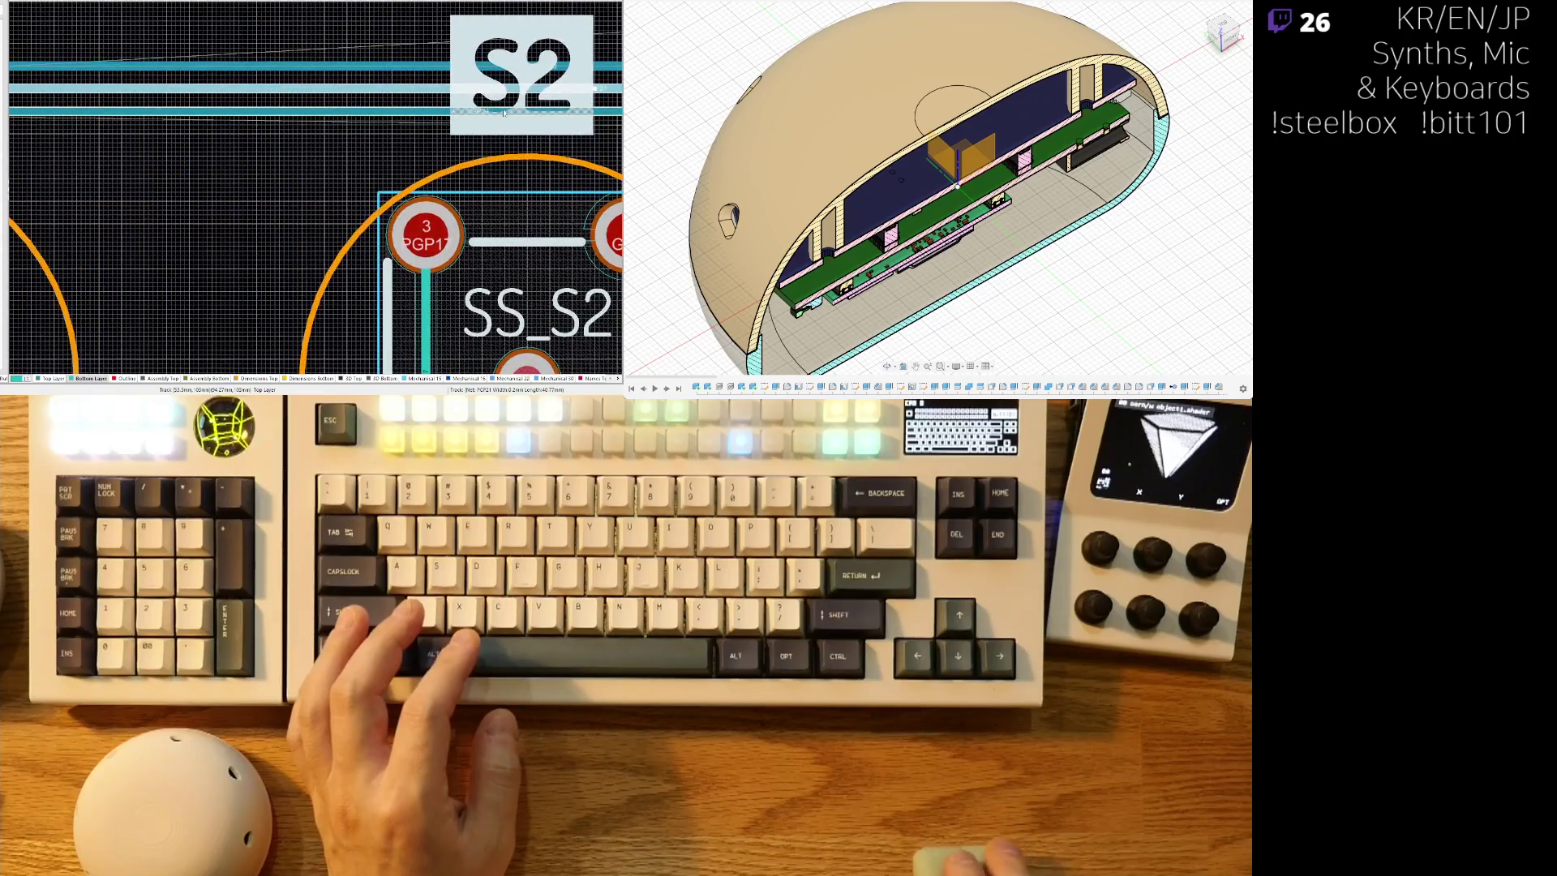
shift+scroll(462, 125, left, 10)
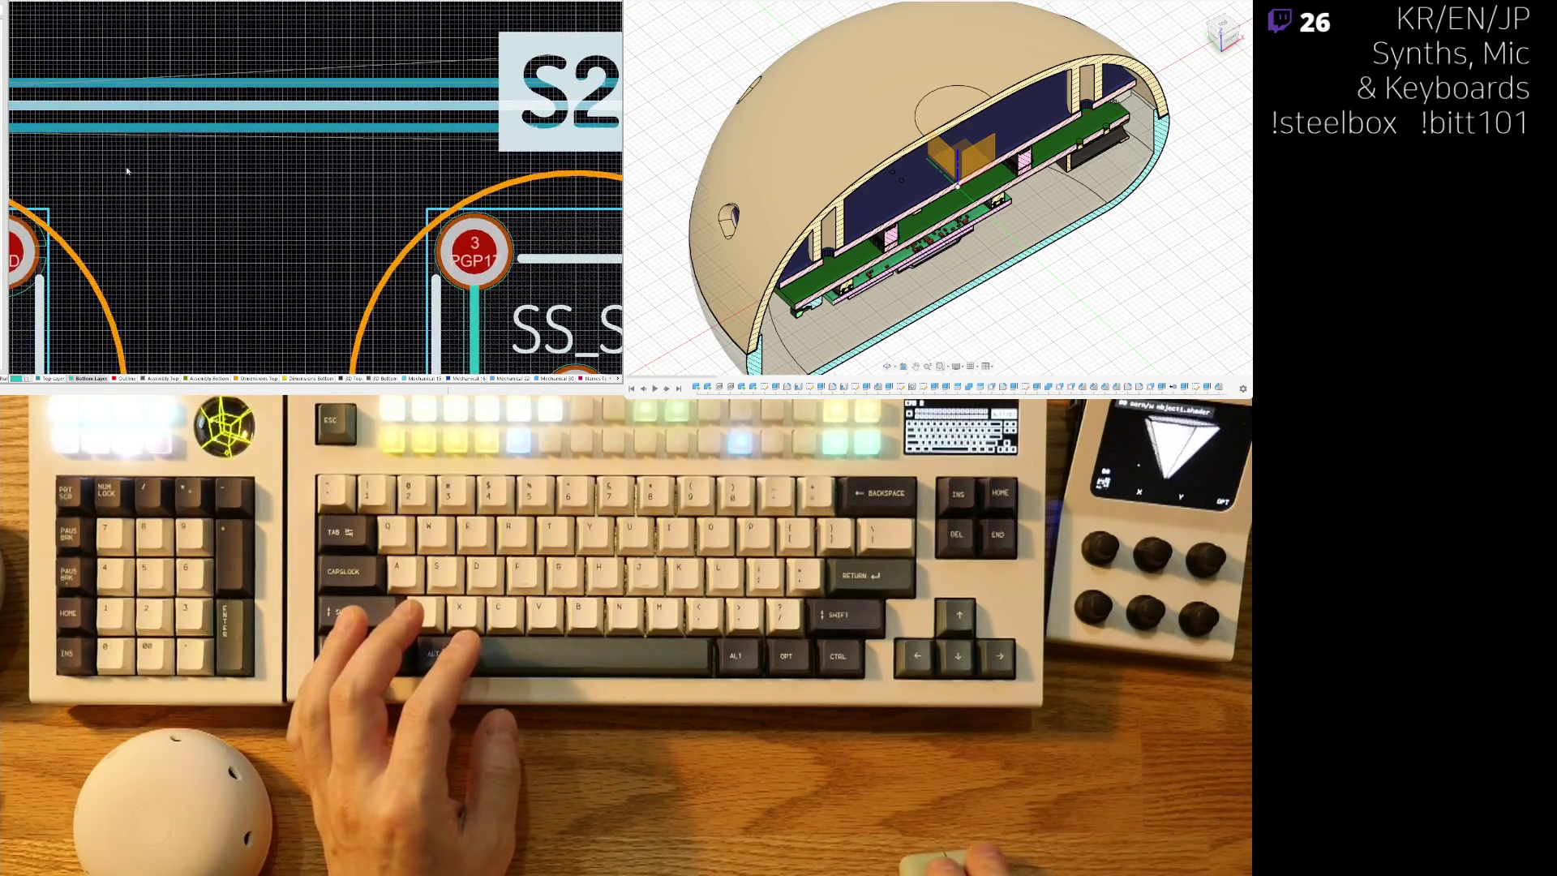
shift+scroll(120, 120, left, 5)
ctrl+scroll(188, 132, up, 3)
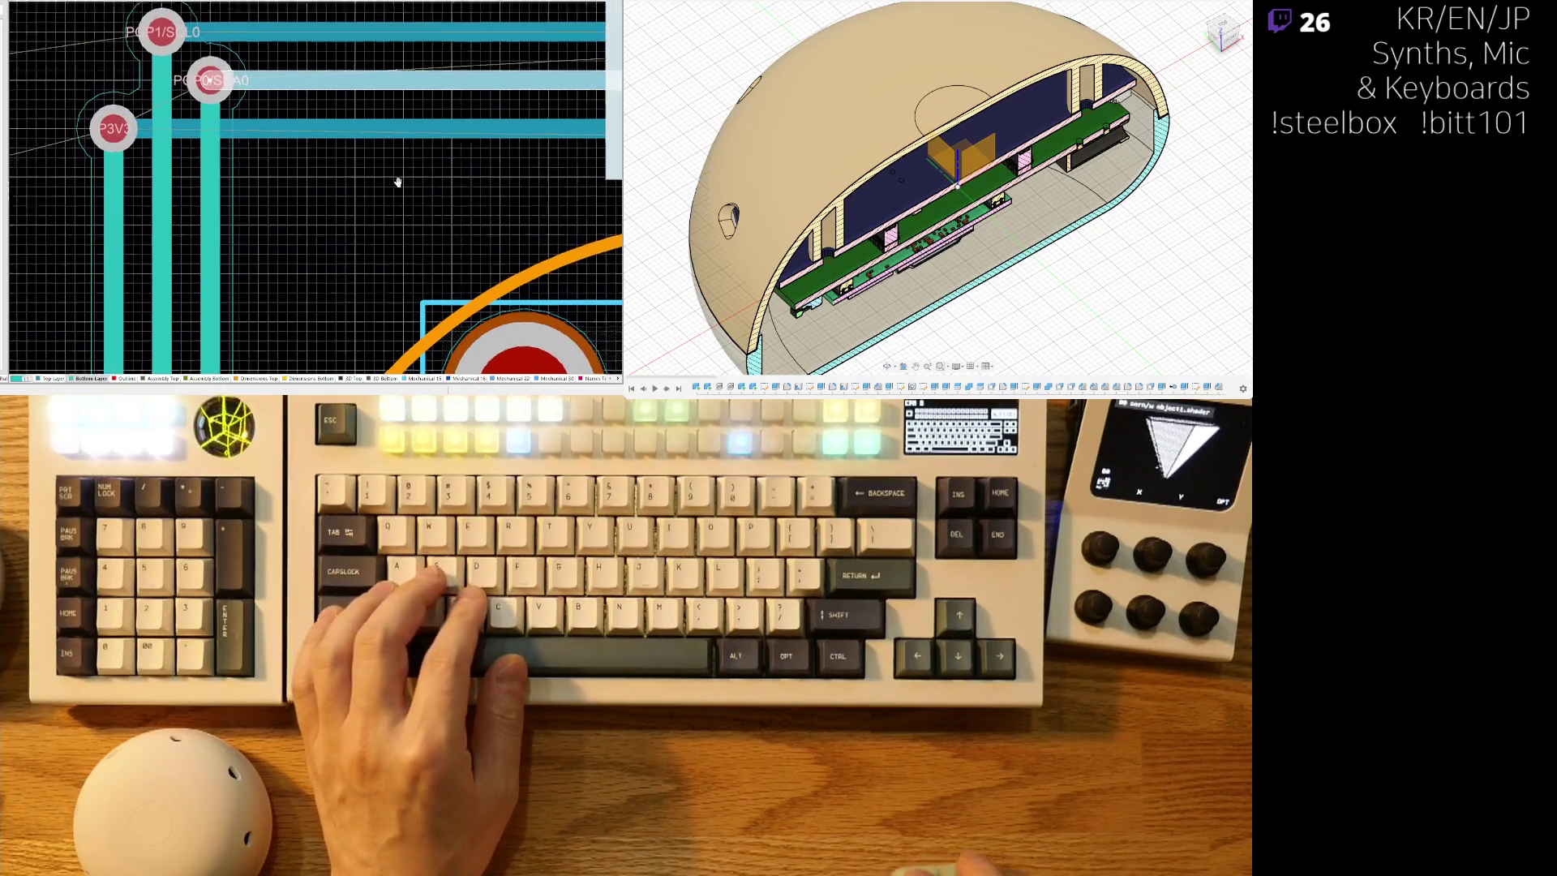
ctrl+scroll(420, 183, down, 4)
shift+scroll(423, 190, right, 15)
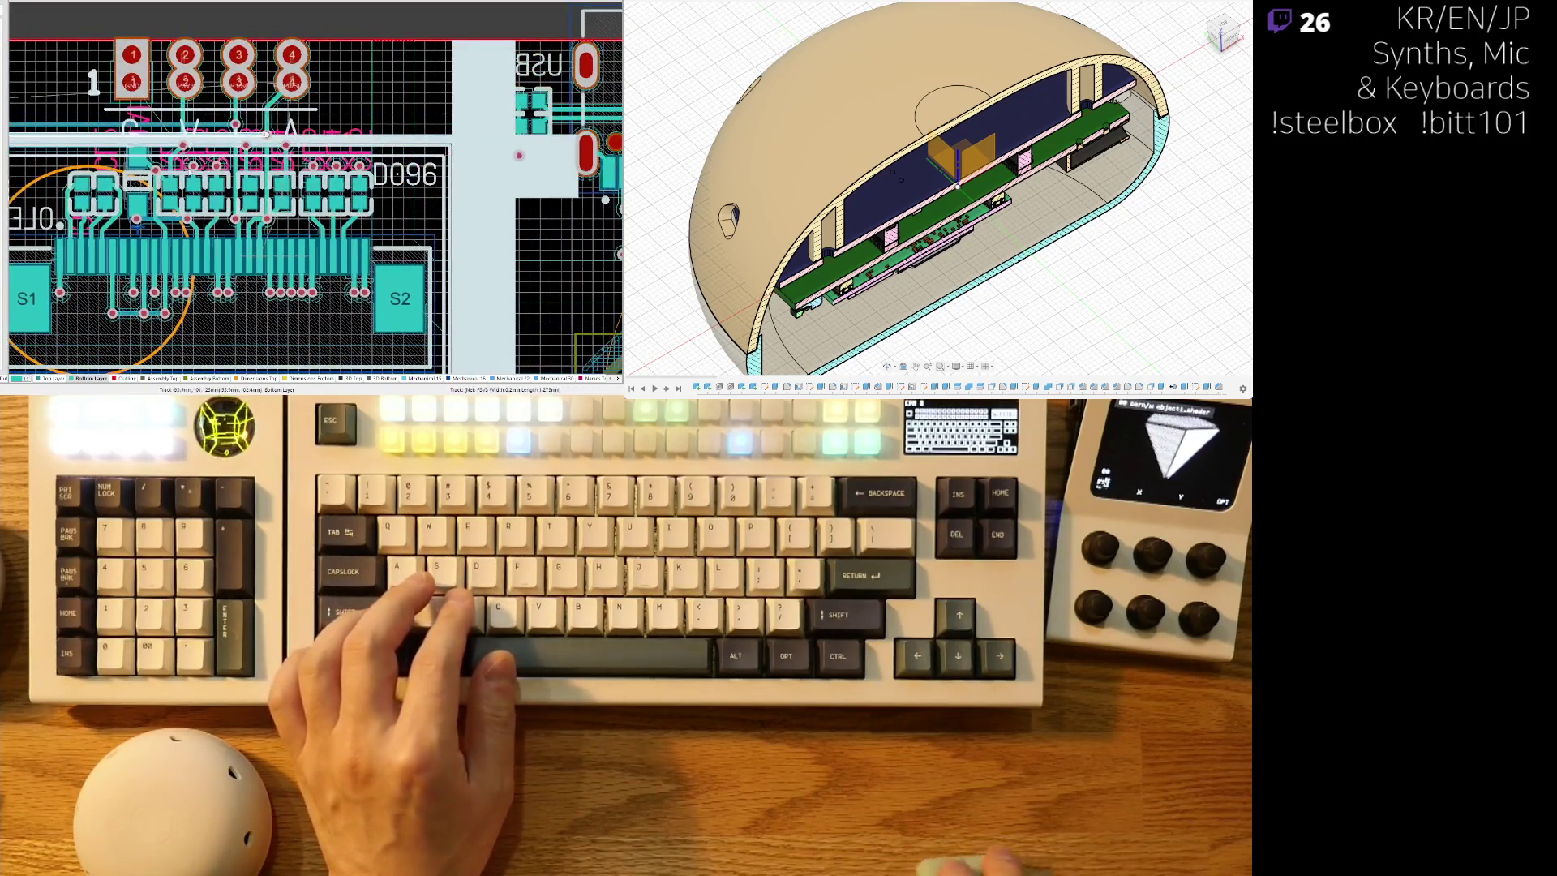
ctrl+scroll(319, 96, up, 5)
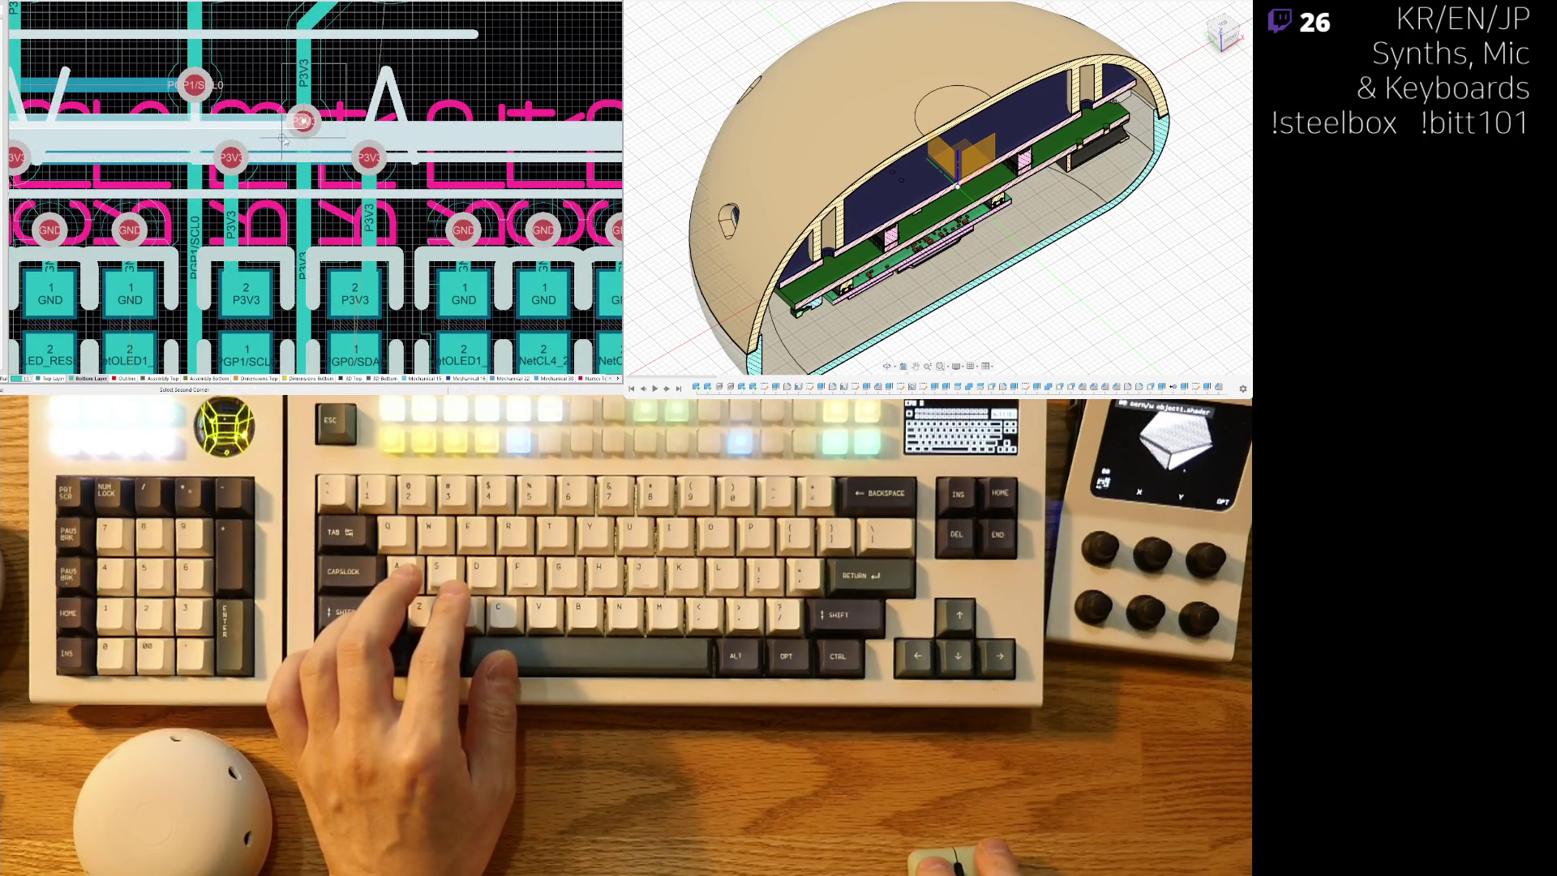
scroll(319, 211, up, 3)
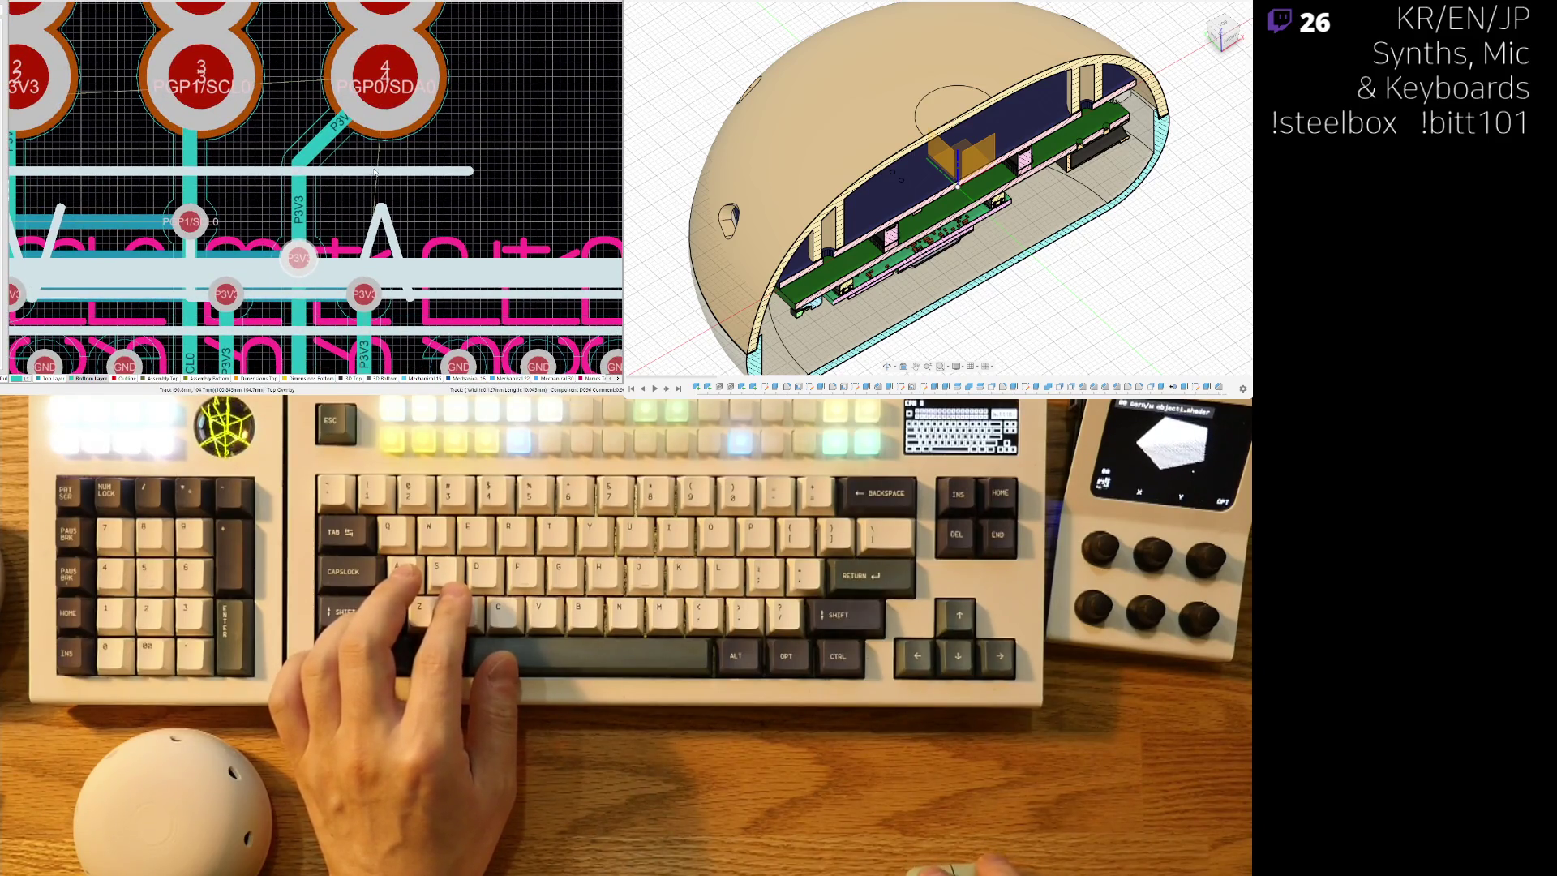
ctrl+click(373, 168)
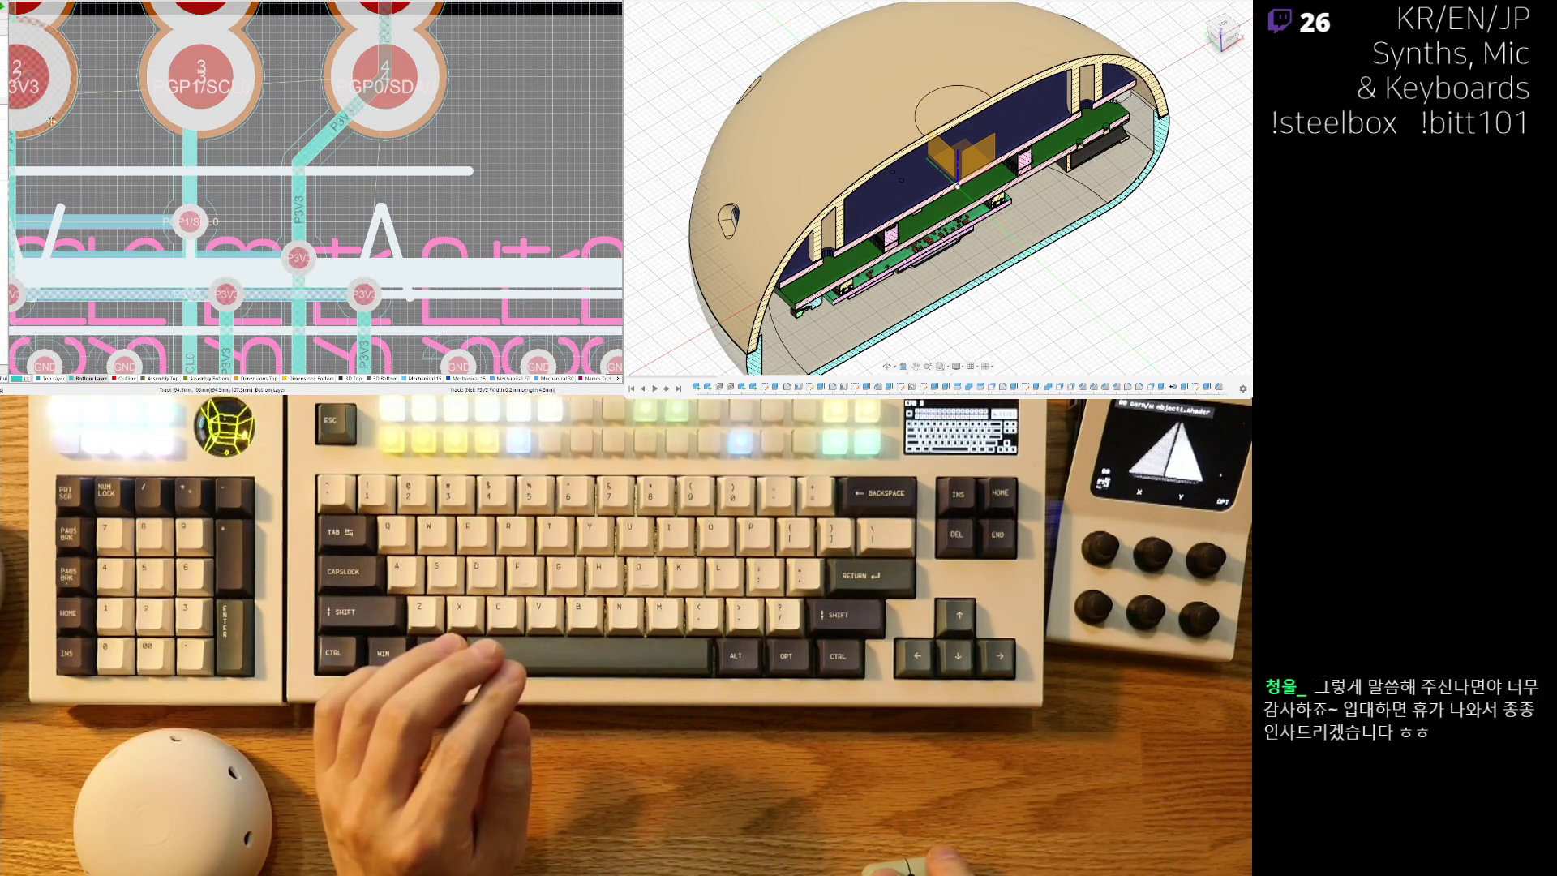
ctrl+scroll(335, 140, down, 3)
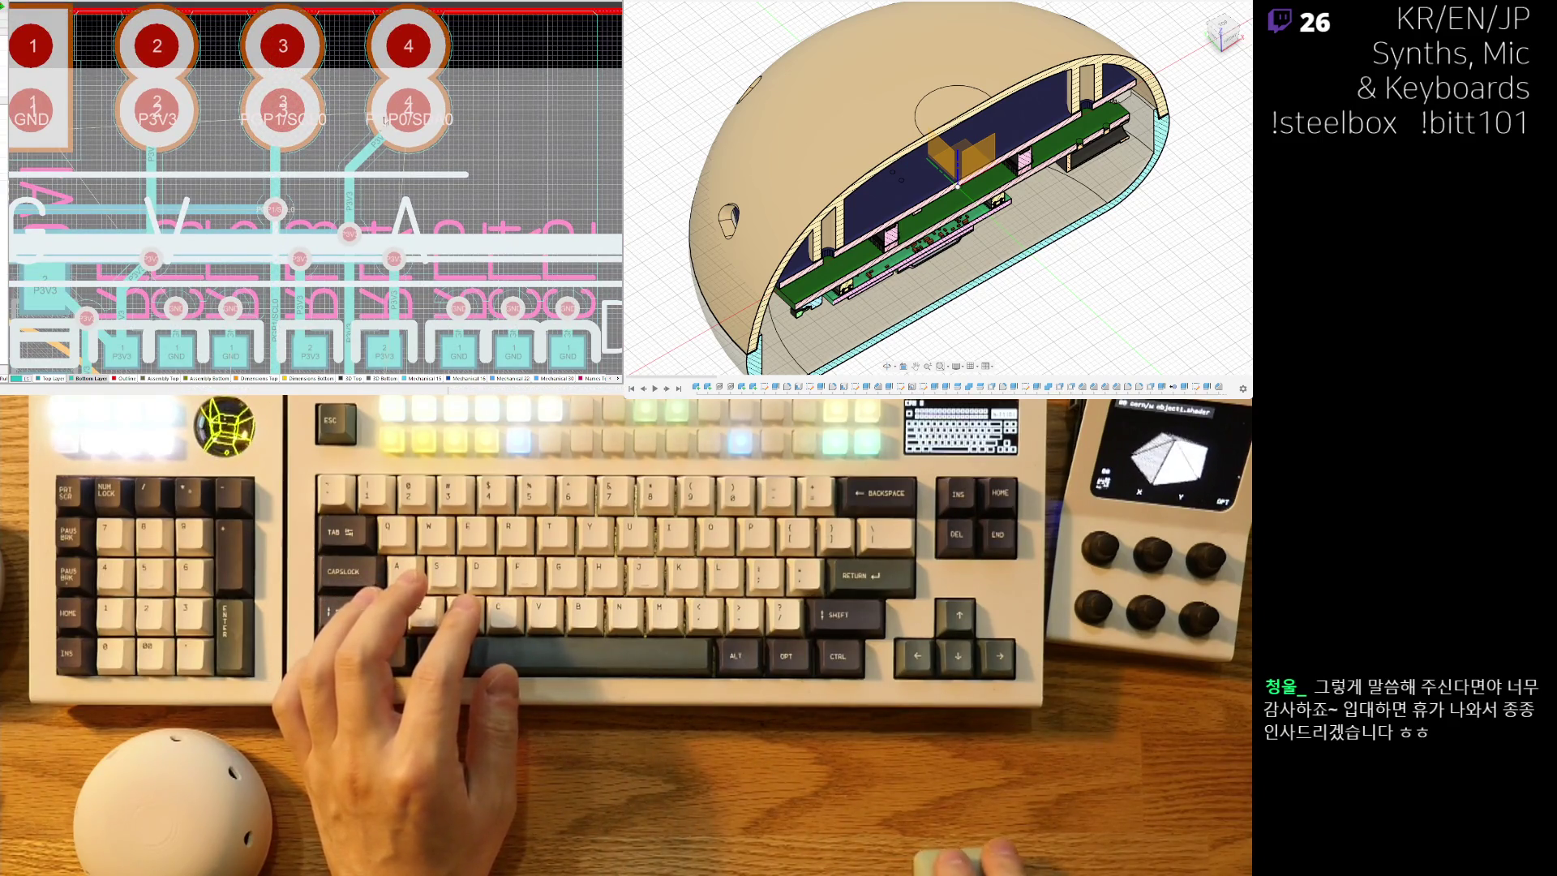
ctrl+scroll(353, 241, up, 3)
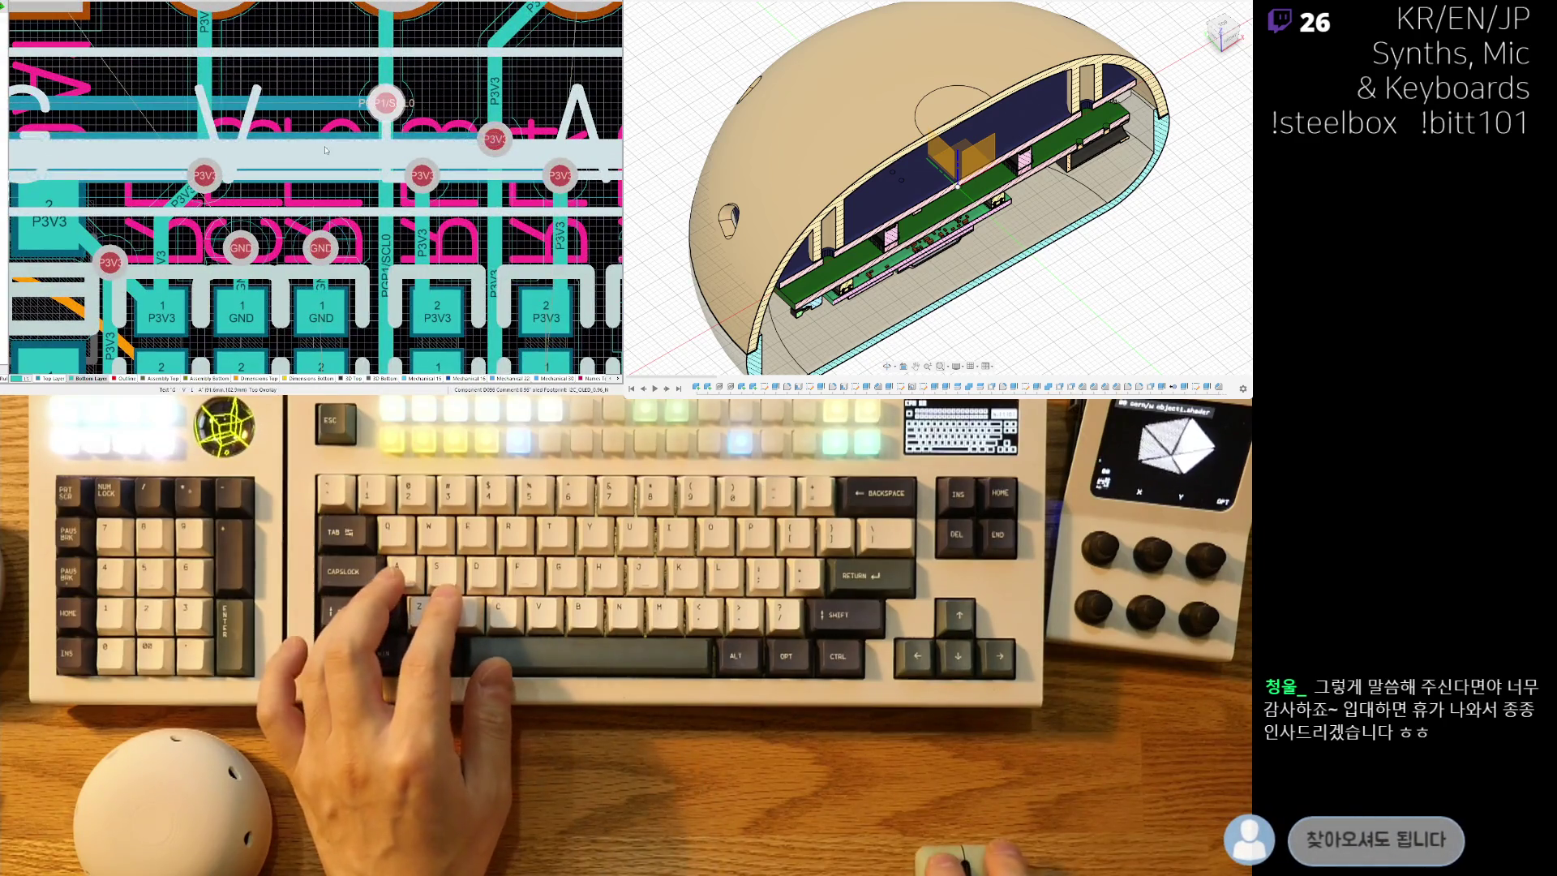
ctrl+scroll(410, 147, down, 2)
ctrl+scroll(444, 113, up, 2)
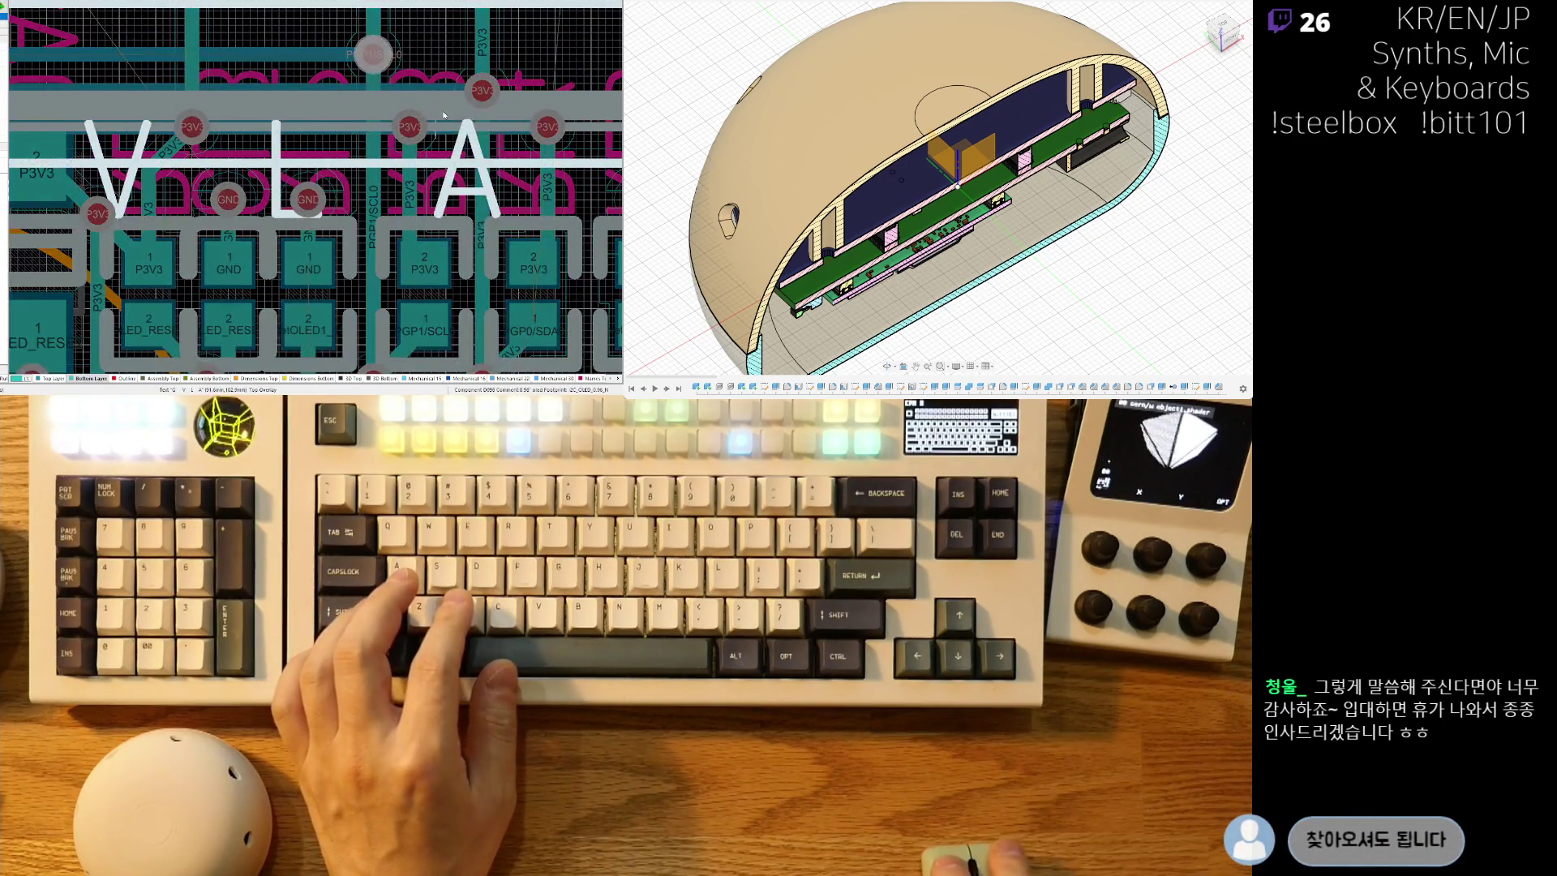
scroll(445, 113, up, 2)
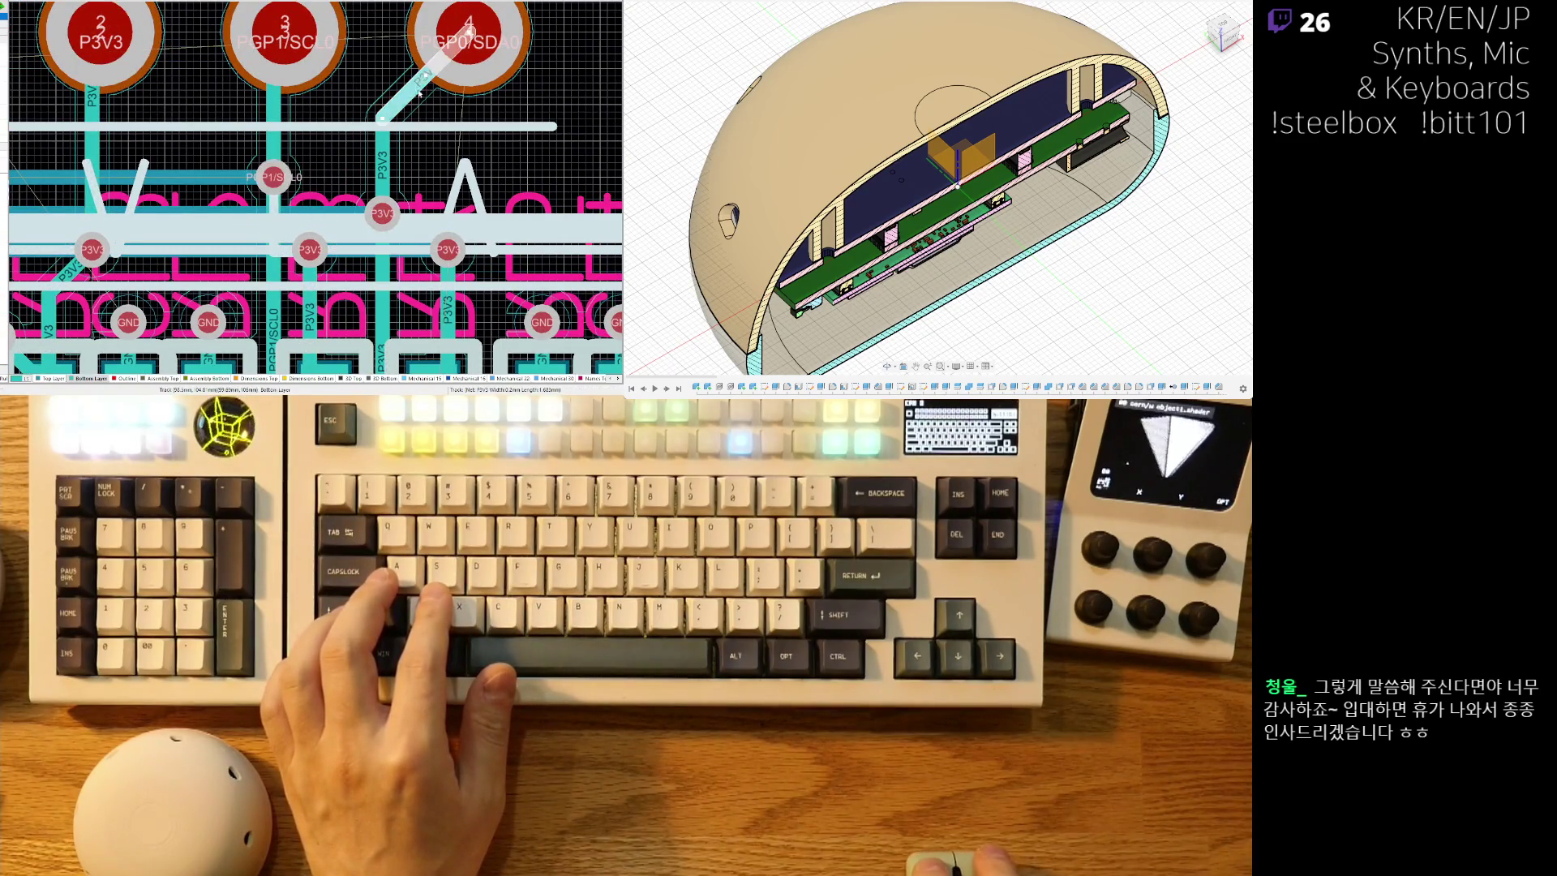
scroll(405, 154, up, 2)
Select the horizontal track just above the P3V3 pads in the GND/P3V3 pad row.
drag(481, 31, 350, 219)
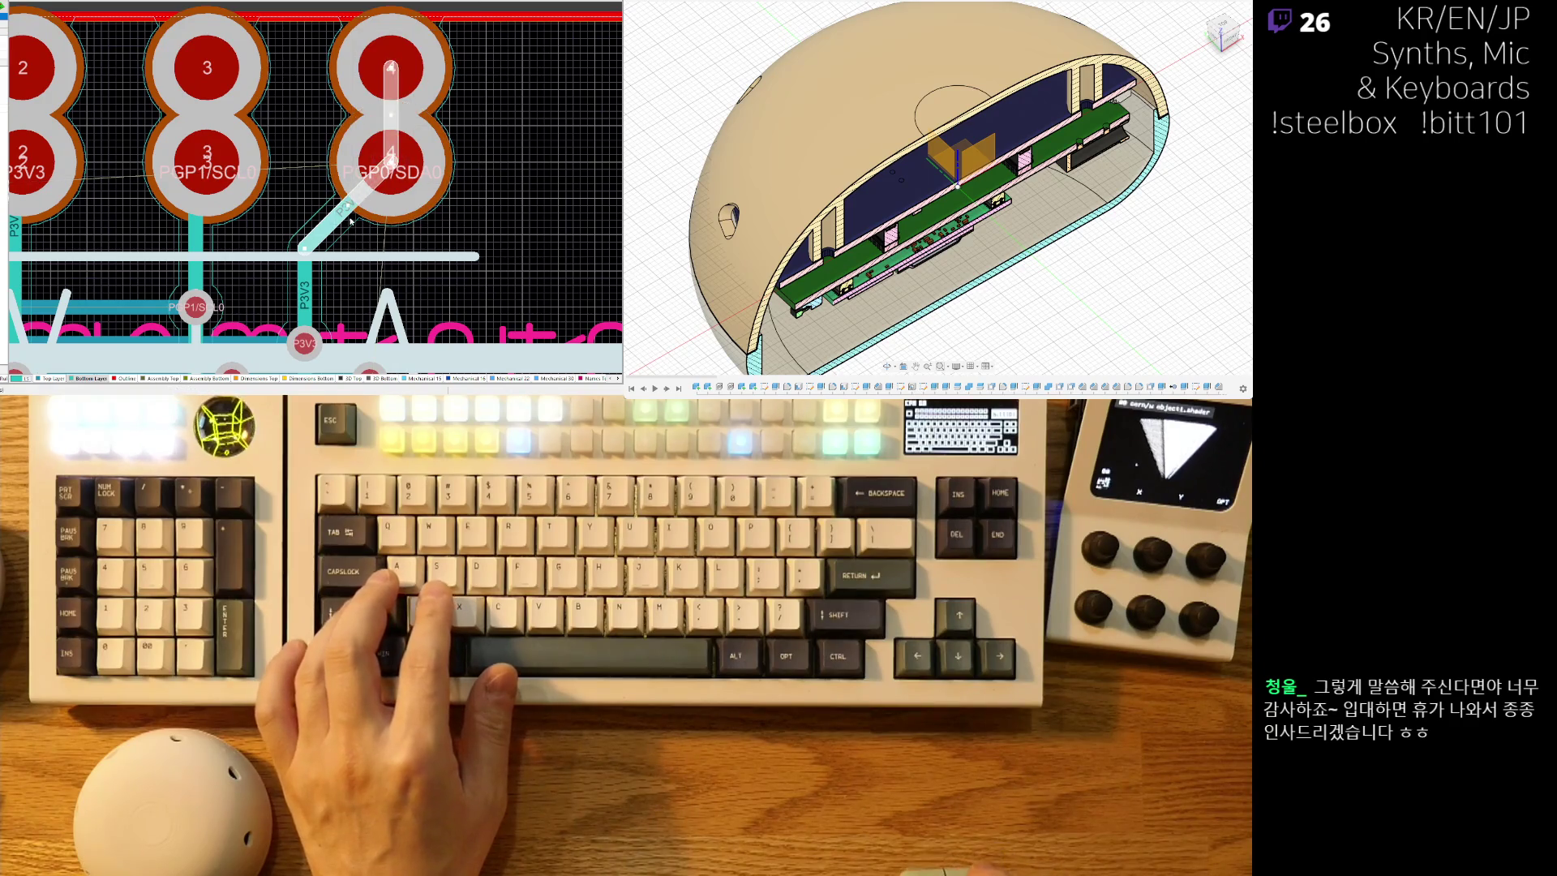
right_drag(351, 219, 379, 33)
drag(304, 54, 346, 216)
click(341, 220)
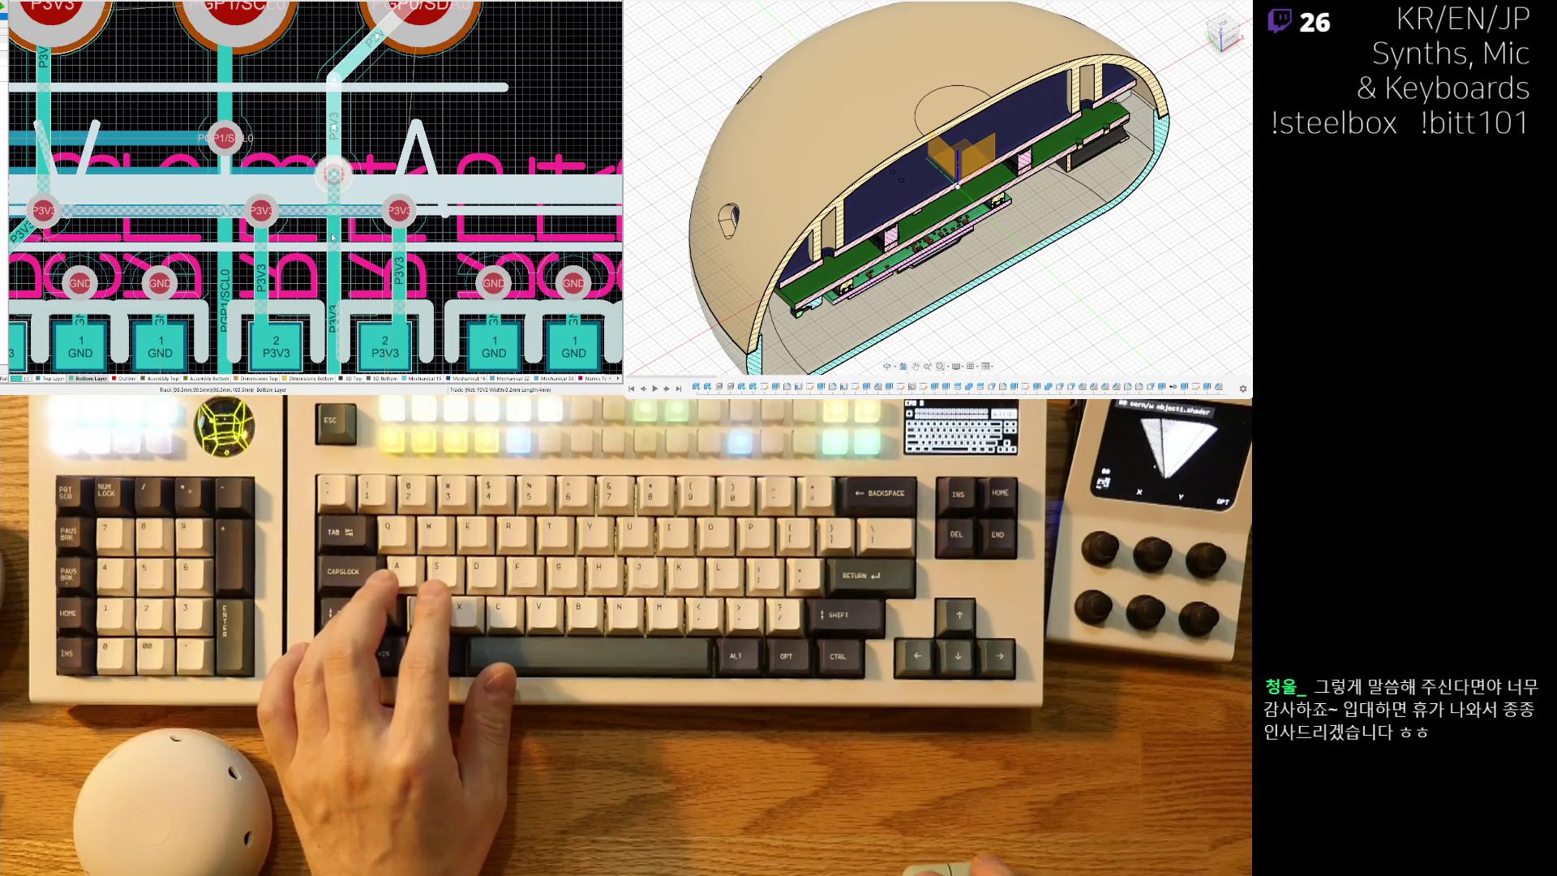
click(211, 173)
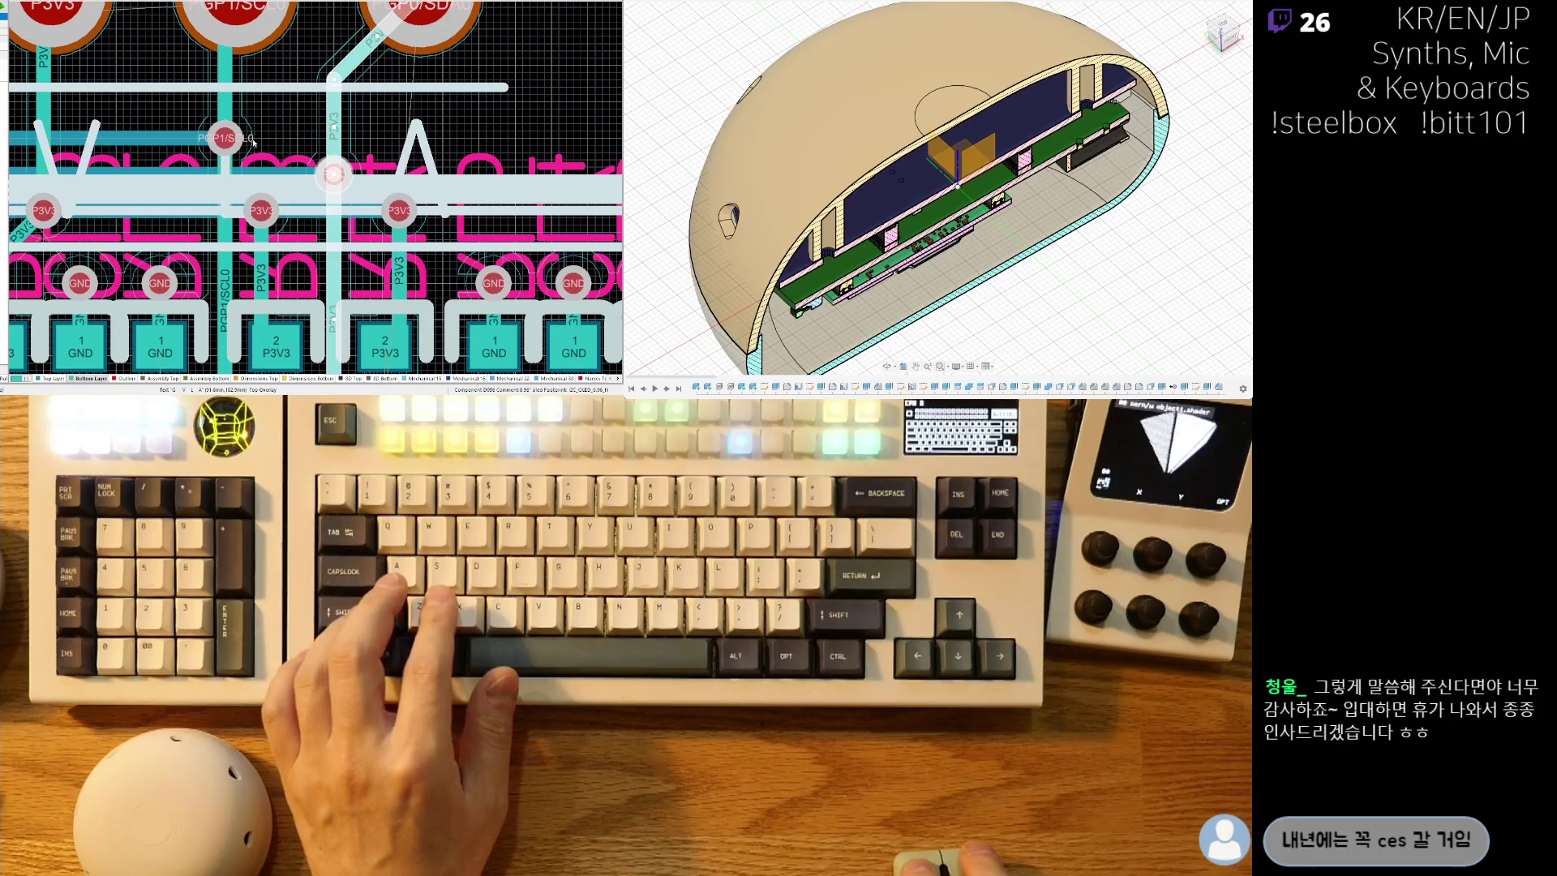
Route a wide track from the via to the OLED header's GP0/SDA pad.
scroll(254, 293, down, 3)
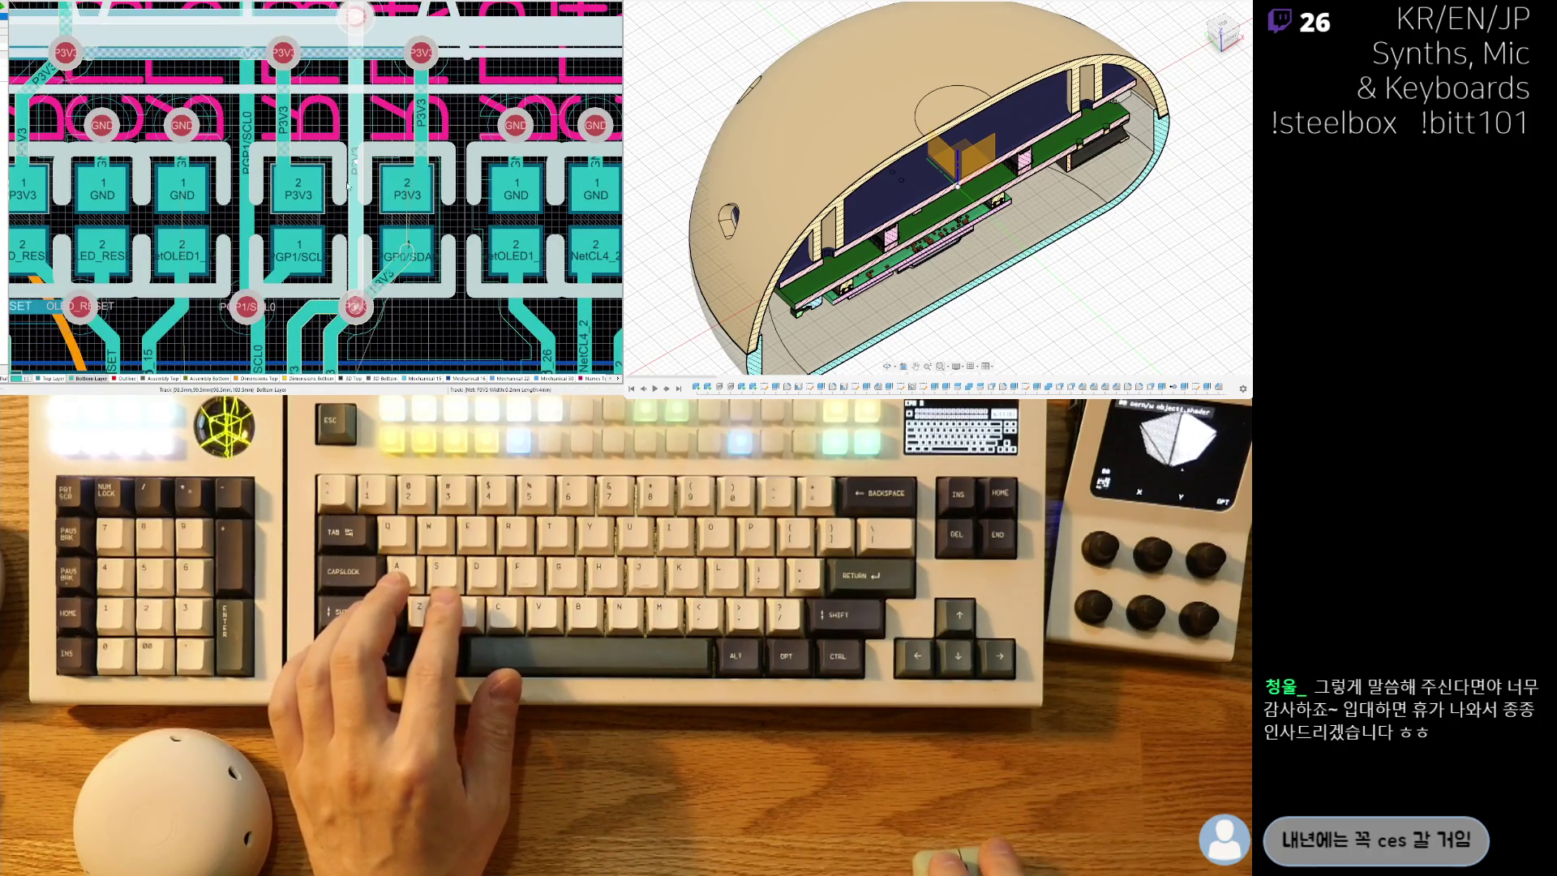
scroll(438, 288, down, 1)
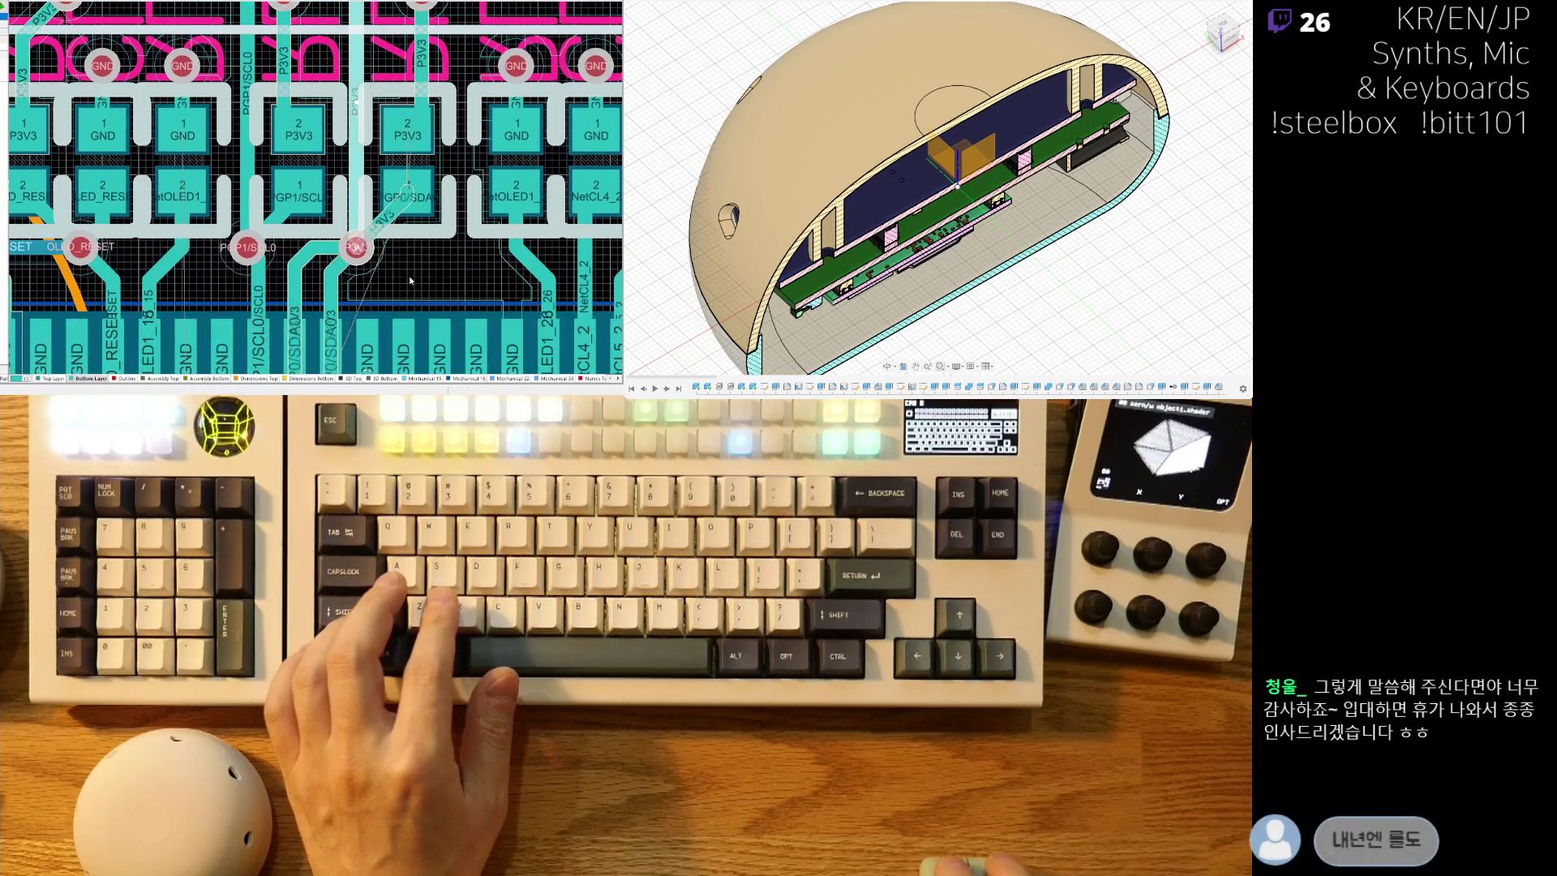
click(355, 246)
click(408, 192)
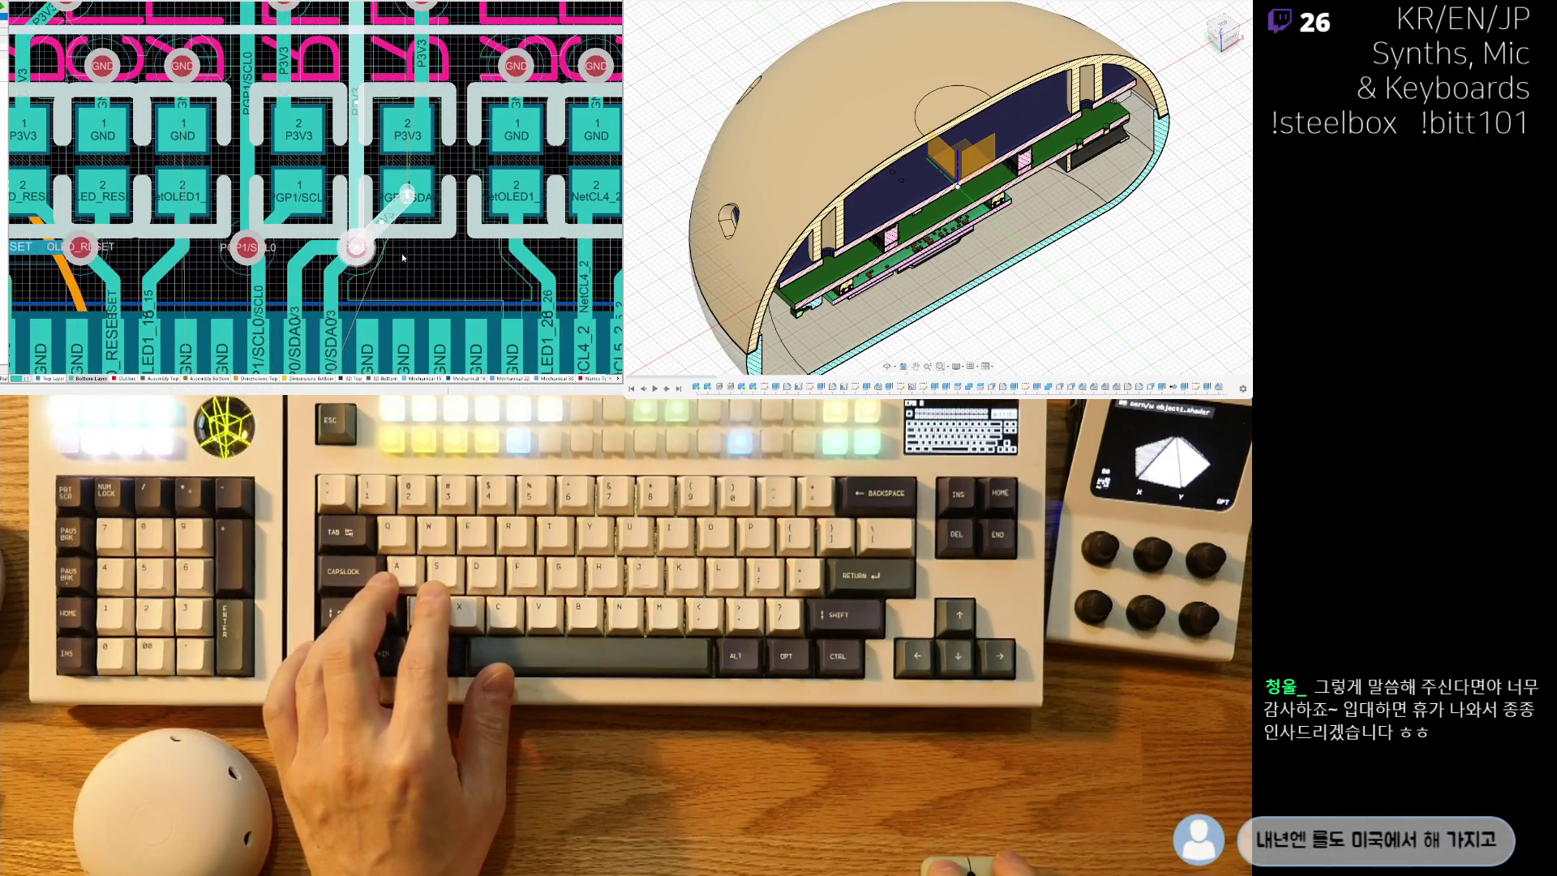
scroll(349, 296, down, 3)
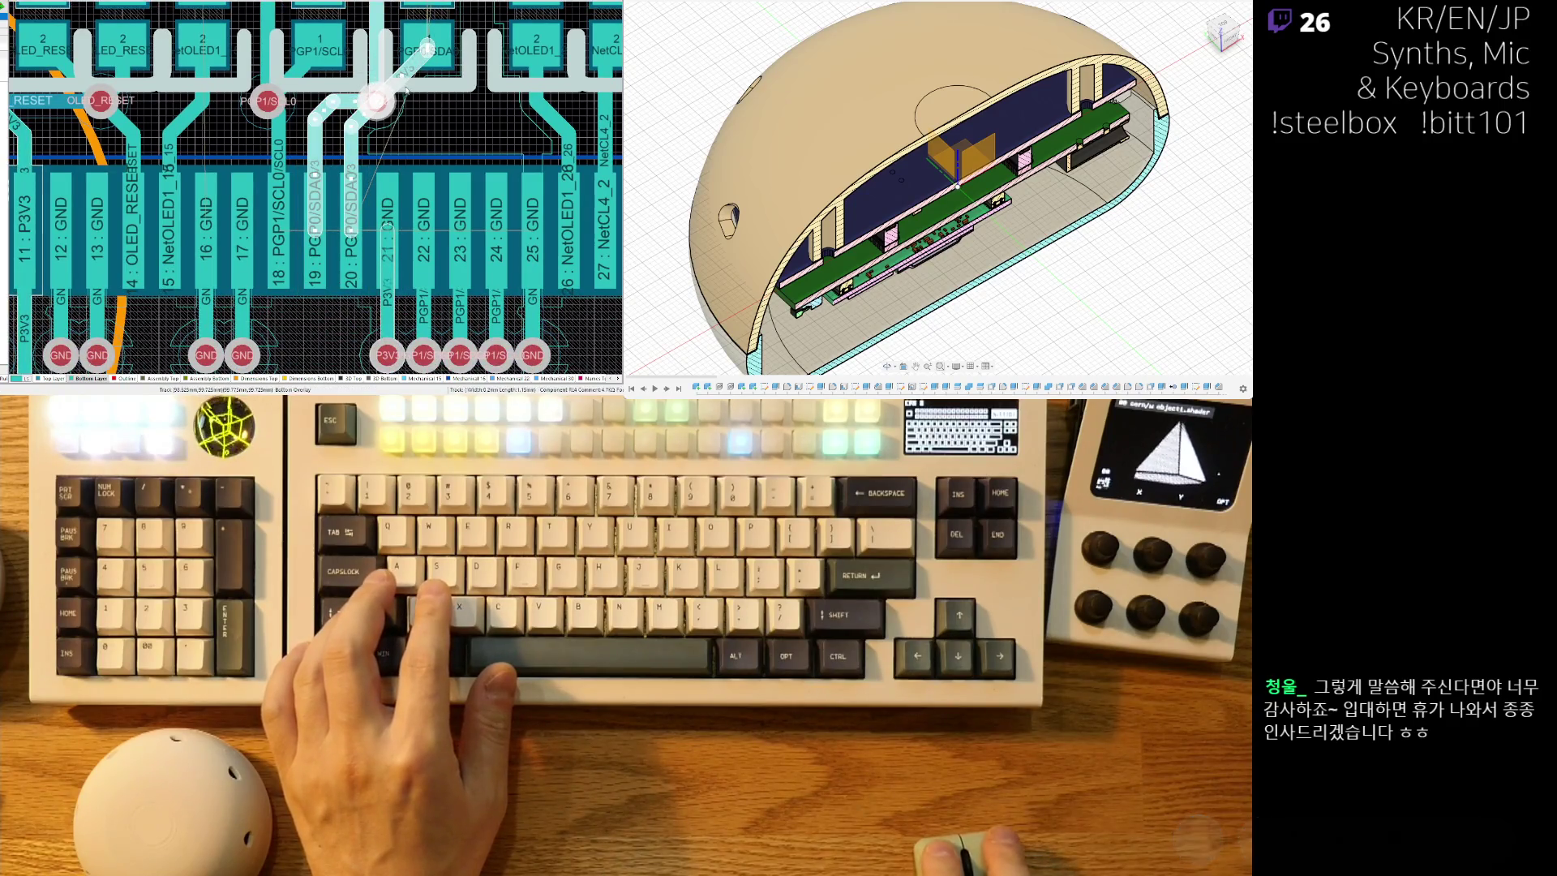
key(Home)
ctrl+scroll(340, 234, down, 2)
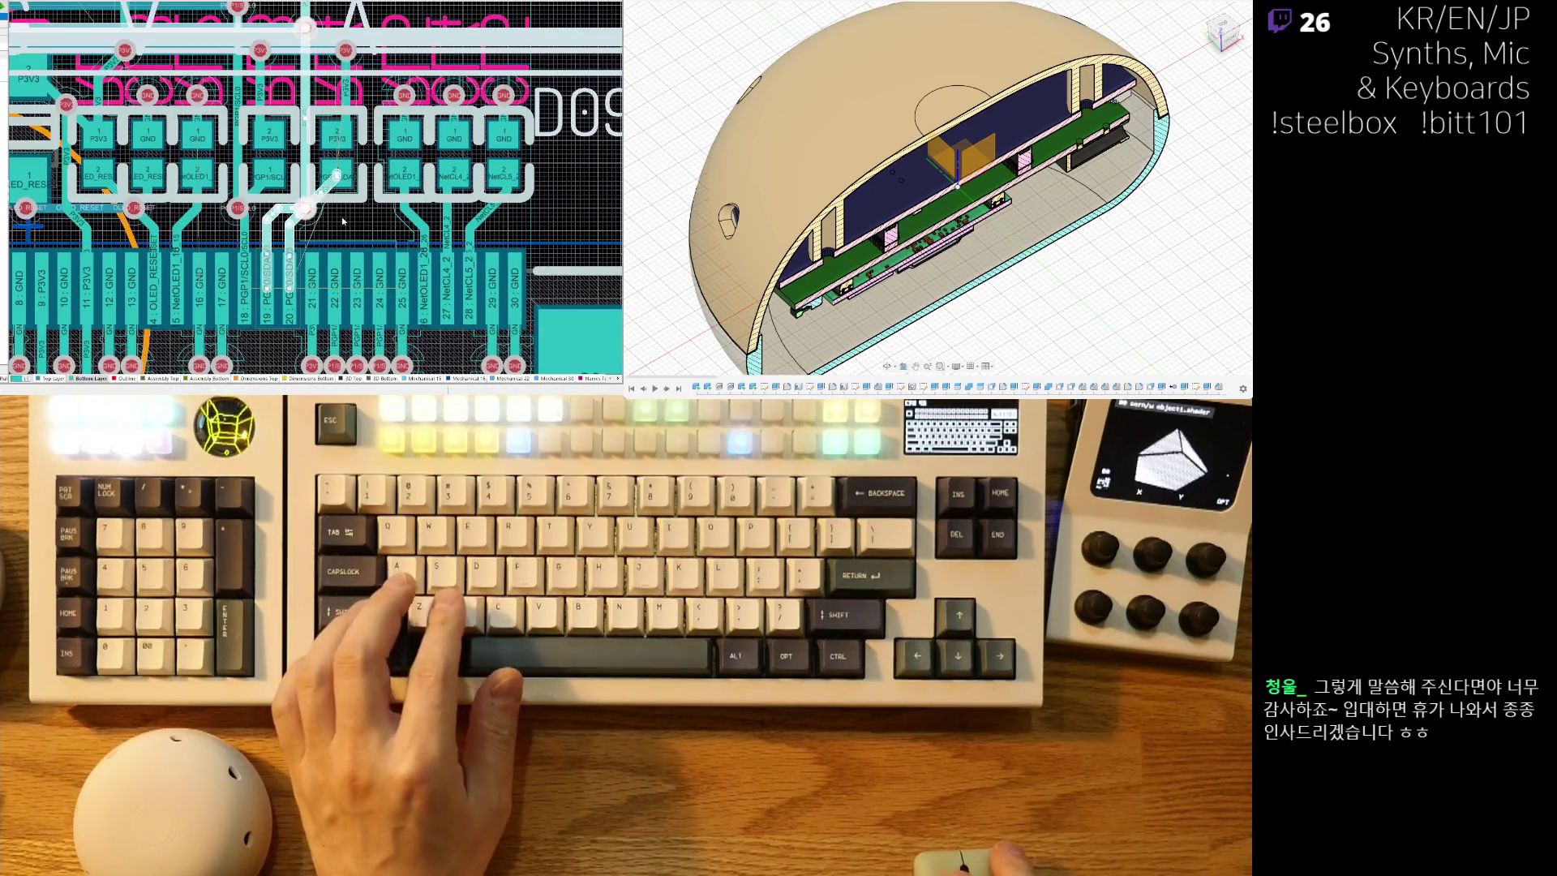
ctrl+scroll(285, 139, down, 3)
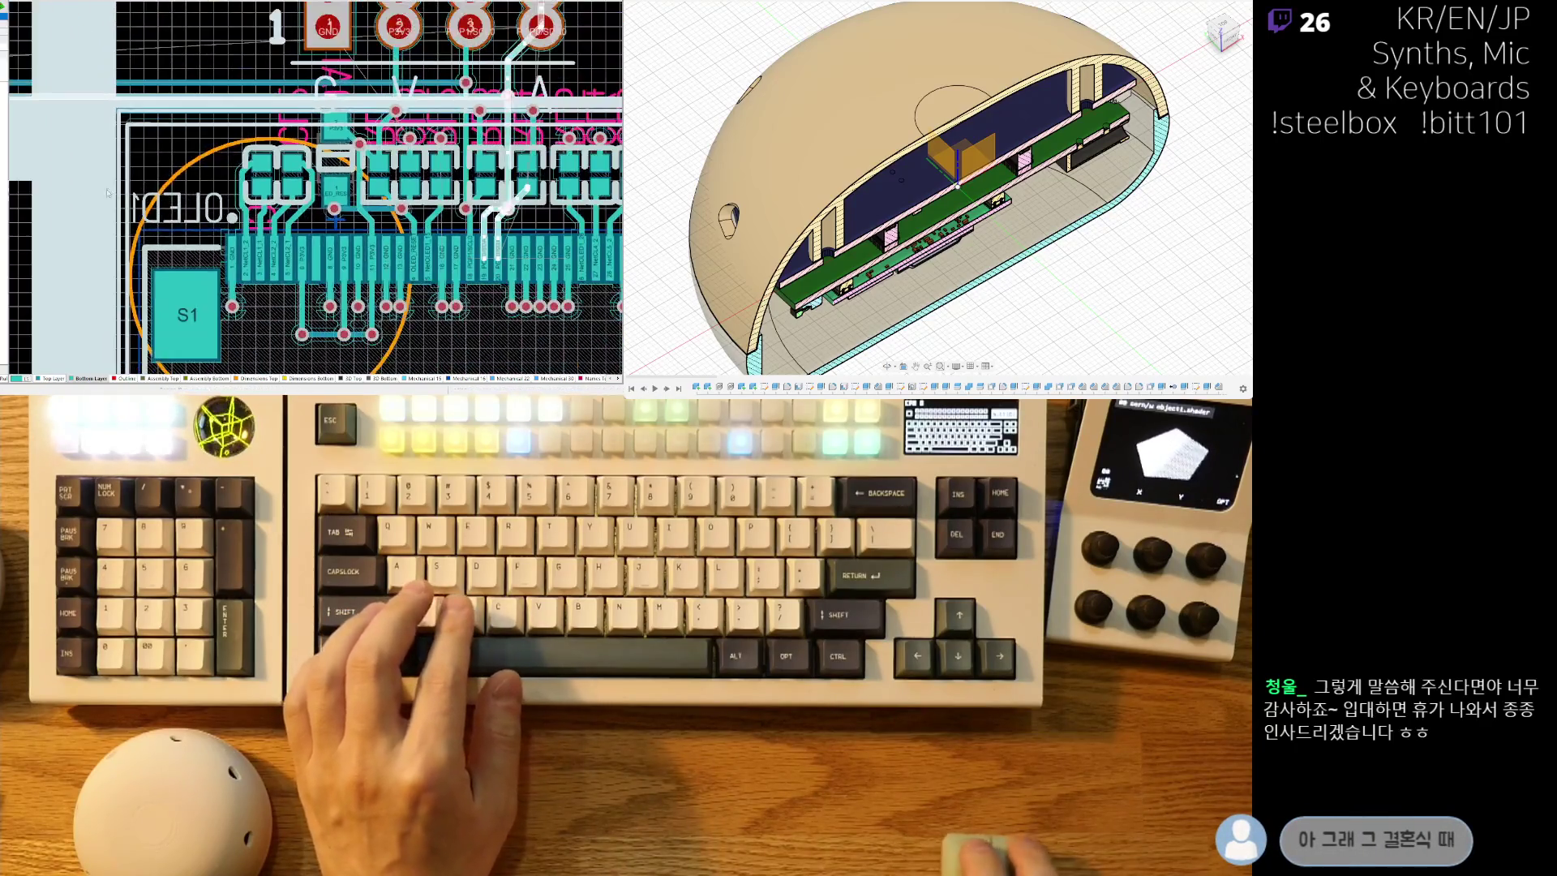
ctrl+scroll(452, 188, up, 5)
right_drag(453, 188, 734, 189)
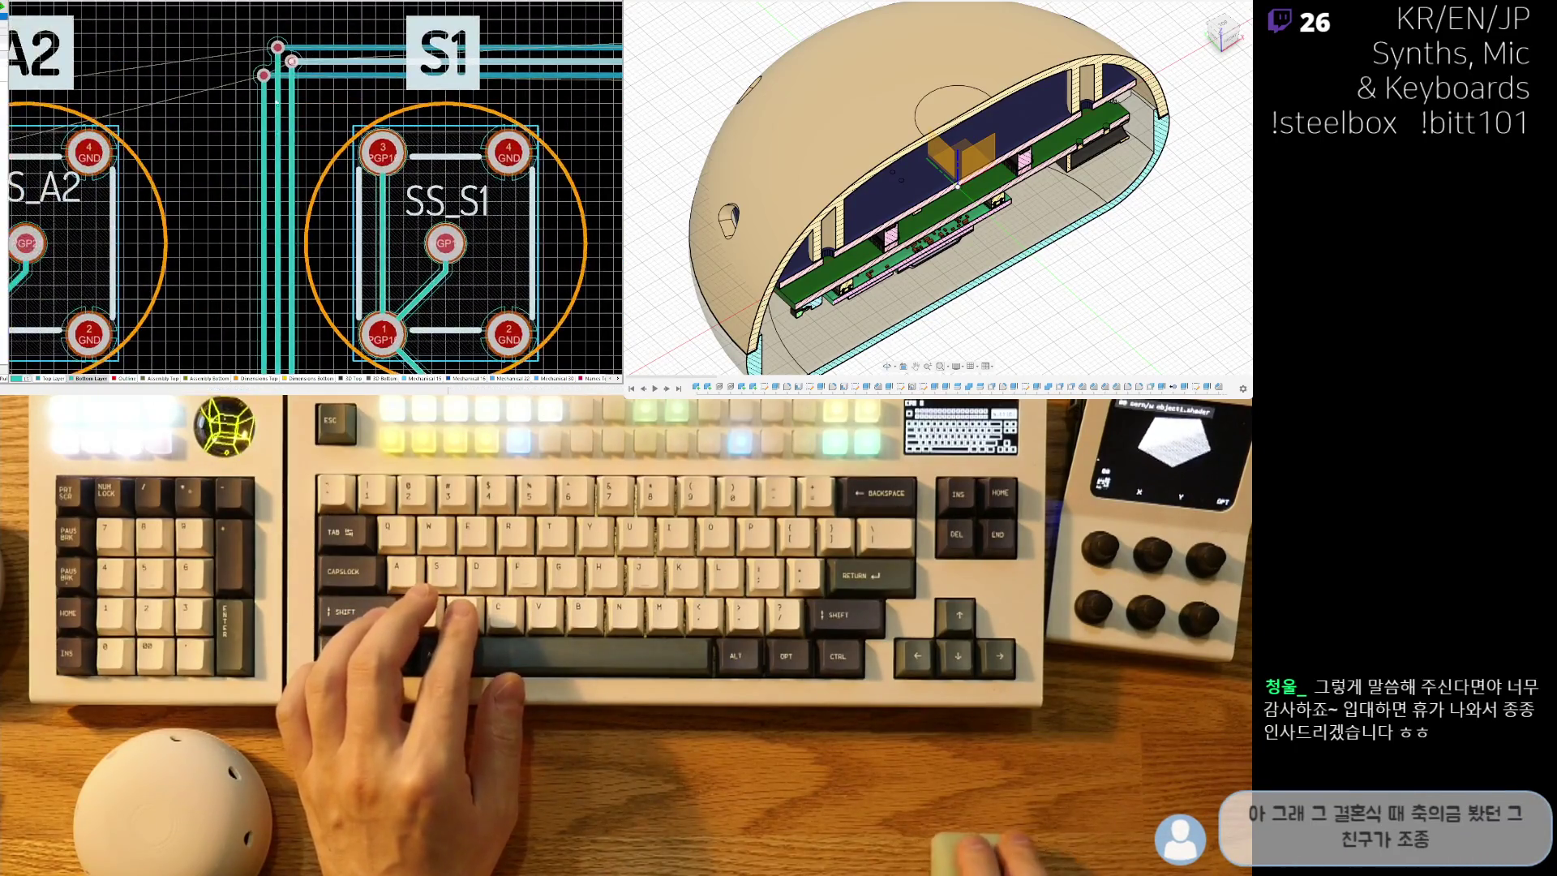
ctrl+scroll(79, 240, up, 5)
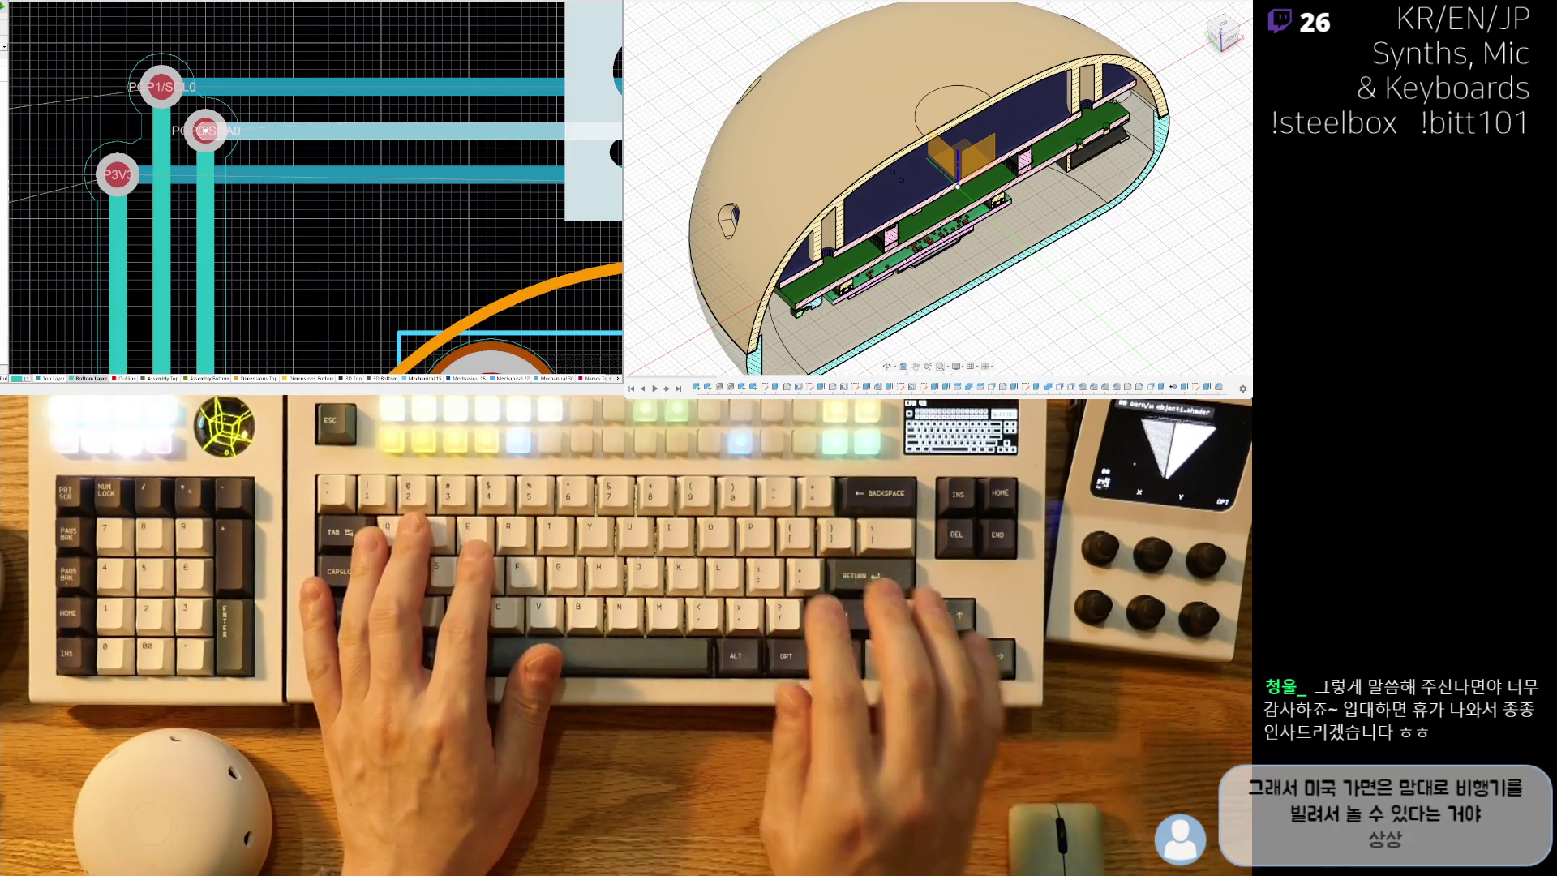
right_drag(321, 148, 177, 182)
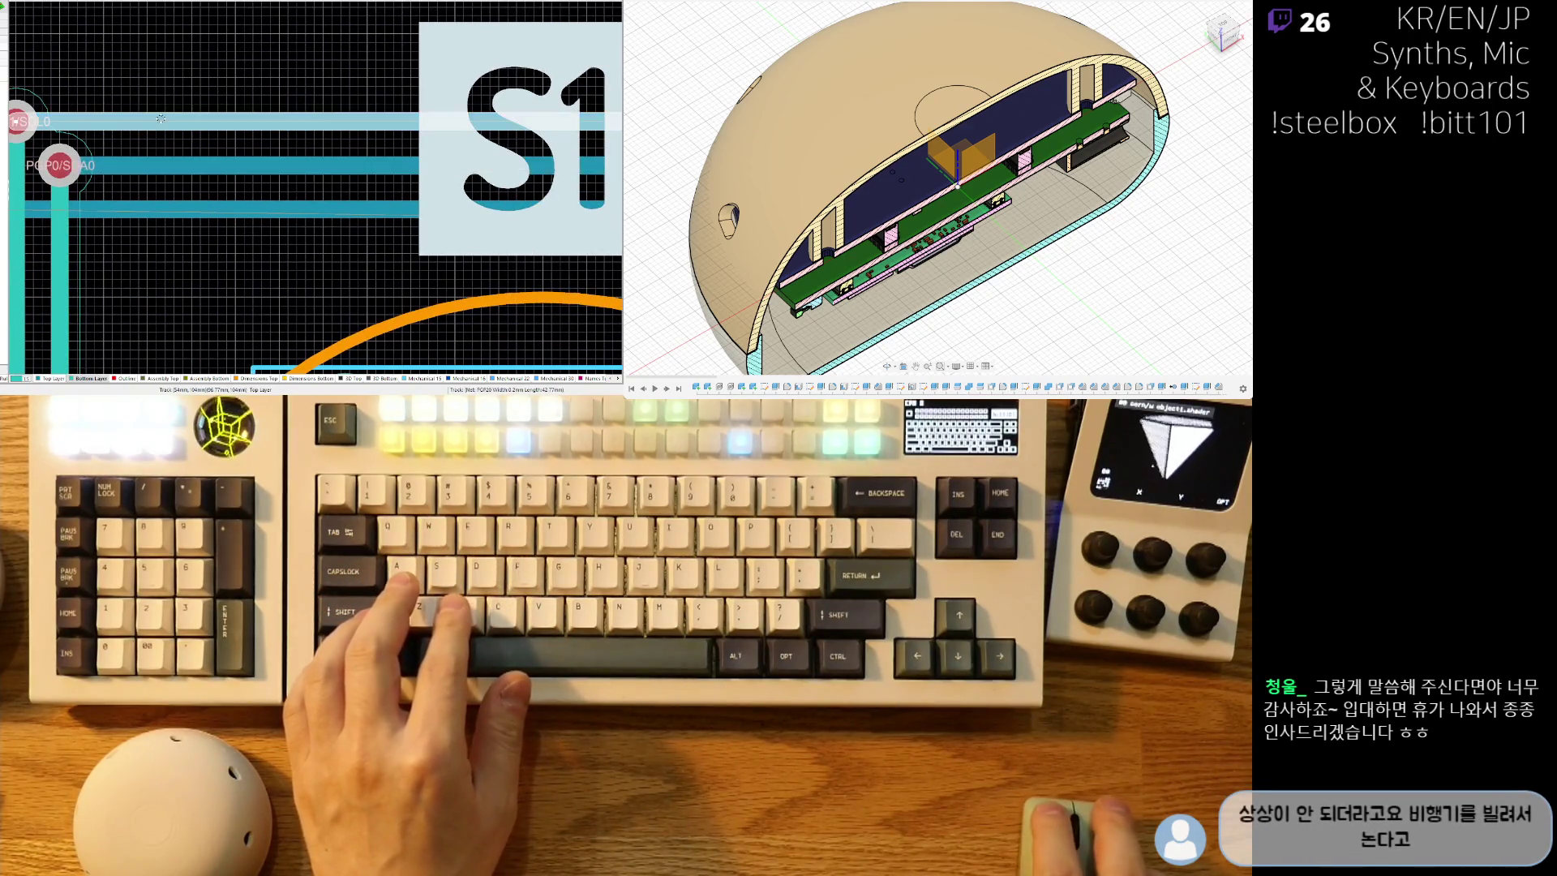
ctrl+scroll(202, 146, down, 3)
ctrl+scroll(157, 165, up, 3)
ctrl+scroll(157, 165, down, 3)
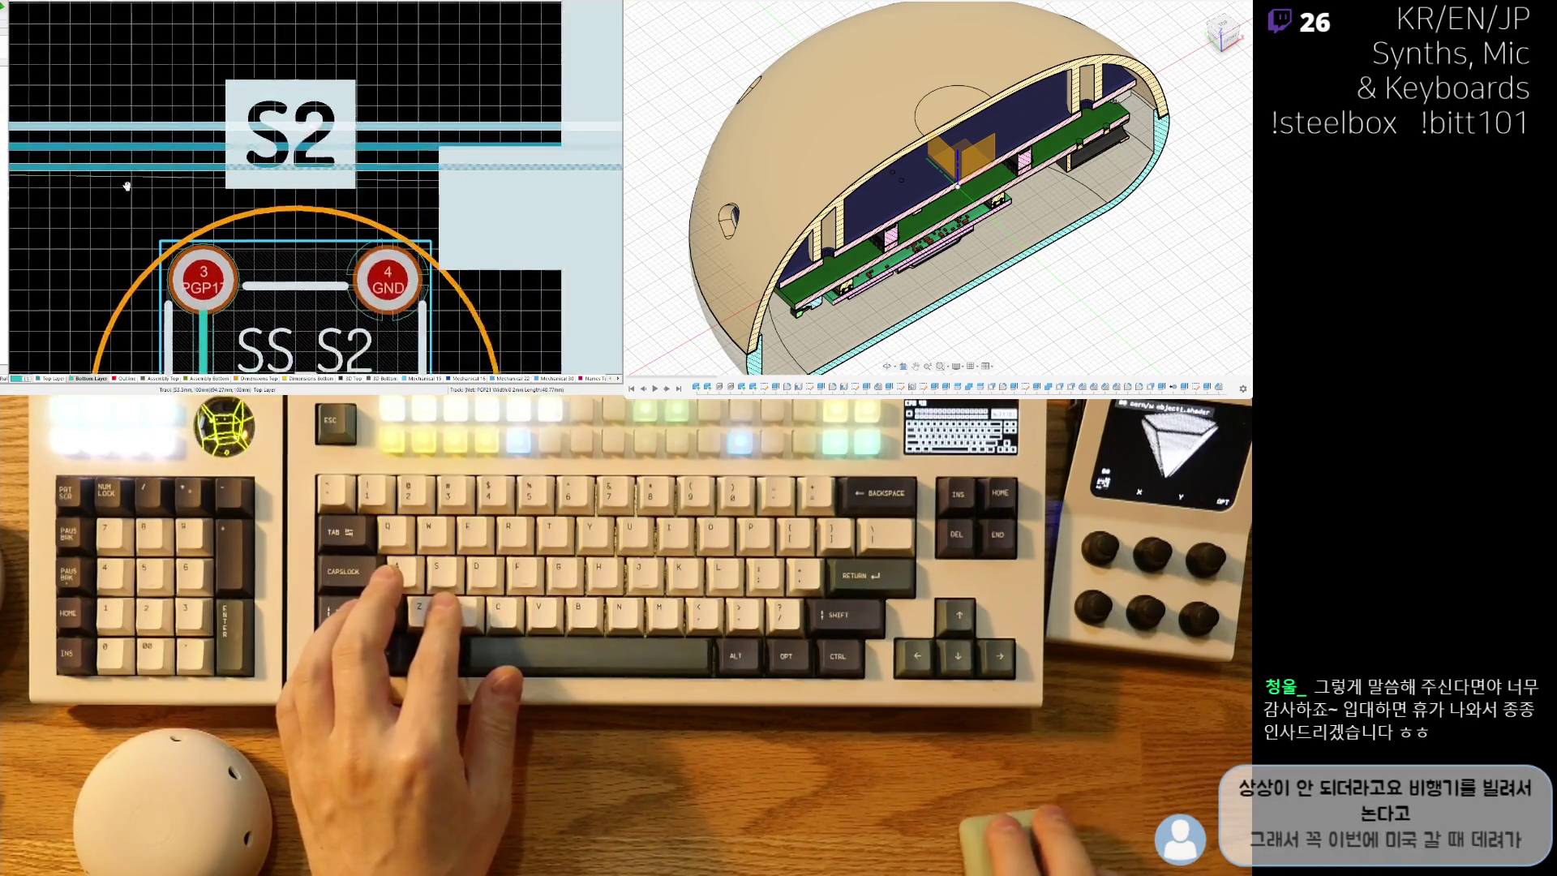
ctrl+scroll(225, 182, up, 3)
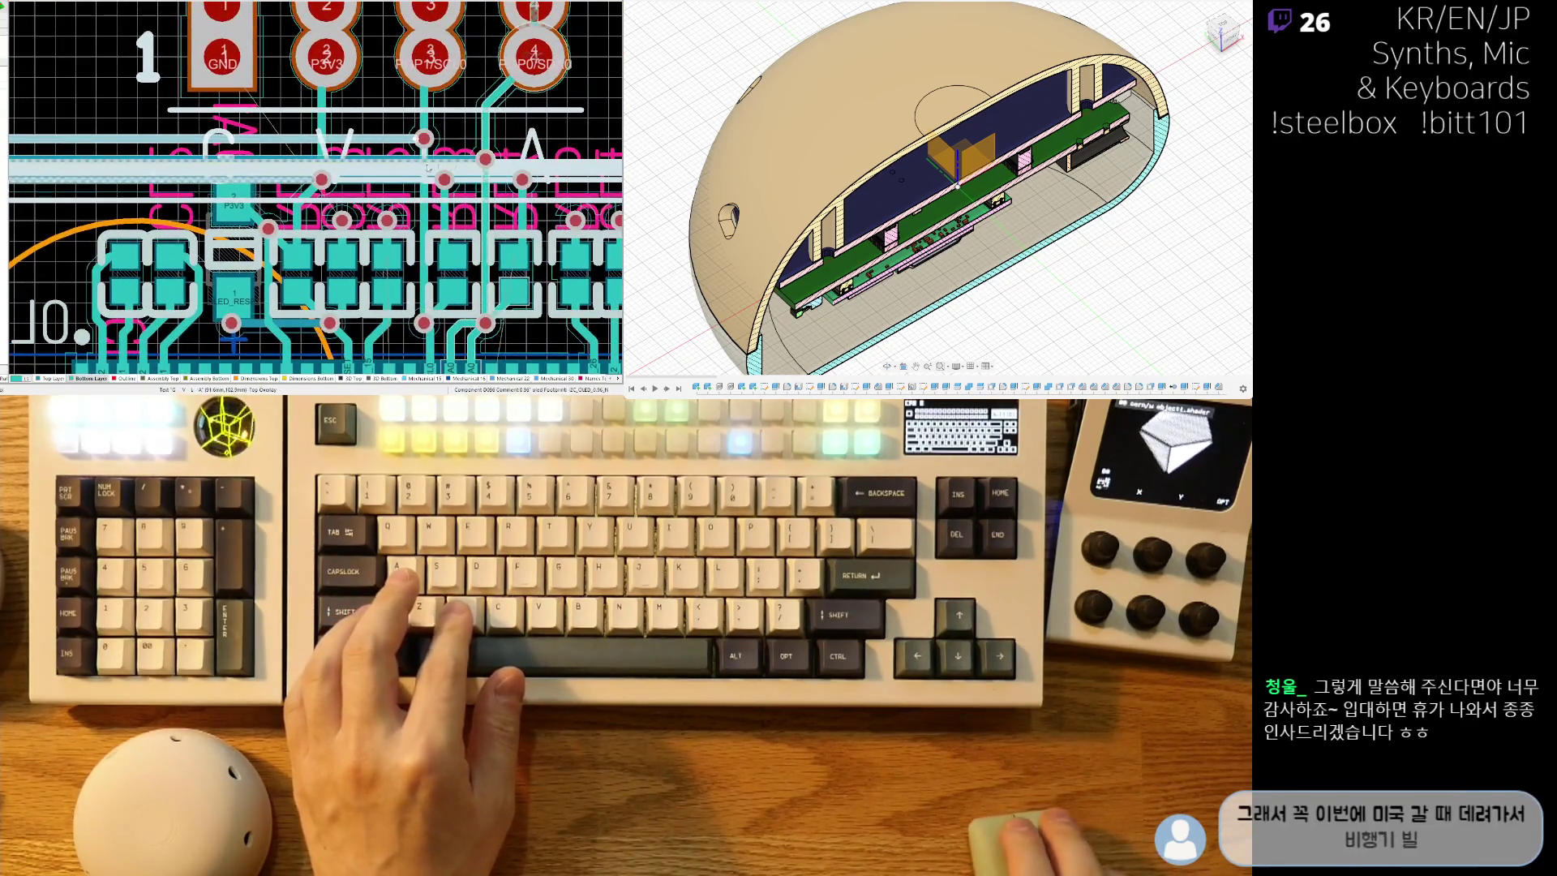
ctrl+scroll(367, 99, up, 2)
click(305, 143)
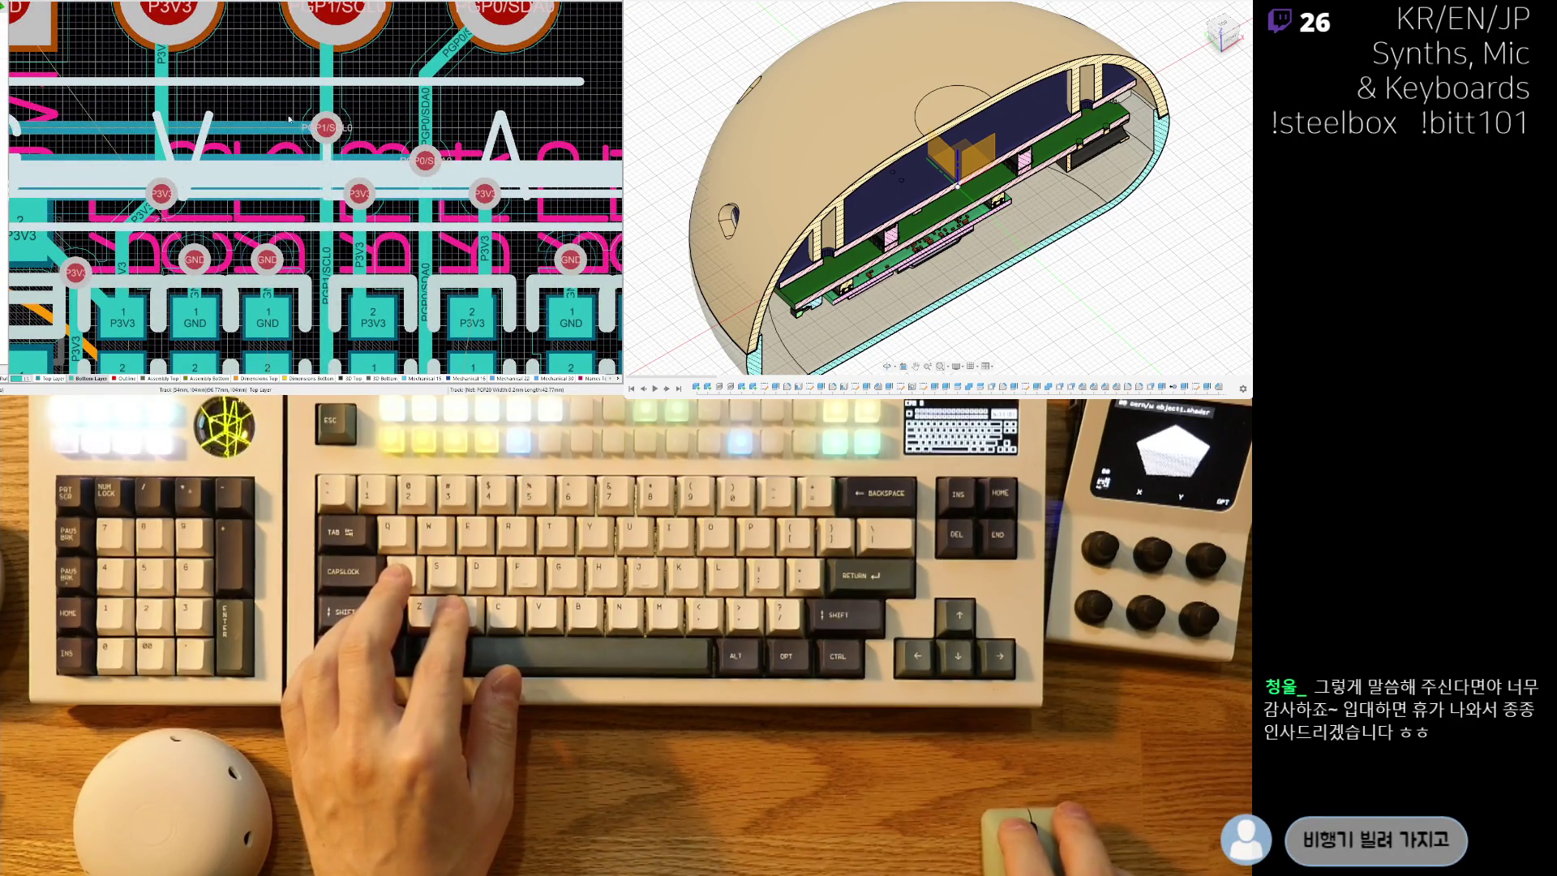
ctrl+scroll(291, 122, up, 2)
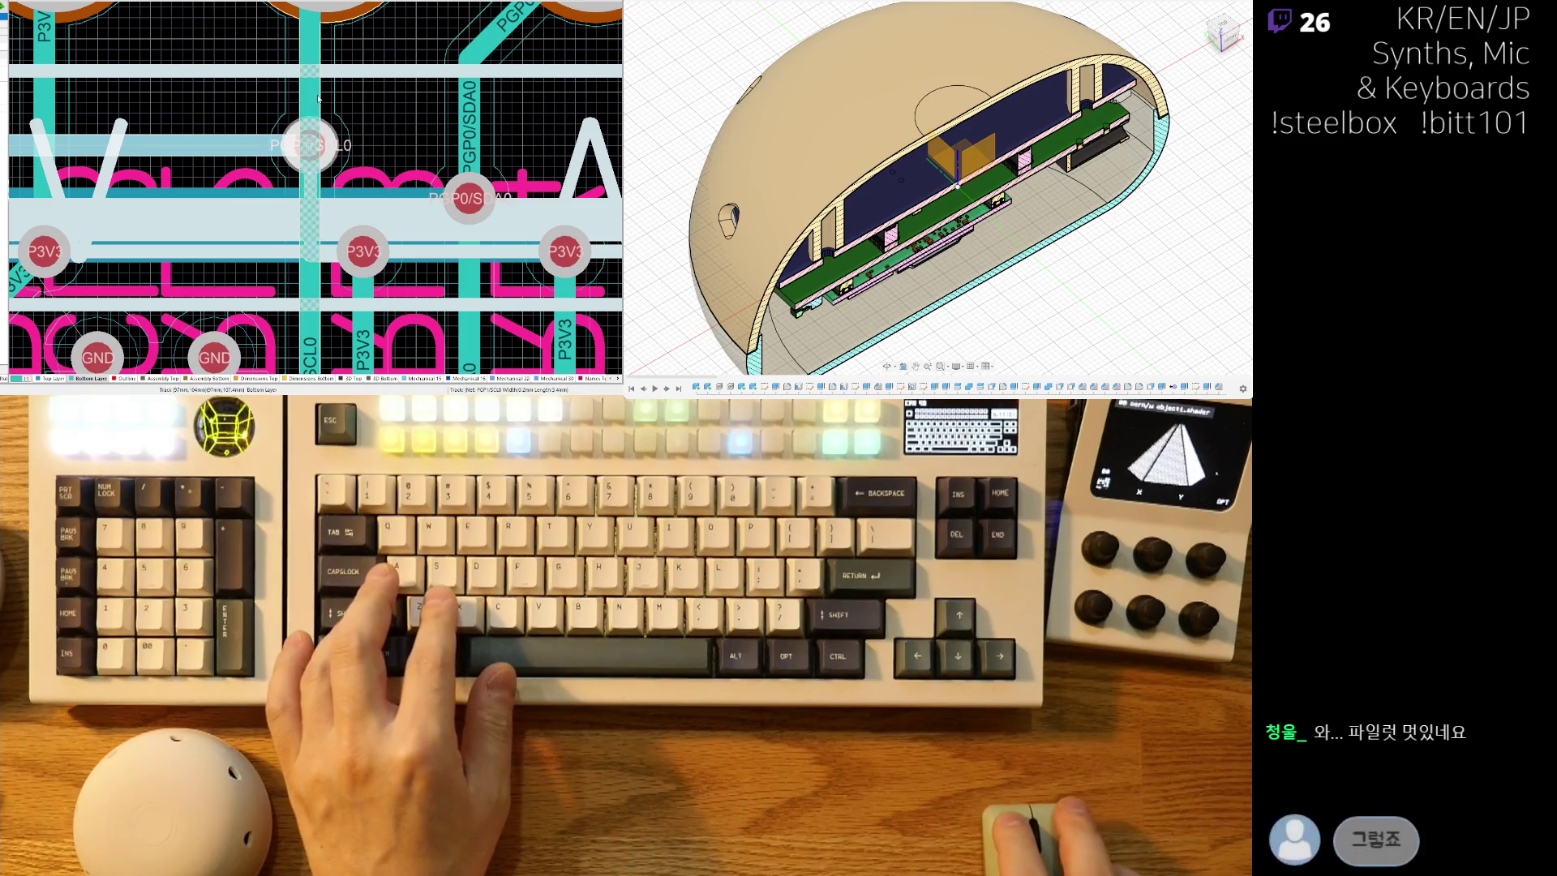
right_drag(372, 111, 402, 198)
ctrl+scroll(401, 195, down, 2)
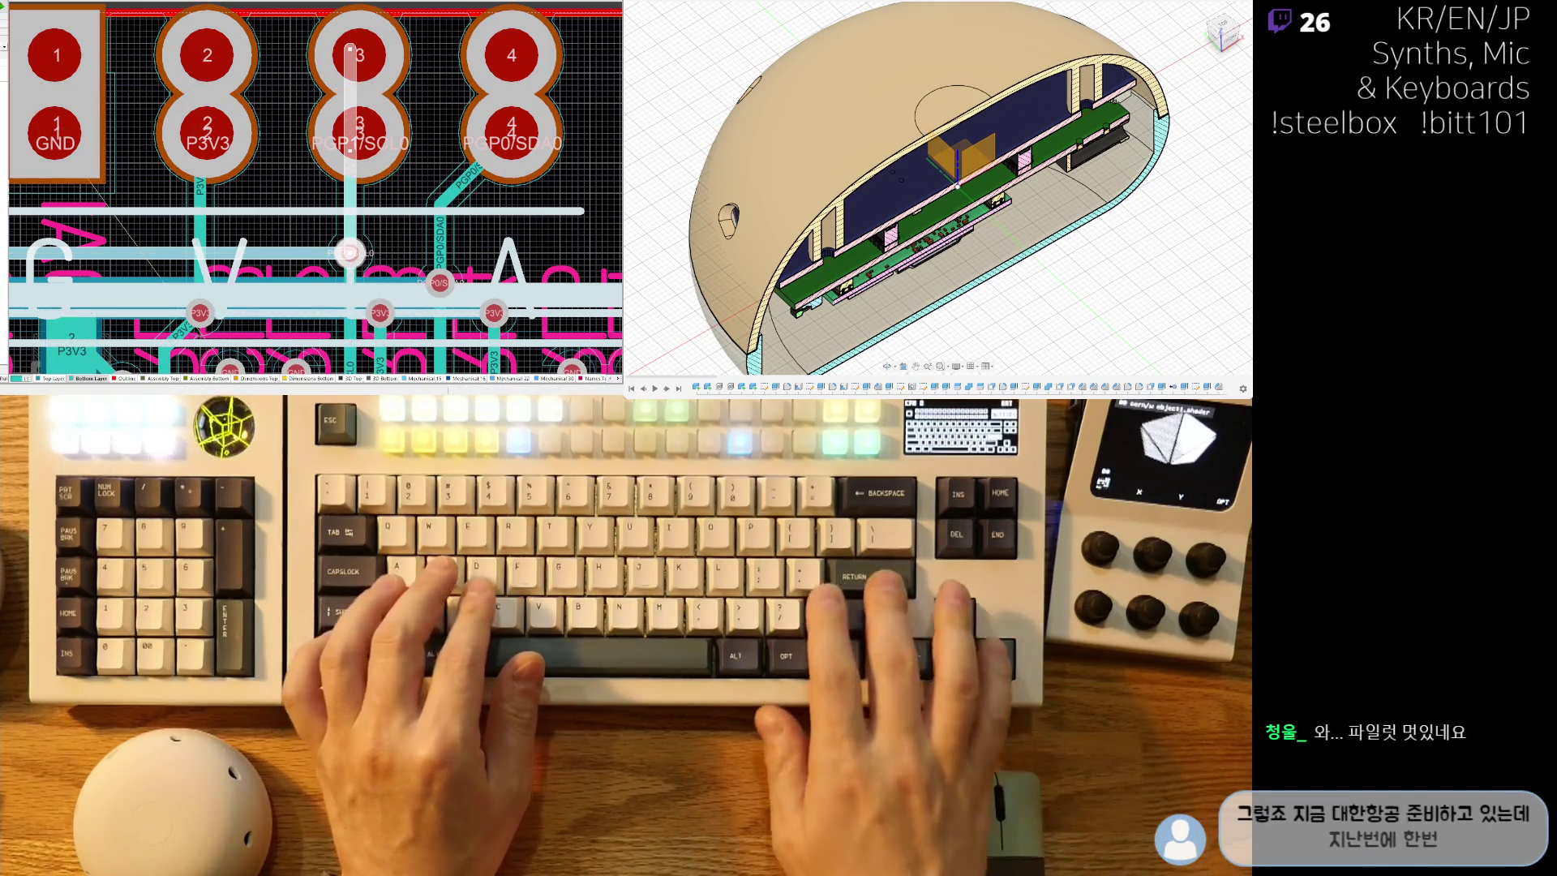
right_drag(350, 251, 486, 207)
ctrl+scroll(476, 162, down, 2)
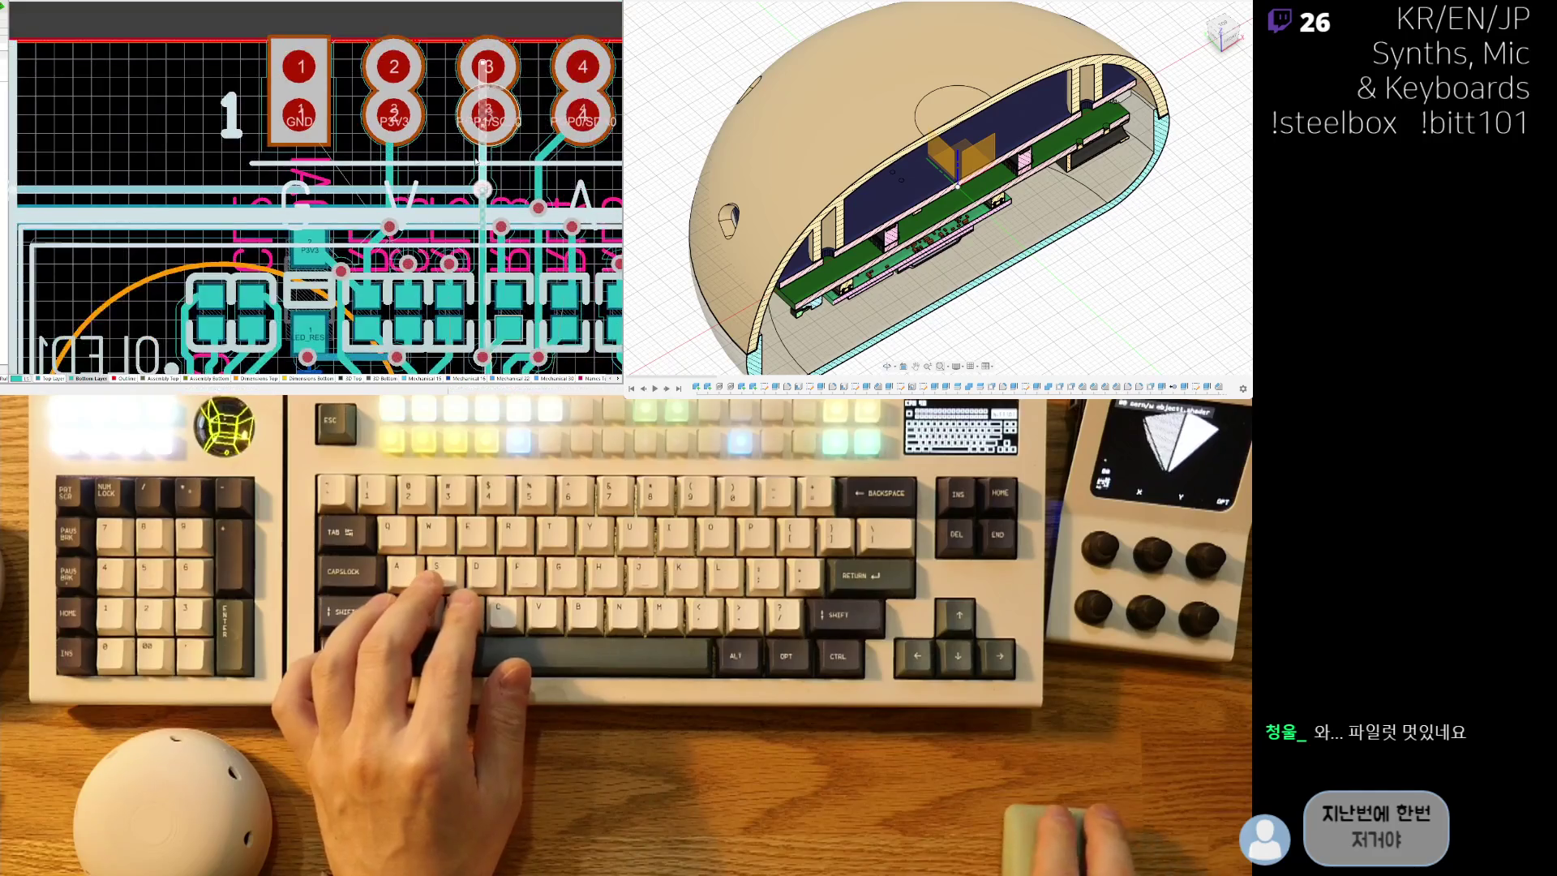
right_drag(444, 160, 562, 162)
right_drag(498, 216, 209, 231)
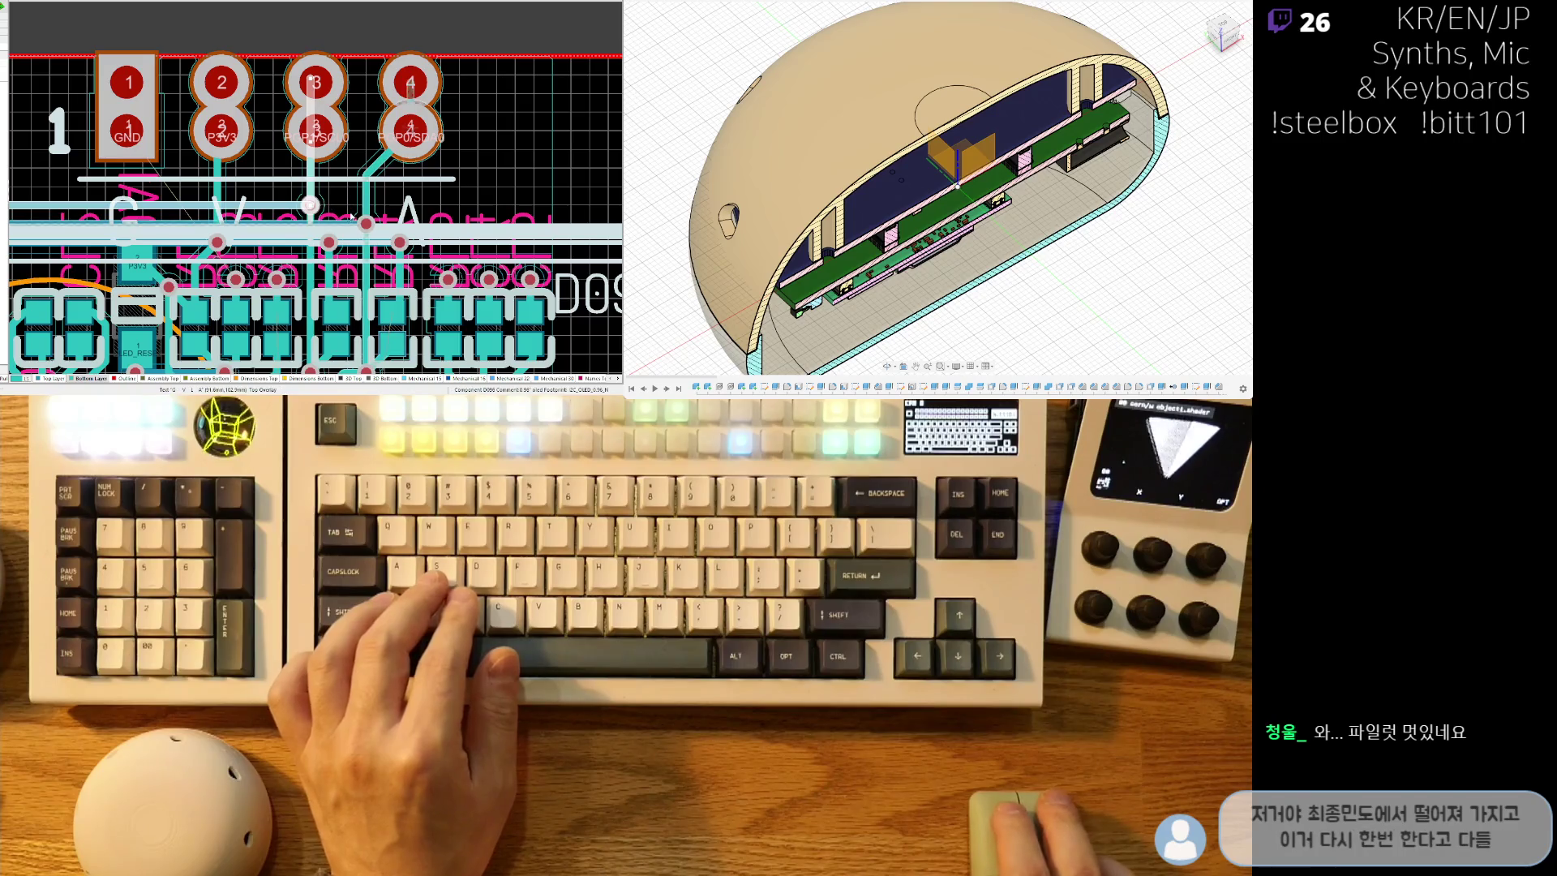
ctrl+scroll(352, 215, up, 2)
right_drag(317, 210, 483, 152)
ctrl+scroll(180, 248, down, 2)
ctrl+scroll(181, 248, down, 1)
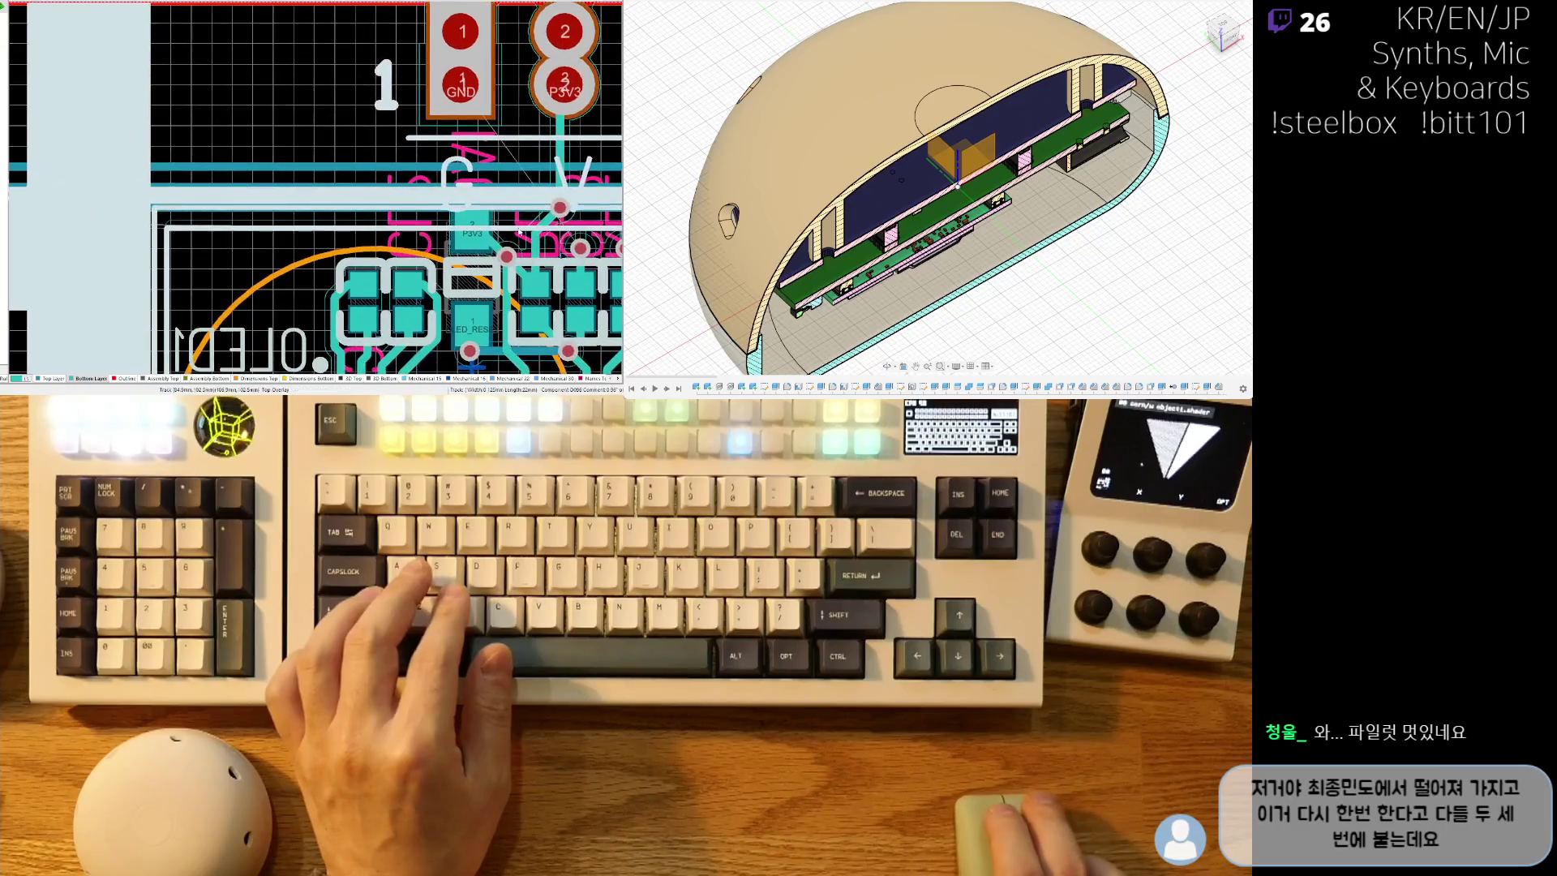
ctrl+scroll(378, 243, up, 5)
ctrl+scroll(378, 243, down, 5)
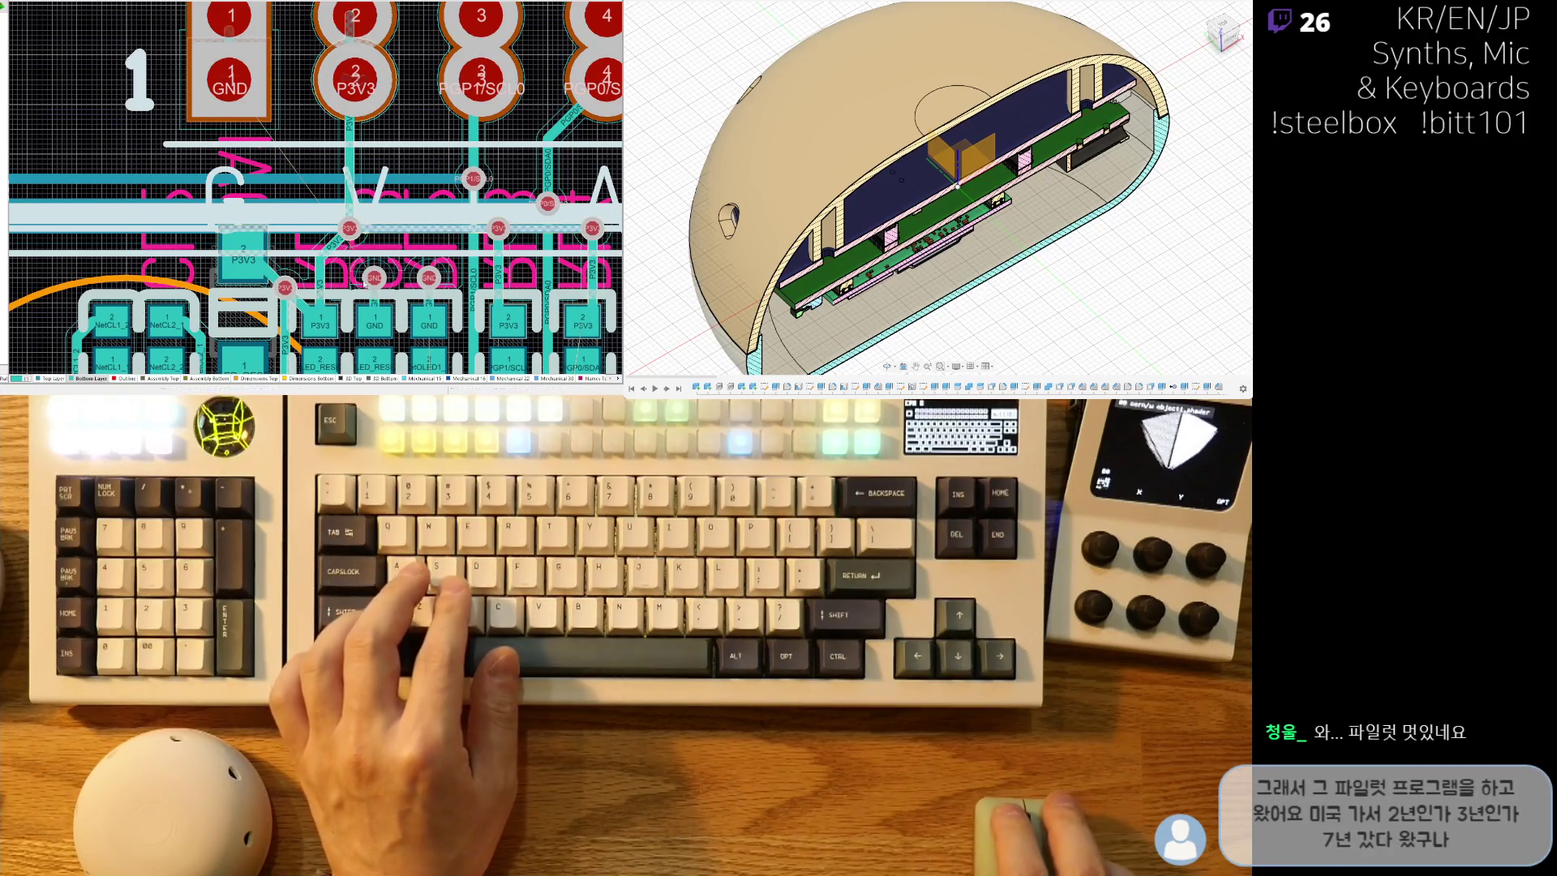
ctrl+scroll(365, 280, down, 5)
ctrl+scroll(292, 243, up, 6)
right_drag(136, 220, 521, 220)
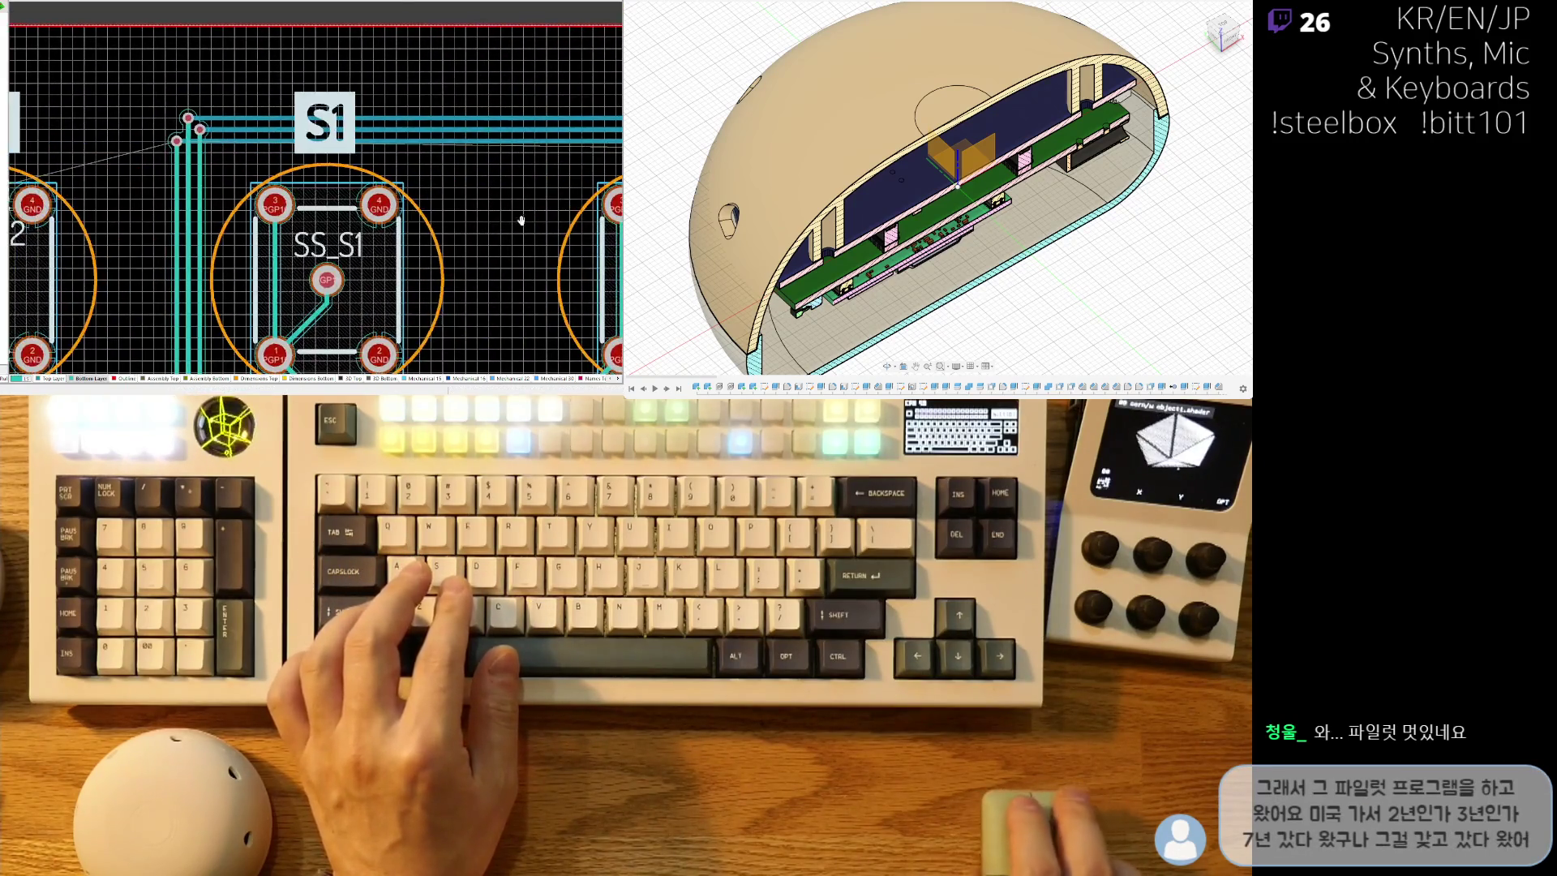
ctrl+scroll(216, 221, up, 8)
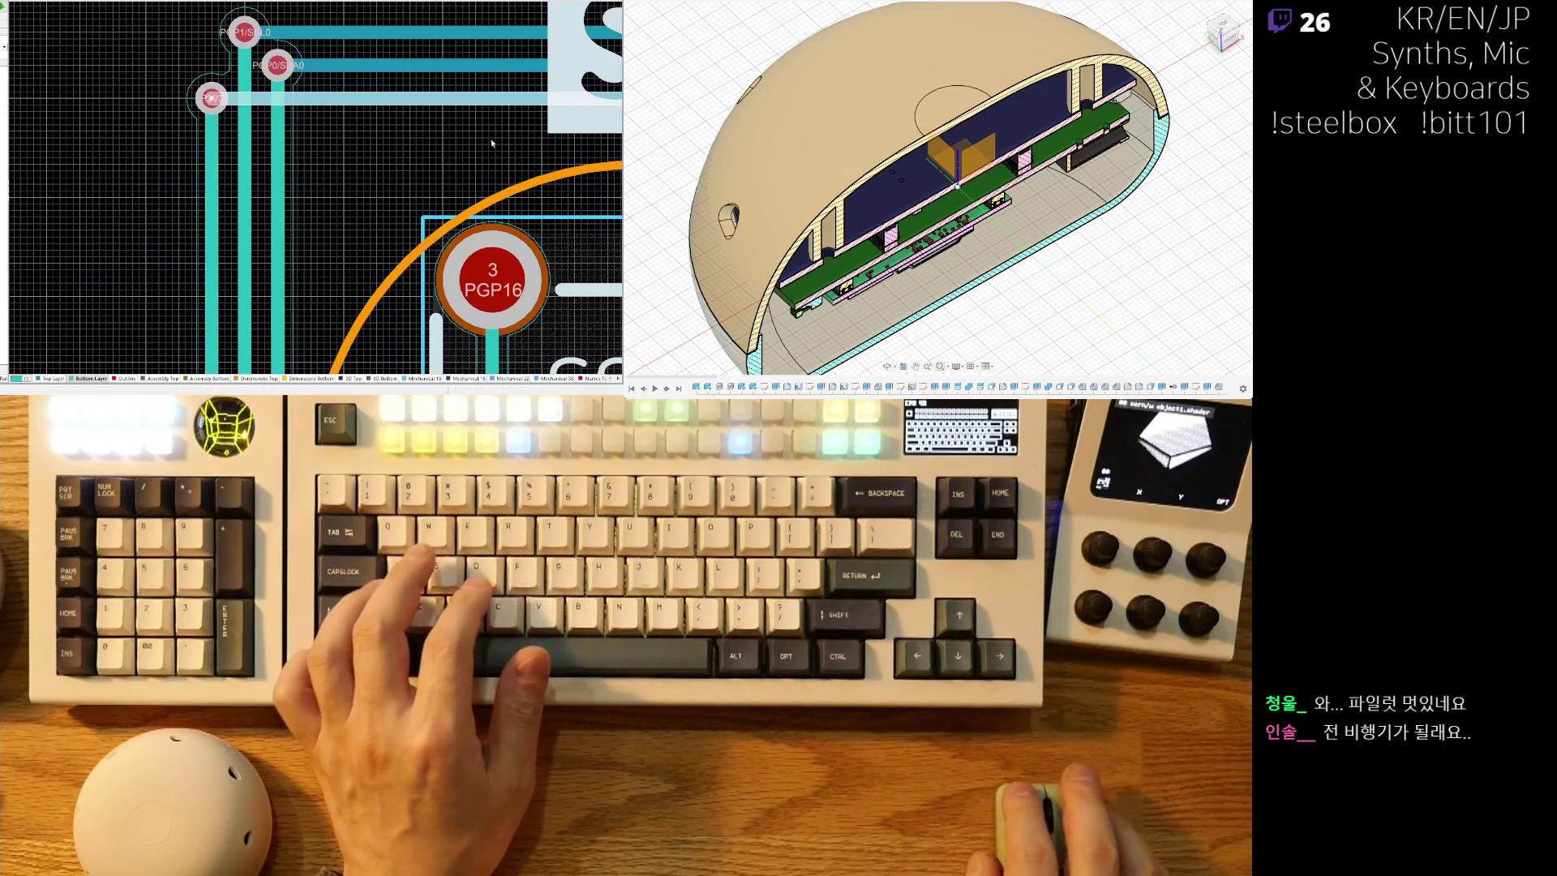
ctrl+scroll(470, 130, down, 5)
ctrl+scroll(438, 177, up, 4)
ctrl+scroll(438, 177, down, 4)
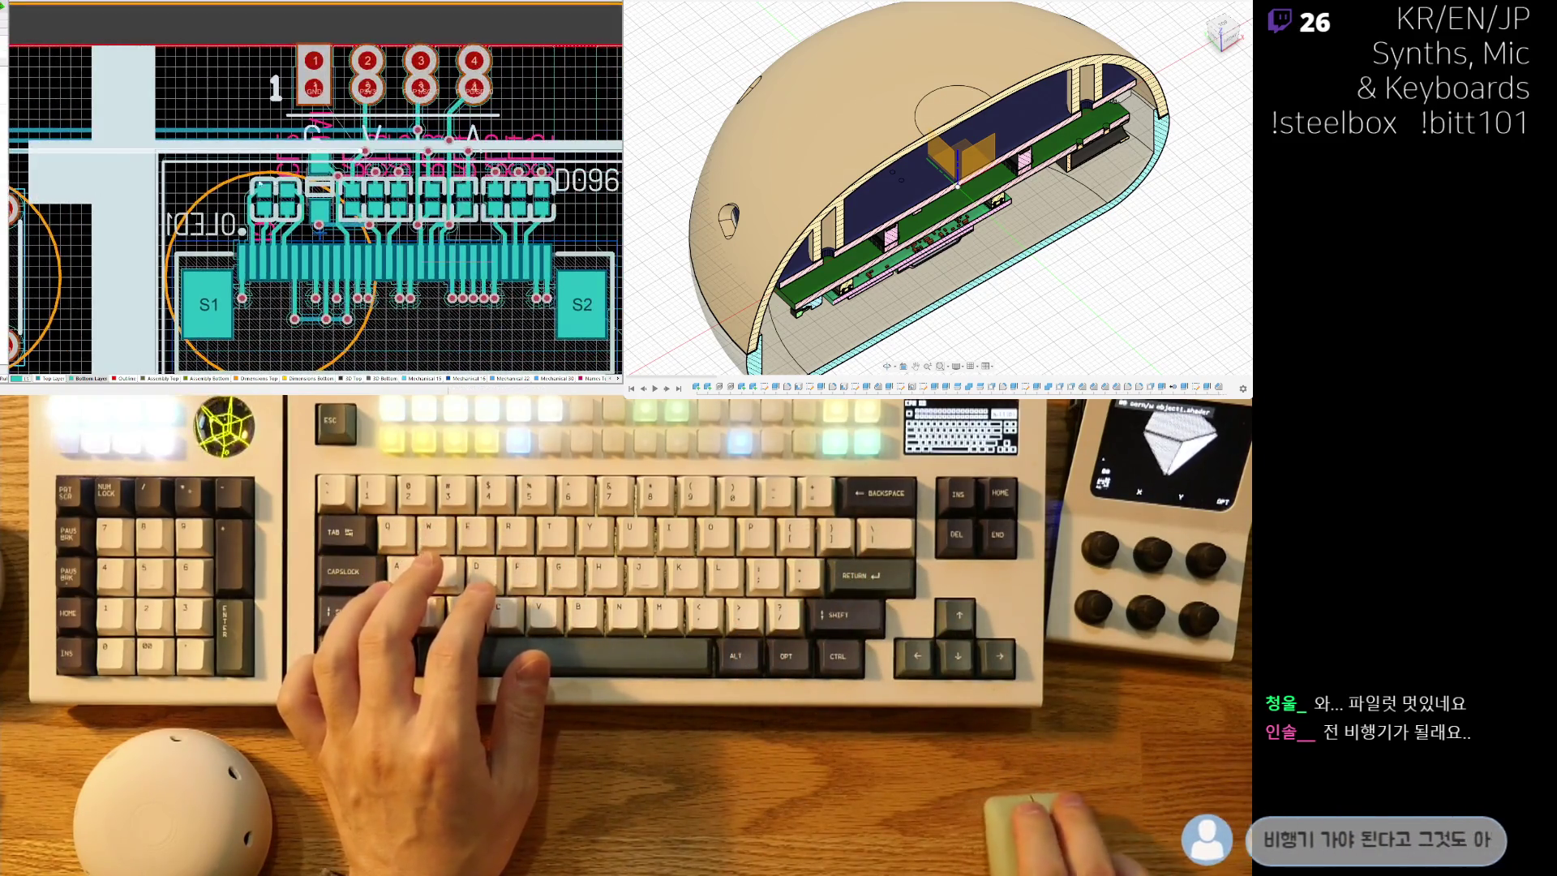
ctrl+scroll(381, 157, up, 4)
ctrl+scroll(274, 177, down, 2)
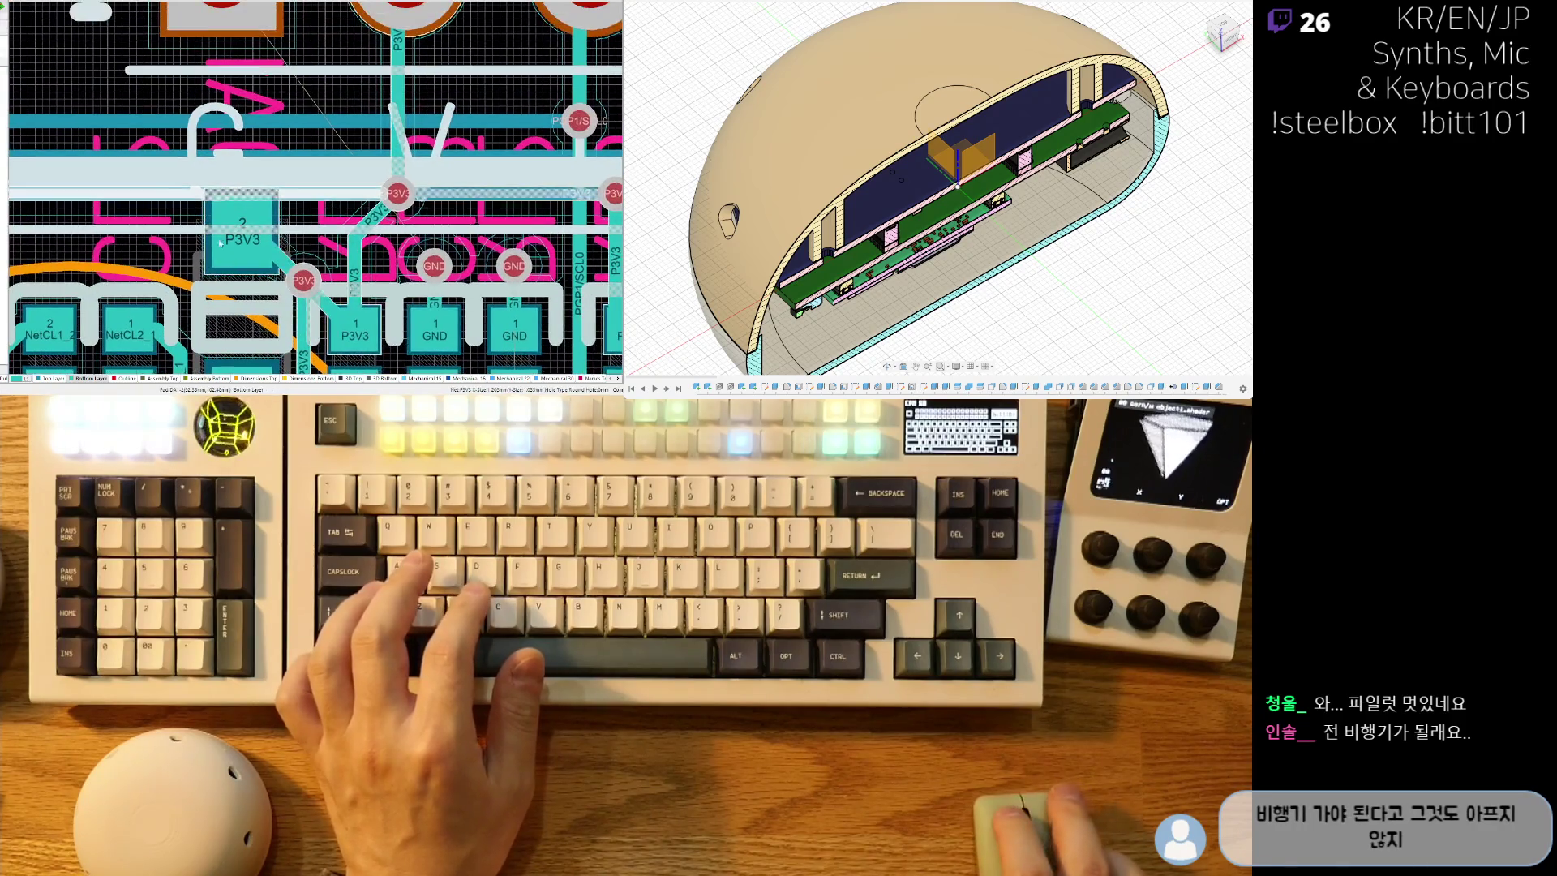
scroll(280, 195, up, 2)
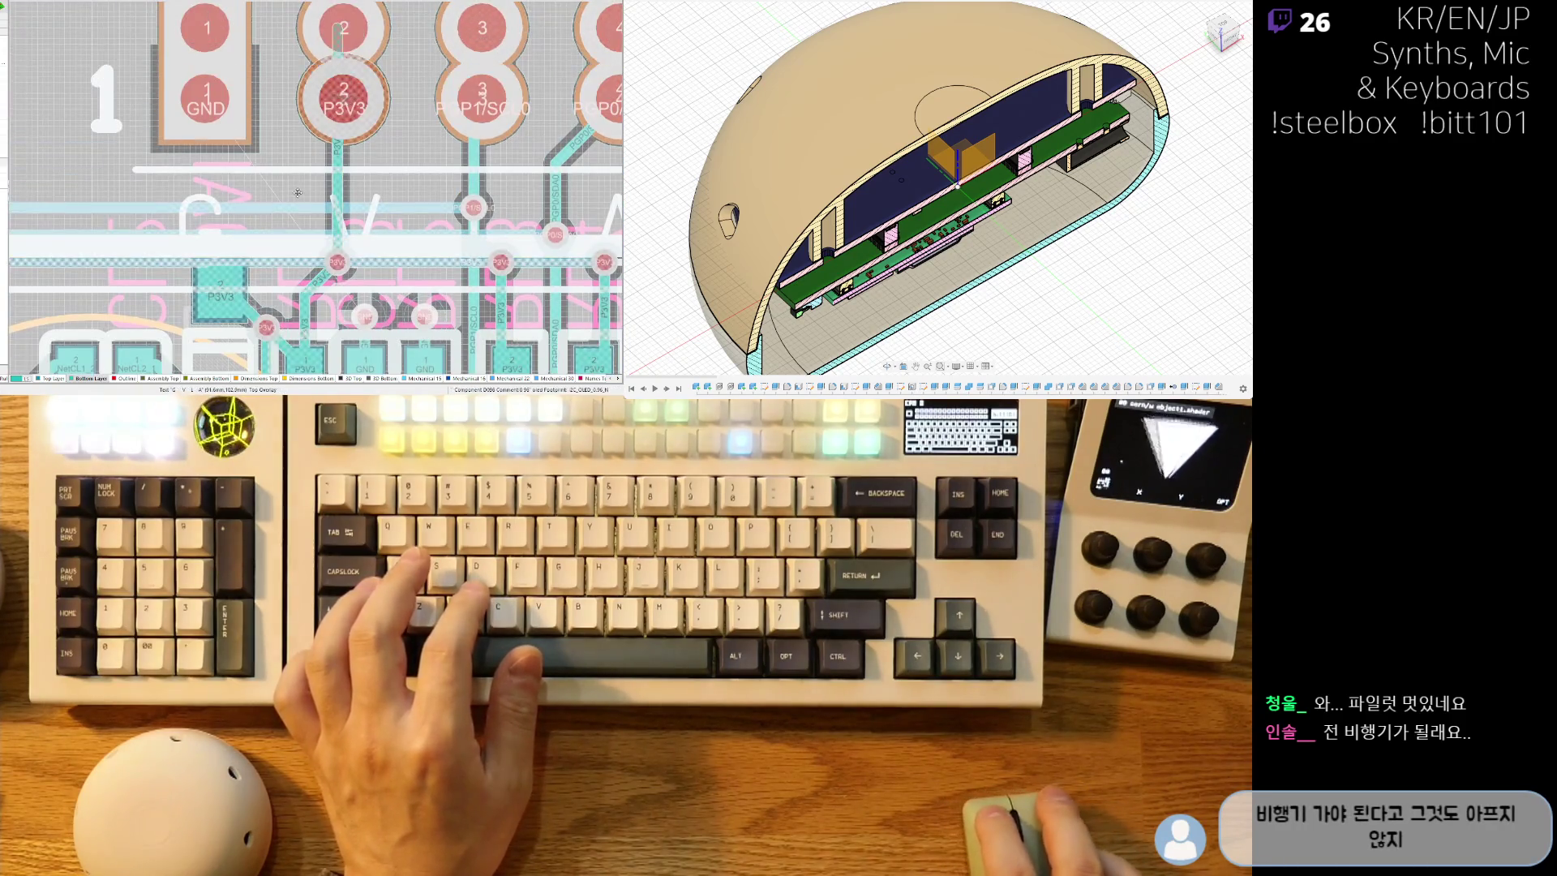
ctrl+scroll(331, 268, up, 4)
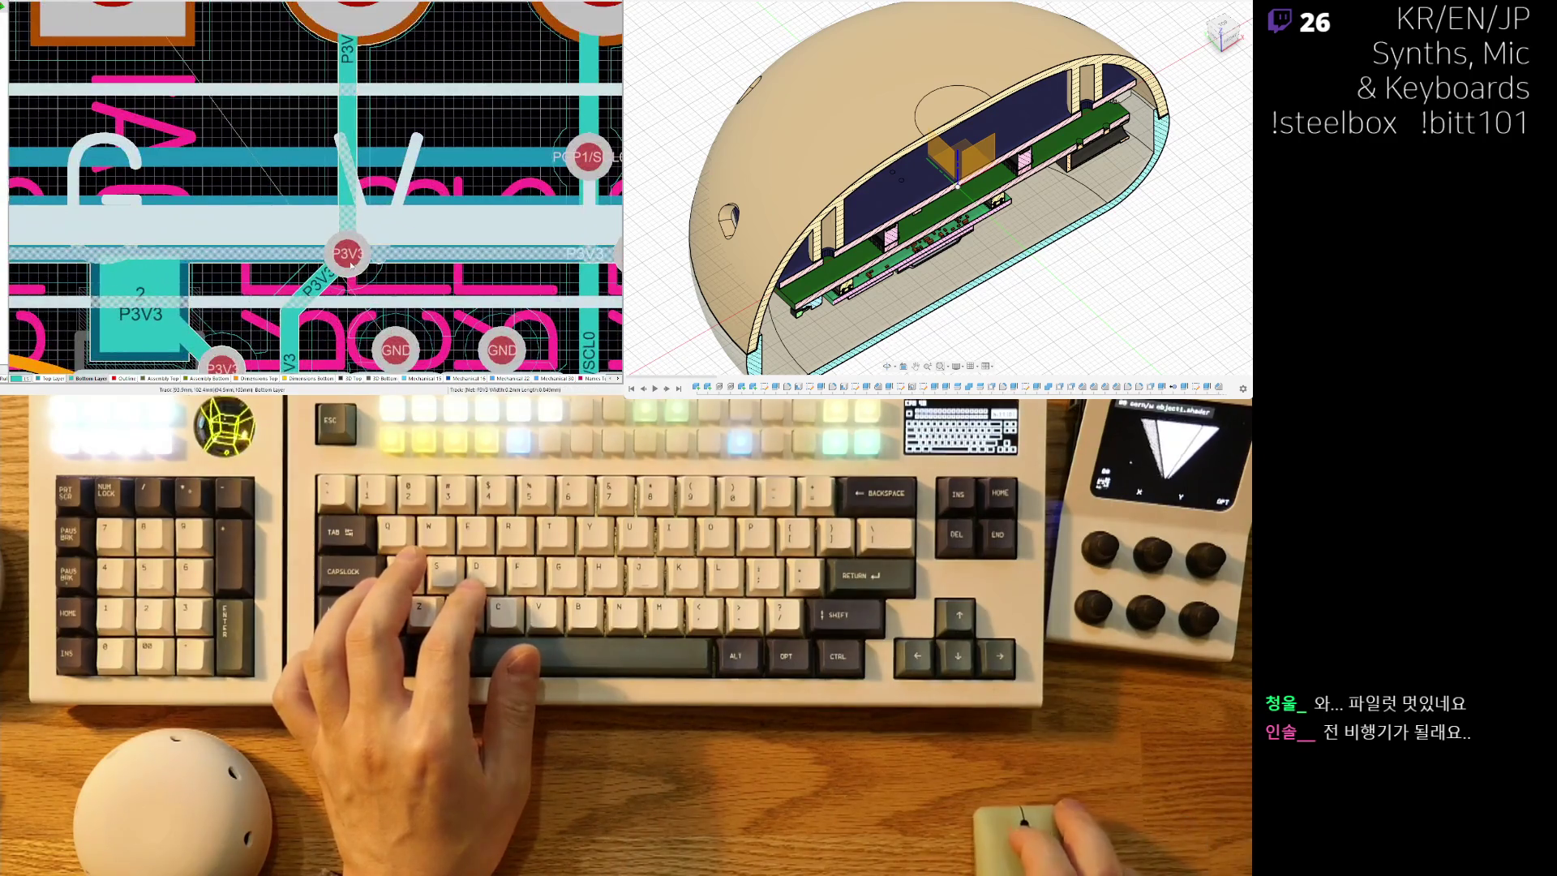
ctrl+scroll(508, 213, down, 3)
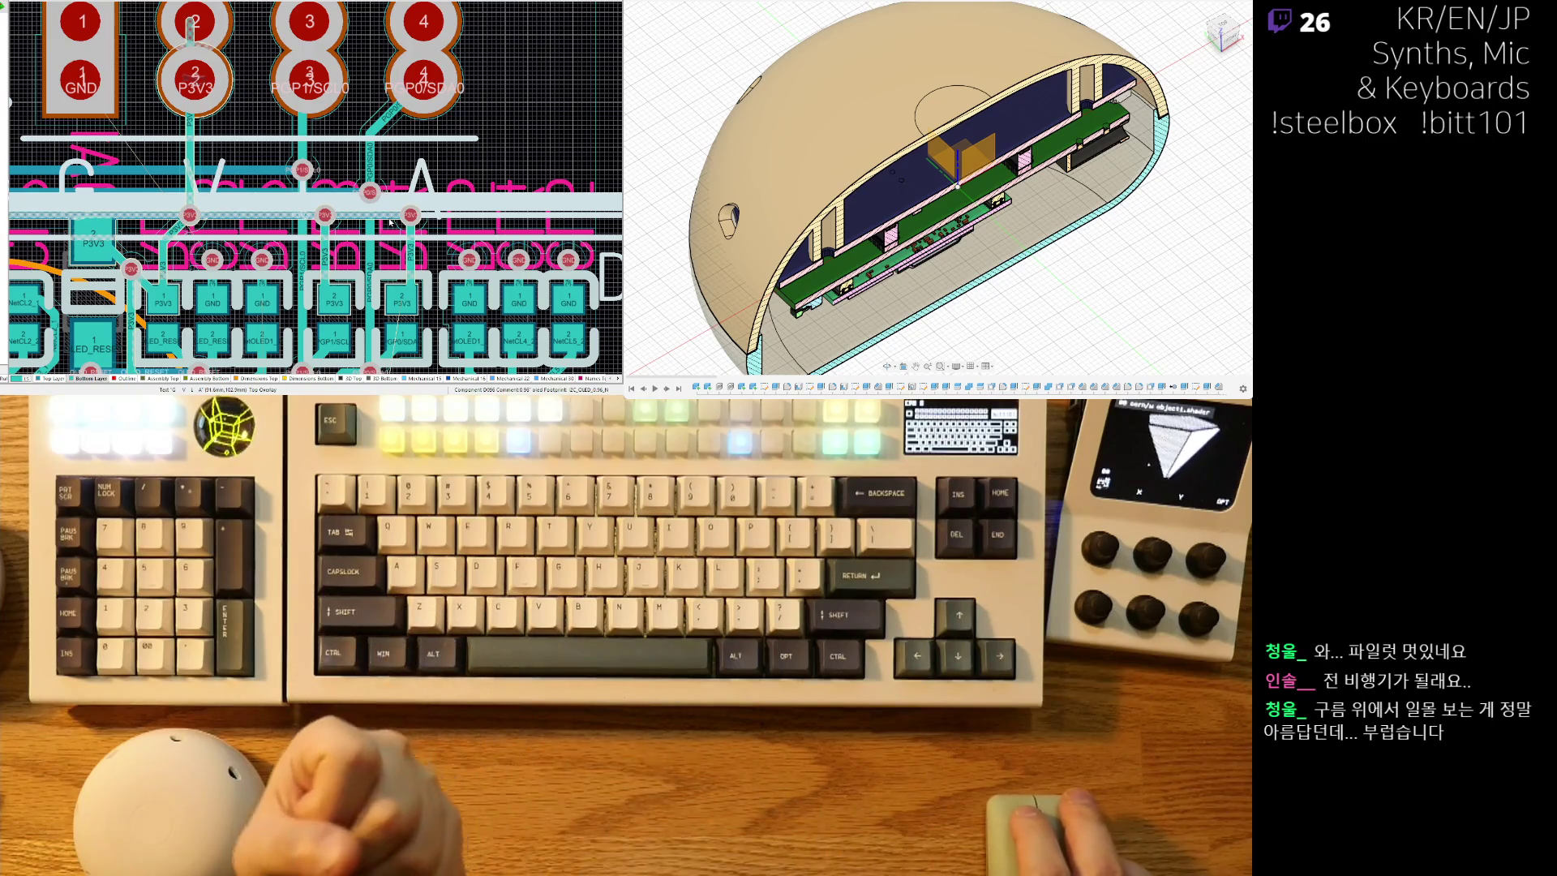
ctrl+scroll(369, 240, down, 3)
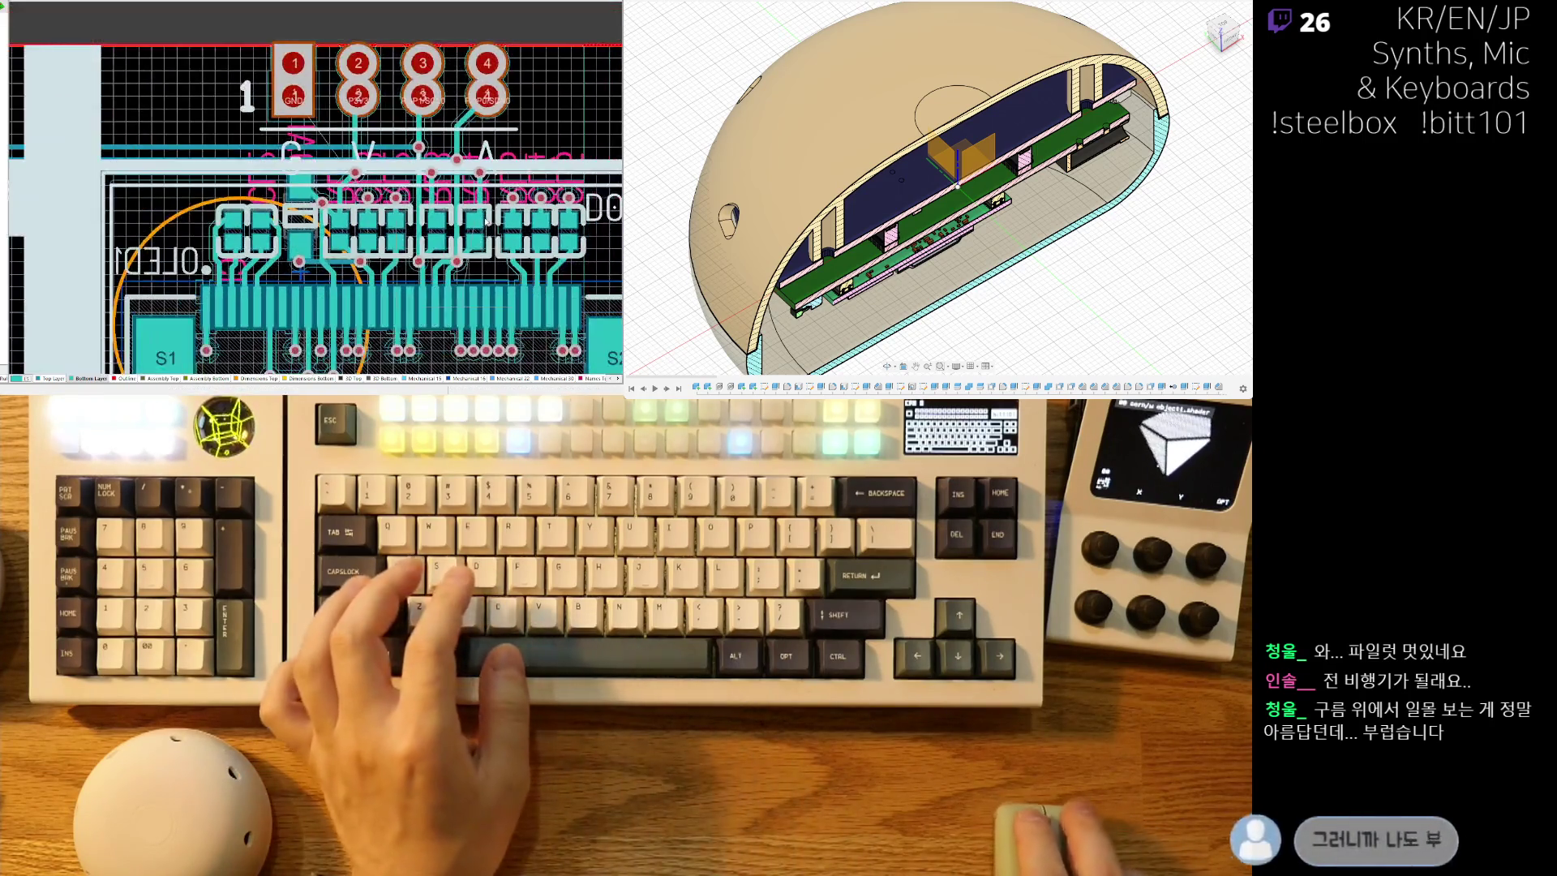
ctrl+scroll(375, 247, up, 3)
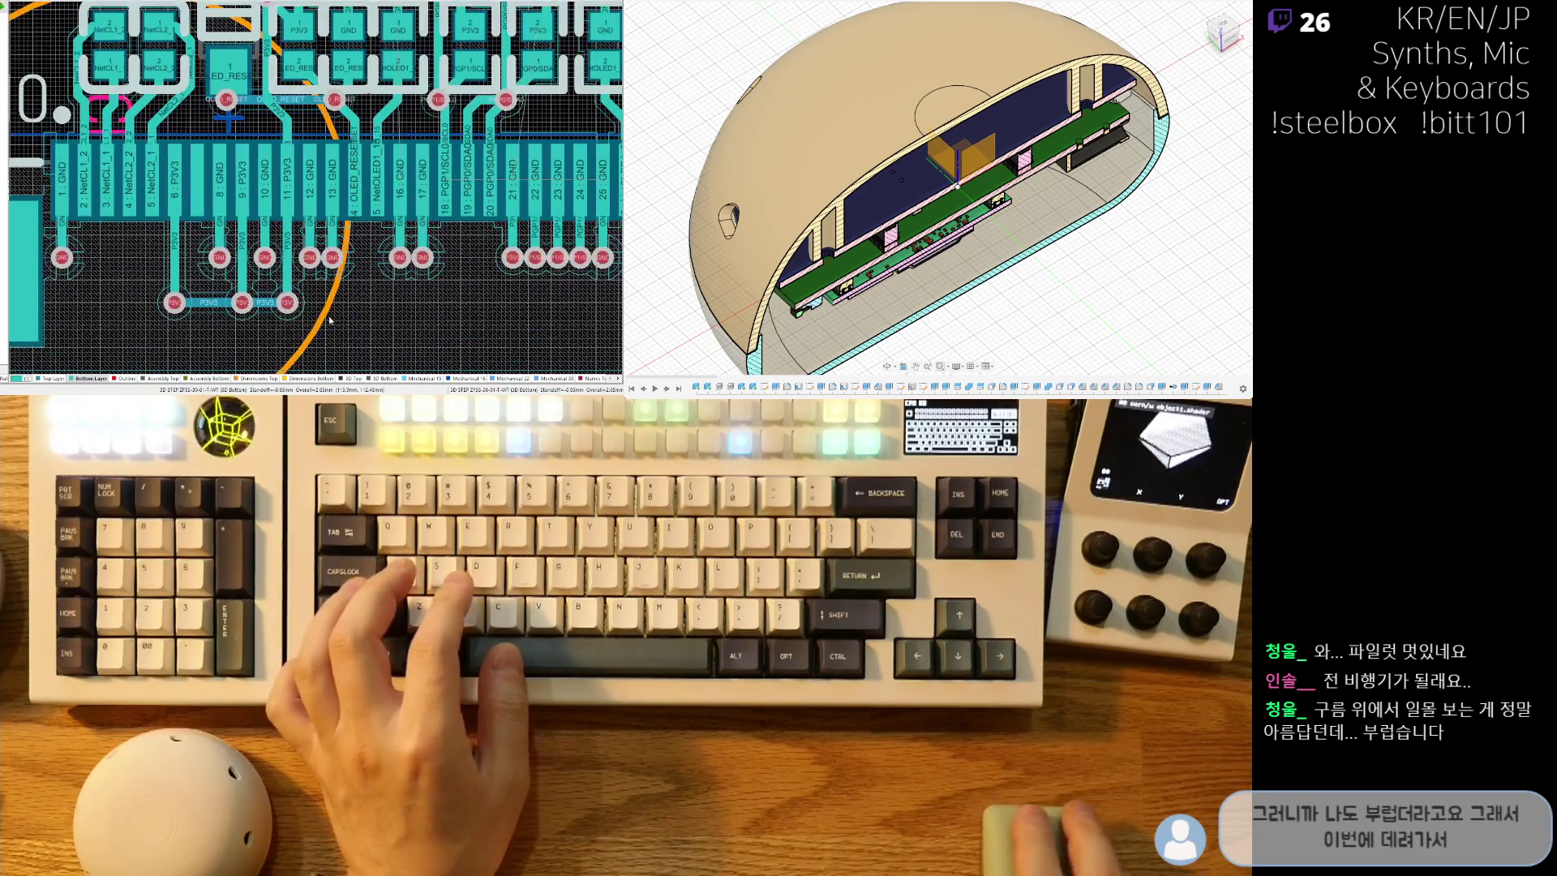
ctrl+scroll(337, 293, down, 5)
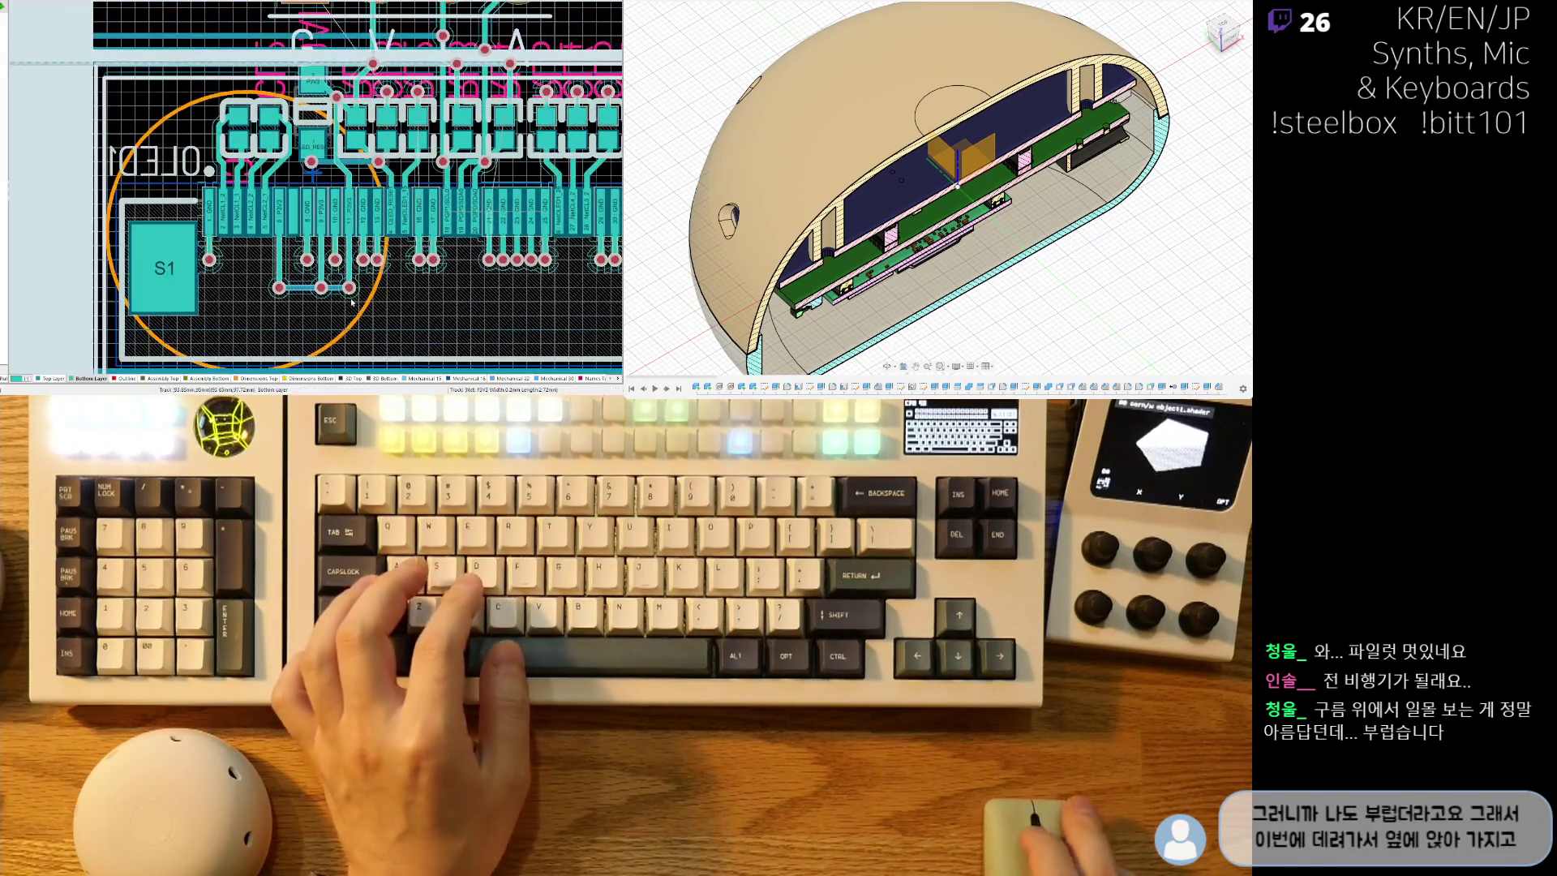
scroll(369, 209, down, 1)
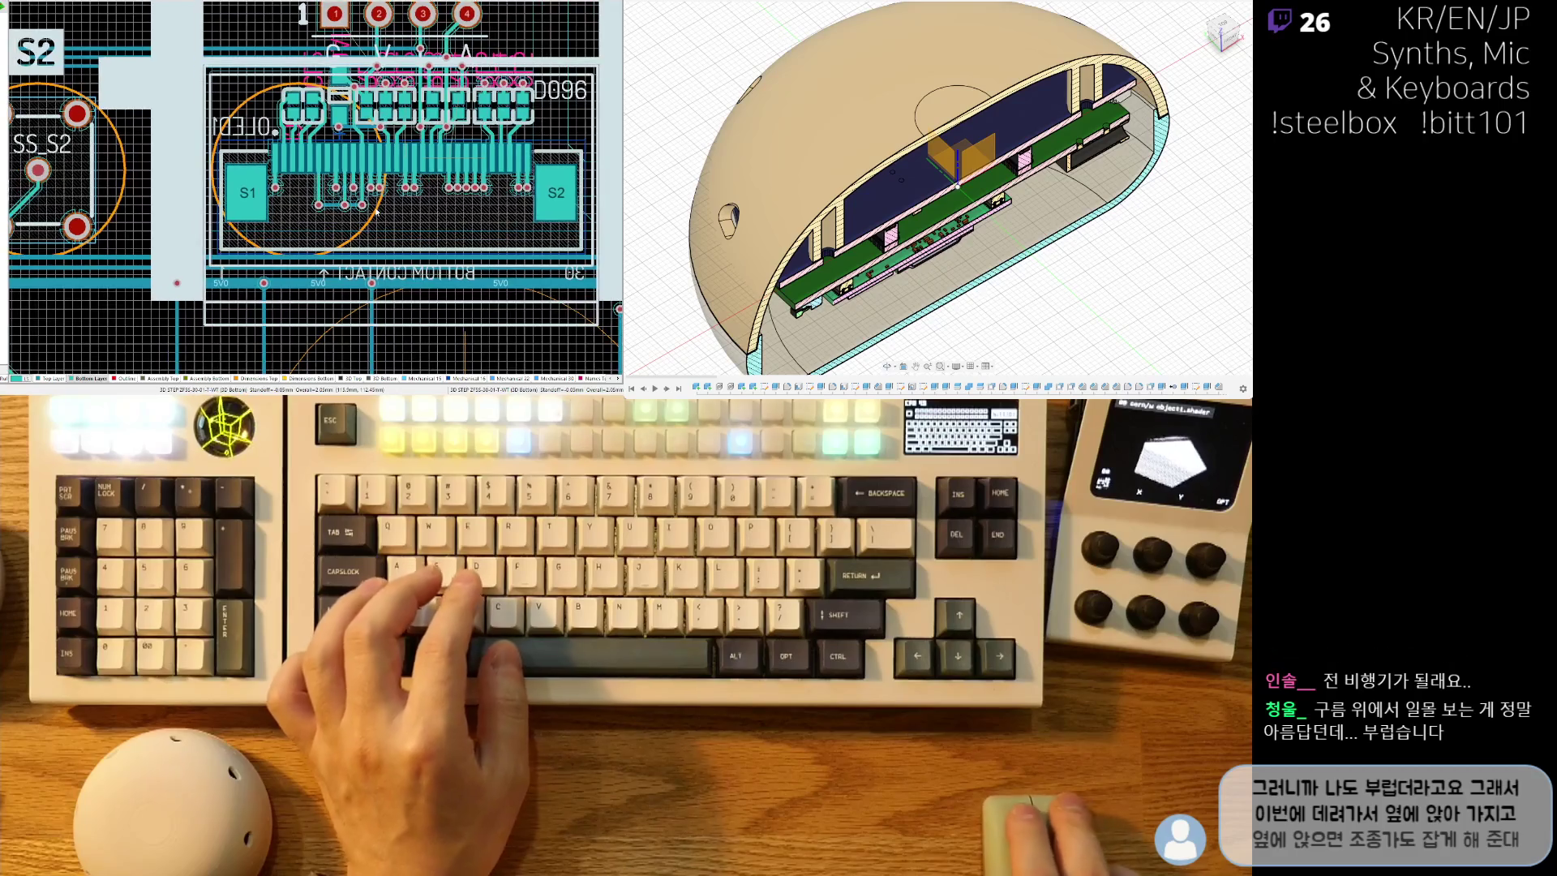
ctrl+scroll(302, 264, down, 3)
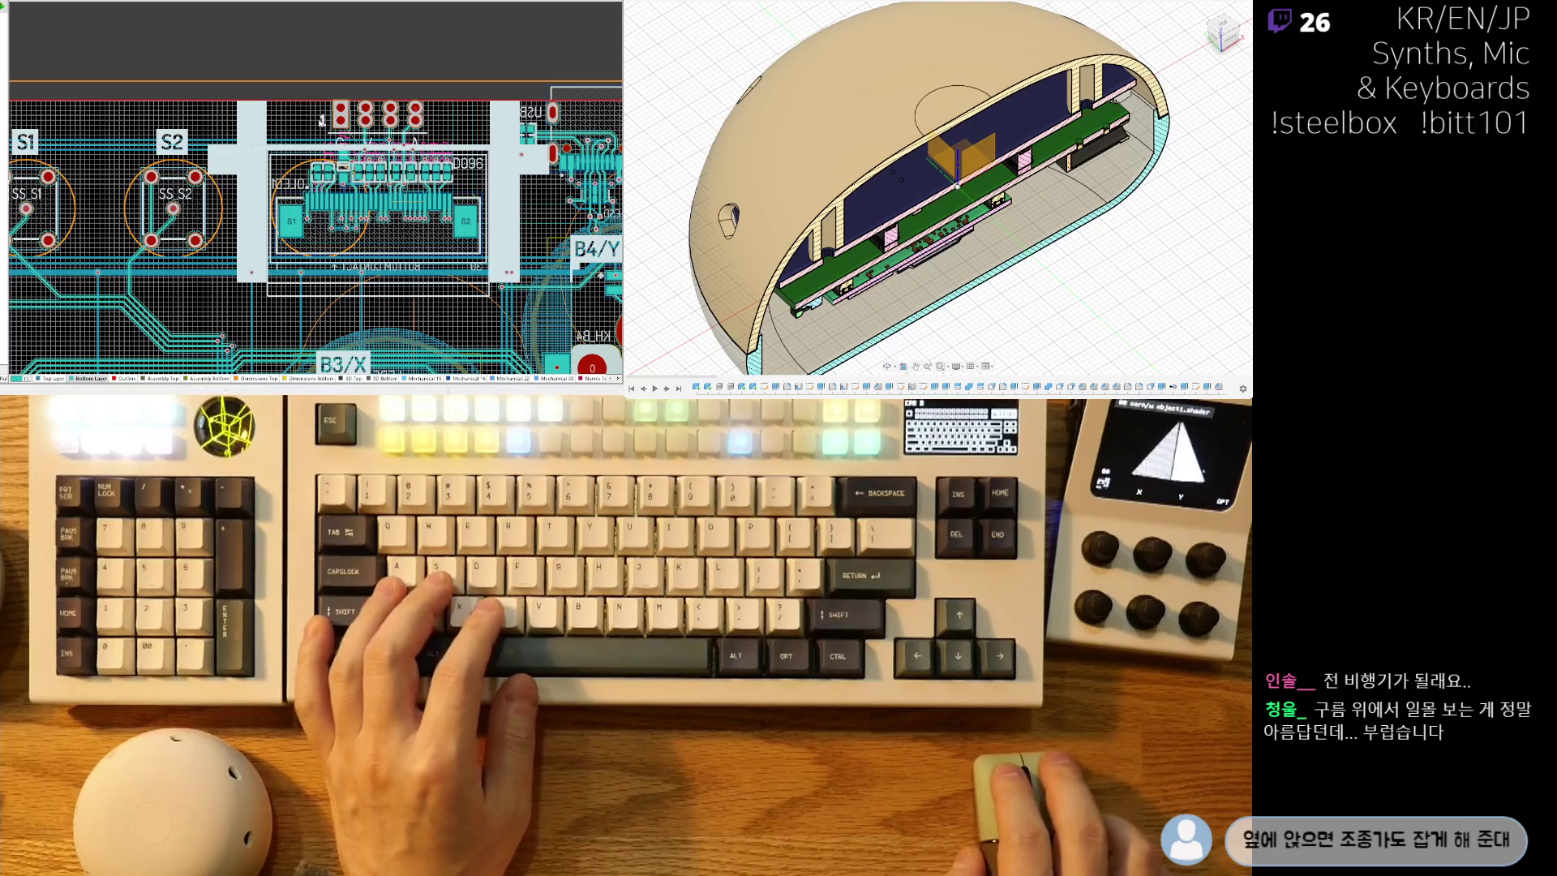
ctrl+scroll(173, 284, down, 1)
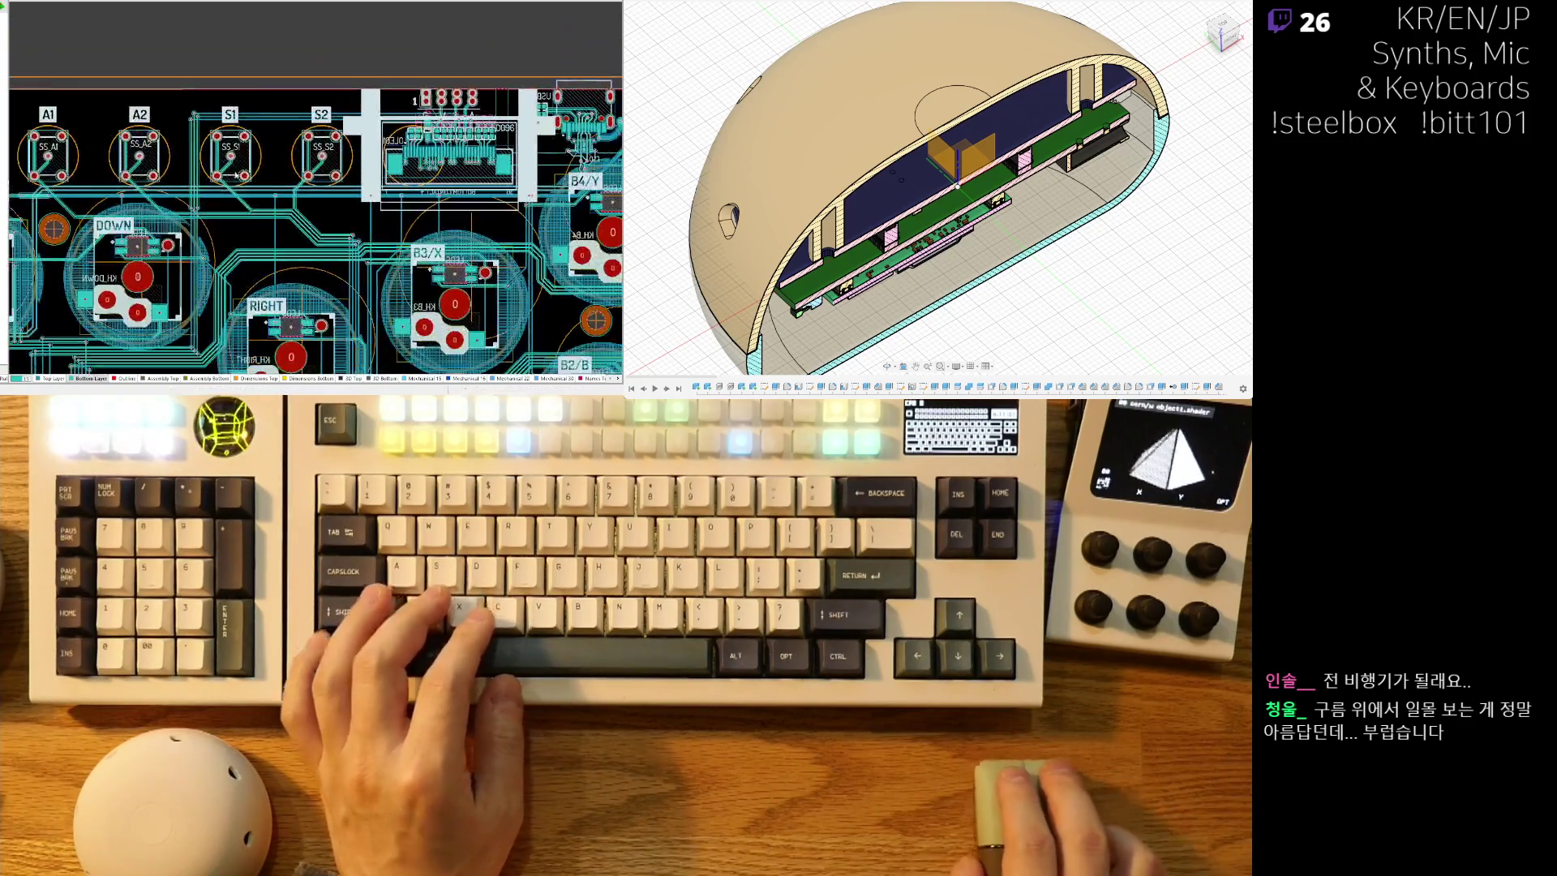
right_drag(178, 188, 438, 183)
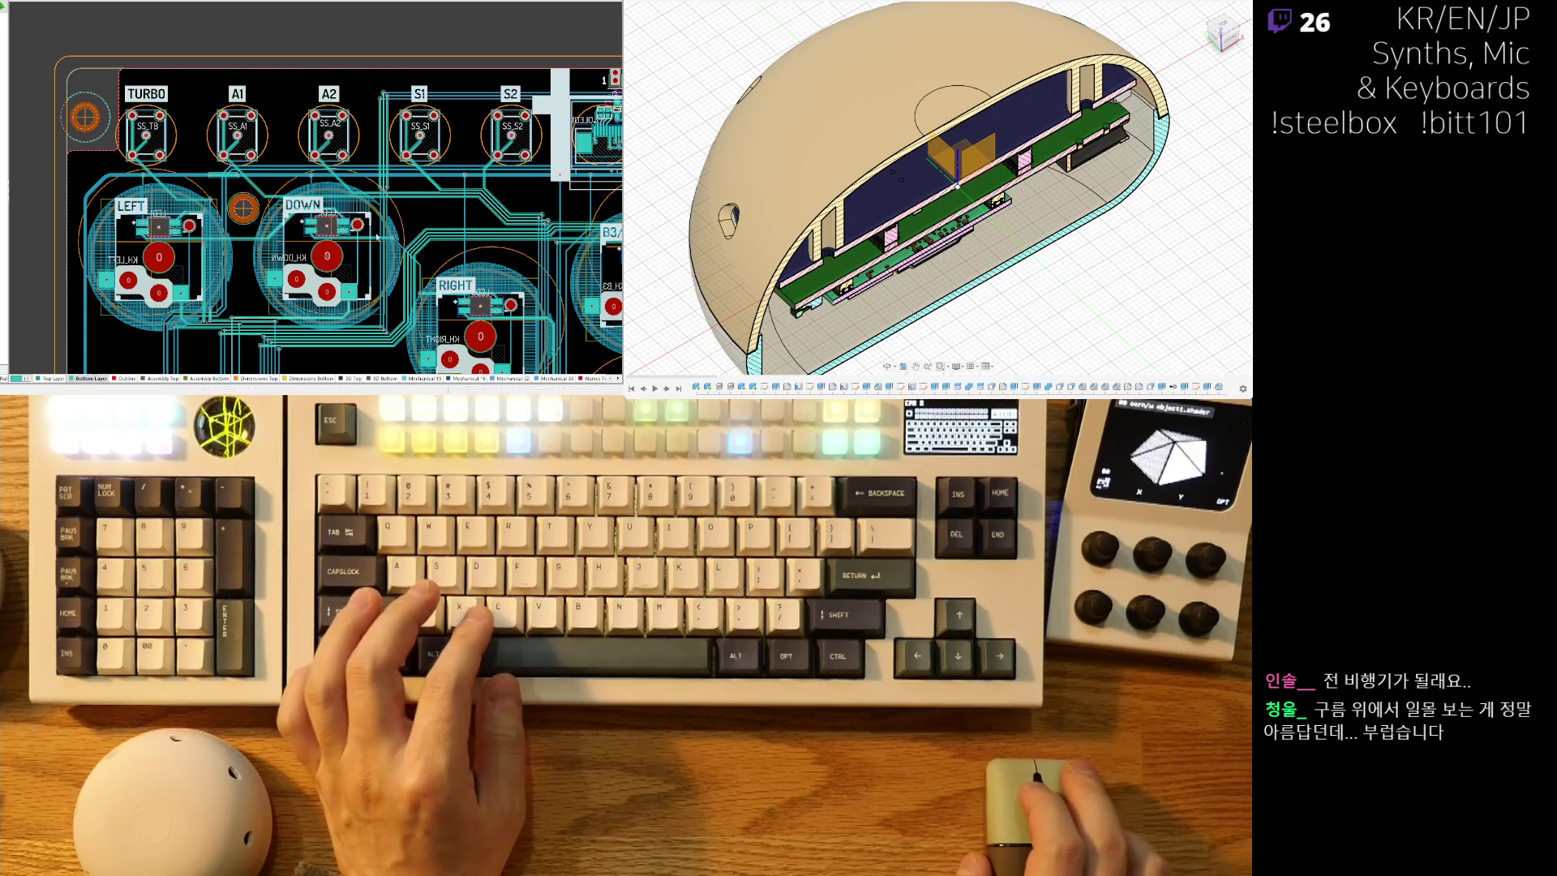
ctrl+scroll(375, 236, up, 5)
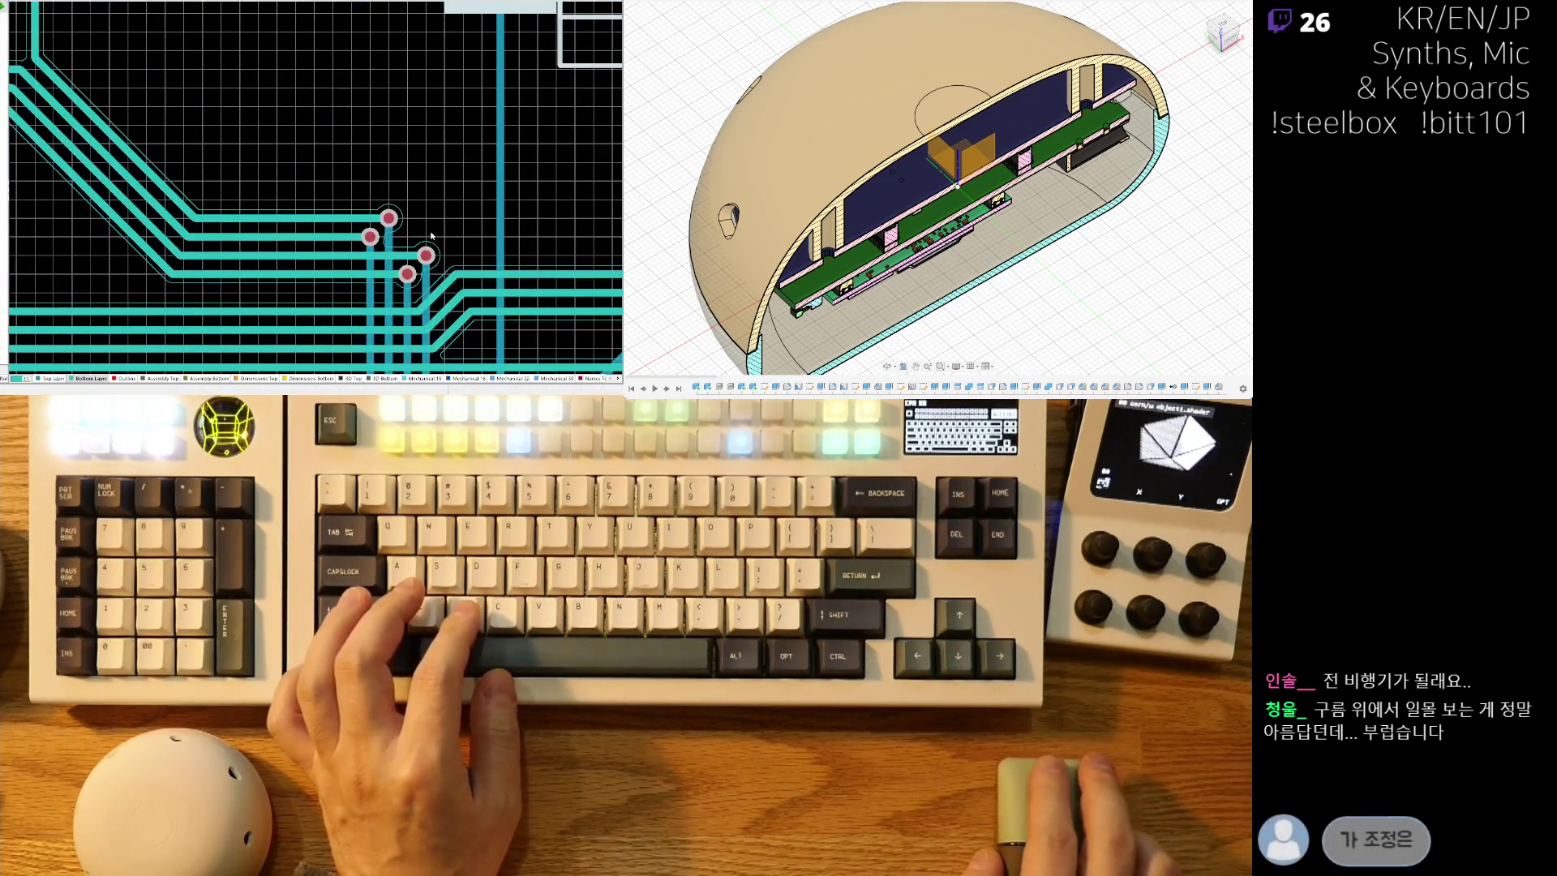
ctrl+scroll(346, 248, down, 3)
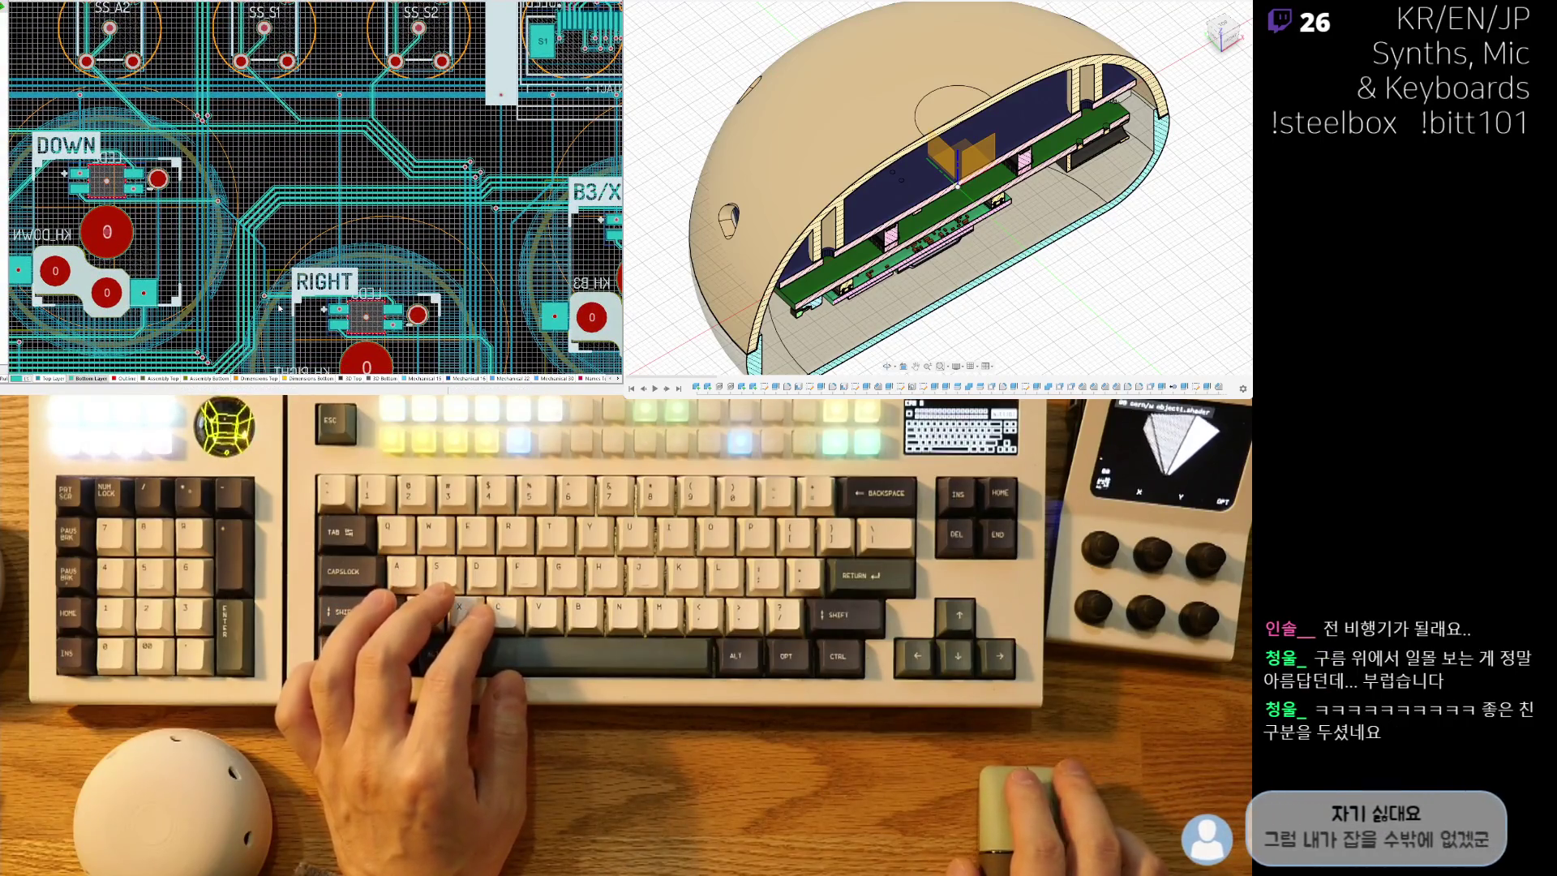
ctrl+scroll(208, 262, up, 2)
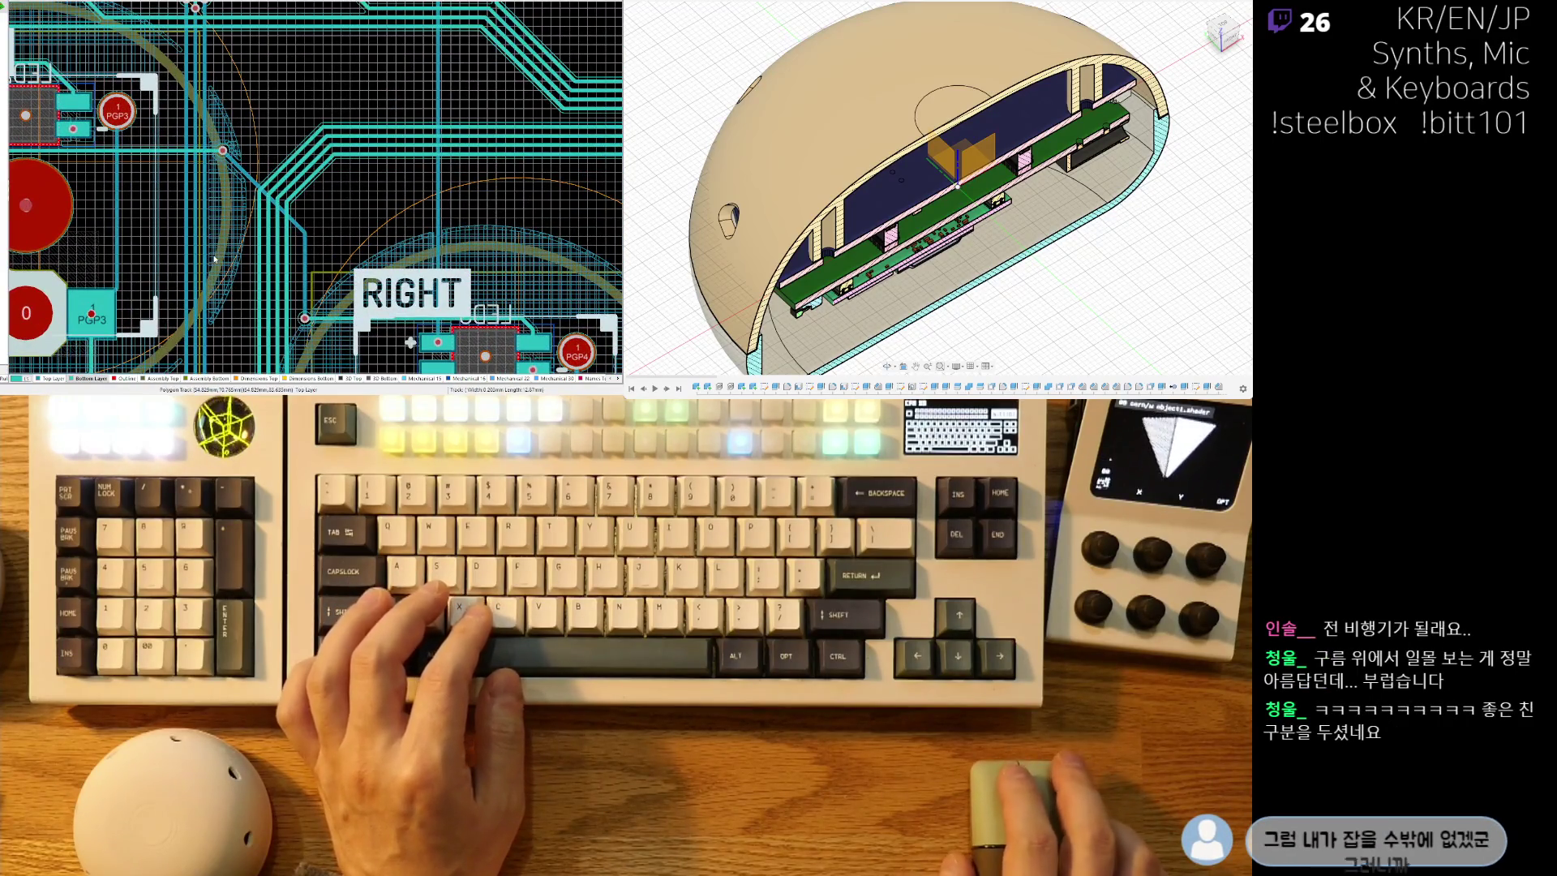
right_drag(215, 260, 277, 106)
ctrl+scroll(253, 179, down, 4)
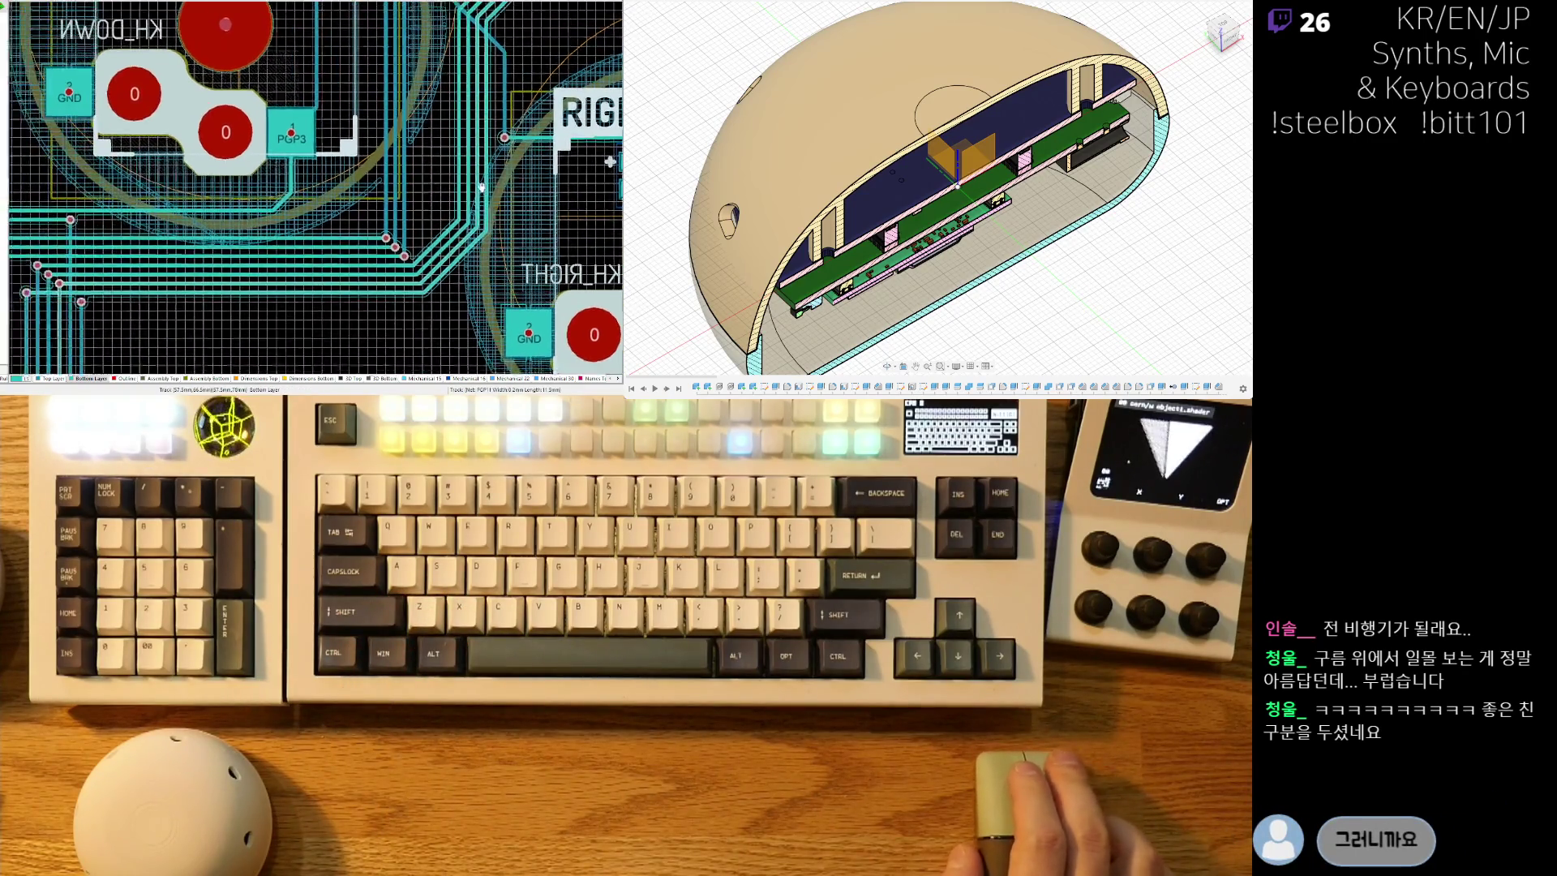
right_drag(192, 215, 393, 319)
ctrl+scroll(203, 98, up, 5)
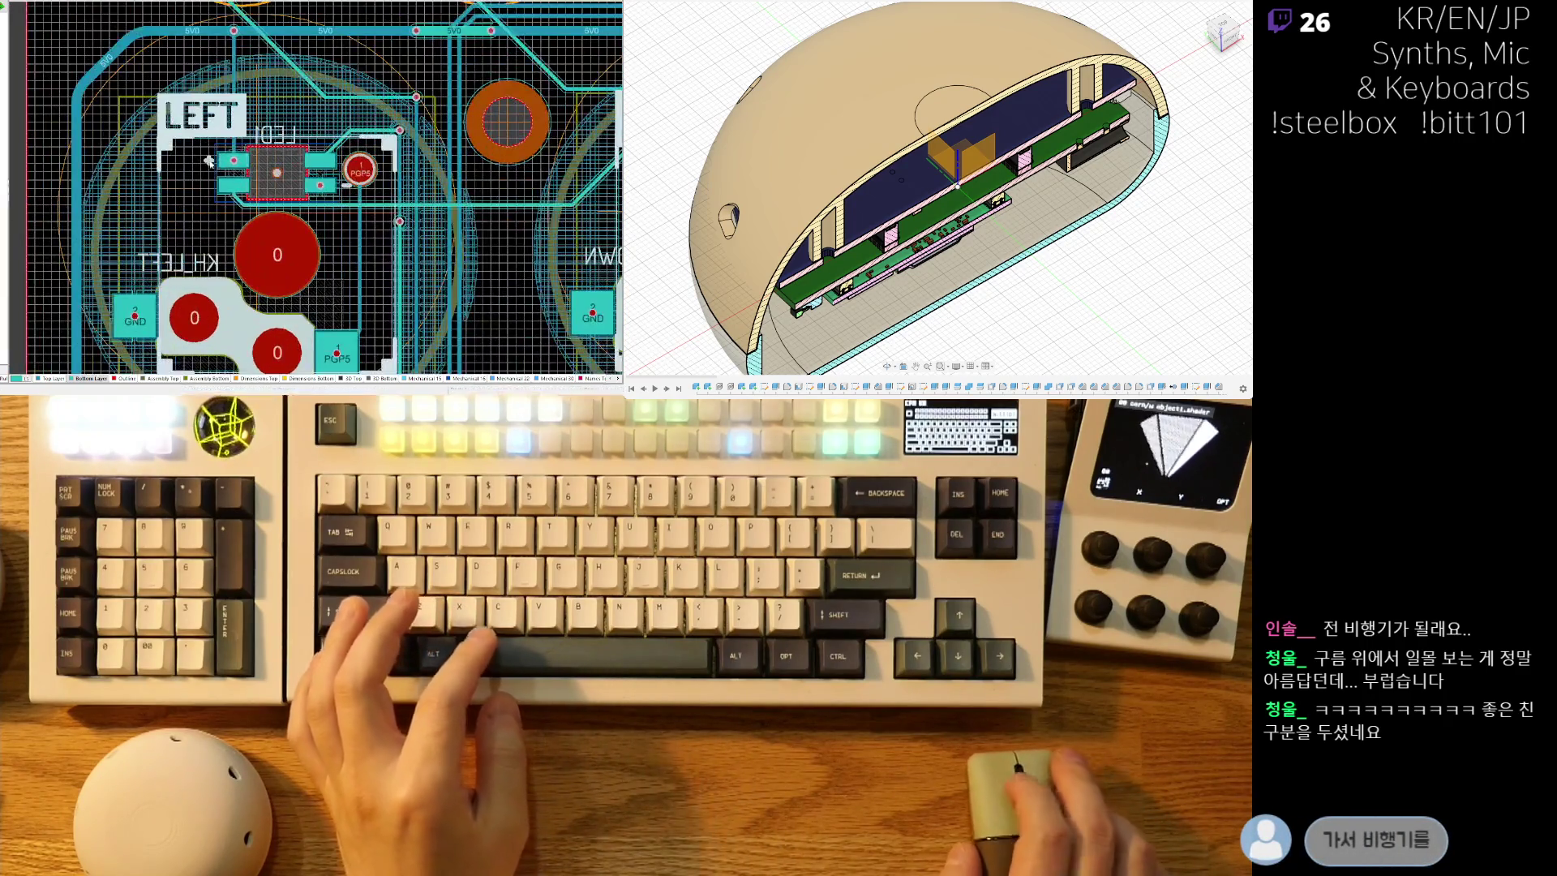
Nudge the two vertical tracks beside LED1 slightly to the left.
scroll(228, 98, up, 2)
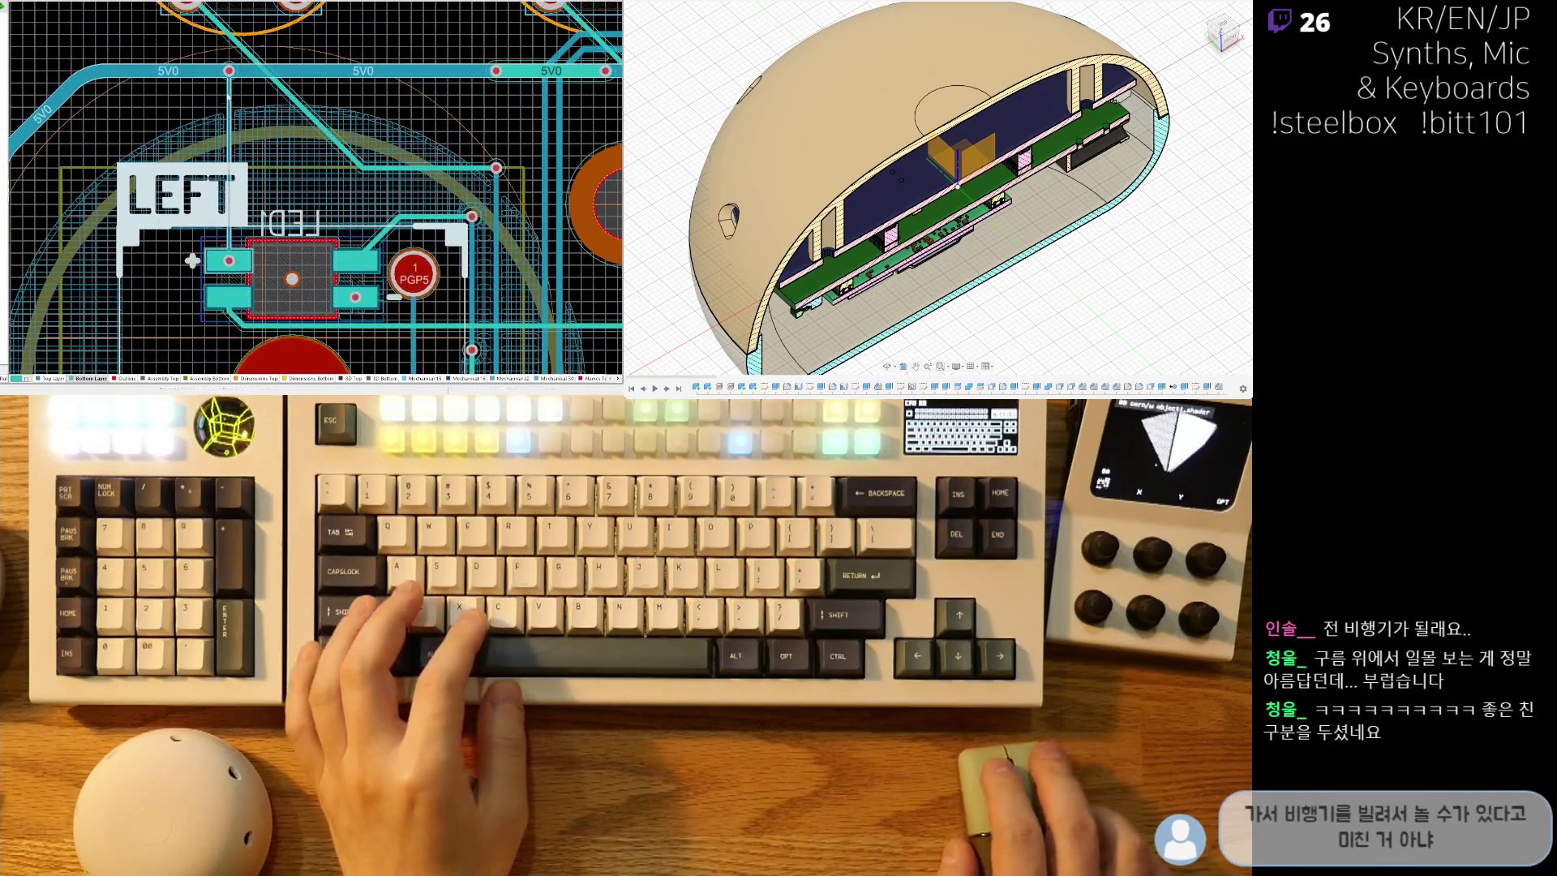
click(216, 56)
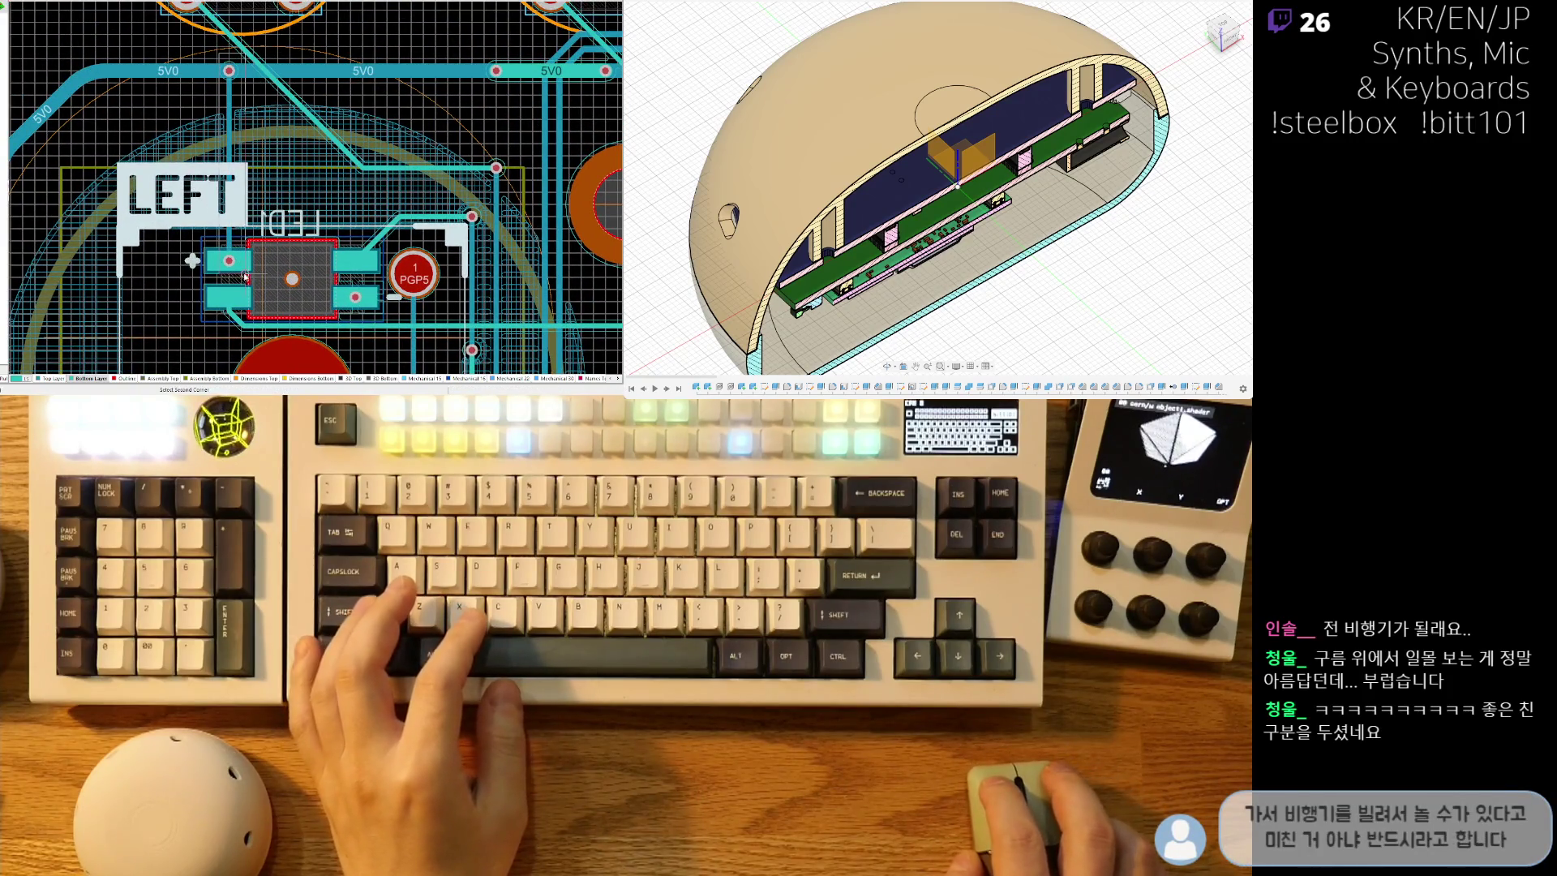
key(Left)
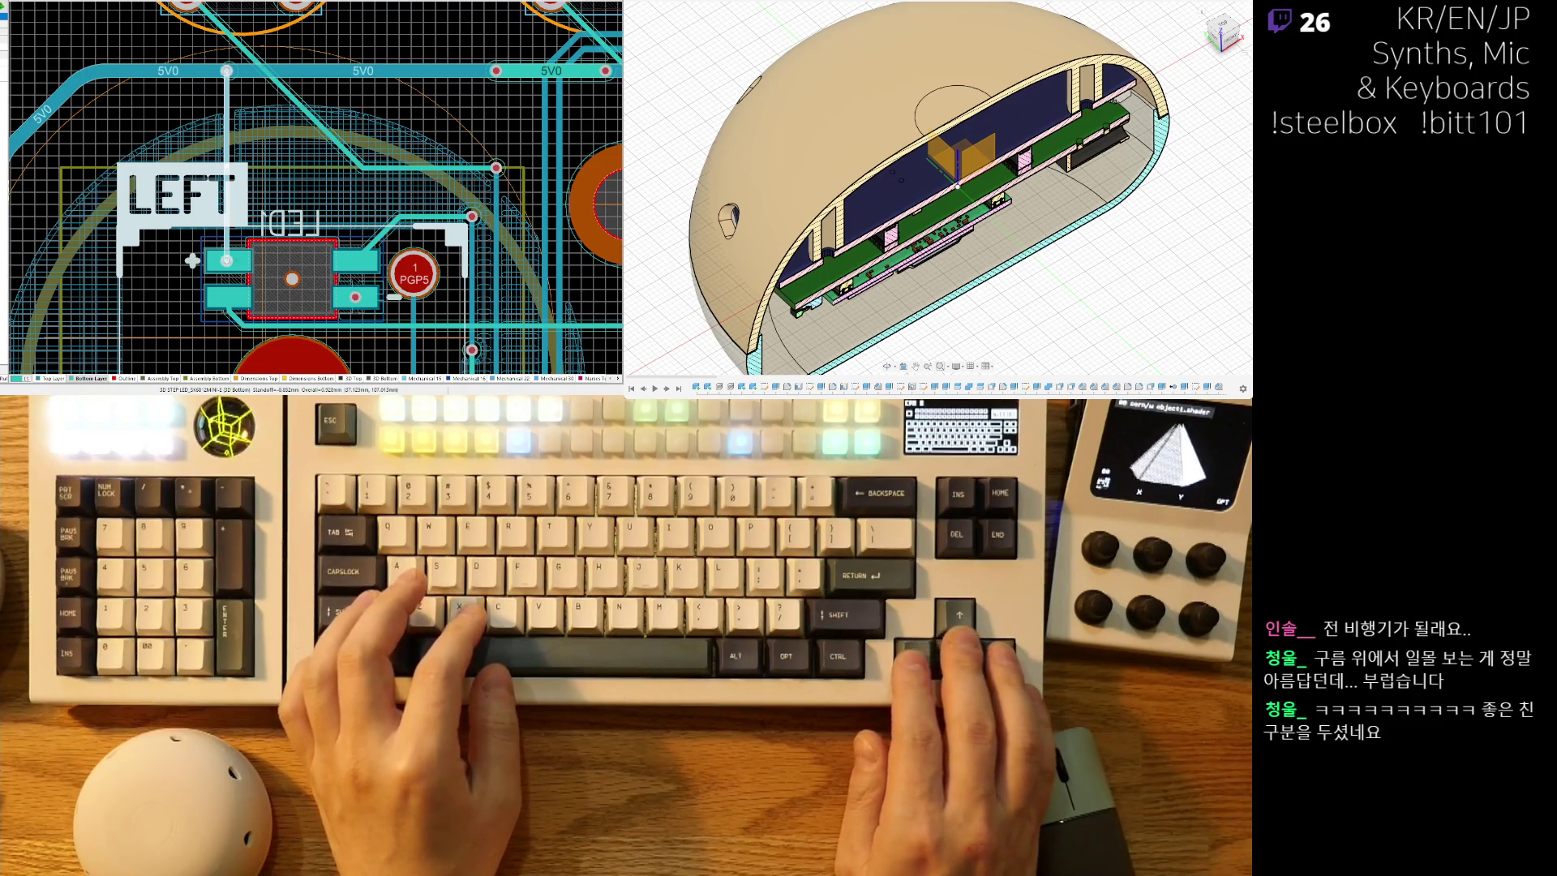
click(308, 155)
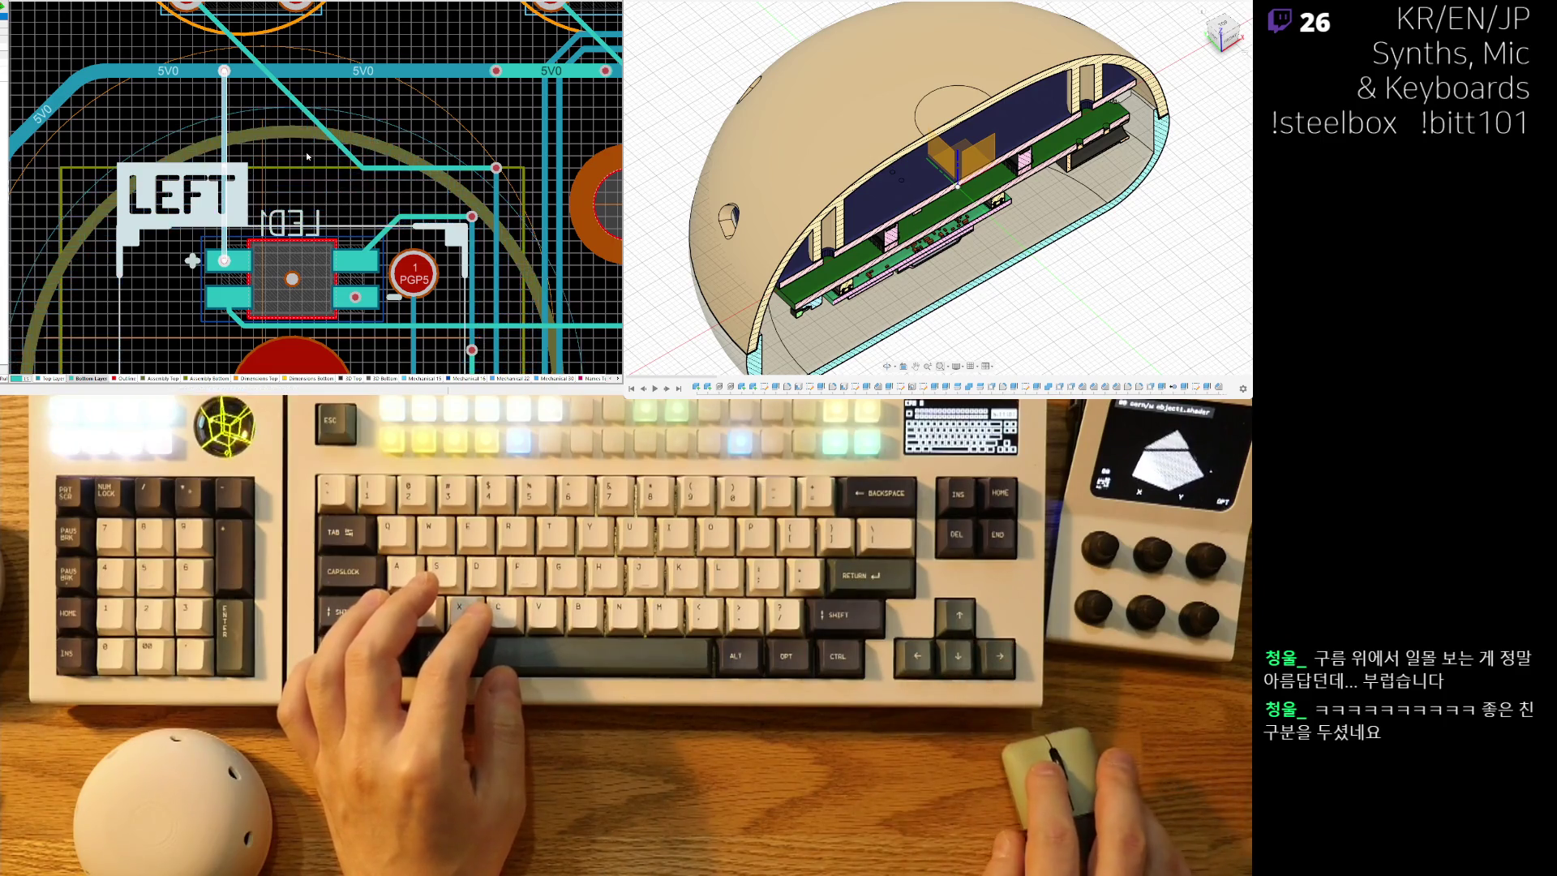
key(Left)
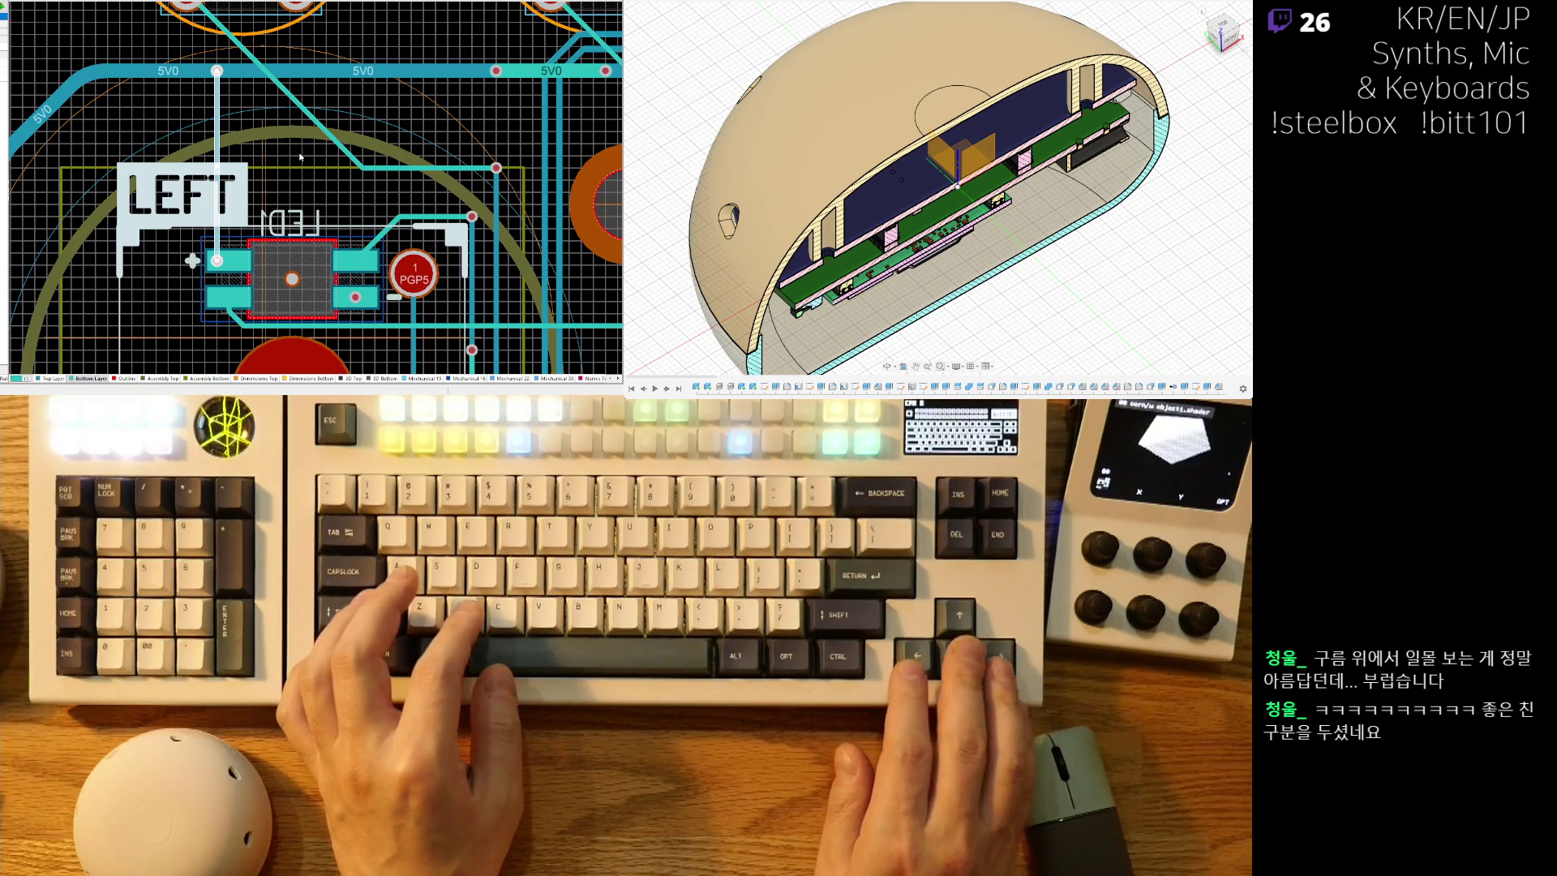
Start routing a new track from LED1's pad 2 with Ctrl+W.
ctrl+scroll(374, 345, down, 3)
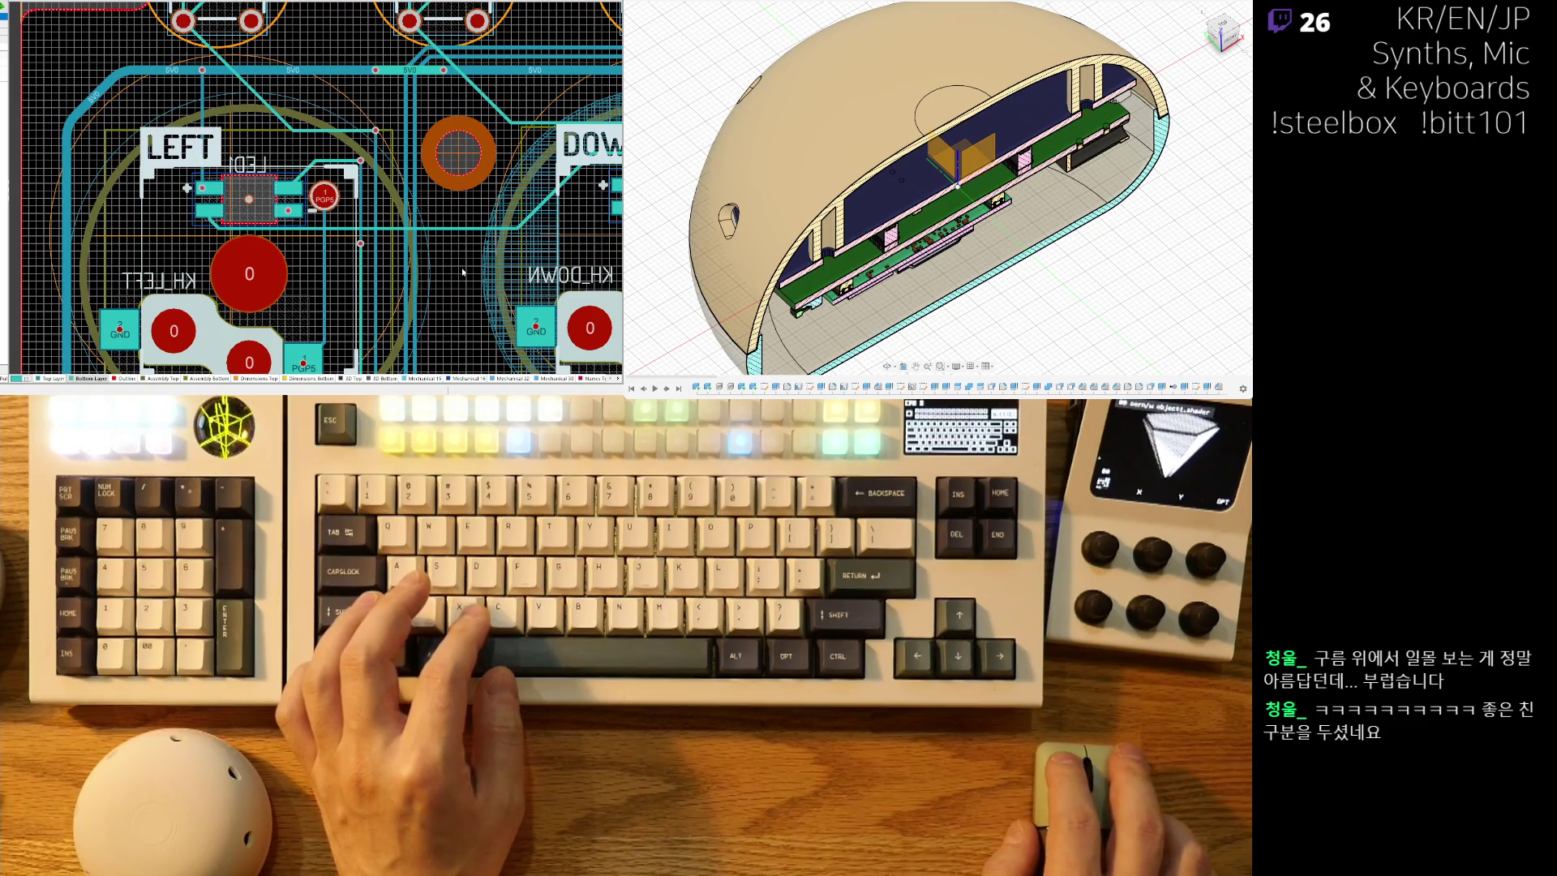
ctrl+scroll(203, 207, up, 4)
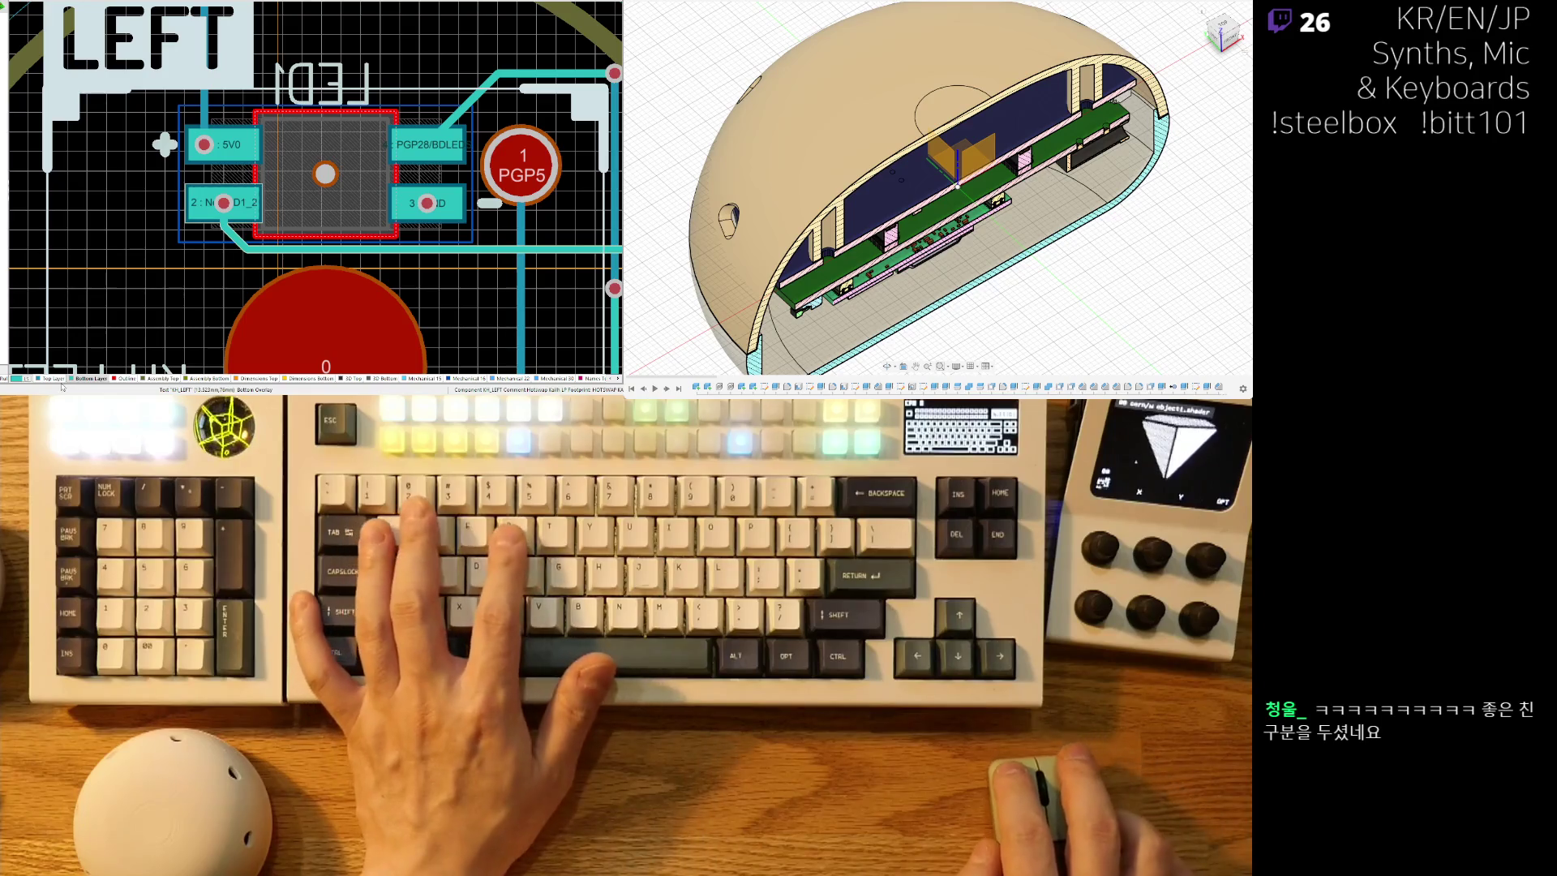
scroll(227, 223, down, 3)
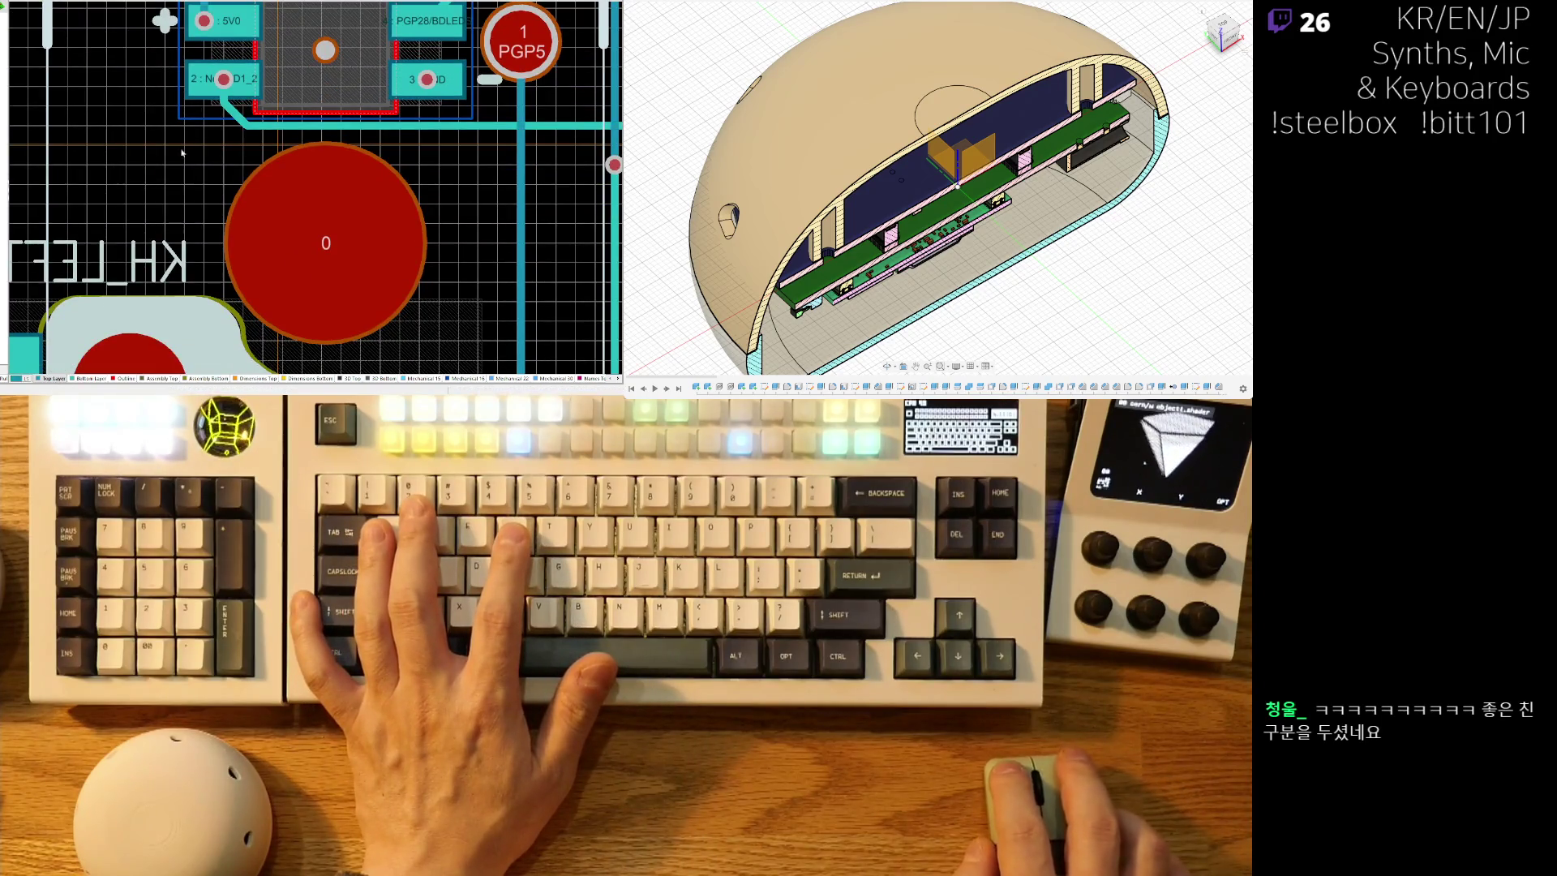
scroll(196, 331, up, 5)
key(ctrl+w)
click(208, 273)
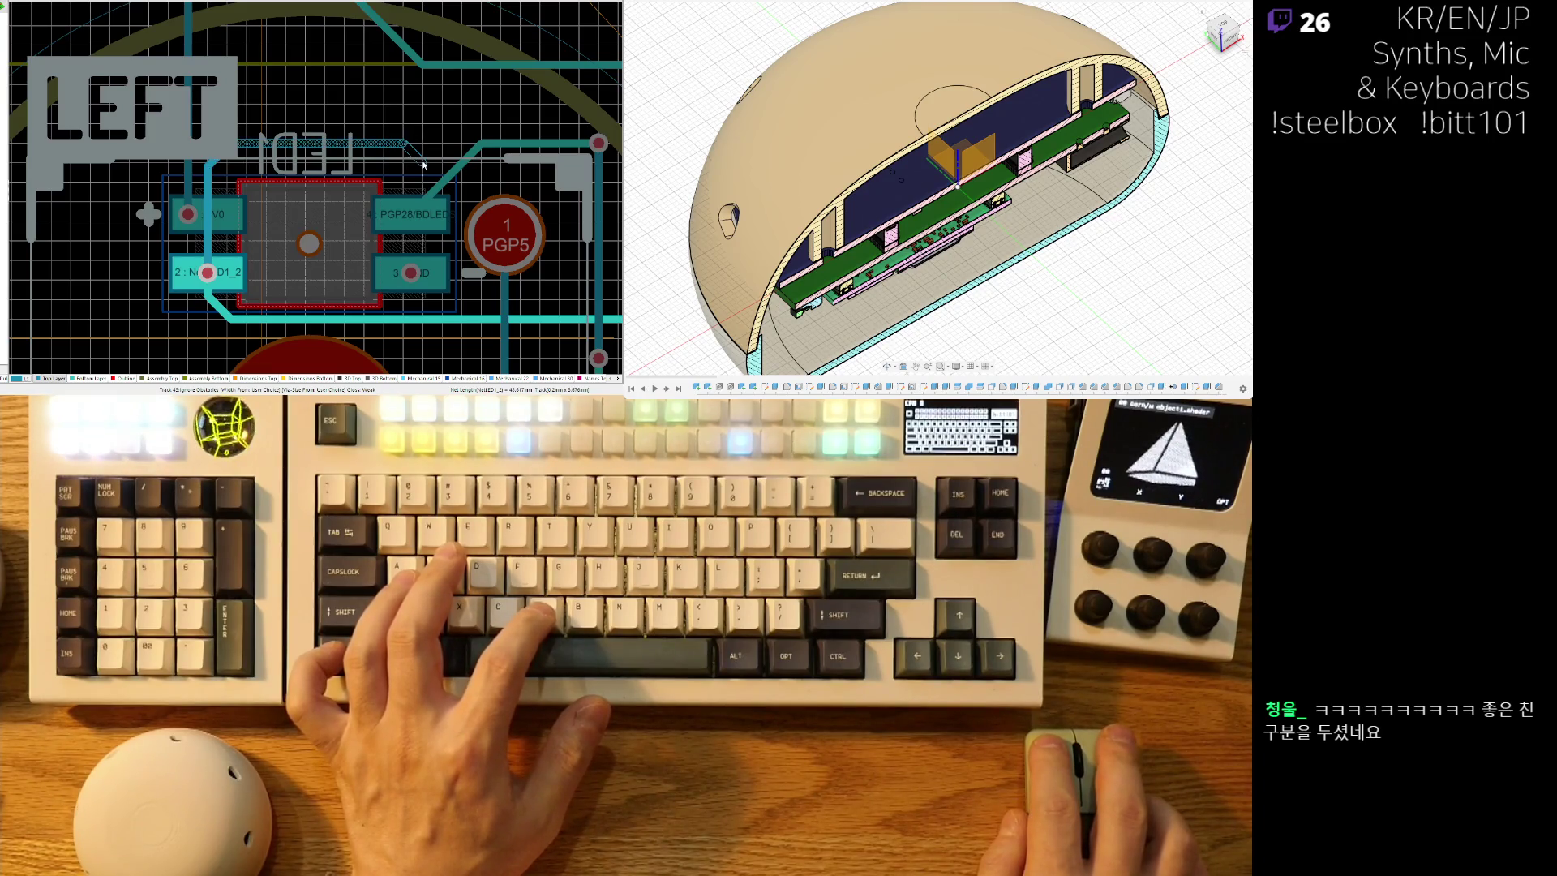
right_drag(395, 272, 103, 272)
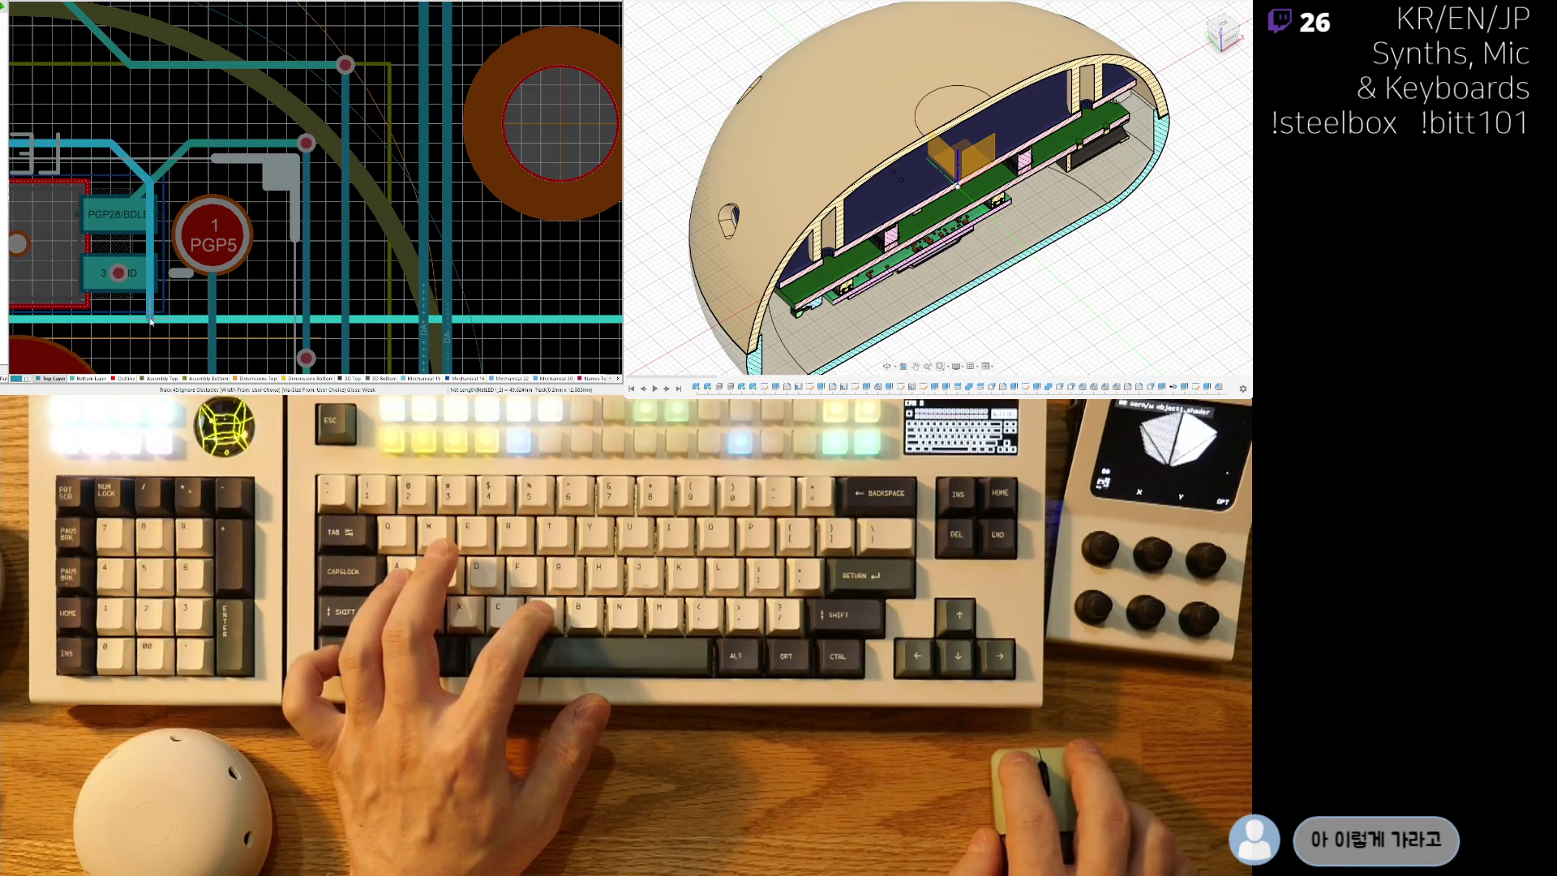
End the new track on a via and delete pad 2's old diagonal segment and stub.
click(150, 321)
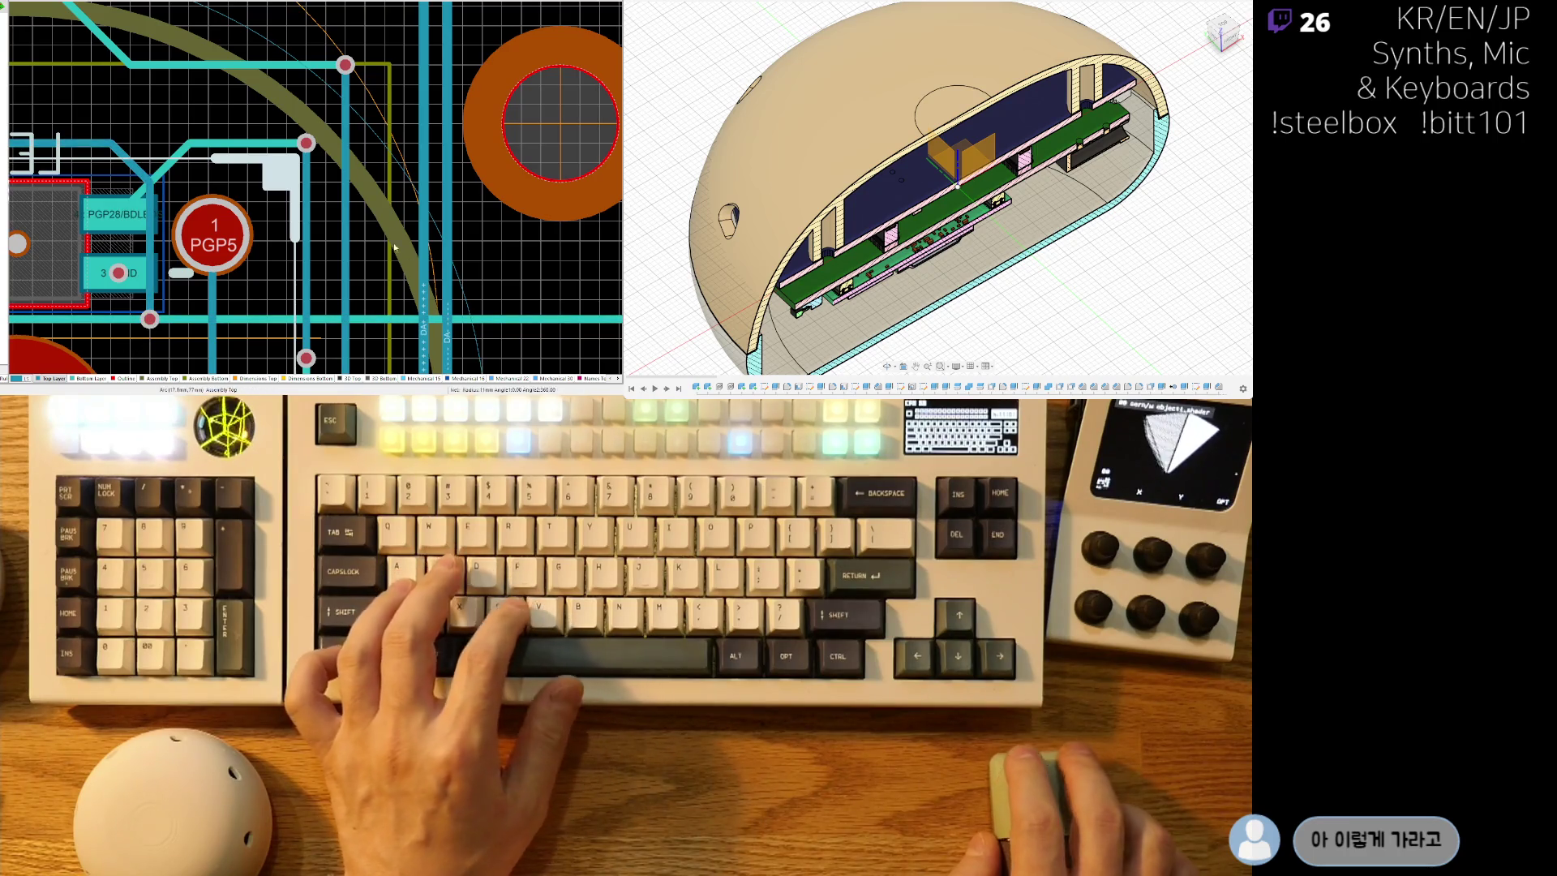
ctrl+scroll(403, 250, up, 3)
right_drag(454, 268, 205, 208)
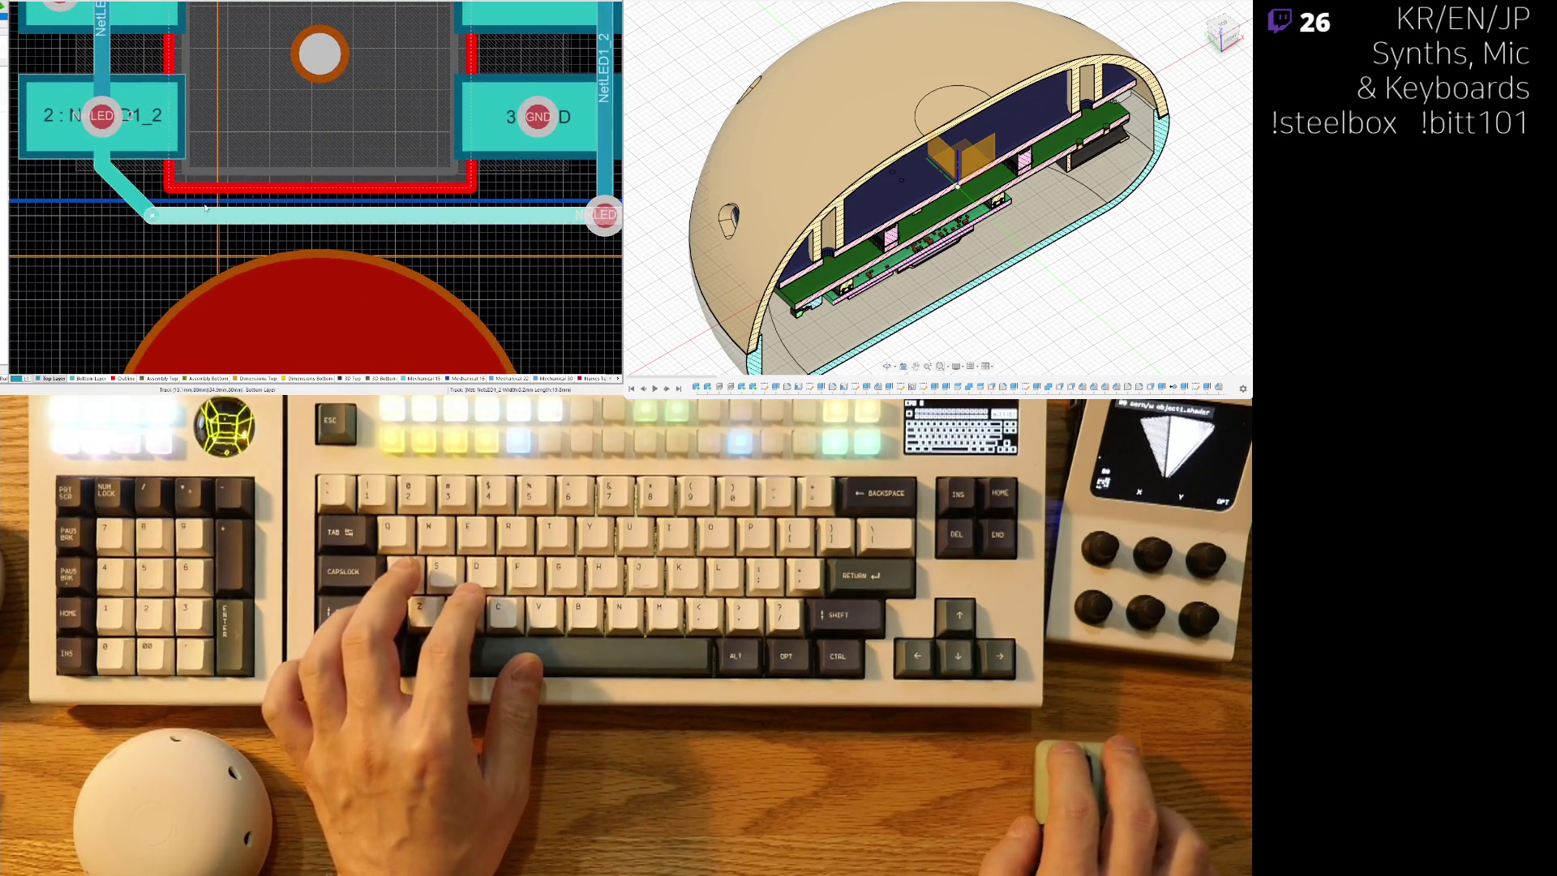
click(129, 201)
key(Delete)
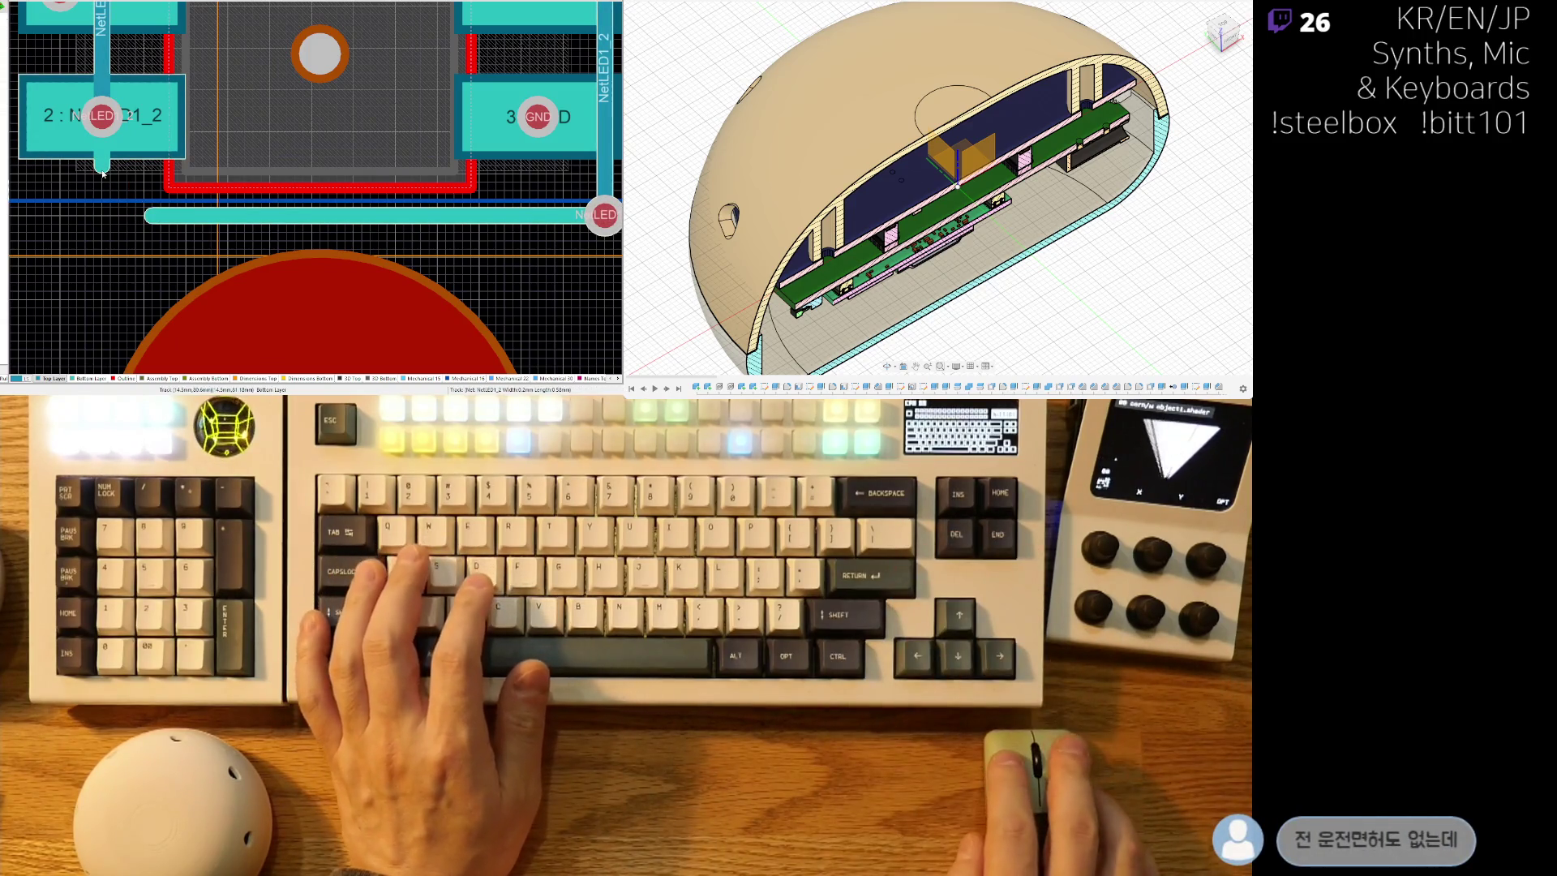
click(103, 167)
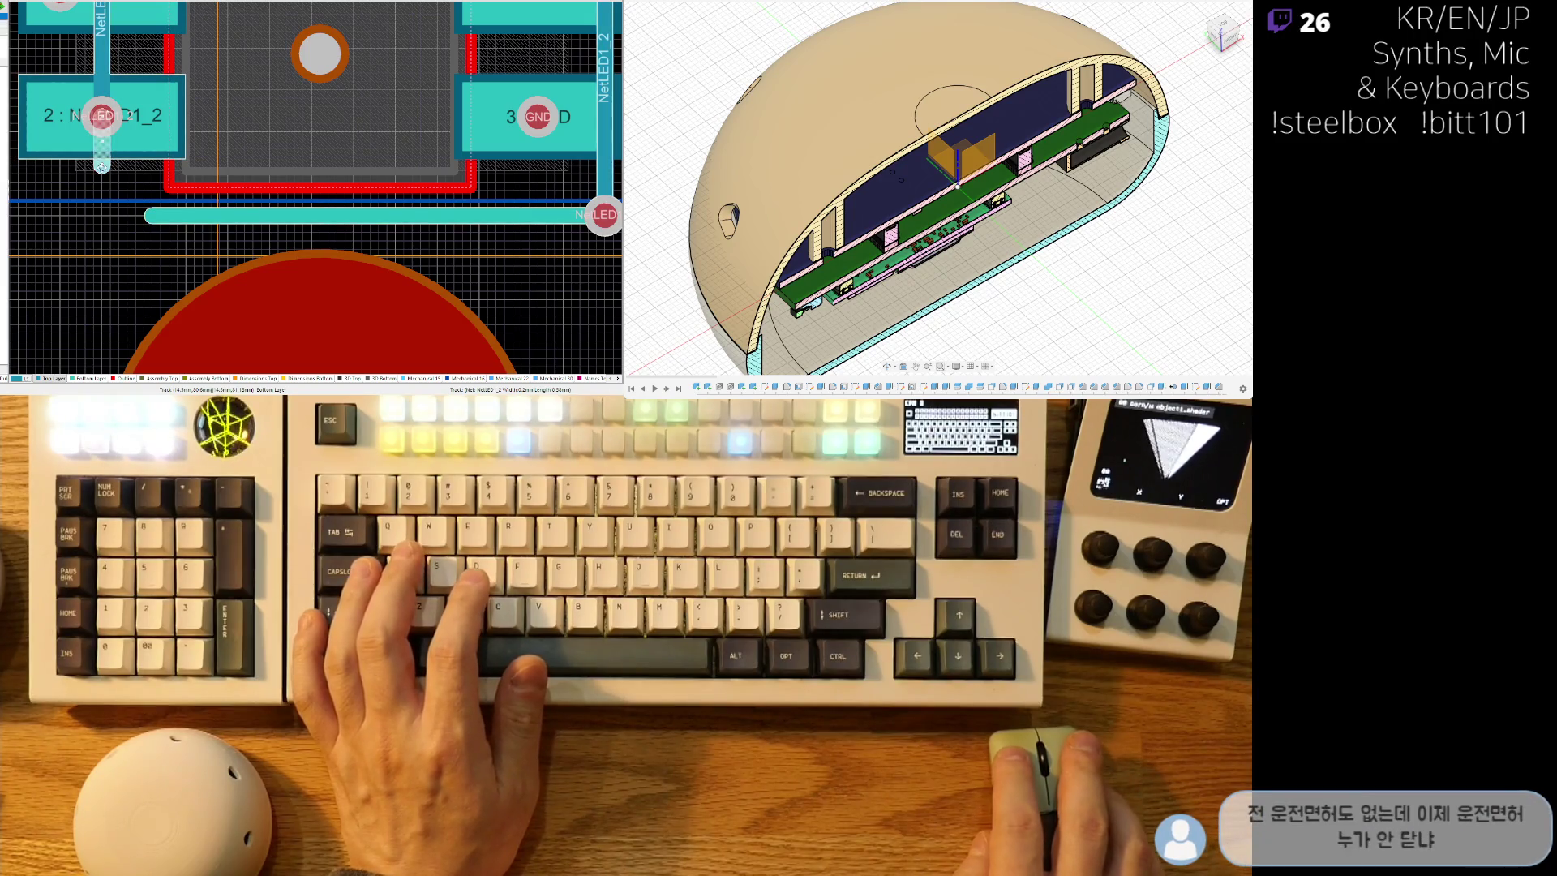
key(Delete)
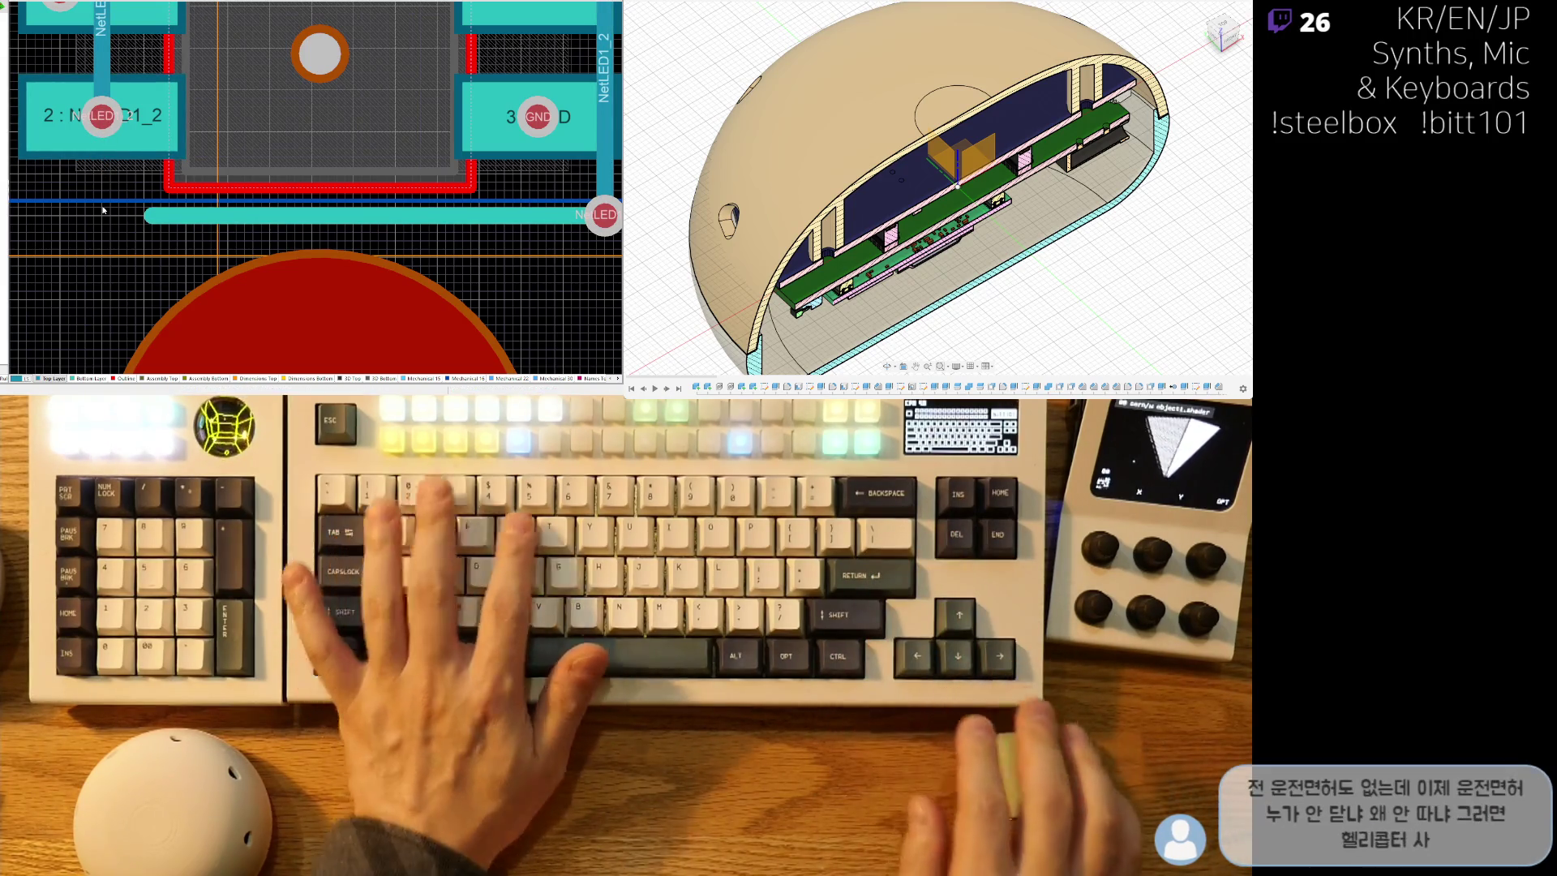
Shorten the horizontal NetLED1_2 track to the via and push its top segment slightly up.
key(Escape)
click(145, 218)
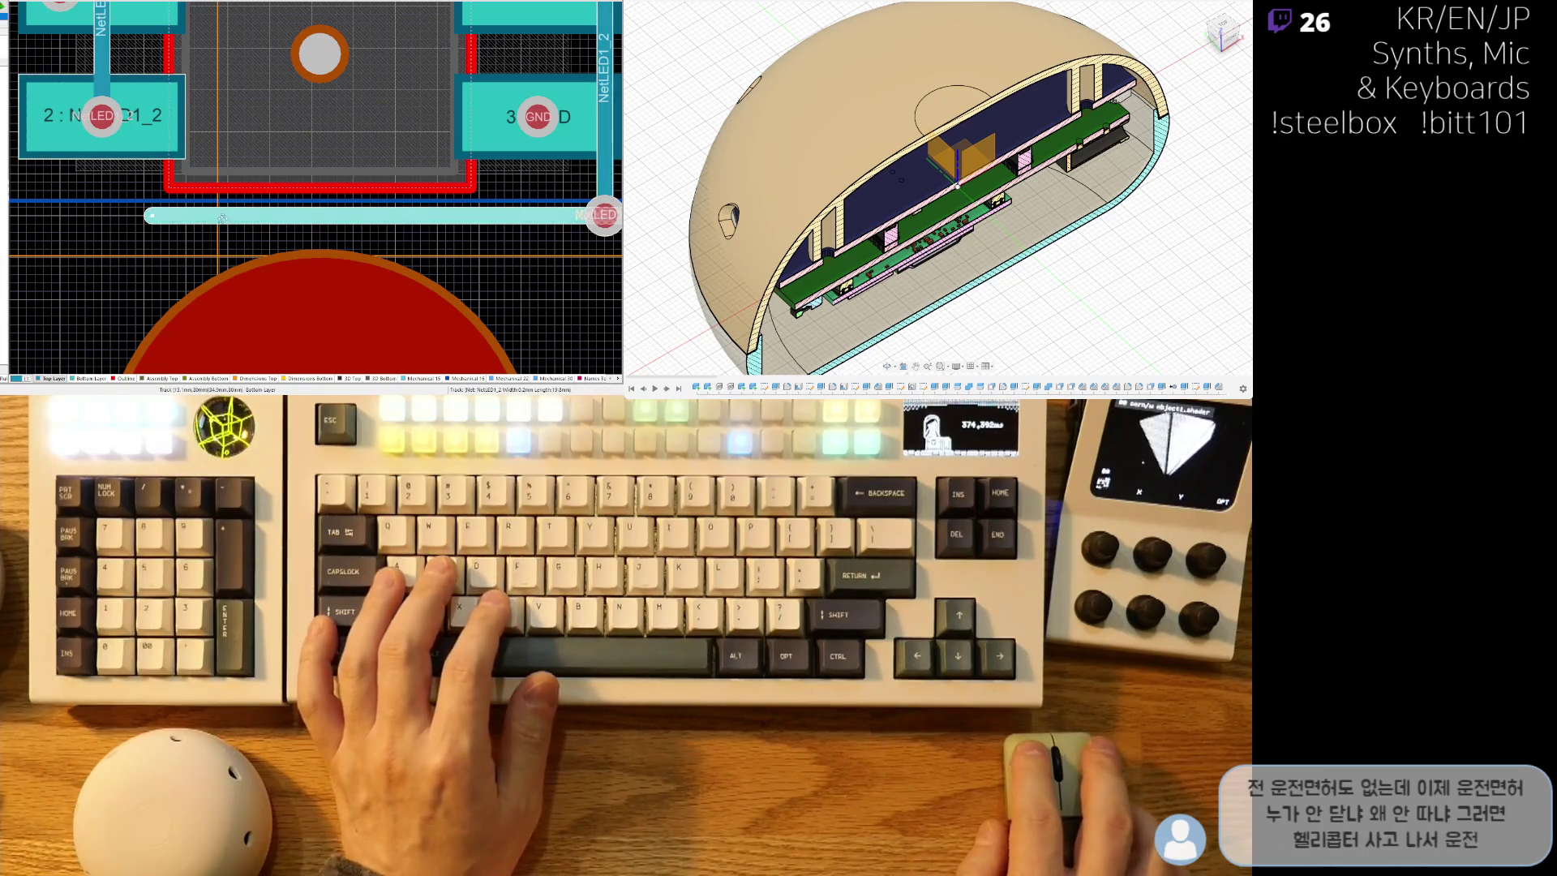
mouse_move(150, 216)
mouse_down()
mouse_move(559, 216)
mouse_move(509, 214)
mouse_up()
ctrl+scroll(506, 214, down, 5)
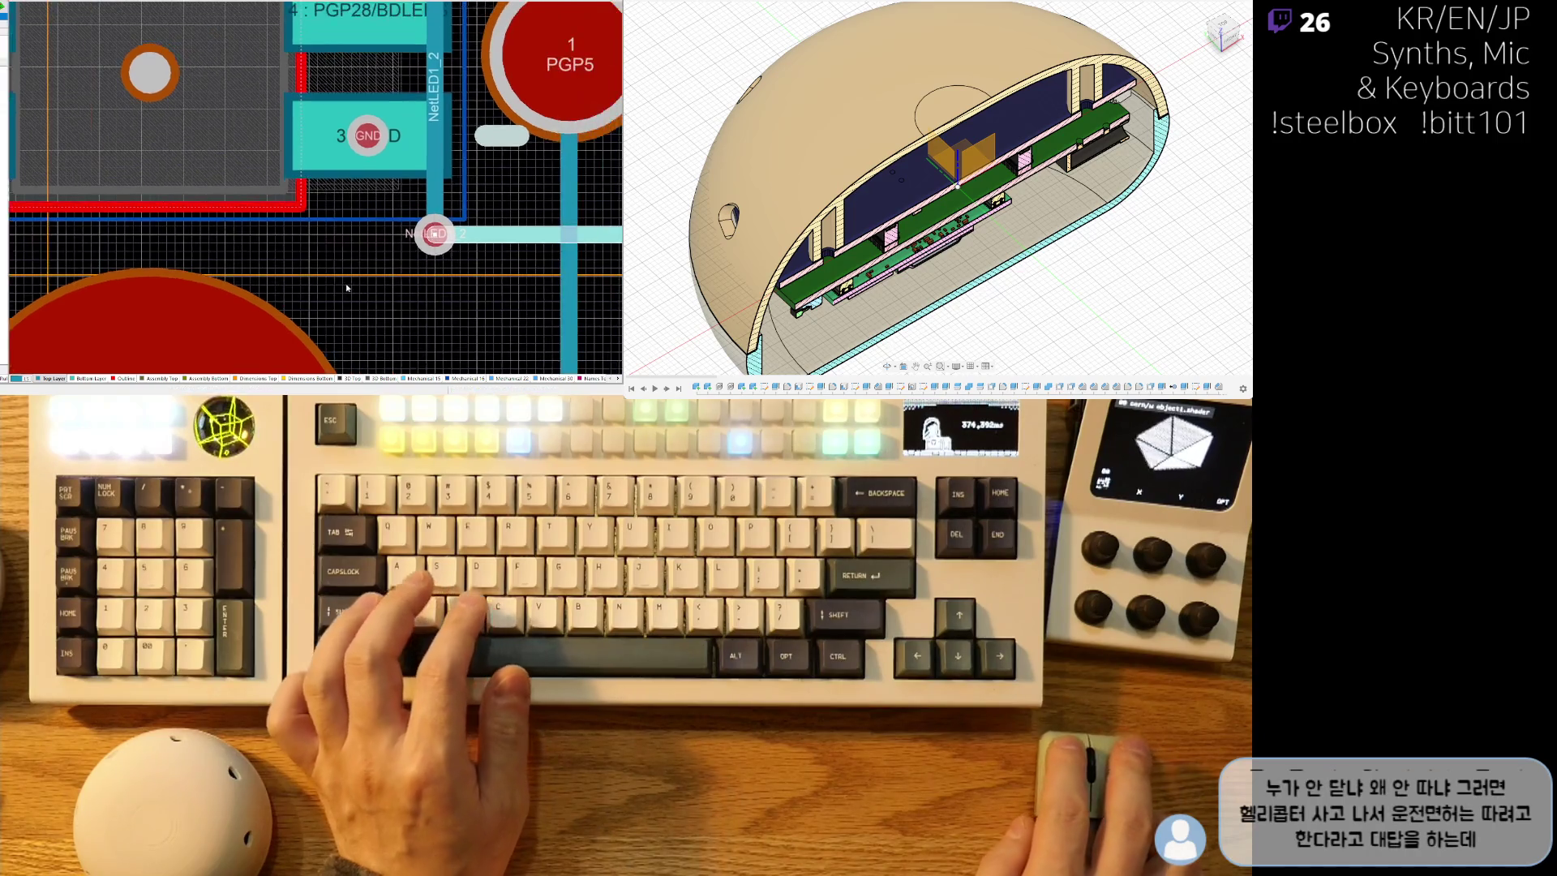
ctrl+scroll(172, 113, up, 2)
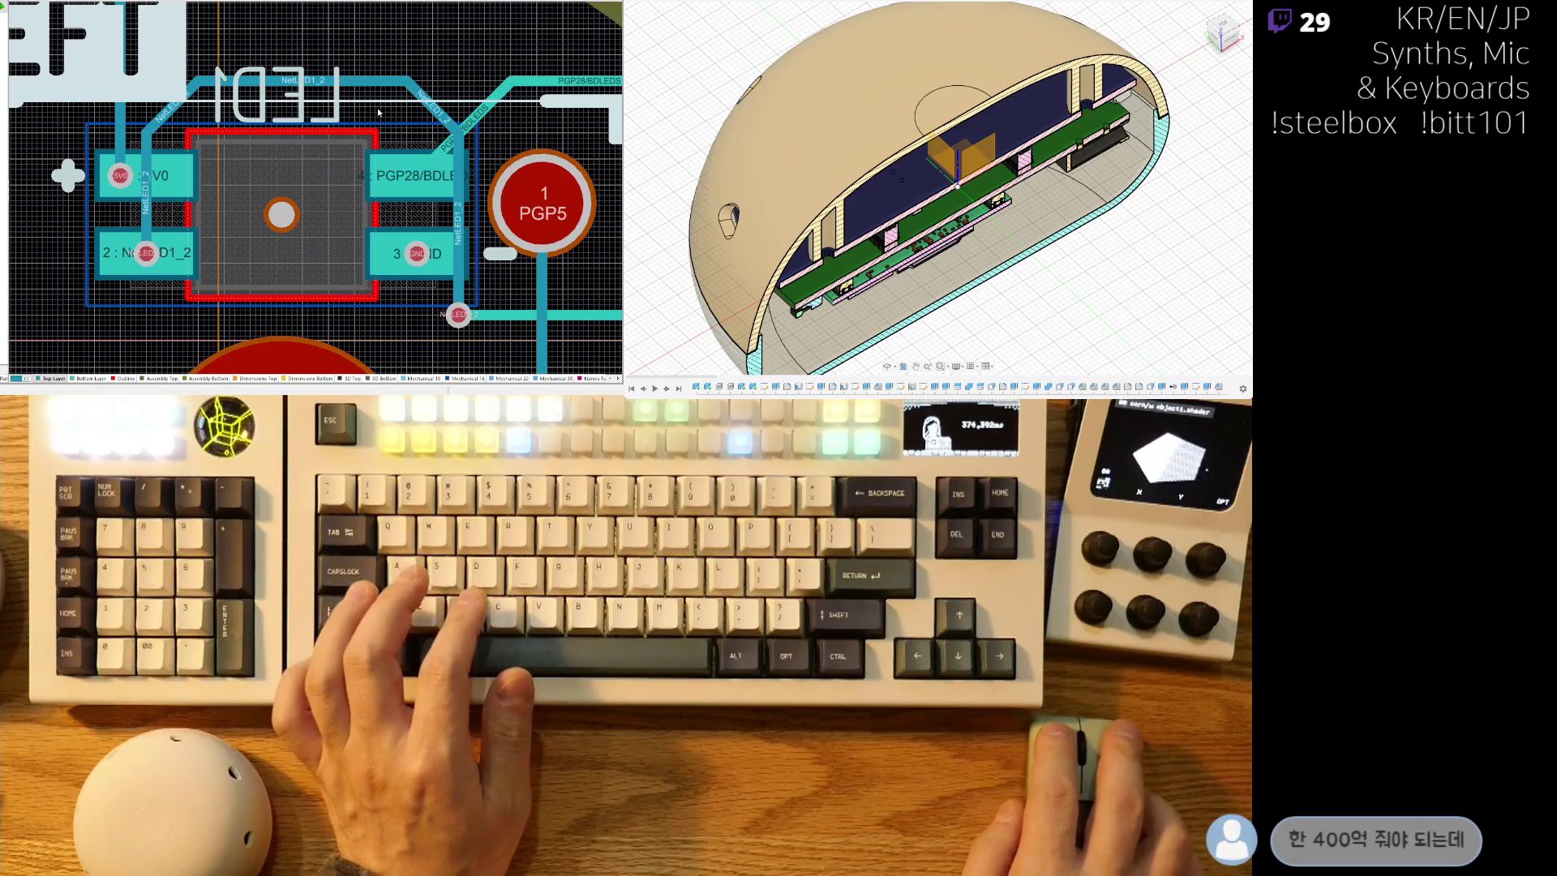
drag(367, 87, 369, 83)
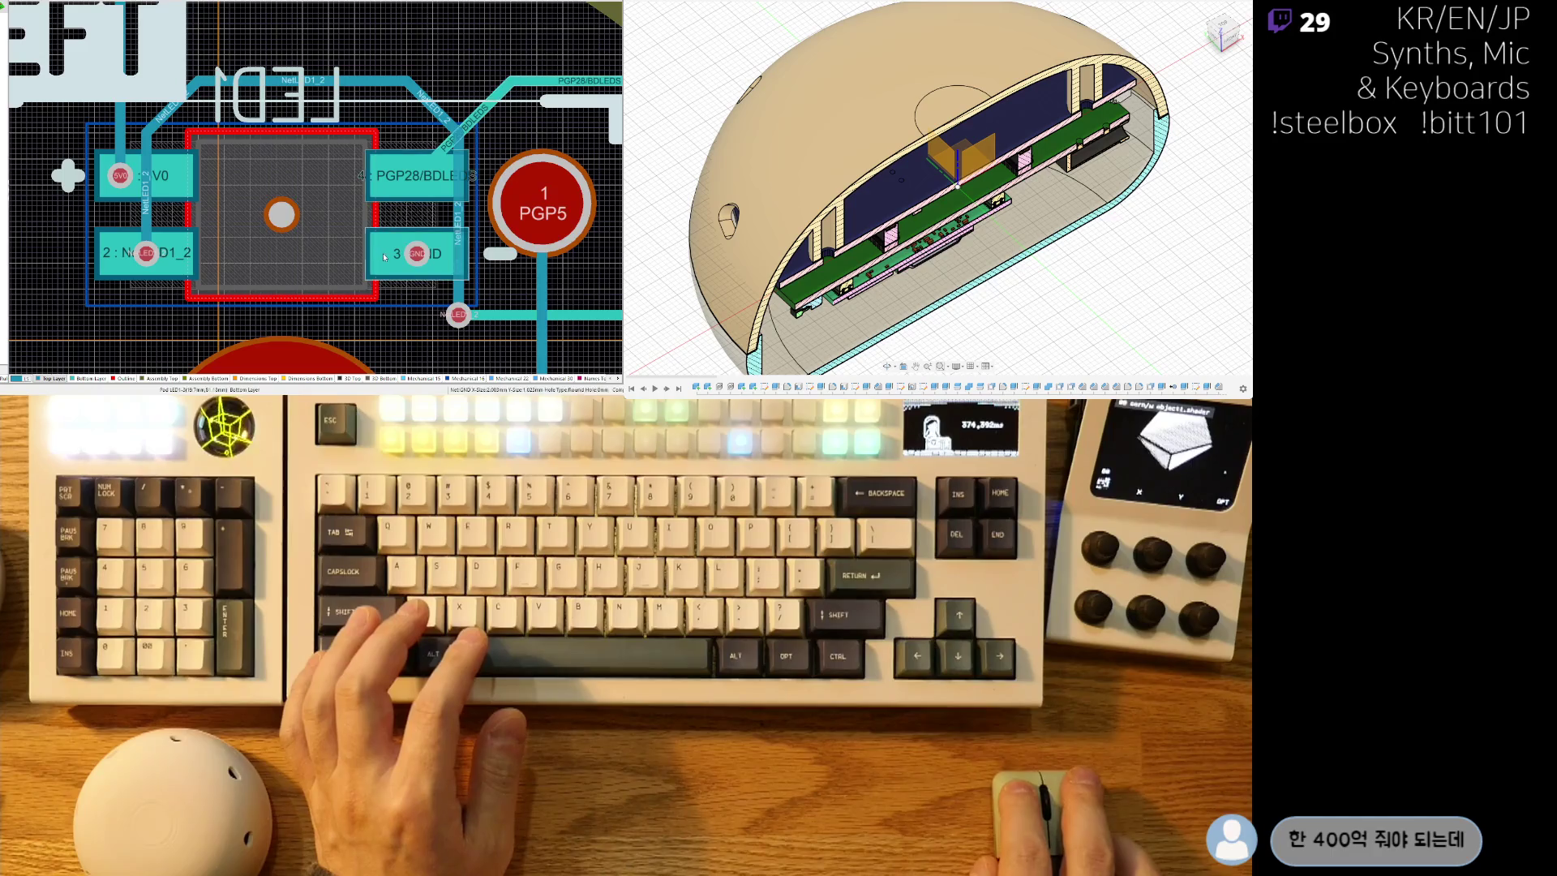
ctrl+scroll(343, 230, down, 2)
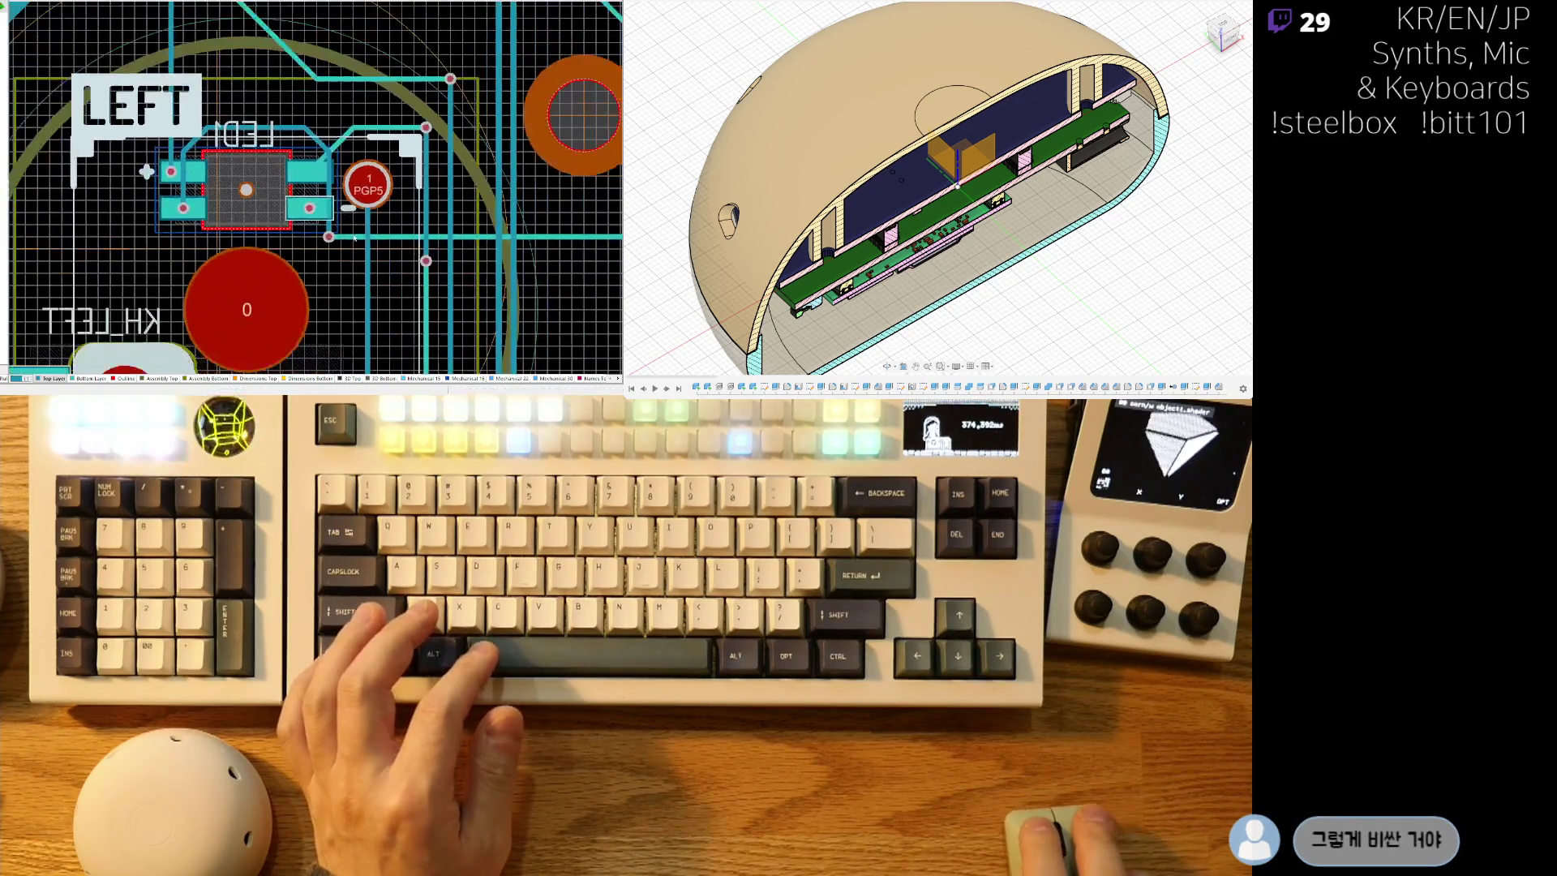
mouse_move(396, 299)
right_down()
mouse_move(199, 321)
mouse_move(195, 207)
right_up()
ctrl+scroll(211, 316, down, 2)
ctrl+scroll(468, 270, down, 2)
mouse_move(469, 270)
right_down()
mouse_move(415, 283)
mouse_move(361, 257)
right_up()
ctrl+scroll(241, 95, up, 3)
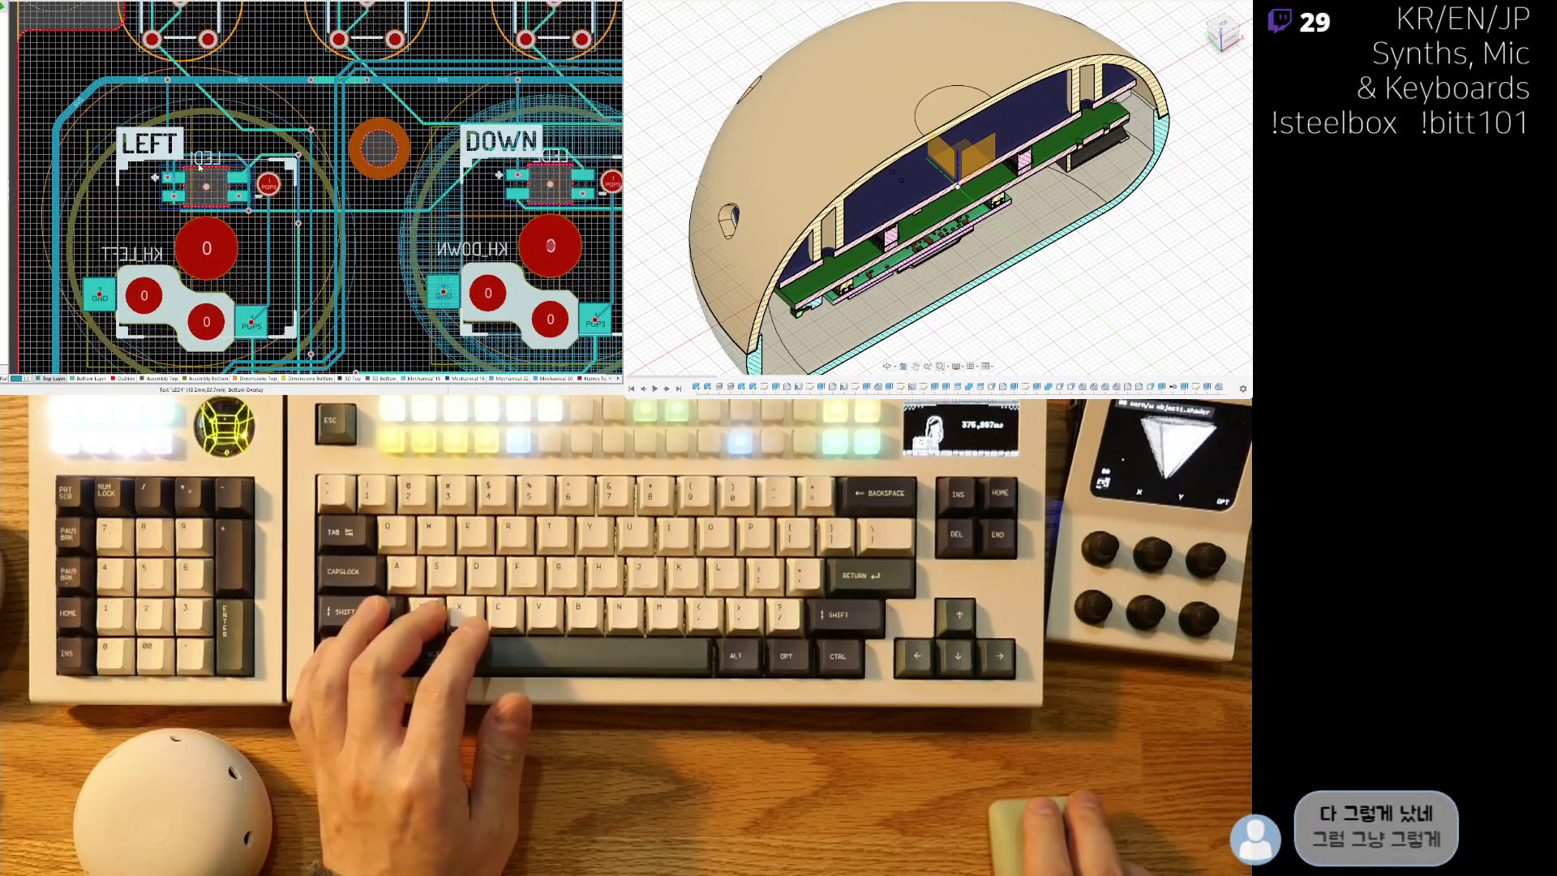
ctrl+scroll(249, 106, down, 2)
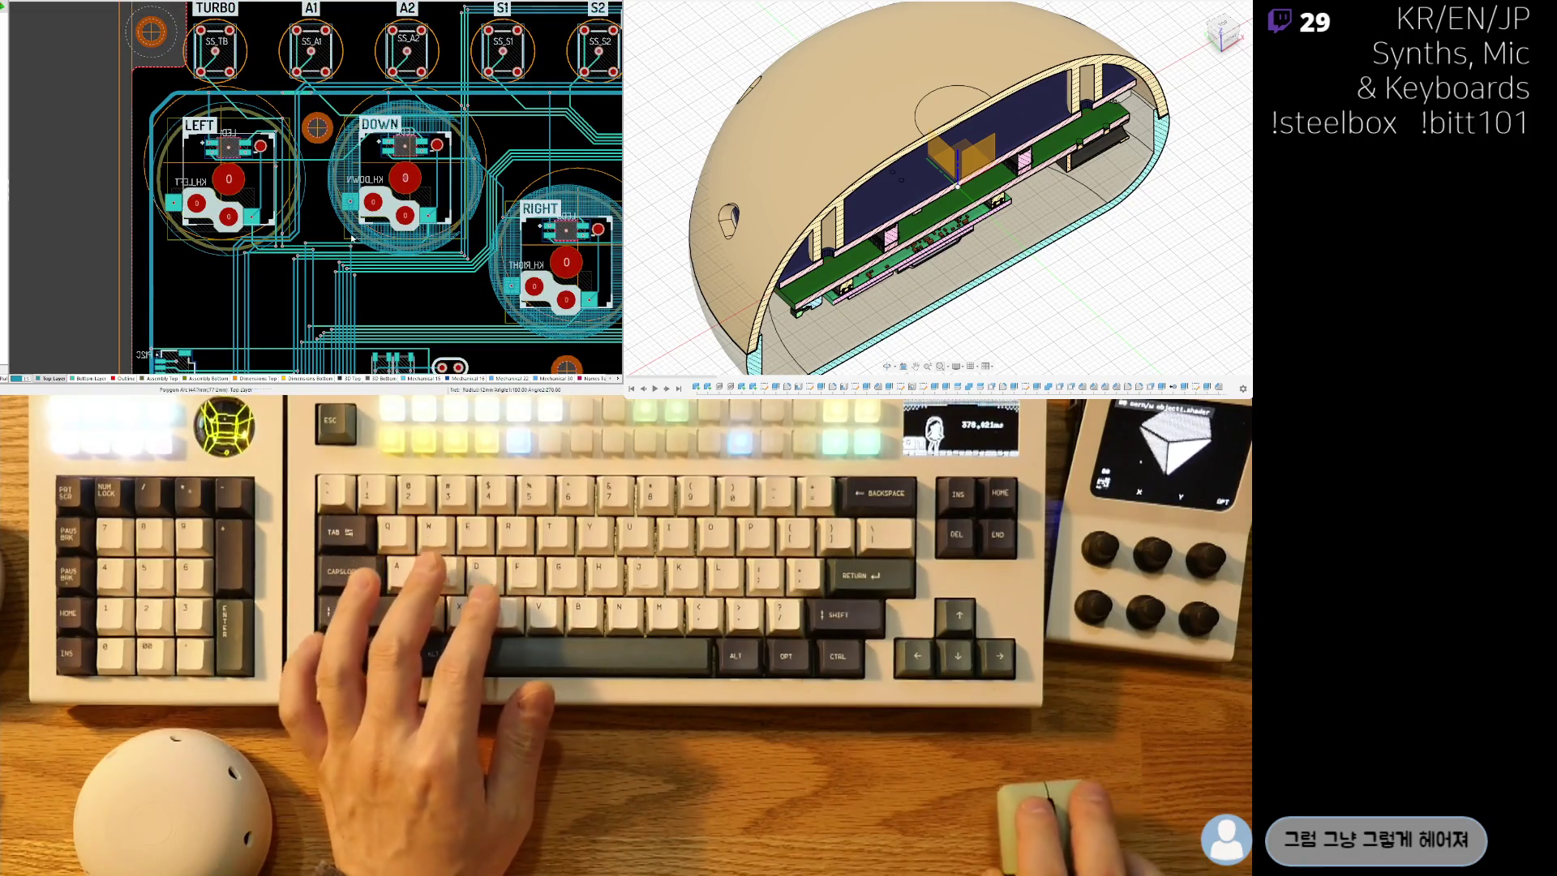
scroll(265, 189, down, 2)
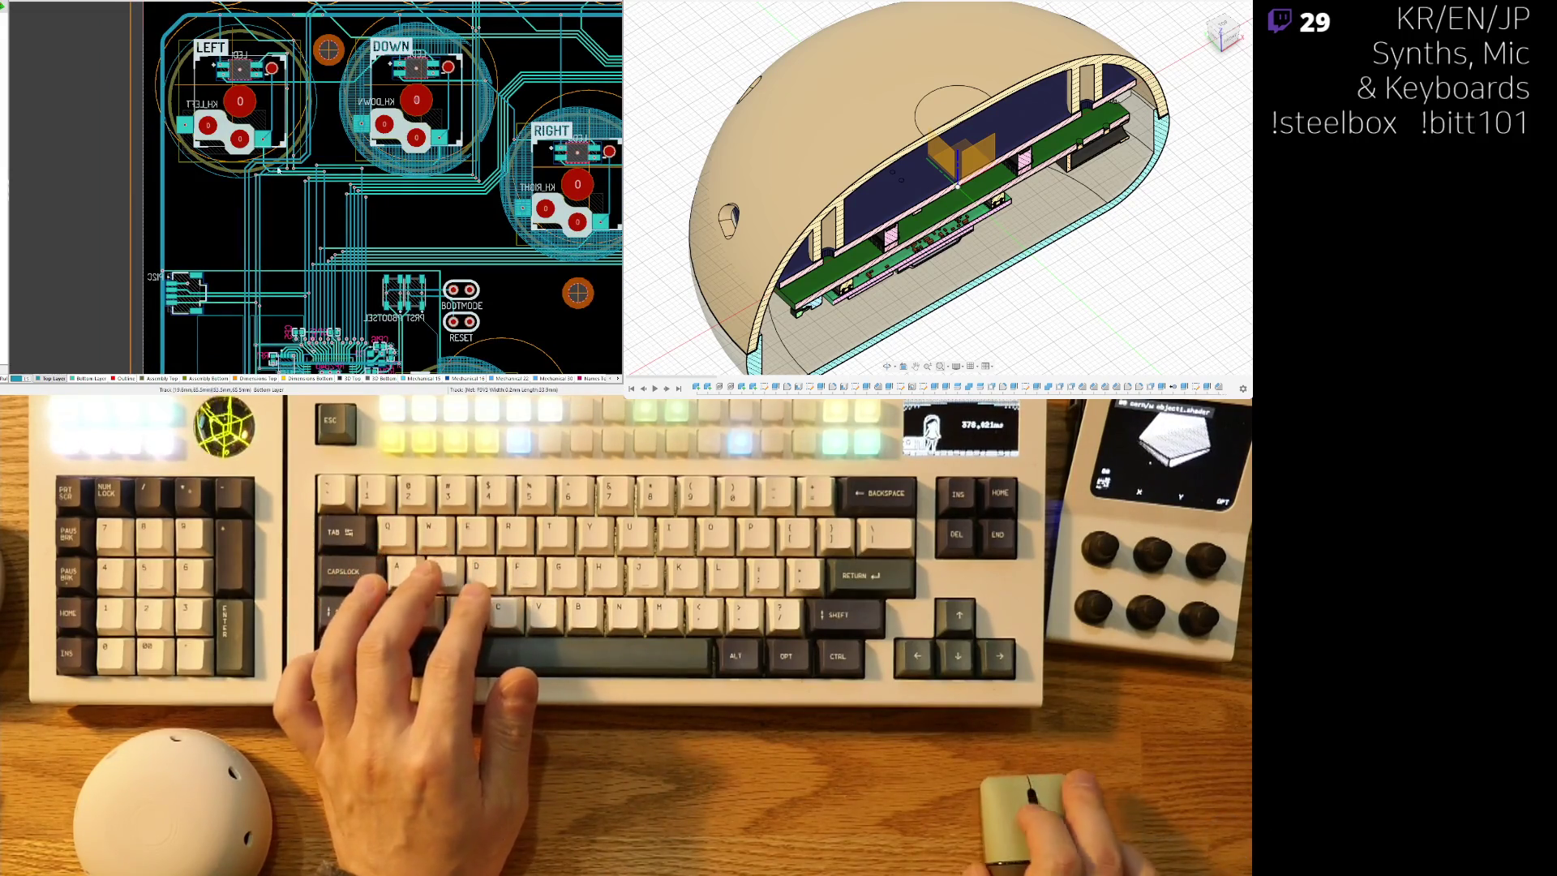
ctrl+scroll(279, 174, up, 3)
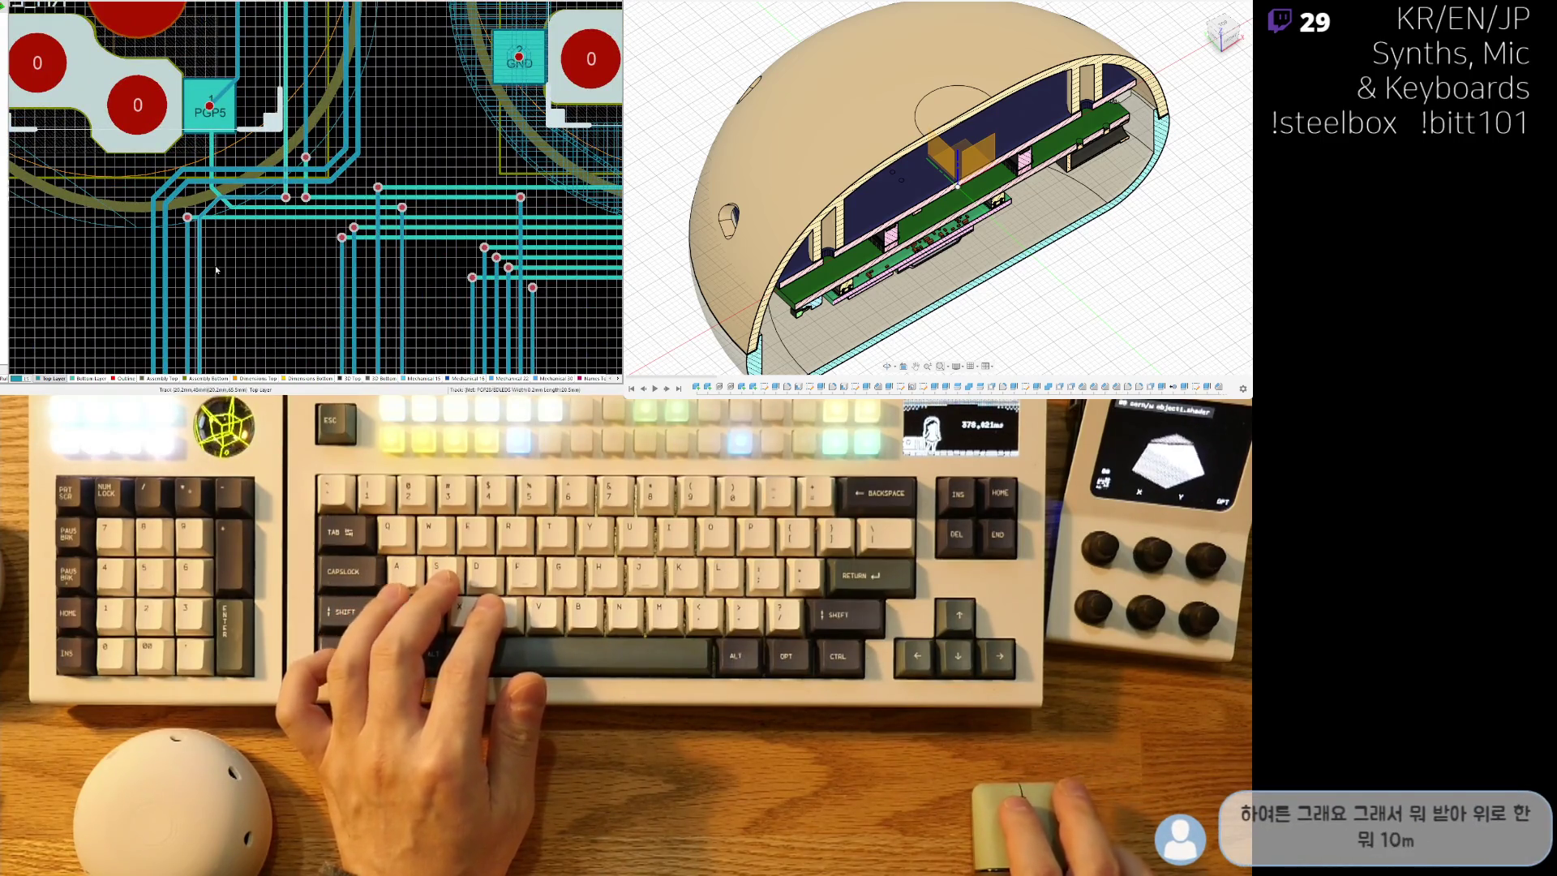
ctrl+scroll(262, 288, down, 3)
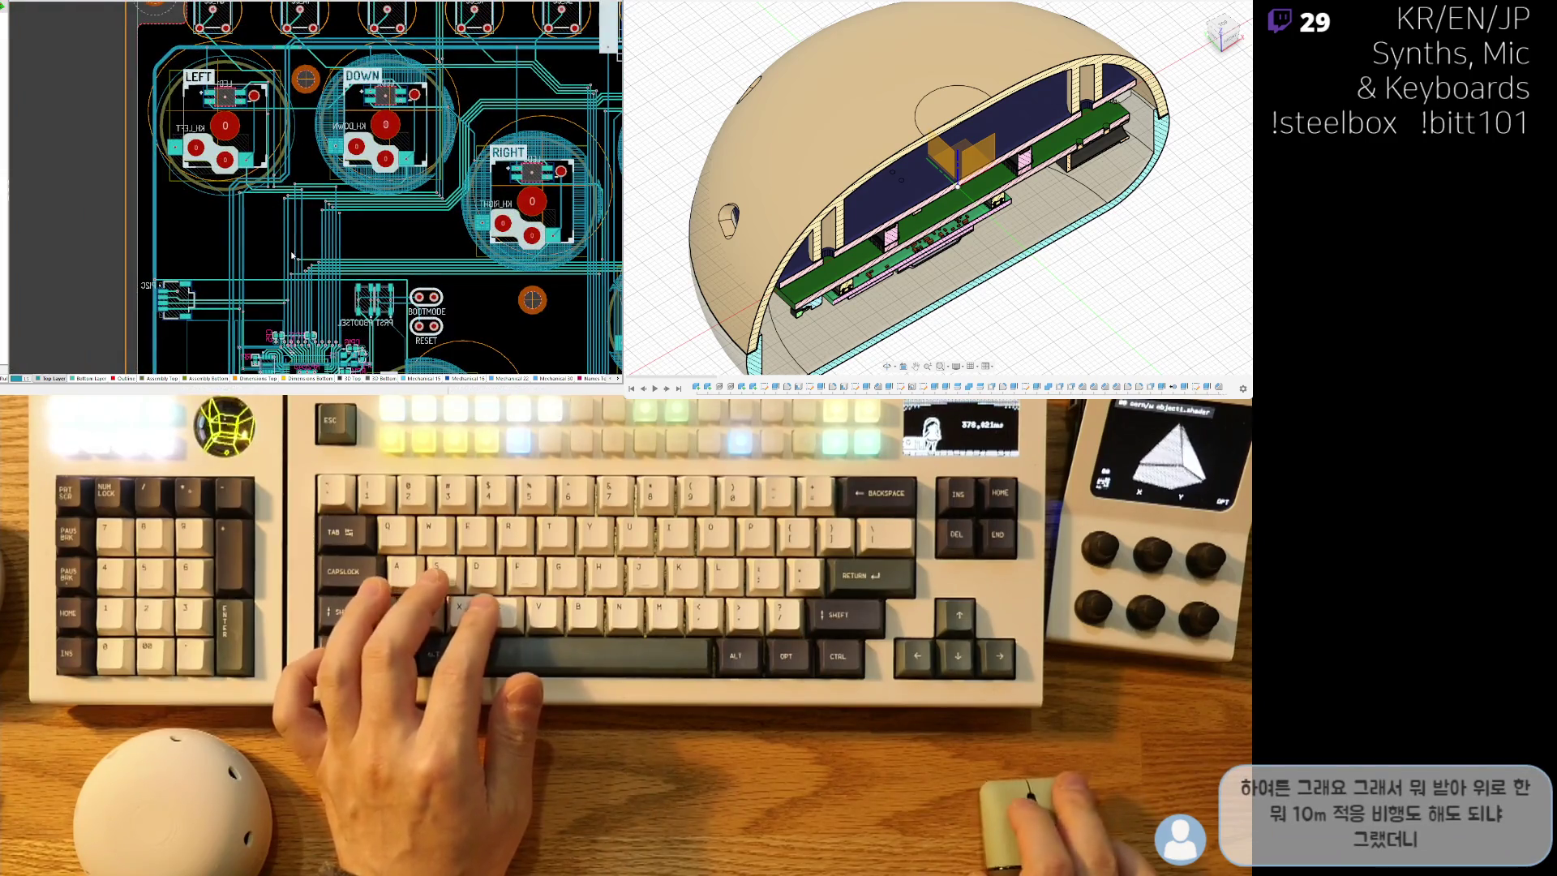
right_drag(308, 299, 237, 298)
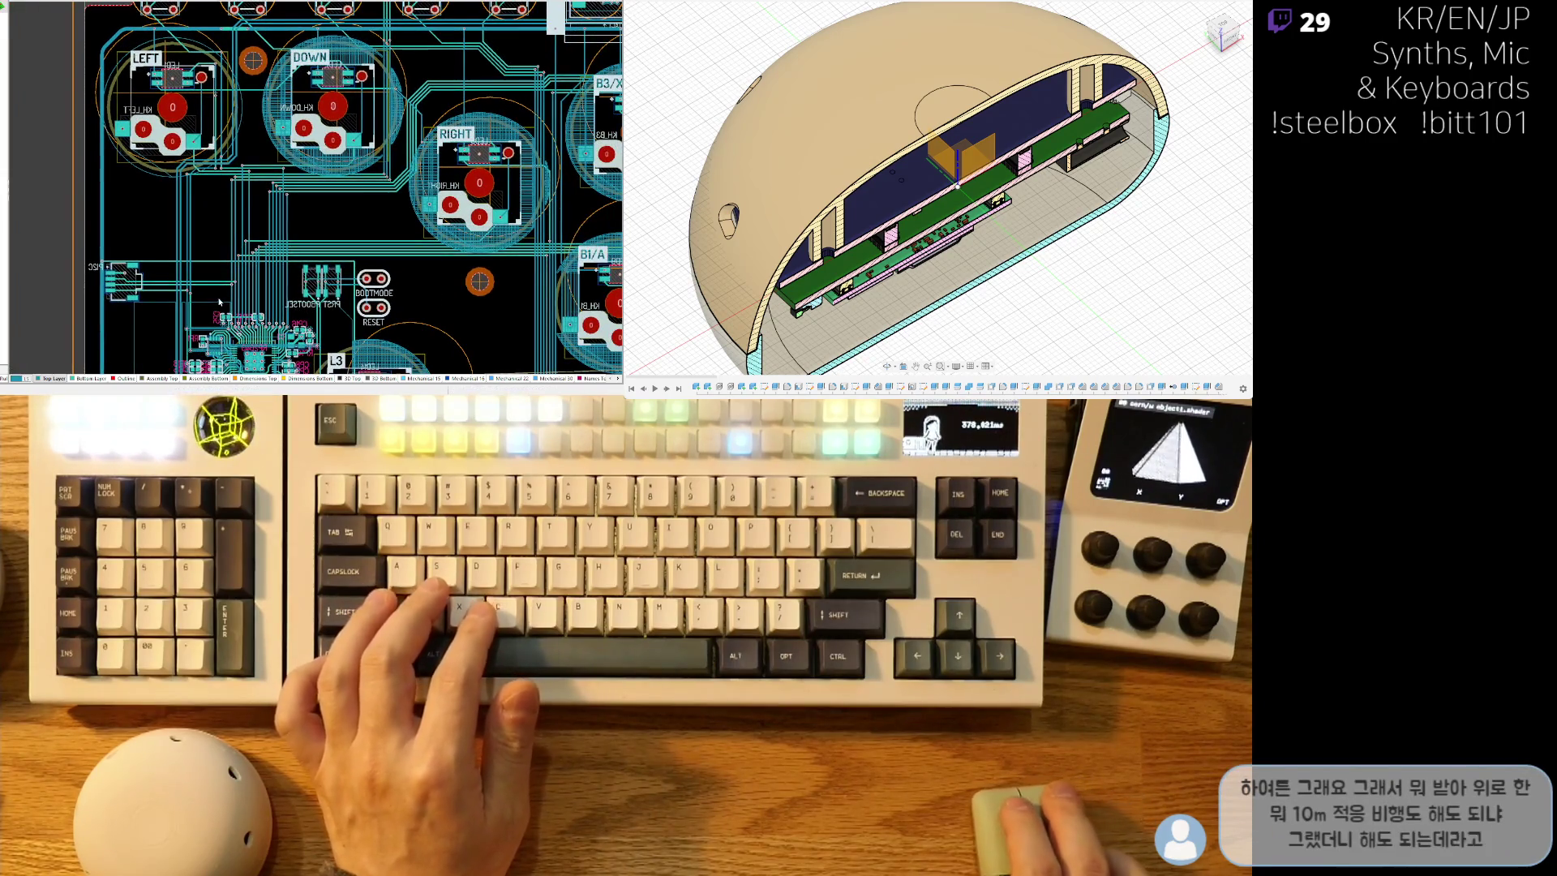
ctrl+scroll(290, 180, up, 3)
scroll(292, 182, up, 4)
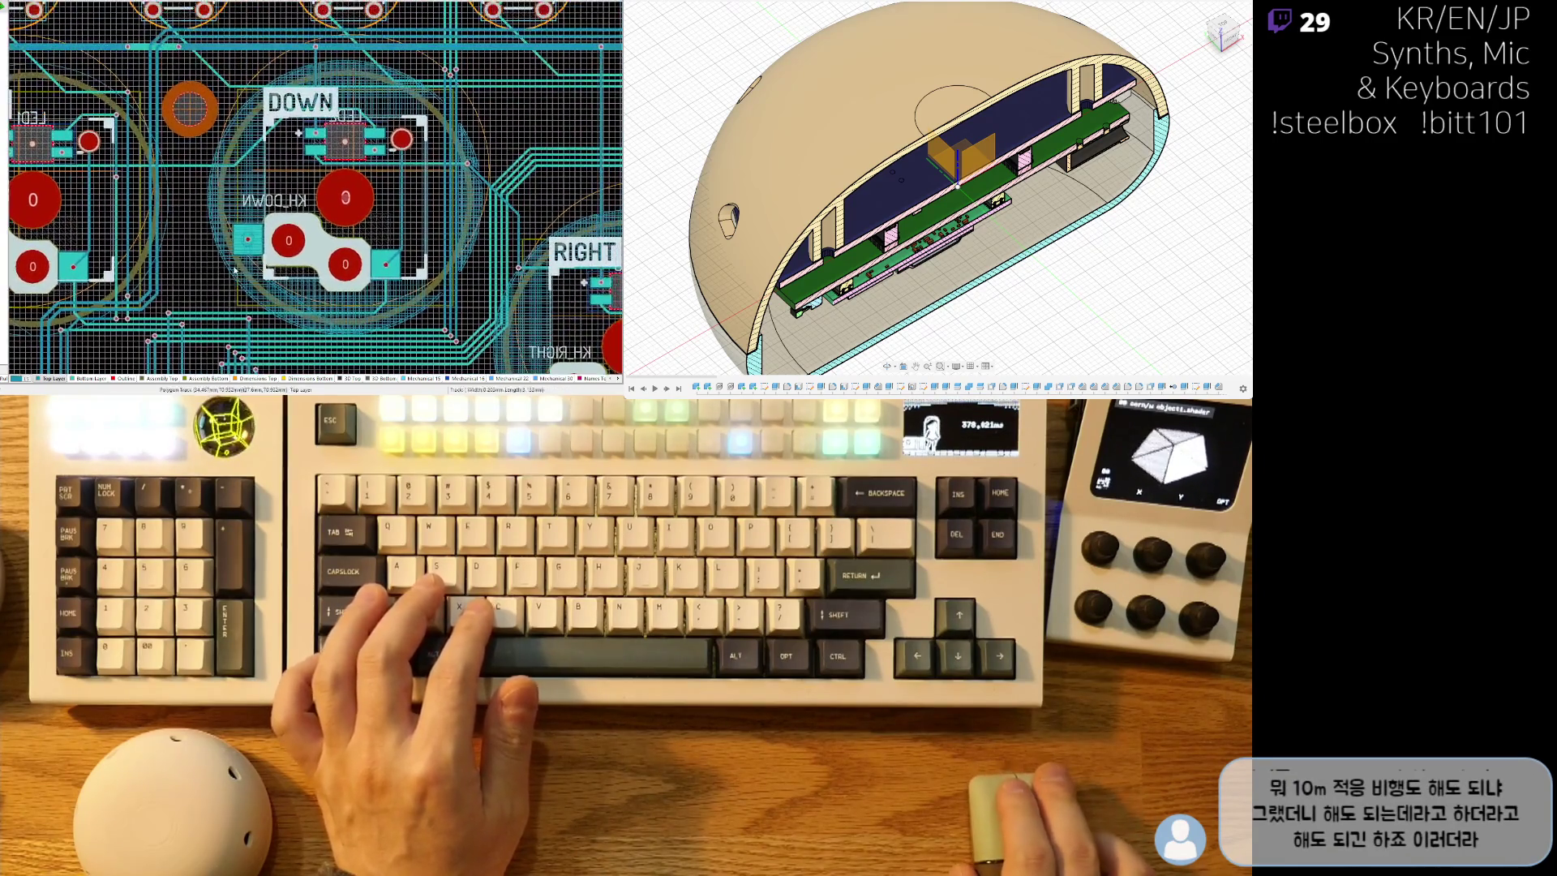
right_drag(380, 124, 241, 238)
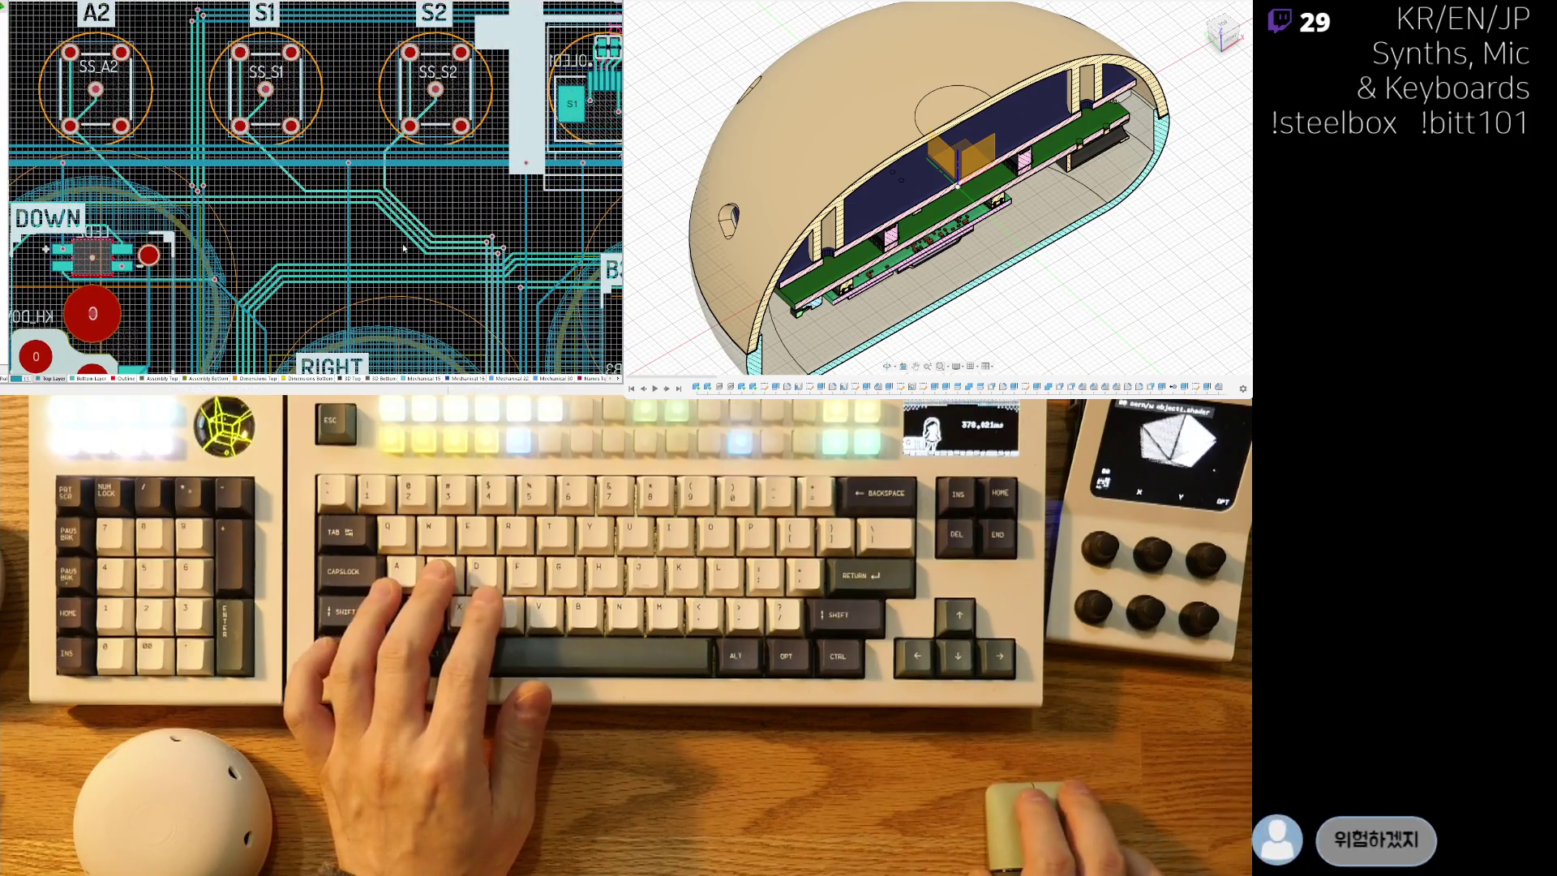
scroll(315, 251, right, 3)
scroll(490, 240, right, 3)
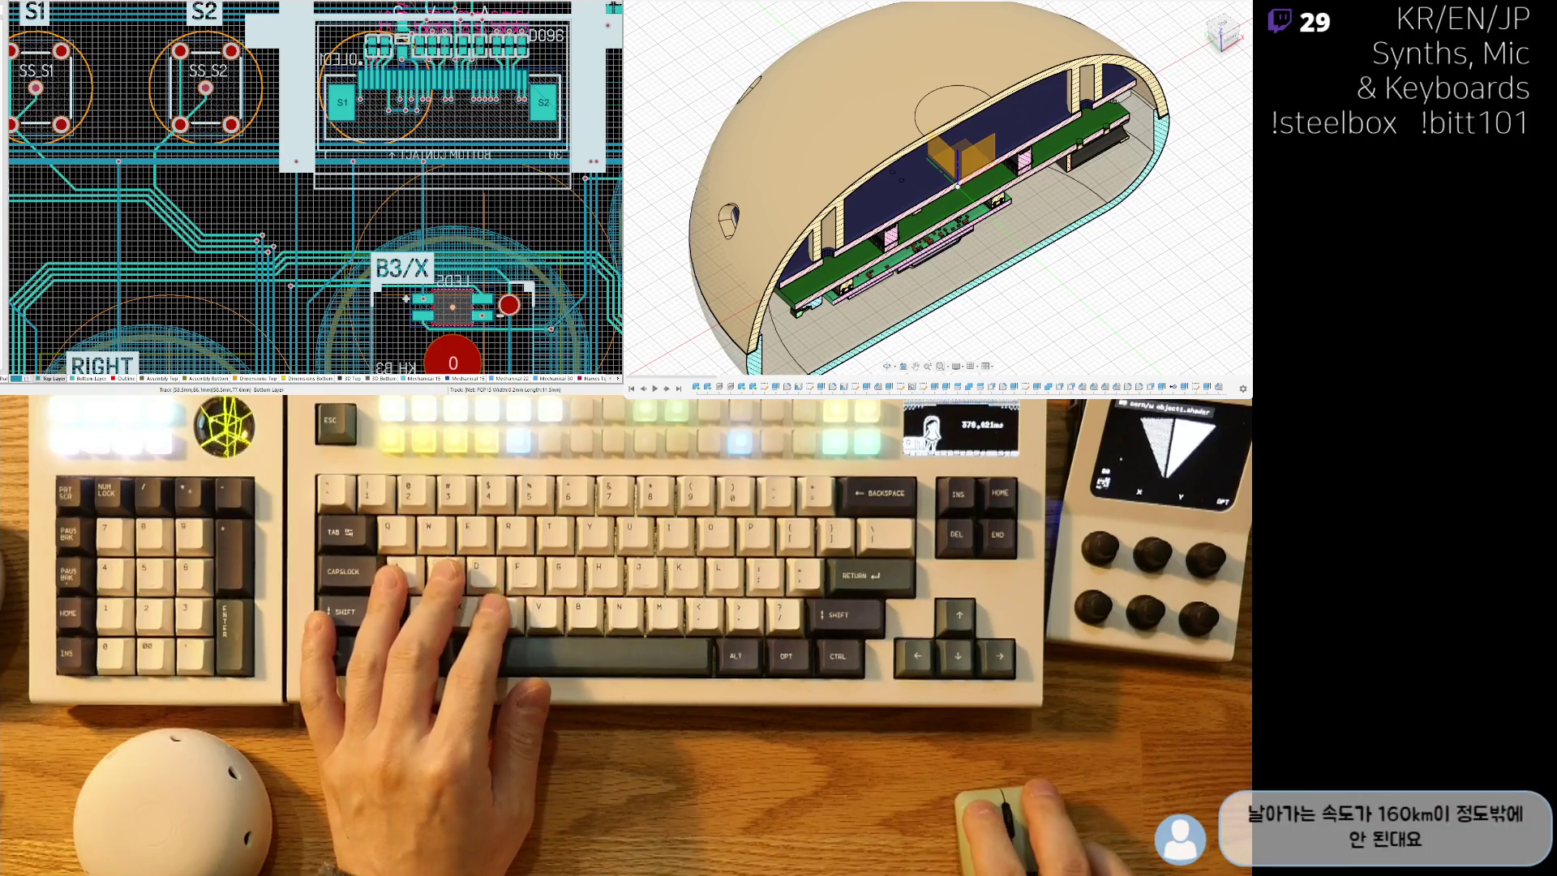
ctrl+scroll(315, 160, up, 6)
ctrl+scroll(314, 160, down, 6)
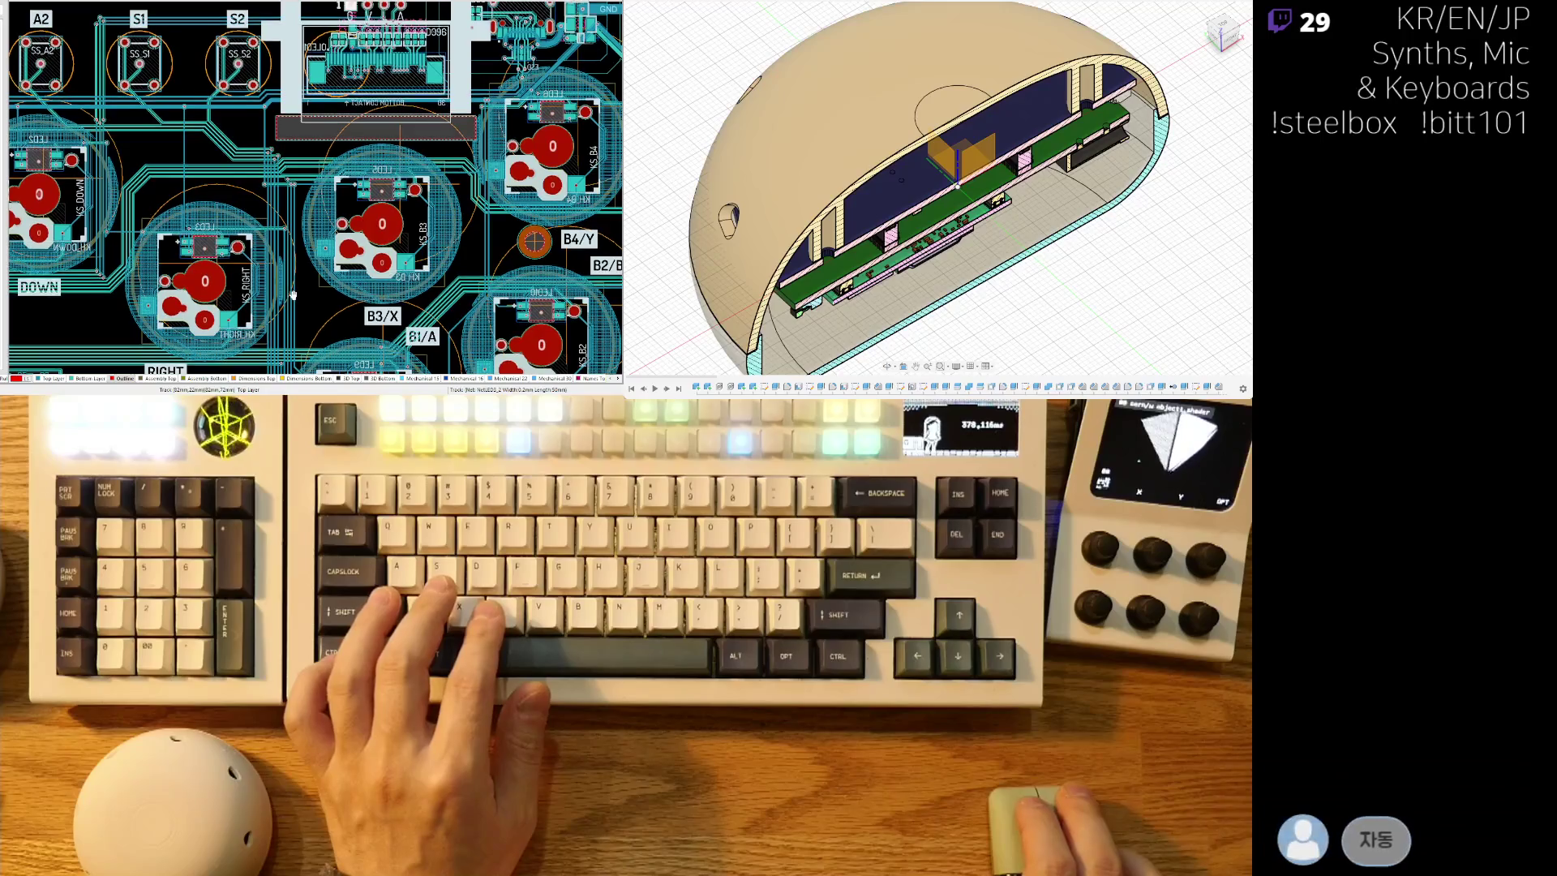
right_drag(293, 294, 144, 303)
right_drag(432, 232, 222, 266)
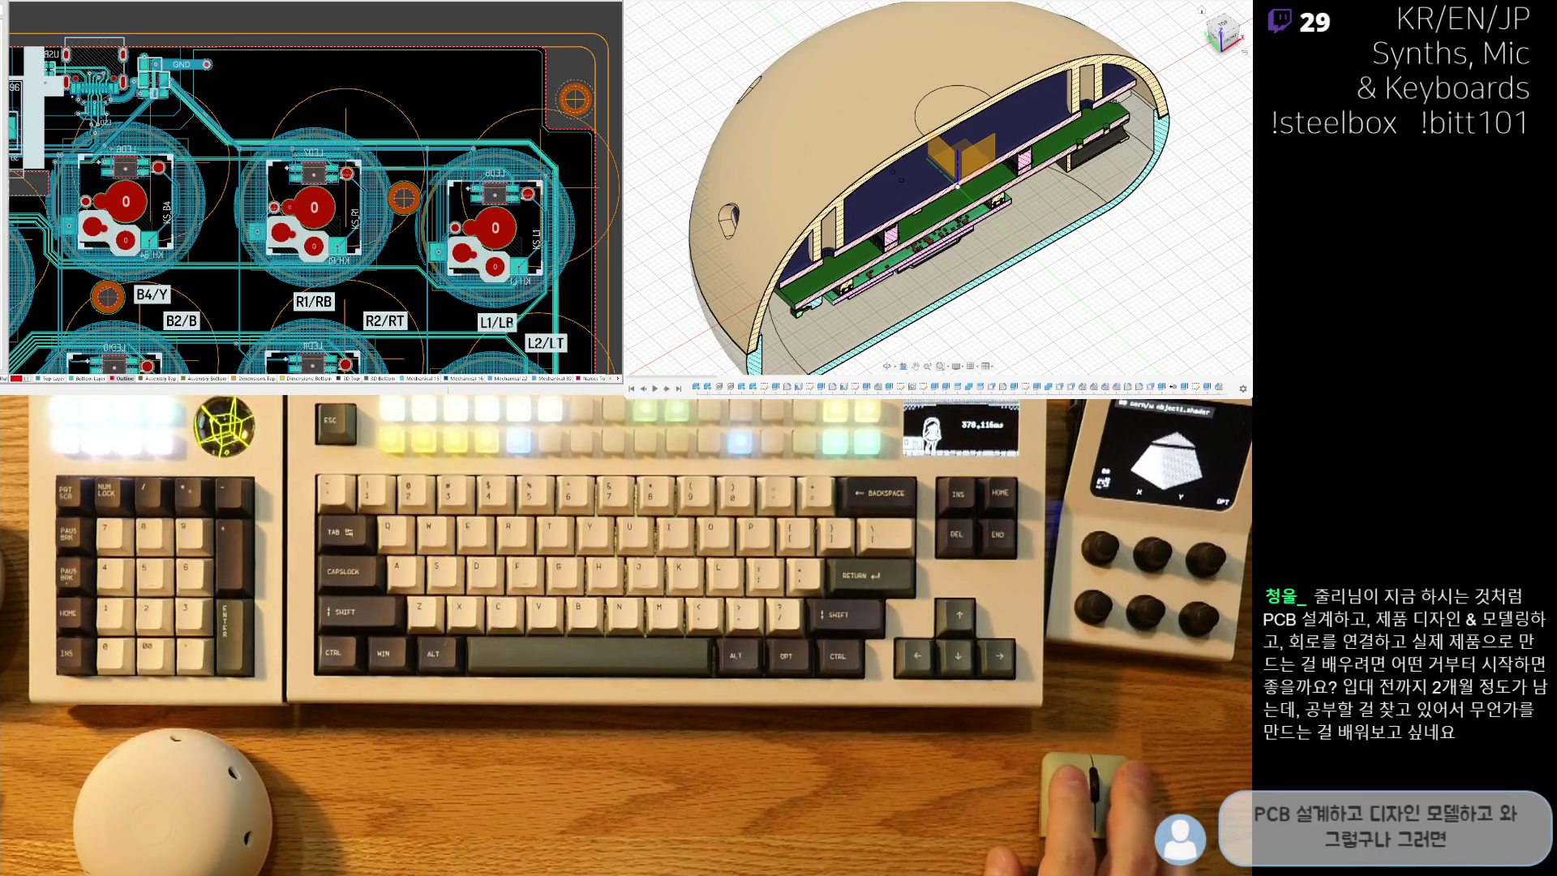
shift+scroll(527, 169, left, 5)
scroll(528, 169, down, 2)
shift+scroll(527, 169, left, 1)
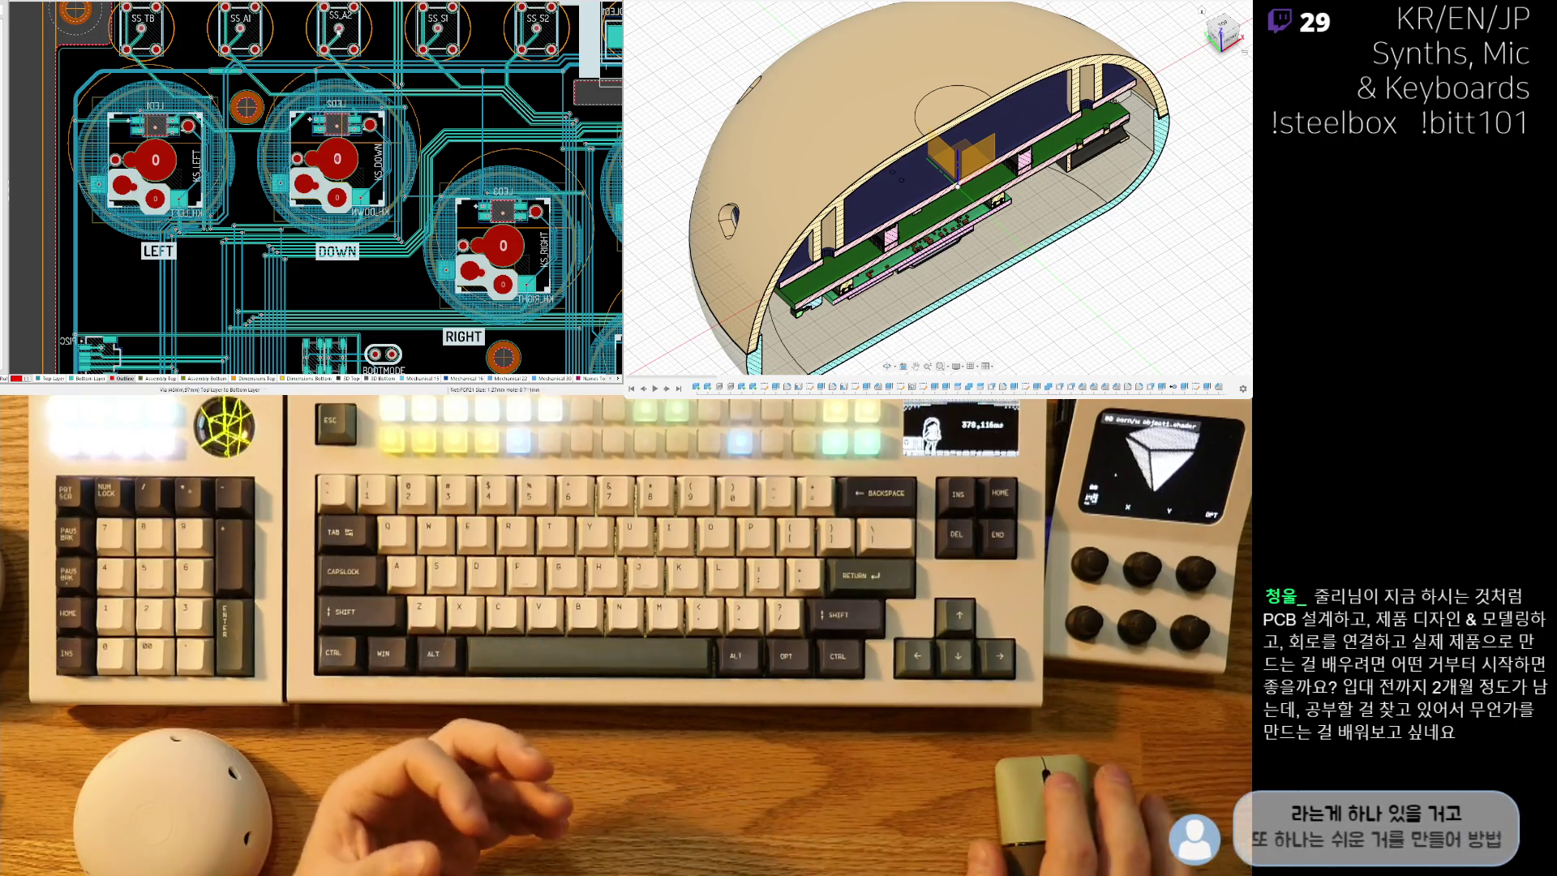
ctrl+scroll(126, 318, down, 3)
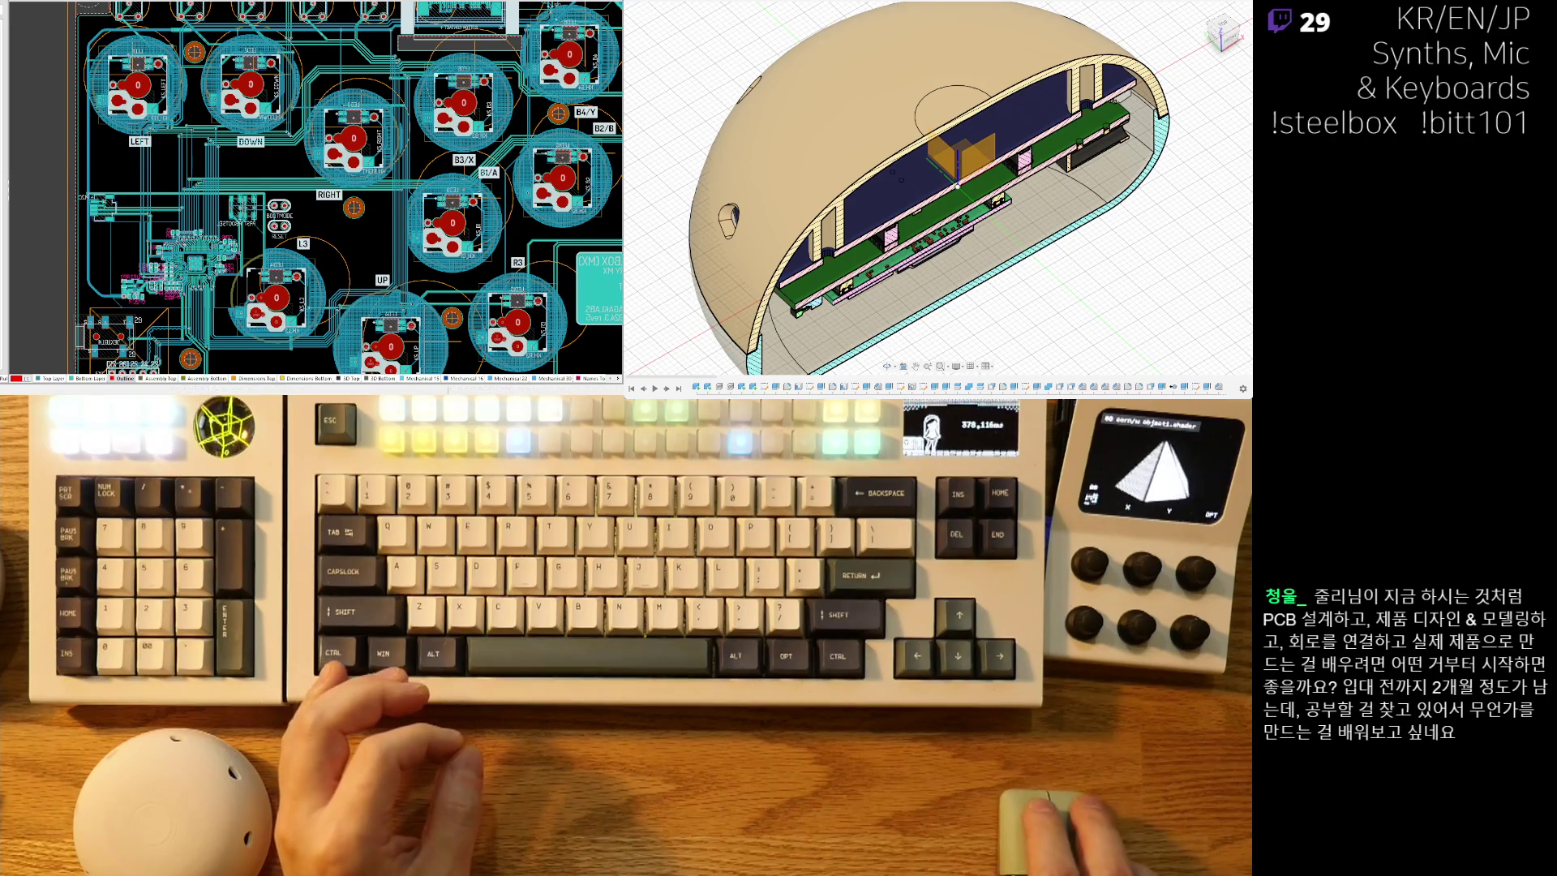
ctrl+scroll(99, 302, up, 5)
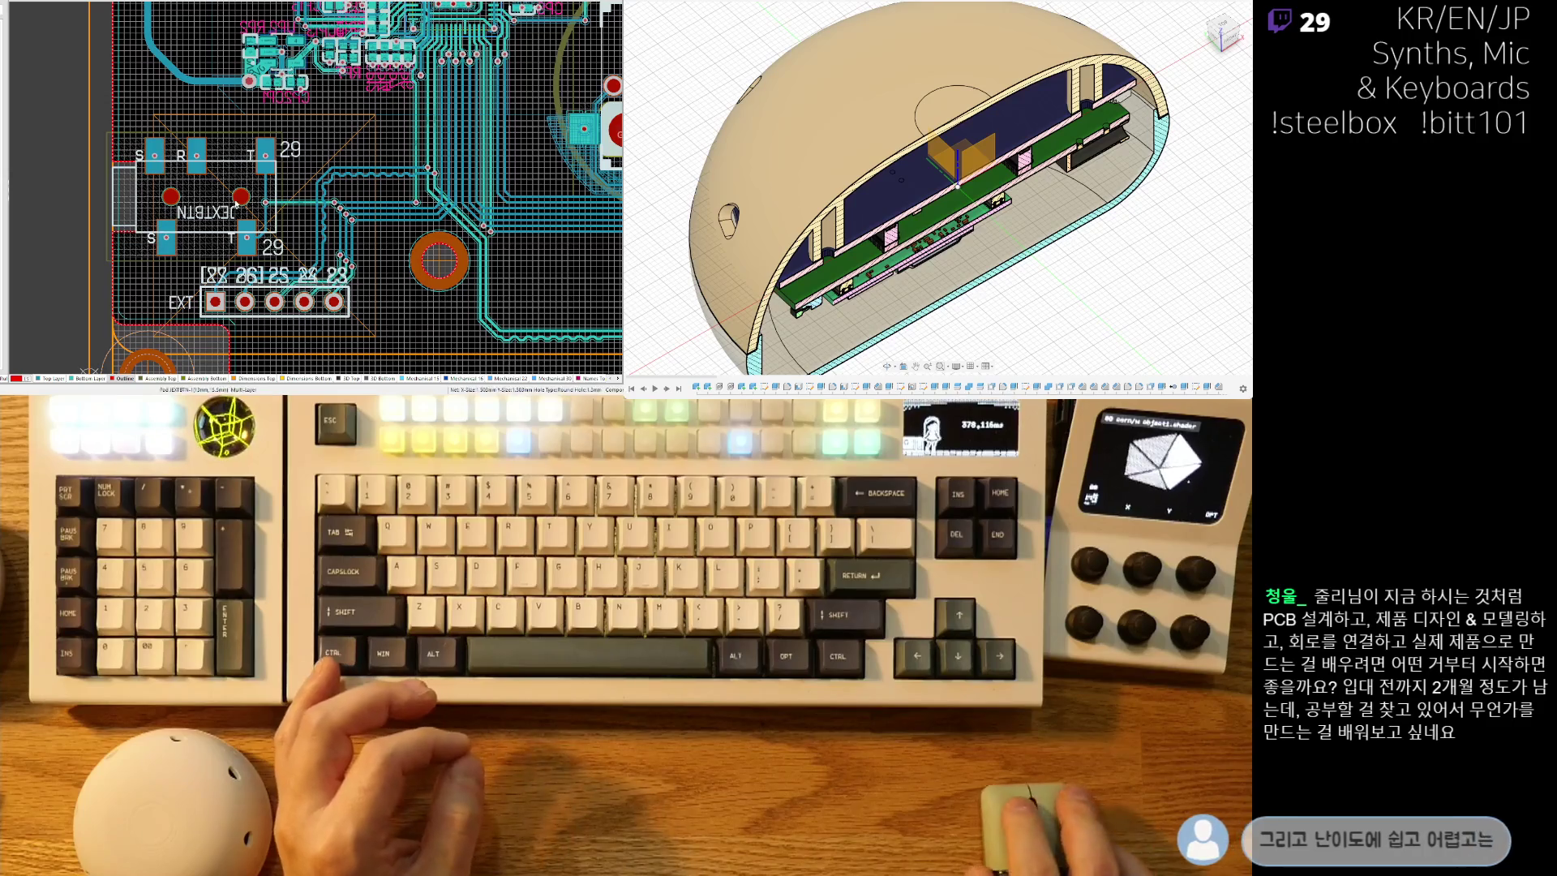
ctrl+scroll(349, 142, down, 5)
ctrl+scroll(142, 294, up, 5)
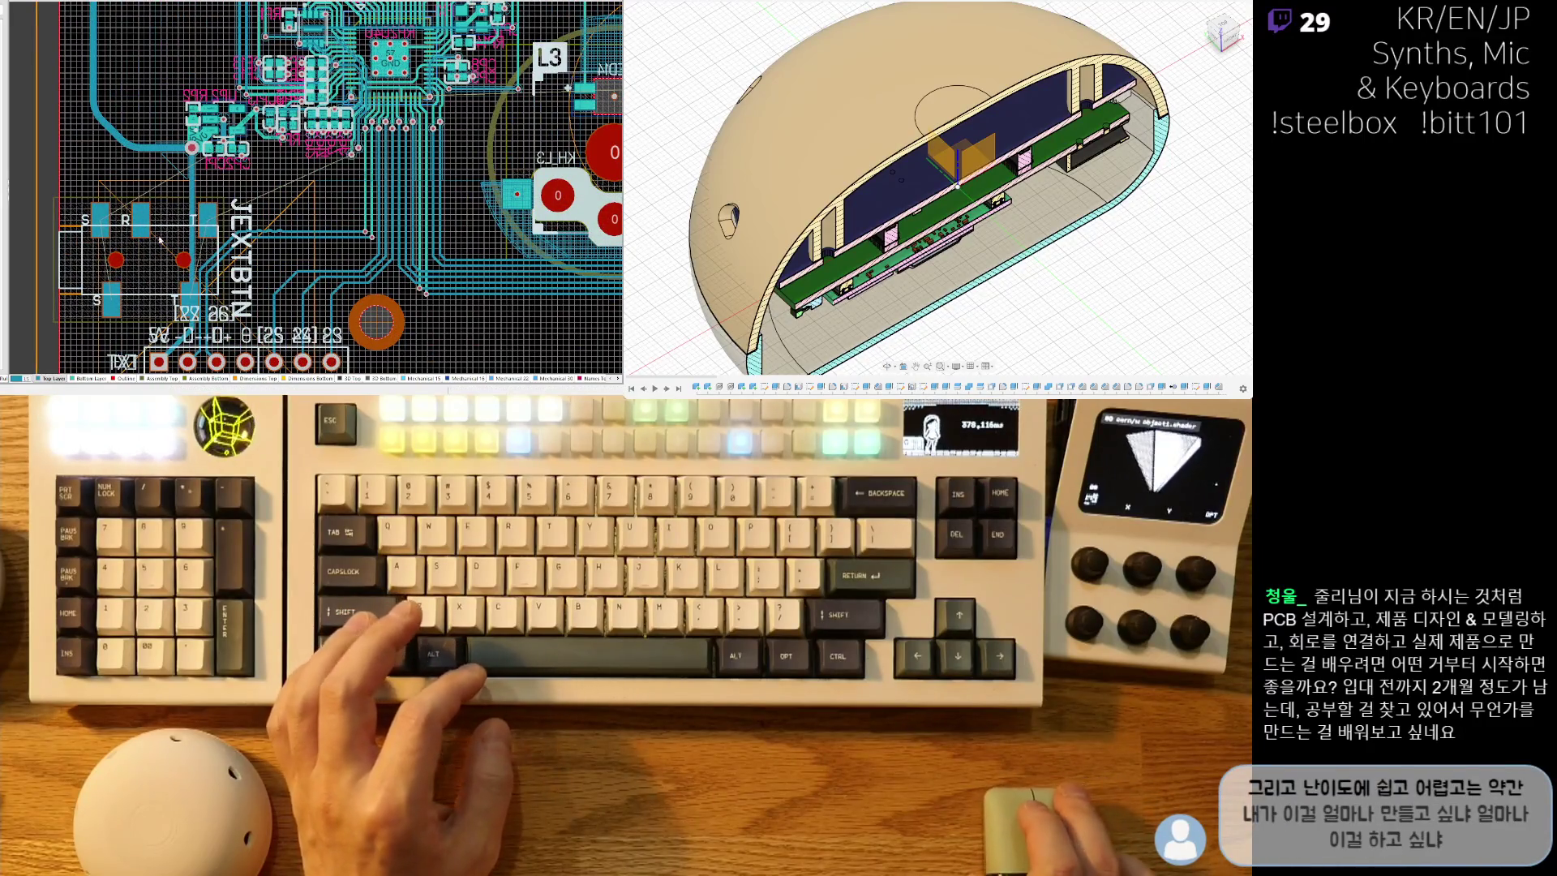
key(l)
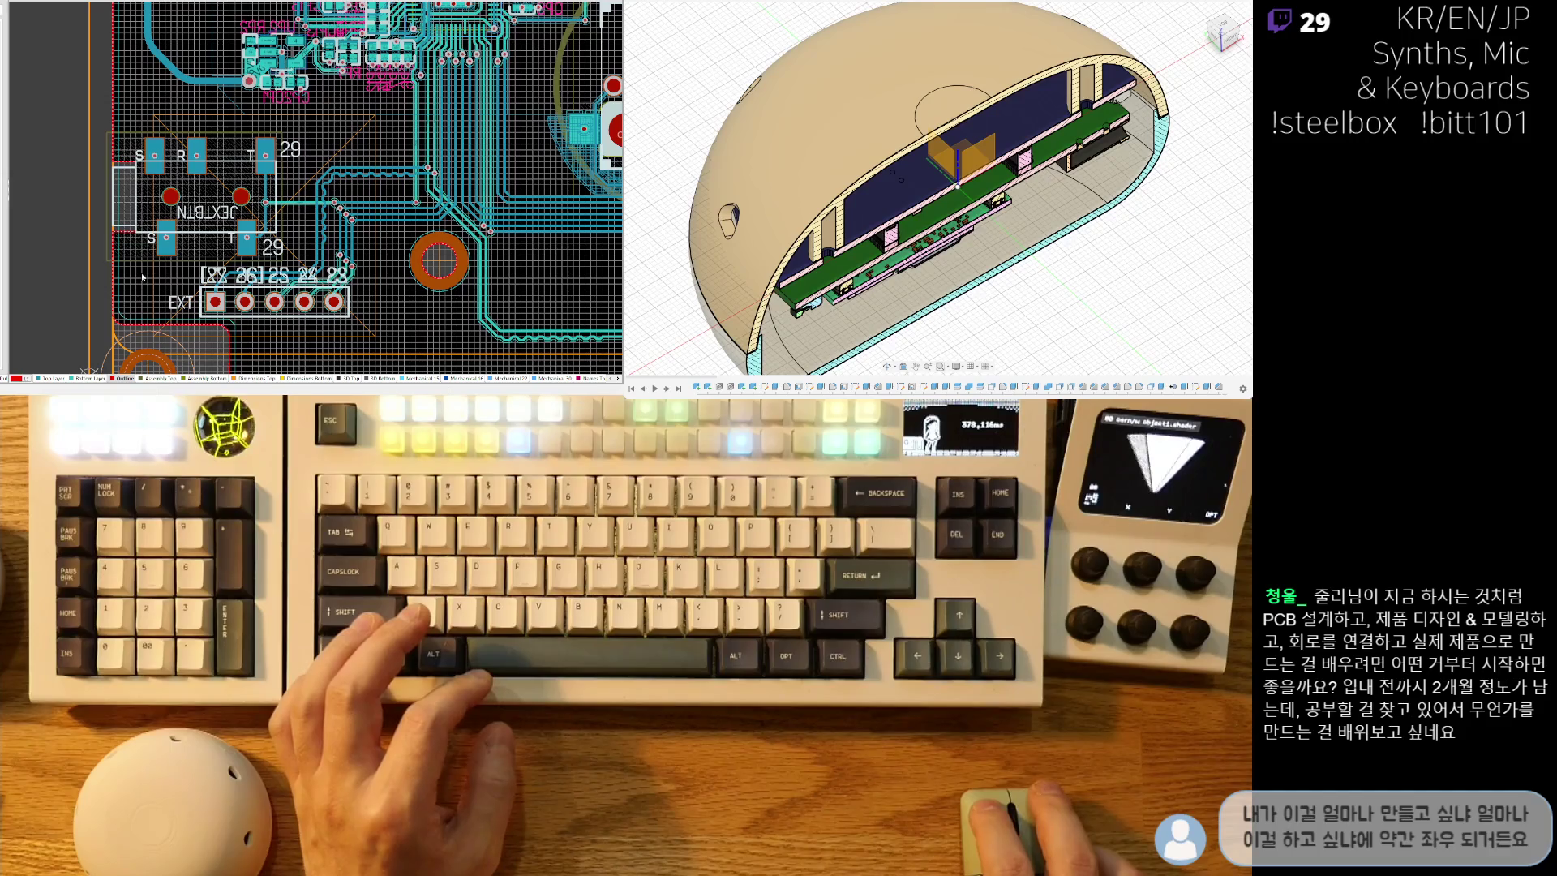
key(space)
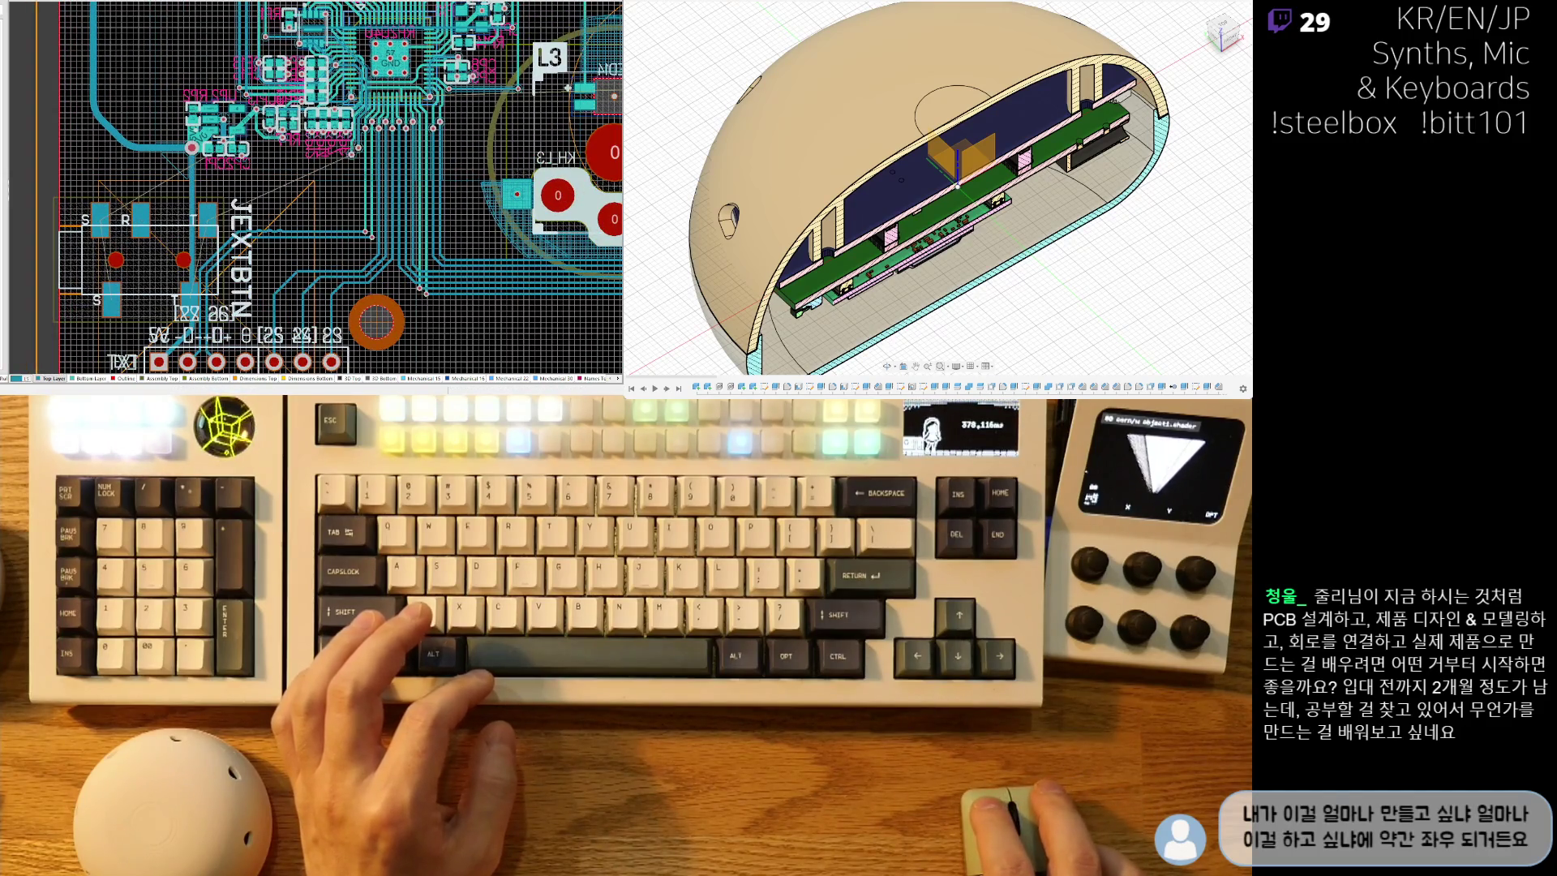
key(space)
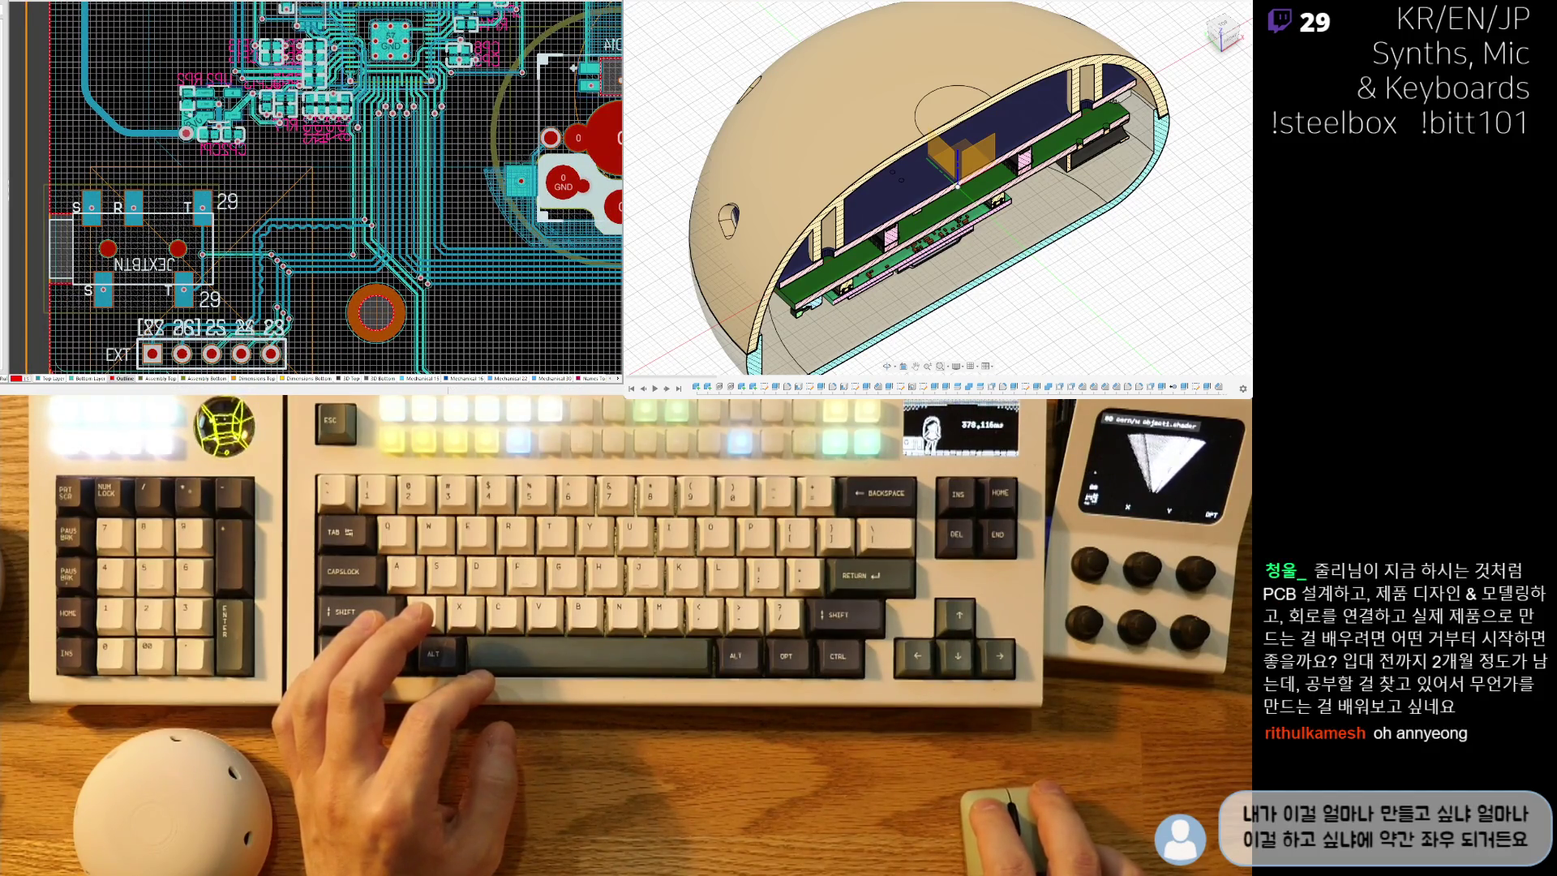
key(space)
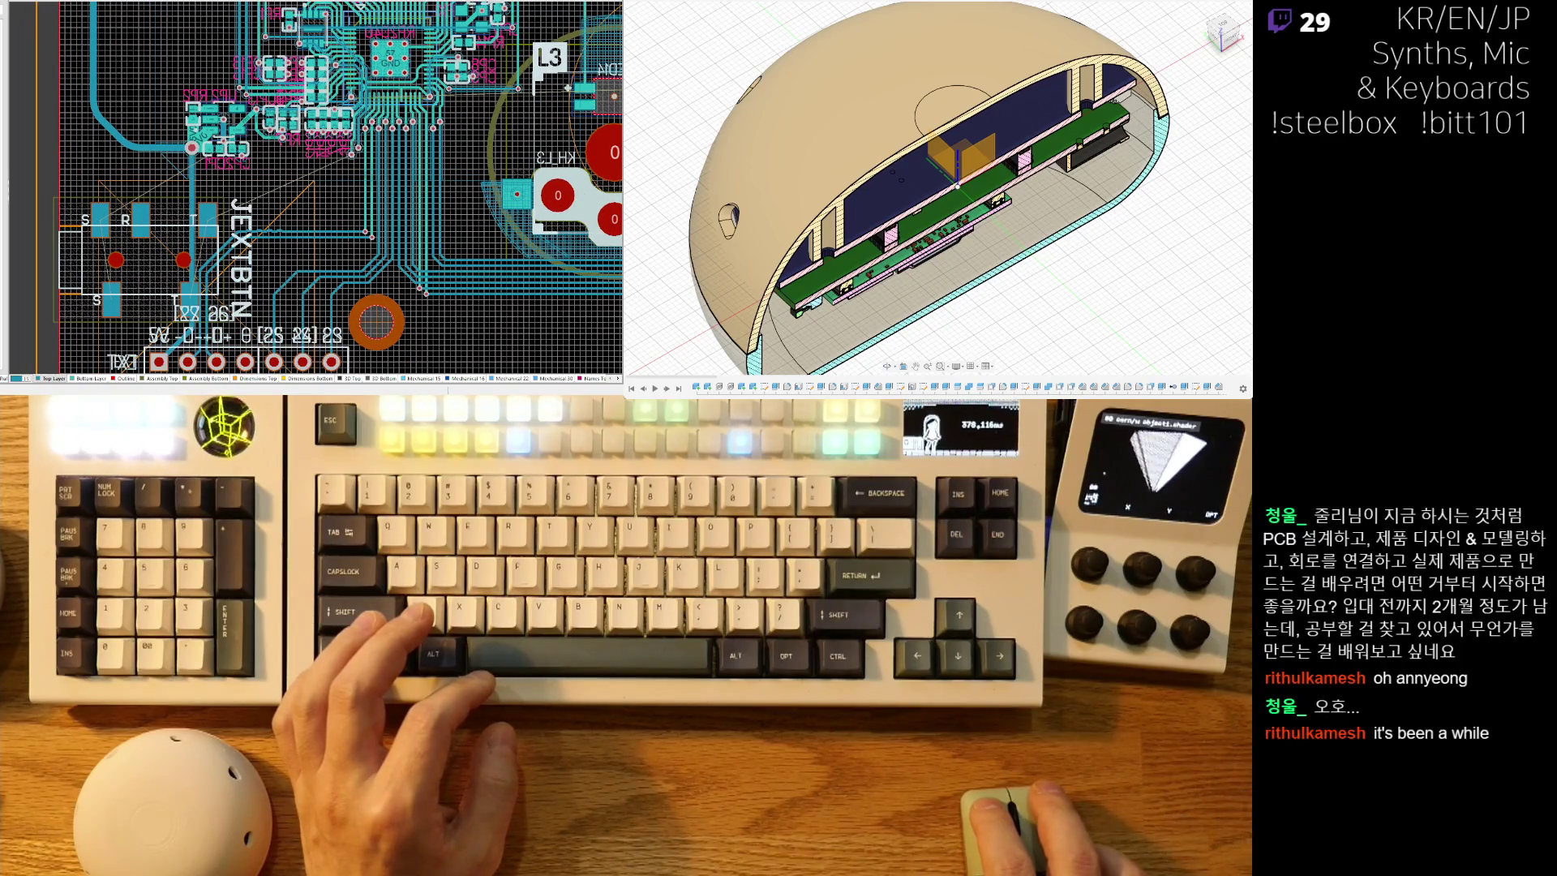
key(space)
ctrl+scroll(123, 274, up, 5)
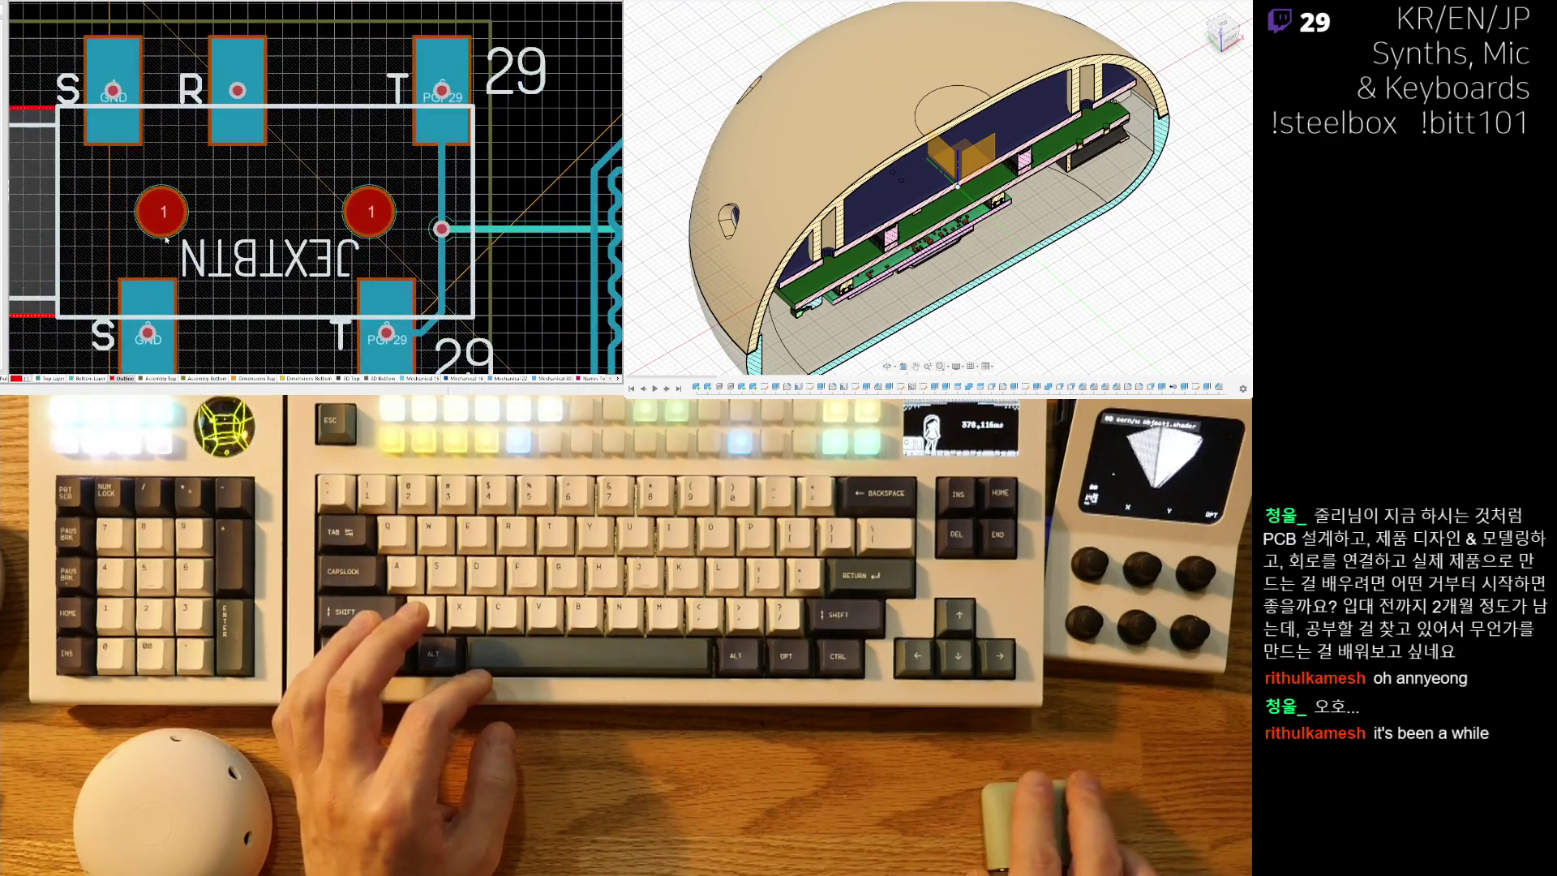
right_drag(172, 242, 150, 228)
ctrl+scroll(202, 258, down, 5)
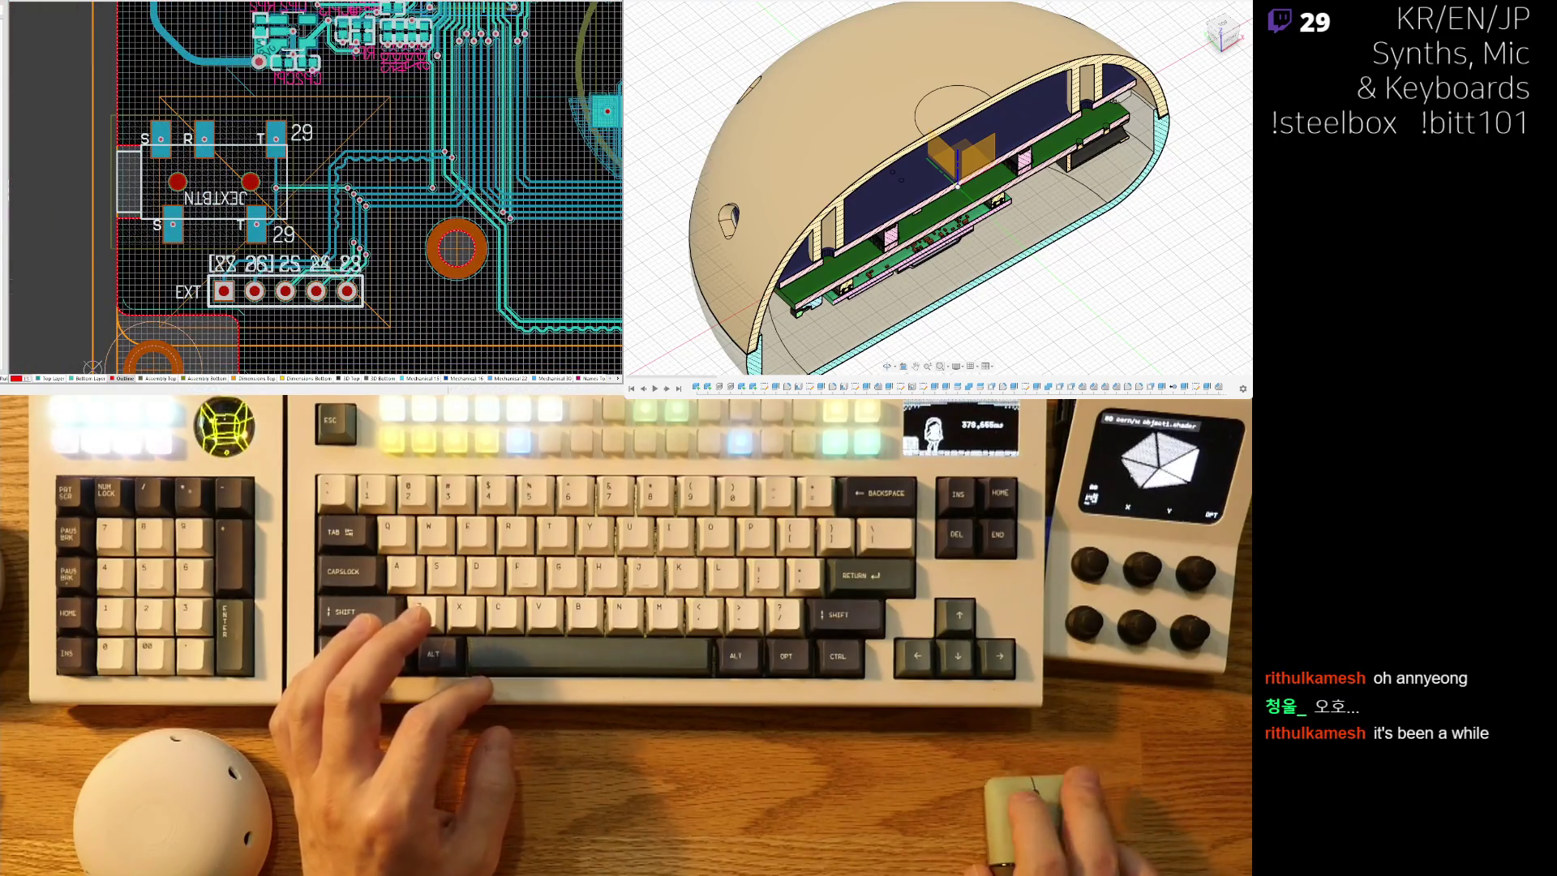
key(ctrl+z)
ctrl+scroll(195, 260, up, 5)
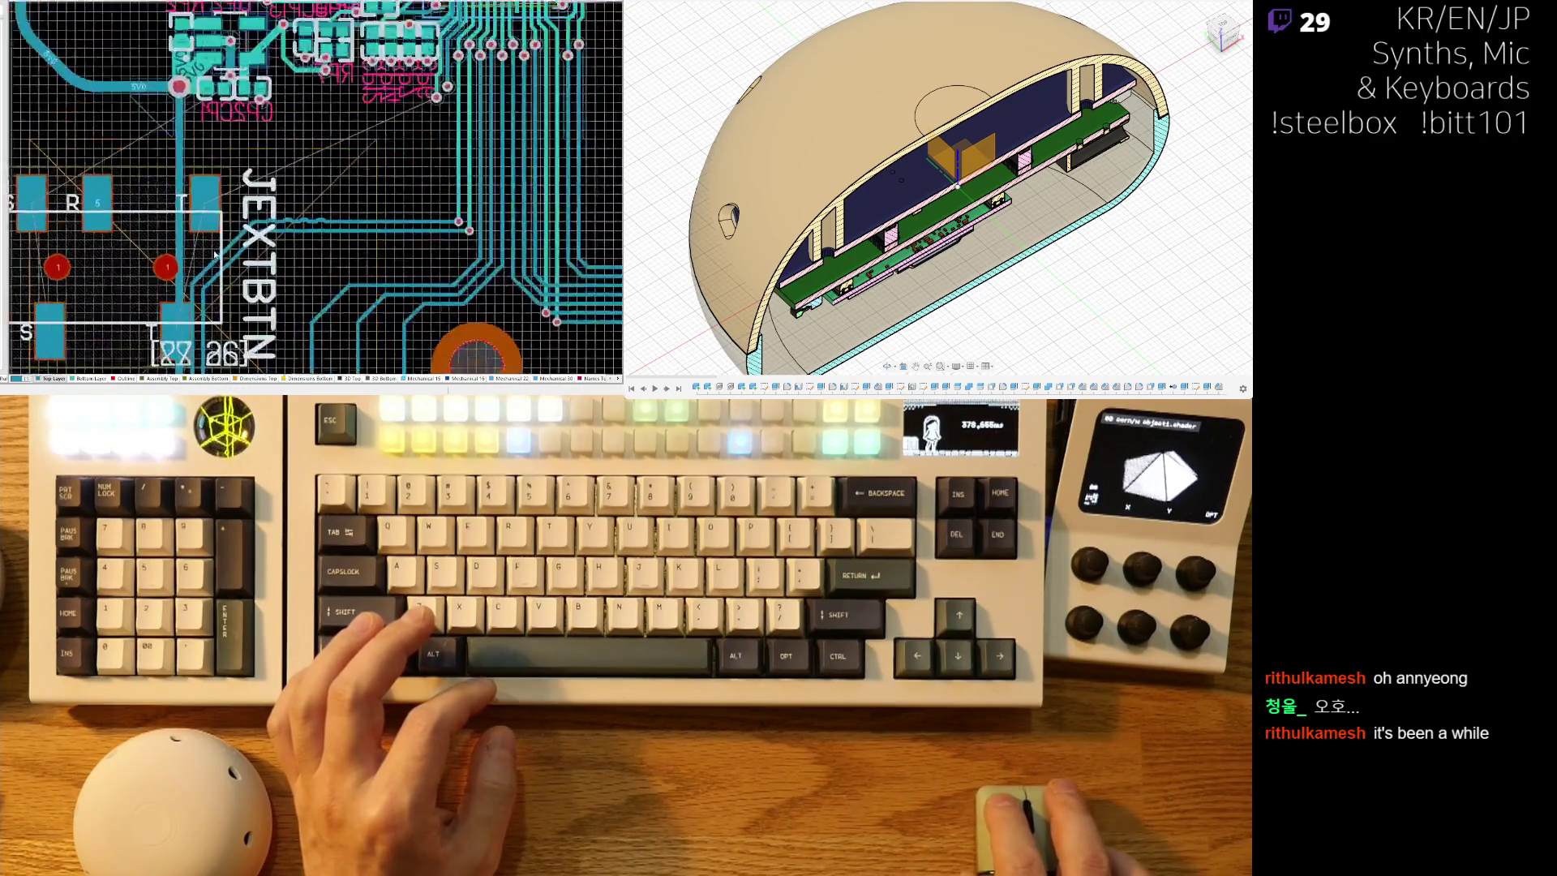
ctrl+scroll(180, 141, down, 1)
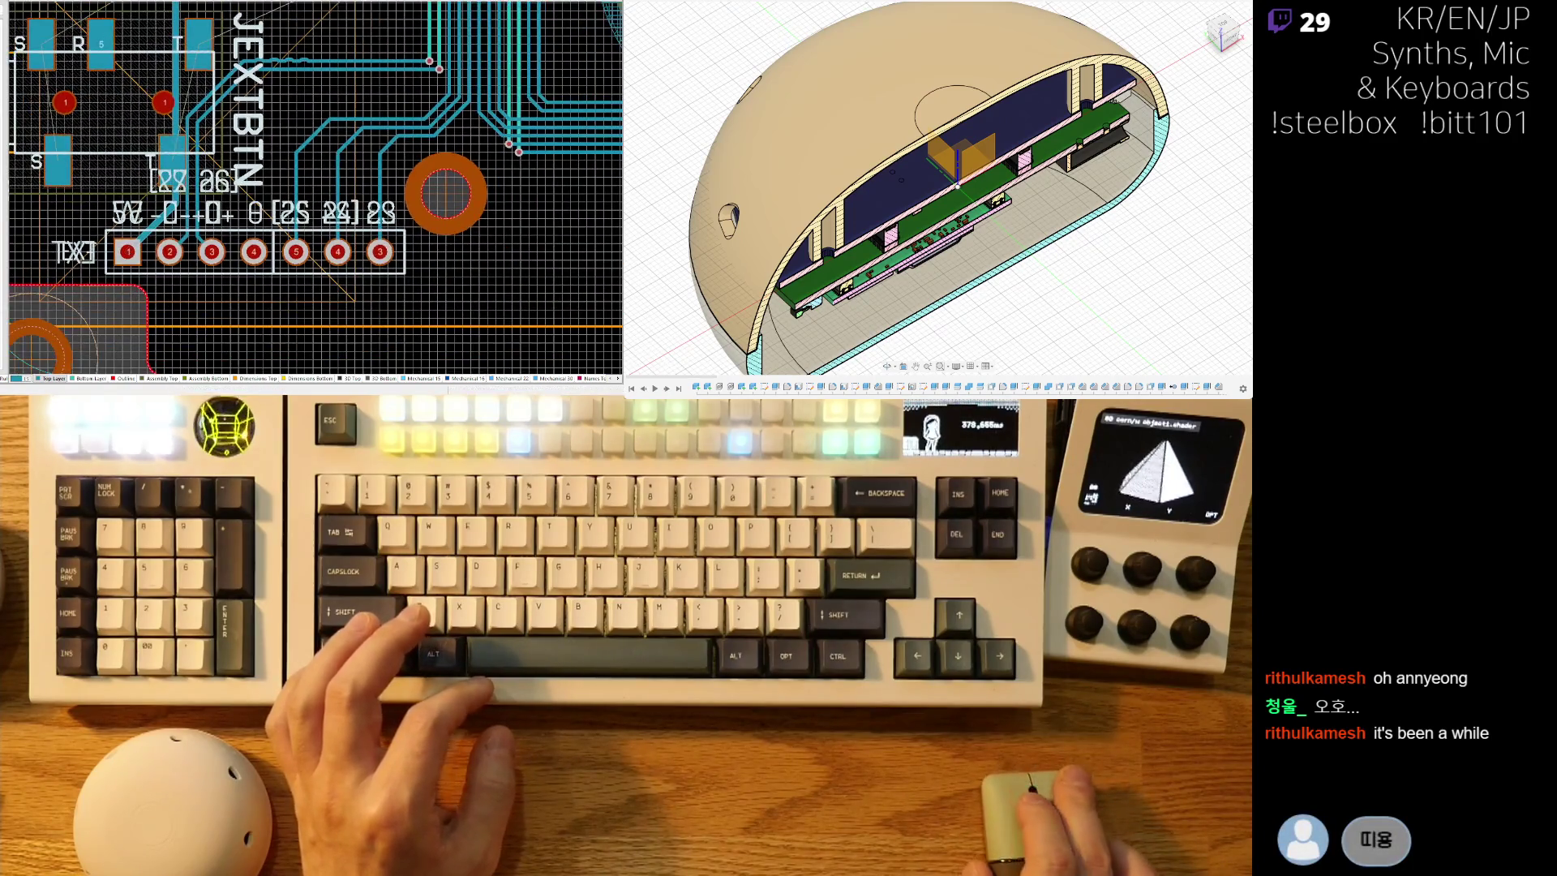
key(ctrl+z)
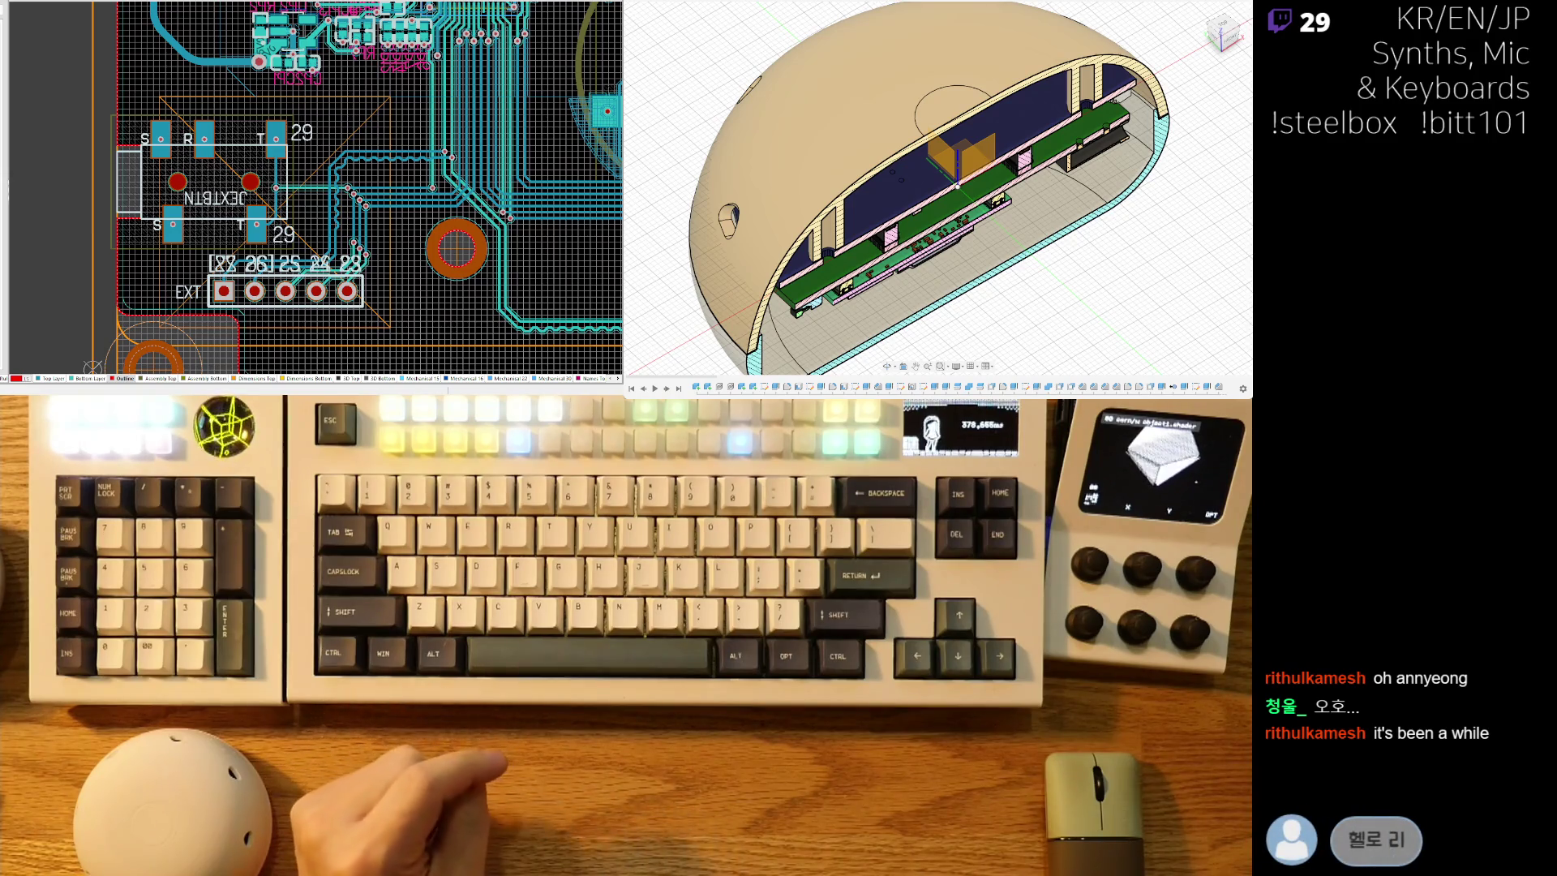
Select the vertical trace and its via below the RF parts.
ctrl+scroll(359, 162, up, 5)
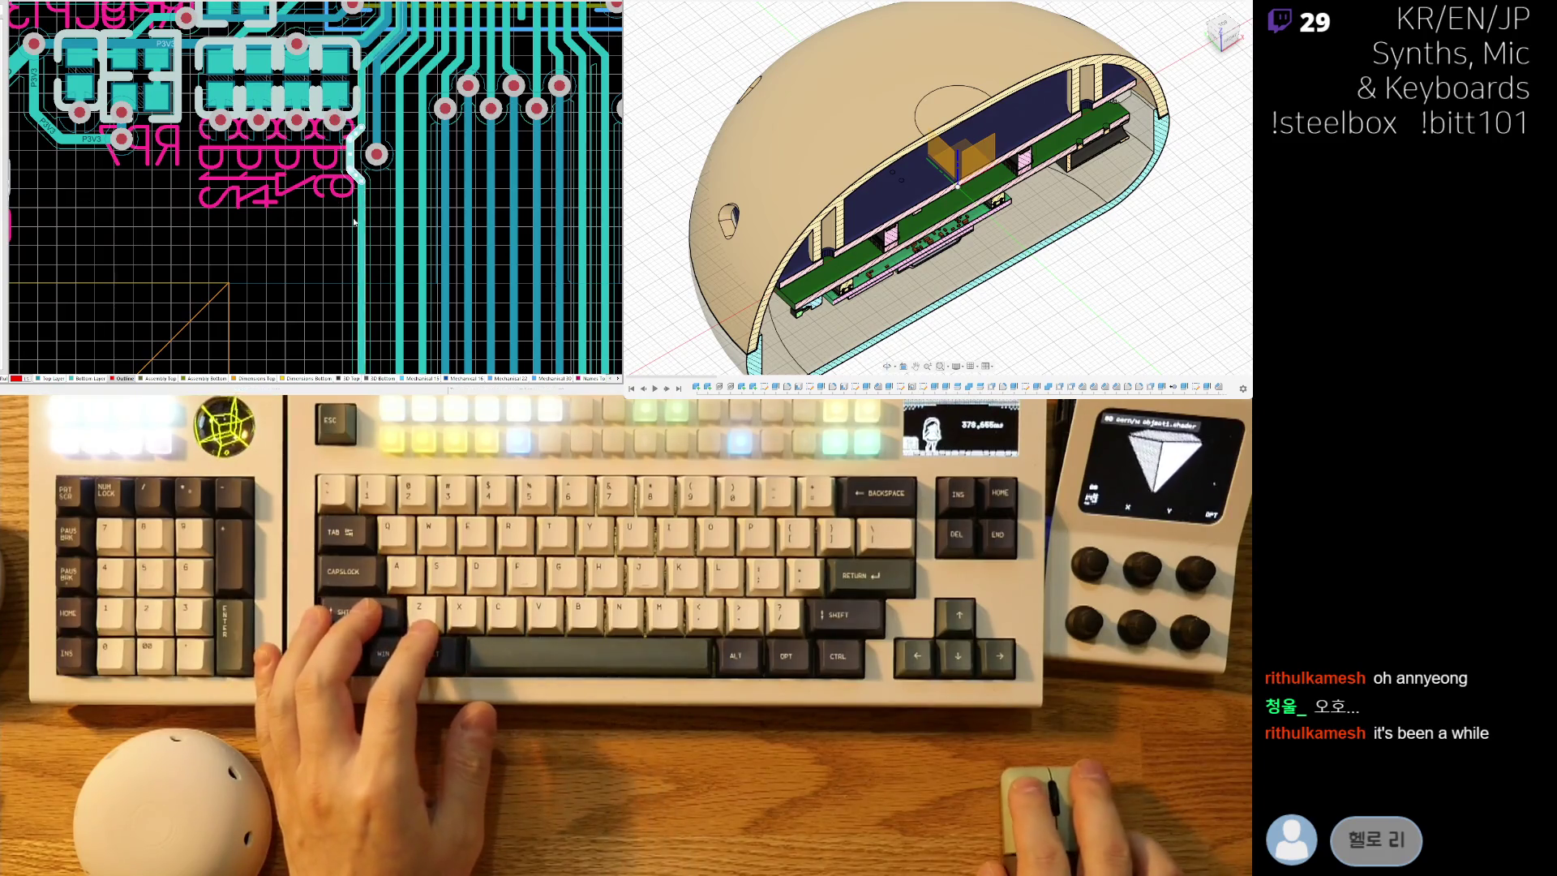
right_drag(186, 247, 167, 303)
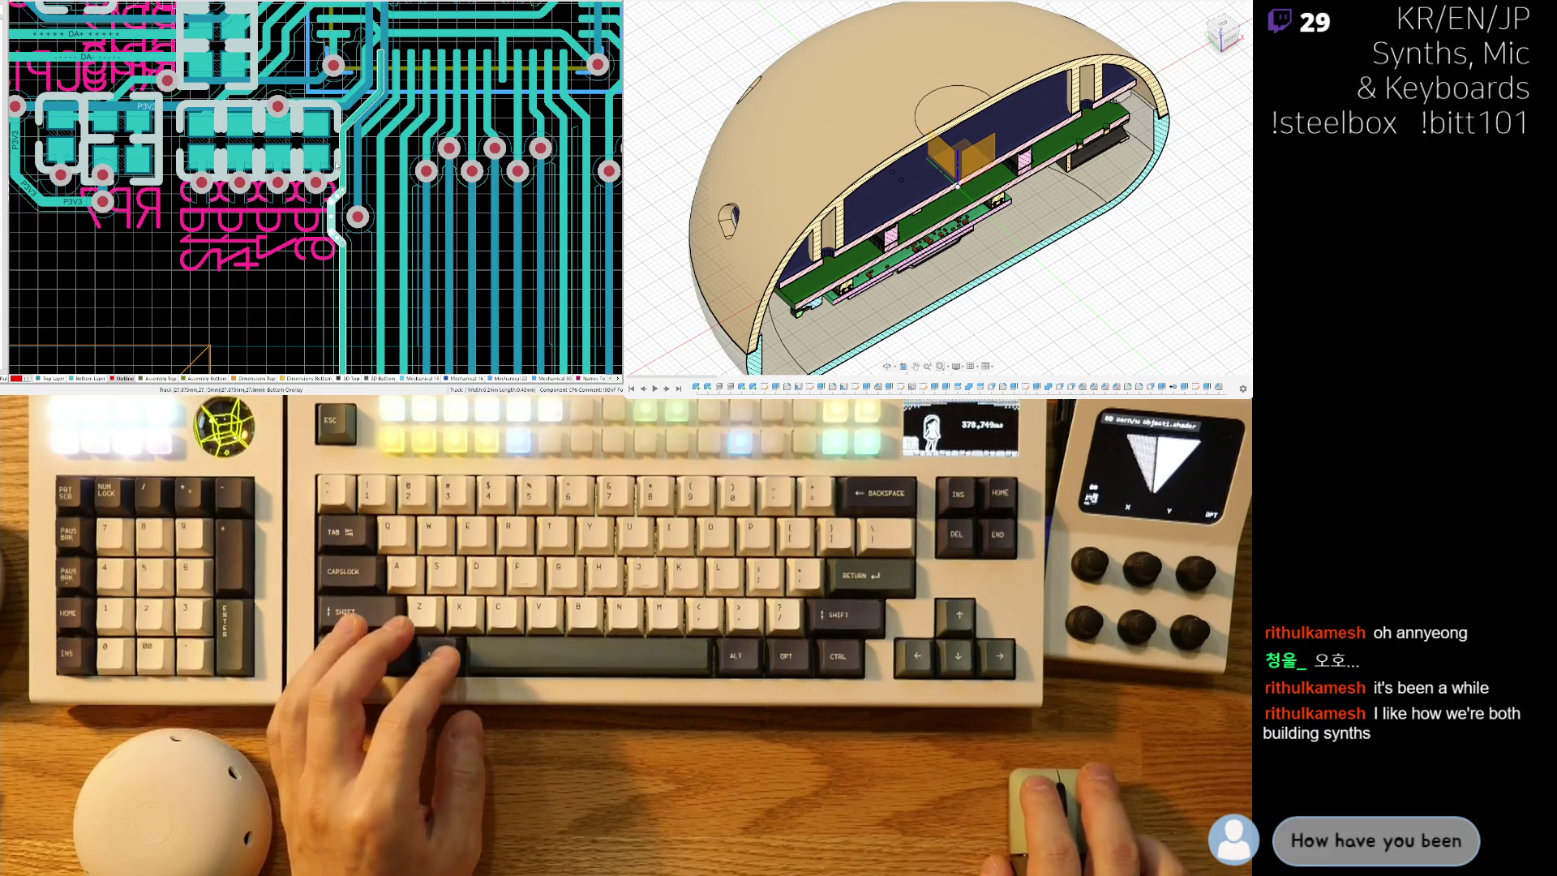
ctrl+scroll(337, 160, up, 2)
ctrl+scroll(302, 253, up, 2)
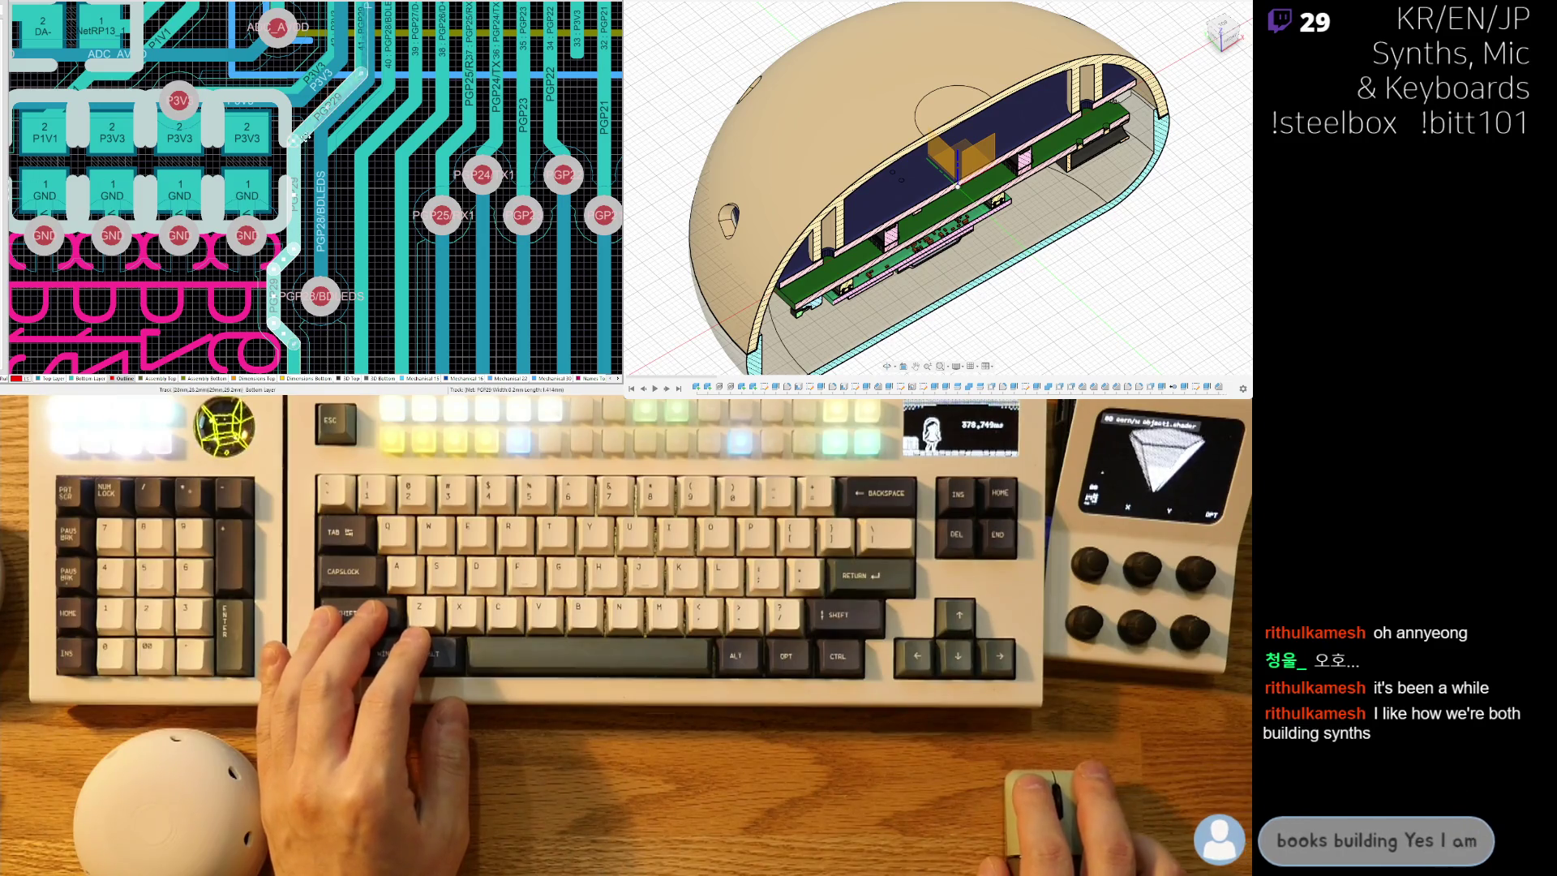
scroll(324, 159, up, 2)
drag(339, 171, 310, 126)
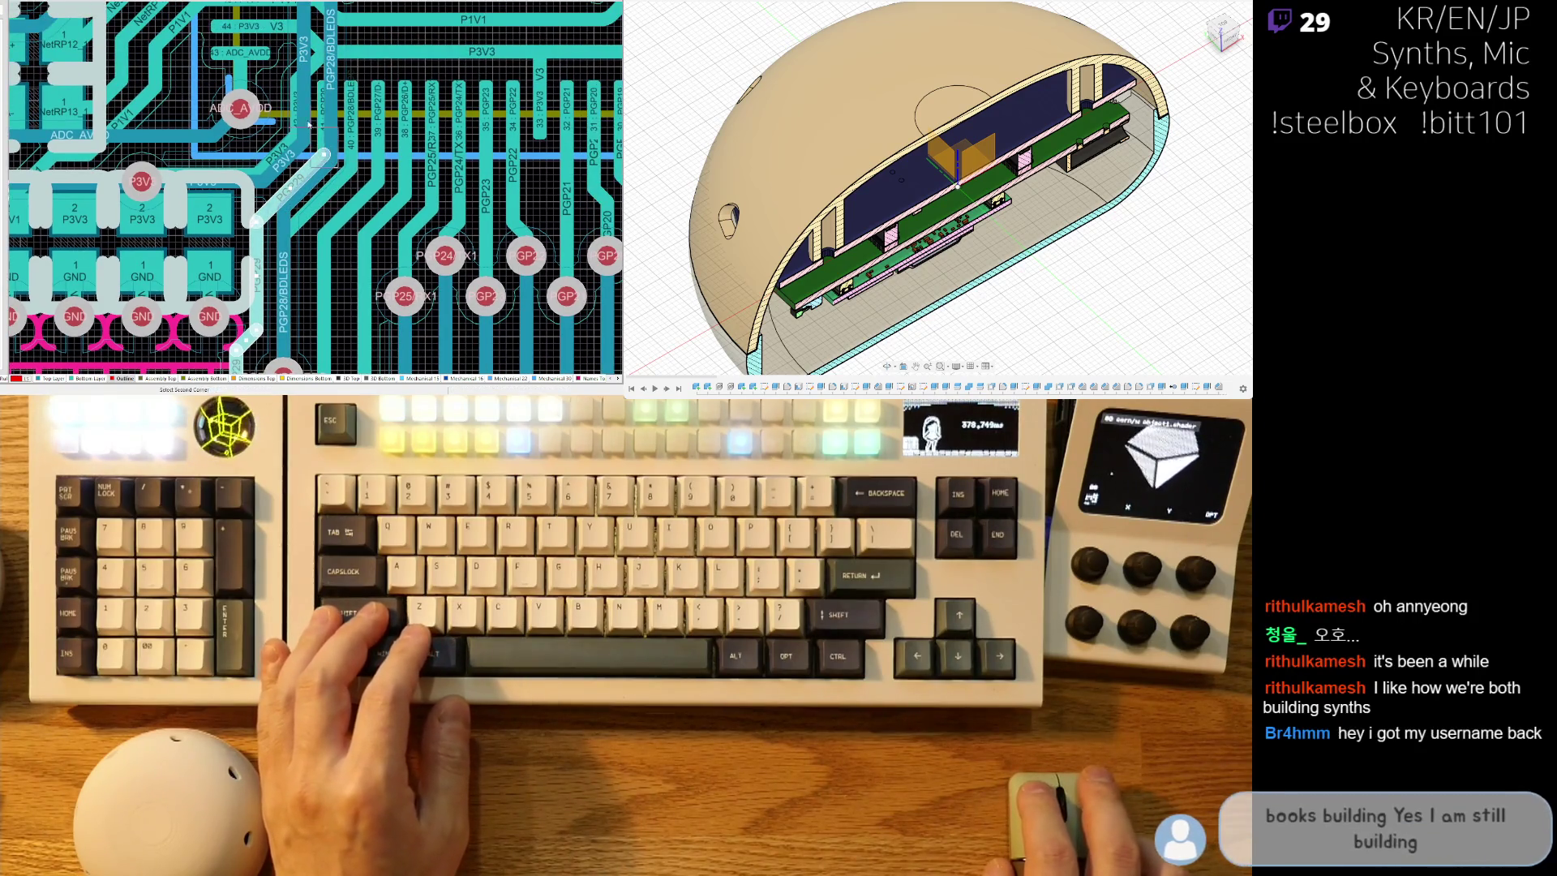
scroll(340, 154, down, 5)
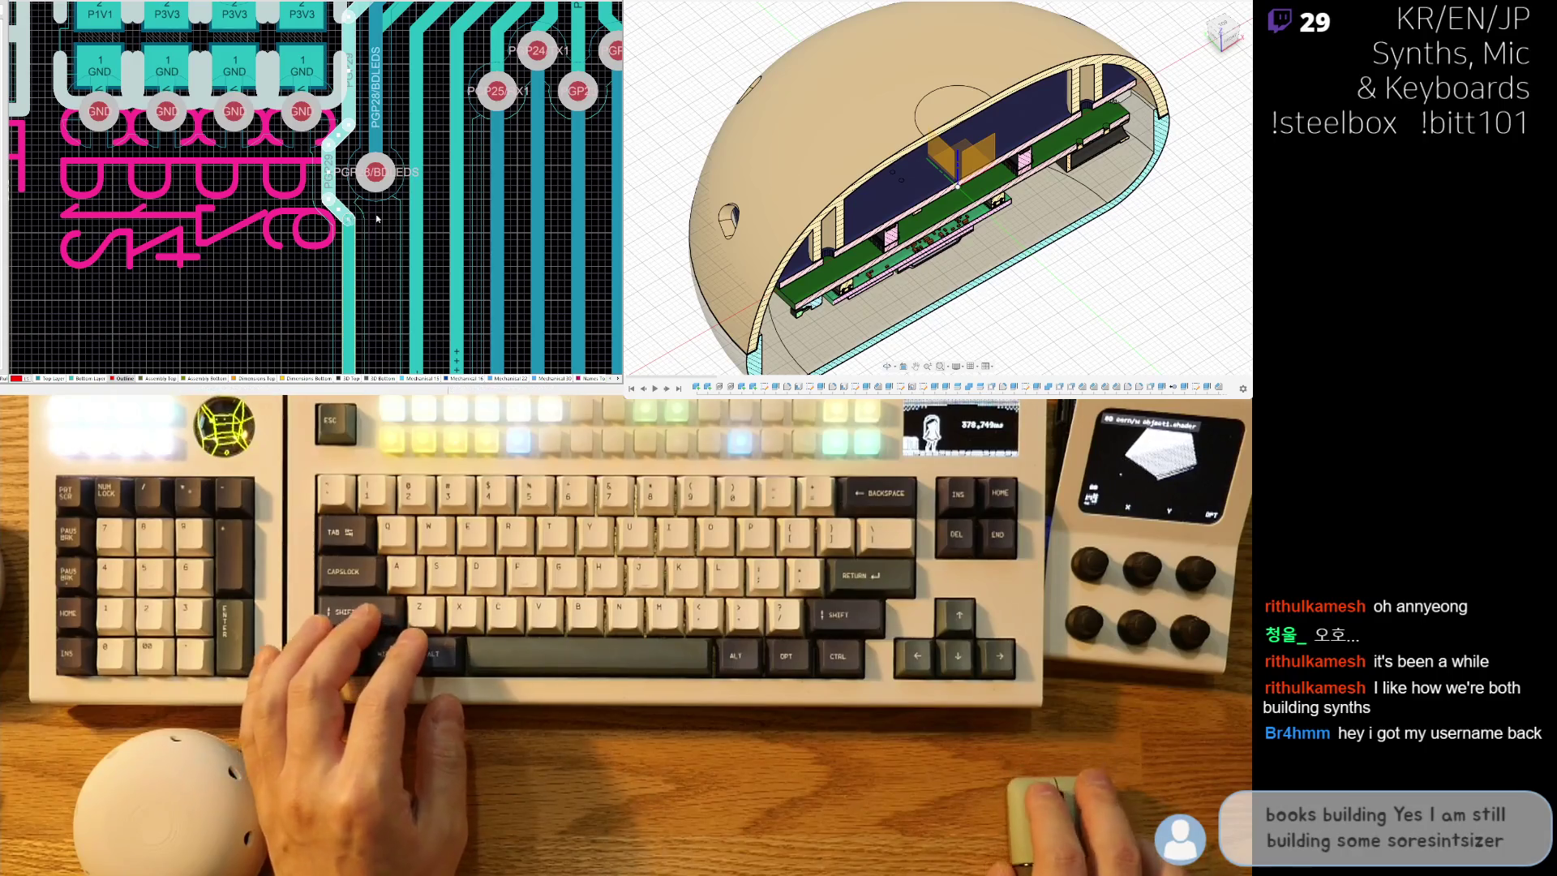
scroll(365, 231, down, 10)
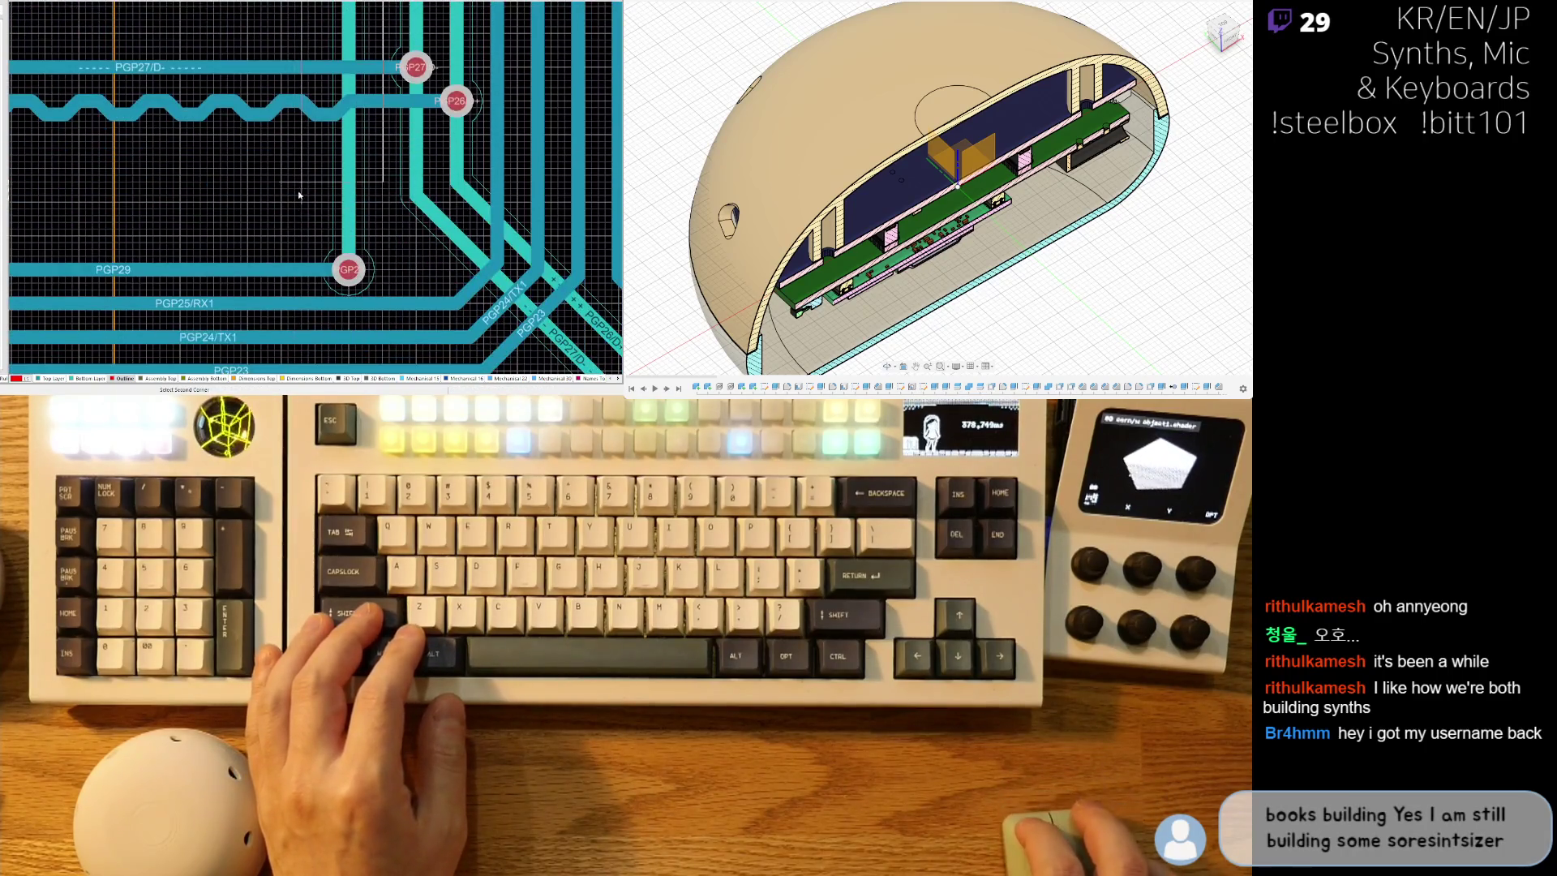
click(314, 313)
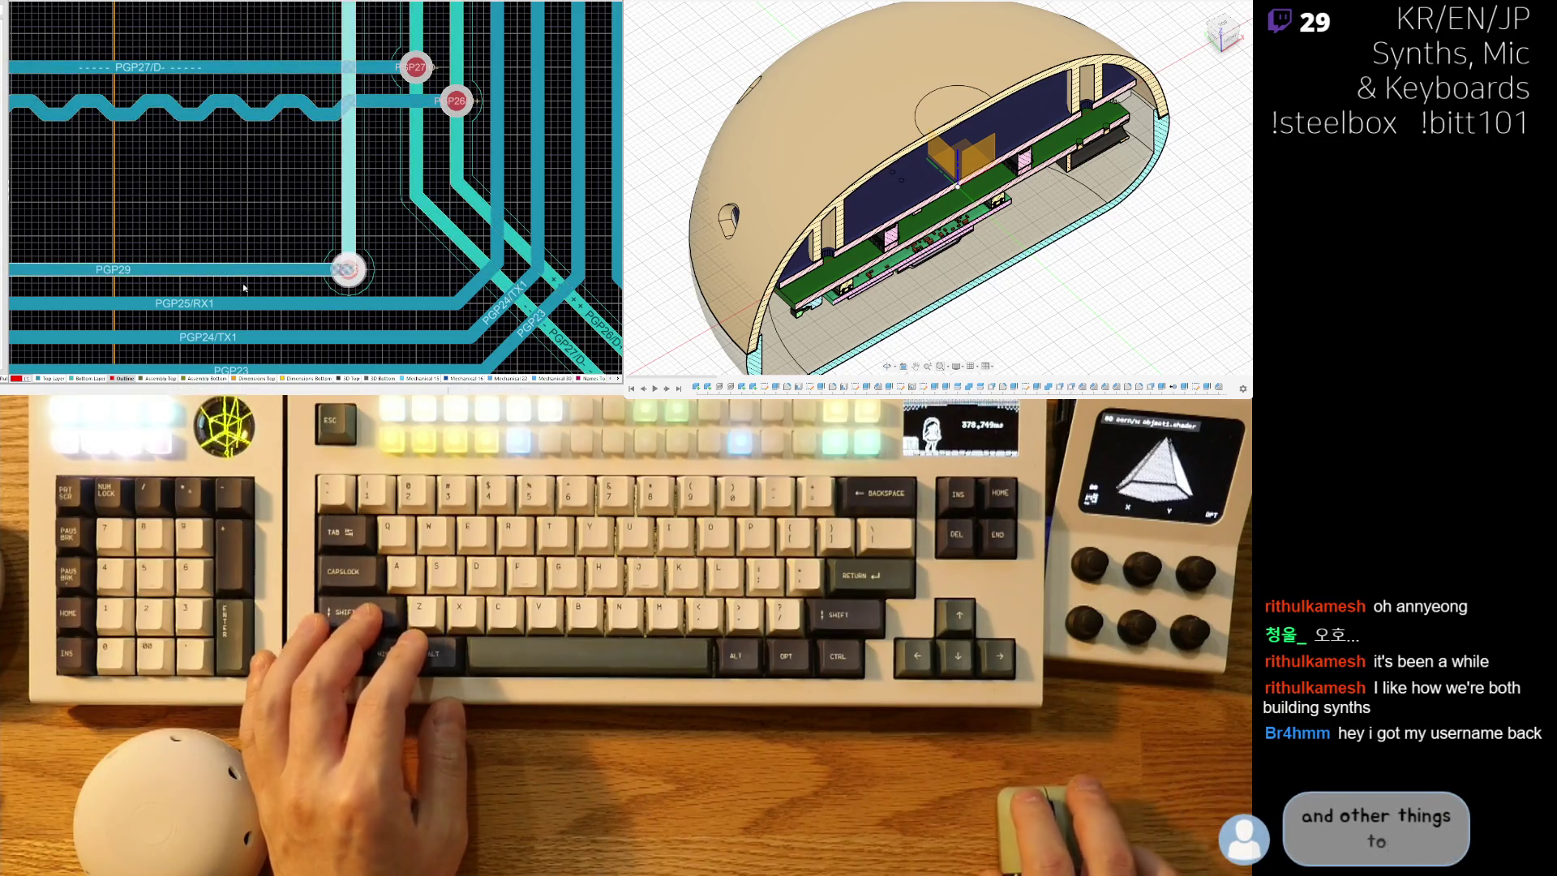
Box-select the PGP29 tracks between its via and pad, then zoom out to JEXTBTN.
shift+scroll(280, 227, left, 5)
right_drag(208, 271, 515, 213)
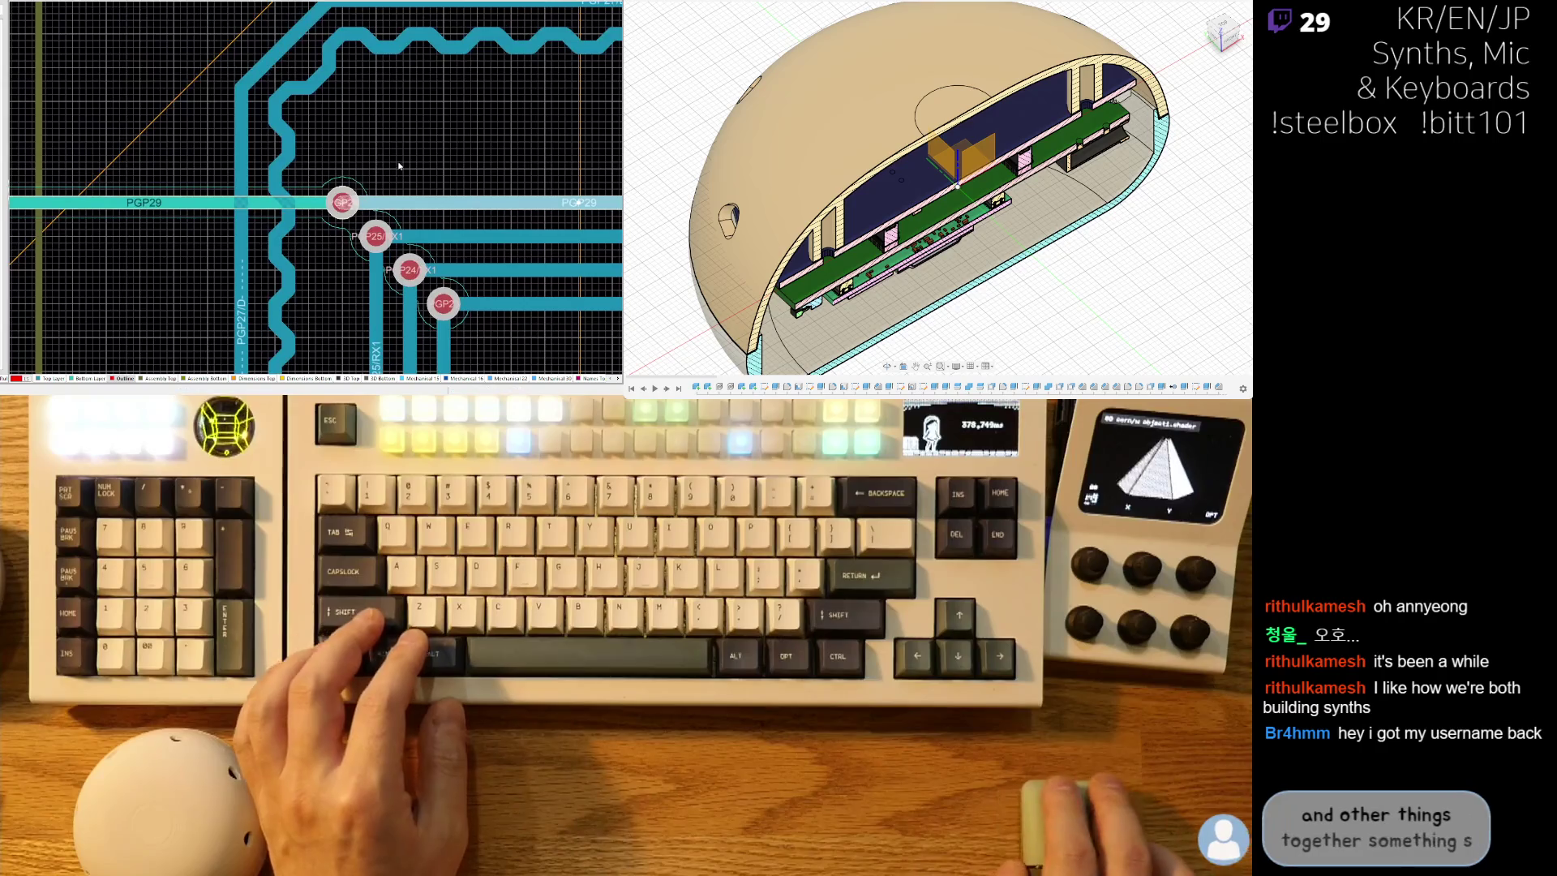
click(311, 219)
shift+scroll(397, 174, left, 5)
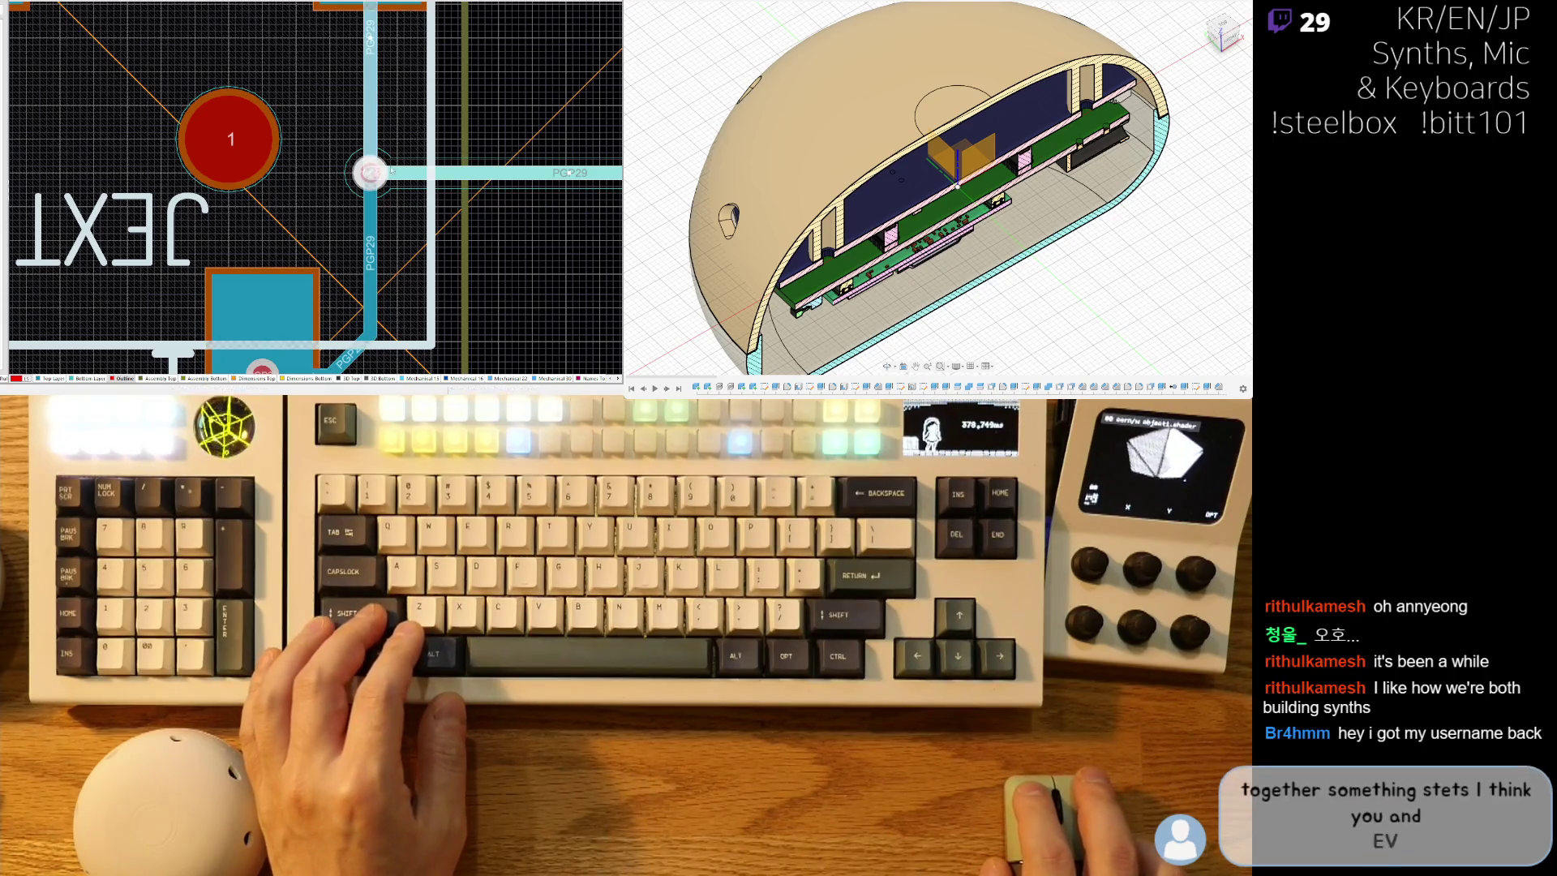
scroll(430, 247, down, 3)
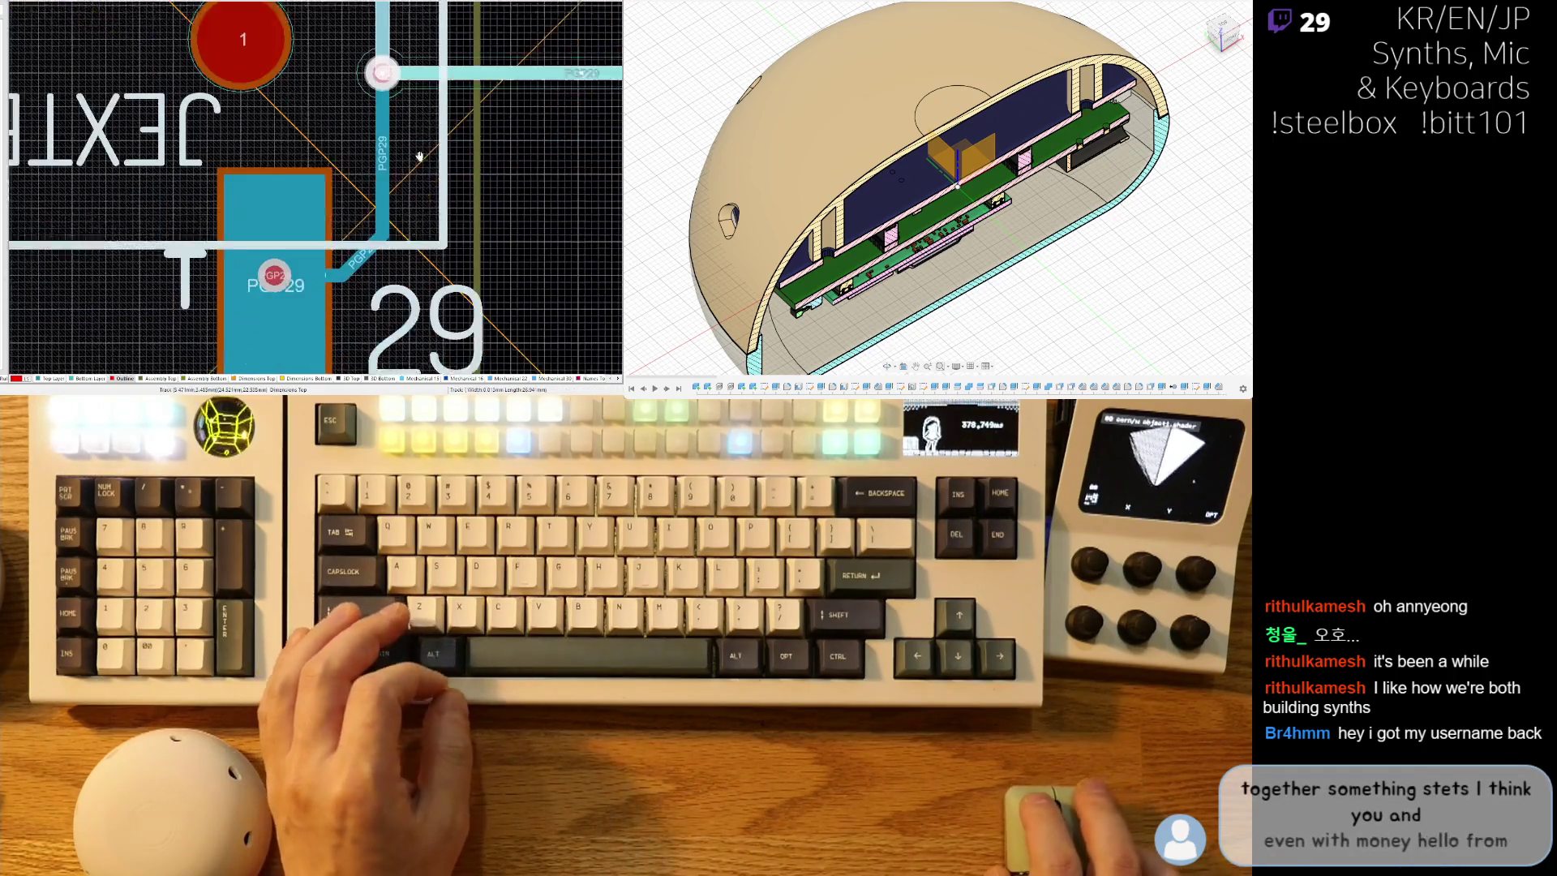
right_drag(514, 139, 481, 191)
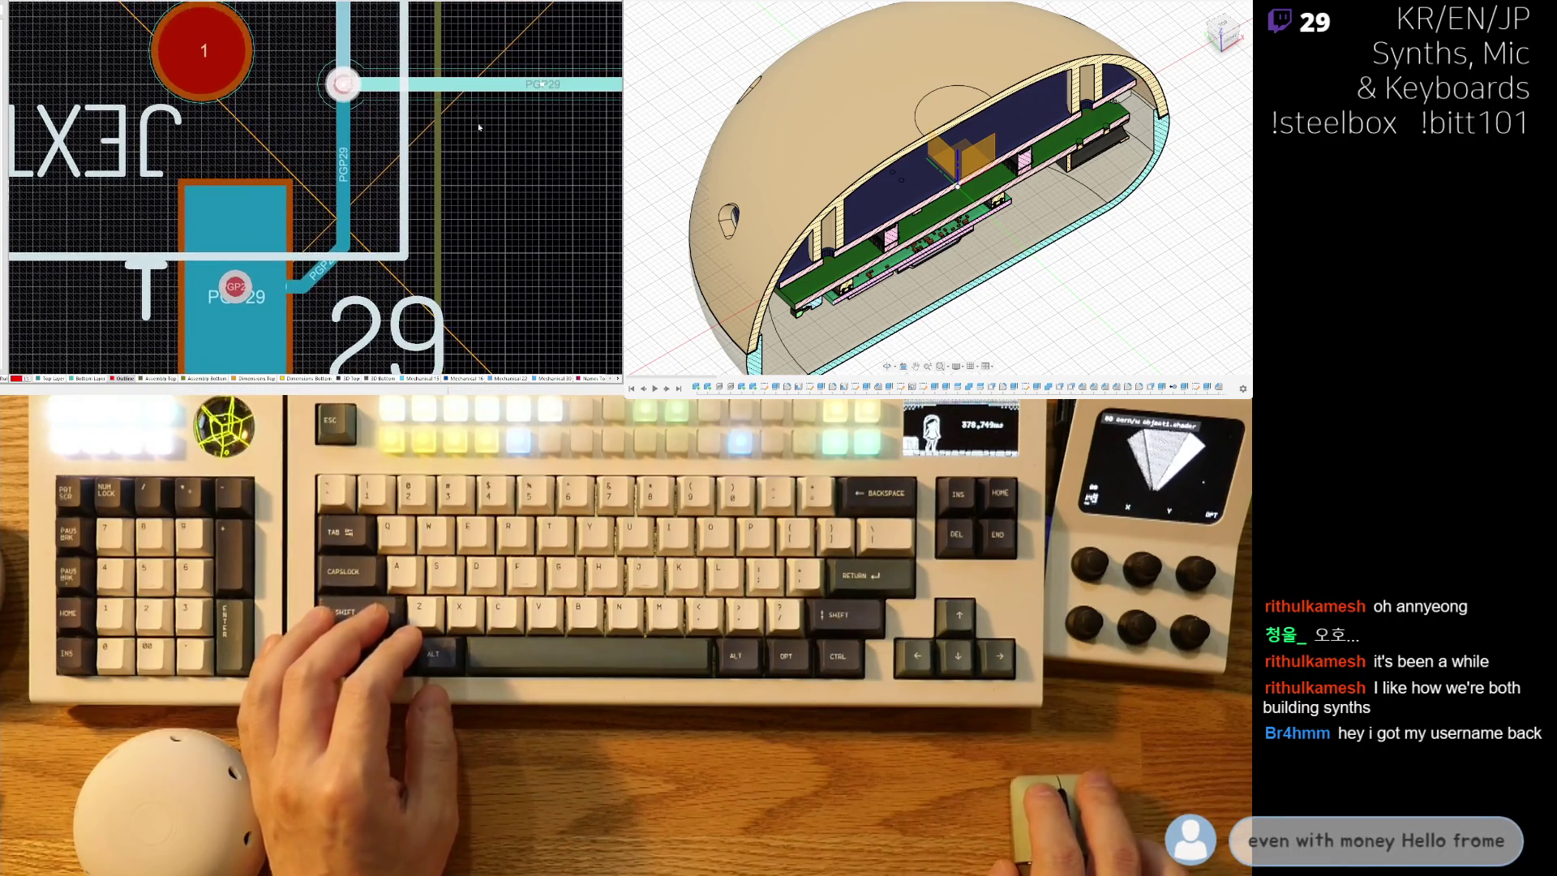
click(451, 59)
click(210, 308)
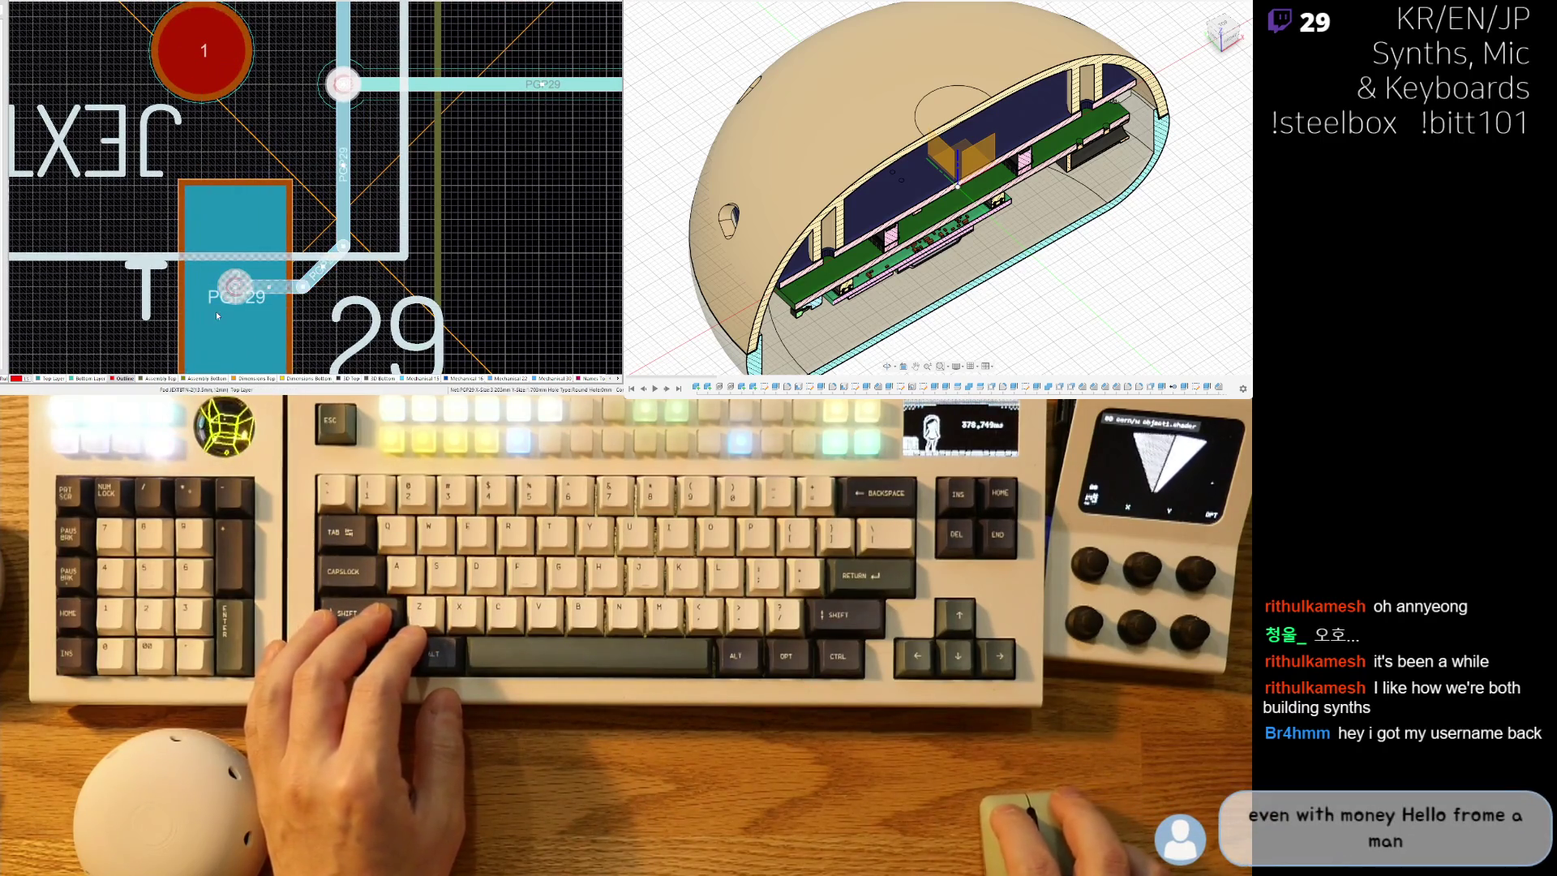
ctrl+scroll(304, 207, down, 2)
shift+scroll(304, 207, left, 3)
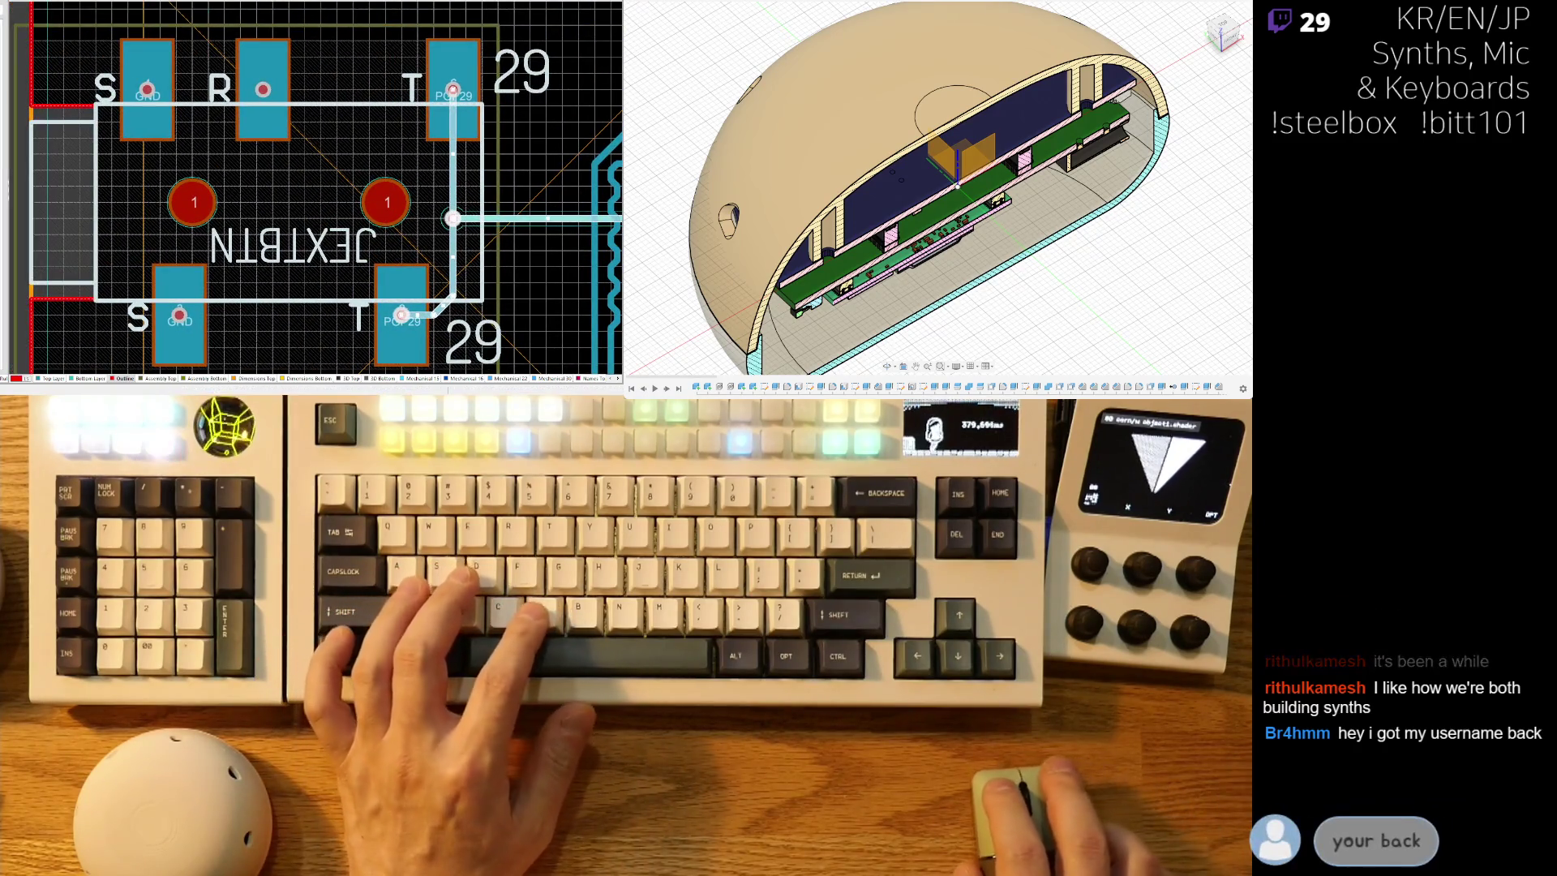
Route a trace from the via down to the JEXTBTN footprint's PGP29 pad.
ctrl+scroll(135, 229, down, 2)
mouse_move(181, 210)
right_down()
mouse_move(208, 290)
mouse_move(274, 332)
right_up()
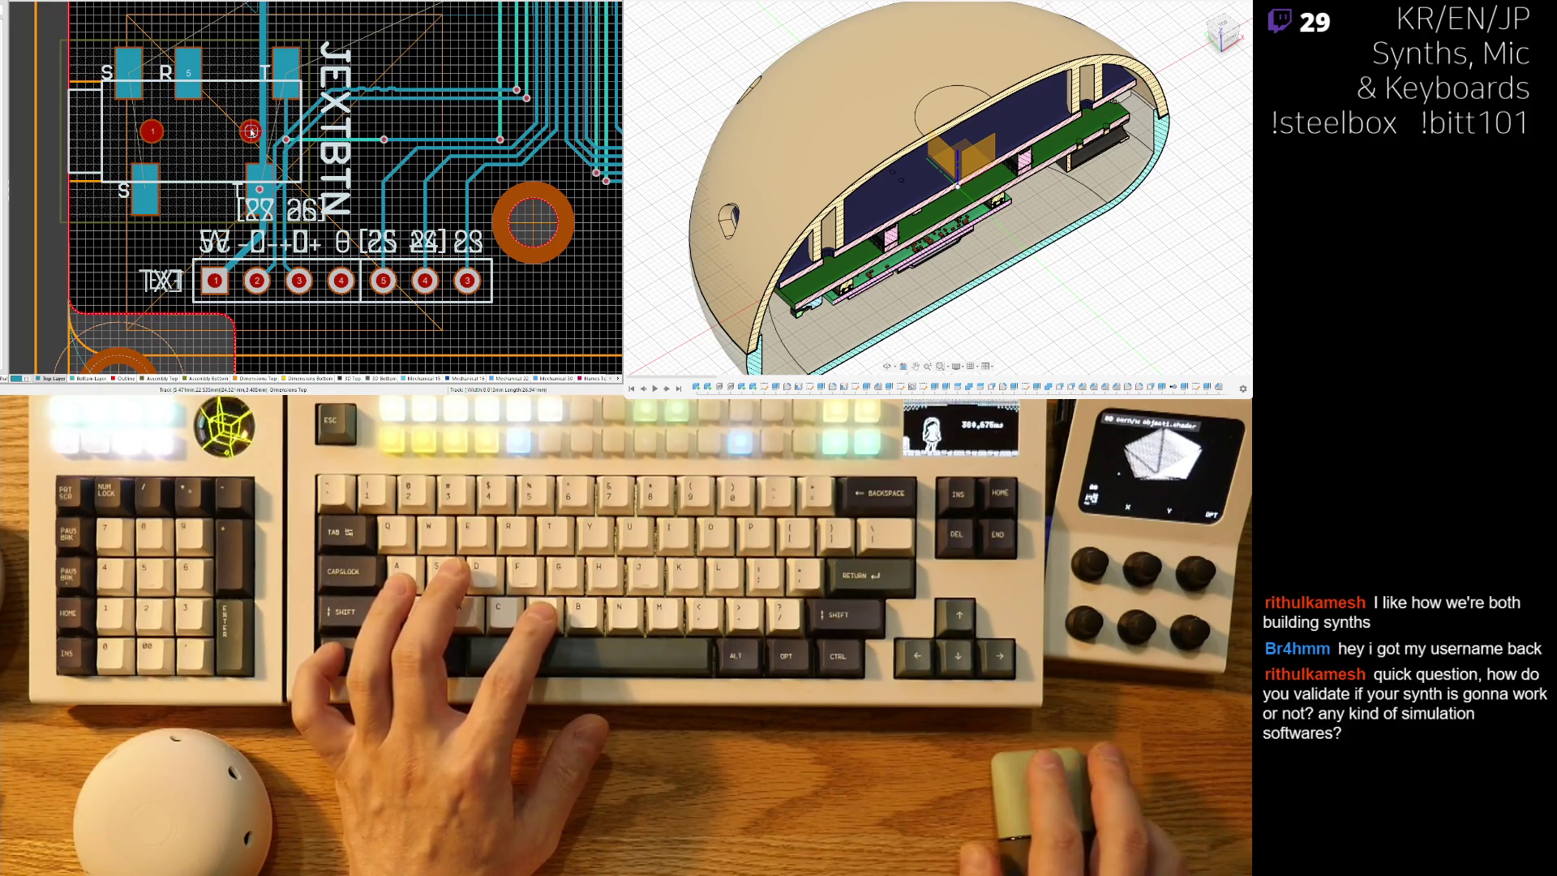
ctrl+scroll(251, 132, down, 2)
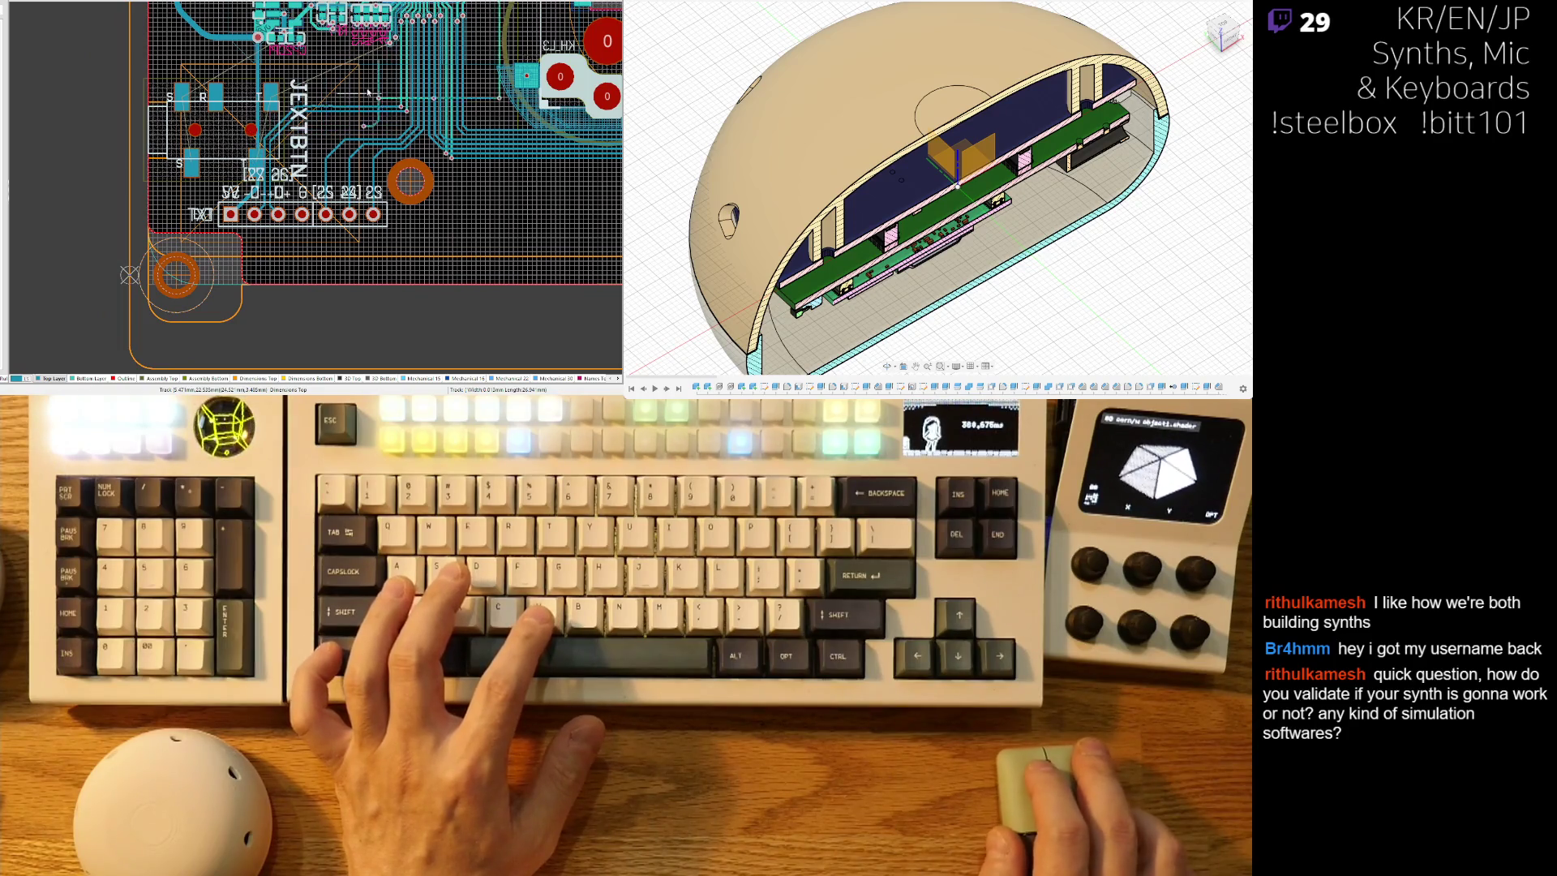
ctrl+scroll(365, 95, up, 4)
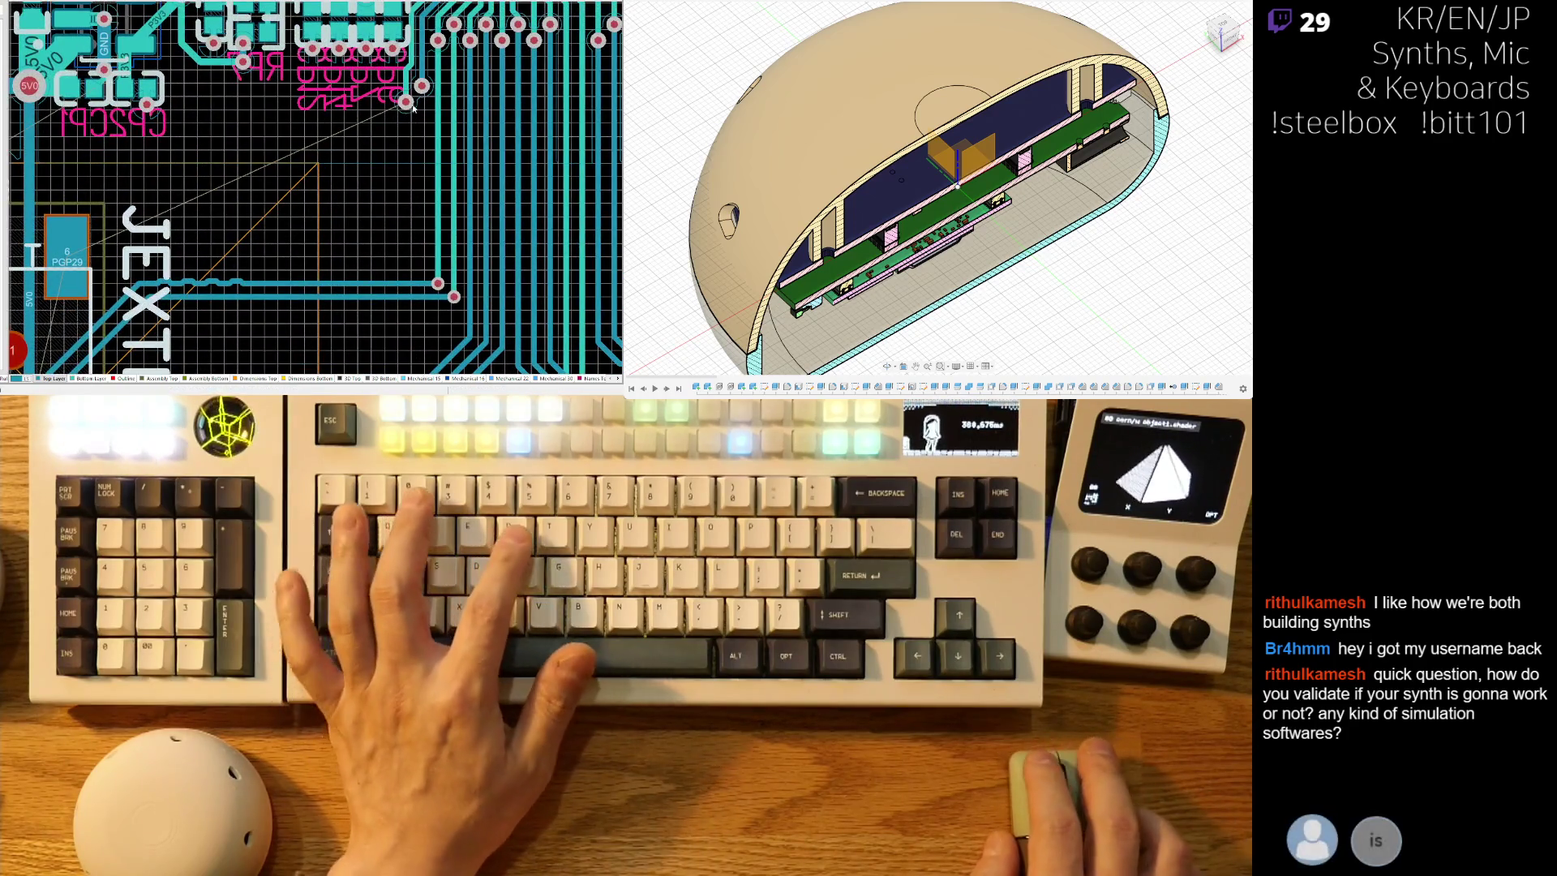
click(405, 101)
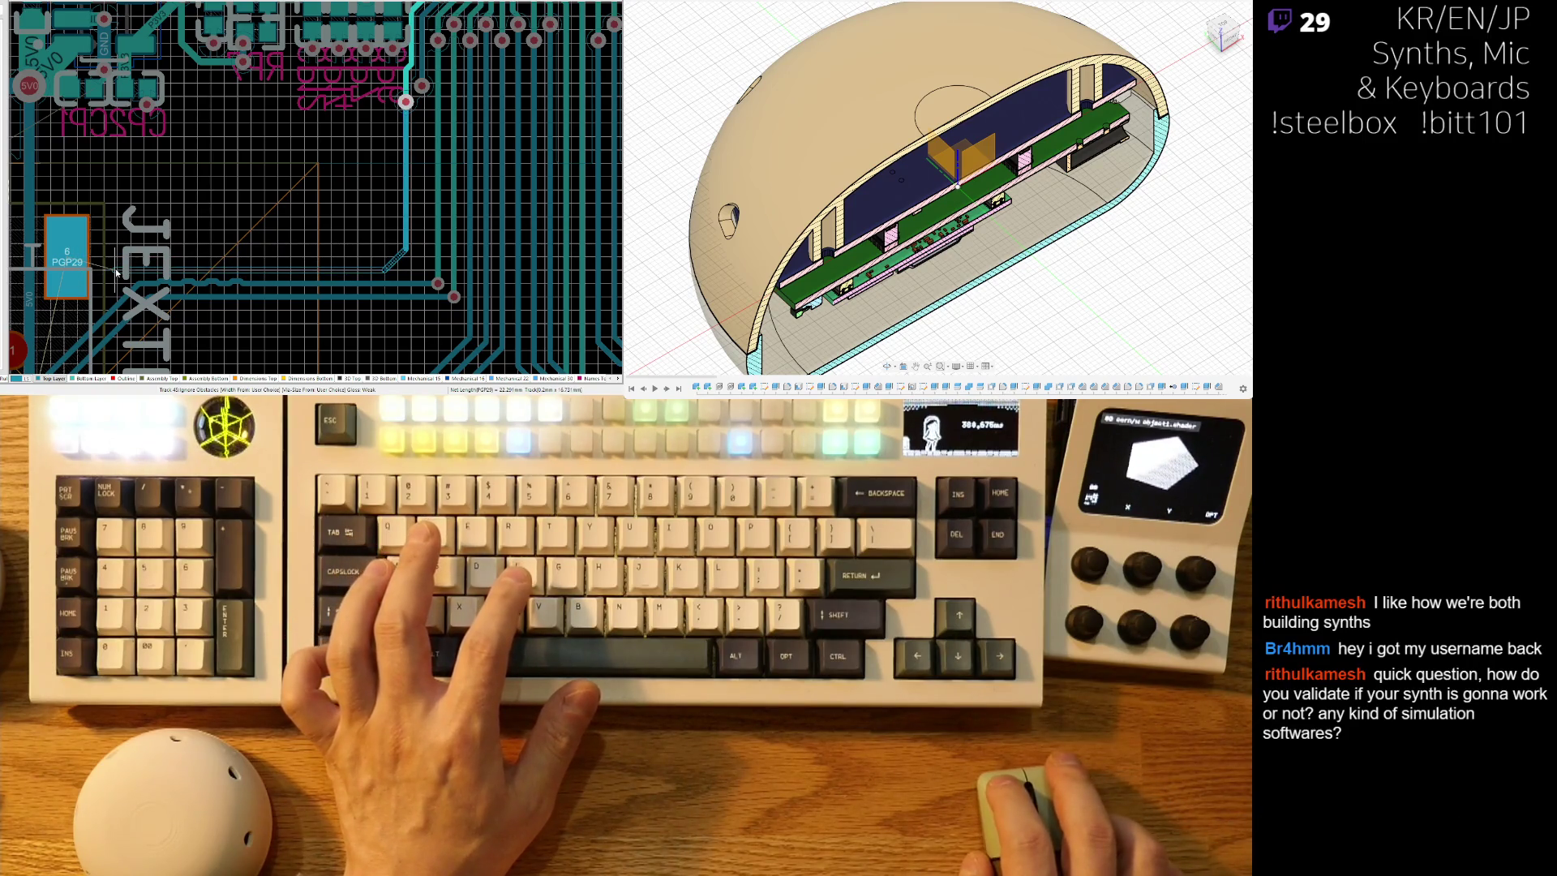
click(69, 254)
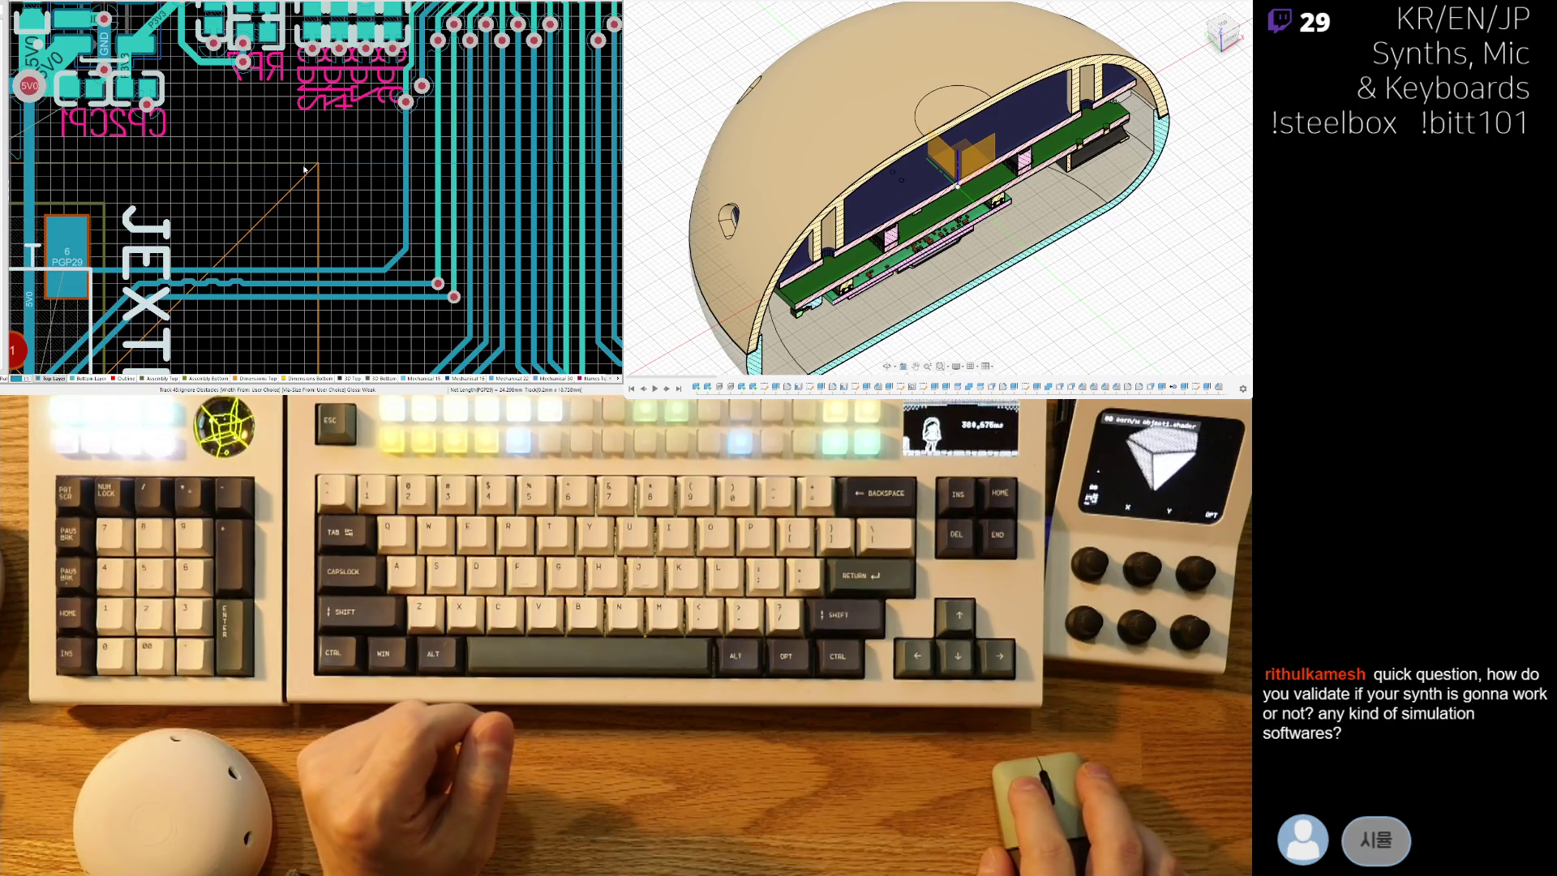
ctrl+scroll(260, 272, up, 3)
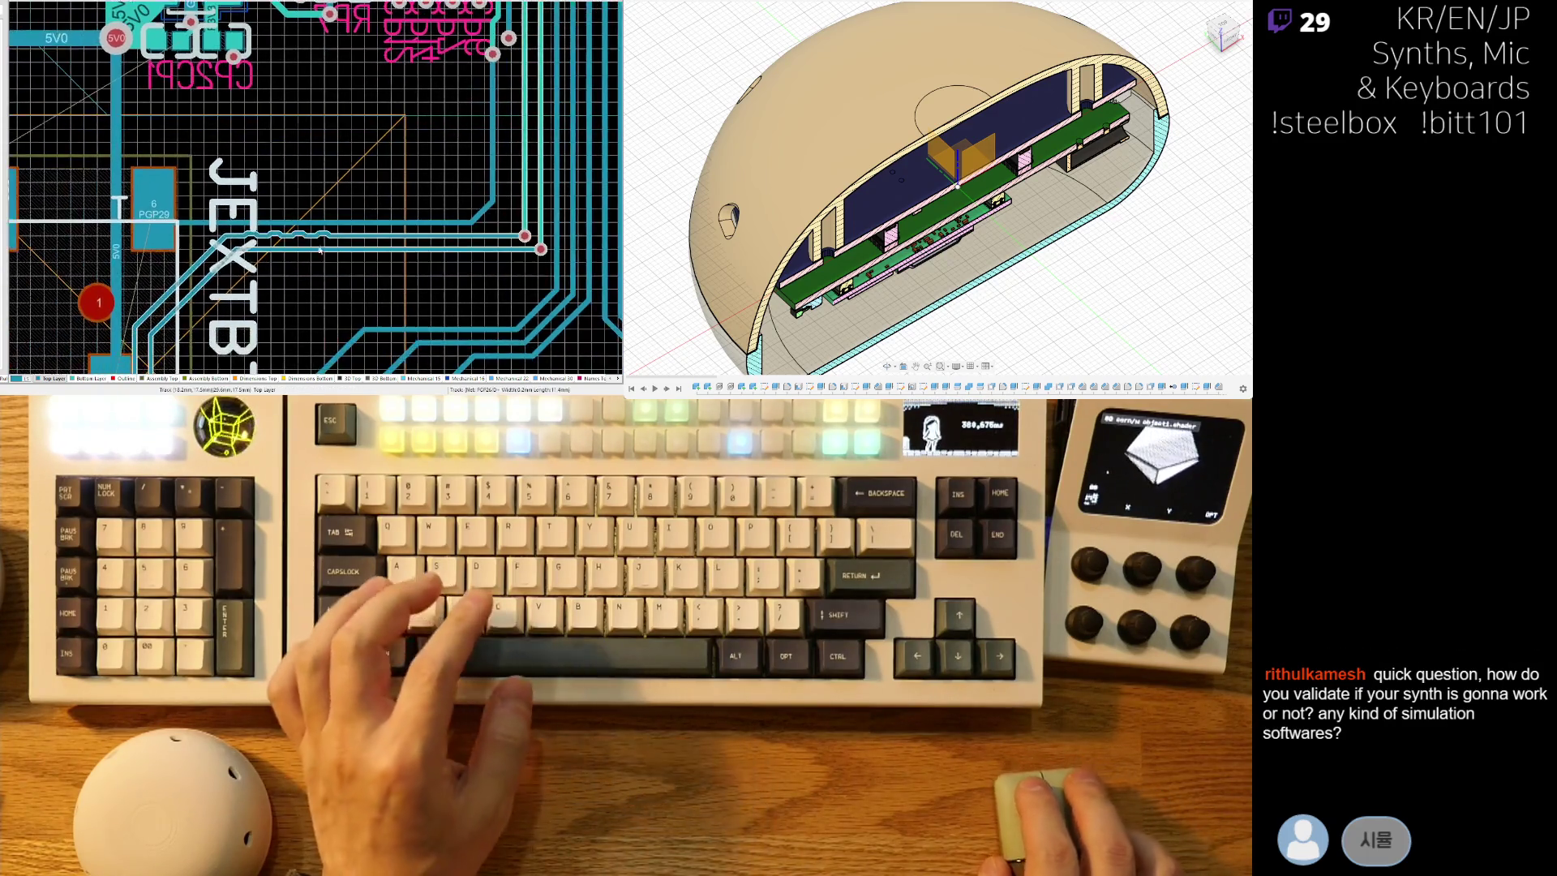
Shift the PGP27 and PGP26 track segments to the right beside the JEXTBTN header.
ctrl+scroll(259, 272, down, 3)
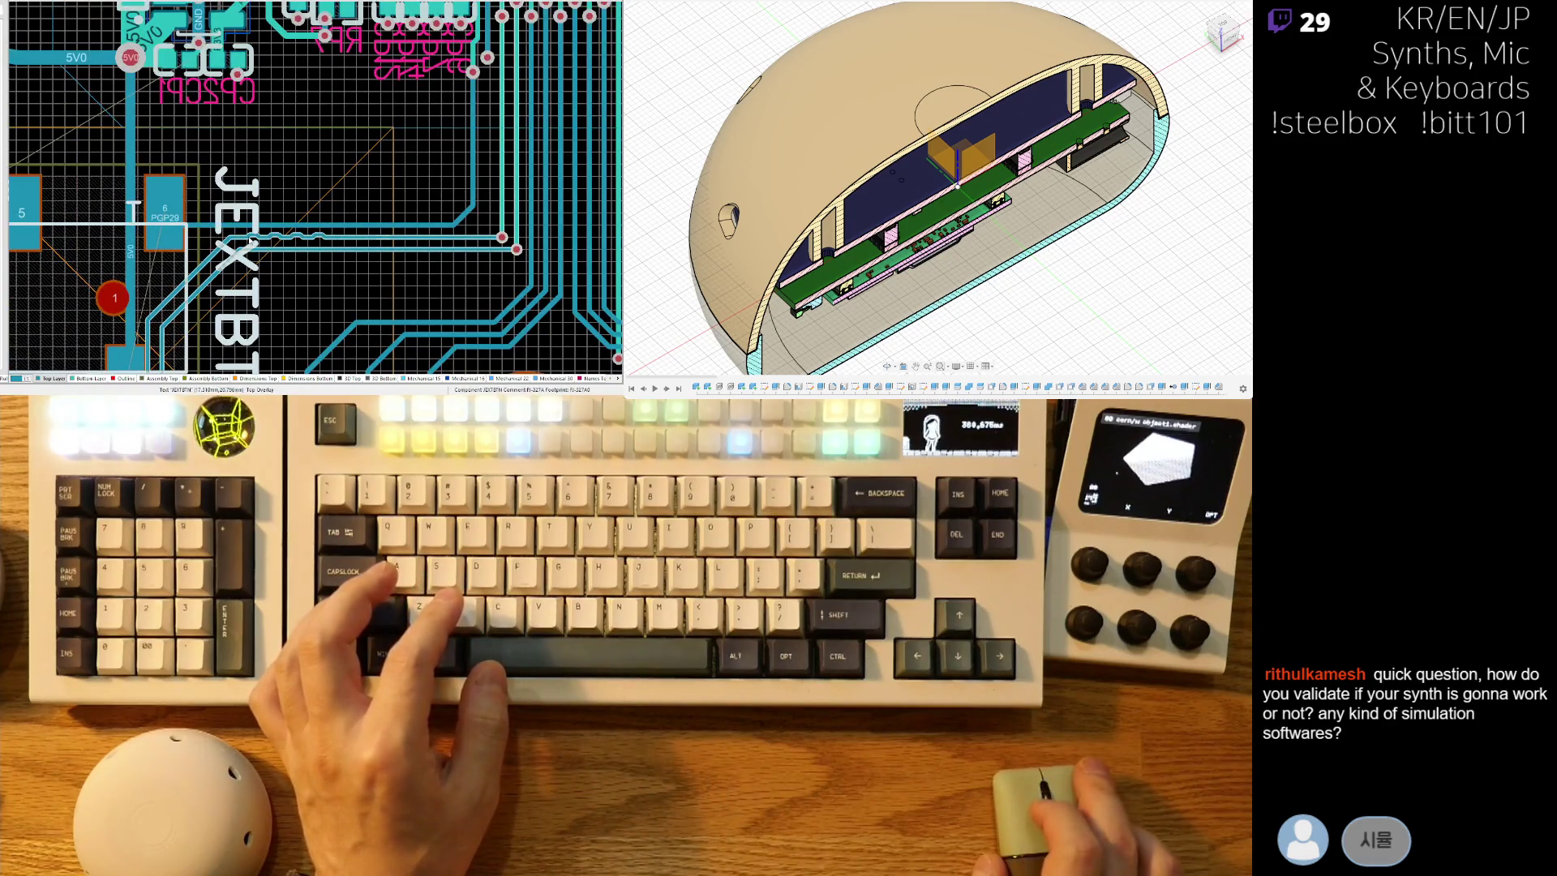
mouse_move(153, 343)
right_down()
mouse_move(255, 237)
mouse_move(296, 162)
right_up()
ctrl+scroll(296, 163, up, 3)
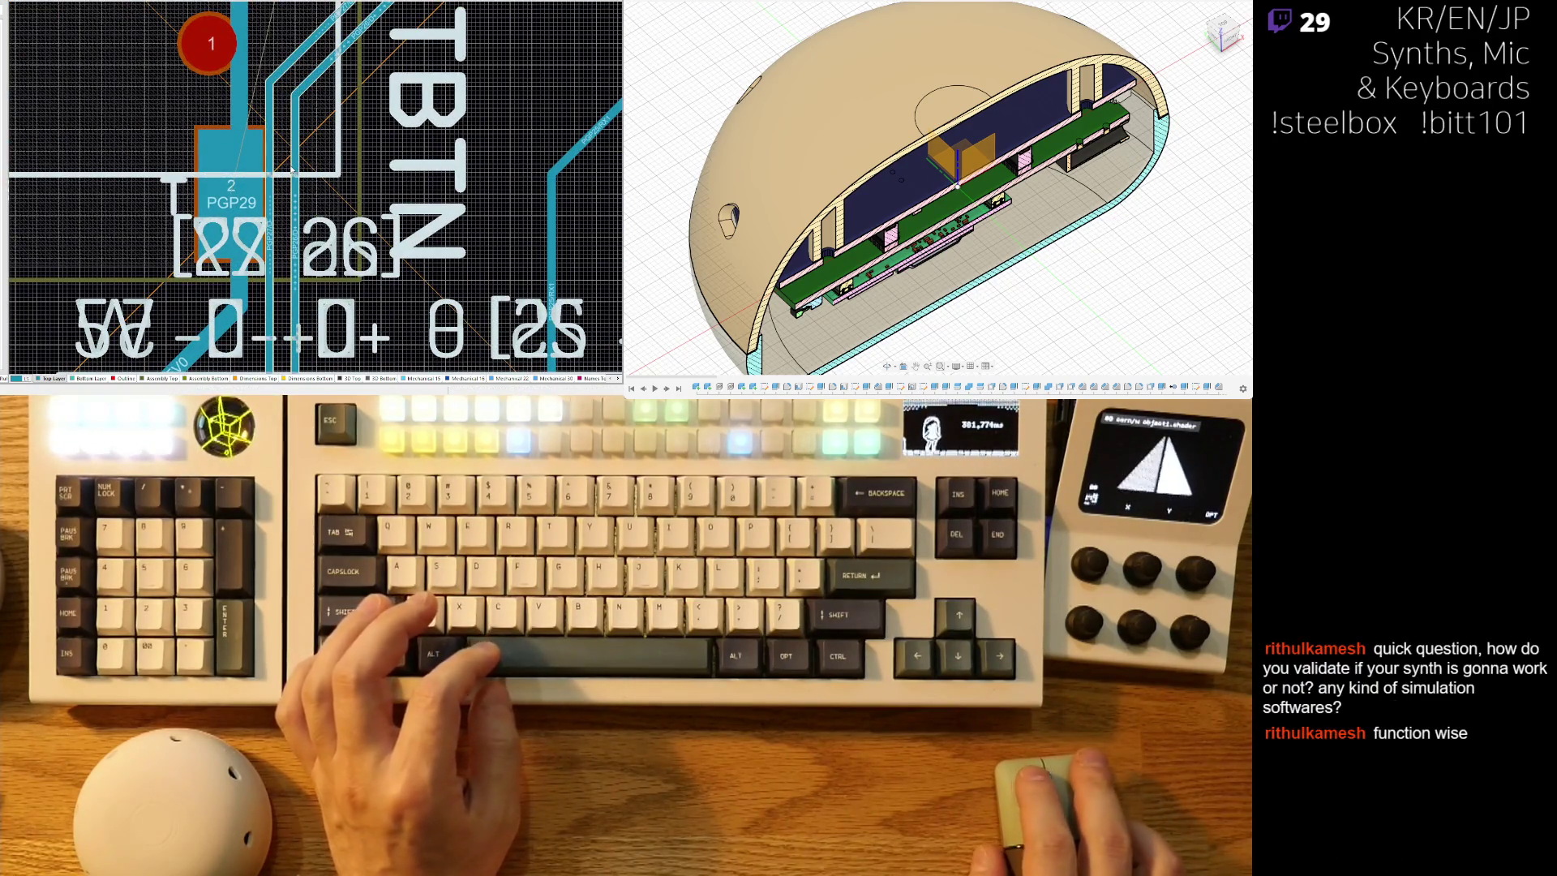
right_drag(291, 132, 235, 211)
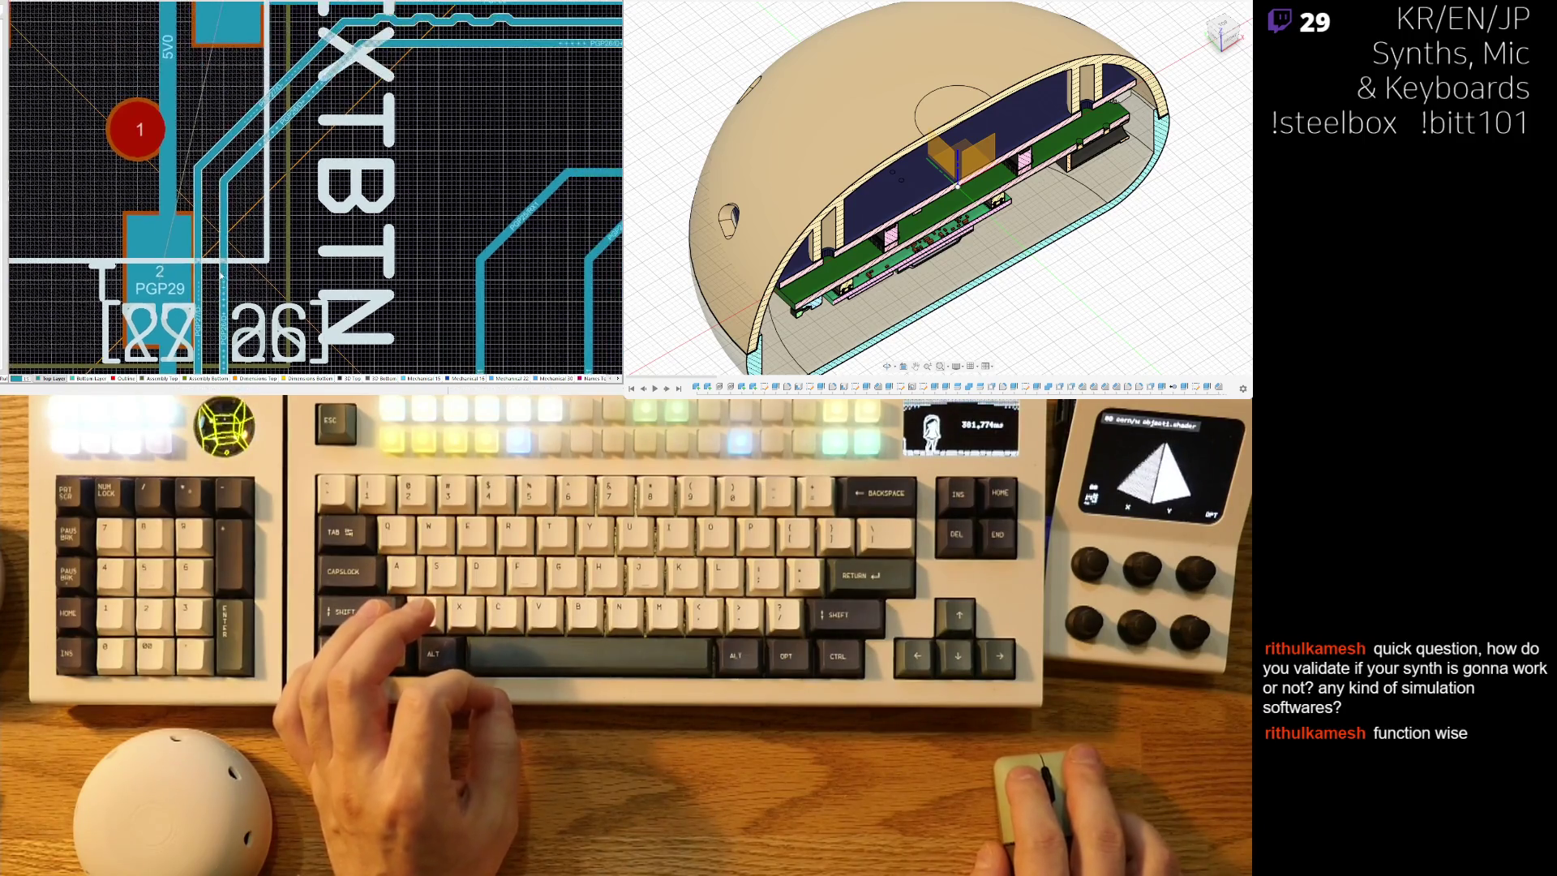
ctrl+scroll(235, 211, down, 2)
ctrl+scroll(228, 223, up, 2)
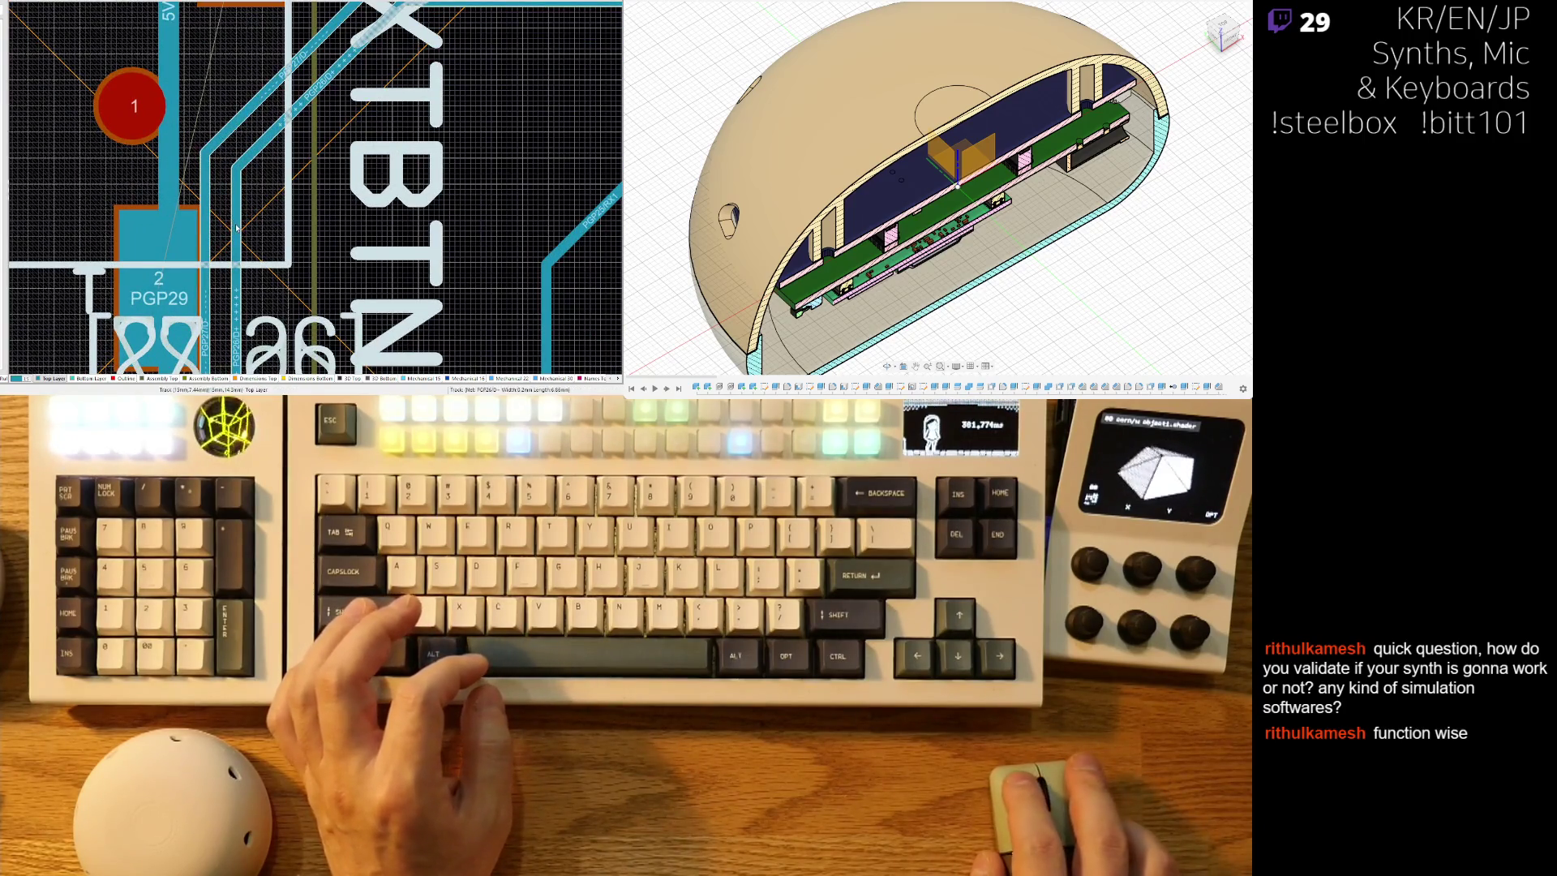
scroll(257, 116, down, 3)
scroll(219, 296, down, 1)
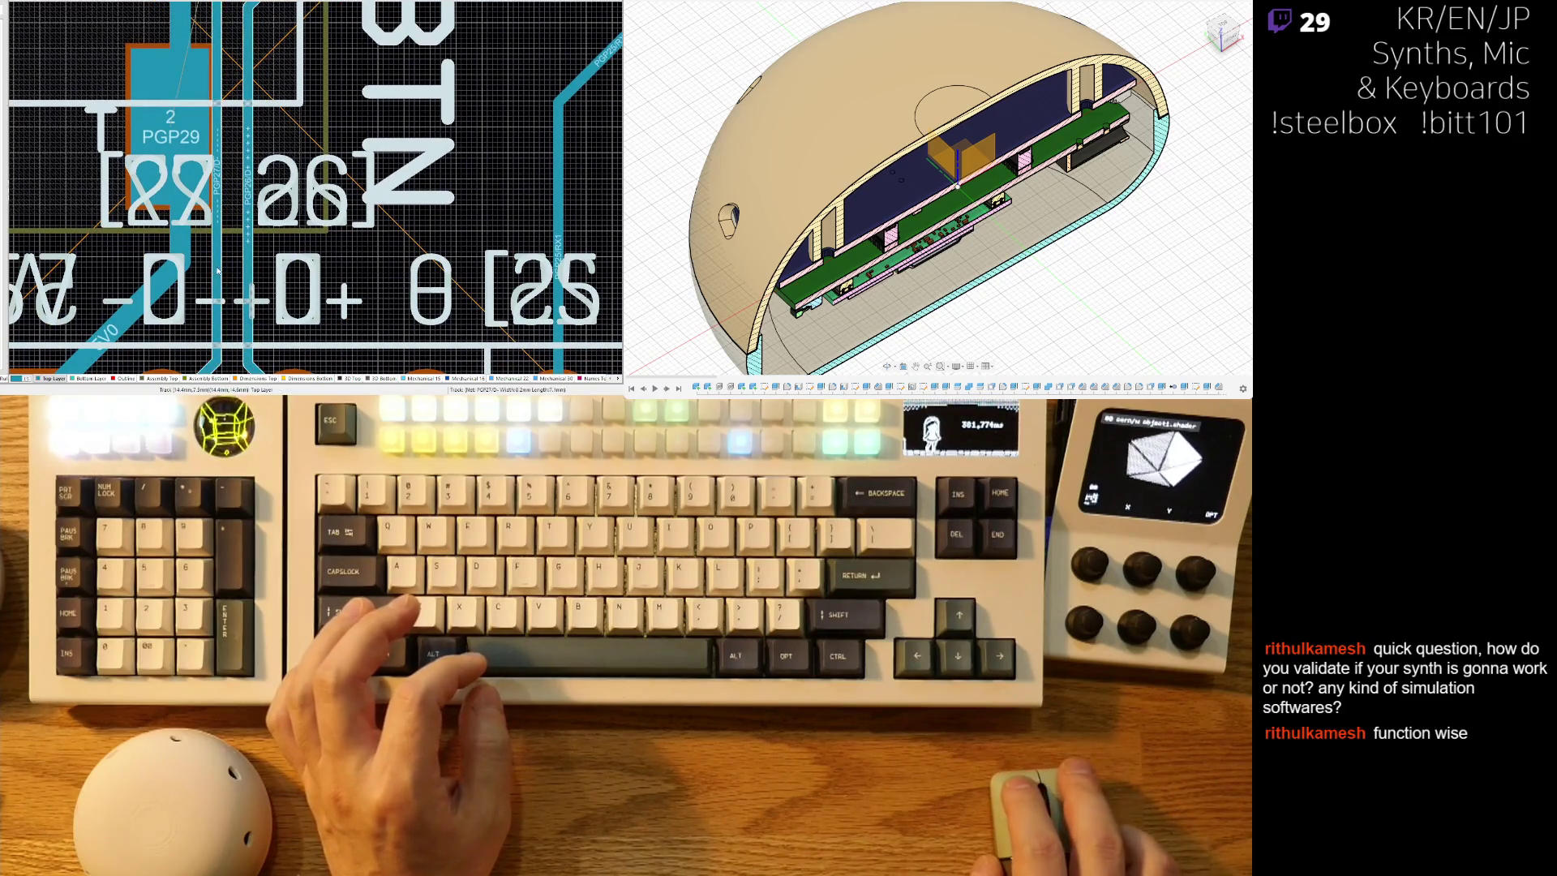
drag(217, 267, 237, 273)
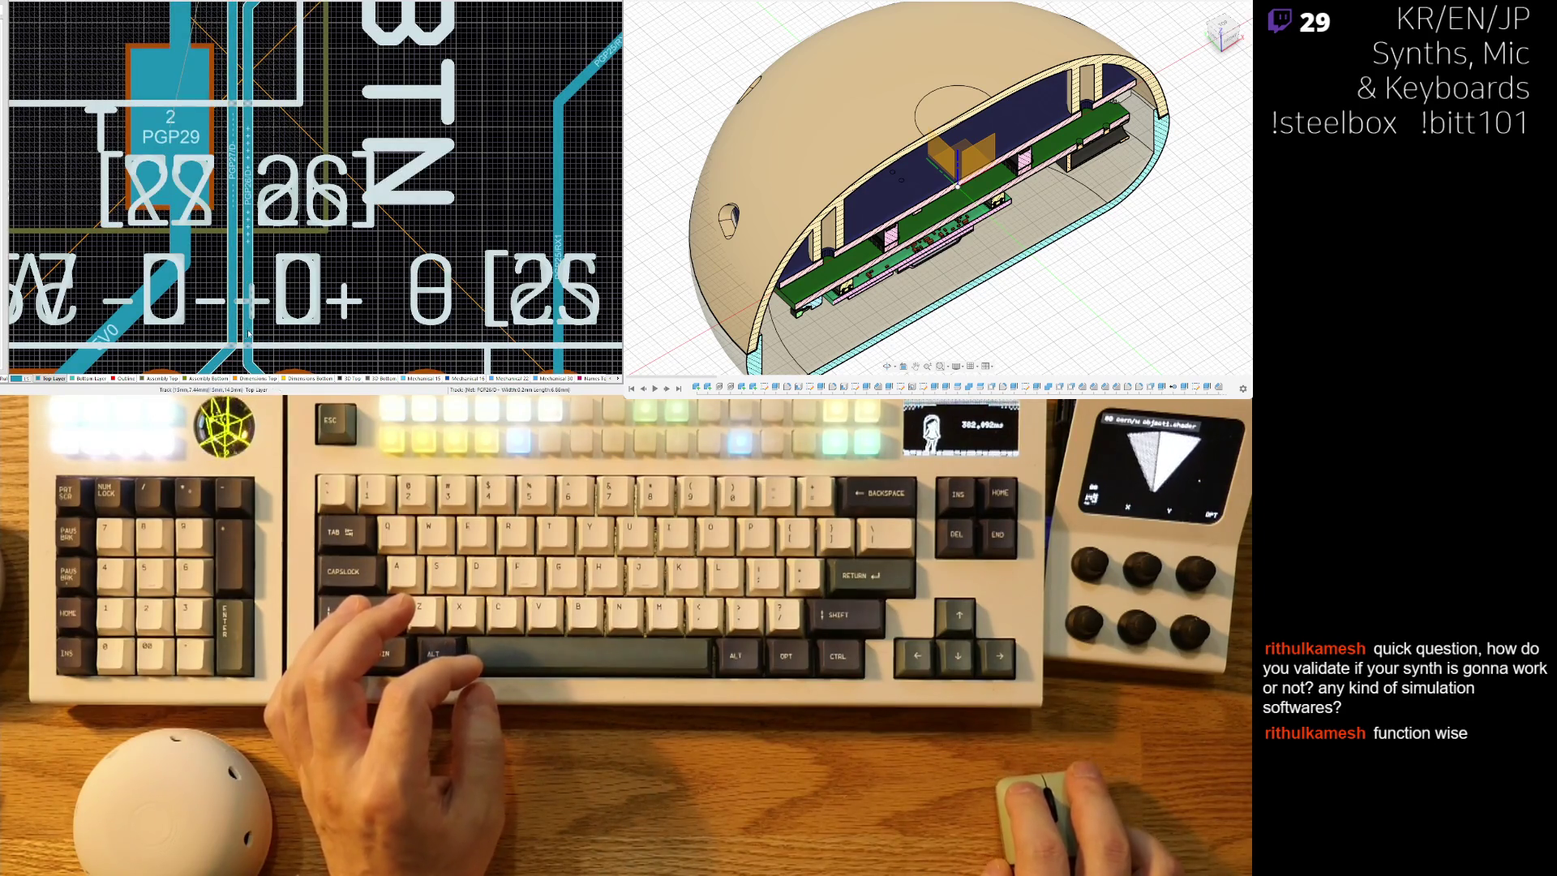
drag(247, 312, 262, 330)
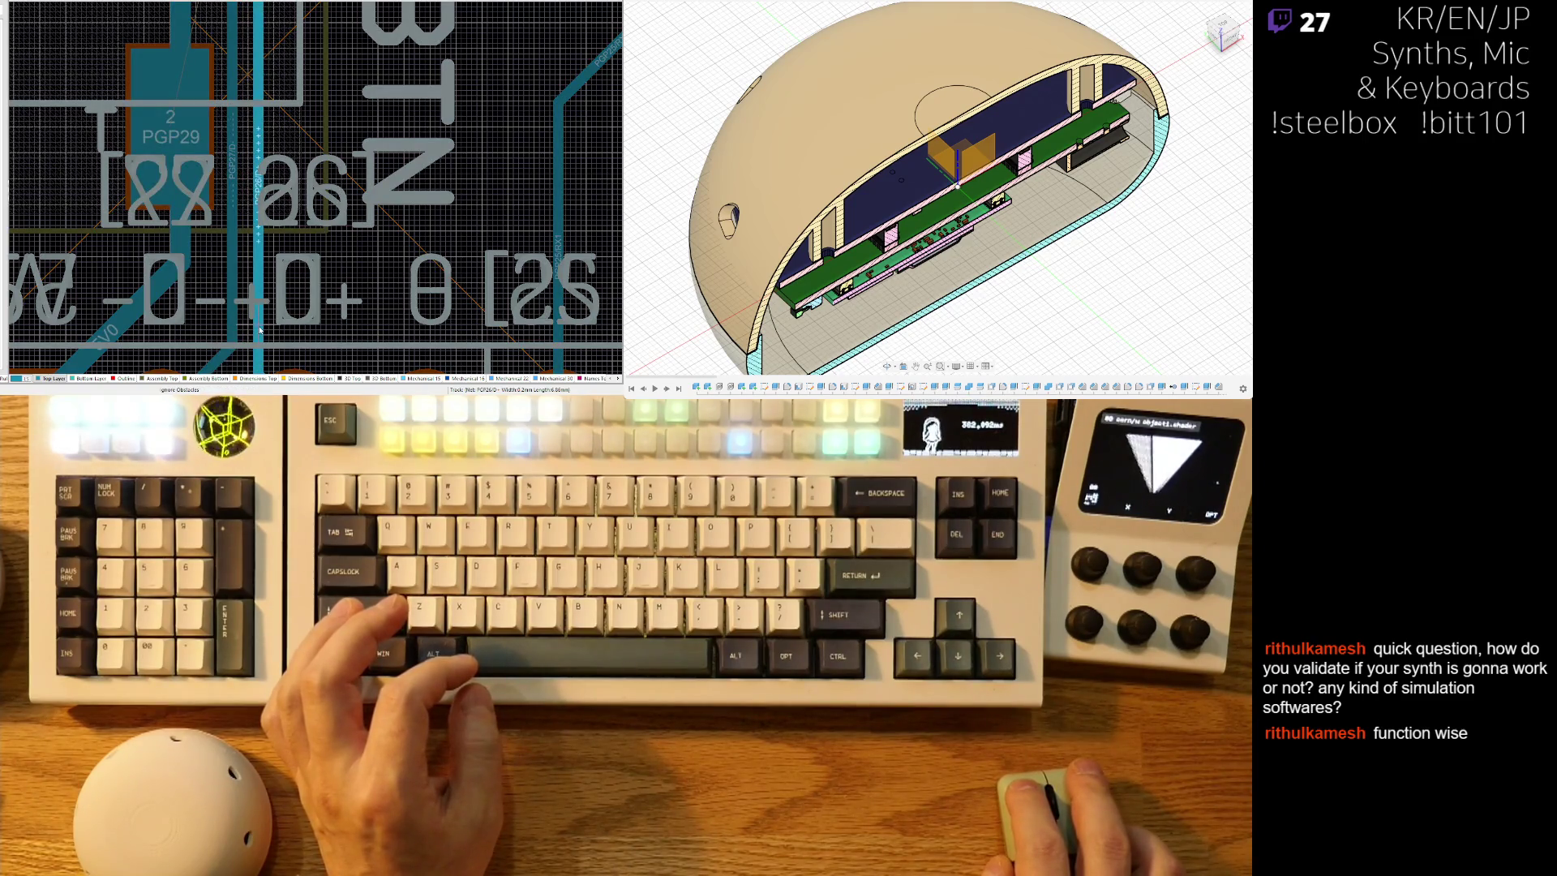
drag(261, 330, 263, 329)
Move the PGP27 track segment down toward header pad 2.
ctrl+scroll(276, 292, down, 3)
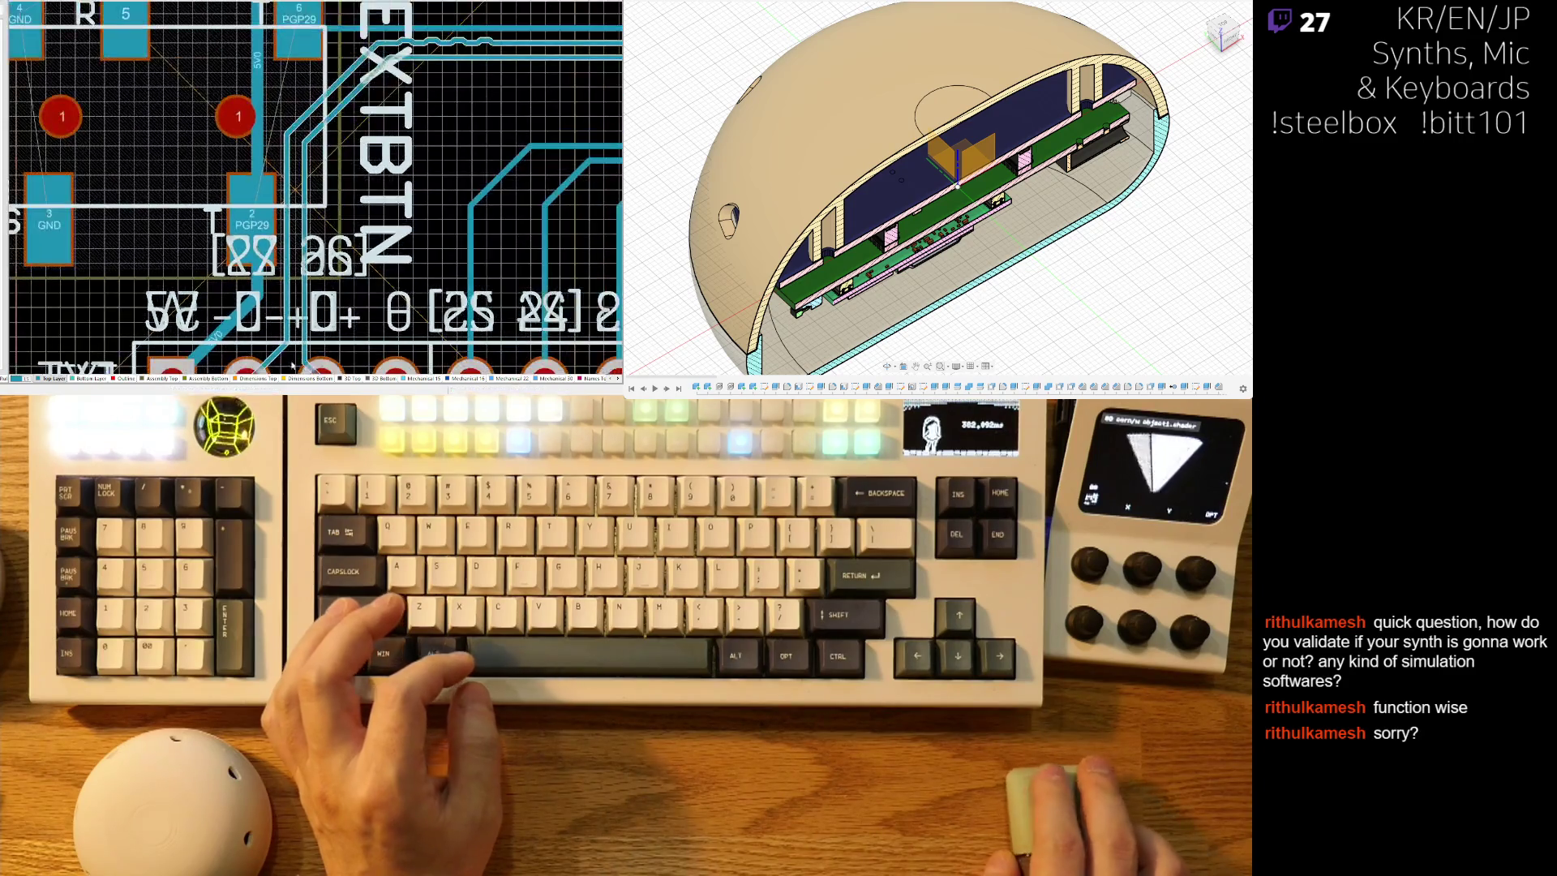
mouse_move(282, 273)
mouse_down()
mouse_move(258, 306)
mouse_move(223, 310)
mouse_up()
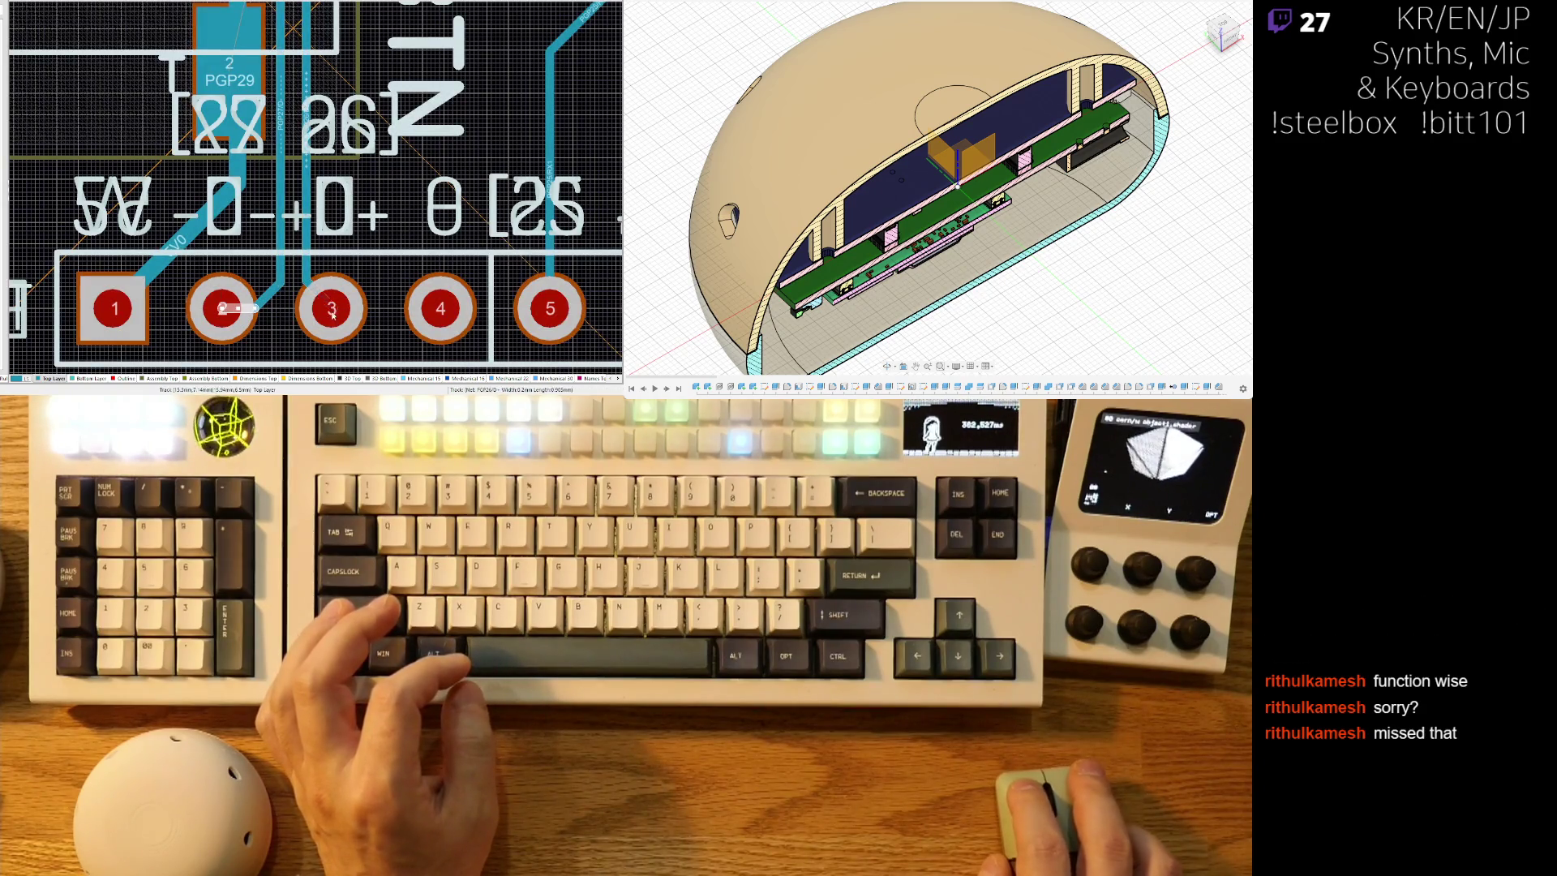
scroll(340, 324, down, 2)
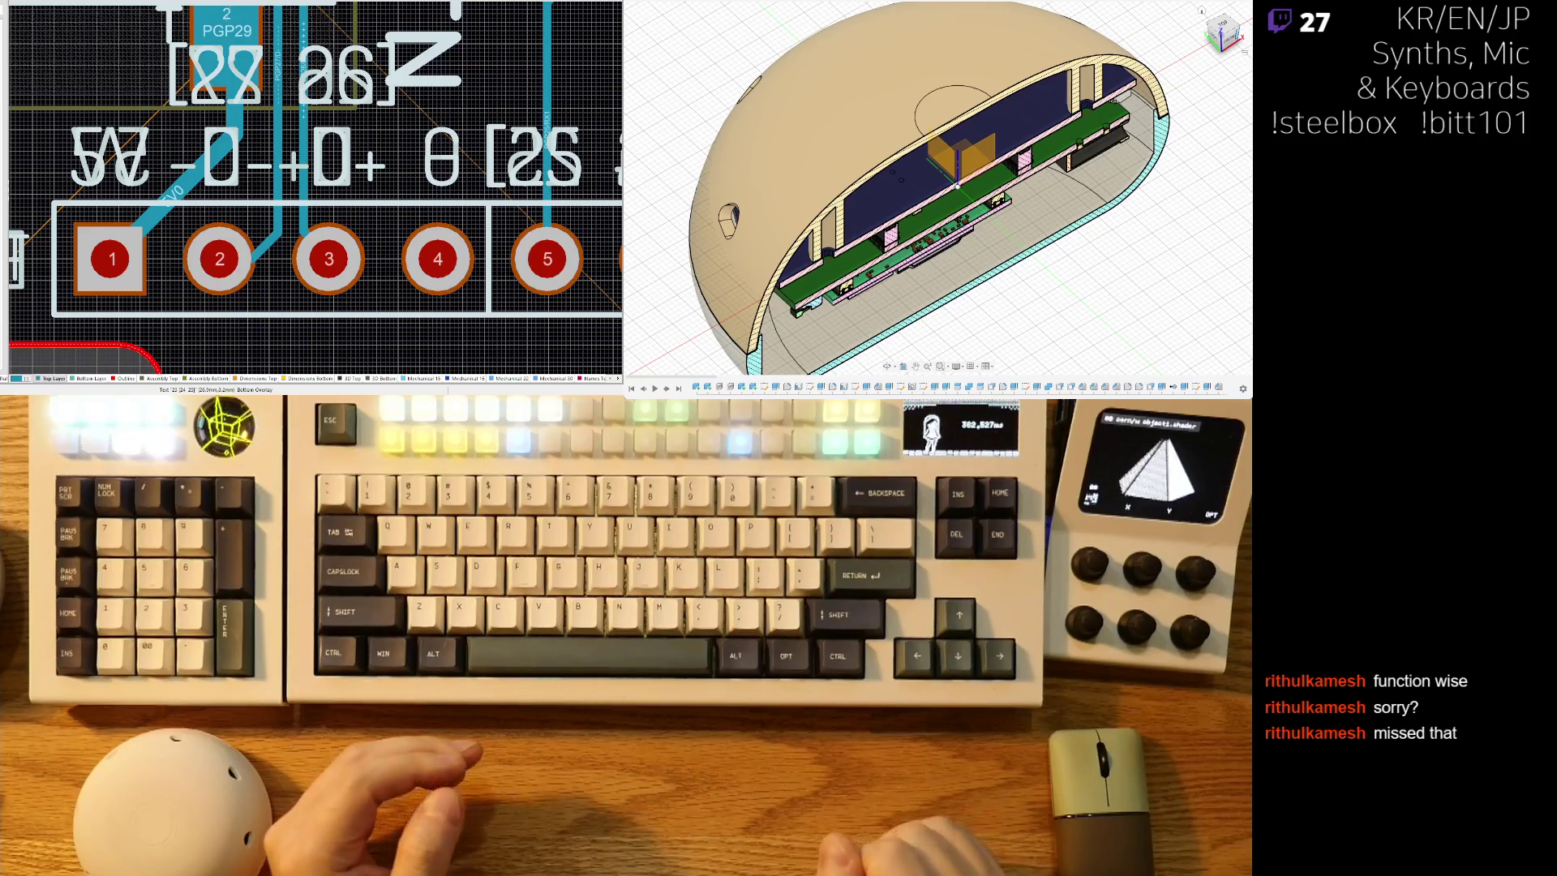
scroll(253, 240, up, 10)
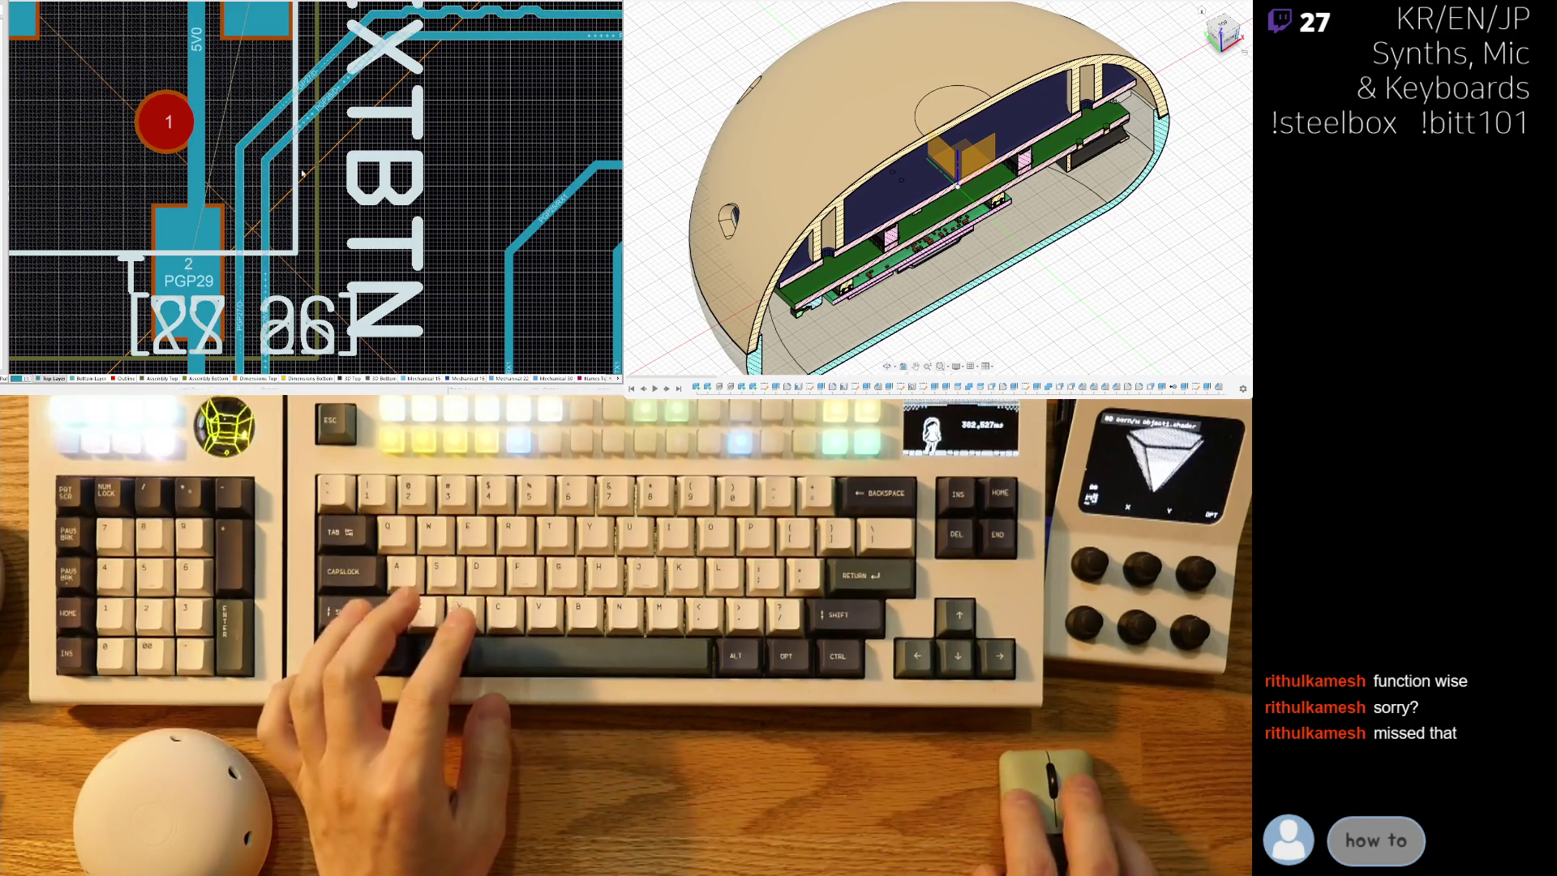
Pan to the JEXTBTN label, try reworking the track beside pad 1, and cancel the edit.
ctrl+scroll(273, 221, down, 3)
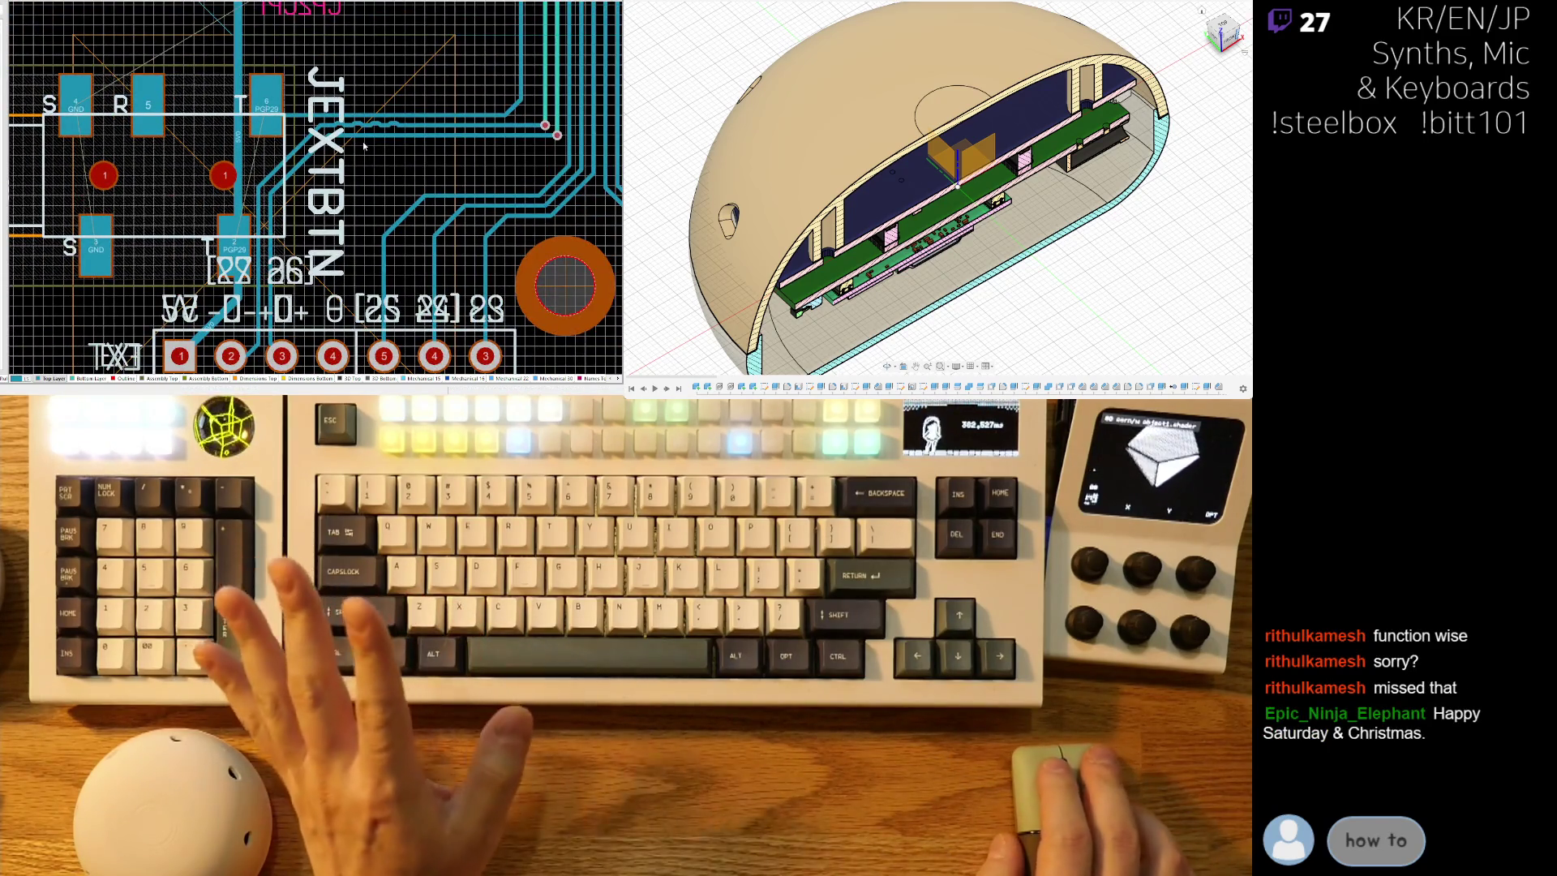
right_drag(364, 144, 240, 253)
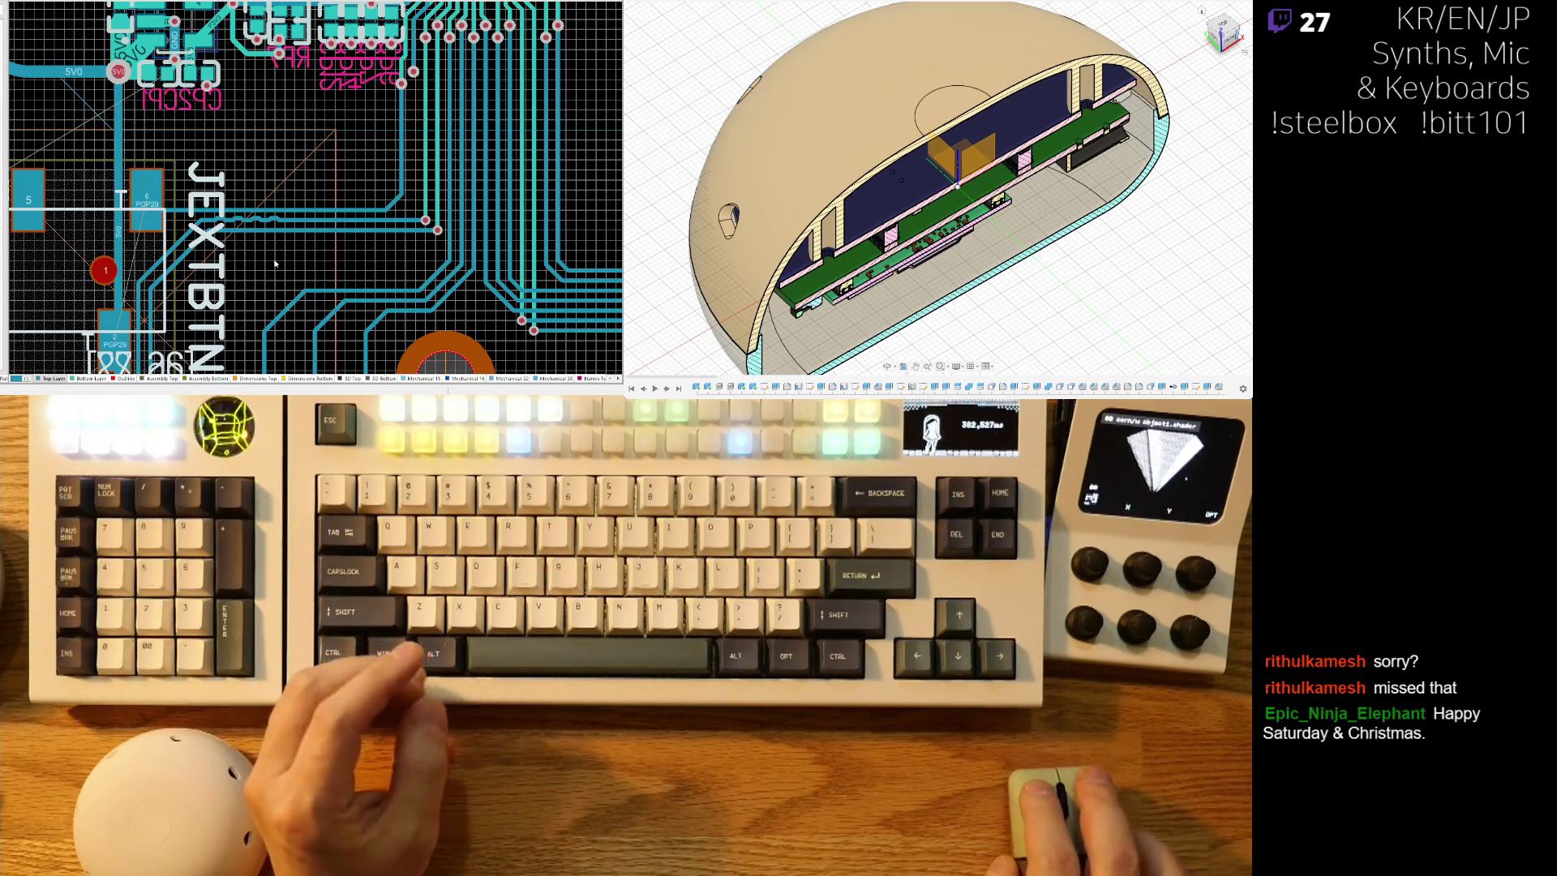
ctrl+scroll(254, 213, up, 2)
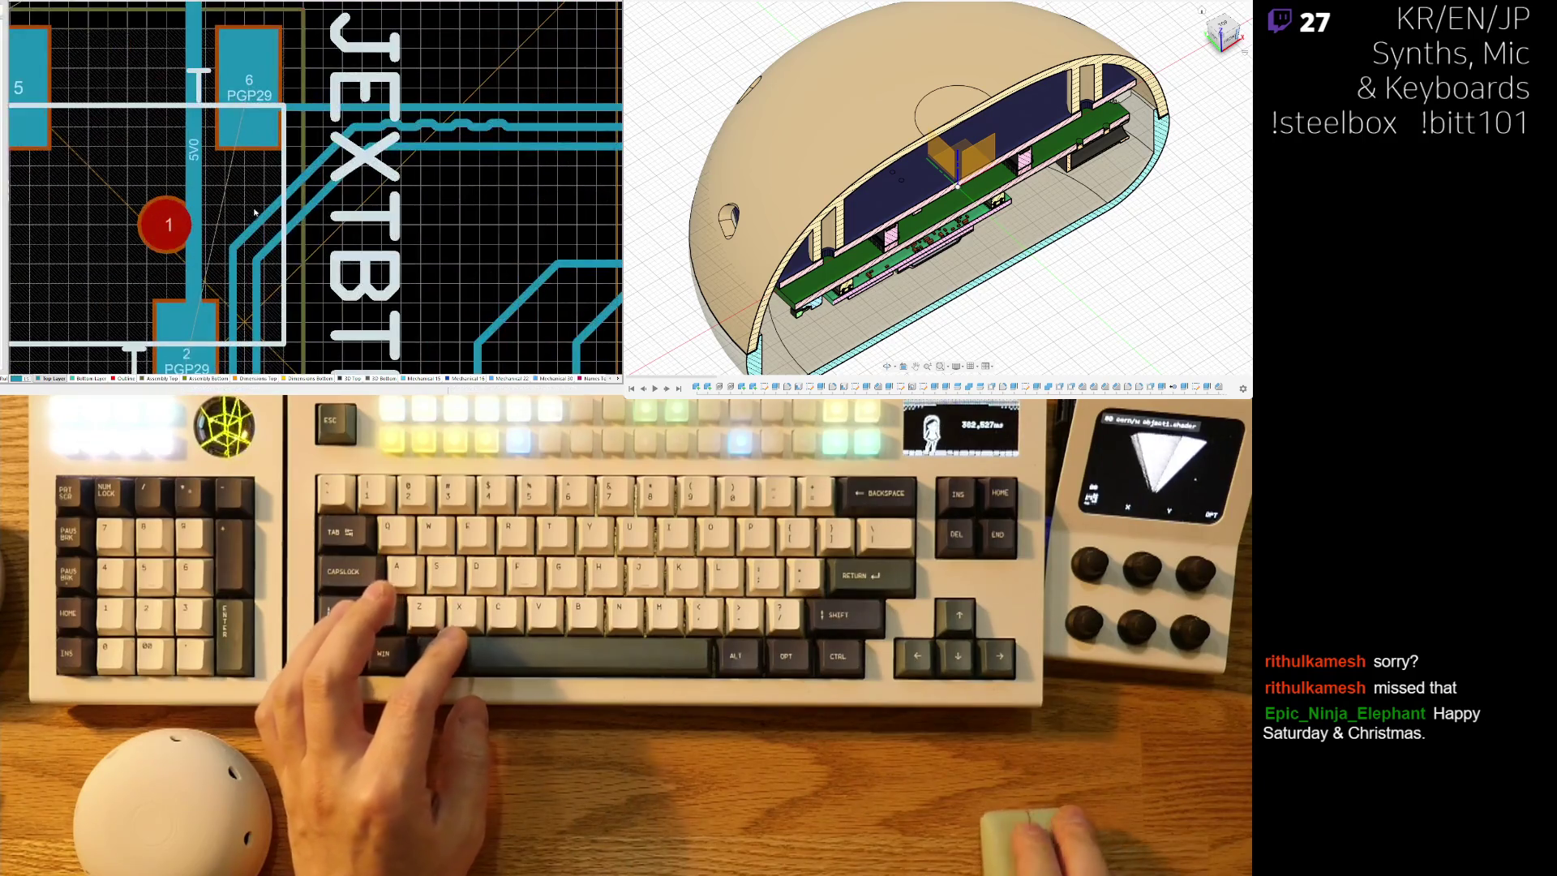
click(296, 192)
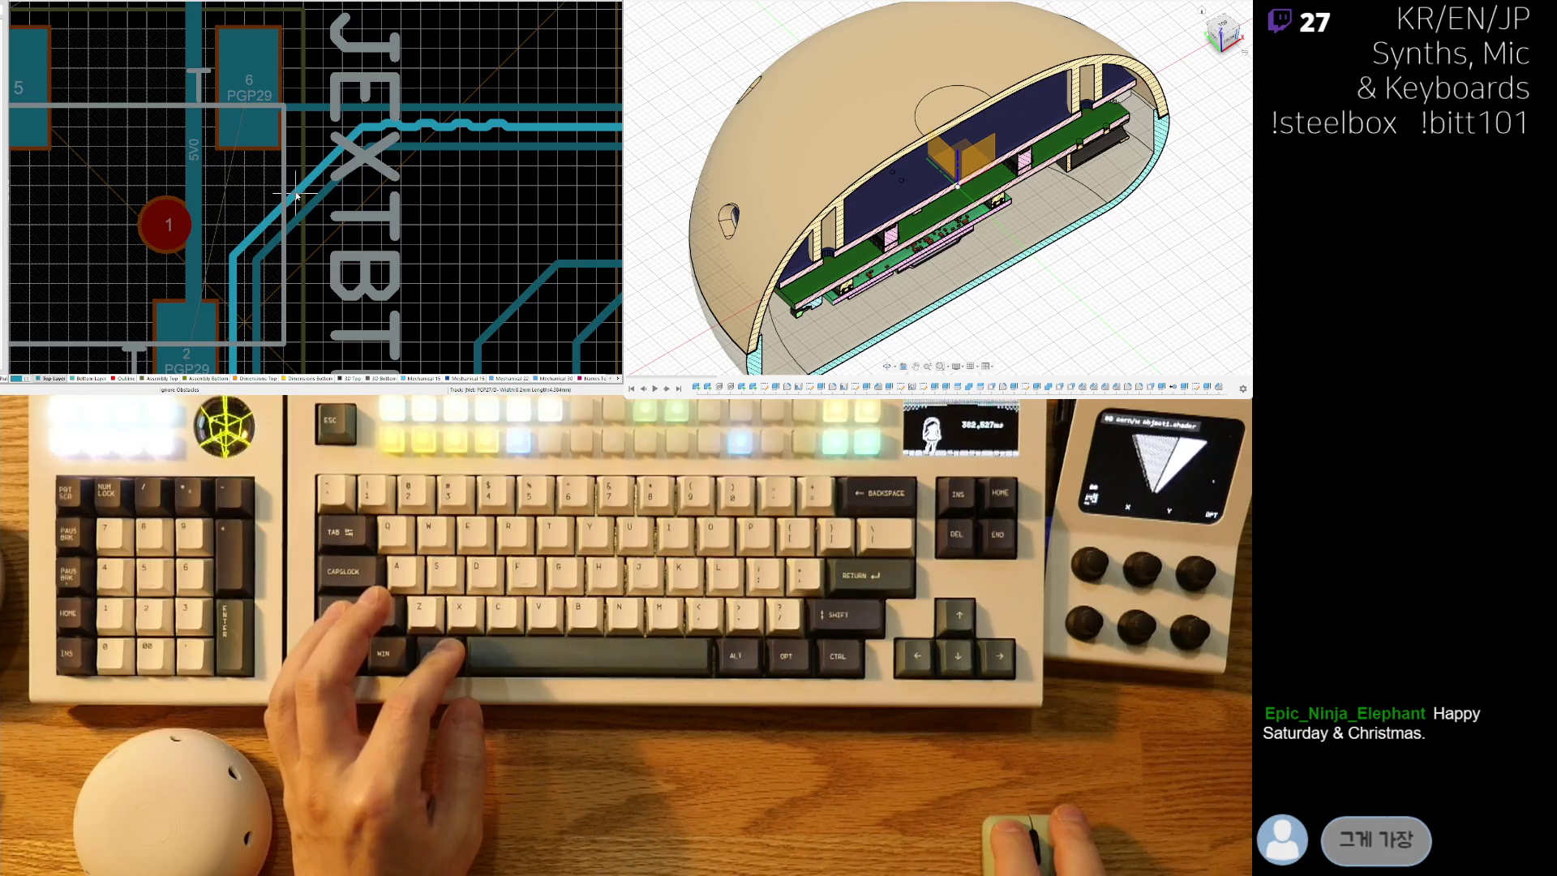
right_click(276, 227)
Bring header pads 1–5 into view, try moving a track near pad 2, then cancel.
scroll(244, 260, down, 3)
right_drag(242, 272, 272, 172)
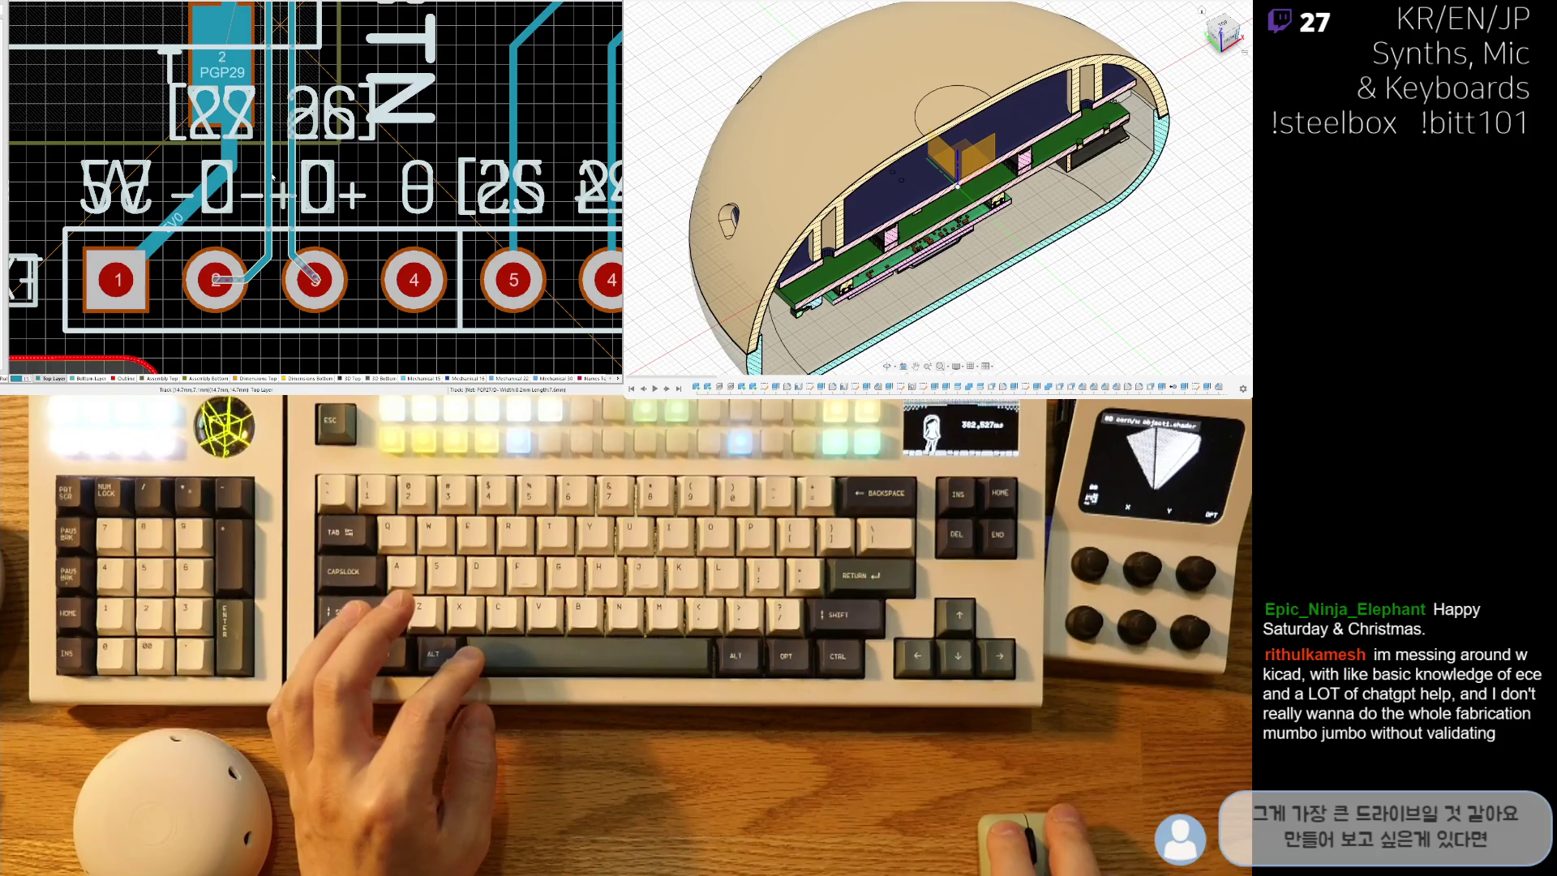
click(269, 172)
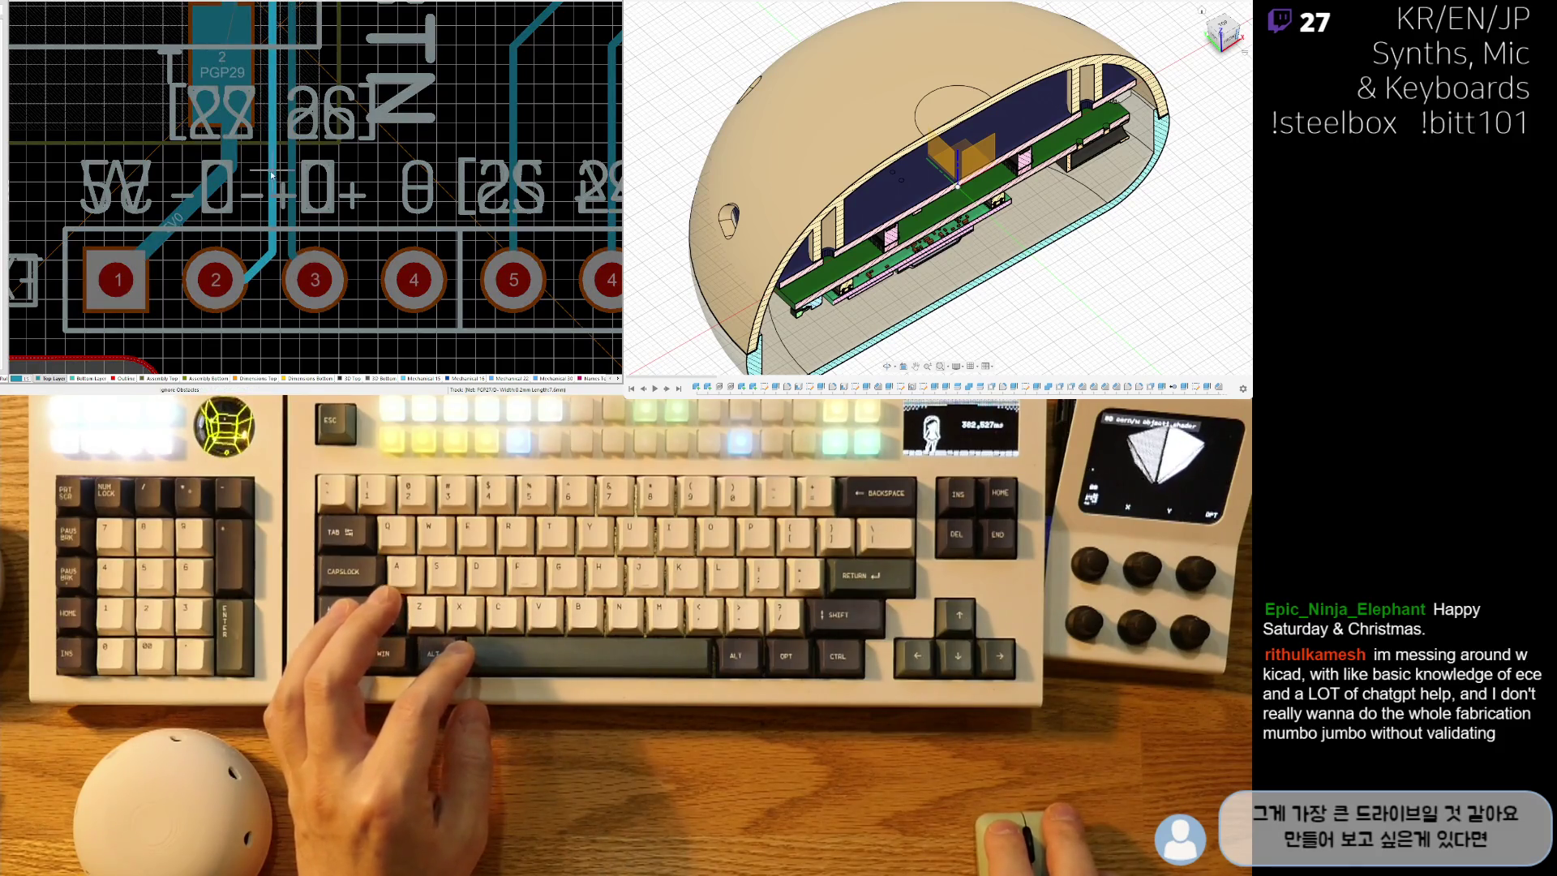
right_click(272, 174)
right_drag(284, 219, 299, 198)
scroll(391, 208, up, 3)
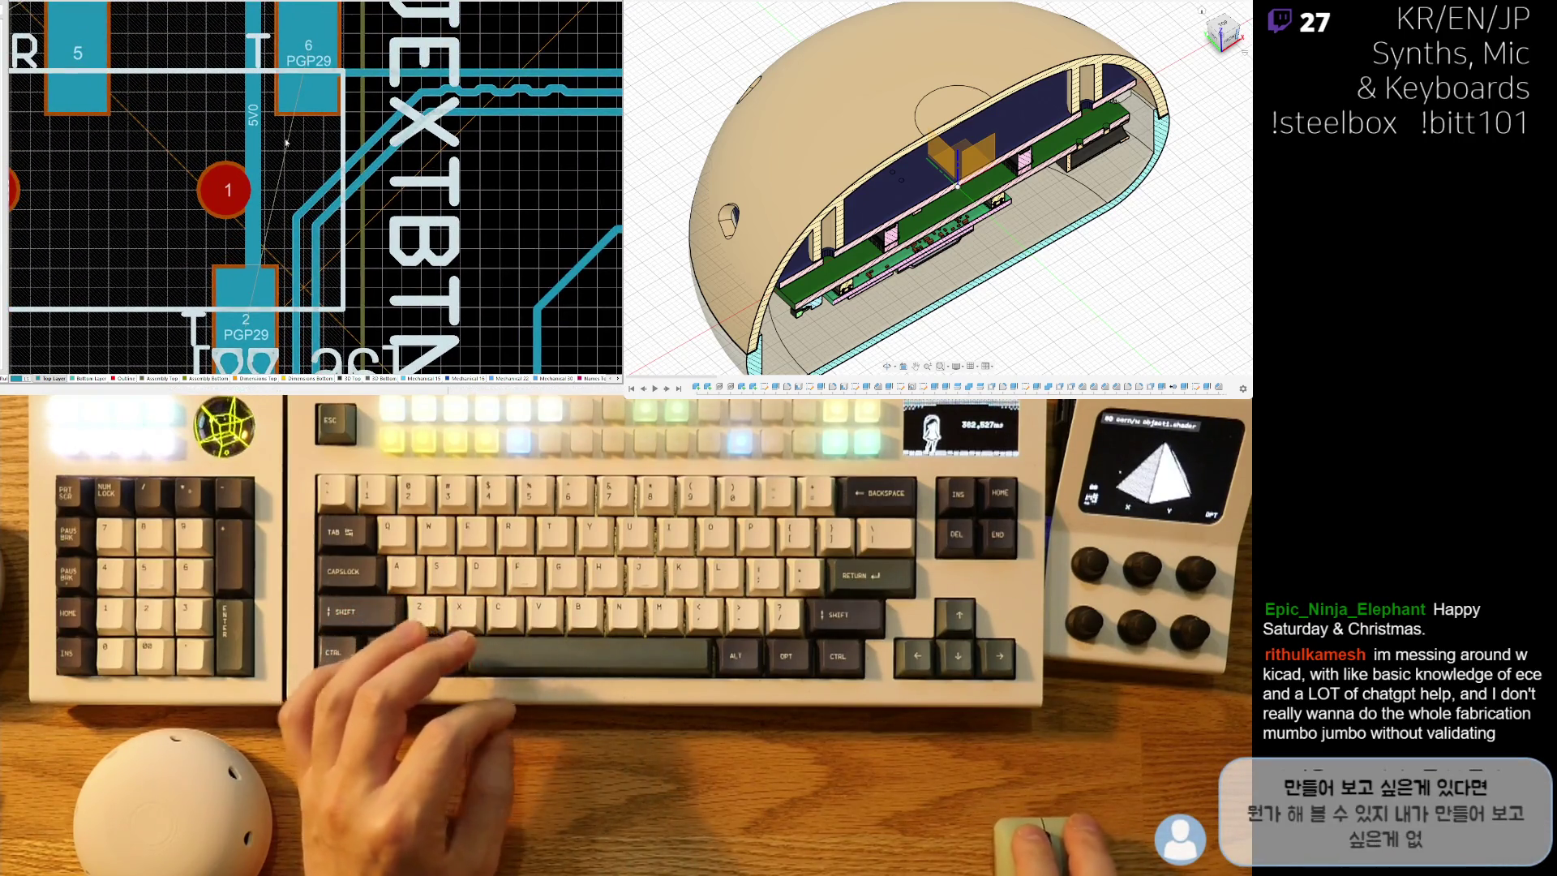
scroll(308, 168, down, 5)
shift+scroll(308, 169, left, 2)
scroll(305, 174, up, 3)
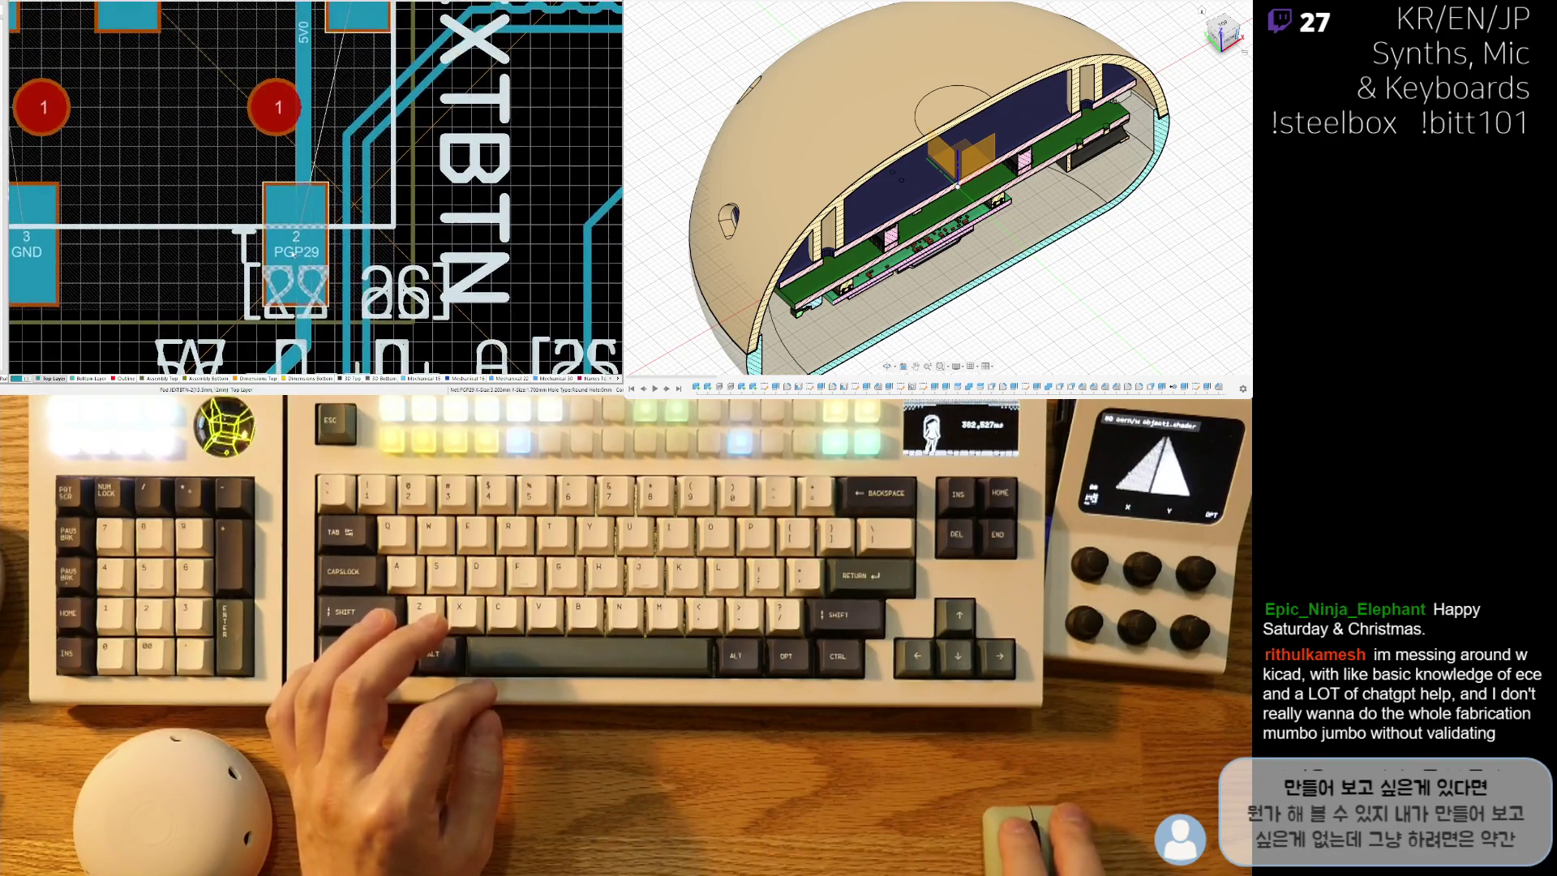
scroll(288, 194, down, 5)
ctrl+scroll(272, 206, down, 4)
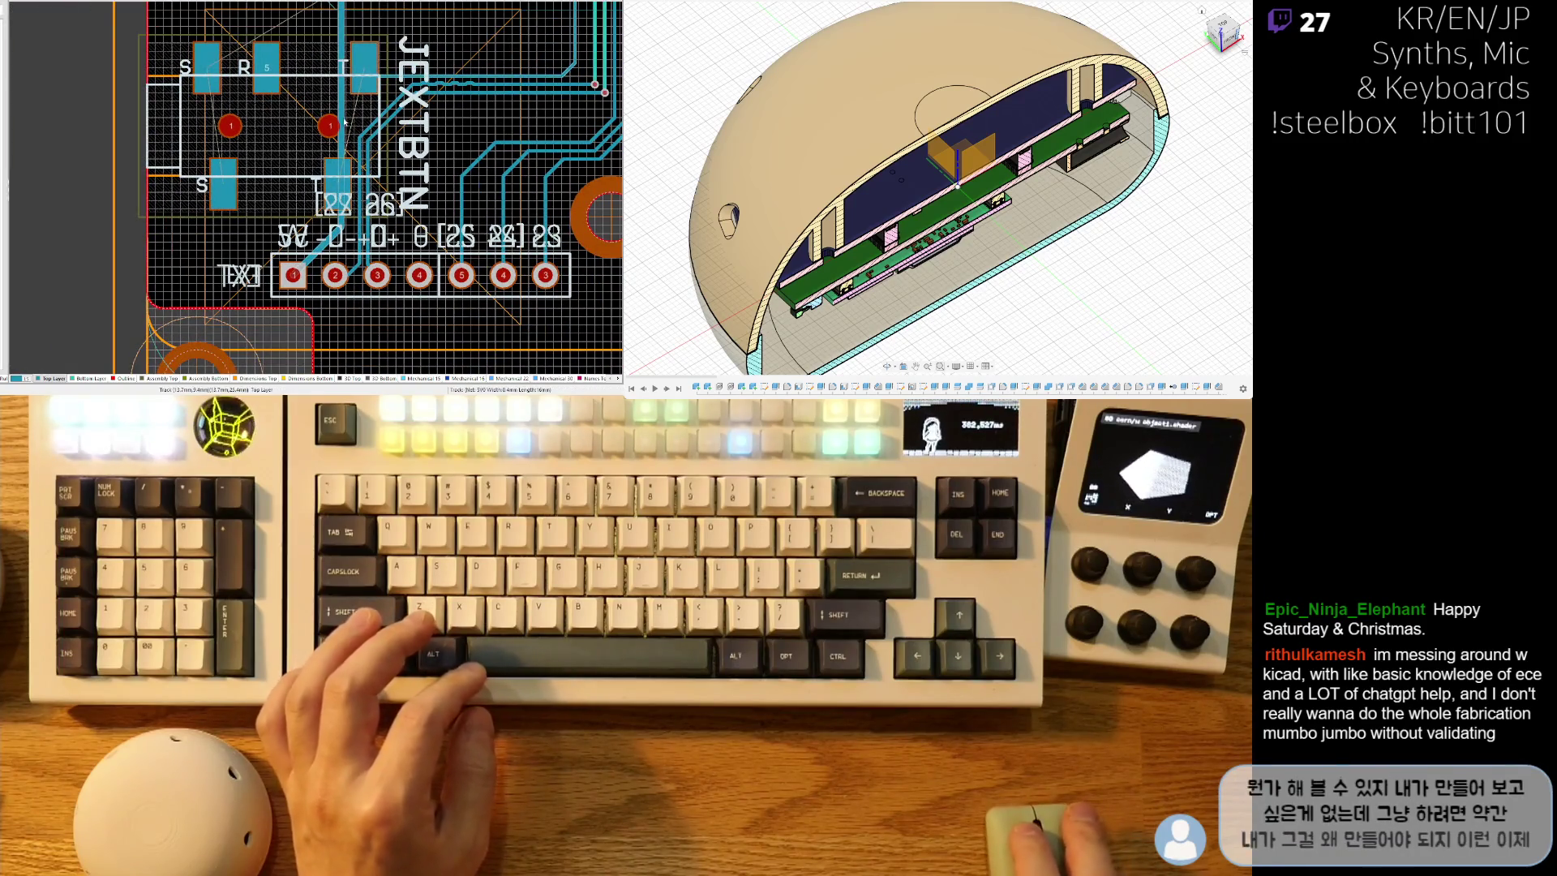
Route the 5V0 track with Ignore Obstacles, running diagonally past the S pad into pad 1.
click(293, 275)
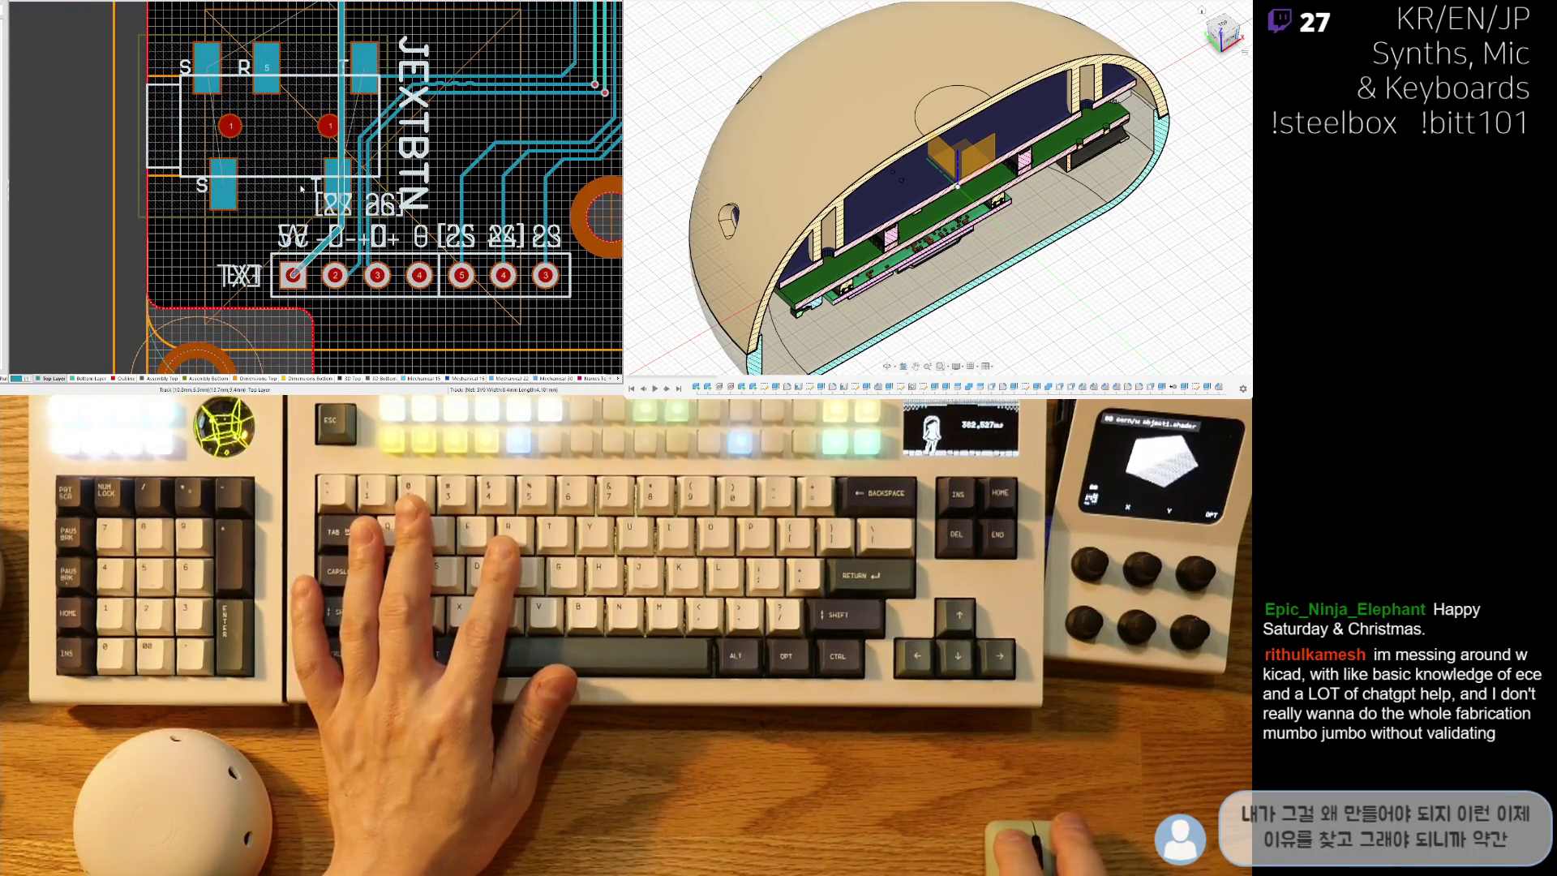
key(shift+r)
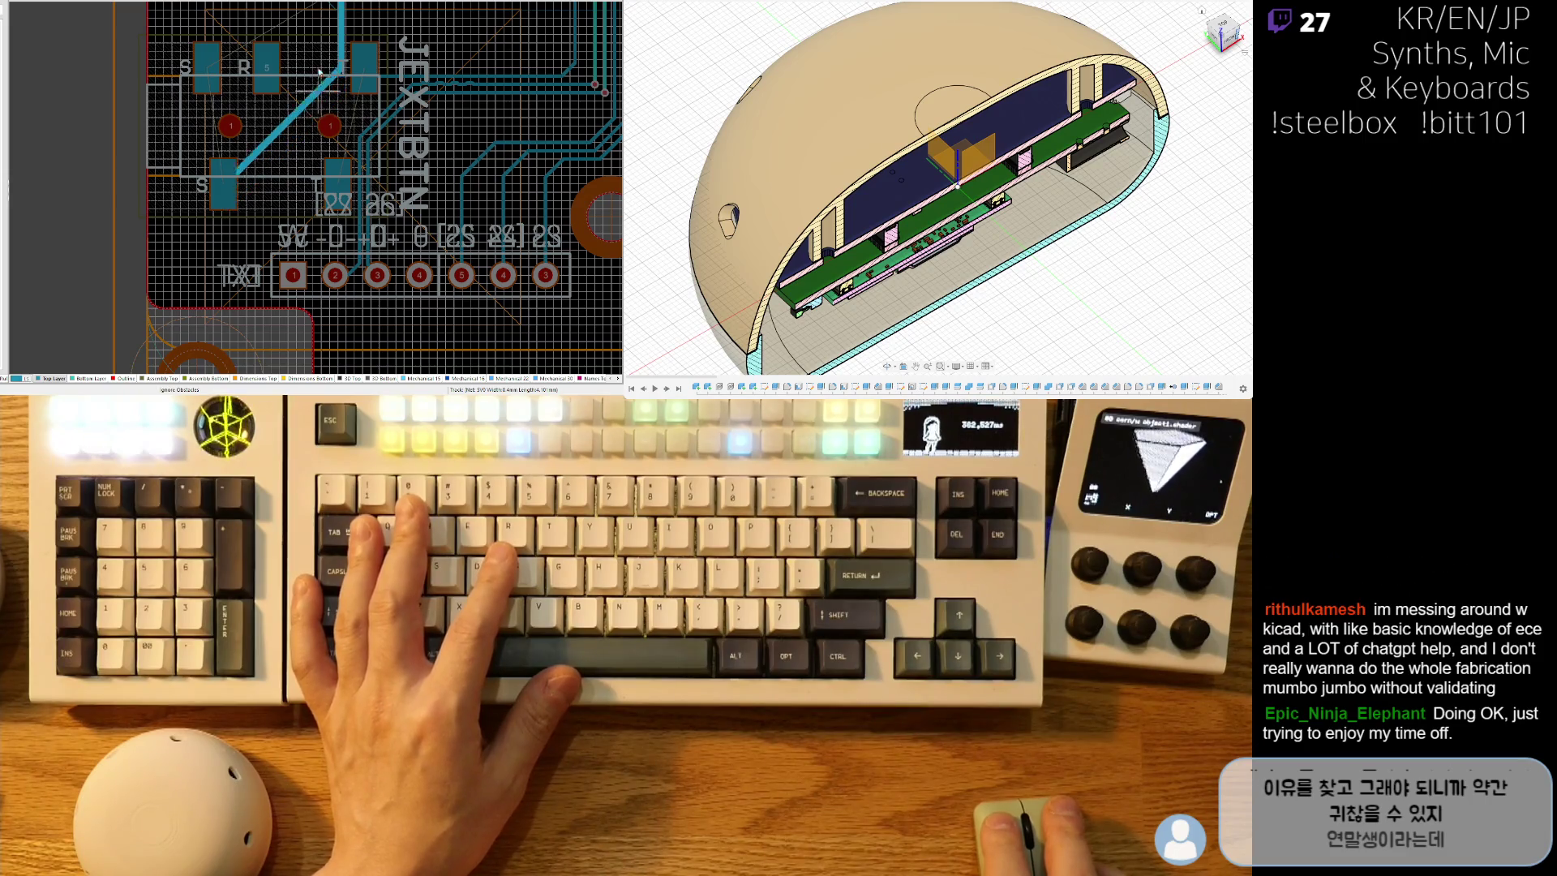
scroll(334, 81, up, 1)
click(212, 242)
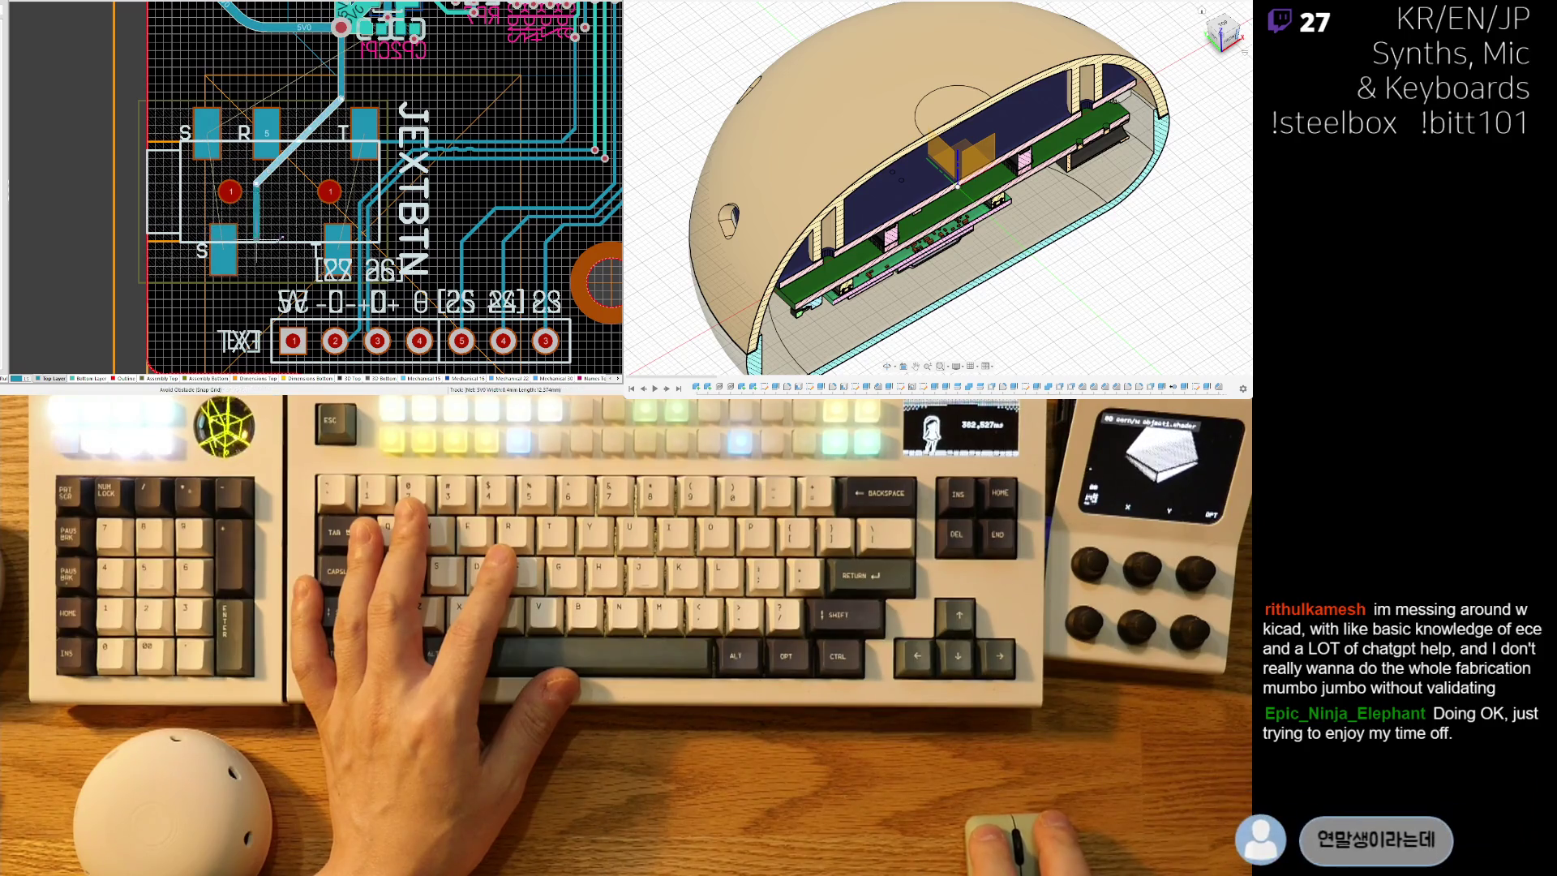
click(293, 341)
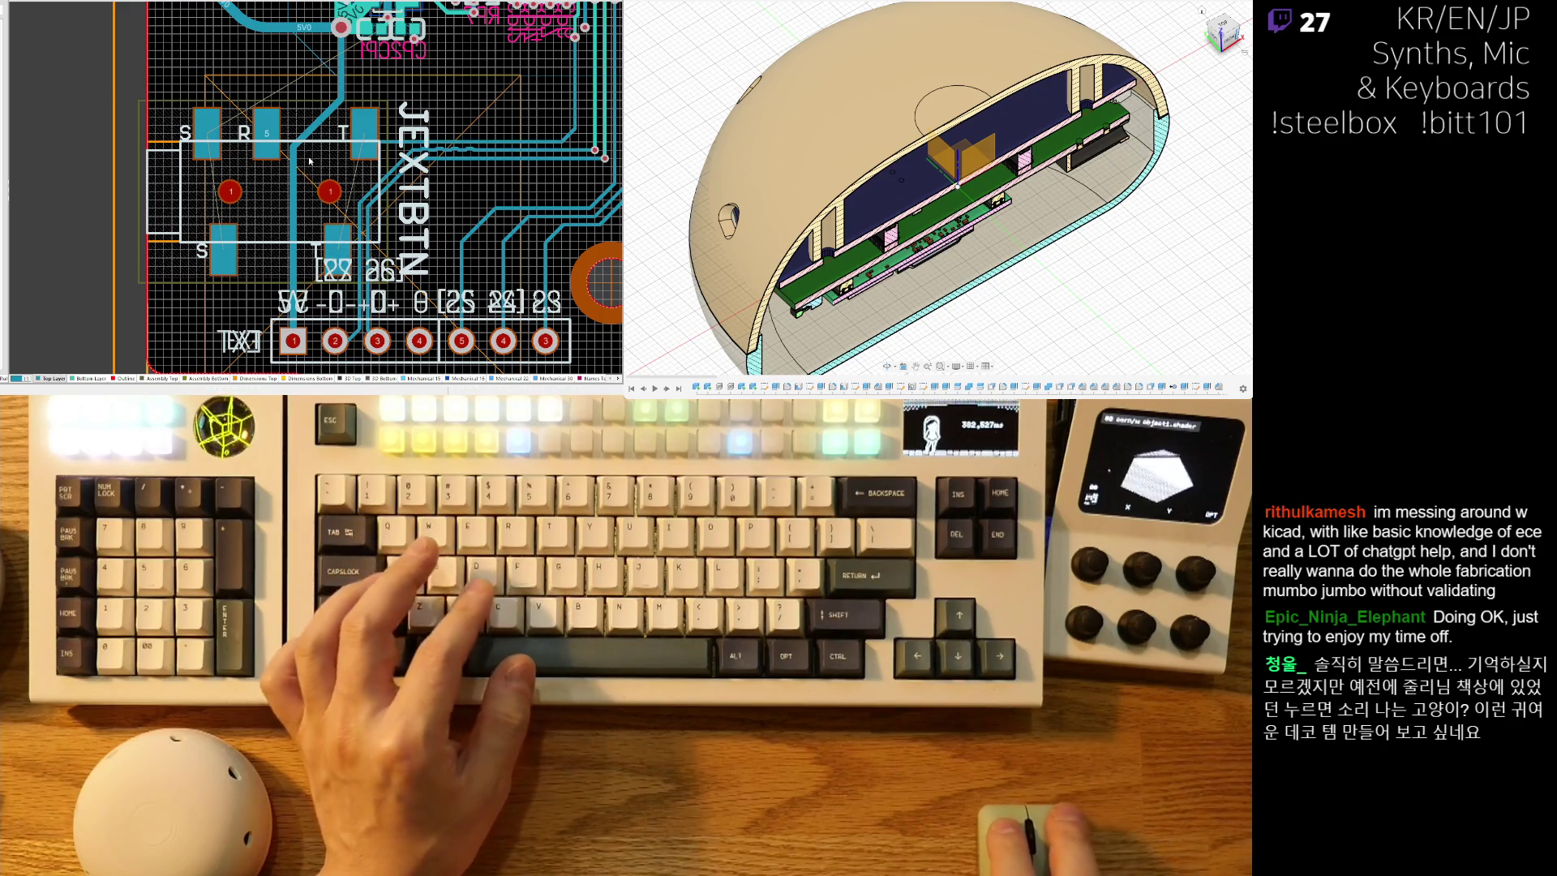
ctrl+scroll(311, 163, up, 2)
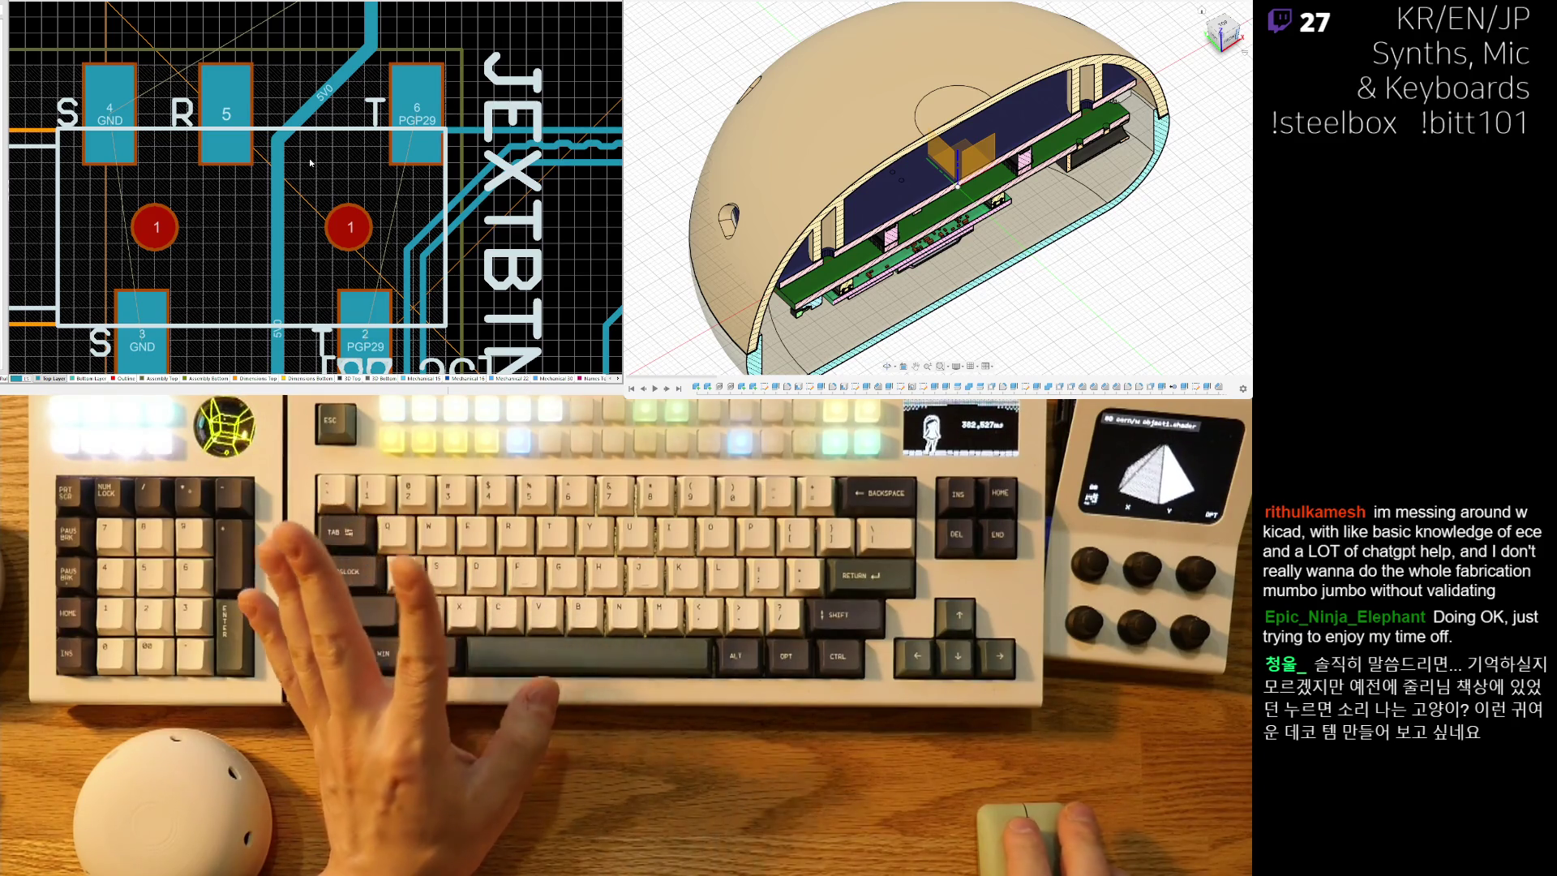
scroll(344, 243, down, 3)
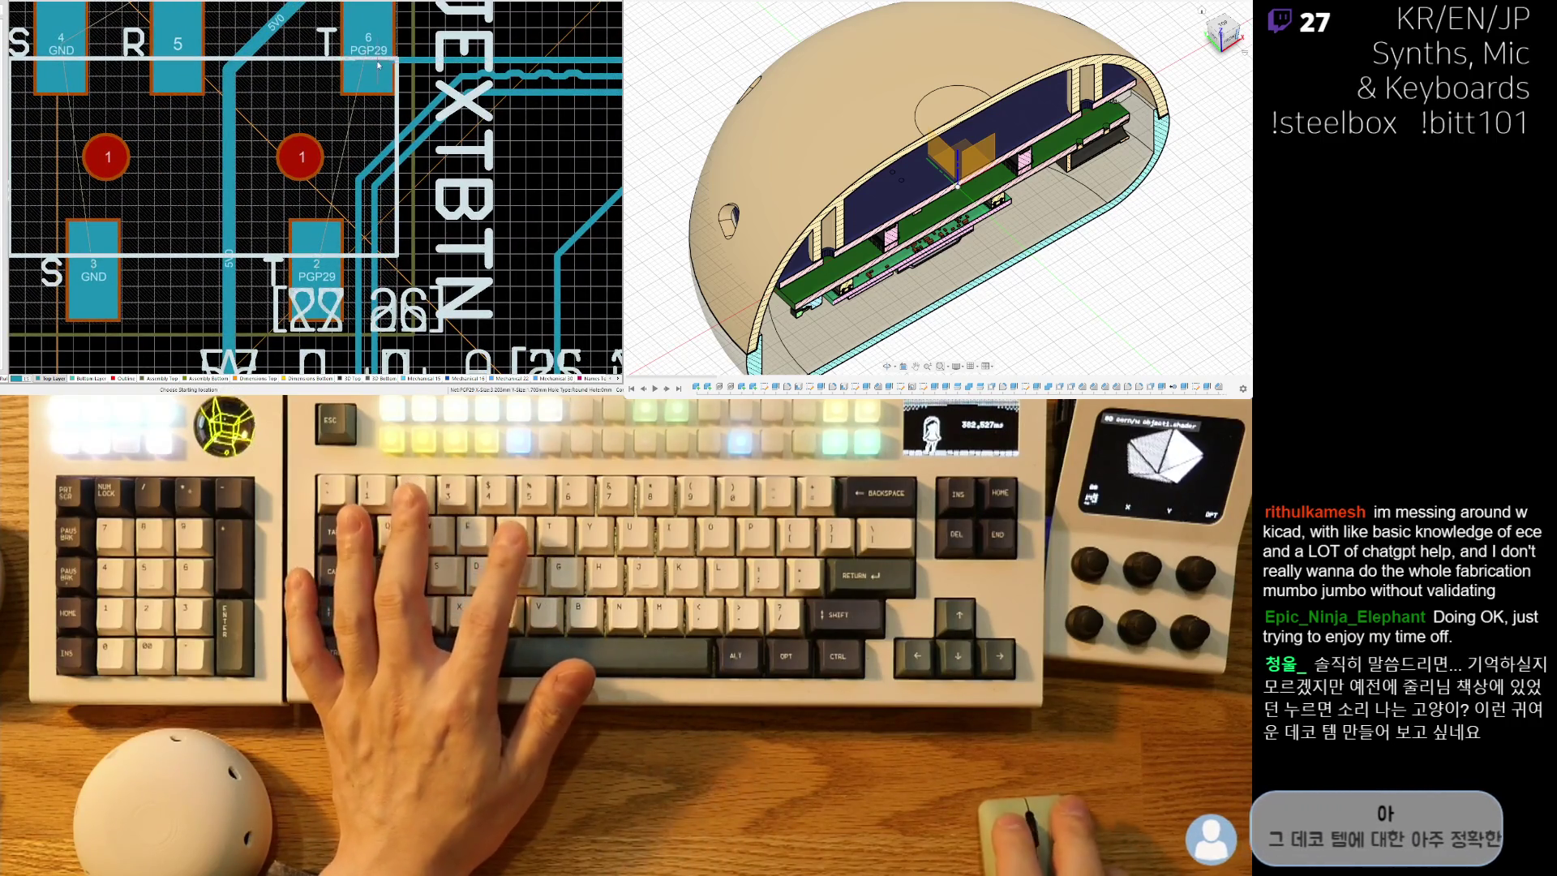
Route a PGP29 track from button pad 6 to pad 2 and nudge it slightly left.
key(ctrl+w)
click(367, 85)
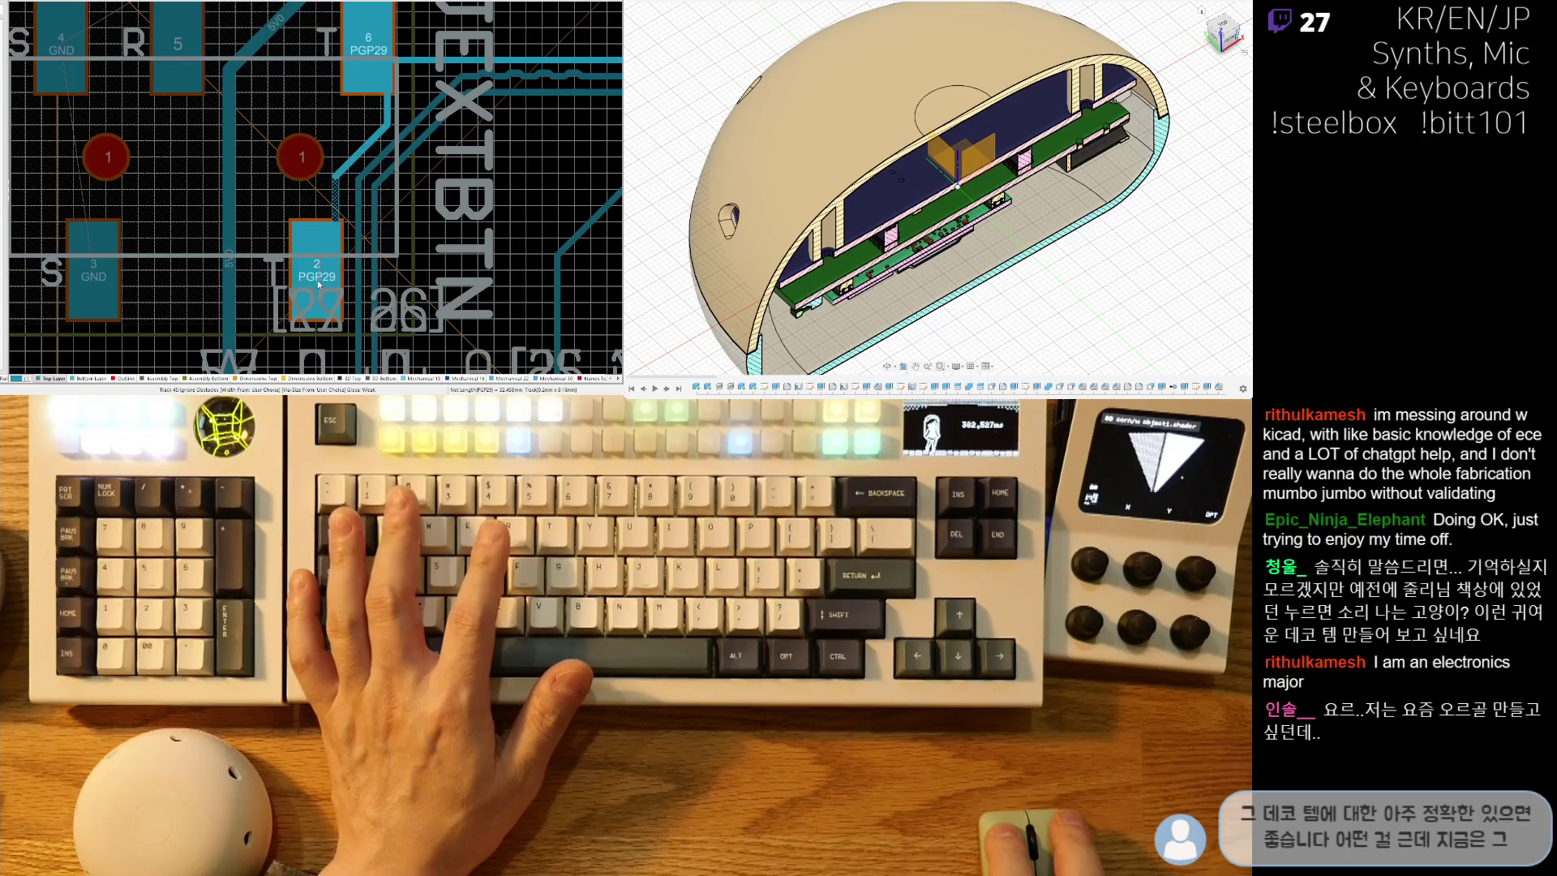
click(318, 284)
ctrl+scroll(330, 180, up, 2)
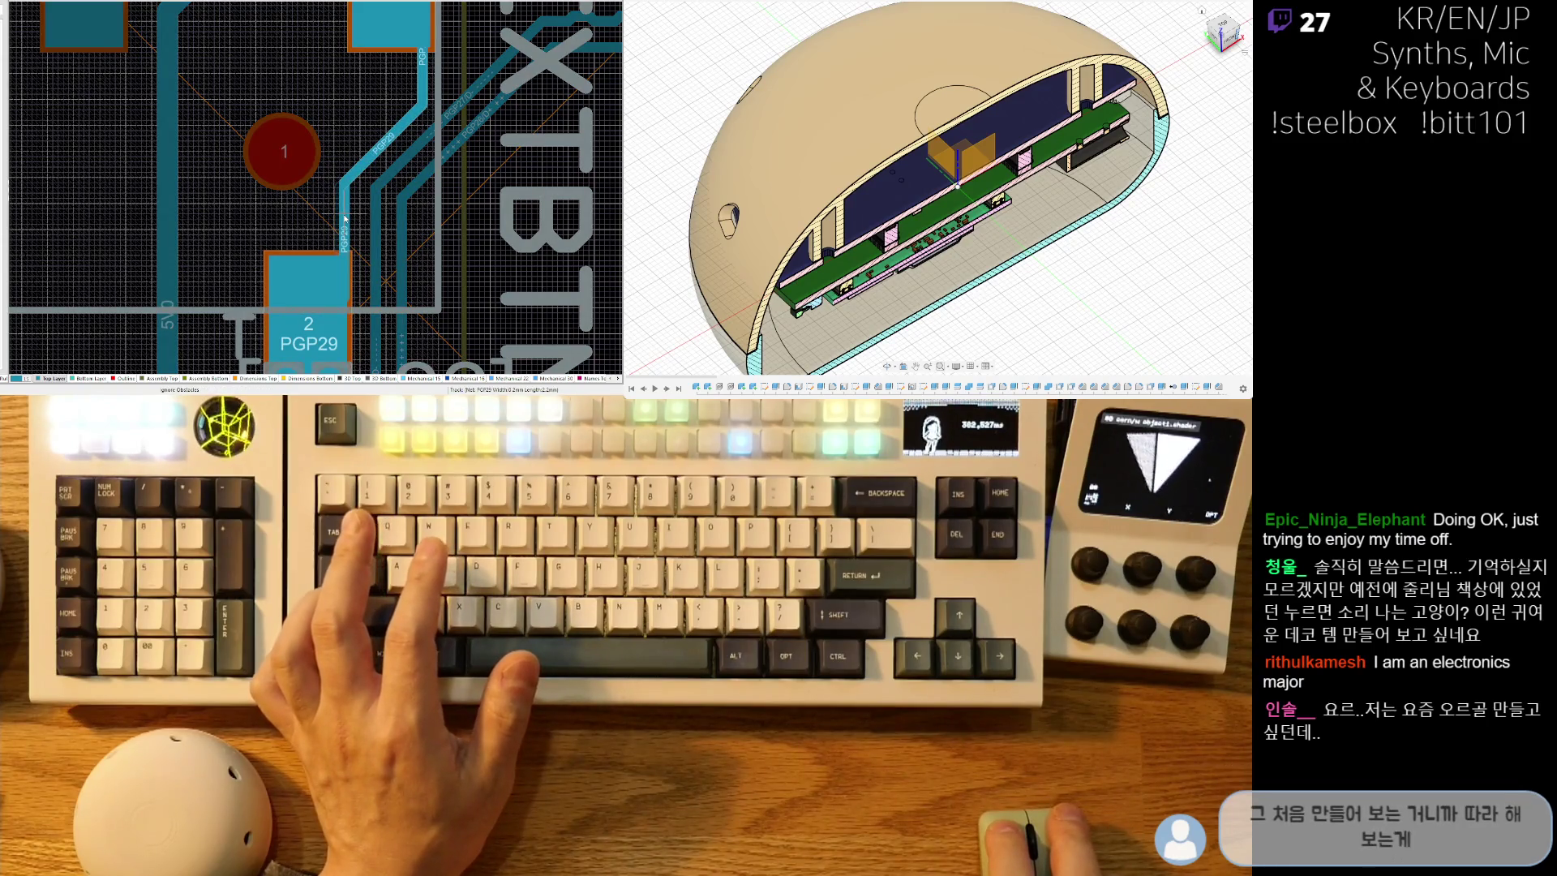
drag(346, 219, 342, 220)
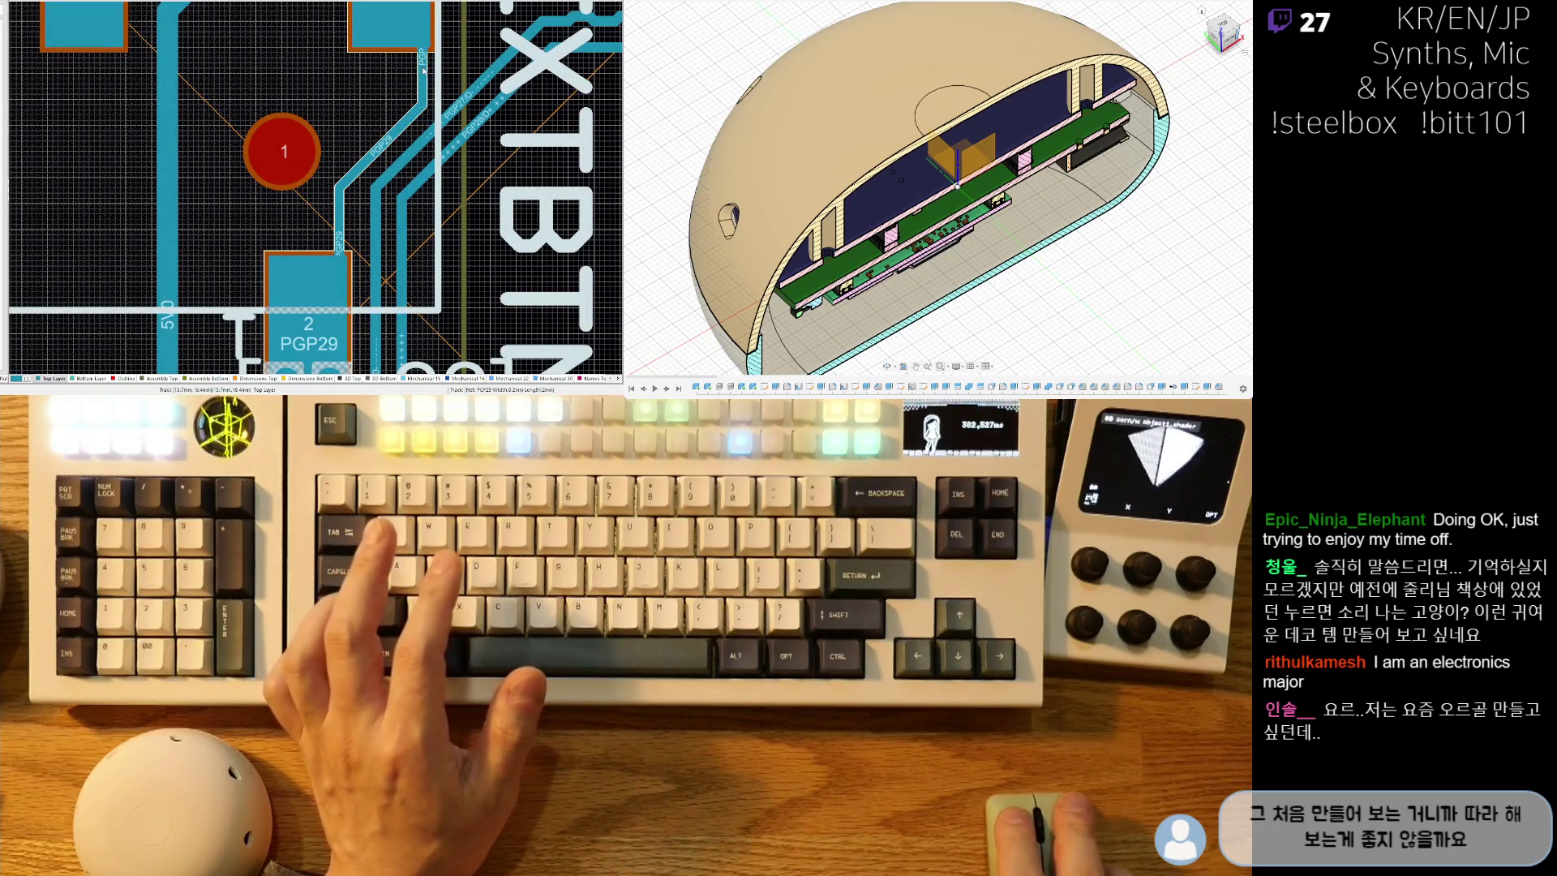
scroll(389, 146, down, 1)
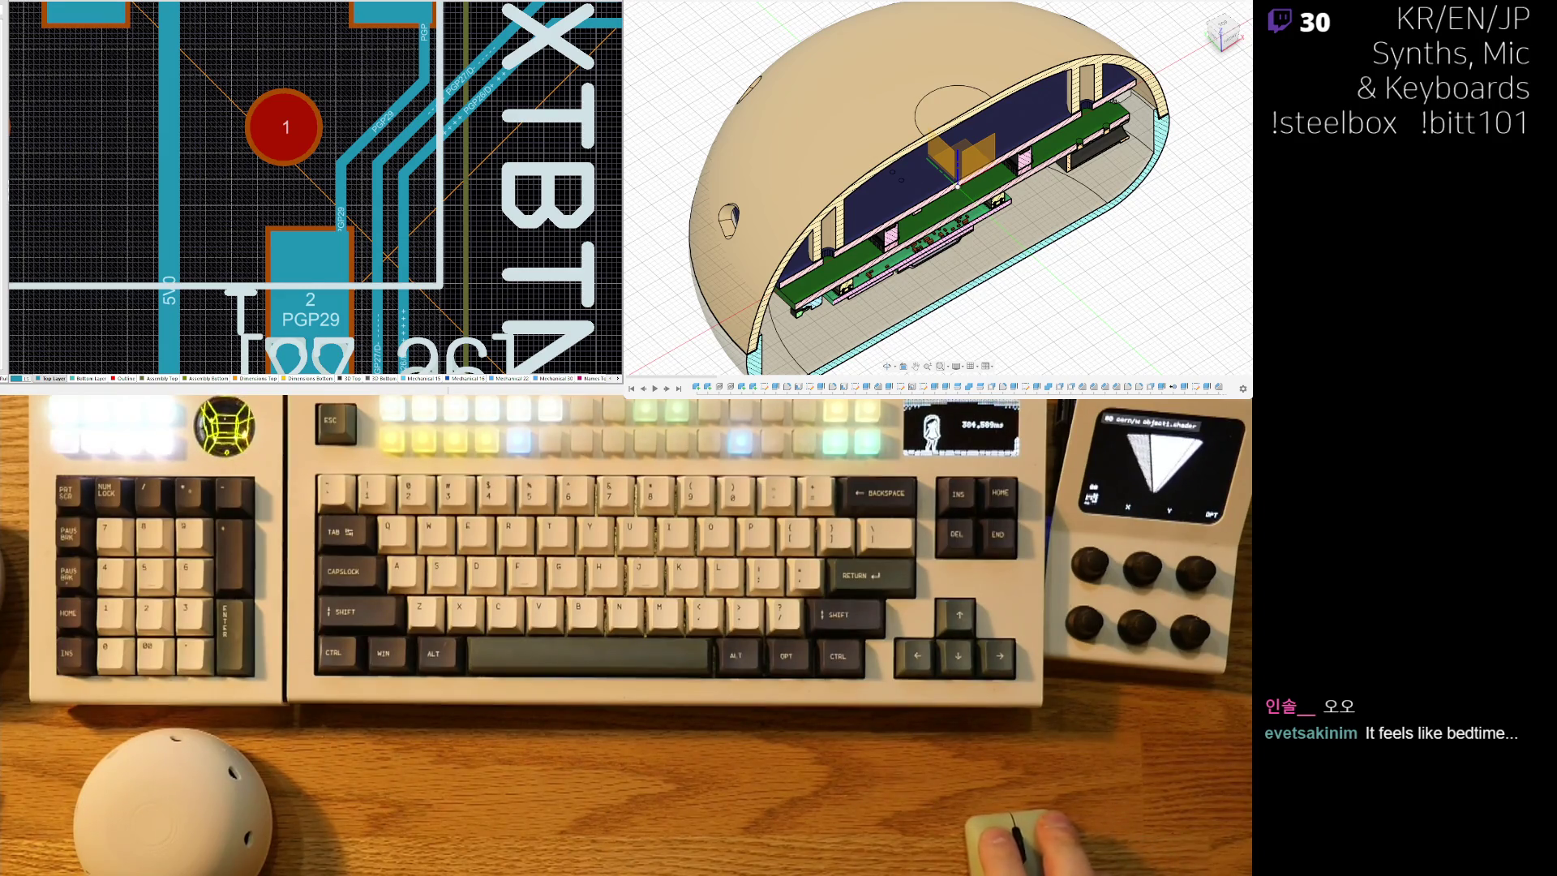
Select the PGP29 track beside JEXTBTN pad 1 and slide it slightly right.
mouse_move(384, 86)
right_down()
mouse_move(435, 27)
mouse_move(358, 138)
right_up()
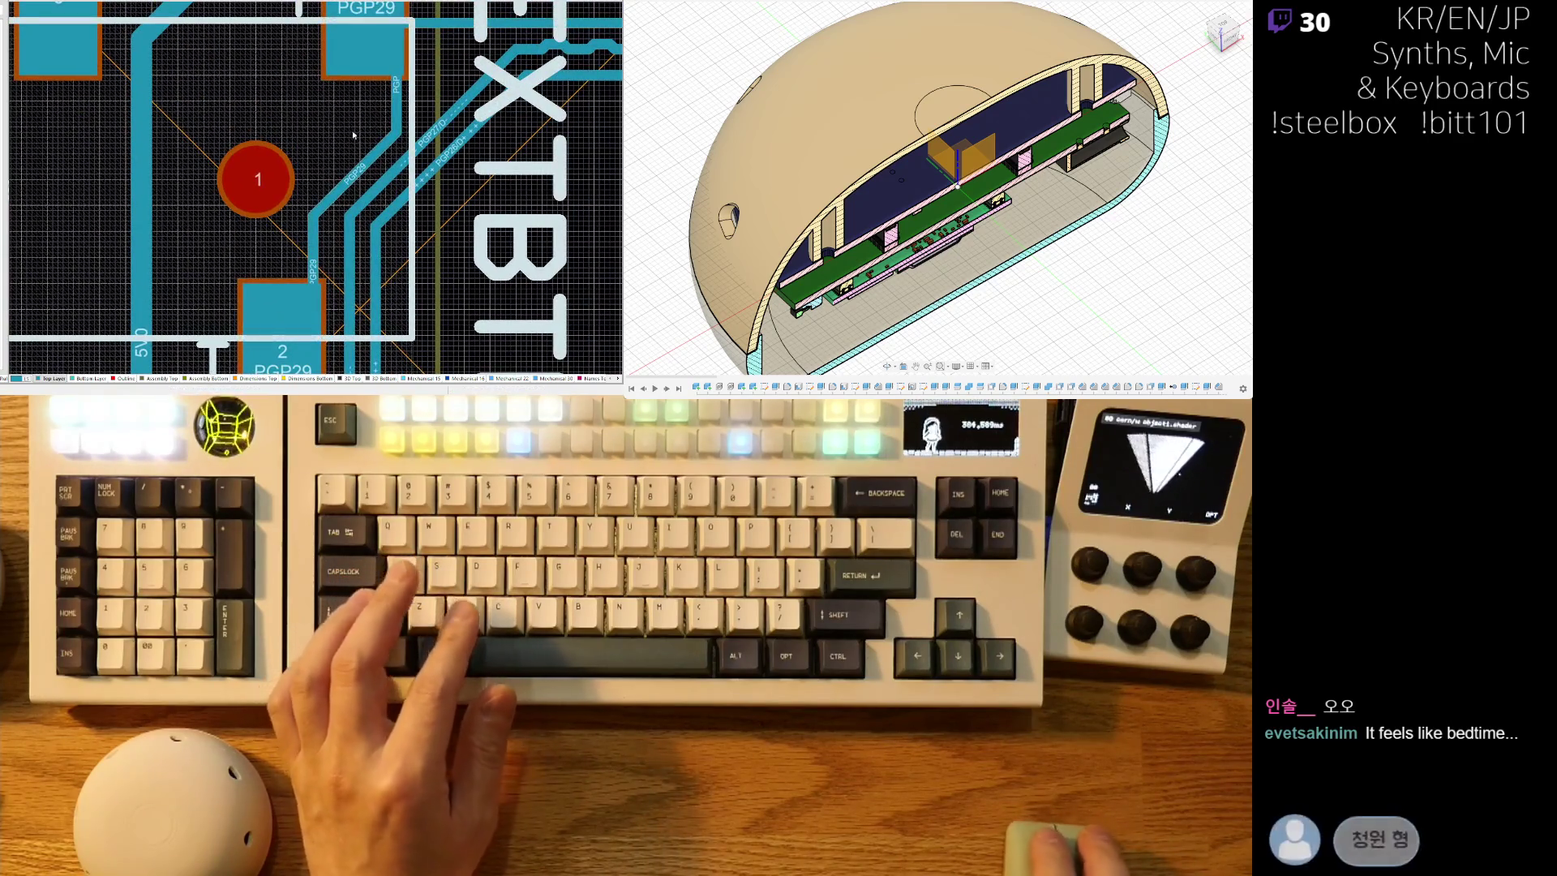
ctrl+scroll(363, 166, up, 2)
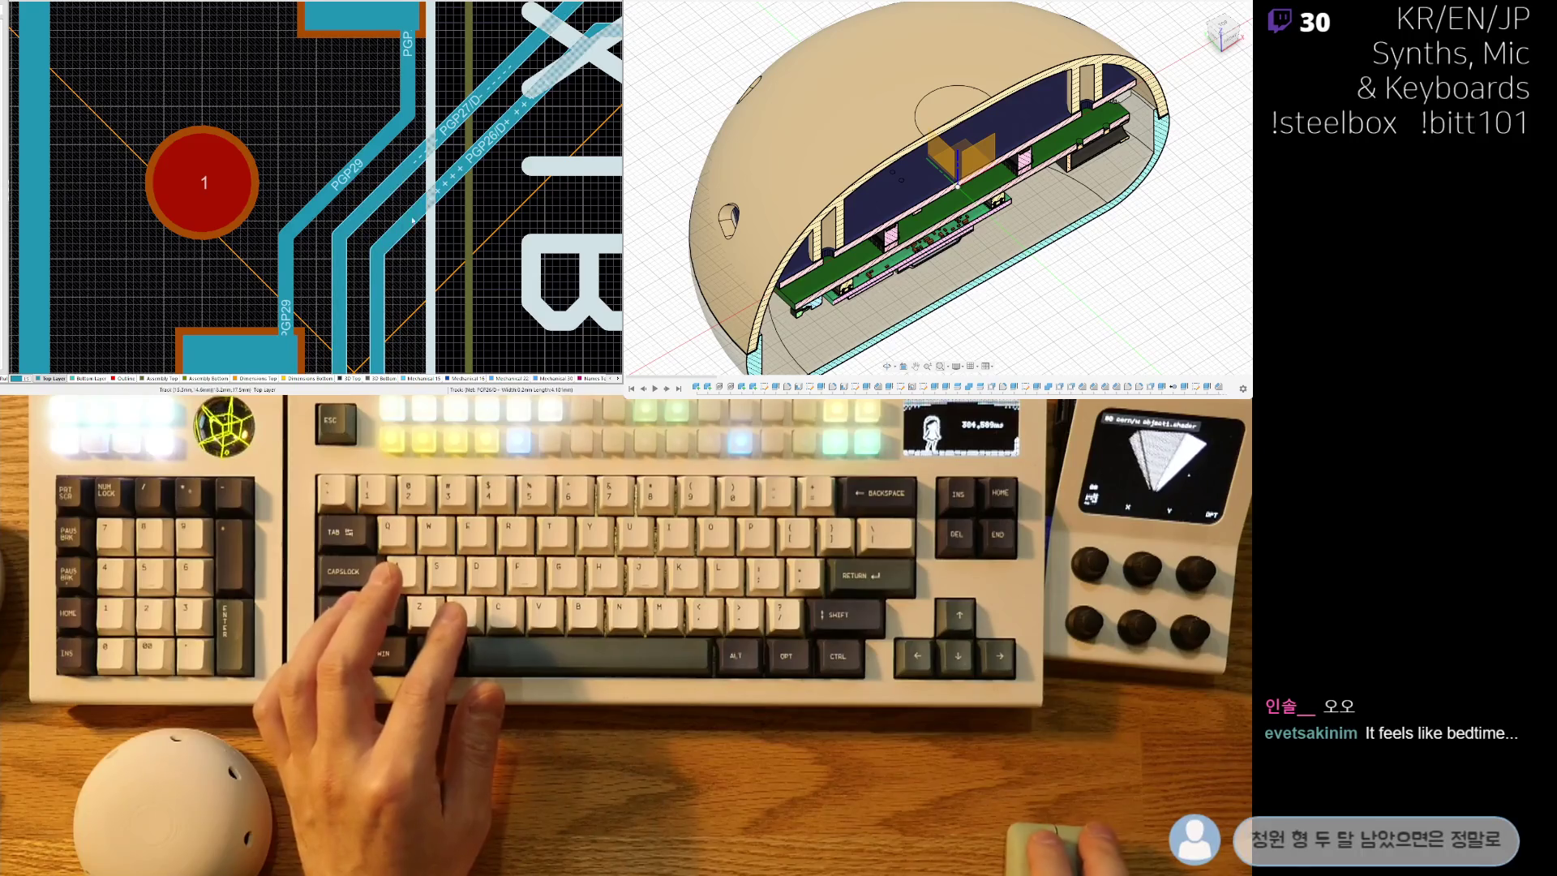
ctrl+scroll(416, 217, down, 2)
right_drag(342, 166, 397, 166)
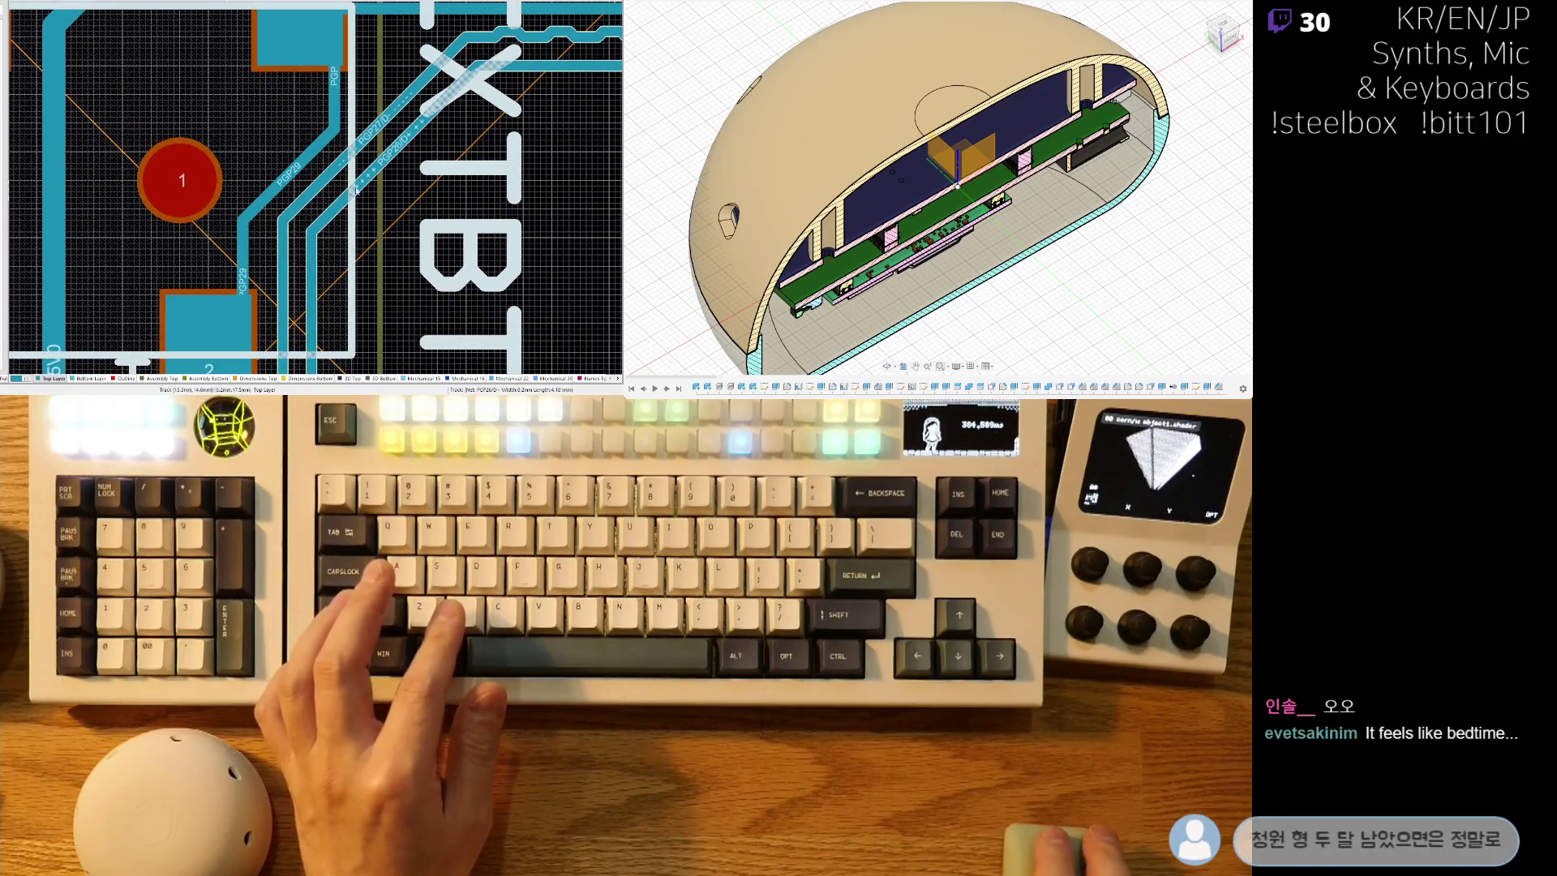
click(395, 161)
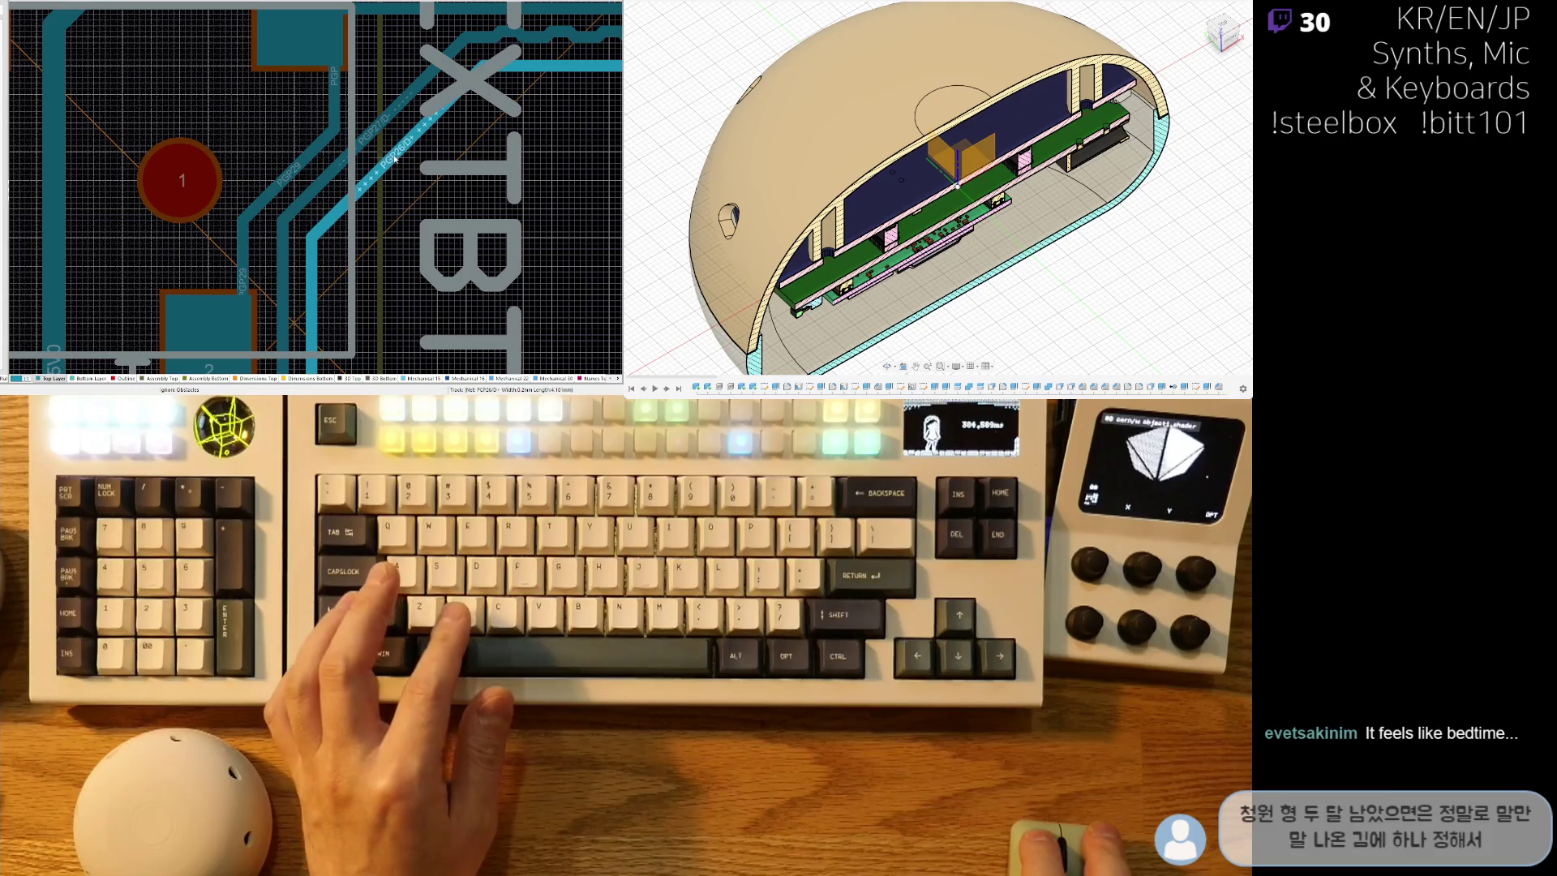
click(415, 105)
click(416, 105)
click(296, 167)
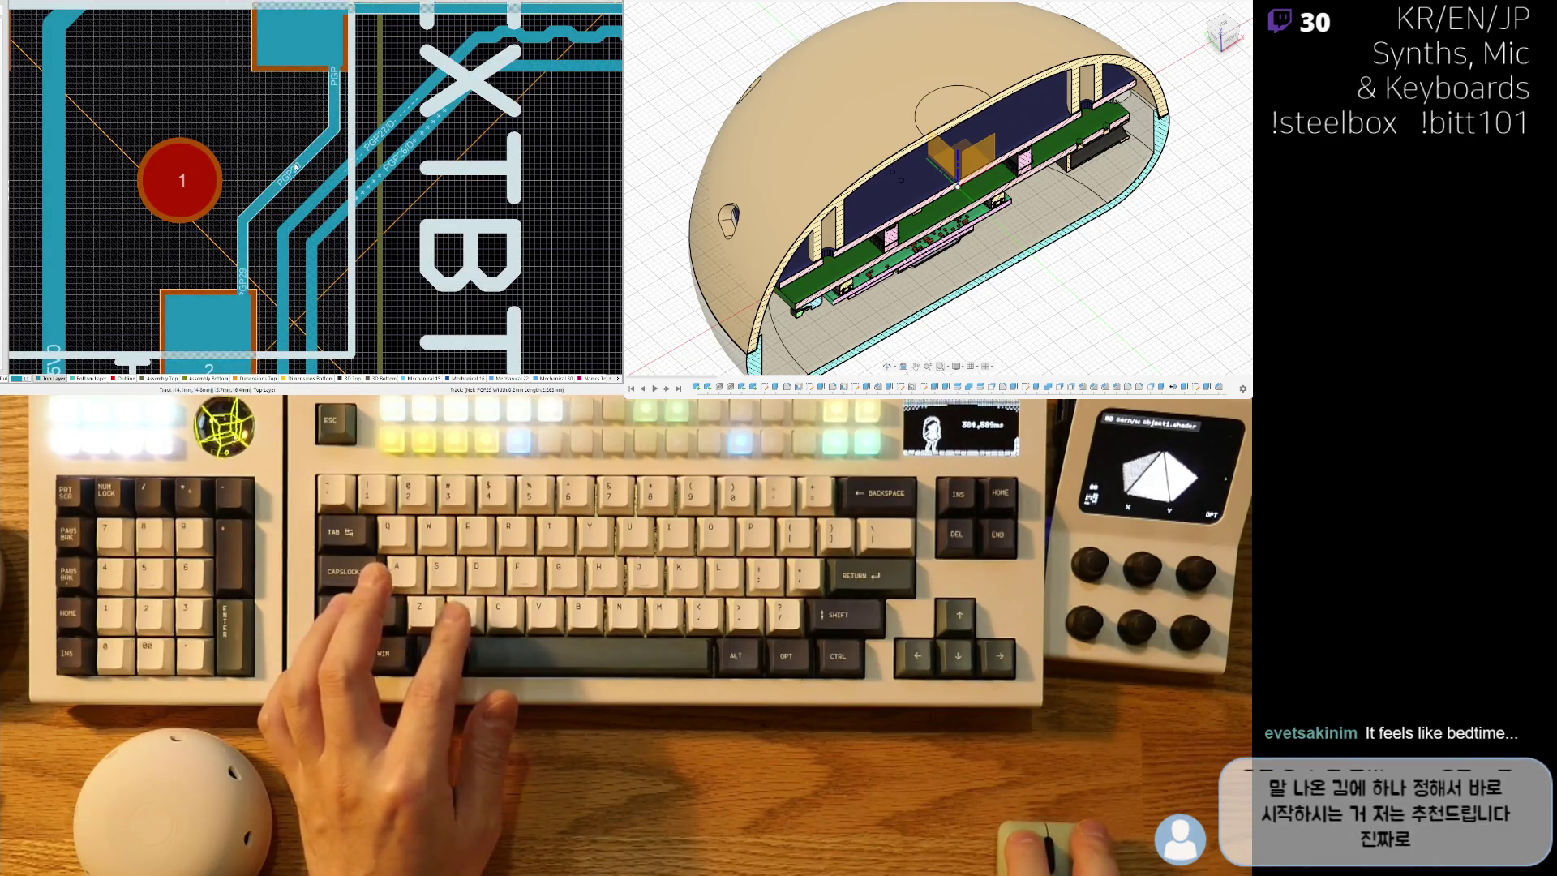
click(296, 167)
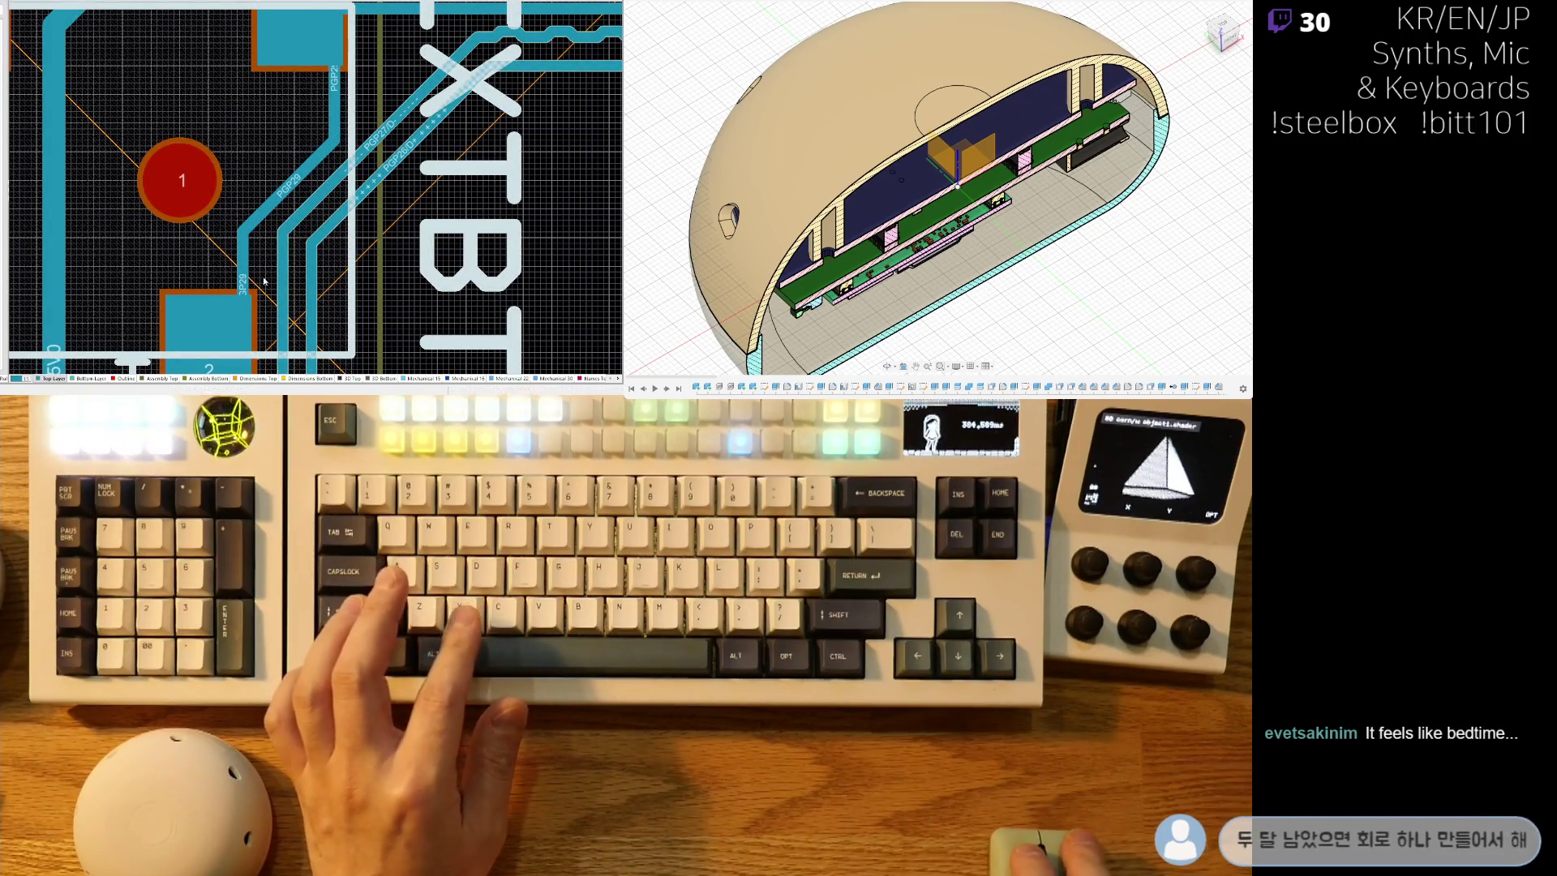
drag(242, 258, 253, 275)
Zoom into the RP2040 fan-out and switch to single-layer mode on the Bottom Layer.
ctrl+scroll(308, 195, down, 3)
scroll(361, 113, down, 3)
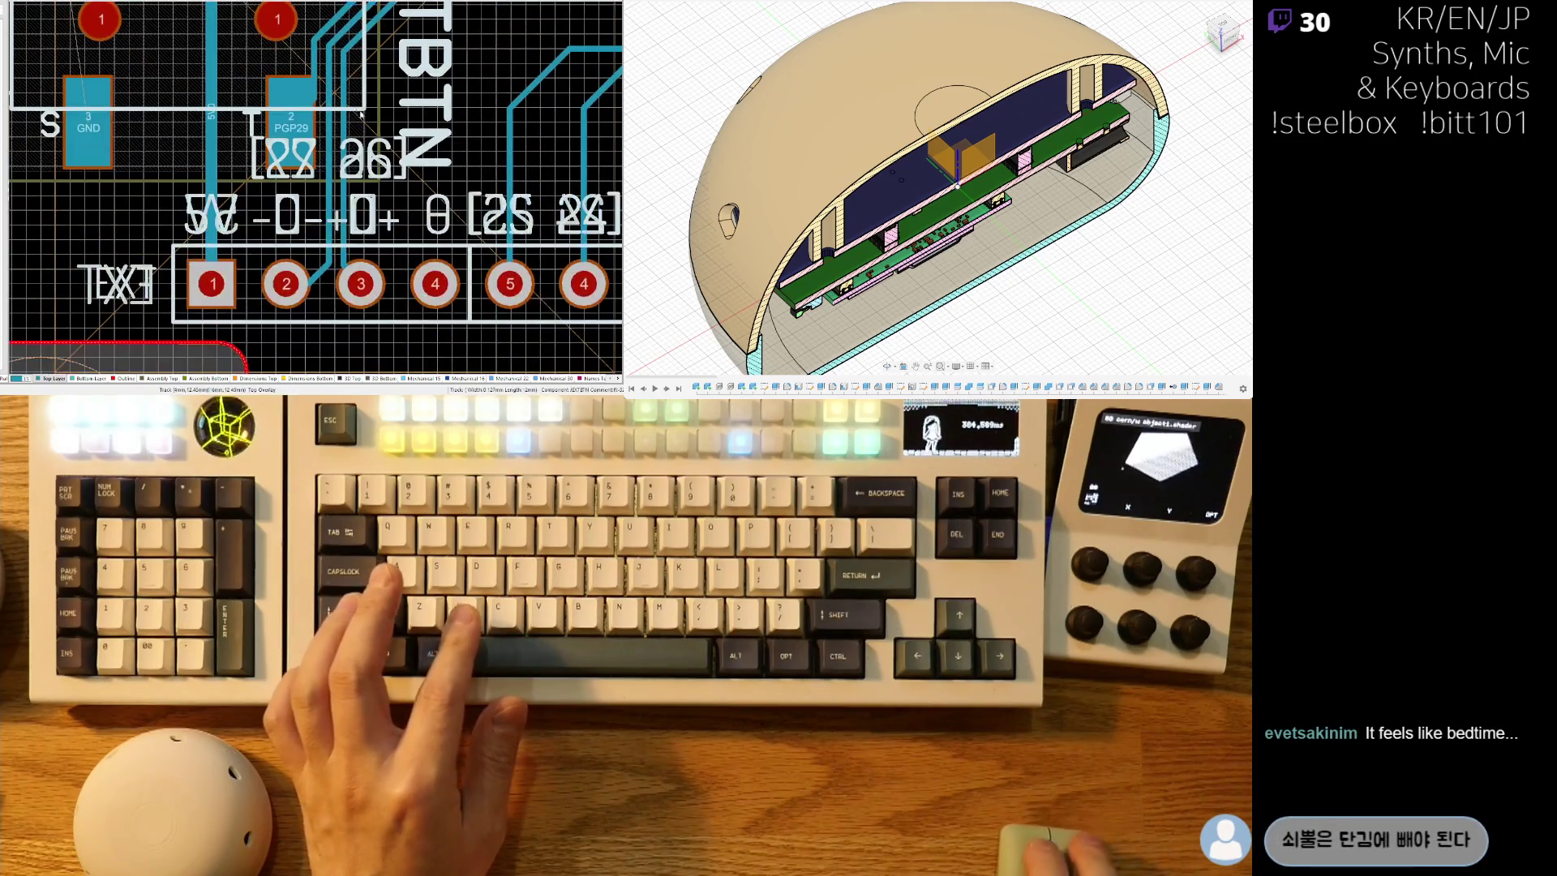
scroll(243, 89, up, 4)
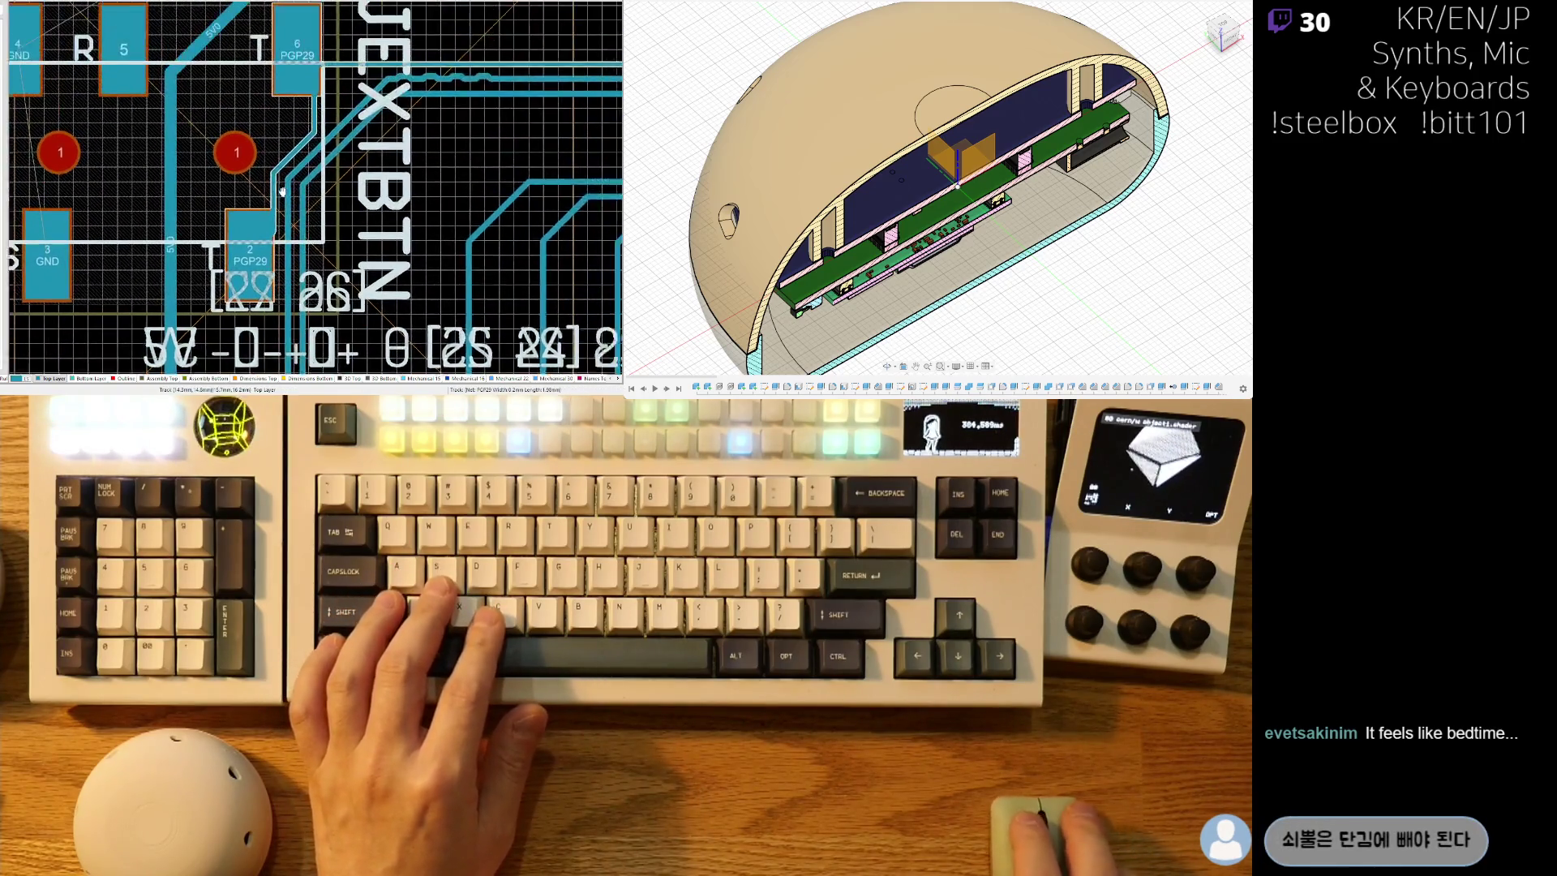
ctrl+scroll(259, 276, down, 4)
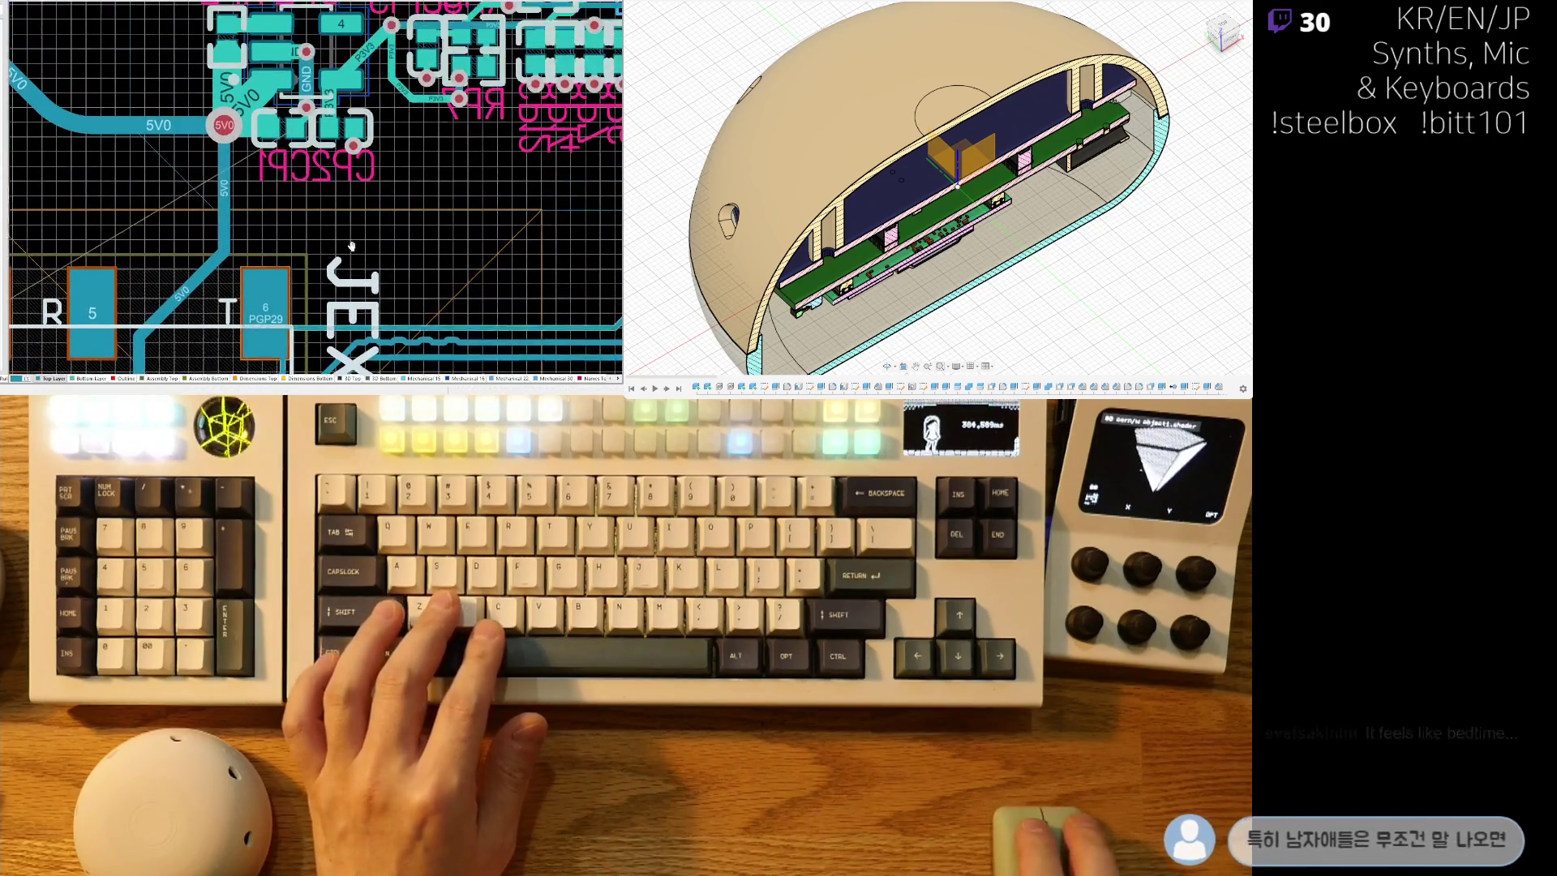
ctrl+scroll(259, 243, up, 3)
scroll(255, 235, down, 2)
scroll(254, 235, down, 2)
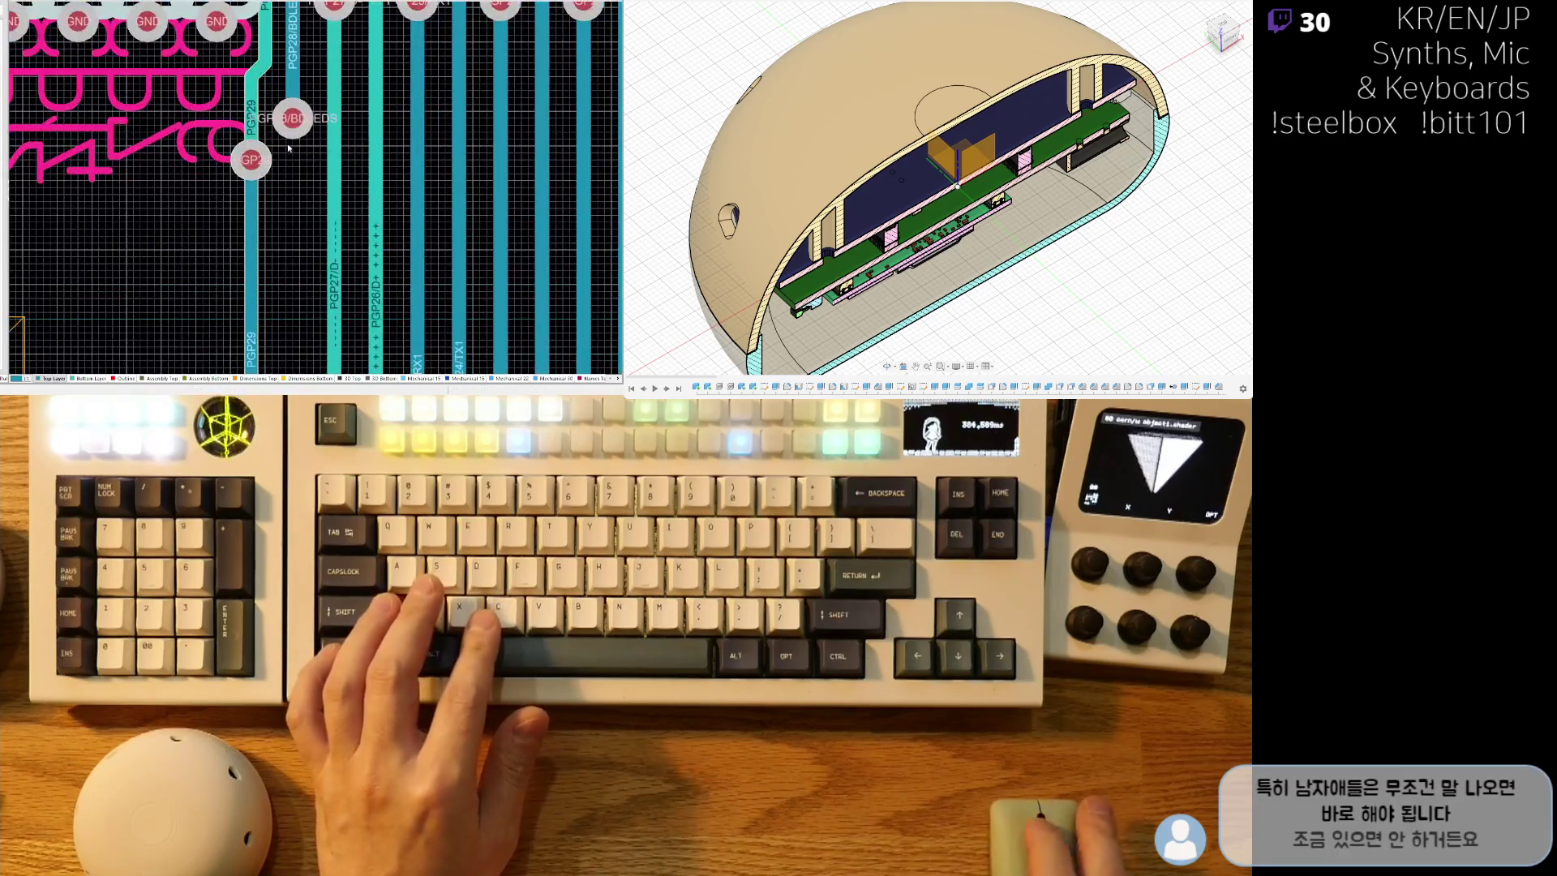
scroll(389, 251, up, 3)
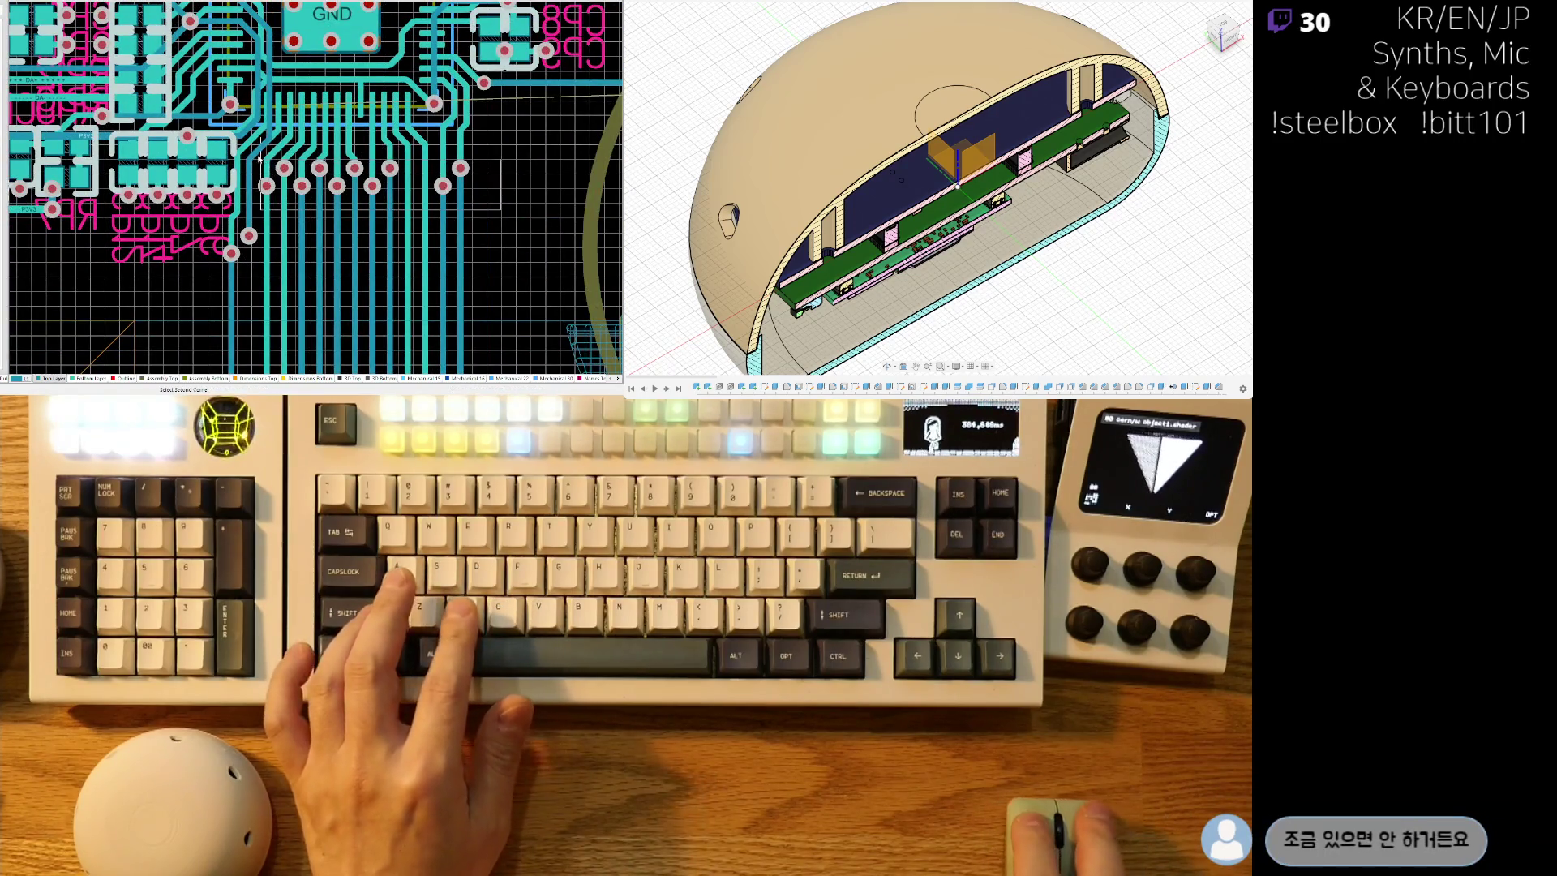
scroll(507, 205, up, 2)
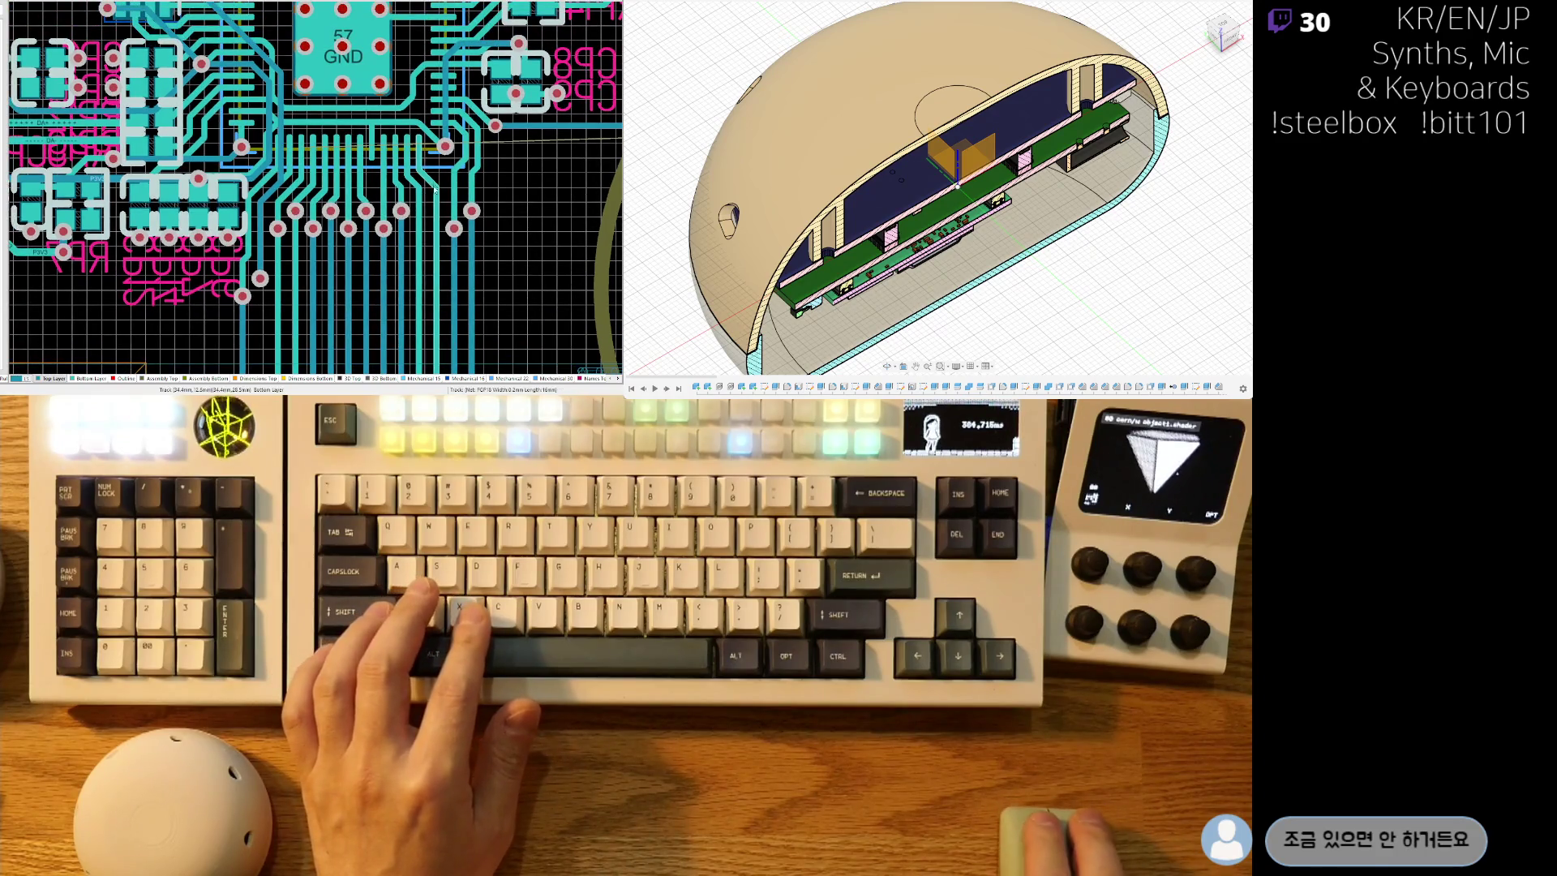
ctrl+scroll(203, 156, up, 5)
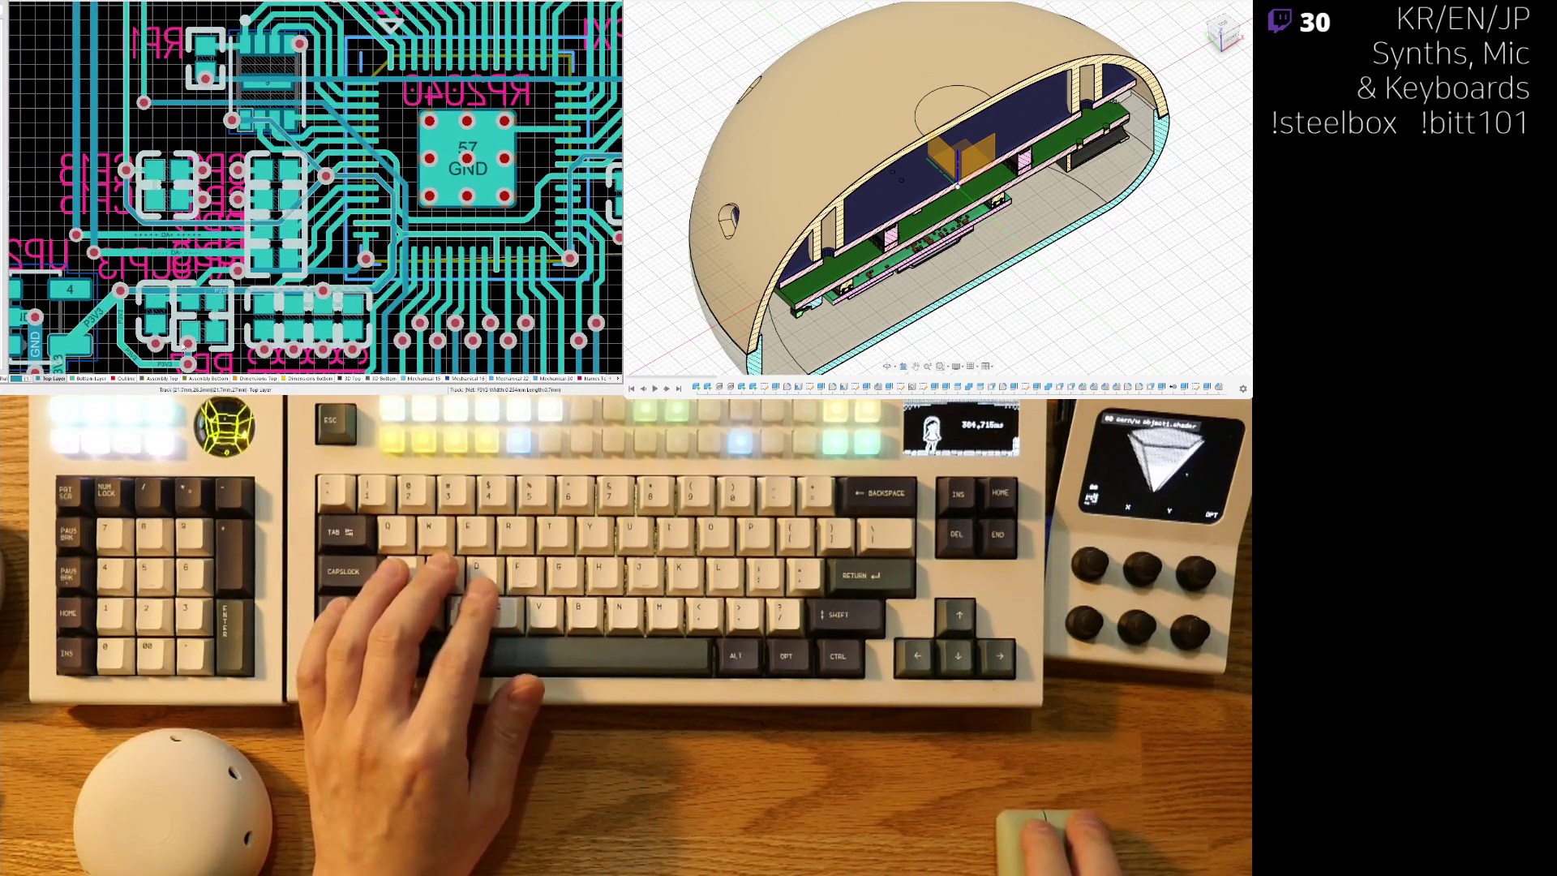
key(shift+s)
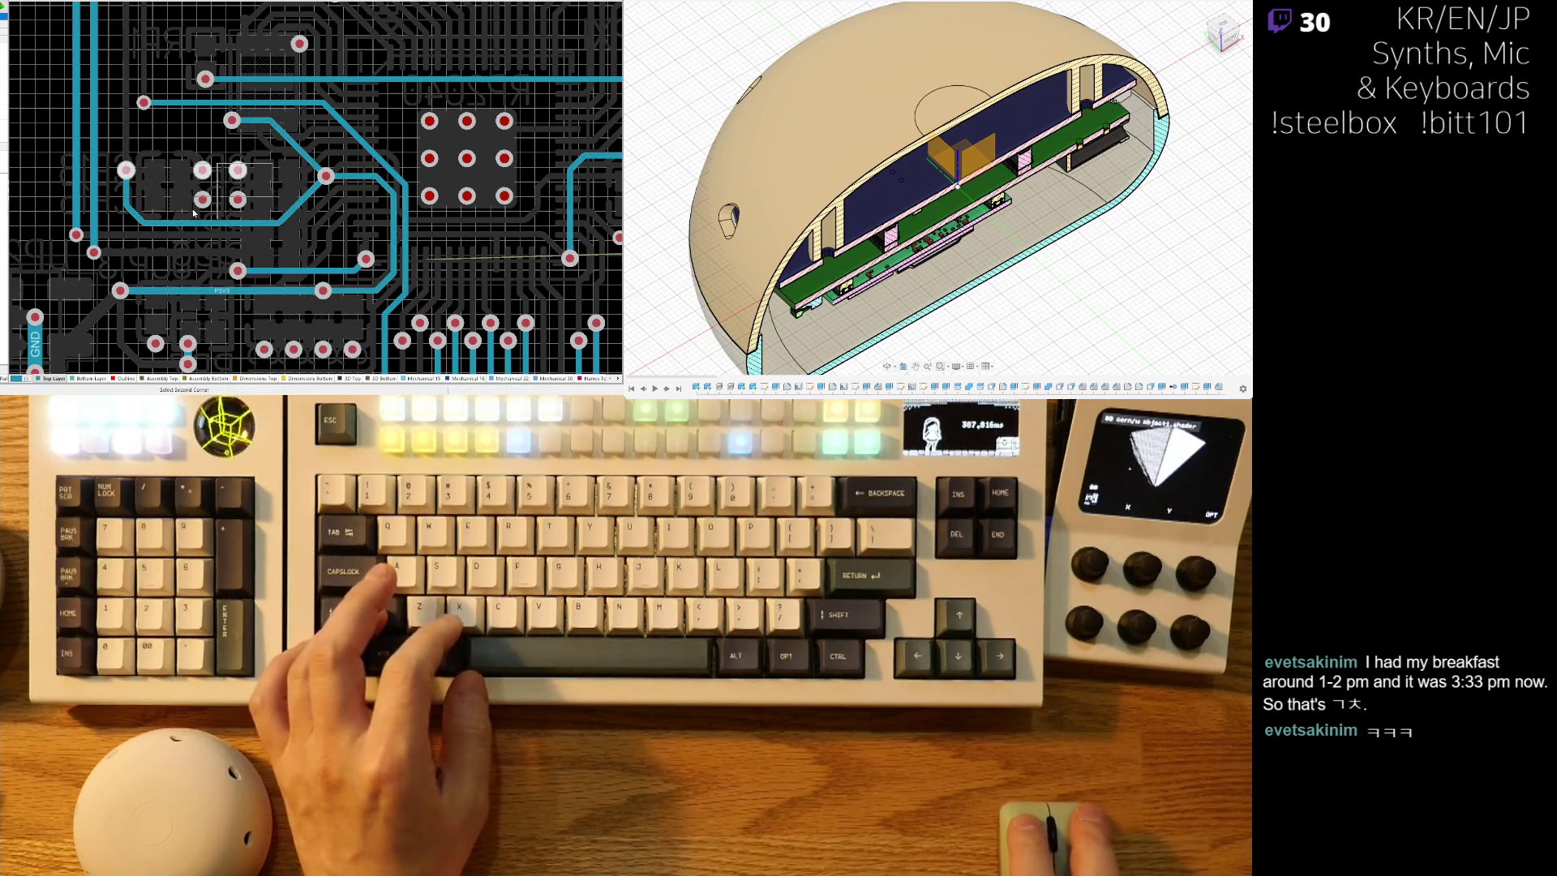
Area-select the bottom-layer pads and vias near the chip fan-out.
click(245, 142)
click(333, 18)
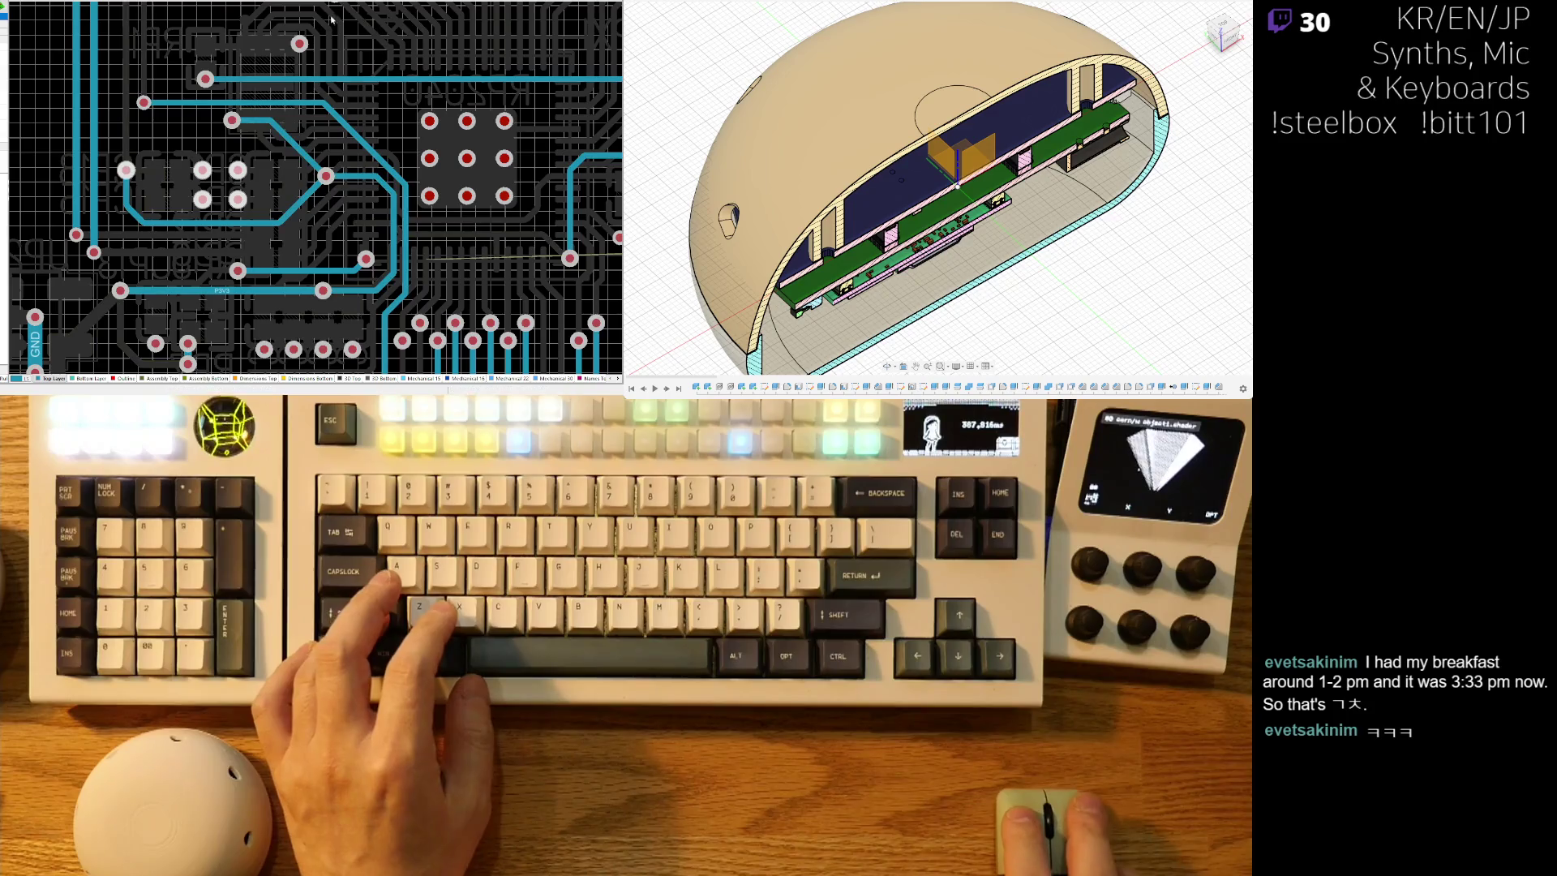
scroll(332, 18, up, 3)
click(327, 138)
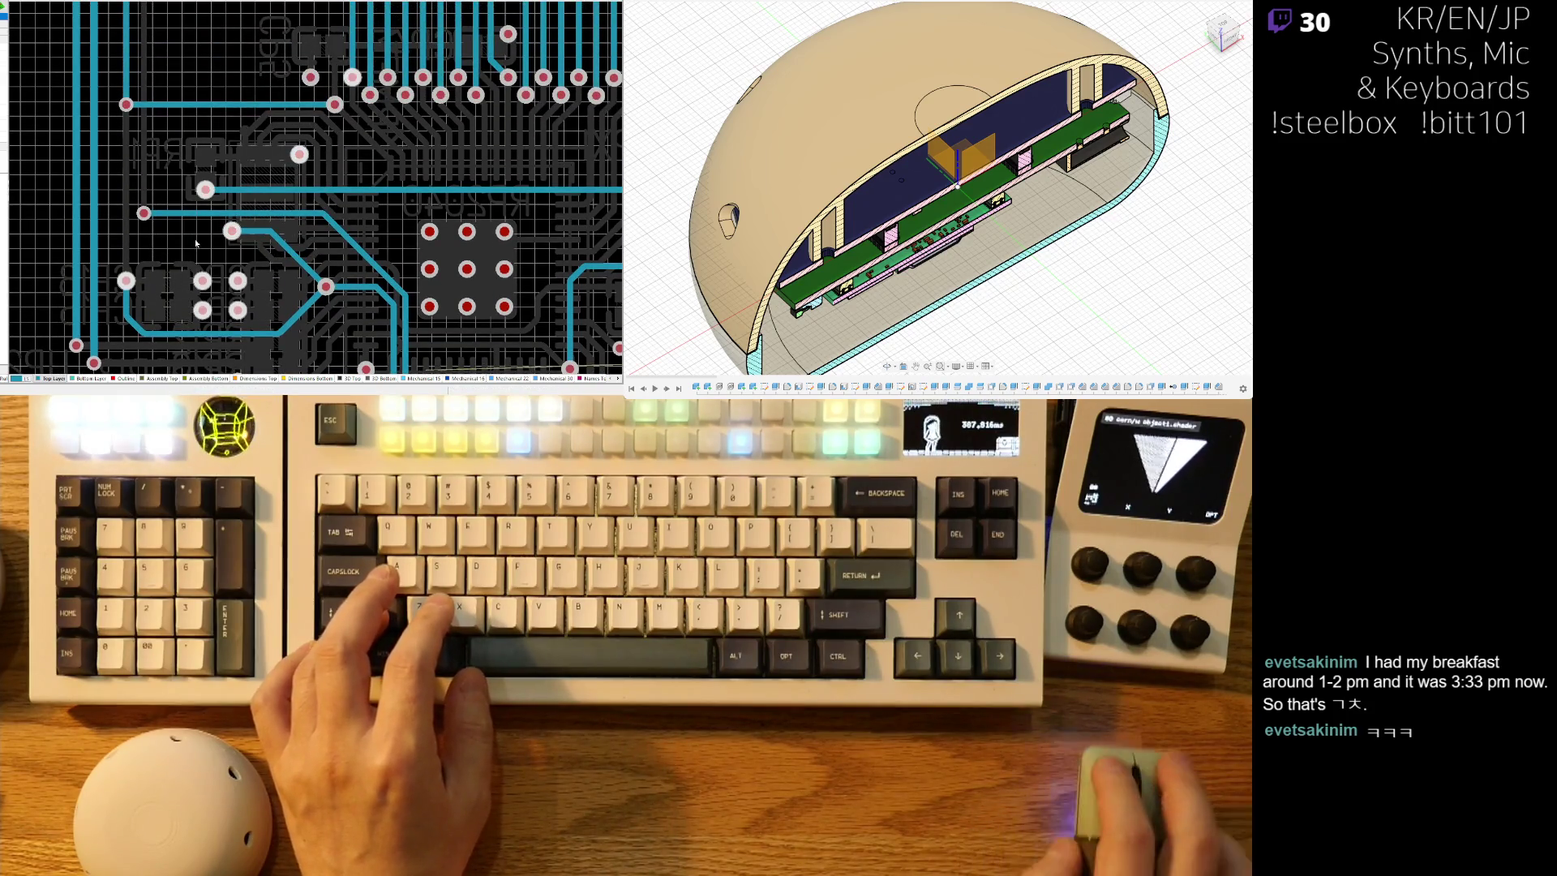
click(272, 114)
mouse_move(498, 130)
right_down()
mouse_move(275, 146)
mouse_move(221, 169)
right_up()
click(240, 173)
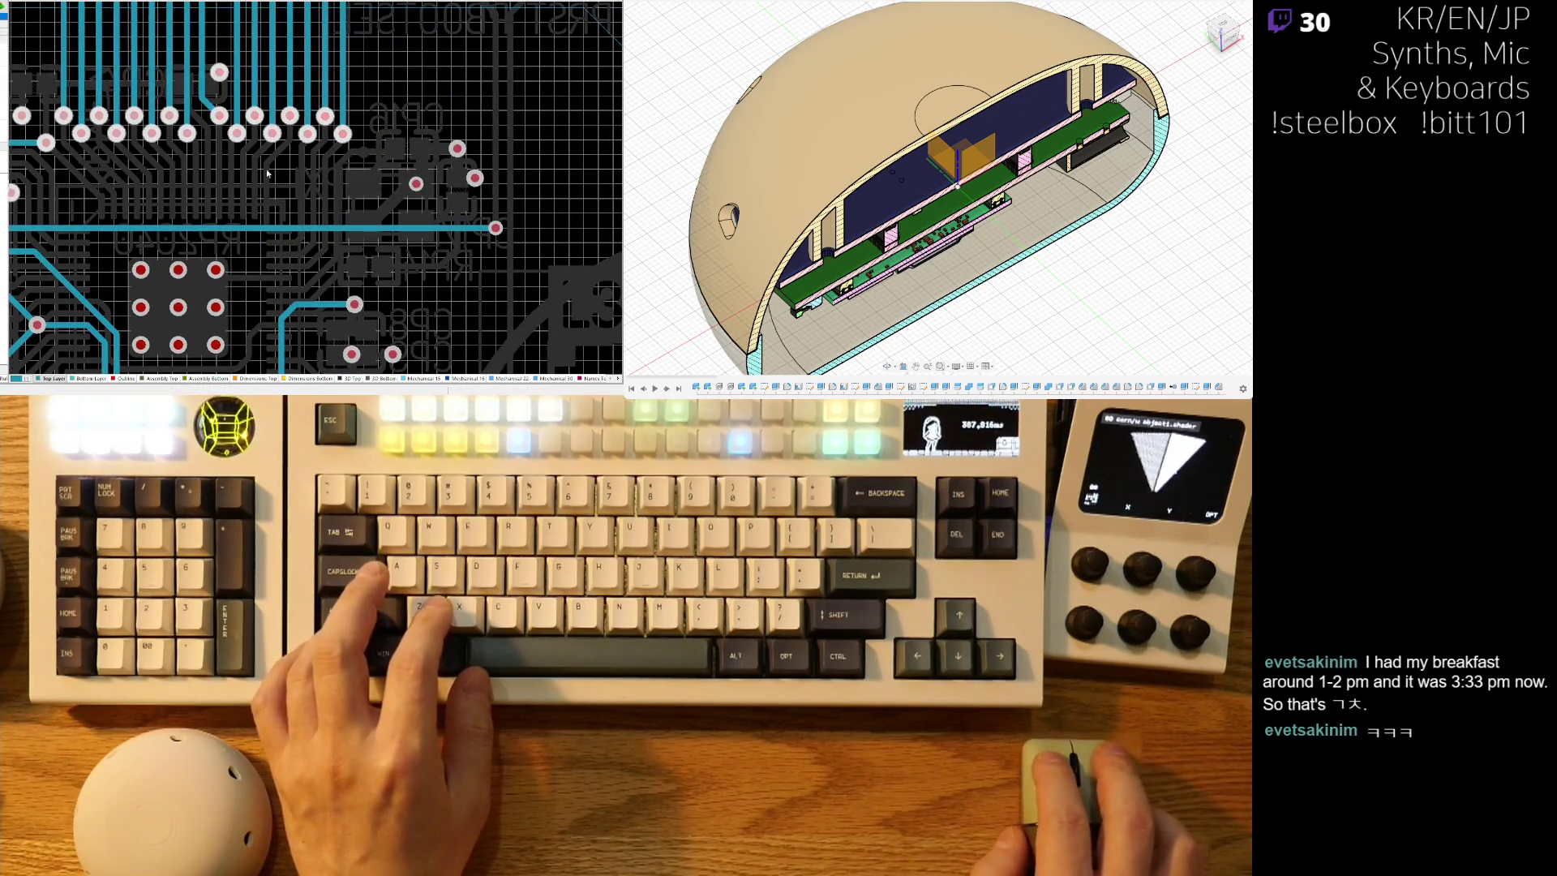
Pan up and right and begin another area selection around further pads.
right_drag(437, 210, 498, 106)
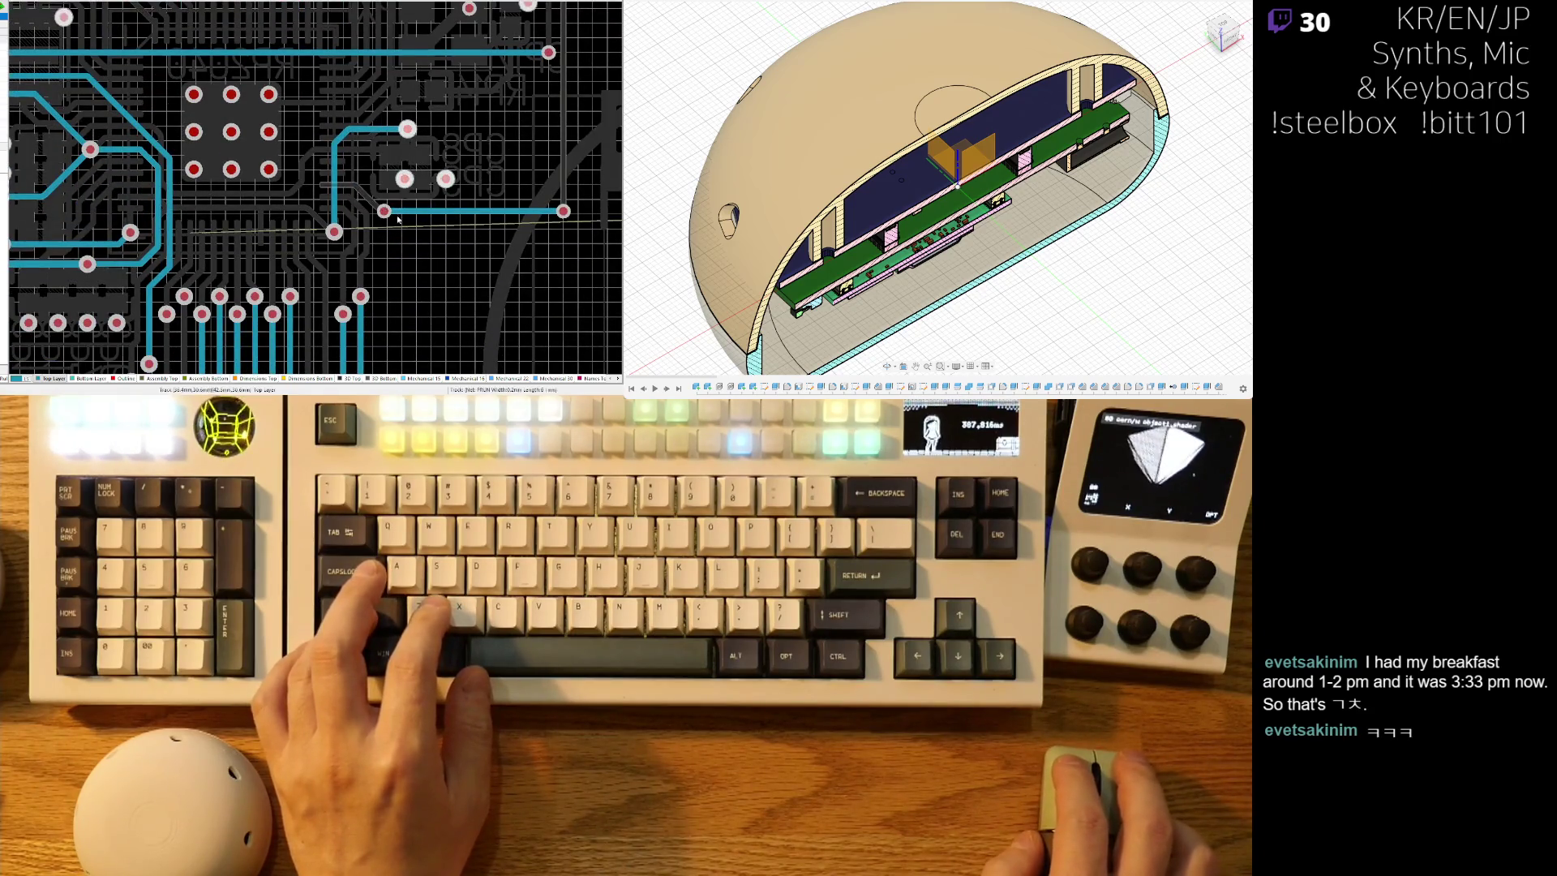
click(389, 336)
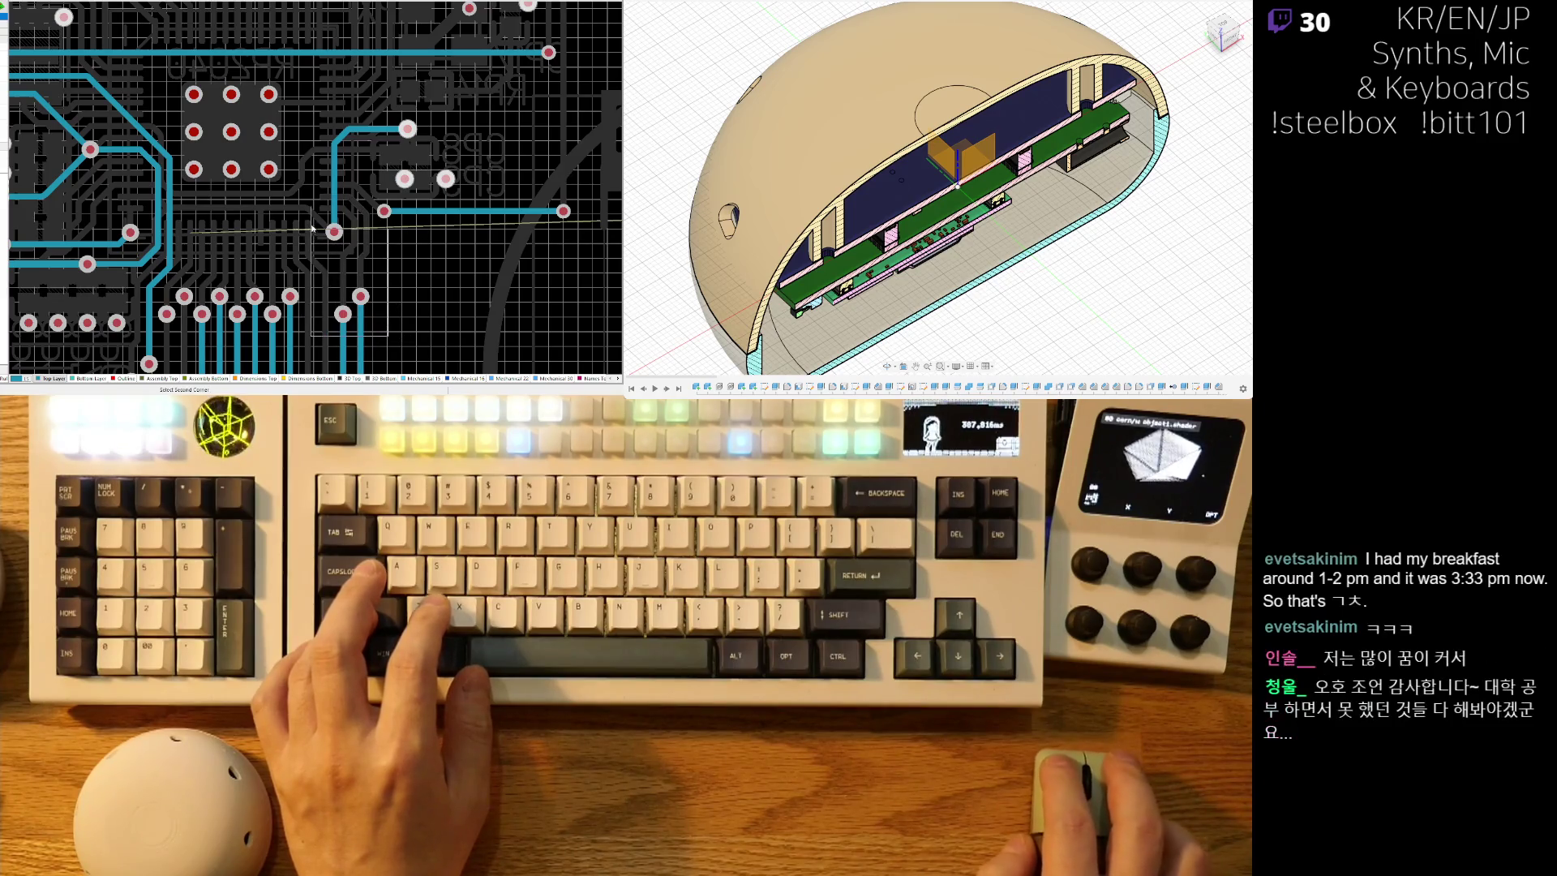
right_drag(295, 310, 368, 256)
click(390, 293)
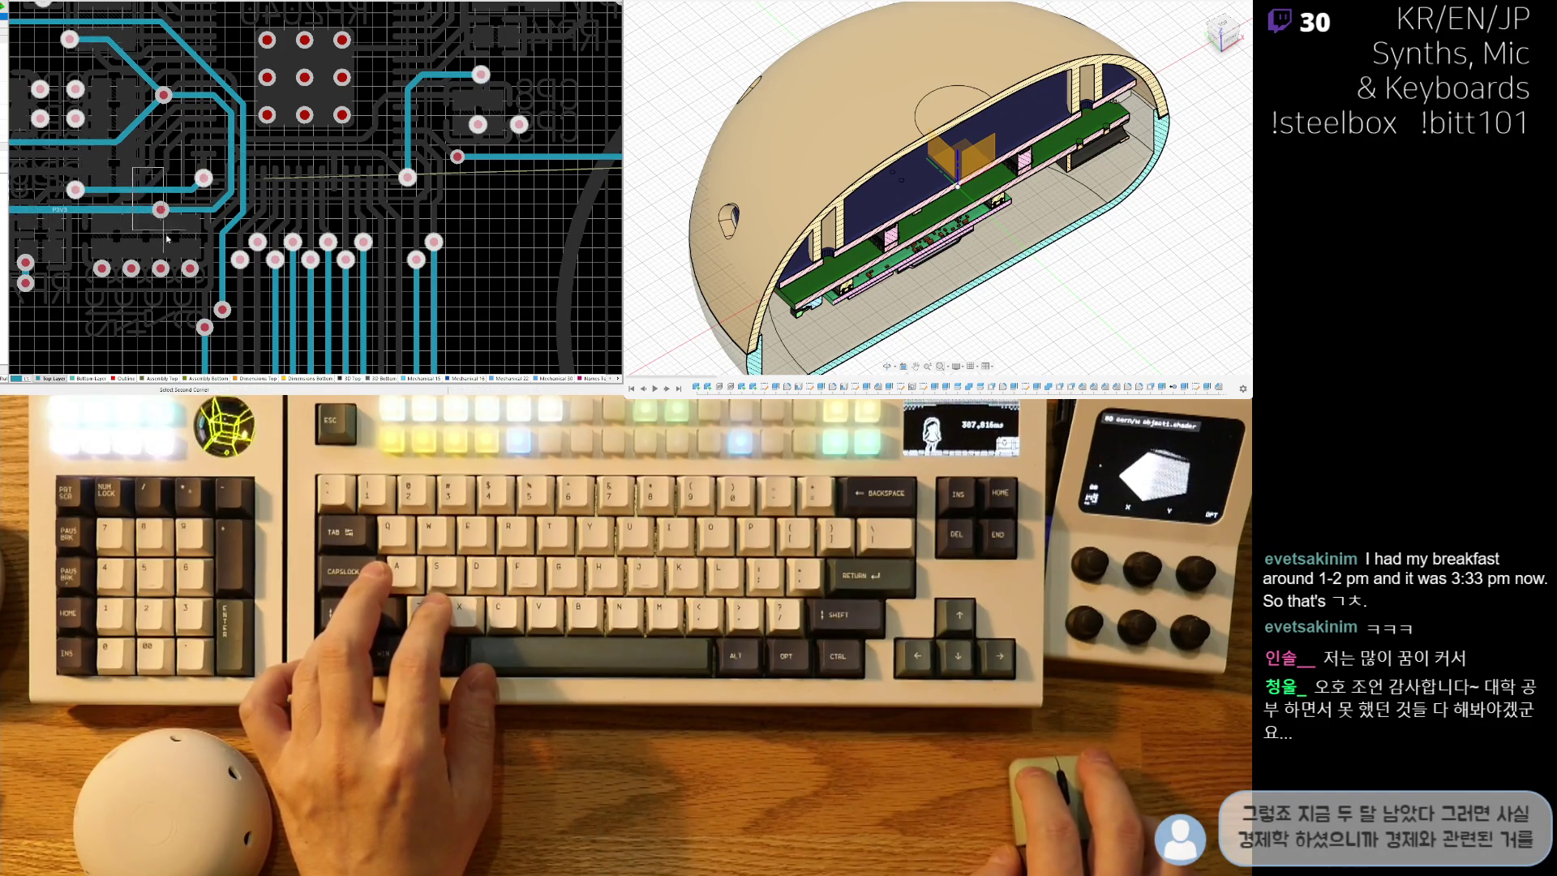
right_drag(175, 245, 278, 214)
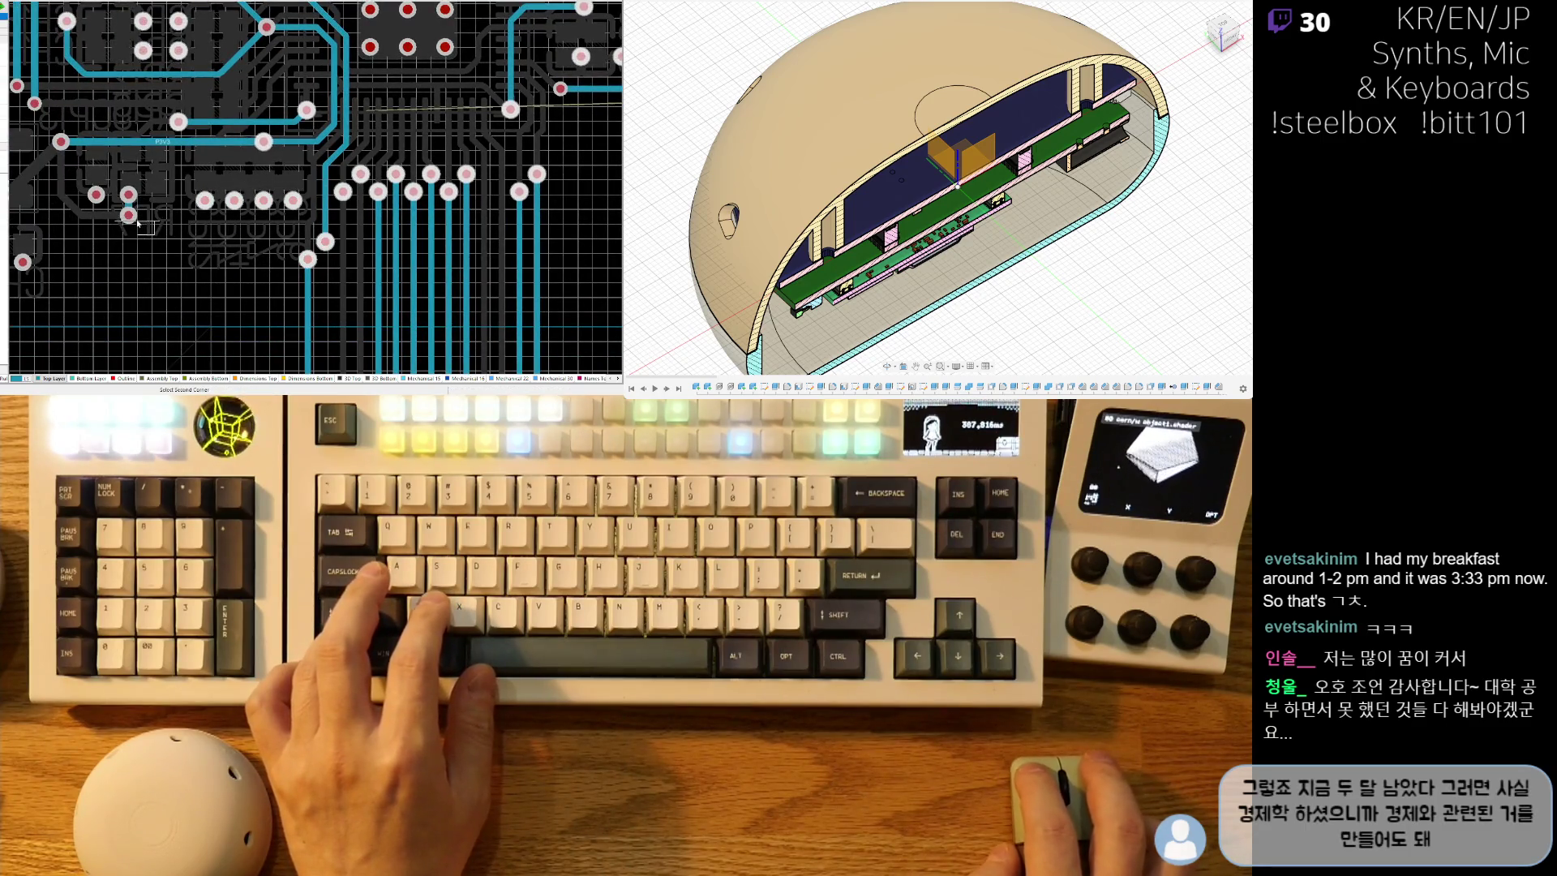
click(138, 224)
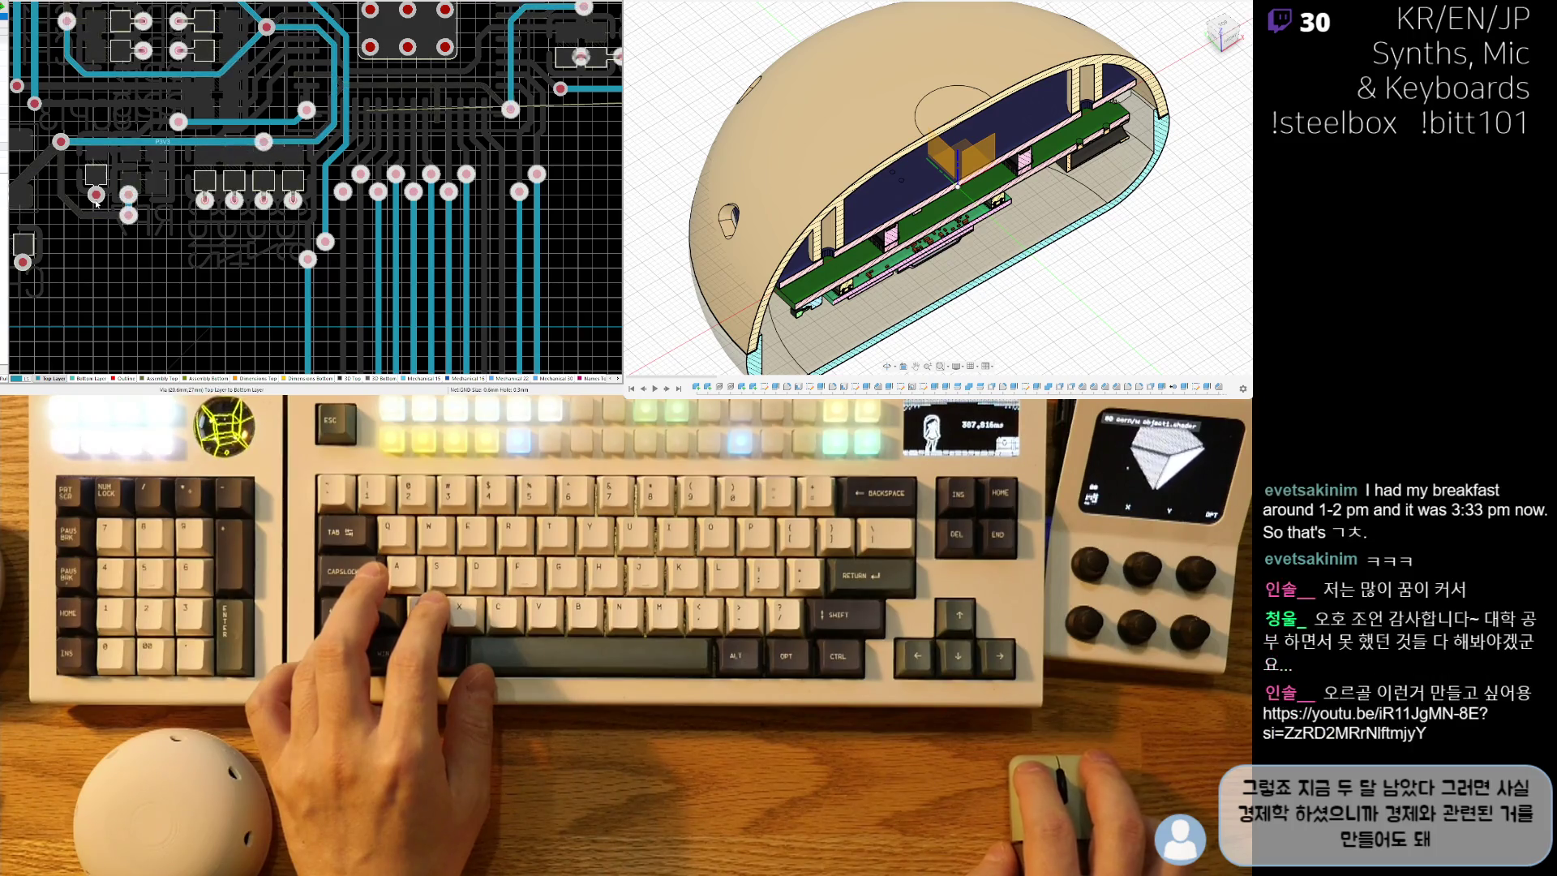
shift+scroll(162, 244, left, 5)
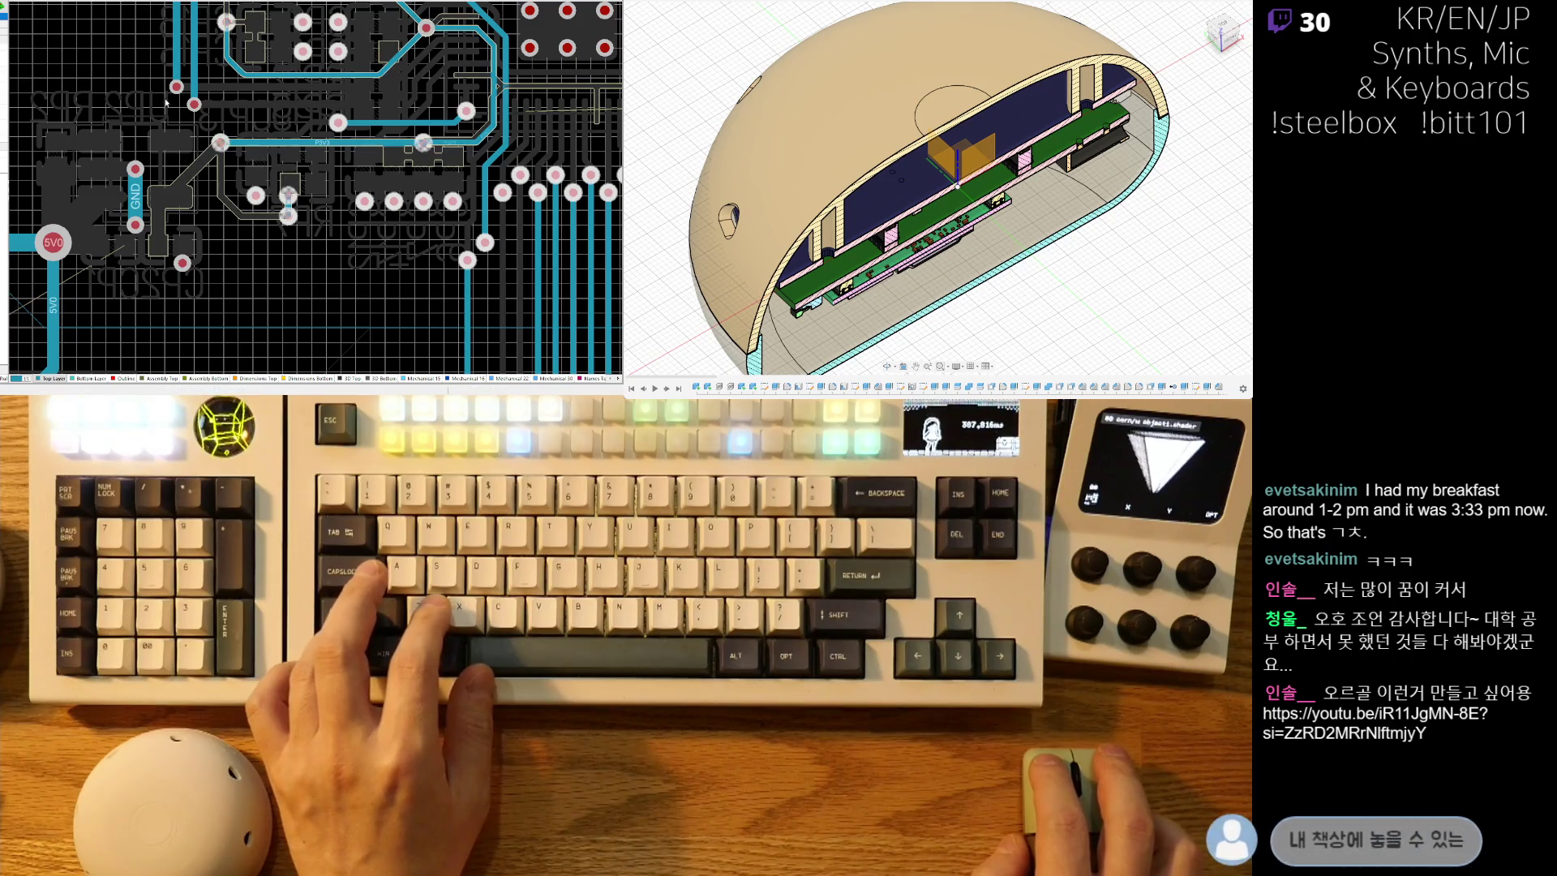
click(135, 169)
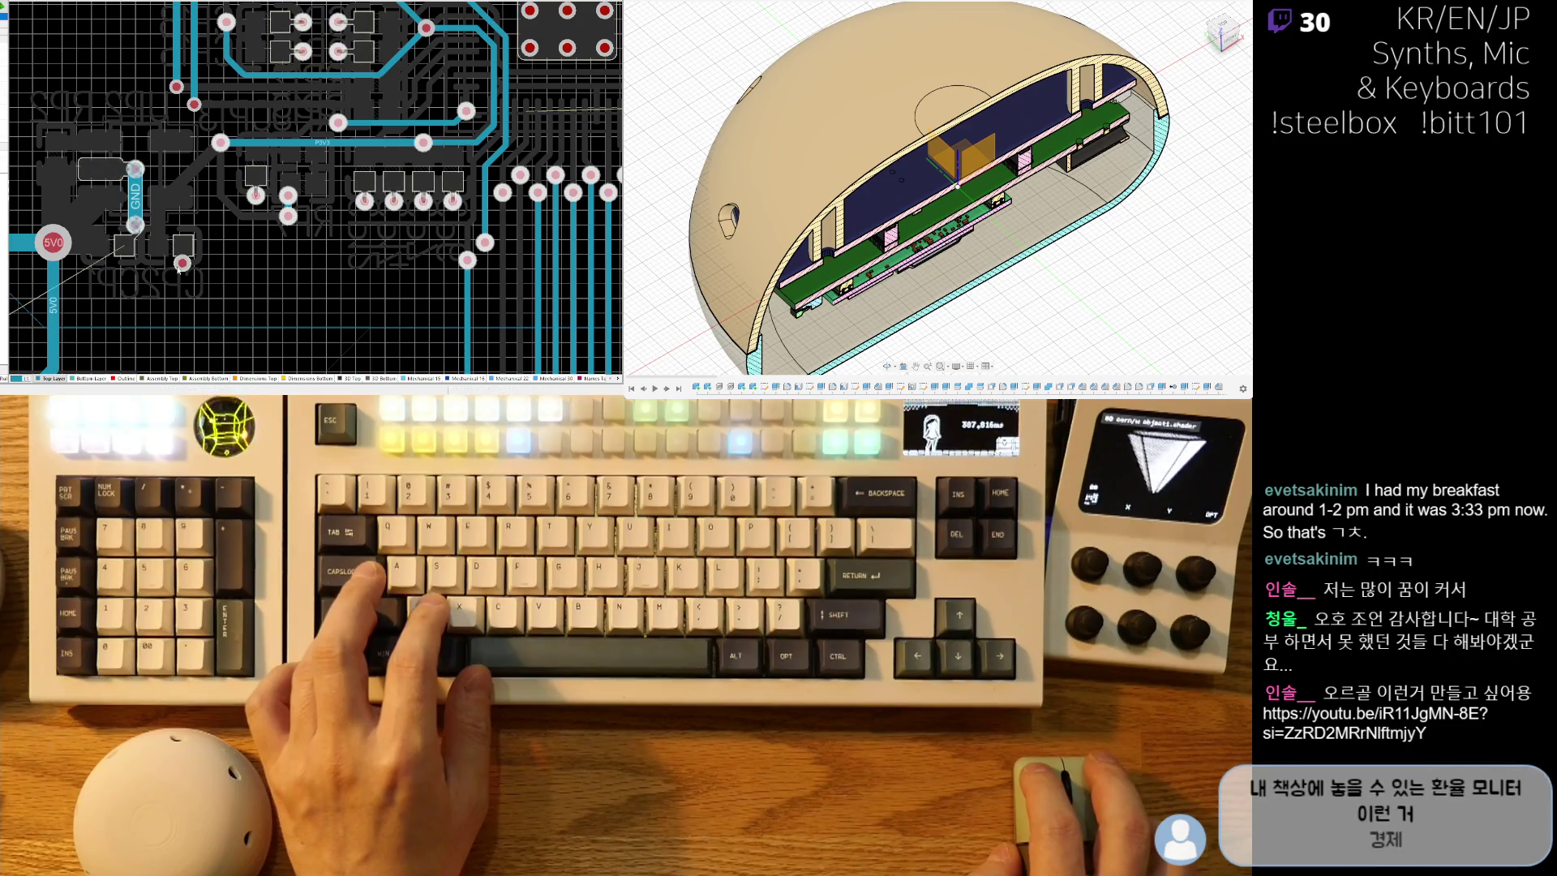
key(shift+c)
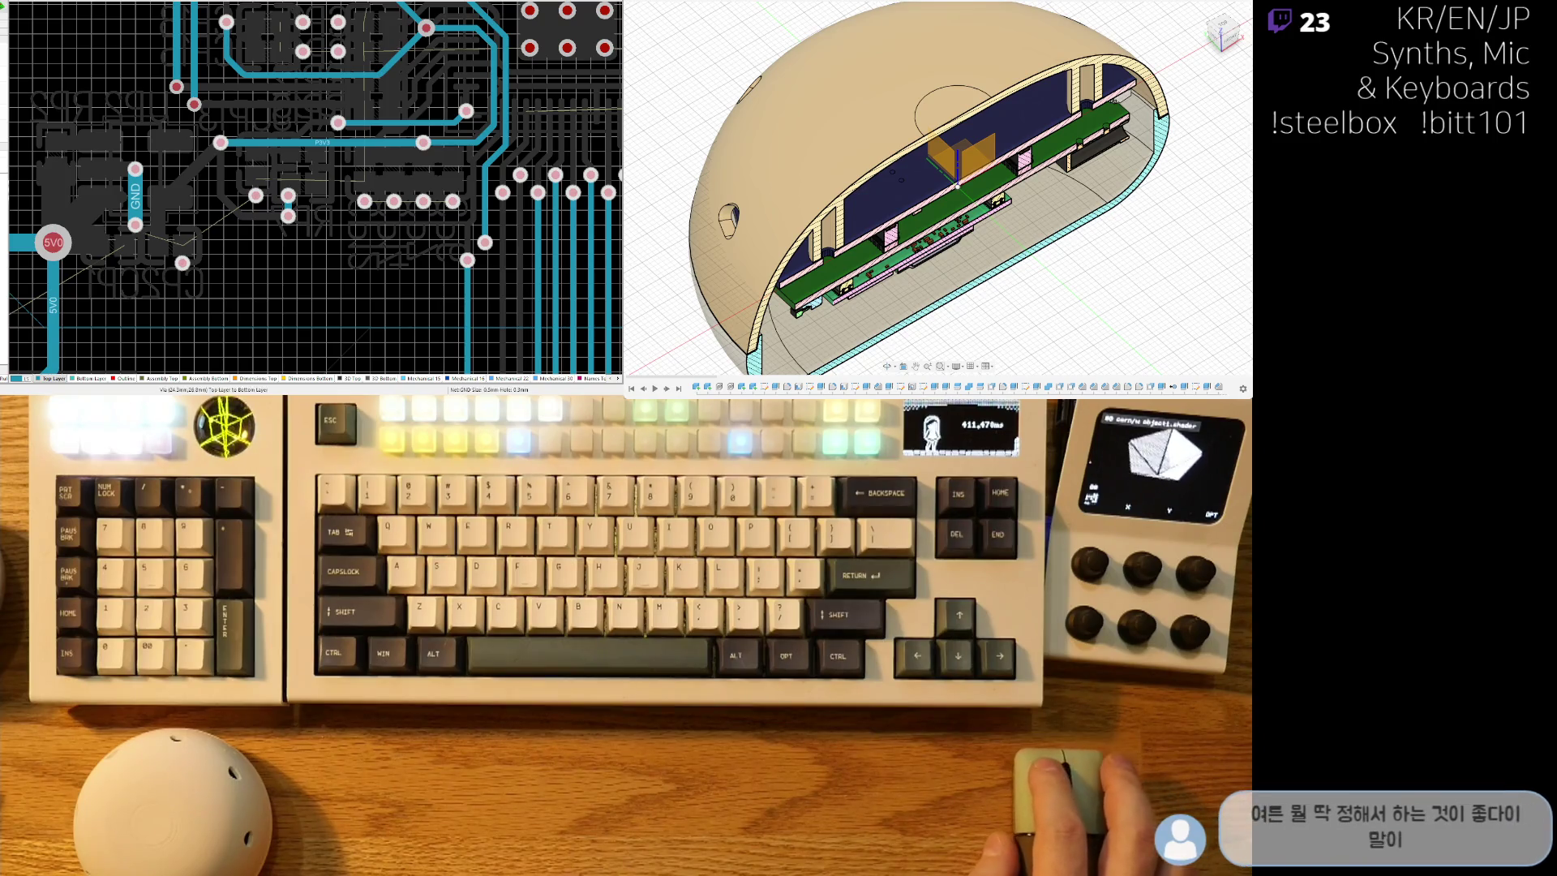
Pan and zoom across the board to bring the JEXTBTN connector and L3 button into view.
ctrl+scroll(377, 180, down, 5)
mouse_move(377, 180)
right_down()
mouse_move(416, 143)
mouse_move(353, 196)
right_up()
ctrl+scroll(416, 143, up, 3)
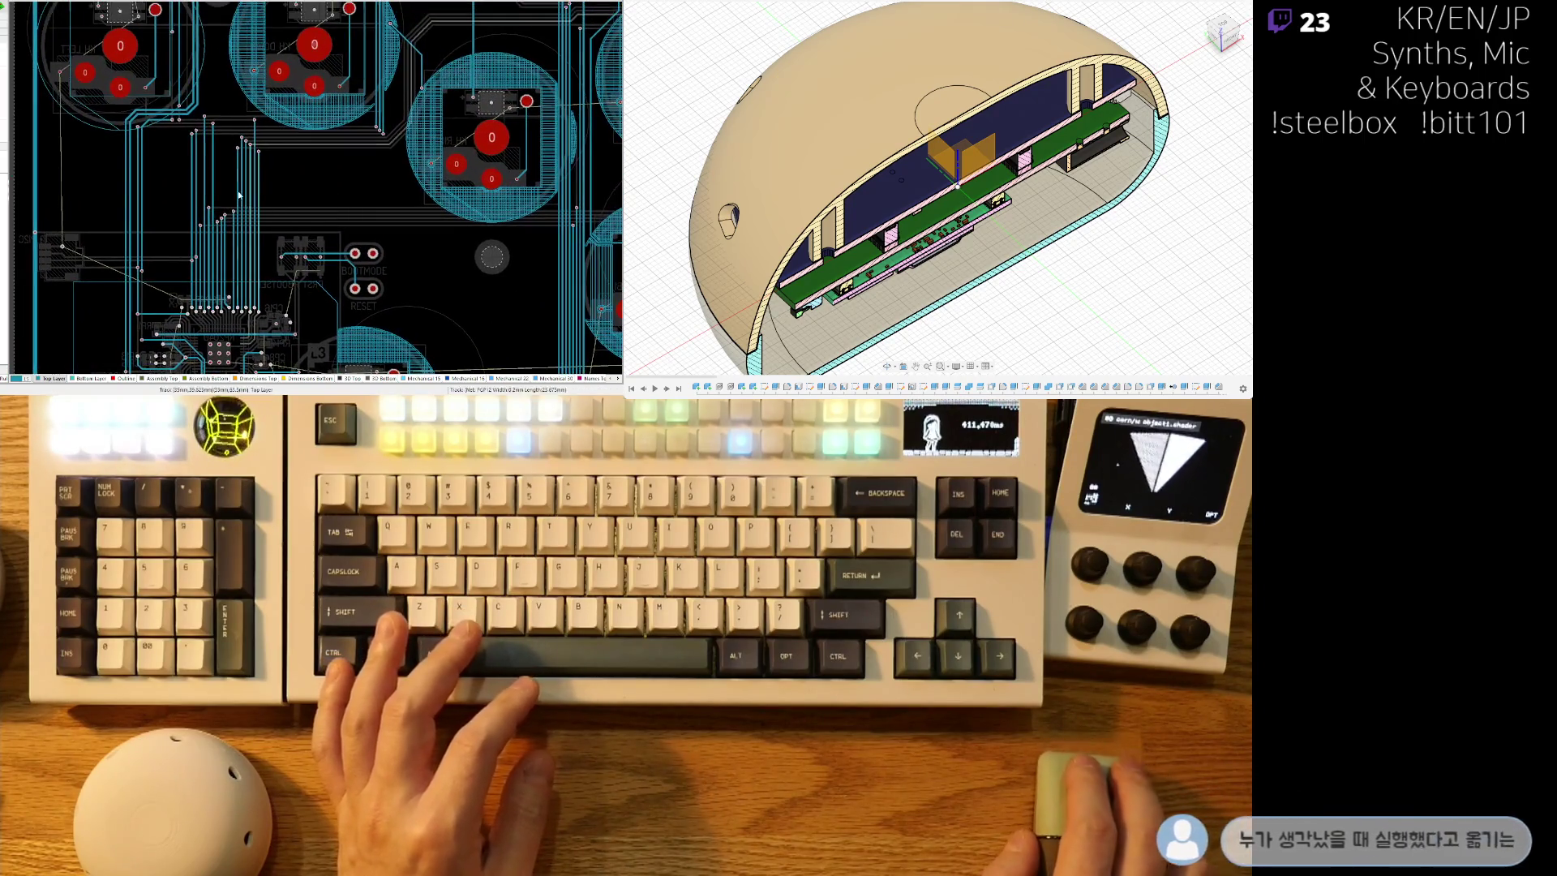
ctrl+scroll(174, 300, up, 5)
ctrl+scroll(174, 300, down, 5)
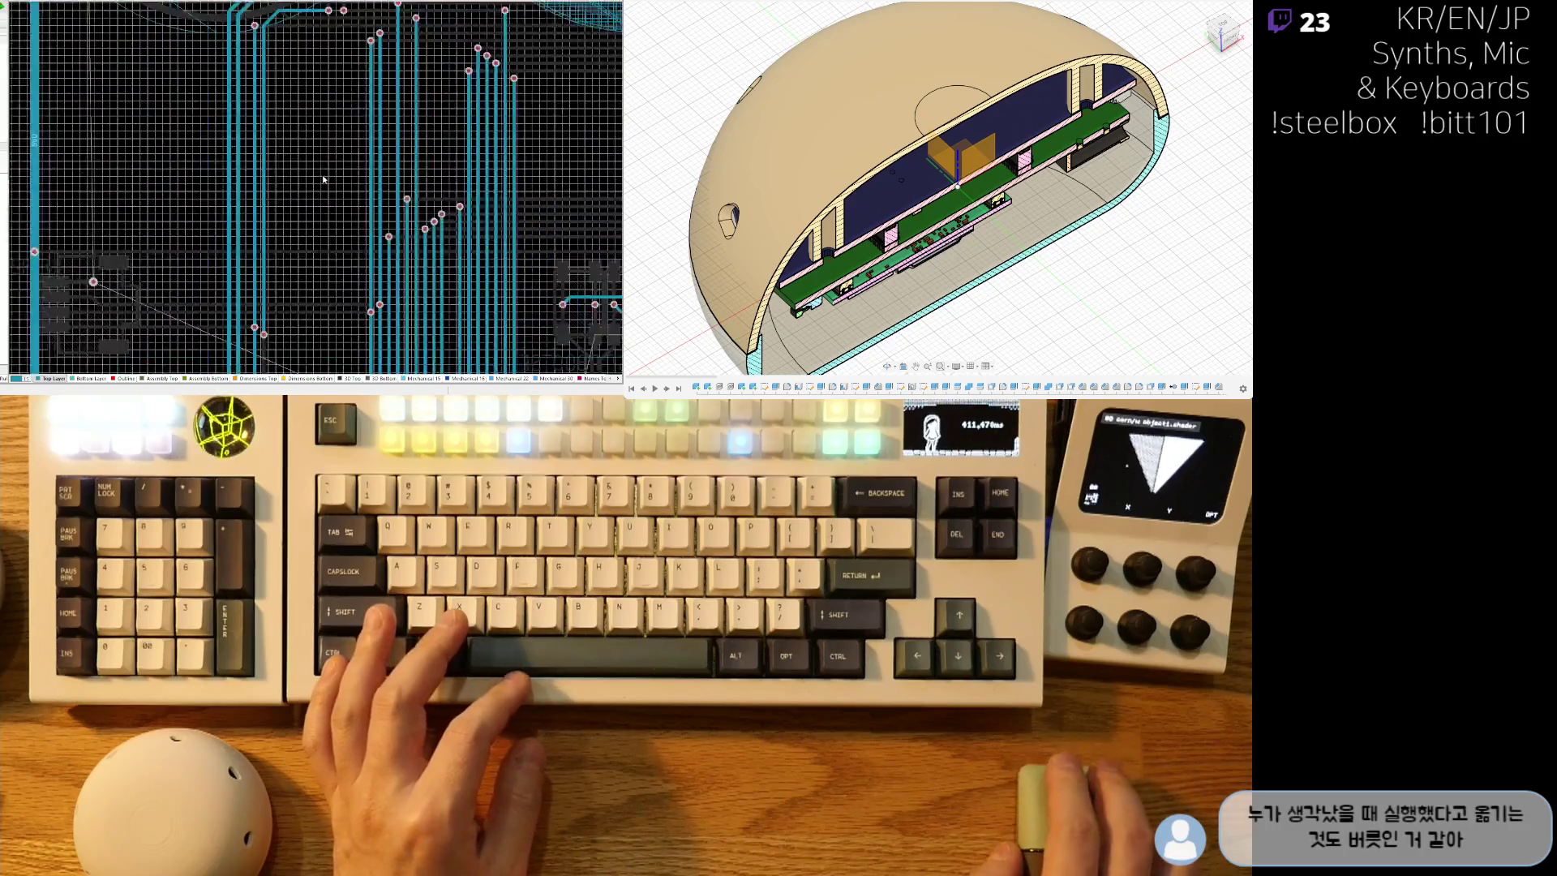
ctrl+scroll(242, 212, up, 3)
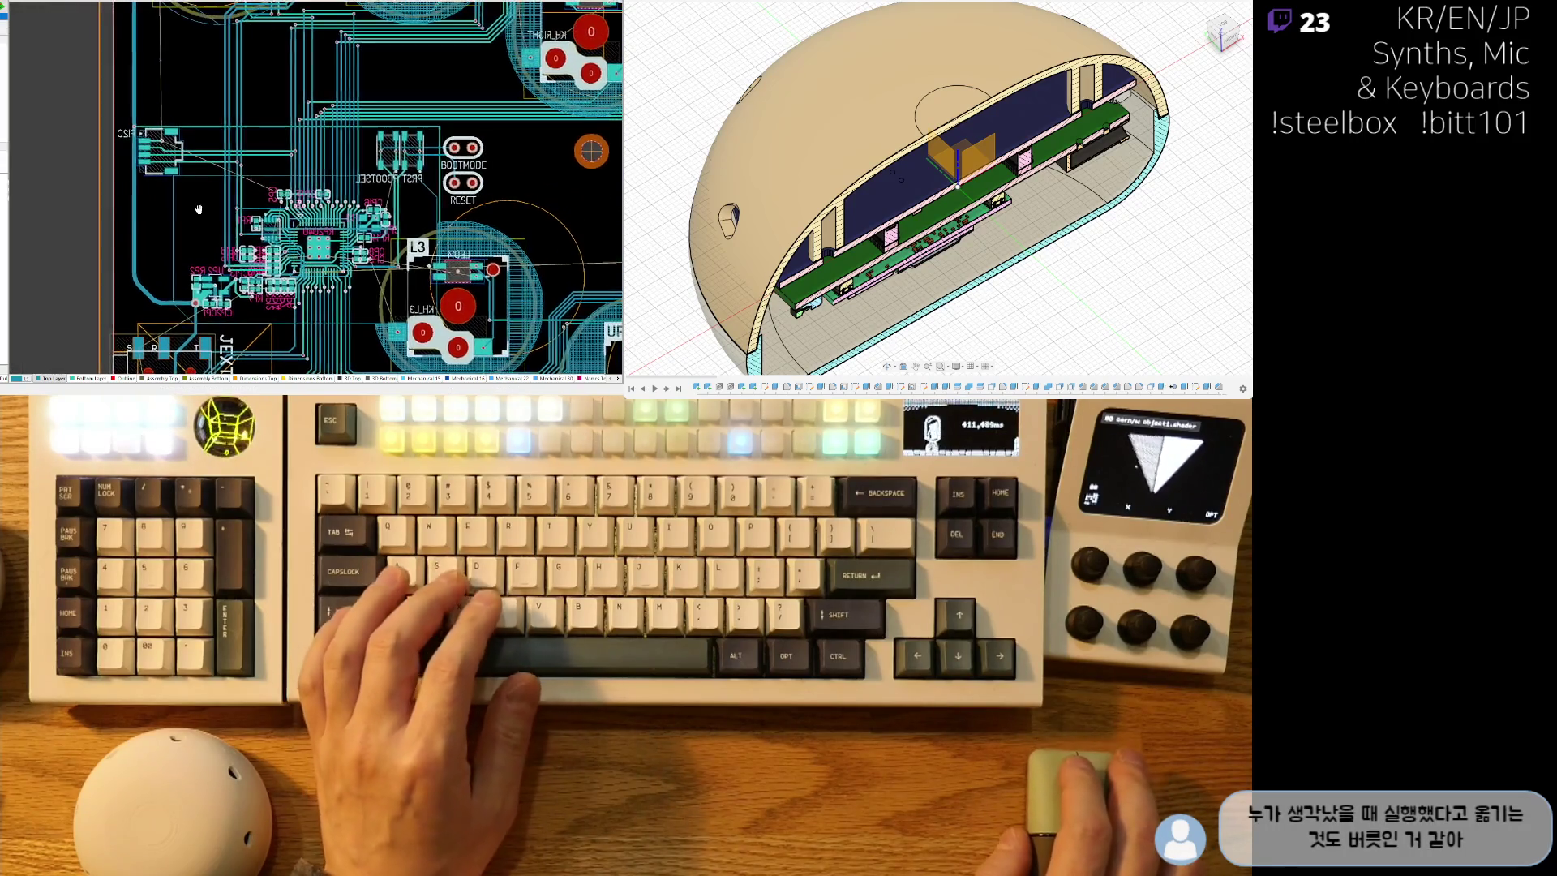
mouse_move(189, 312)
right_down()
mouse_move(56, 164)
mouse_move(39, 63)
right_up()
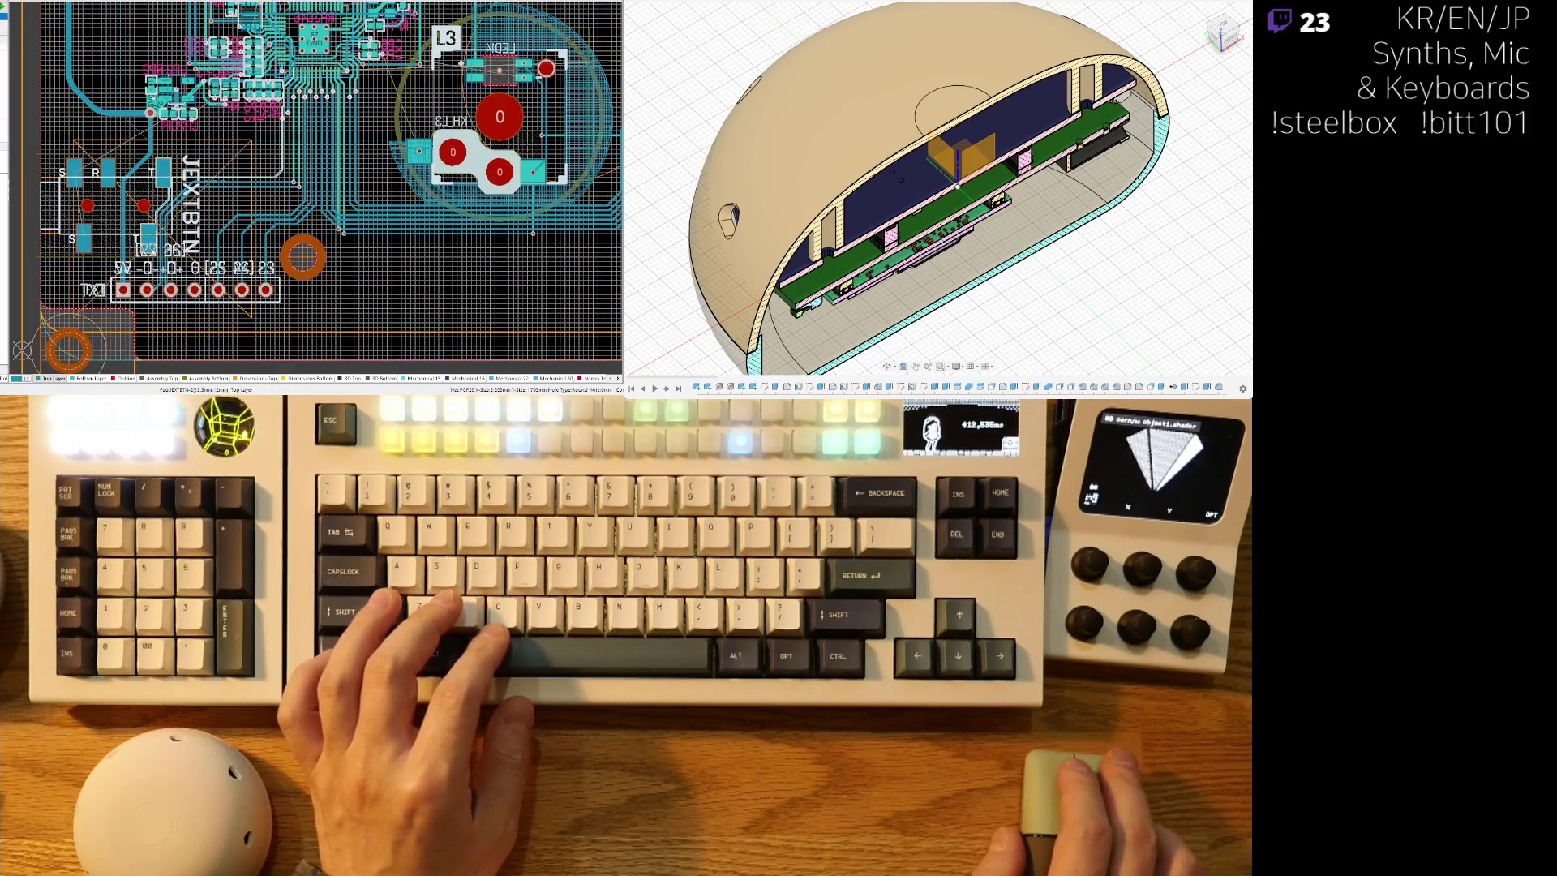
mouse_move(514, 300)
right_down()
mouse_move(394, 330)
mouse_move(255, 304)
mouse_move(90, 302)
right_up()
ctrl+scroll(497, 301, down, 3)
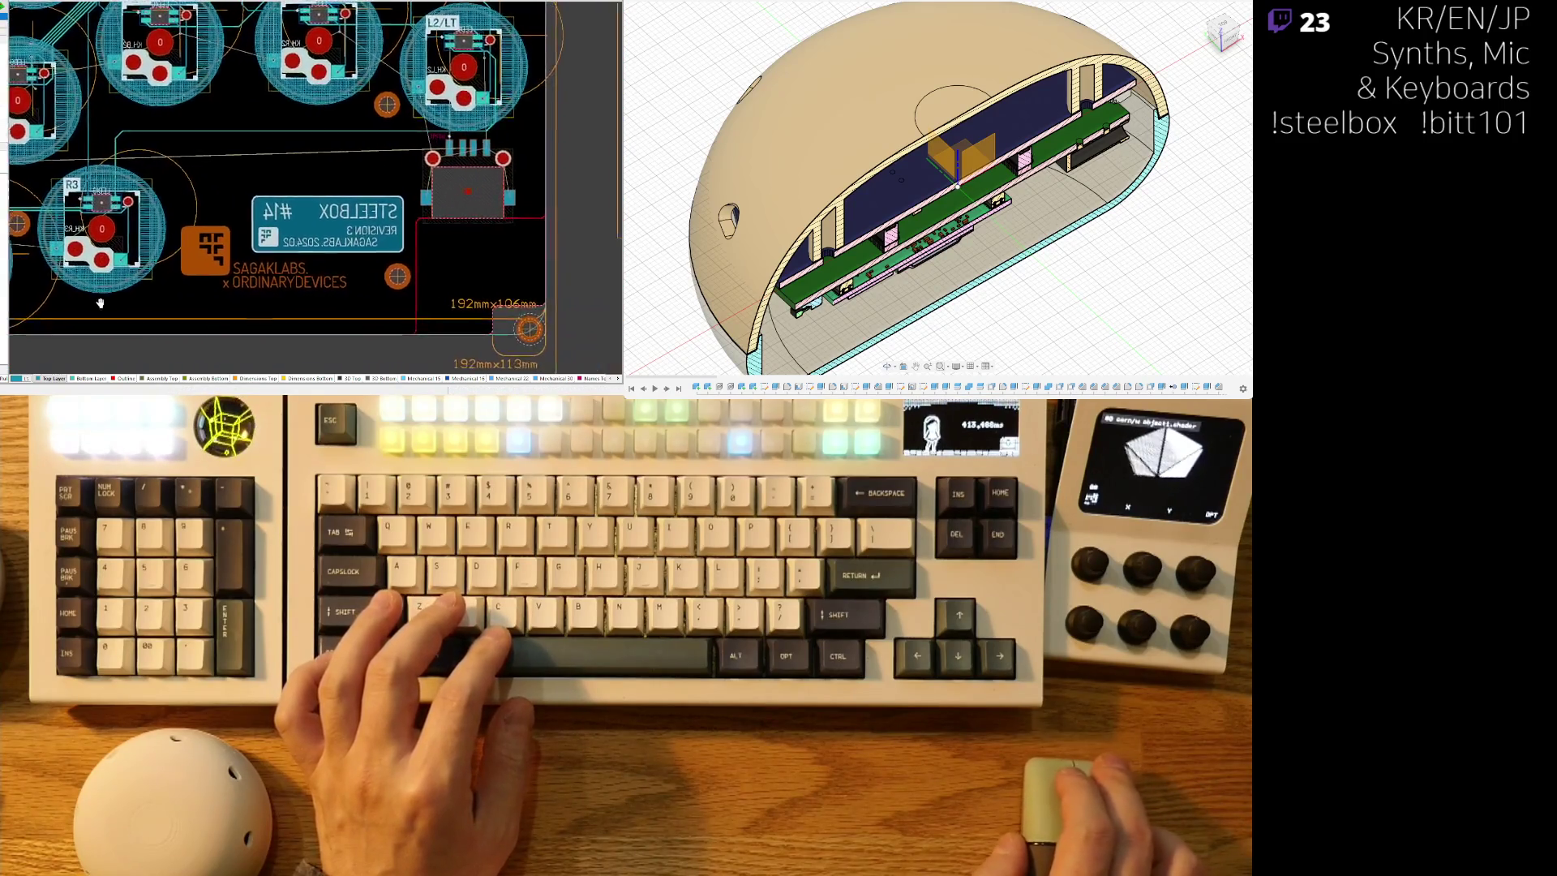
Switch to 3D and back to 2D, enable single-layer mode, and make Dimensions Top active.
key(3)
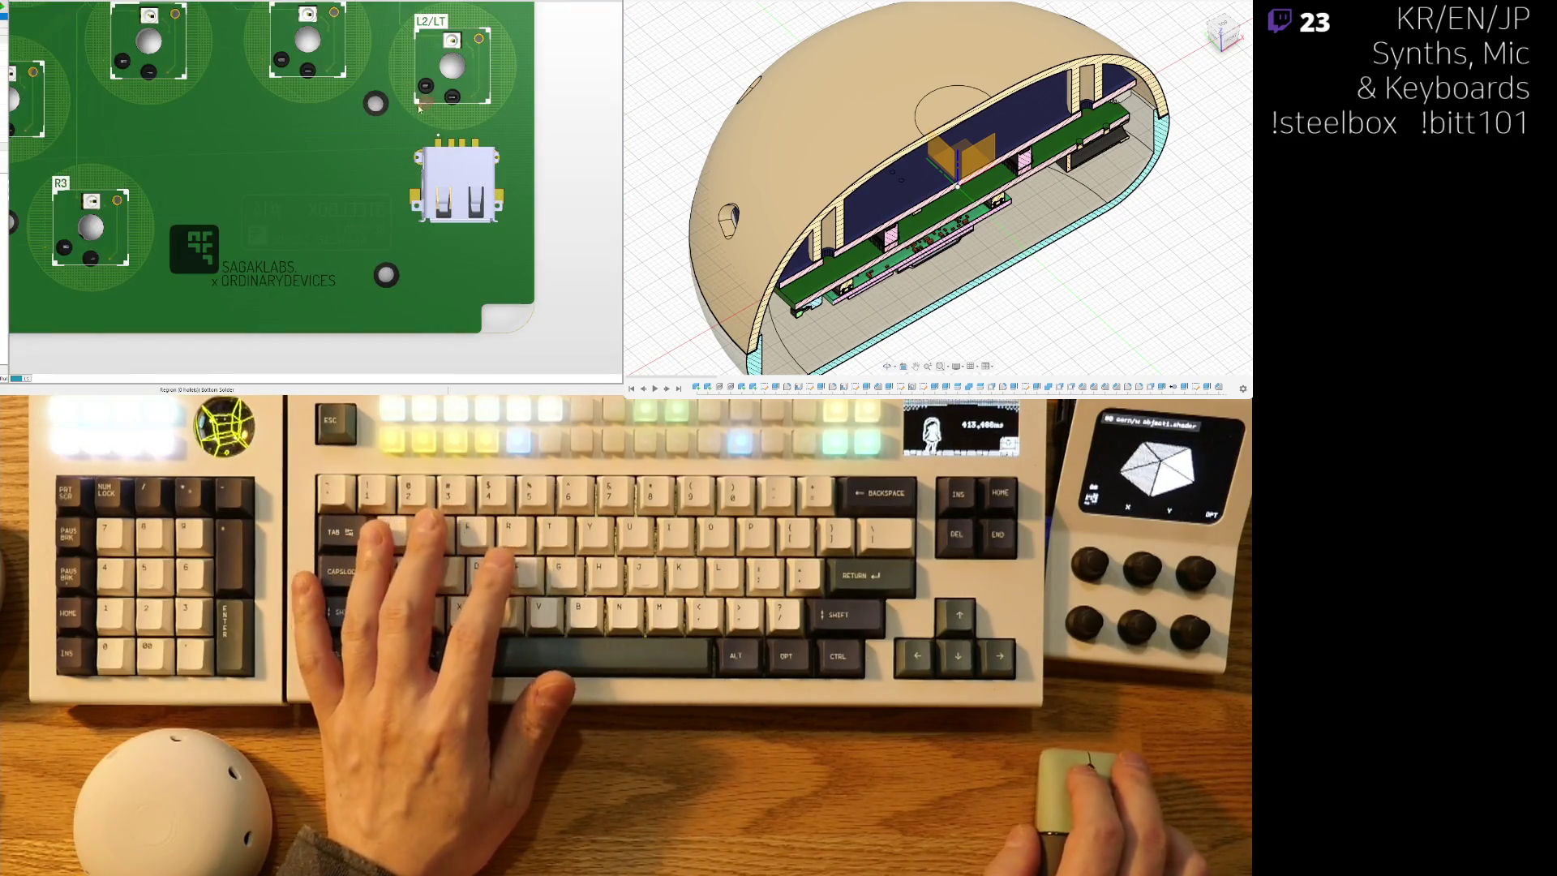
key(2)
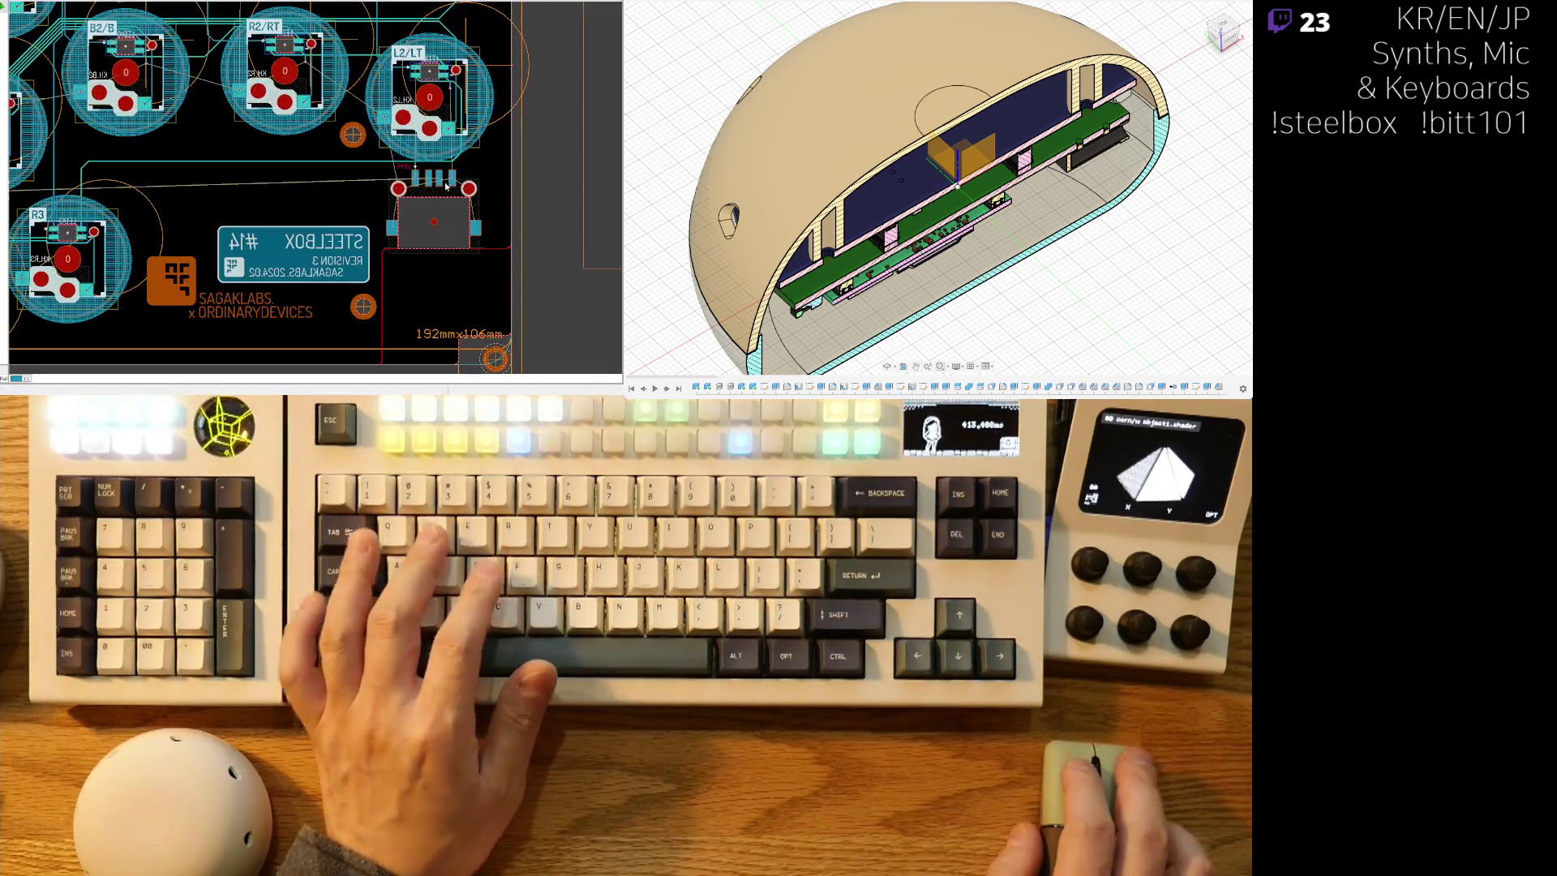
key(shift+s)
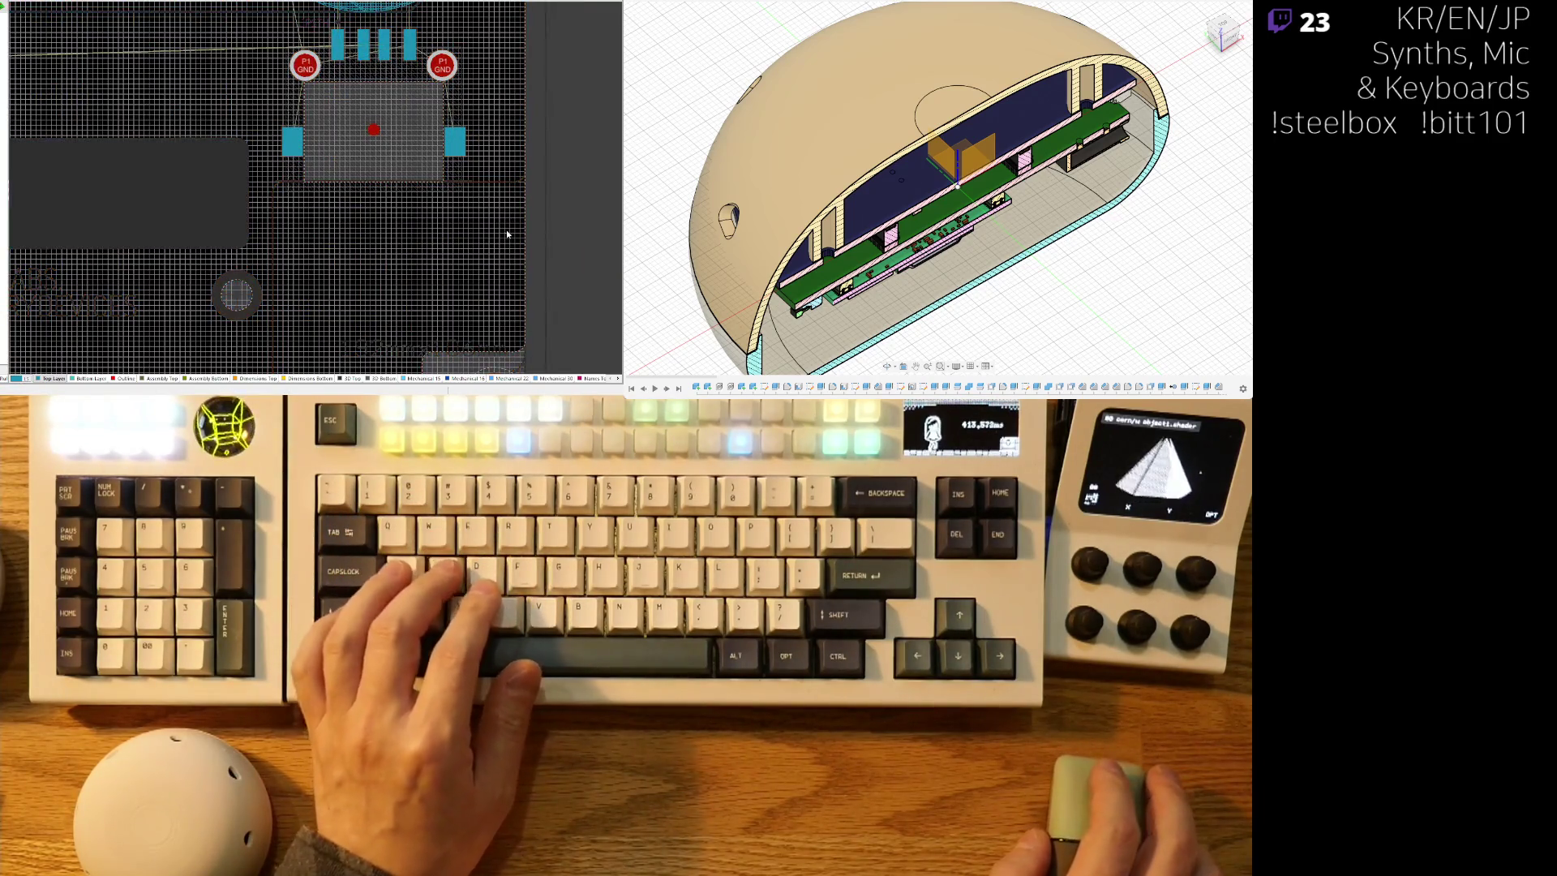
scroll(438, 324, down, 3)
click(262, 380)
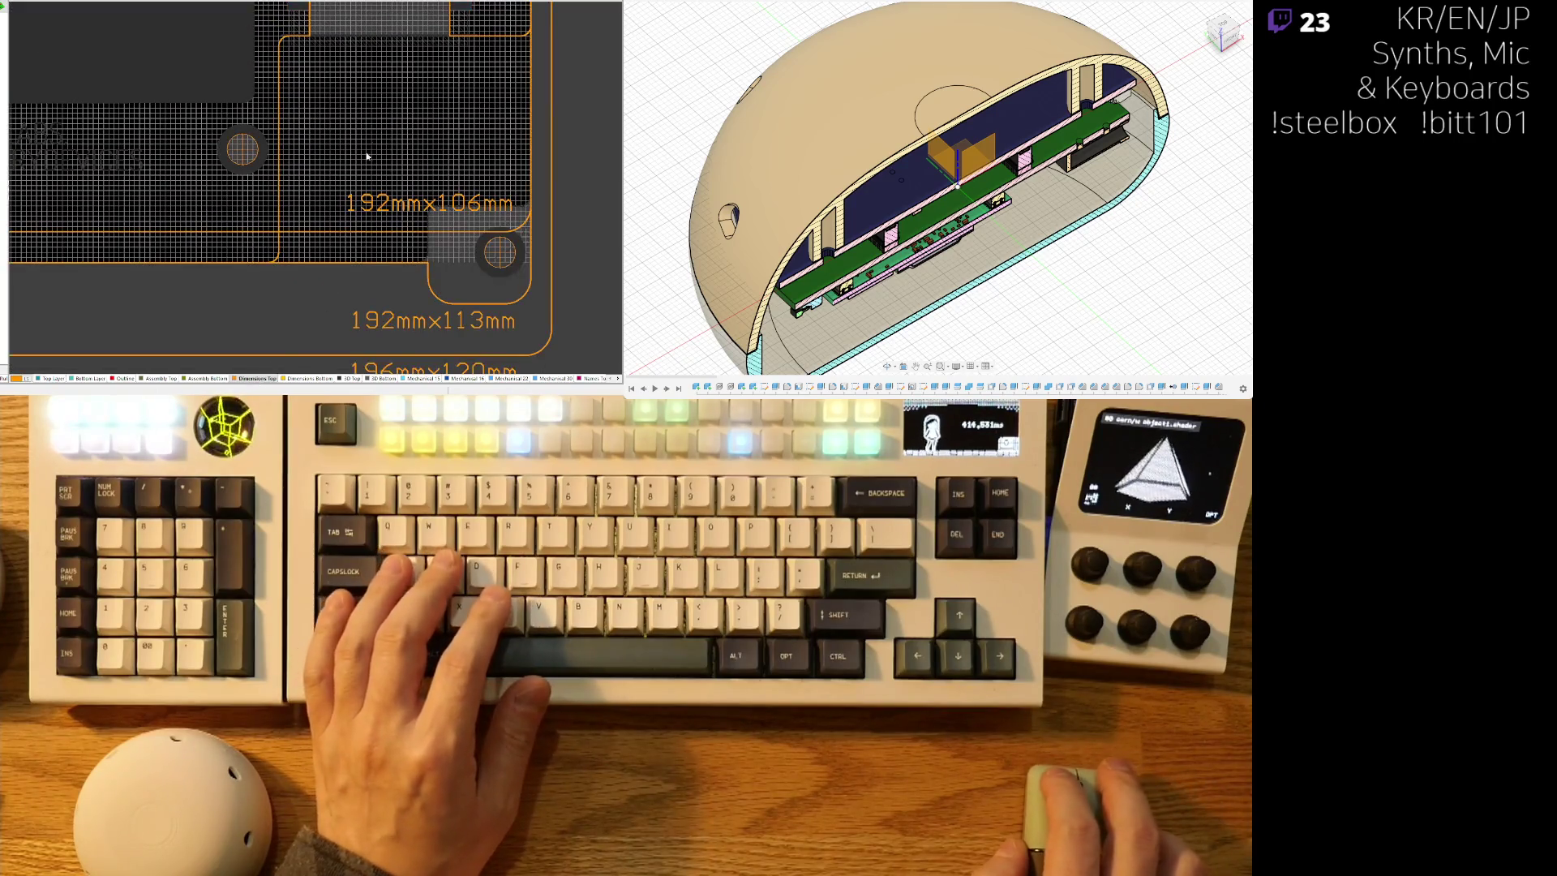
ctrl+scroll(361, 166, up, 3)
Area-select the board-edge region on the Outline layer, then clear the selection.
click(439, 88)
click(229, 256)
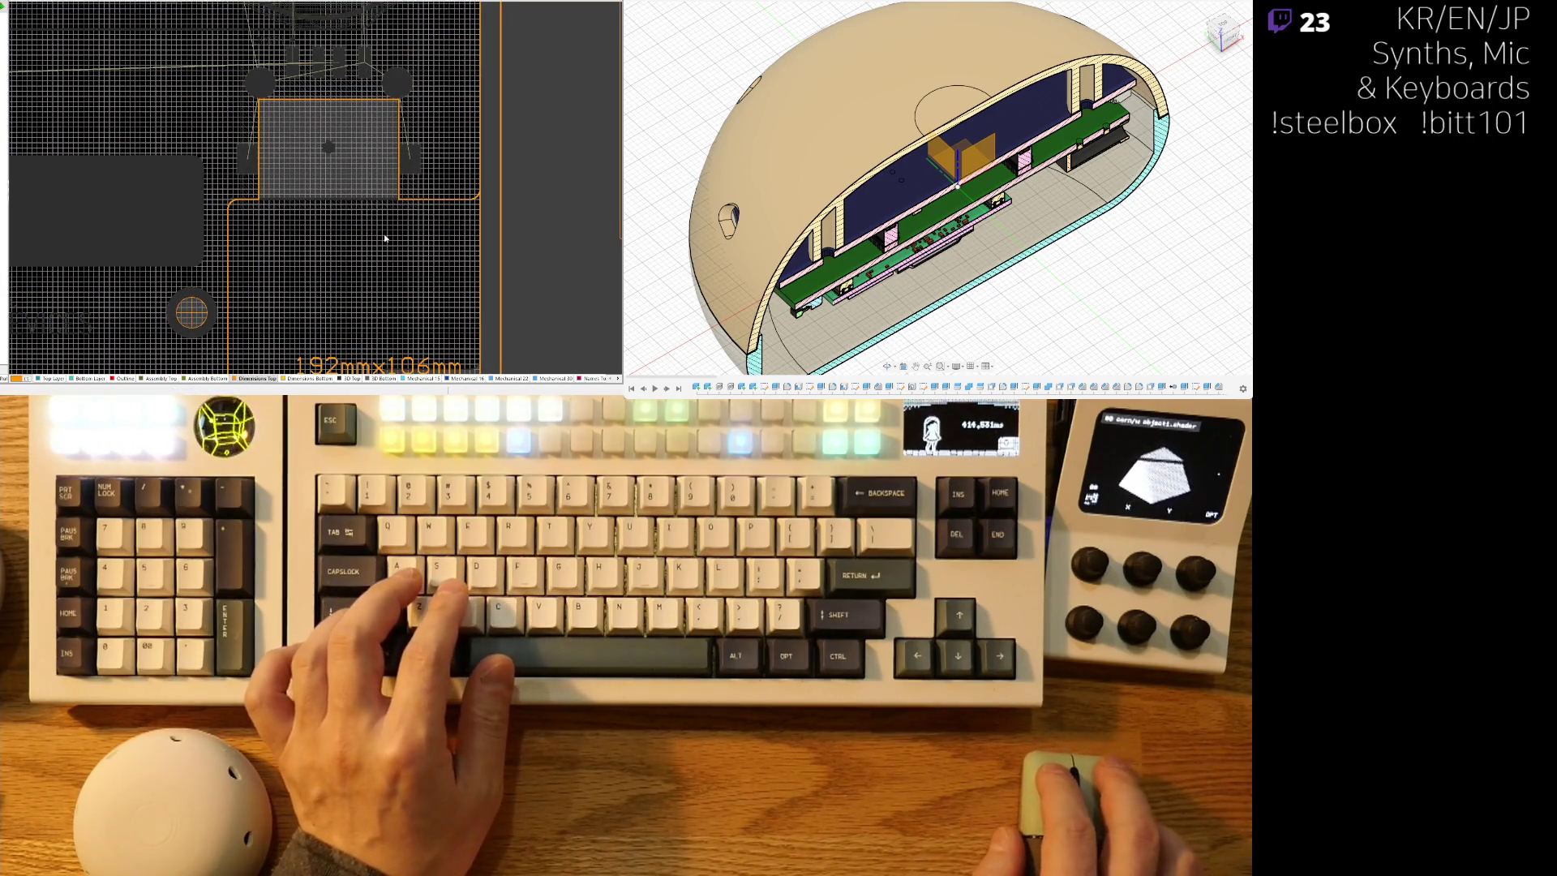
click(125, 377)
ctrl+scroll(216, 223, down, 6)
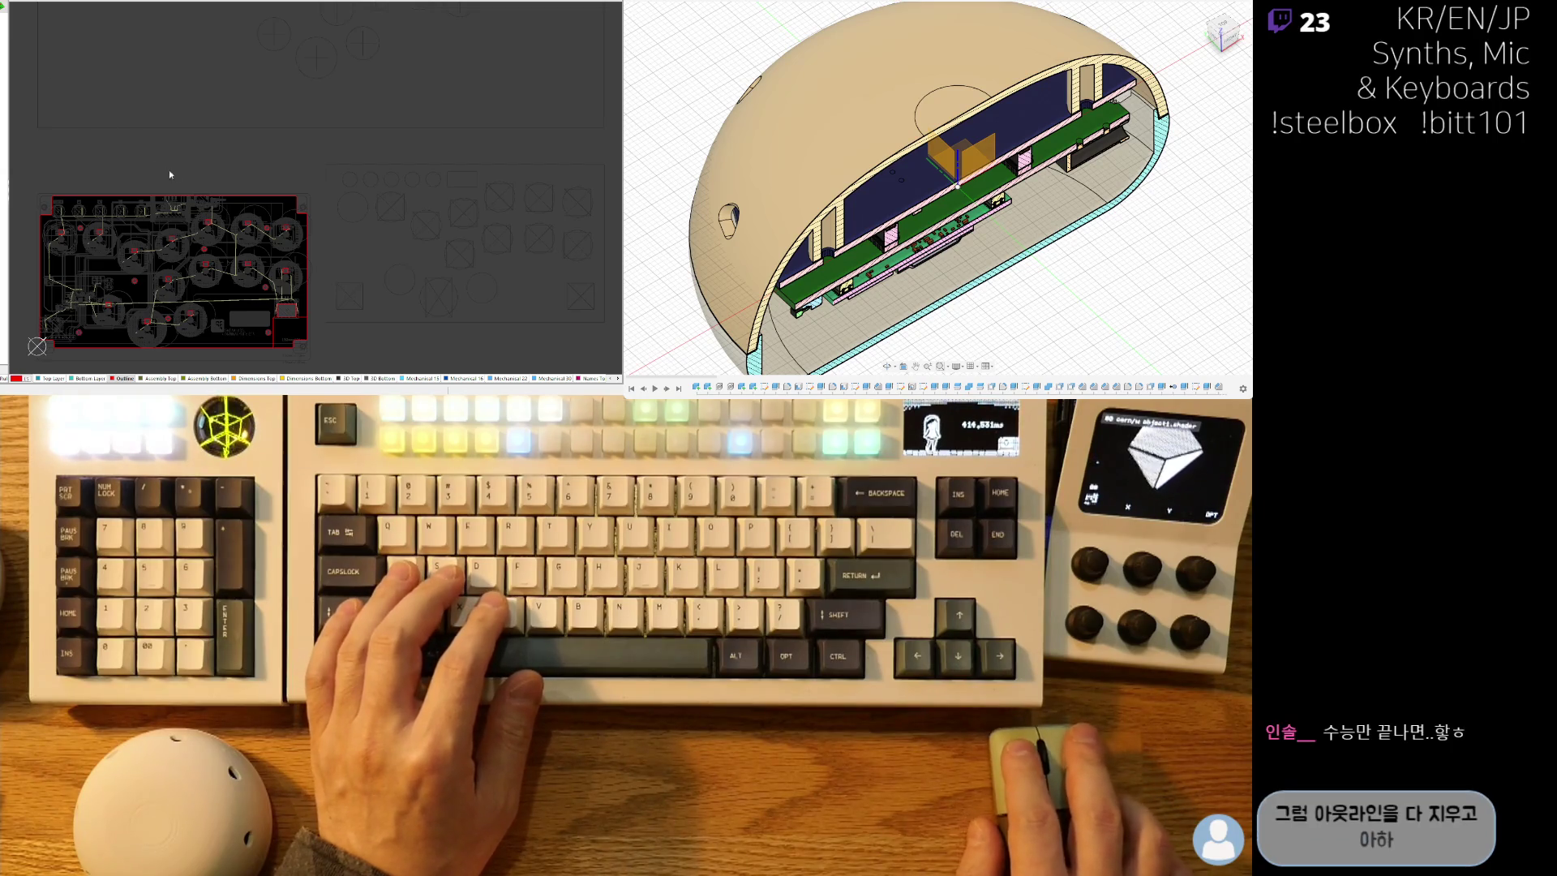
ctrl+scroll(186, 275, up, 3)
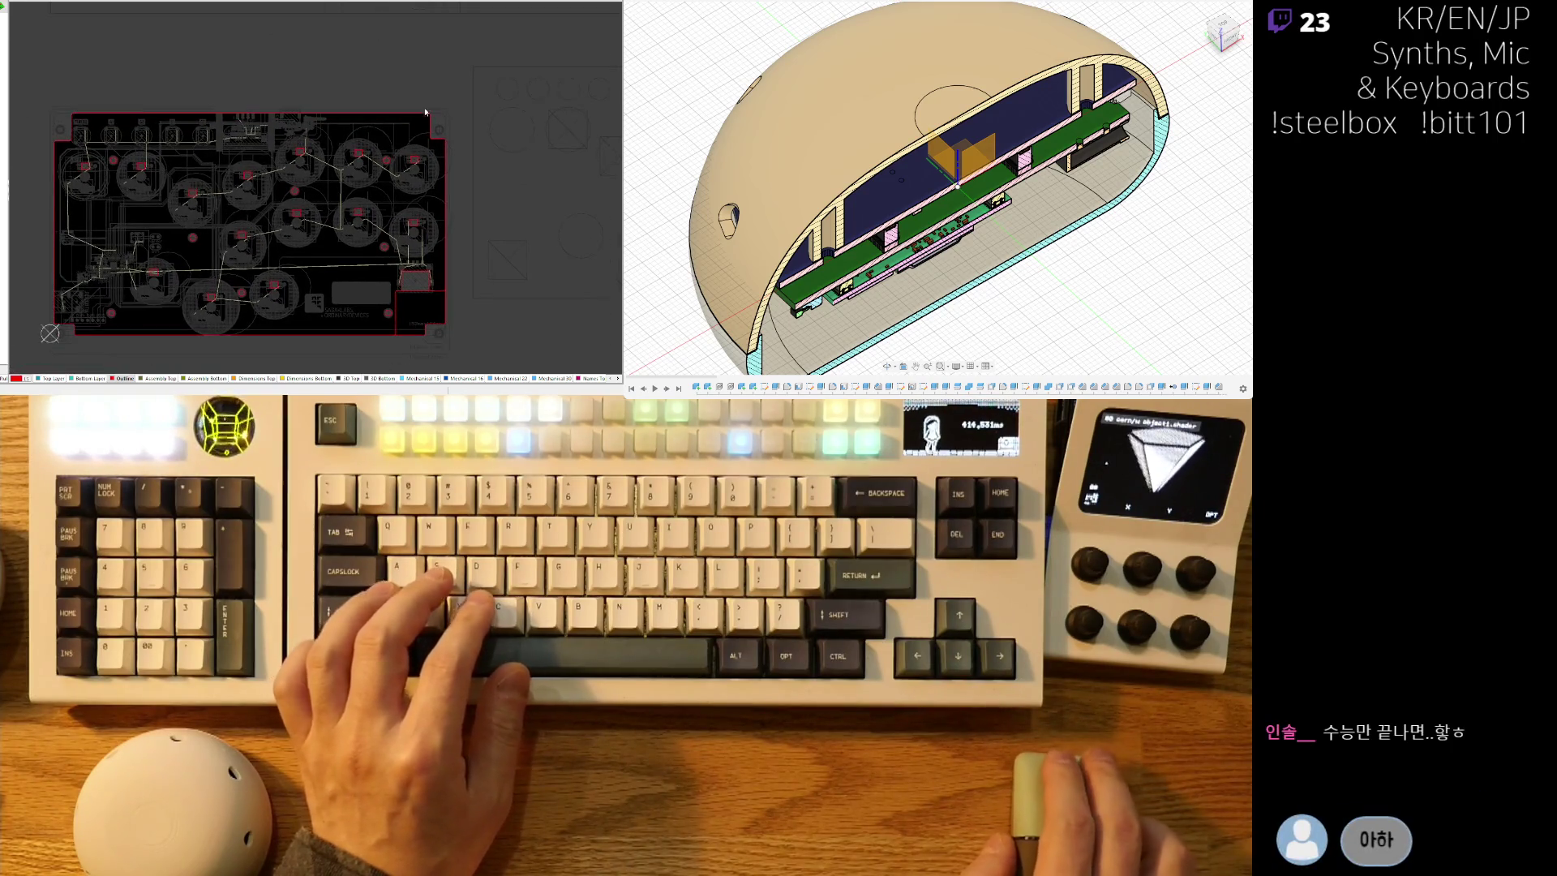
click(245, 303)
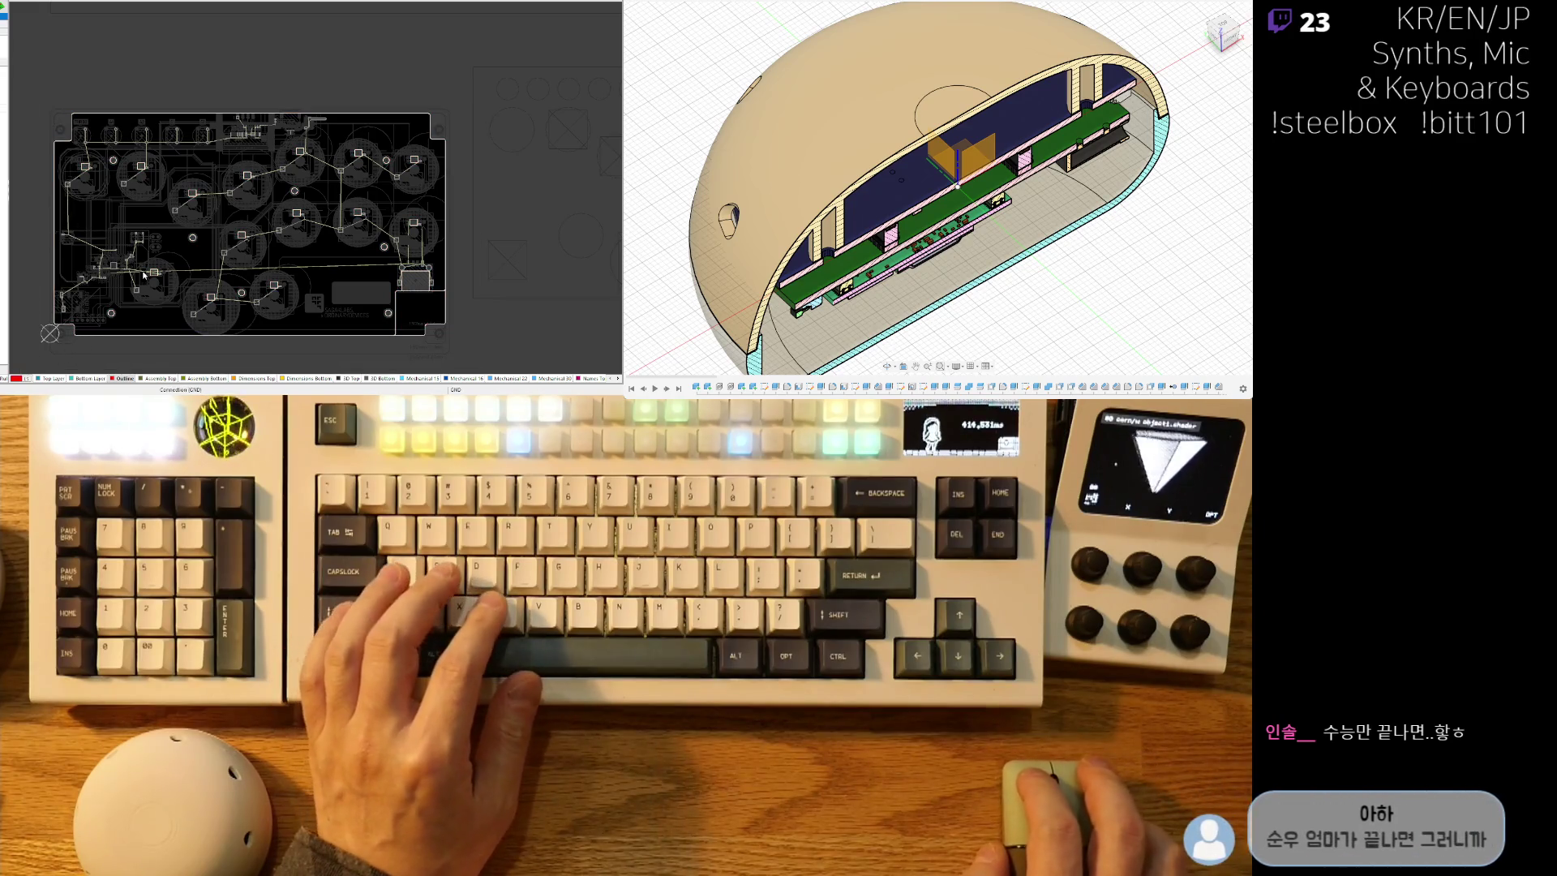
click(178, 275)
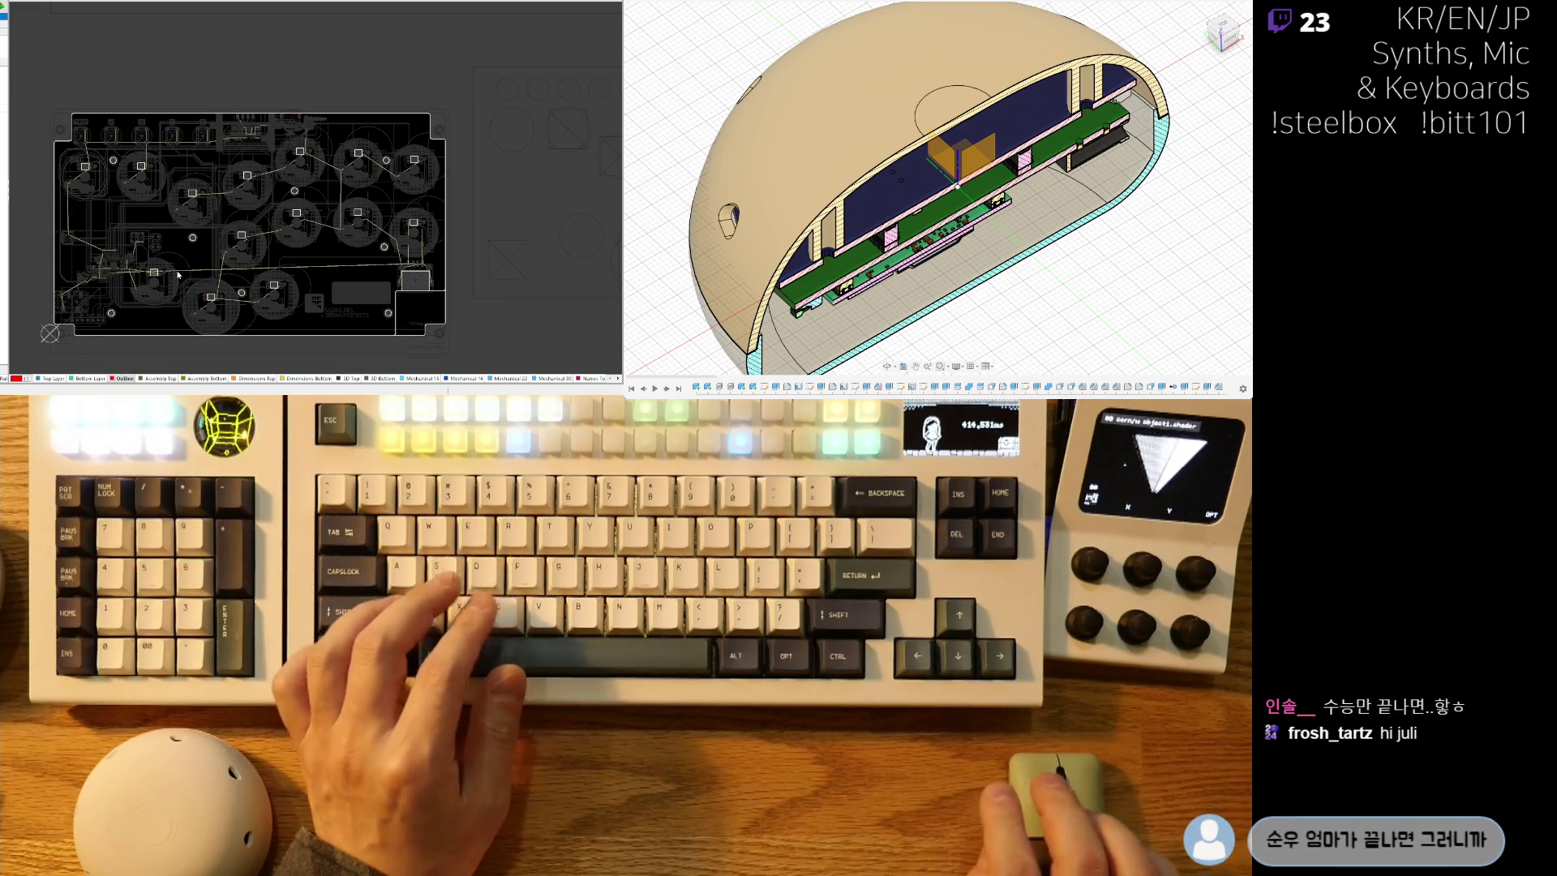
Toggle single-layer mode, pan across the lower-left board area, and reactivate Dimensions Top.
key(shift+s)
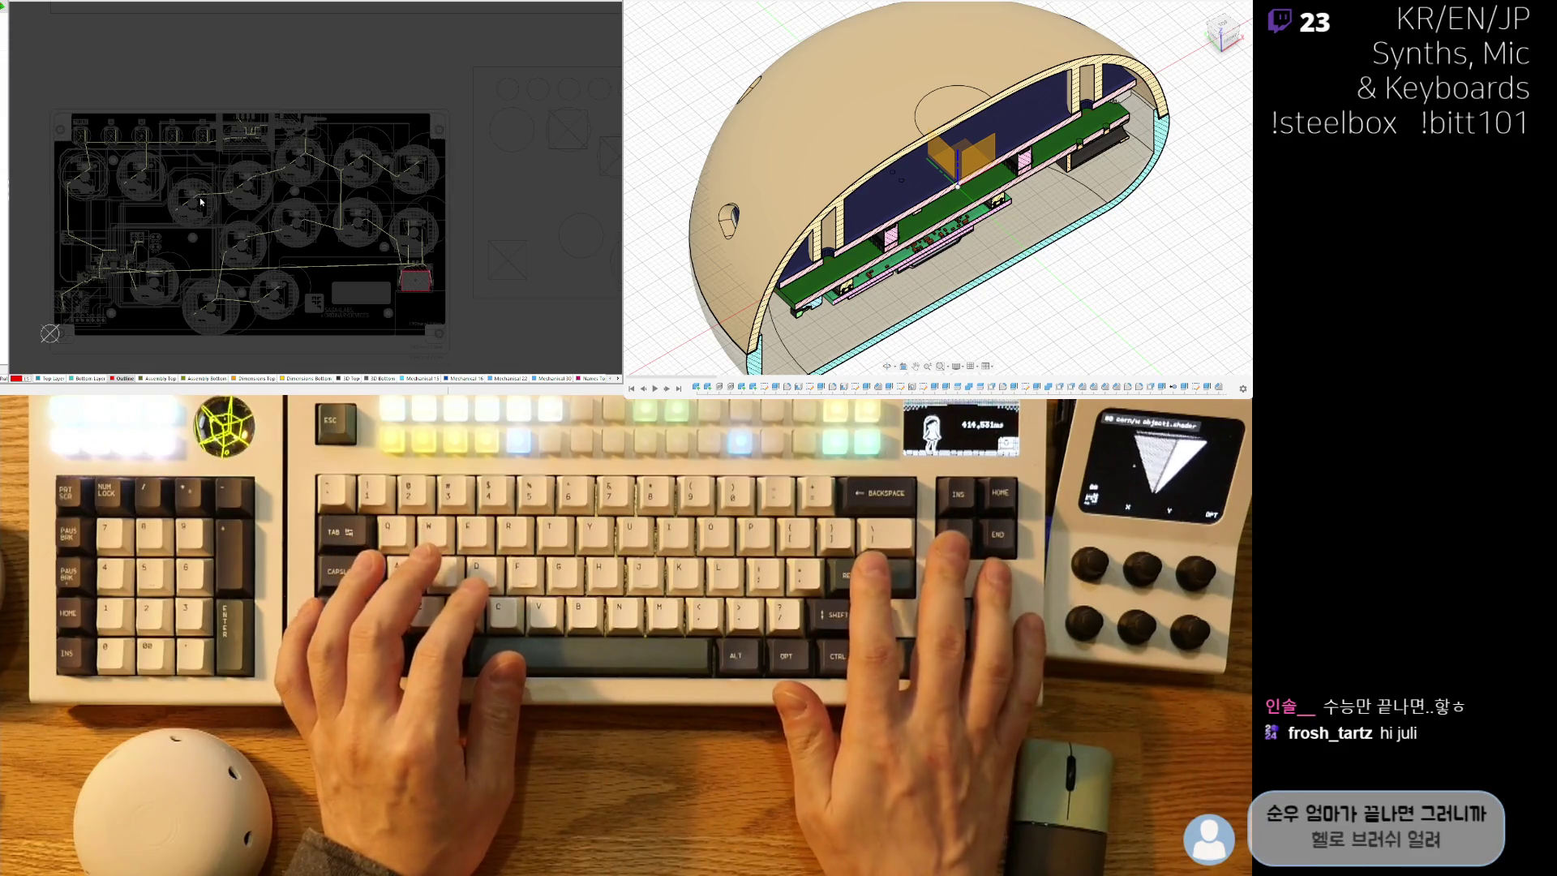
ctrl+scroll(79, 321, up, 2)
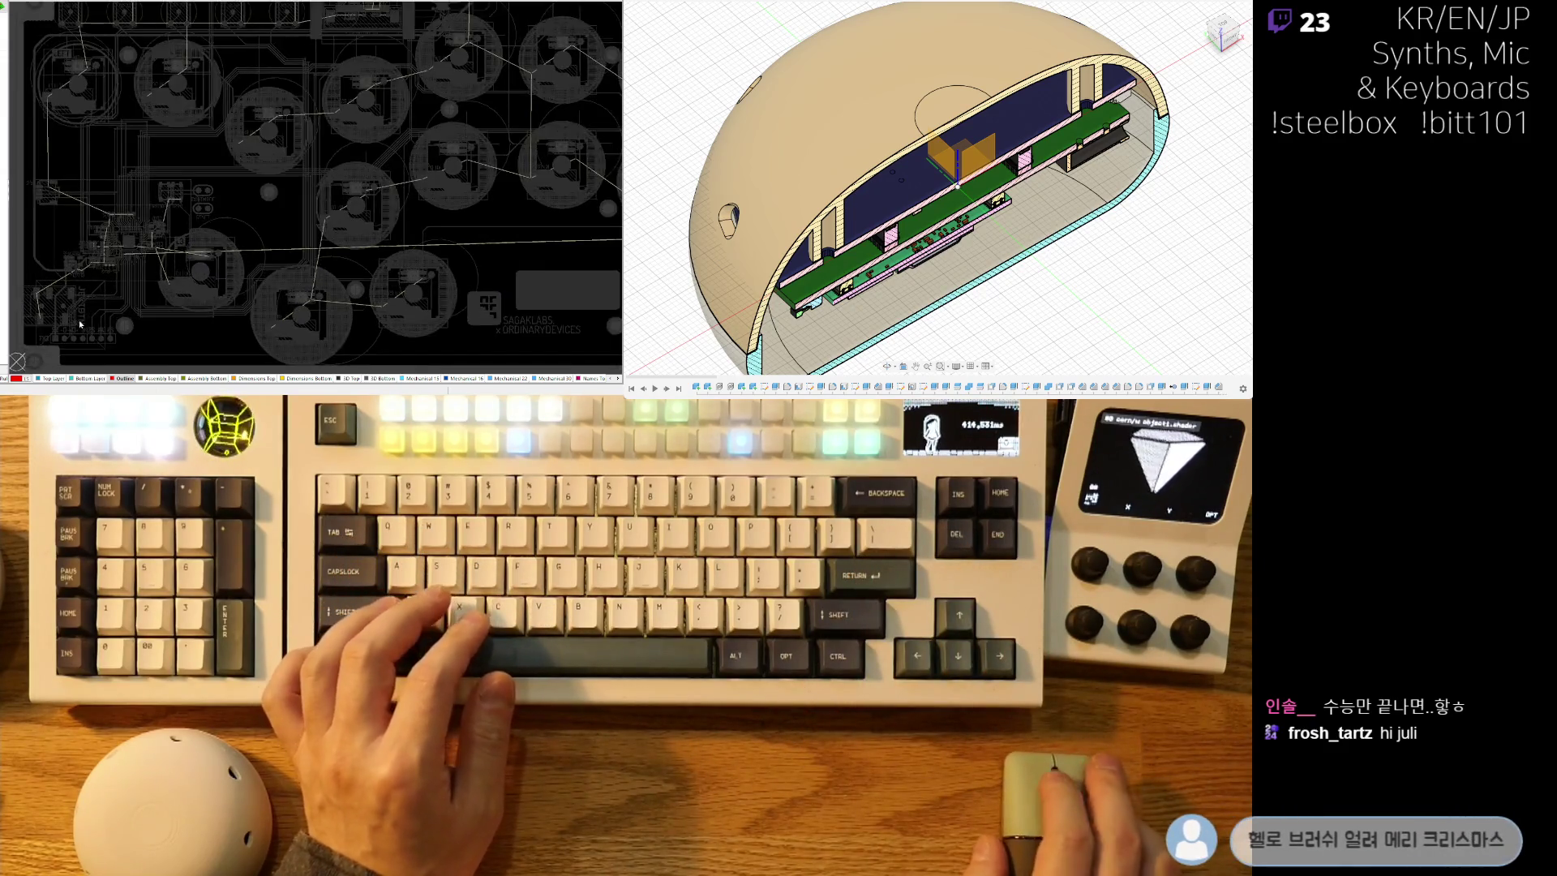
right_drag(80, 324, 130, 268)
right_drag(147, 187, 74, 209)
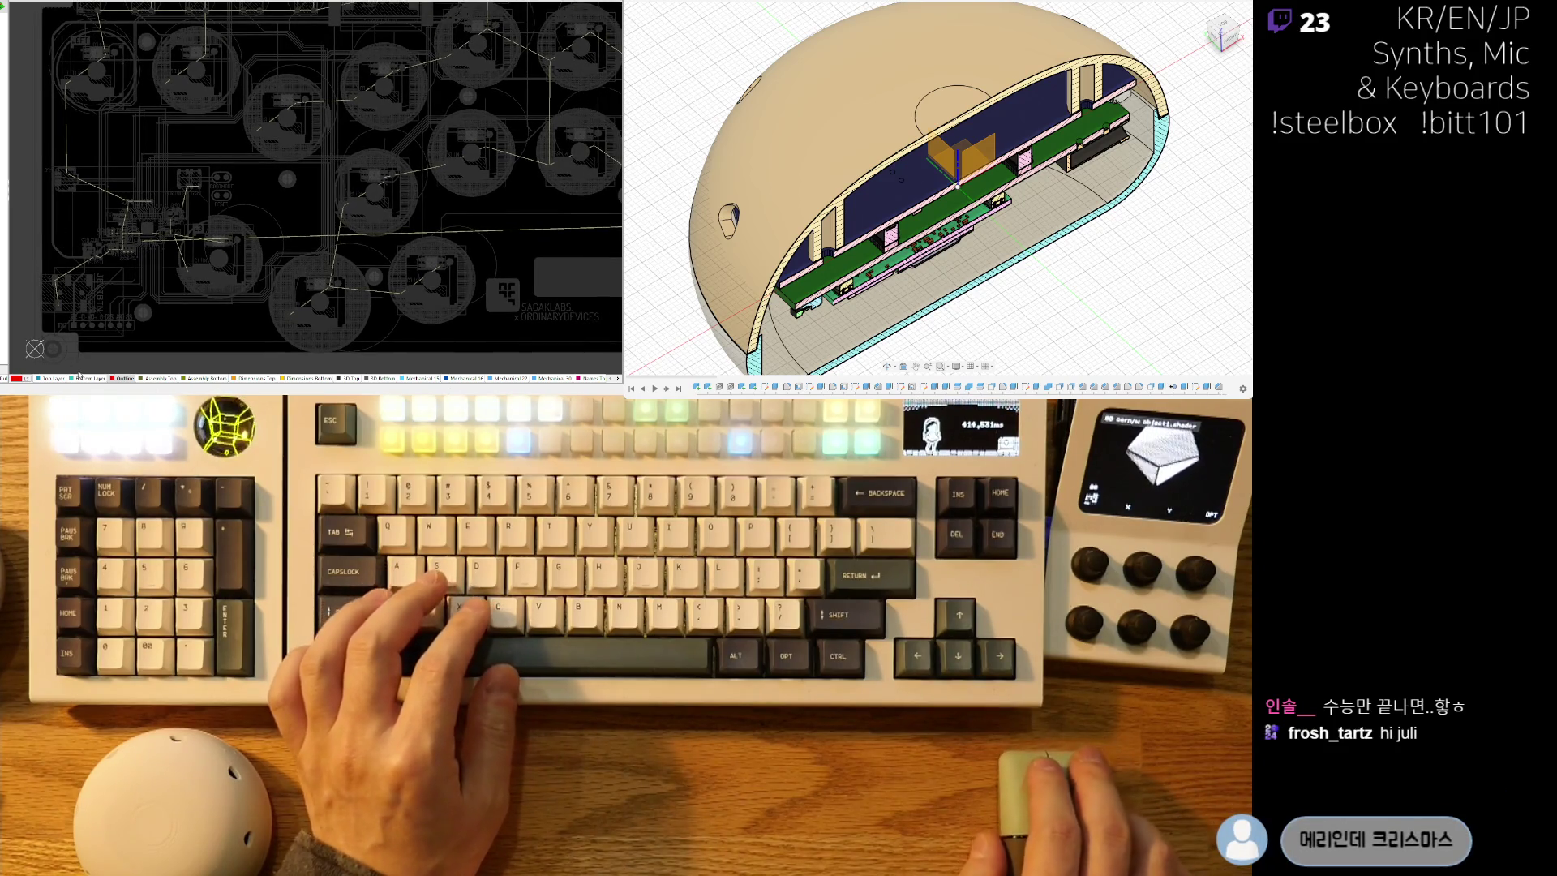
click(258, 378)
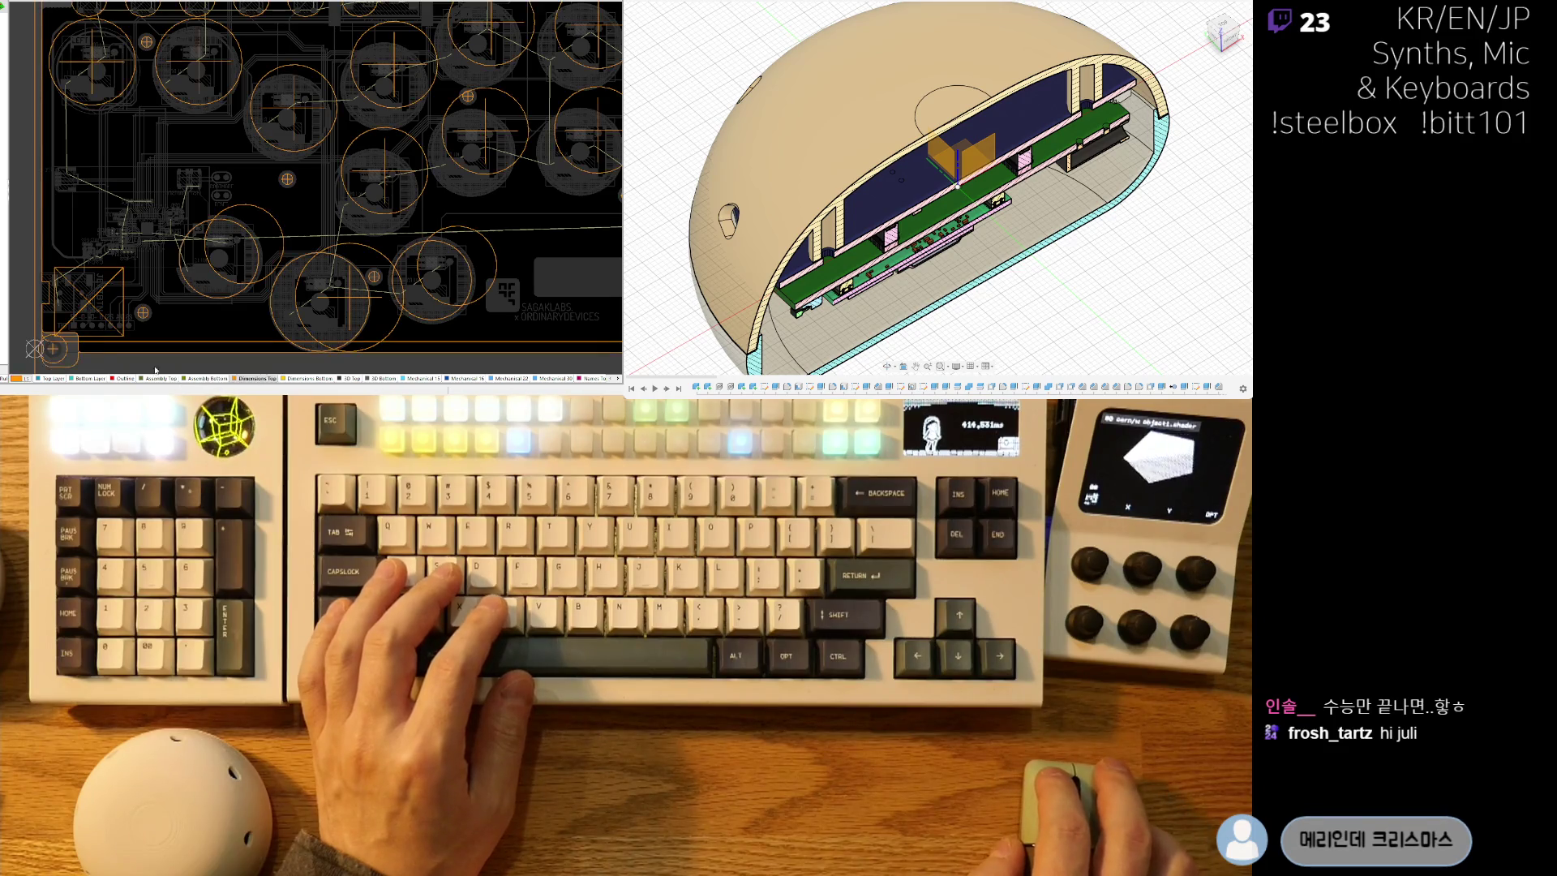
ctrl+scroll(139, 255, up, 6)
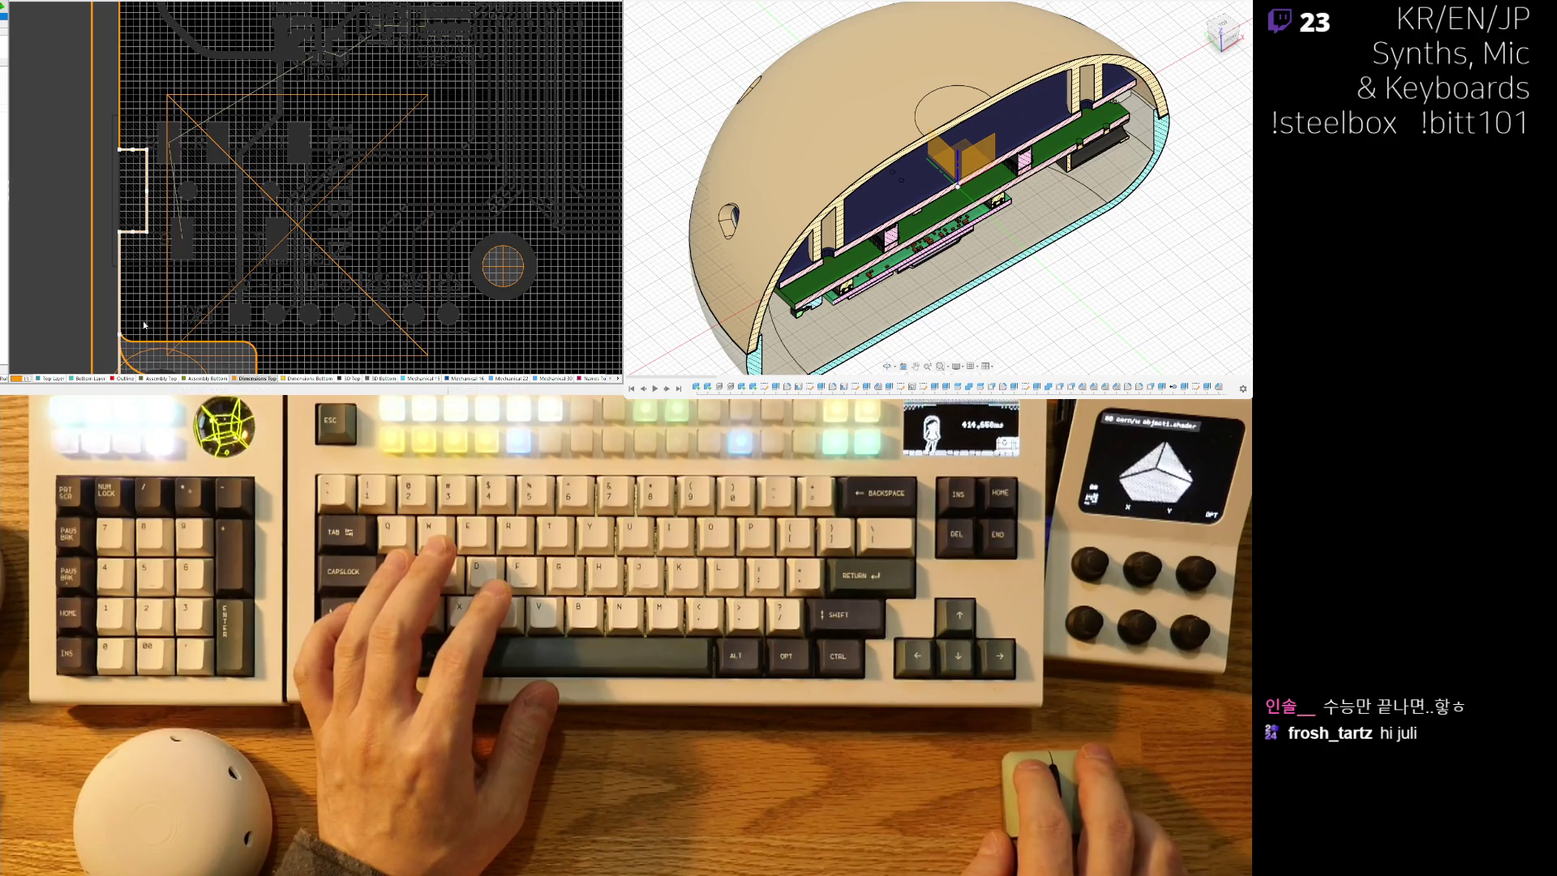
Bring the lower-left outline corner into view and box-select the corner region.
right_drag(146, 328, 156, 219)
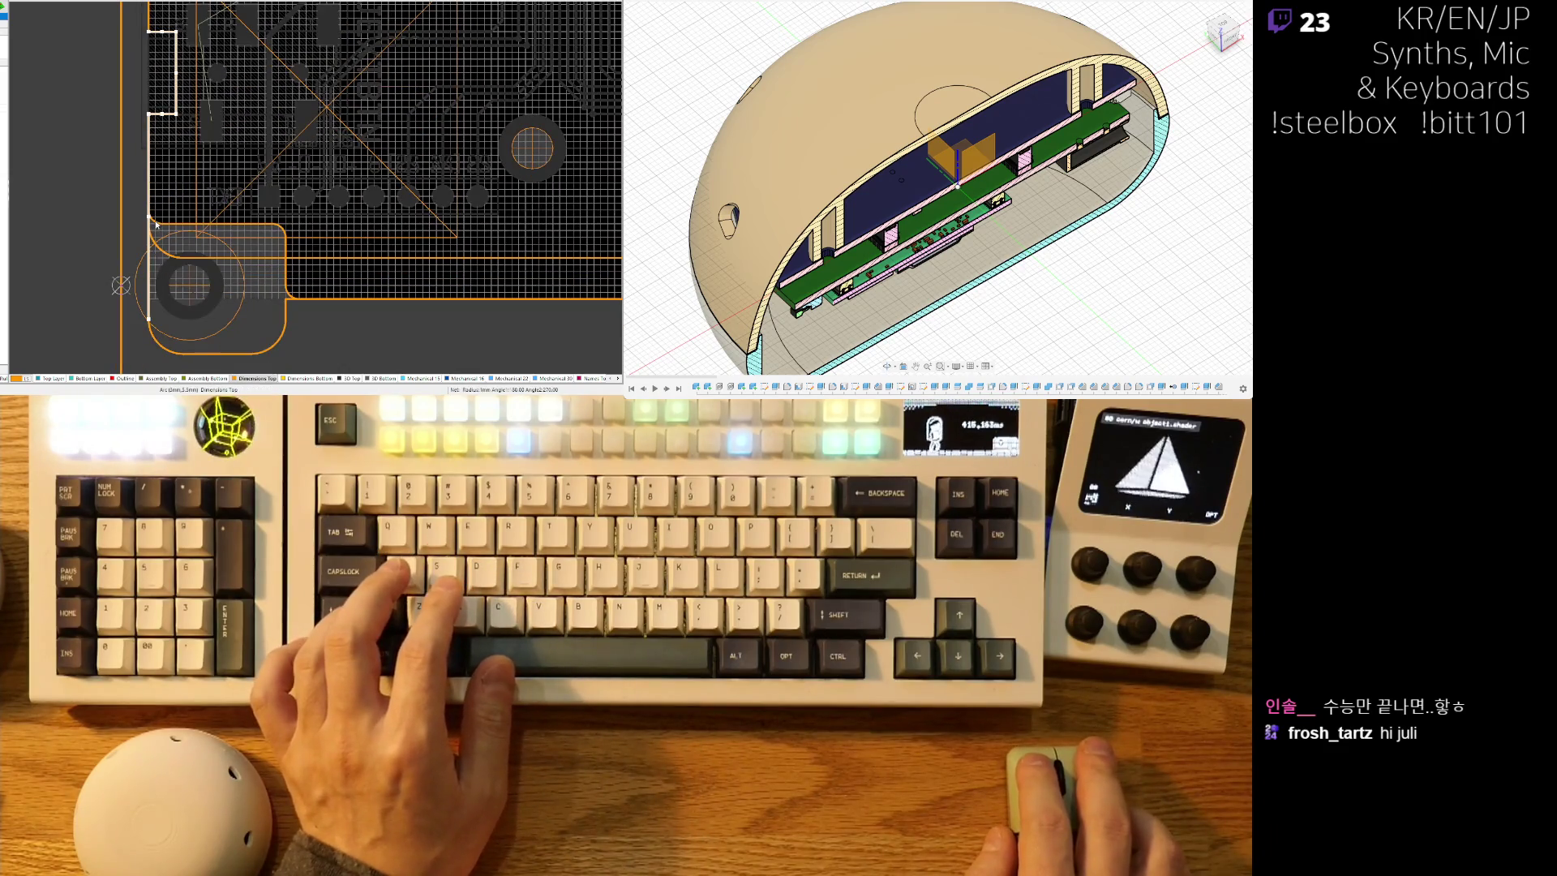
shift+click(274, 236)
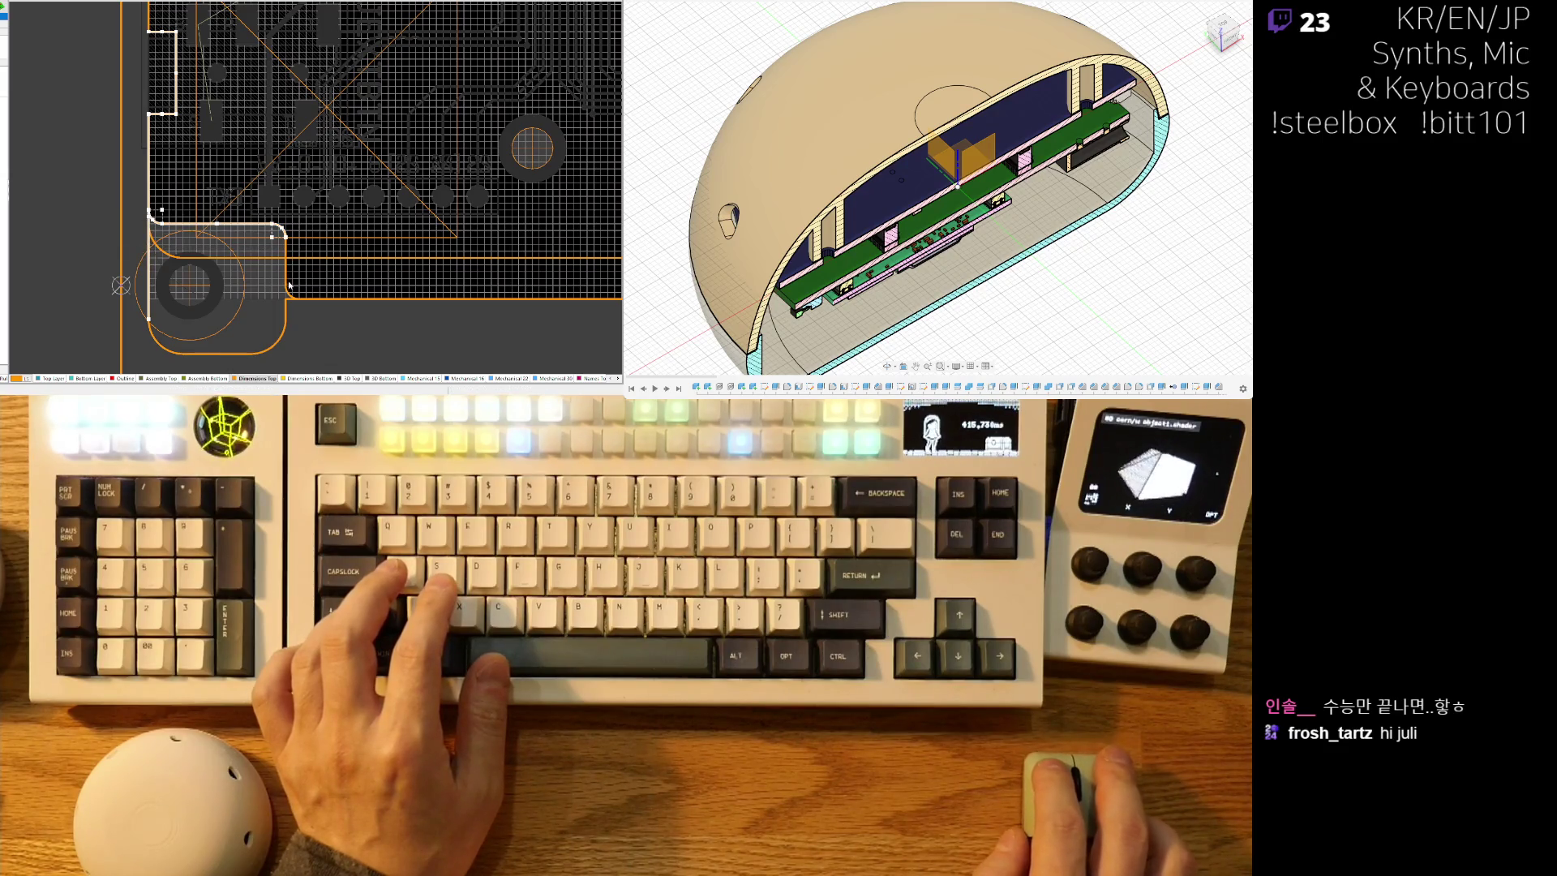
right_drag(234, 314, 208, 293)
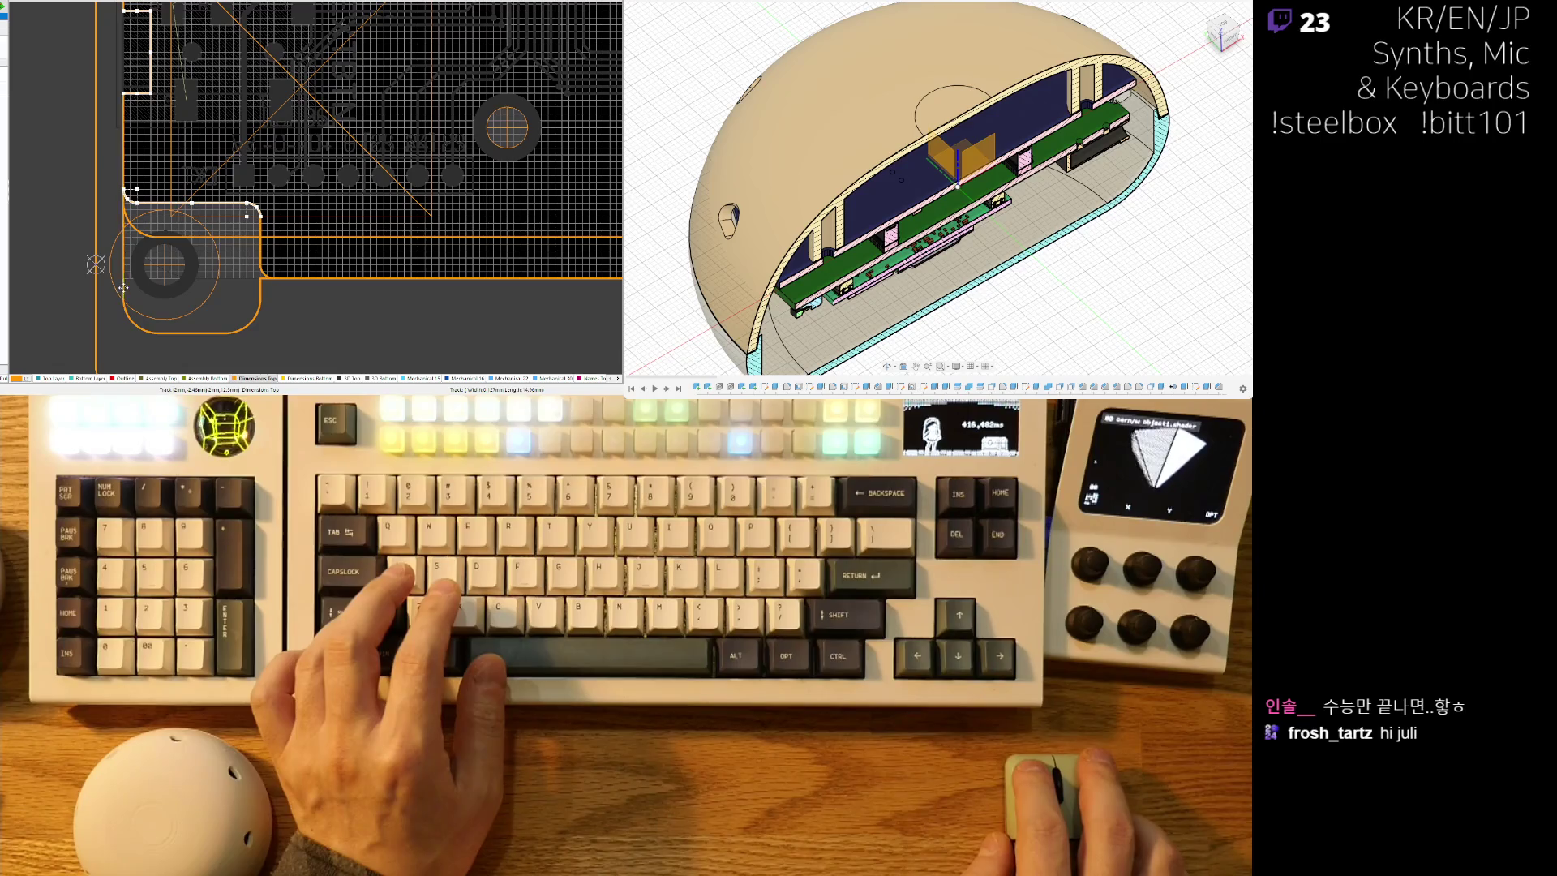
ctrl+scroll(161, 288, up, 2)
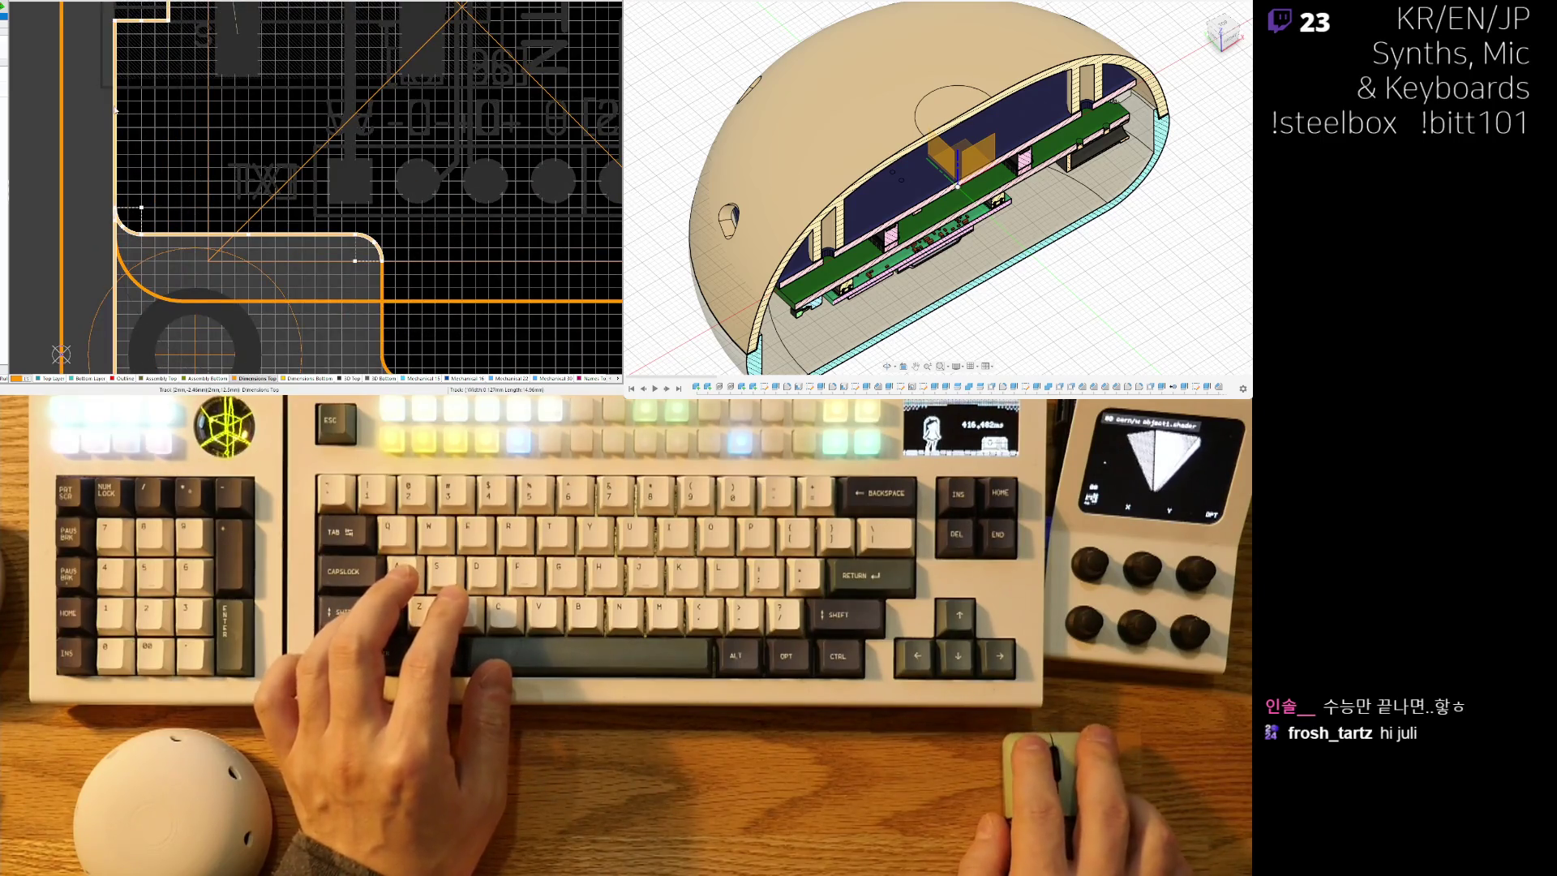
scroll(127, 296, down, 3)
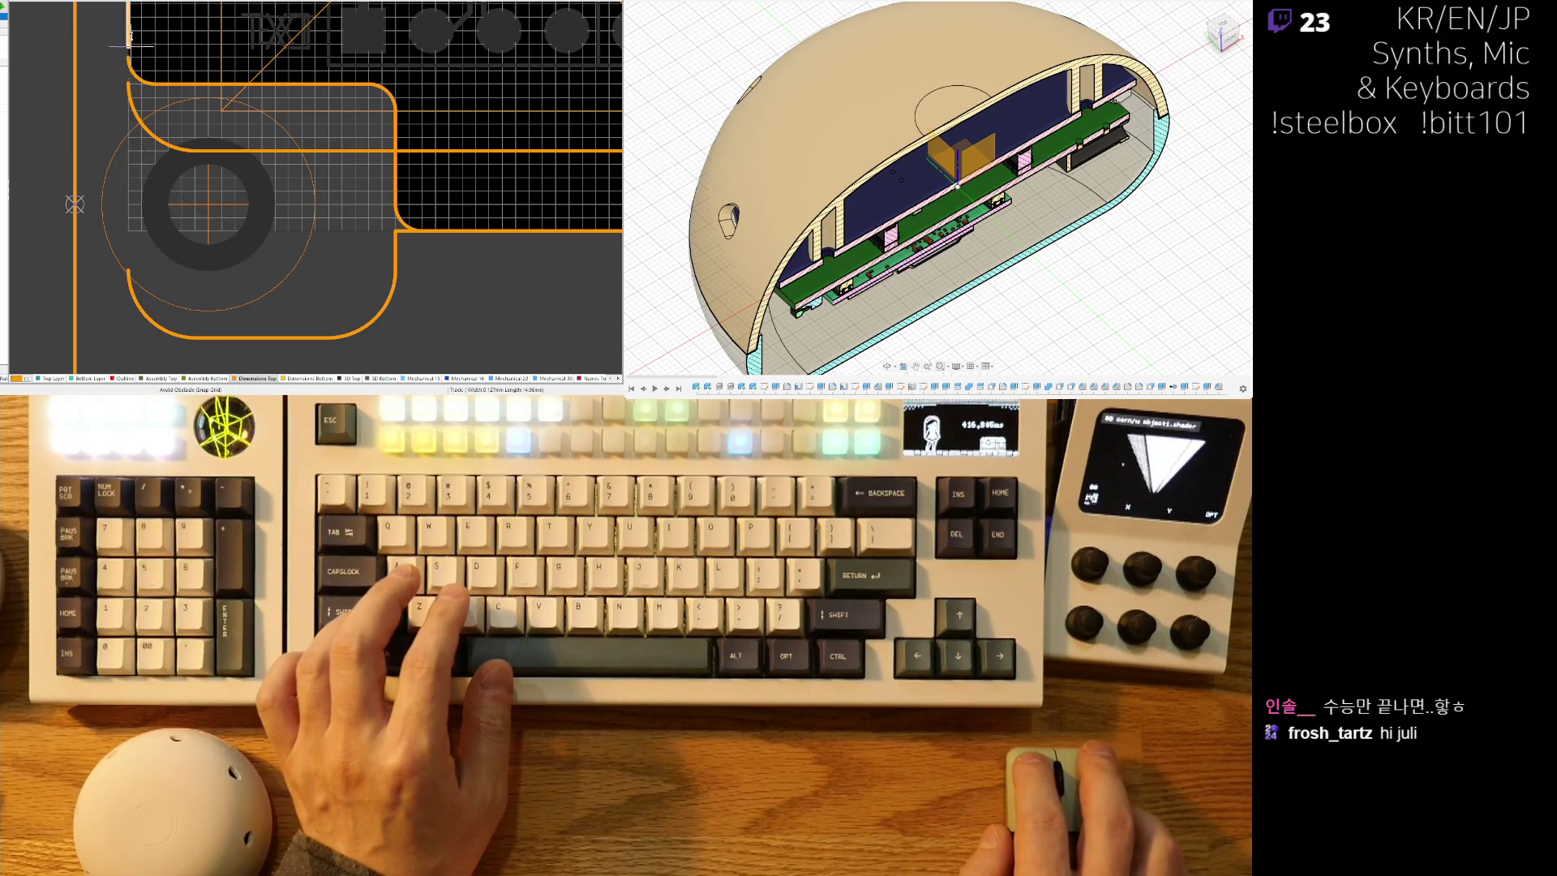
scroll(128, 50, up, 1)
scroll(122, 90, up, 2)
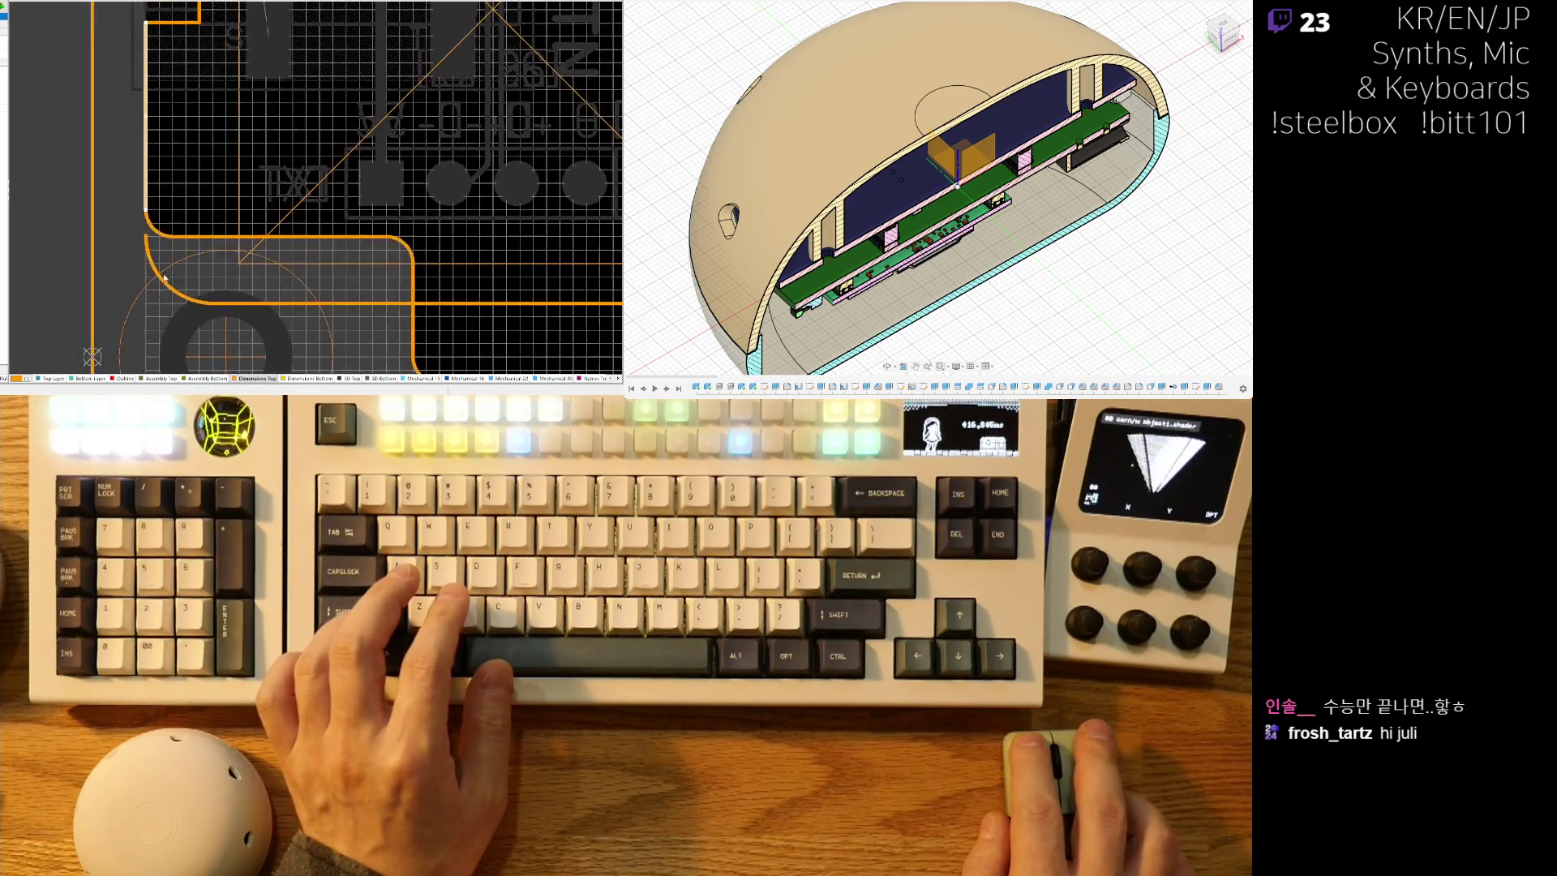
ctrl+scroll(180, 172, down, 2)
click(176, 175)
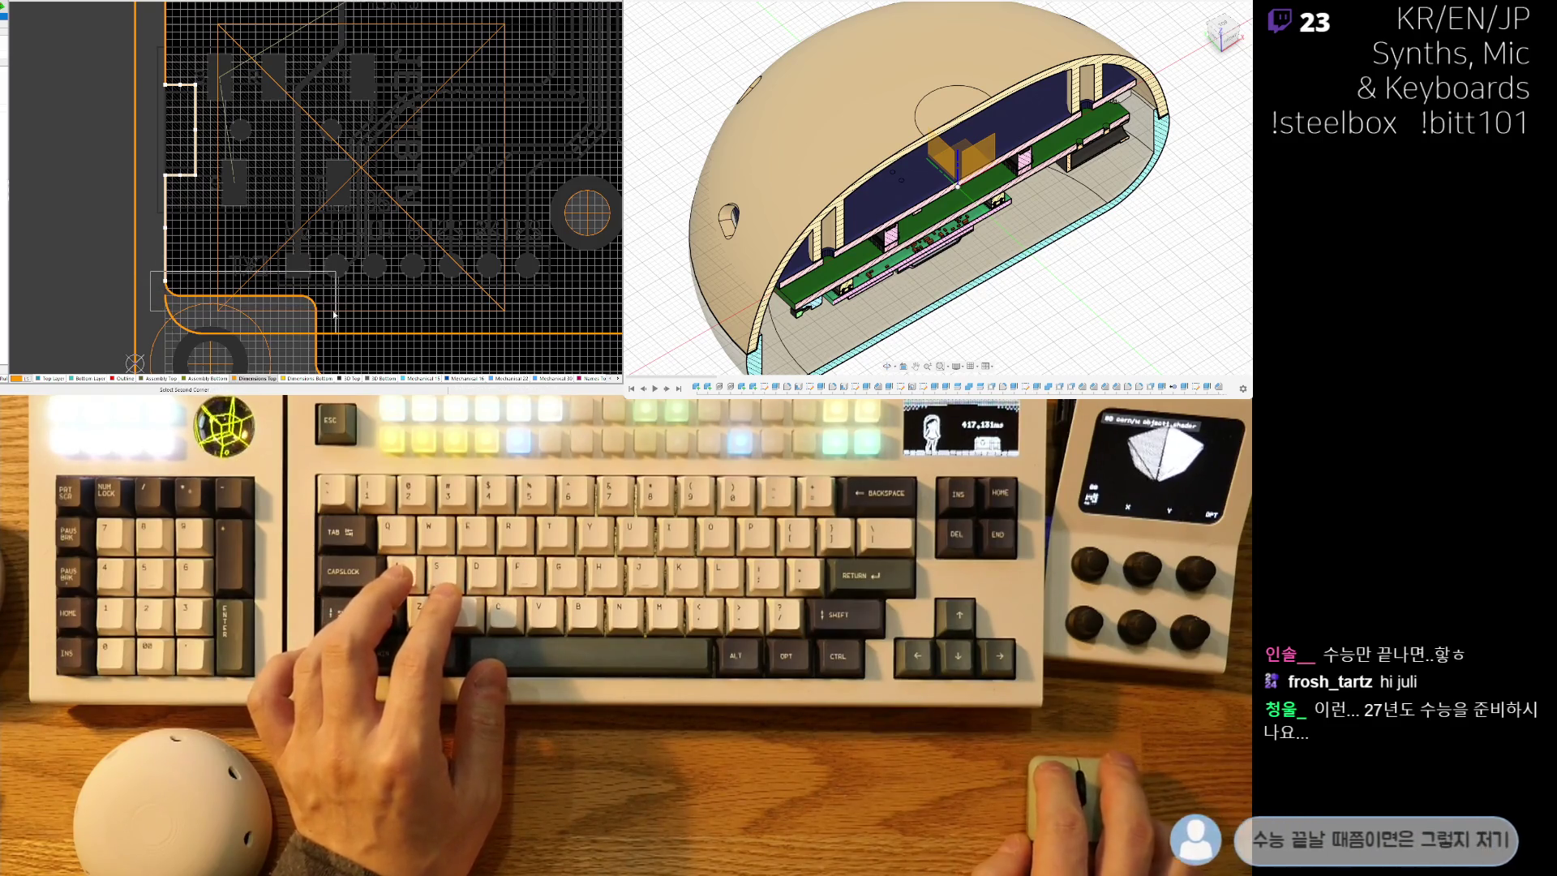
Place new outline points down the left edge and around the bottom-left rounded corner.
click(301, 296)
scroll(328, 325, down, 3)
scroll(324, 275, right, 1)
click(318, 270)
click(267, 173)
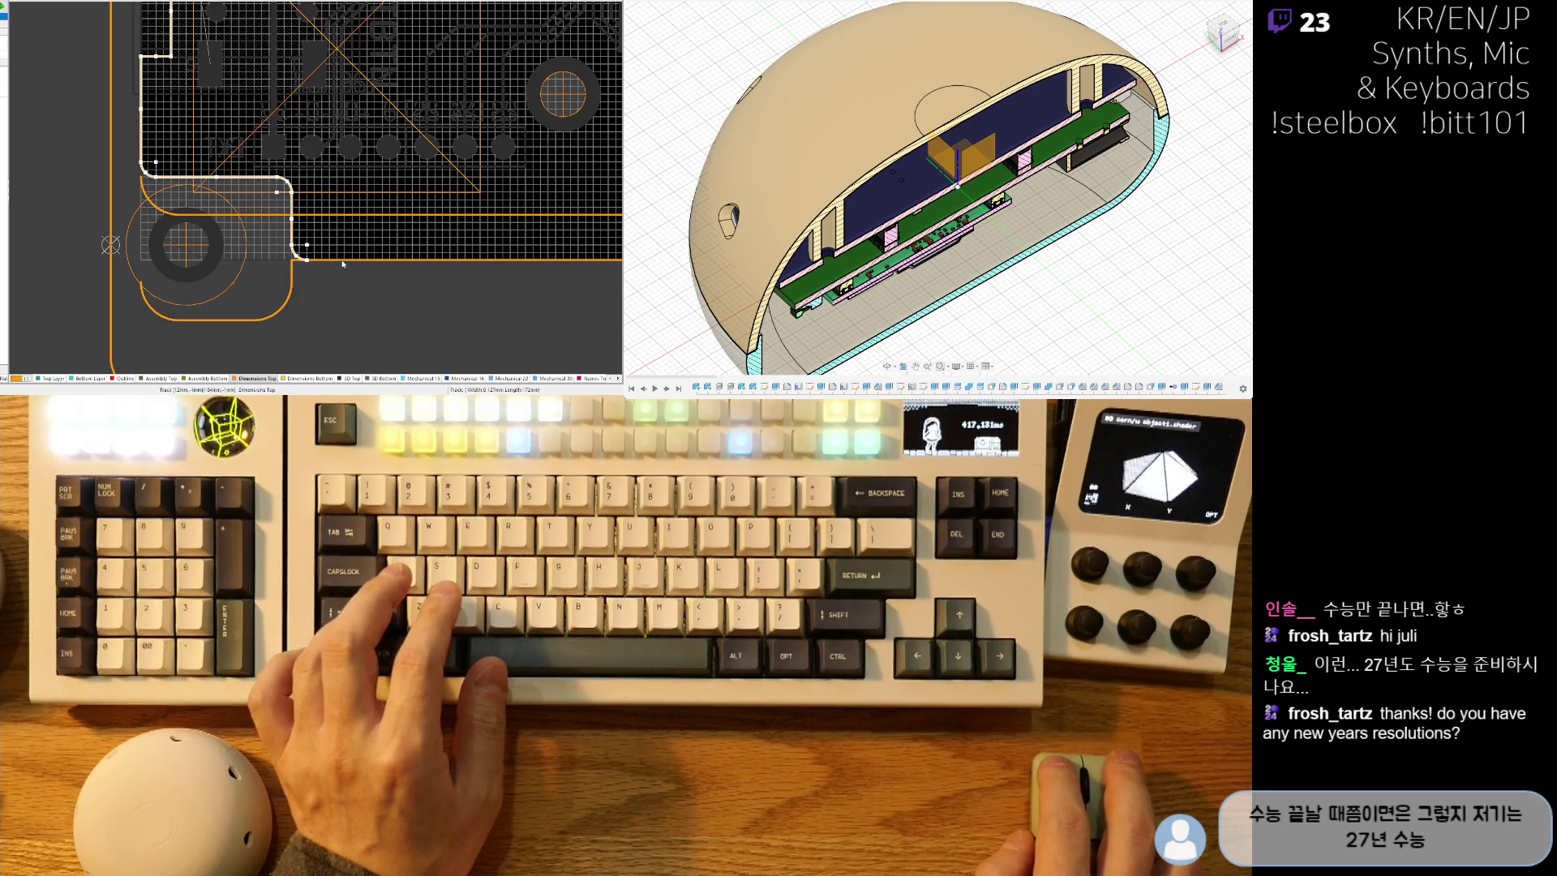
scroll(139, 278, right, 10)
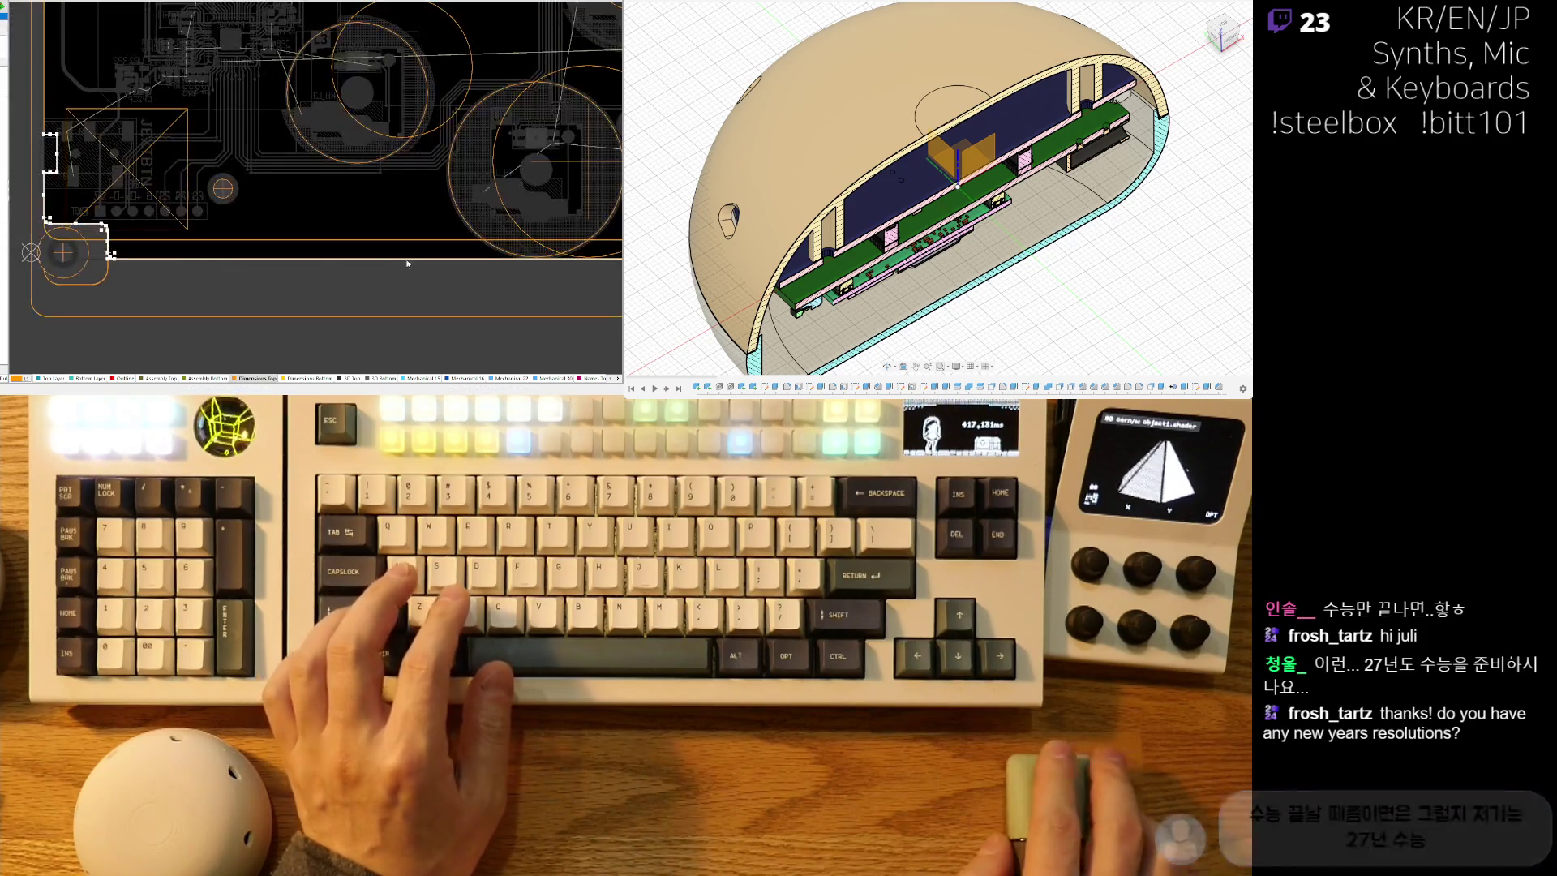
scroll(162, 276, left, 10)
Place the next outline point and area-select the notch outline segments, then cancel.
click(228, 278)
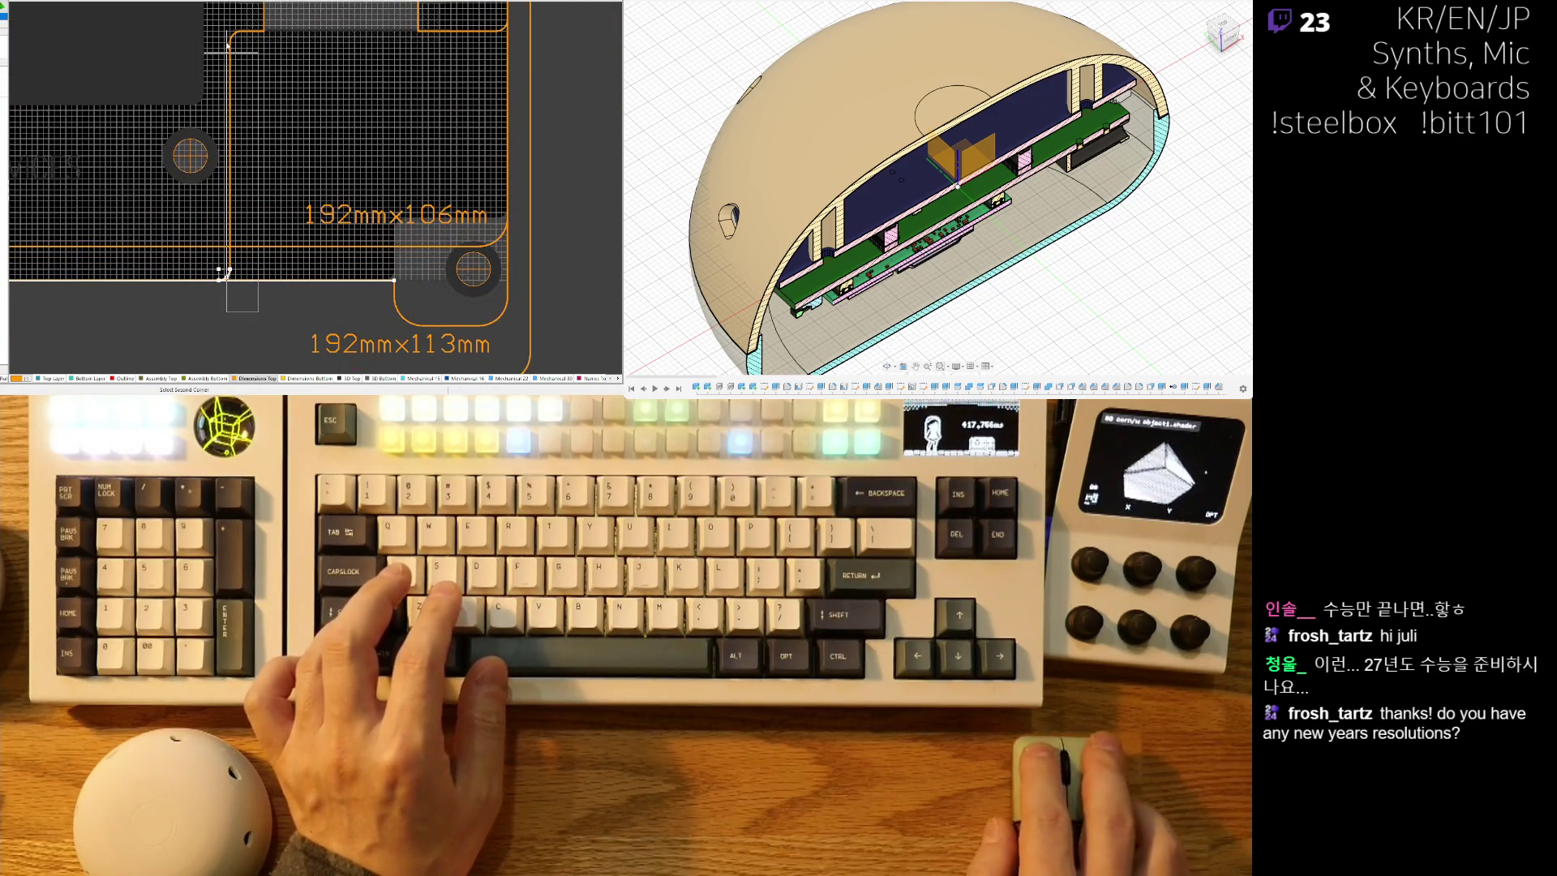
scroll(312, 120, up, 5)
scroll(341, 211, right, 2)
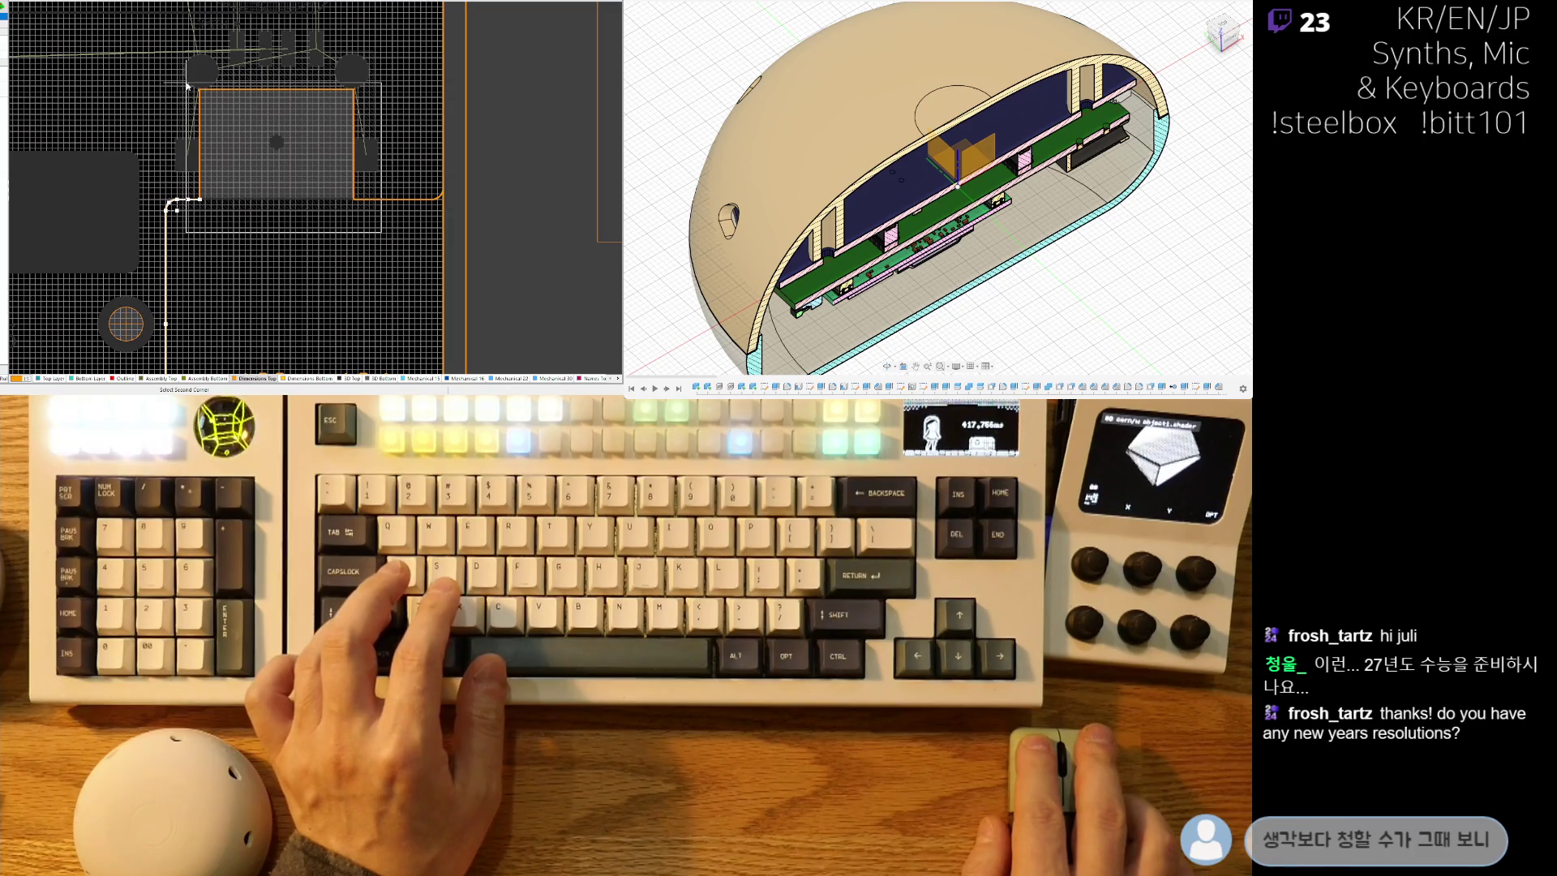
click(187, 86)
click(459, 152)
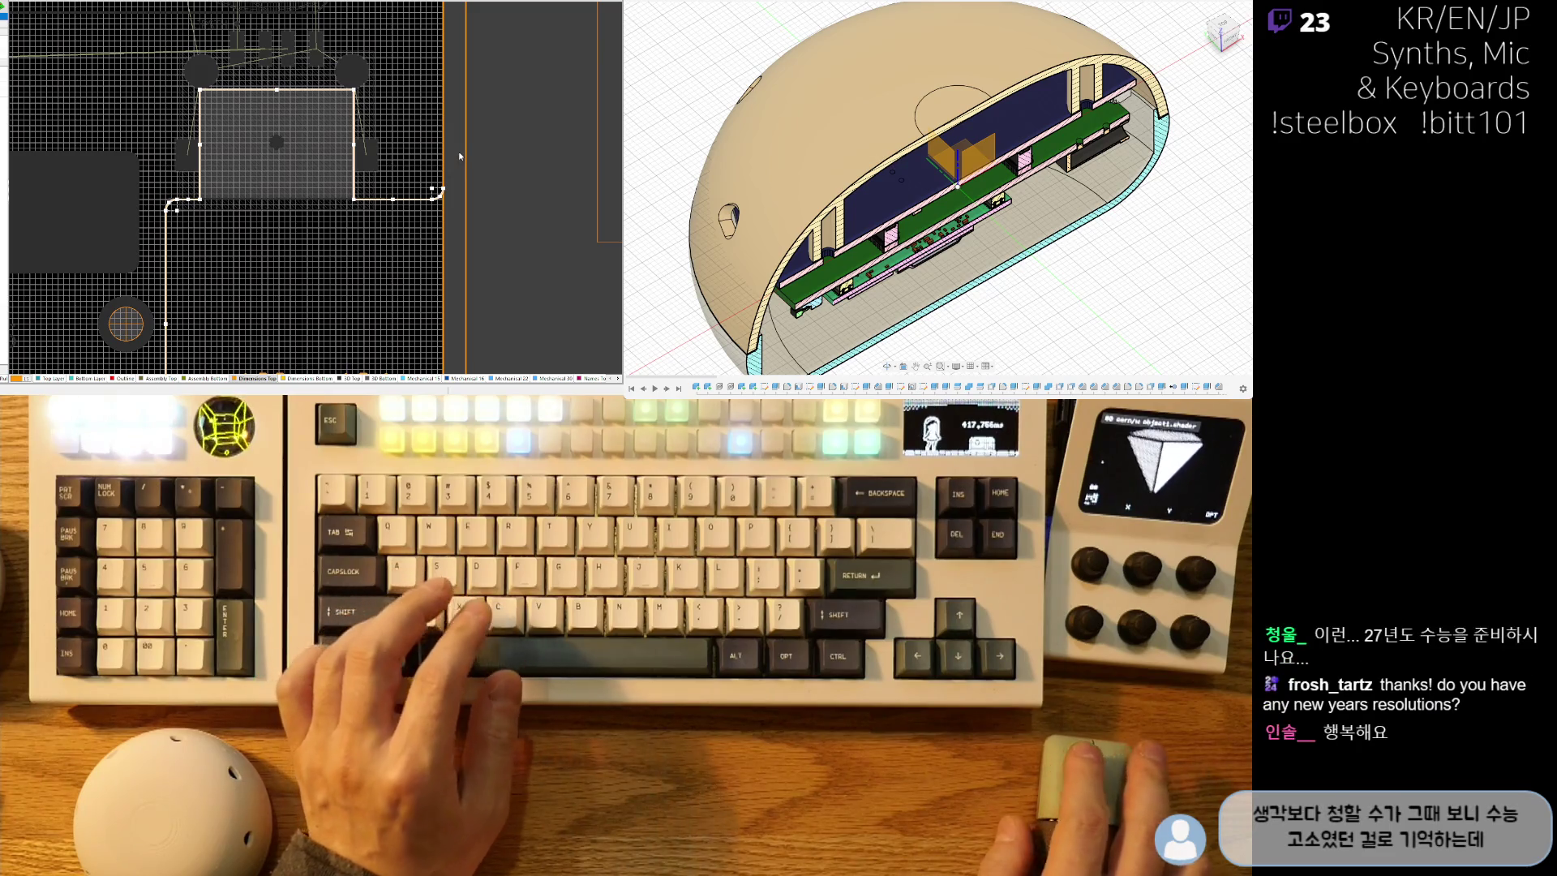
mouse_move(464, 151)
right_down()
mouse_move(332, 253)
mouse_move(311, 313)
right_up()
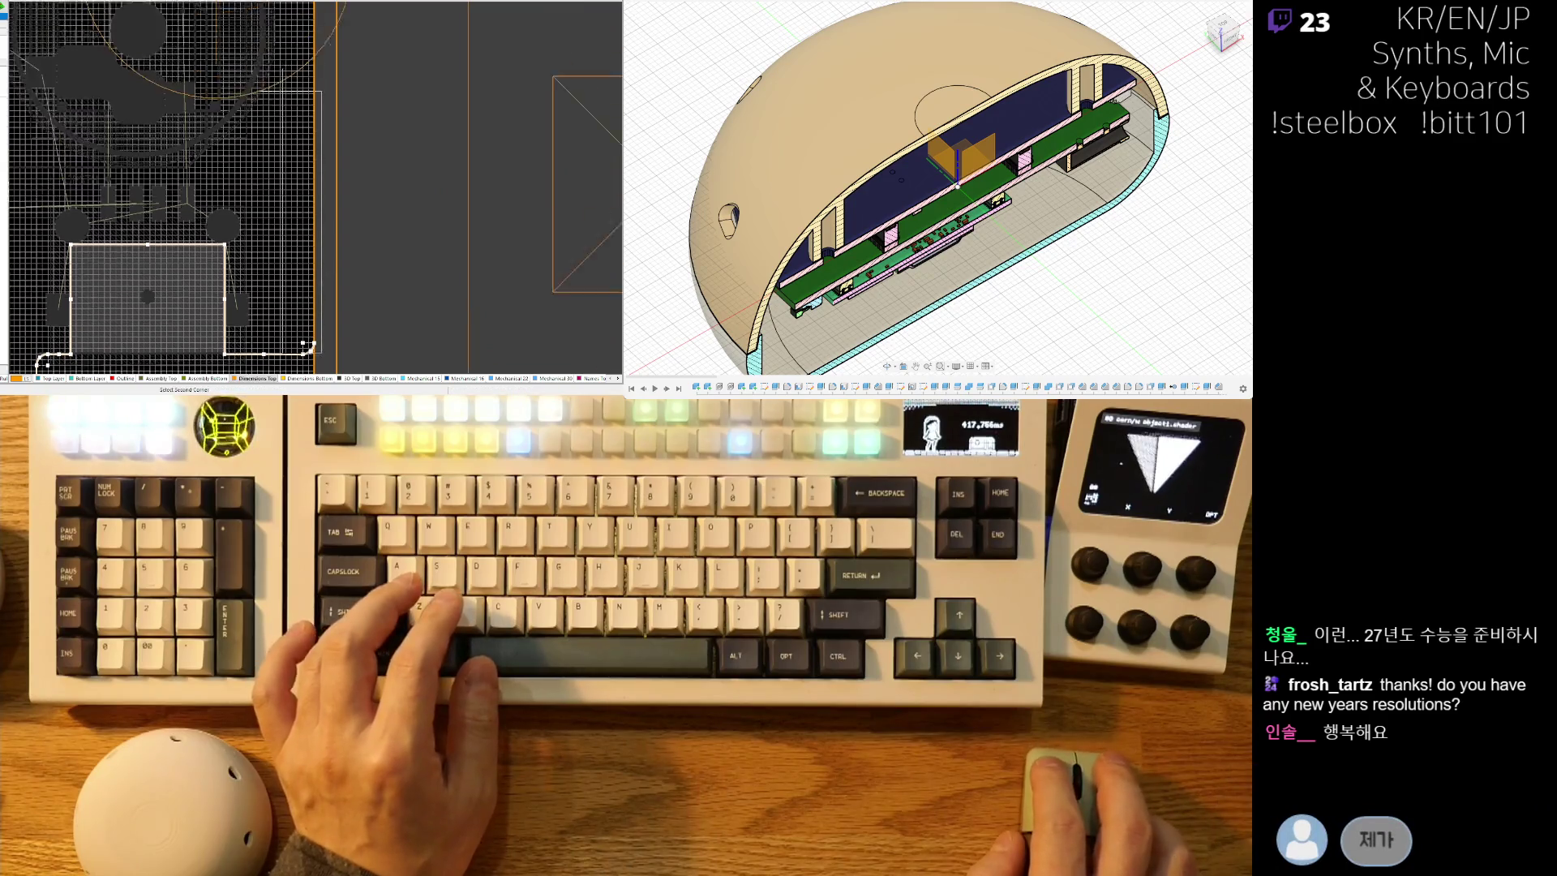
scroll(302, 30, up, 10)
key(Escape)
Select the top-right corner arc and shift the board-edge track slightly right.
click(308, 43)
ctrl+scroll(286, 238, down, 5)
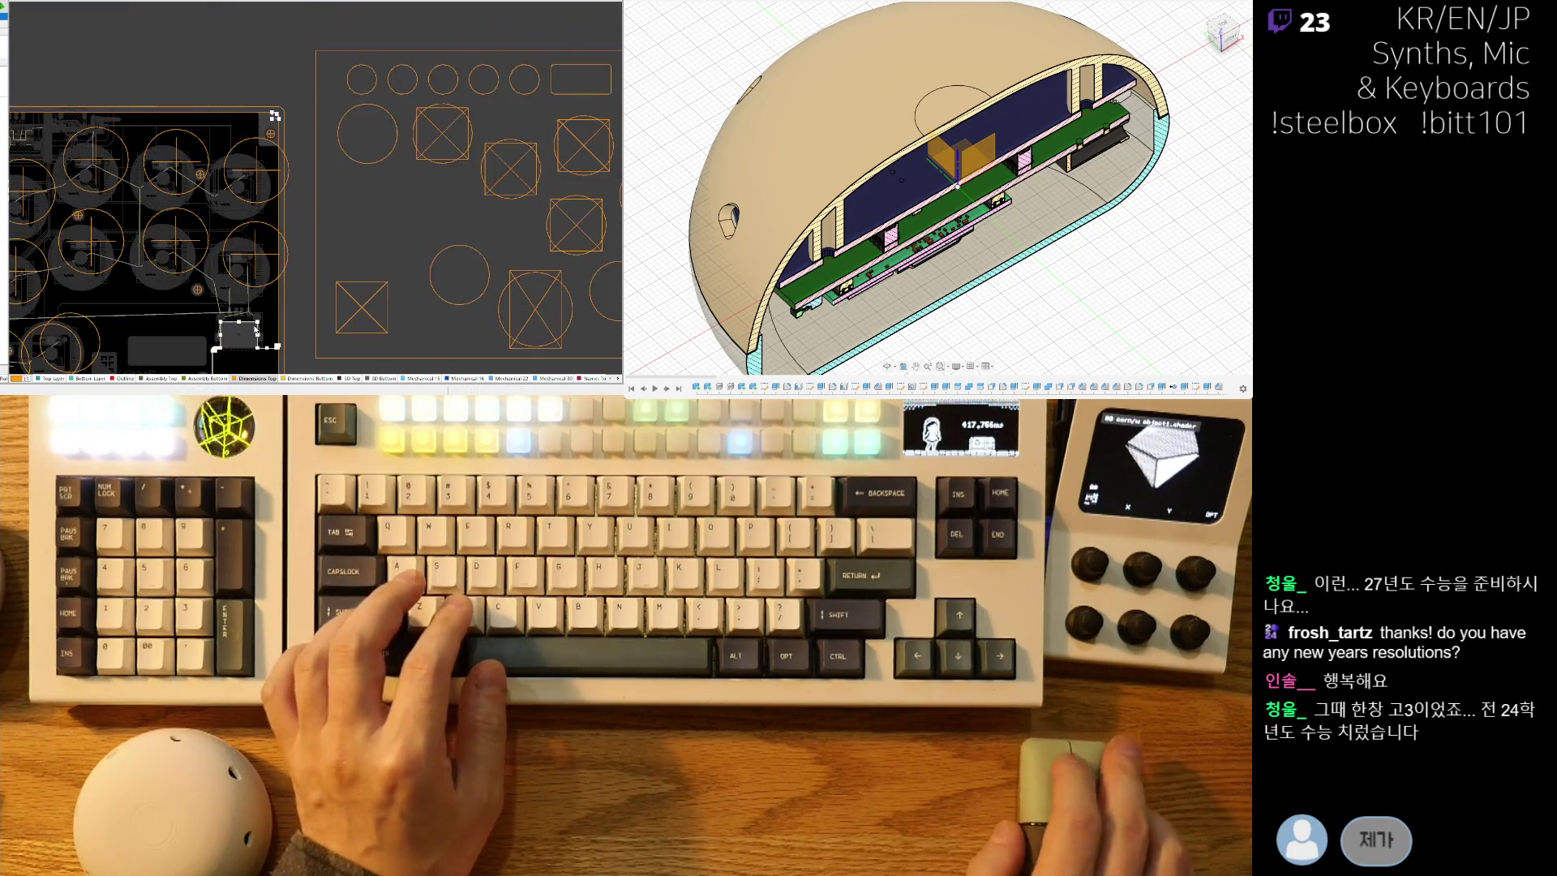
ctrl+scroll(254, 343, up, 5)
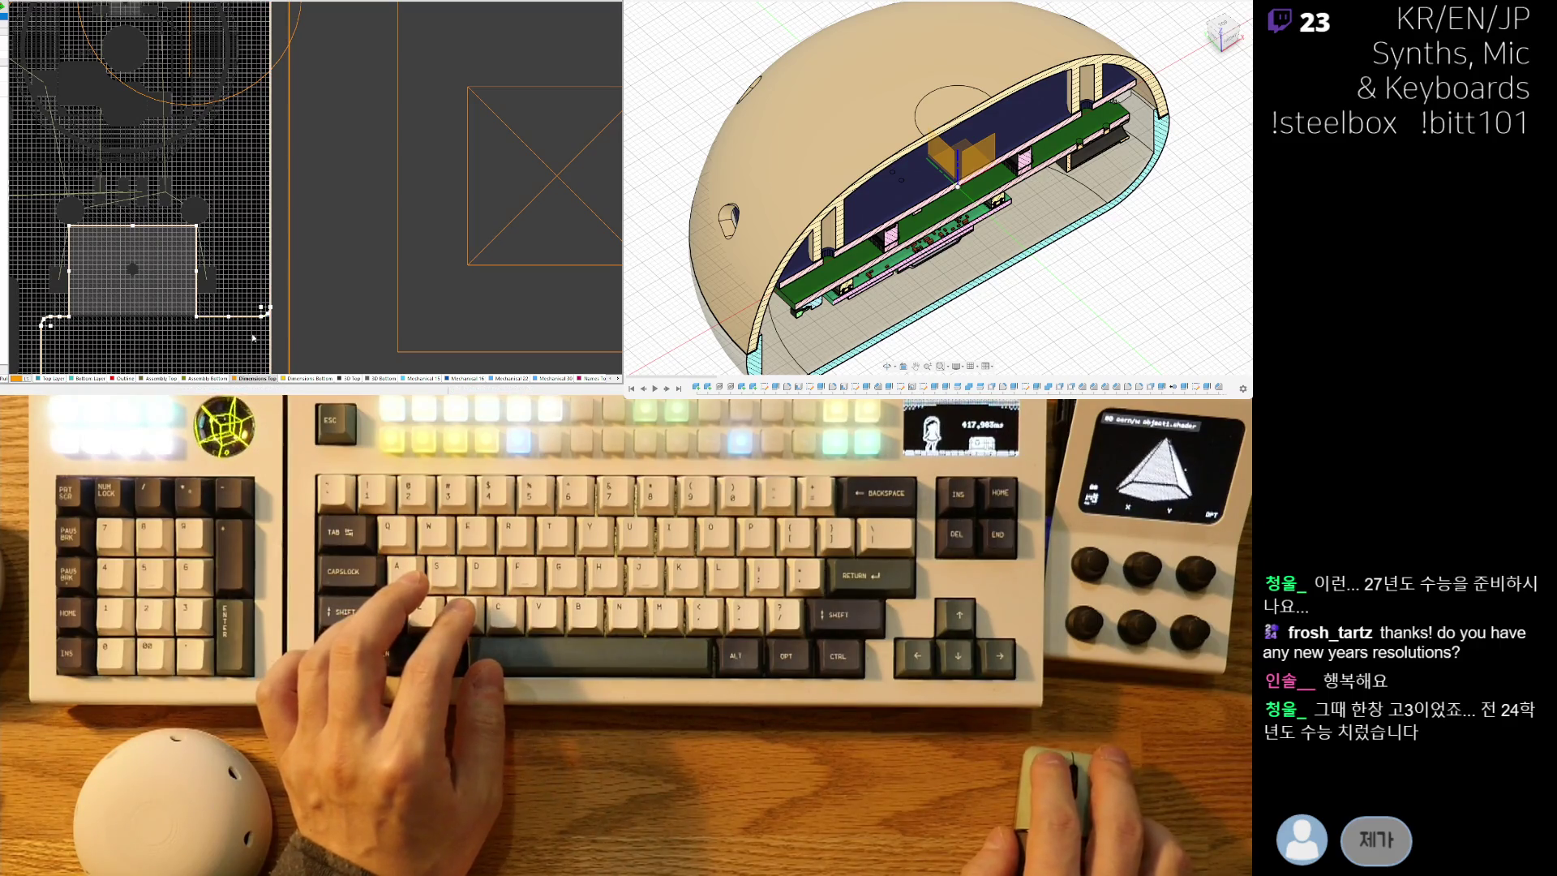
scroll(243, 308, down, 3)
ctrl+scroll(278, 334, up, 2)
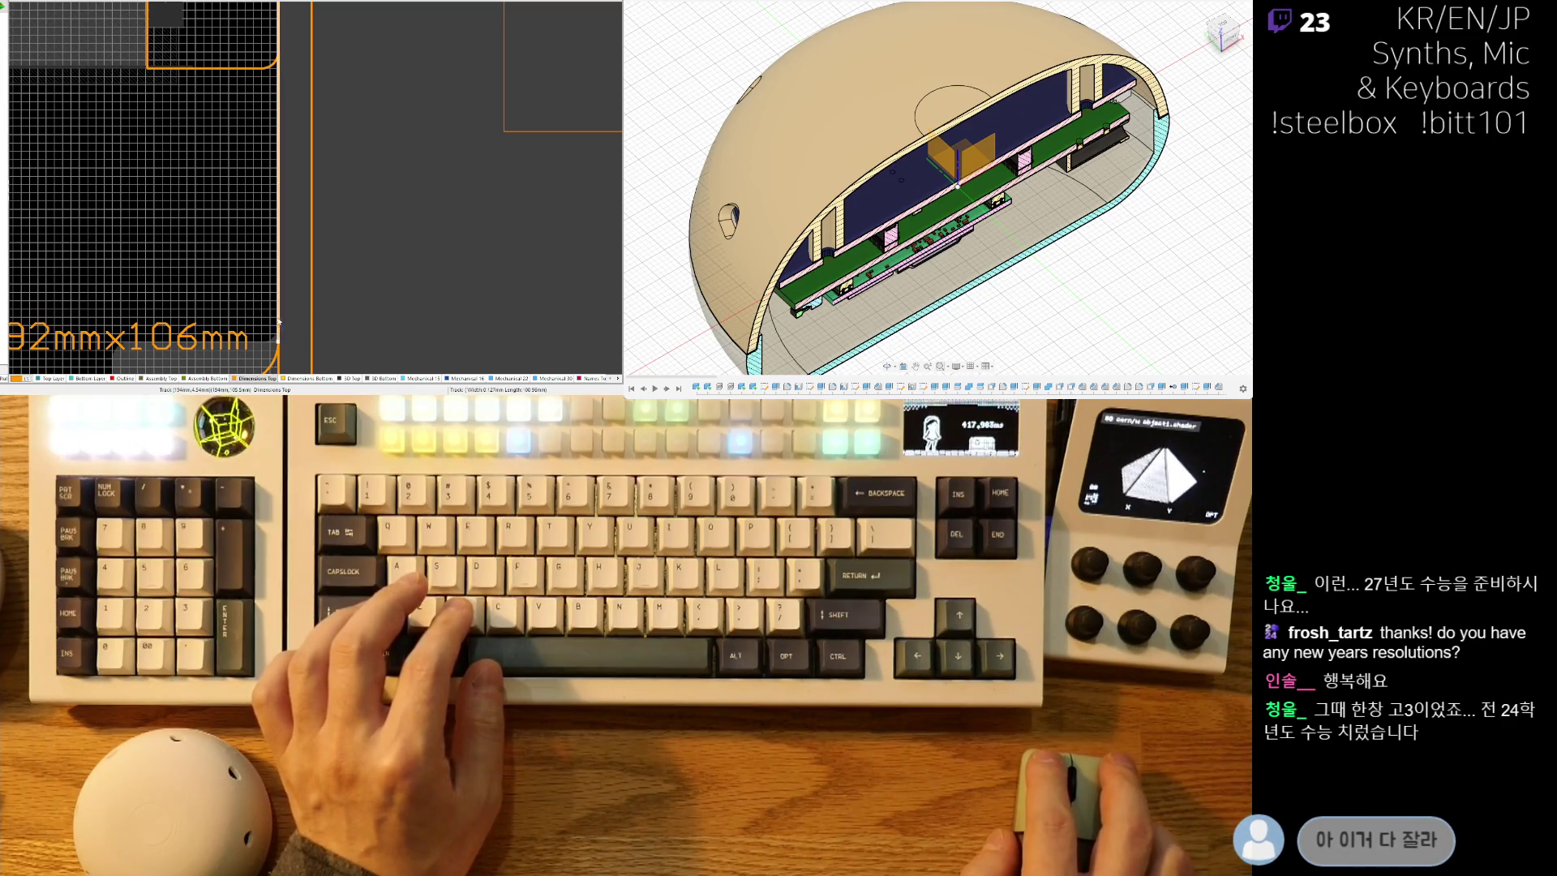
drag(278, 340, 281, 141)
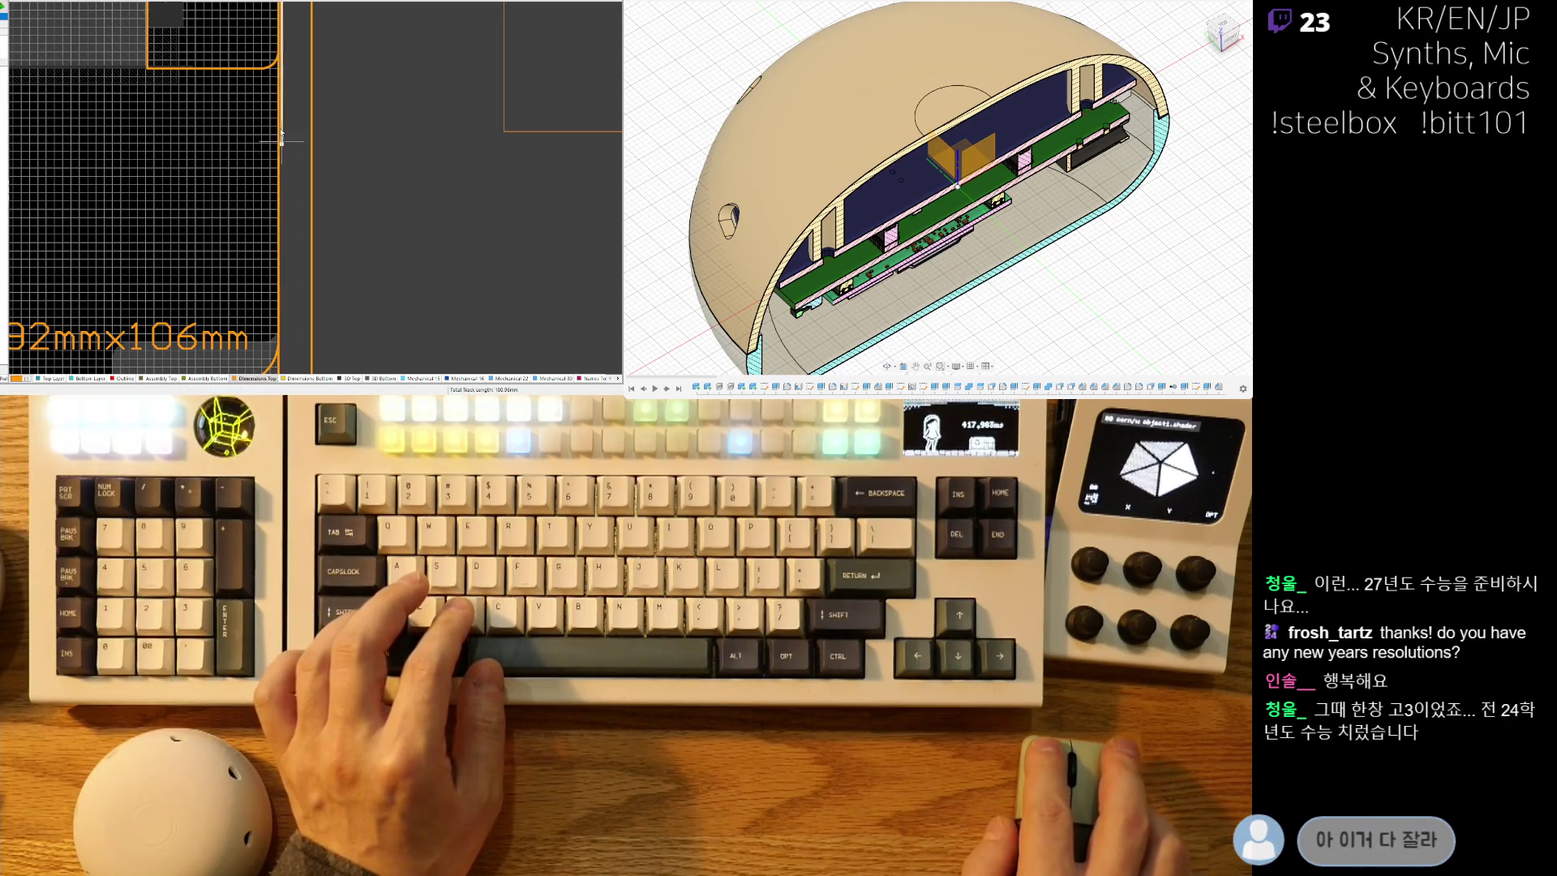
Begin a new outline track at the notch and nudge the notch's first vertical edge slightly left.
ctrl+scroll(215, 160, down, 2)
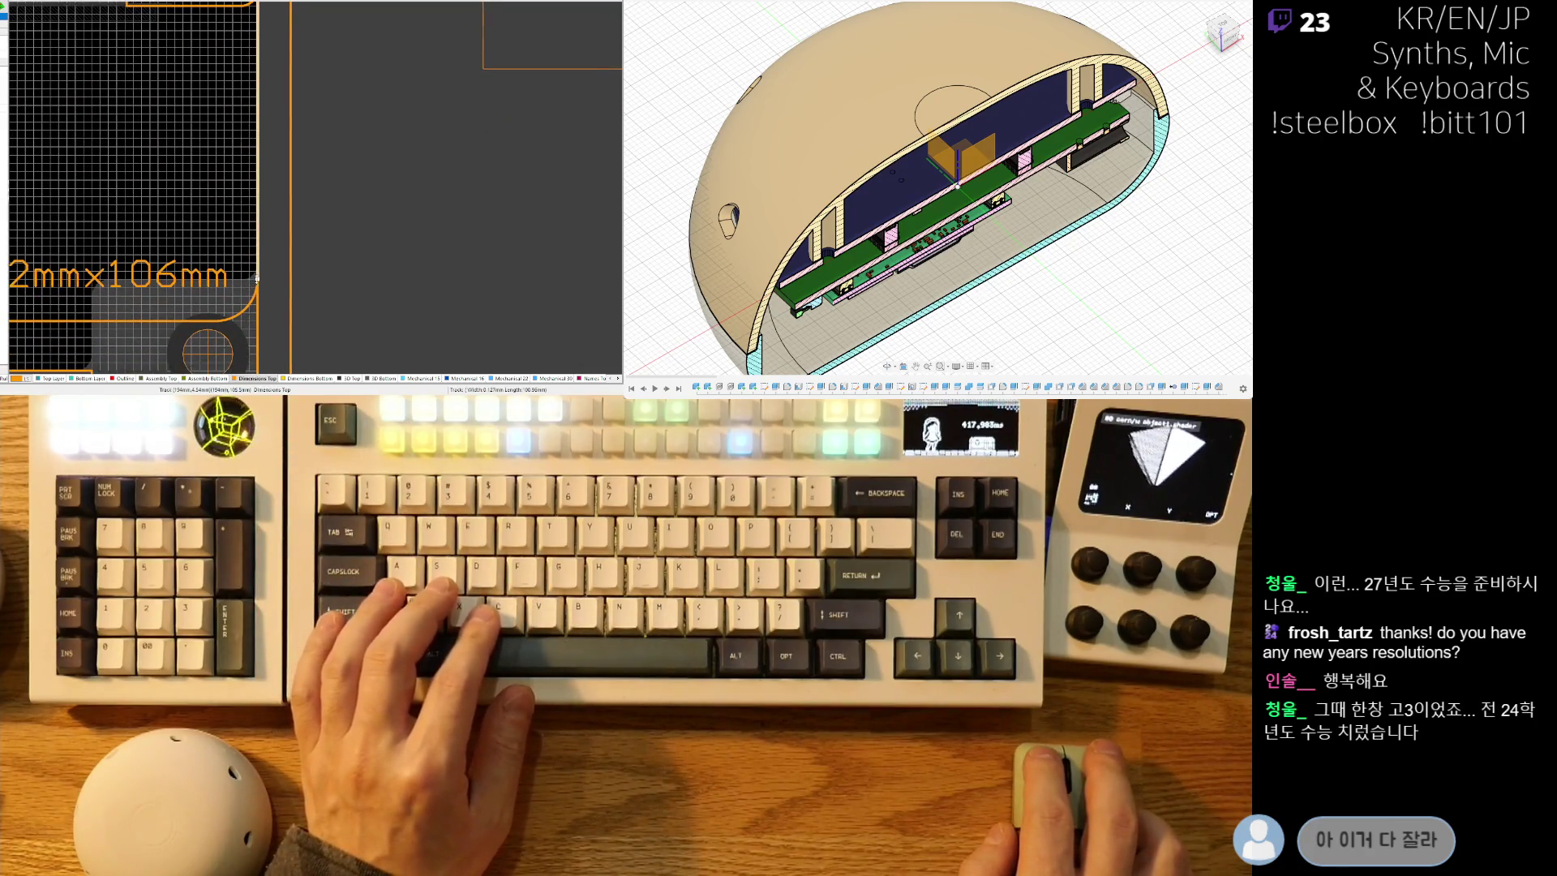
scroll(251, 175, up, 5)
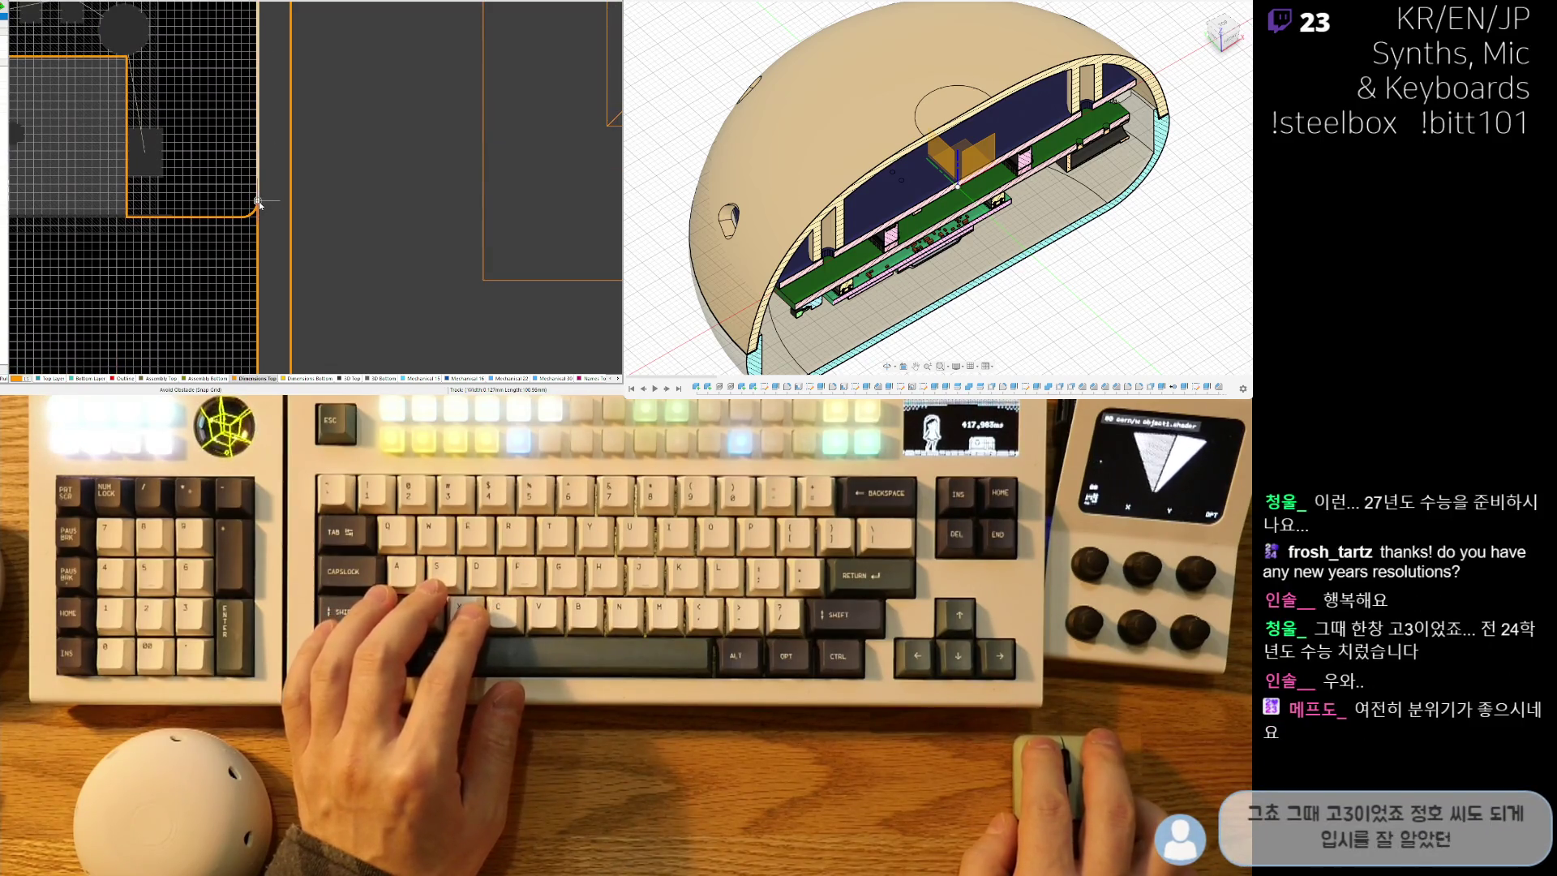
ctrl+scroll(263, 207, down, 3)
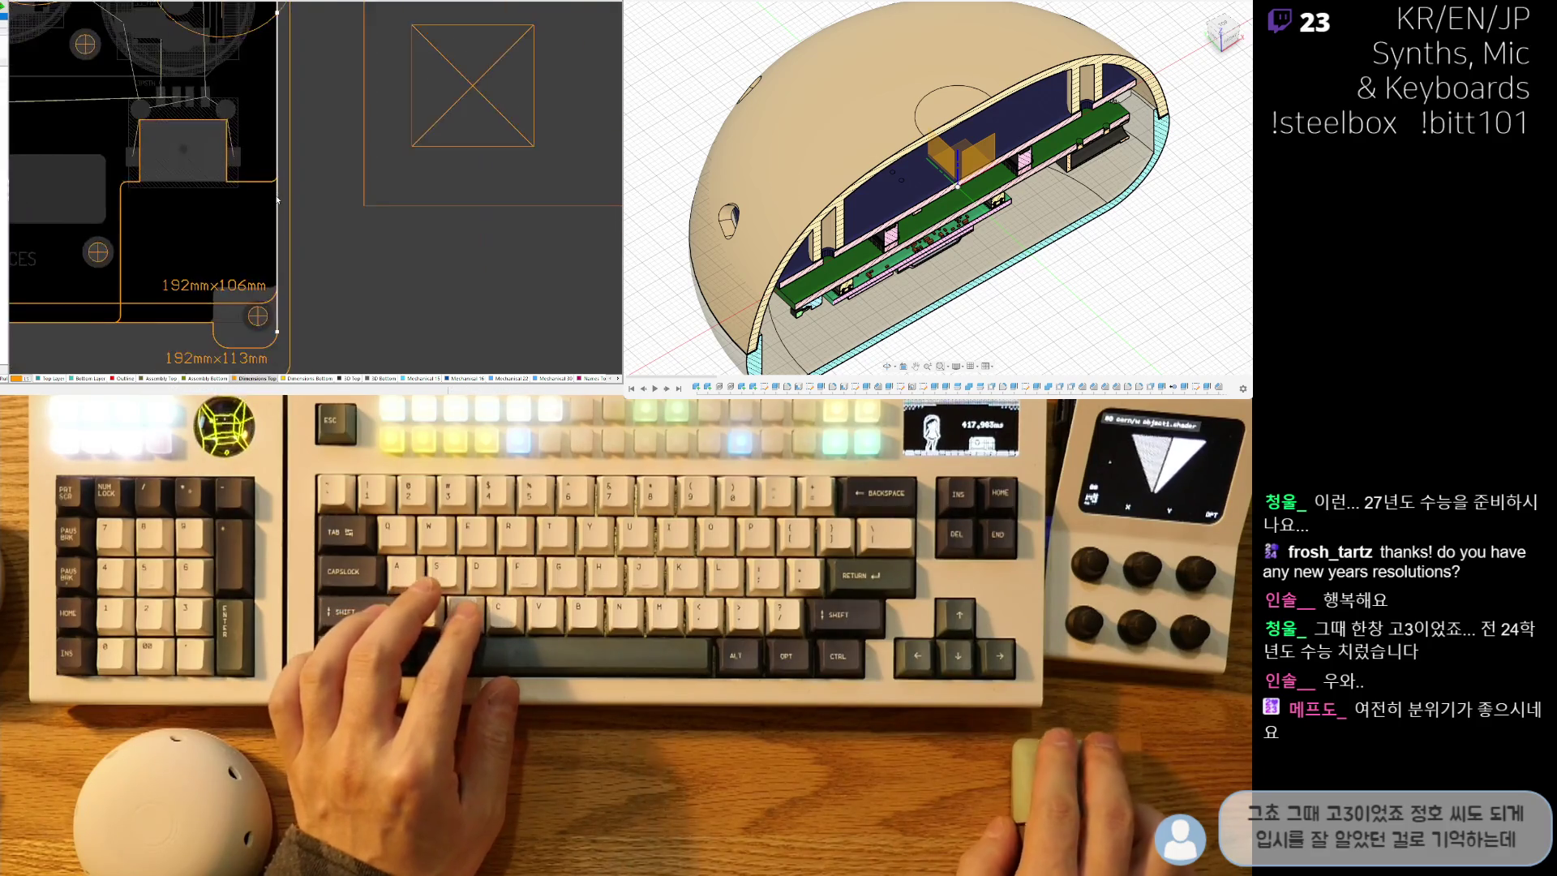
ctrl+scroll(278, 199, down, 2)
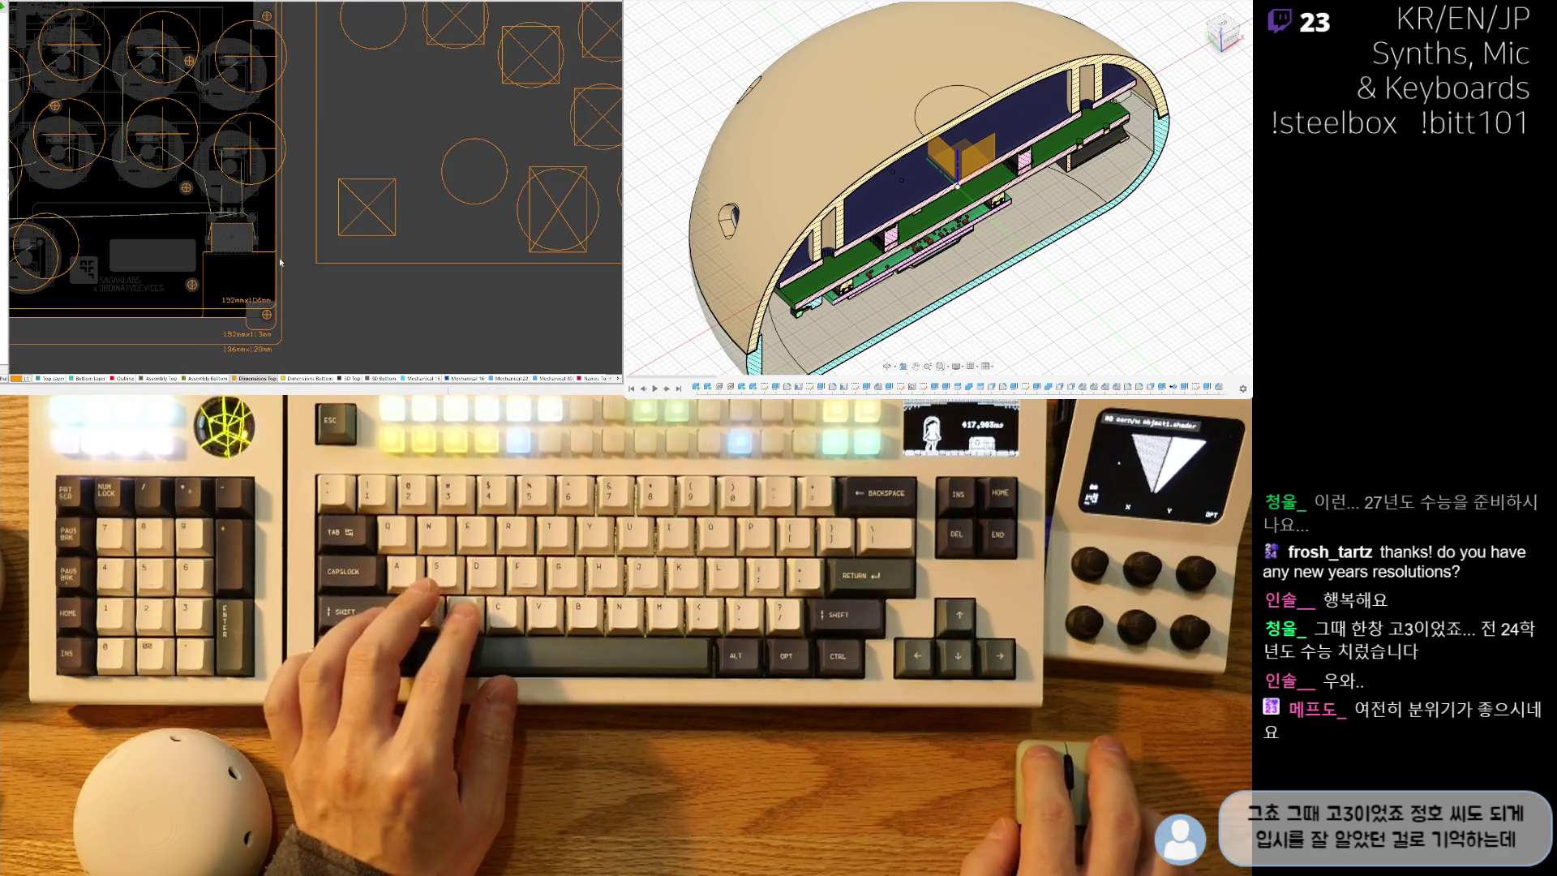
ctrl+scroll(224, 276, up, 3)
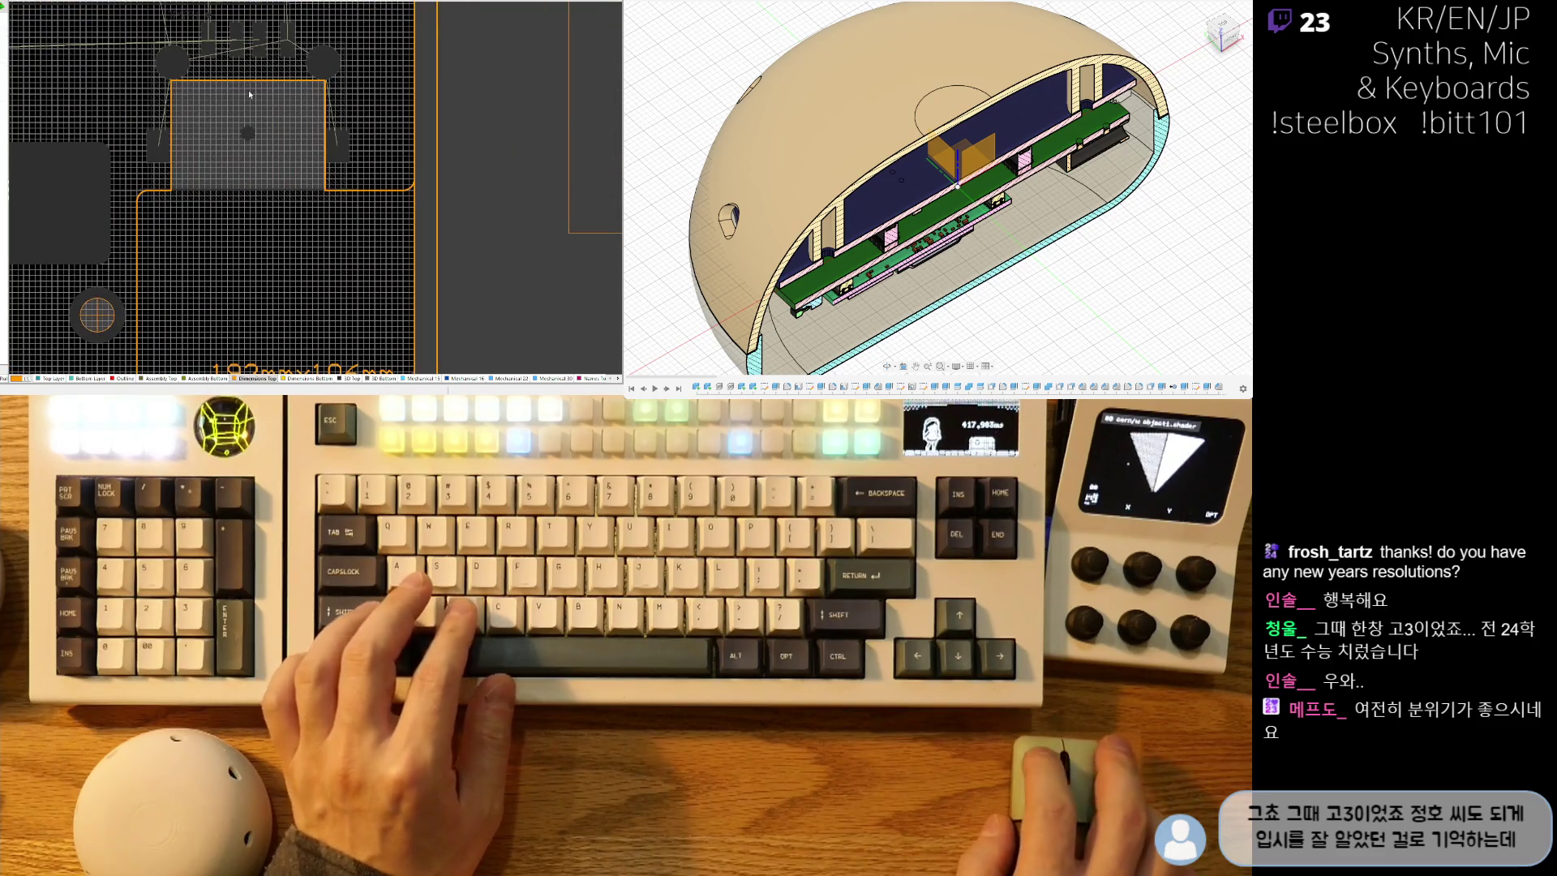
key(ctrl+w)
click(262, 61)
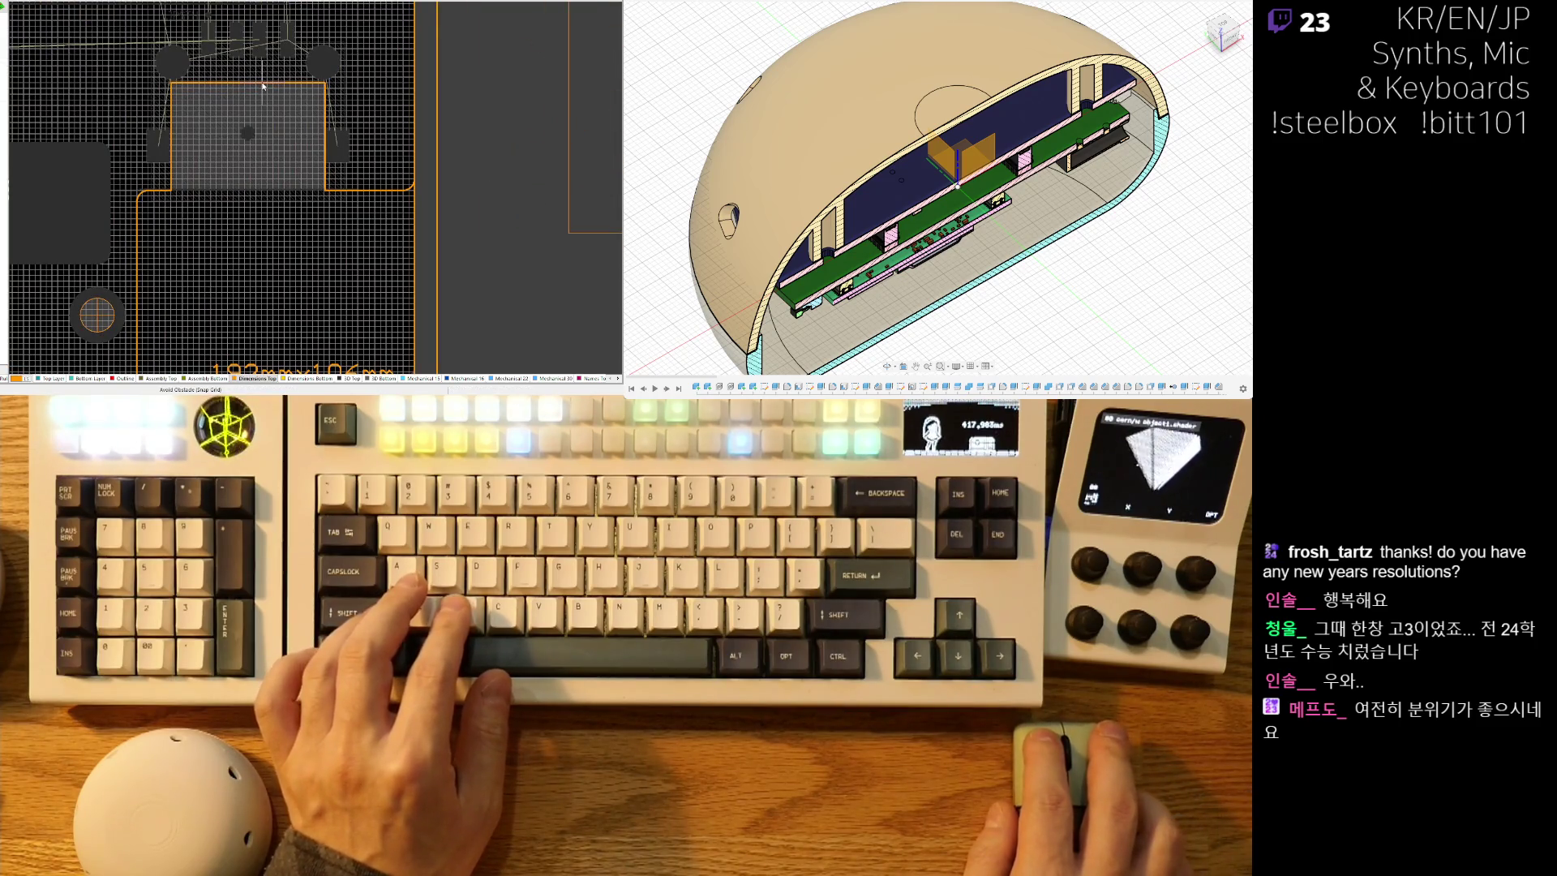
ctrl+scroll(169, 137, up, 2)
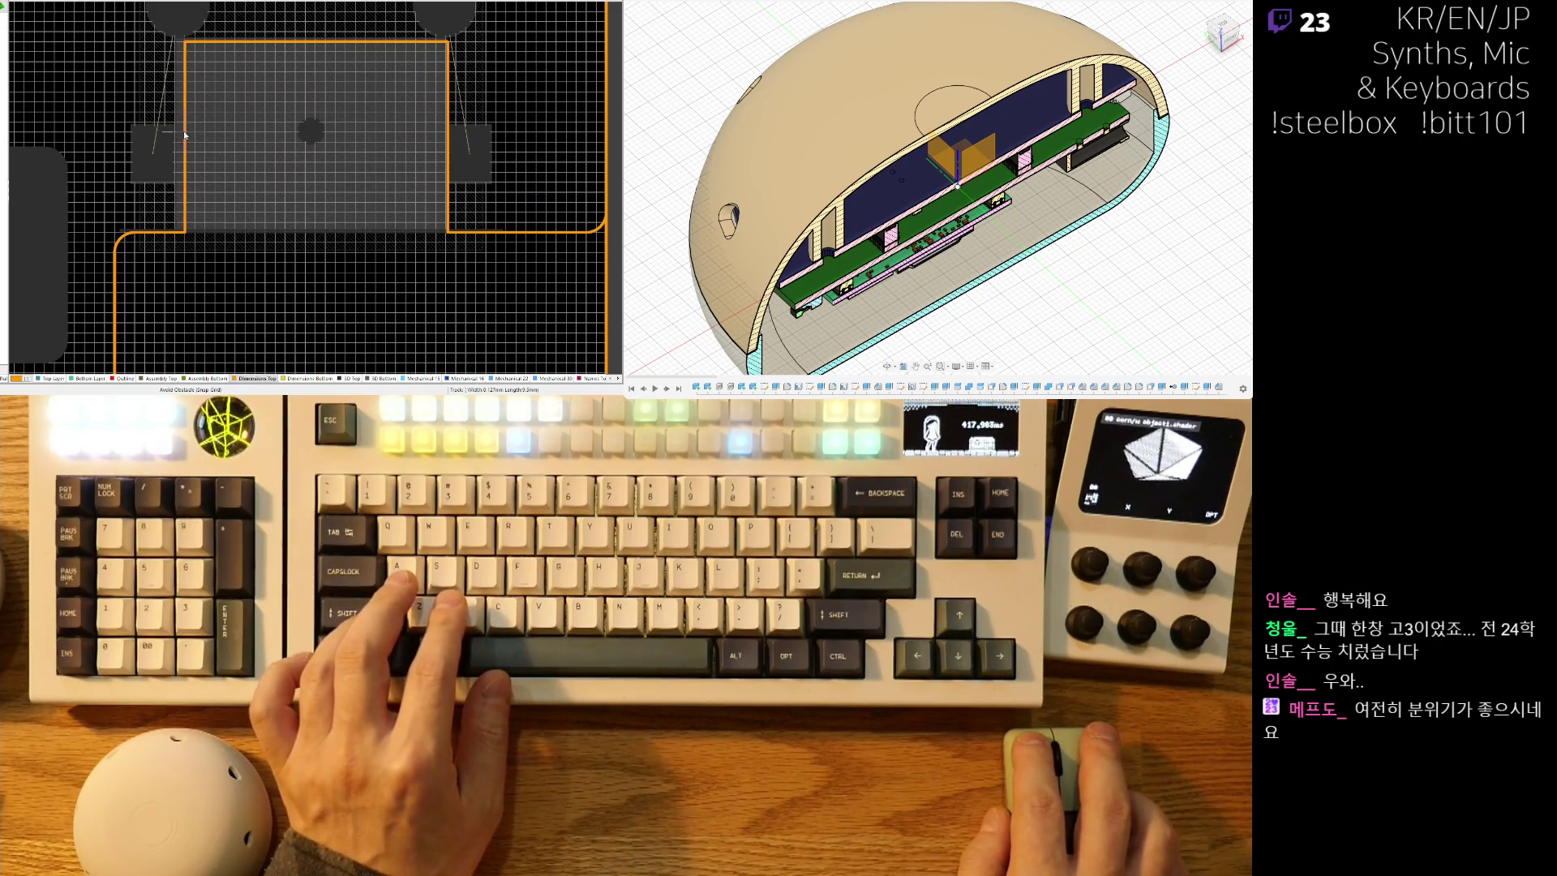
drag(181, 137, 175, 137)
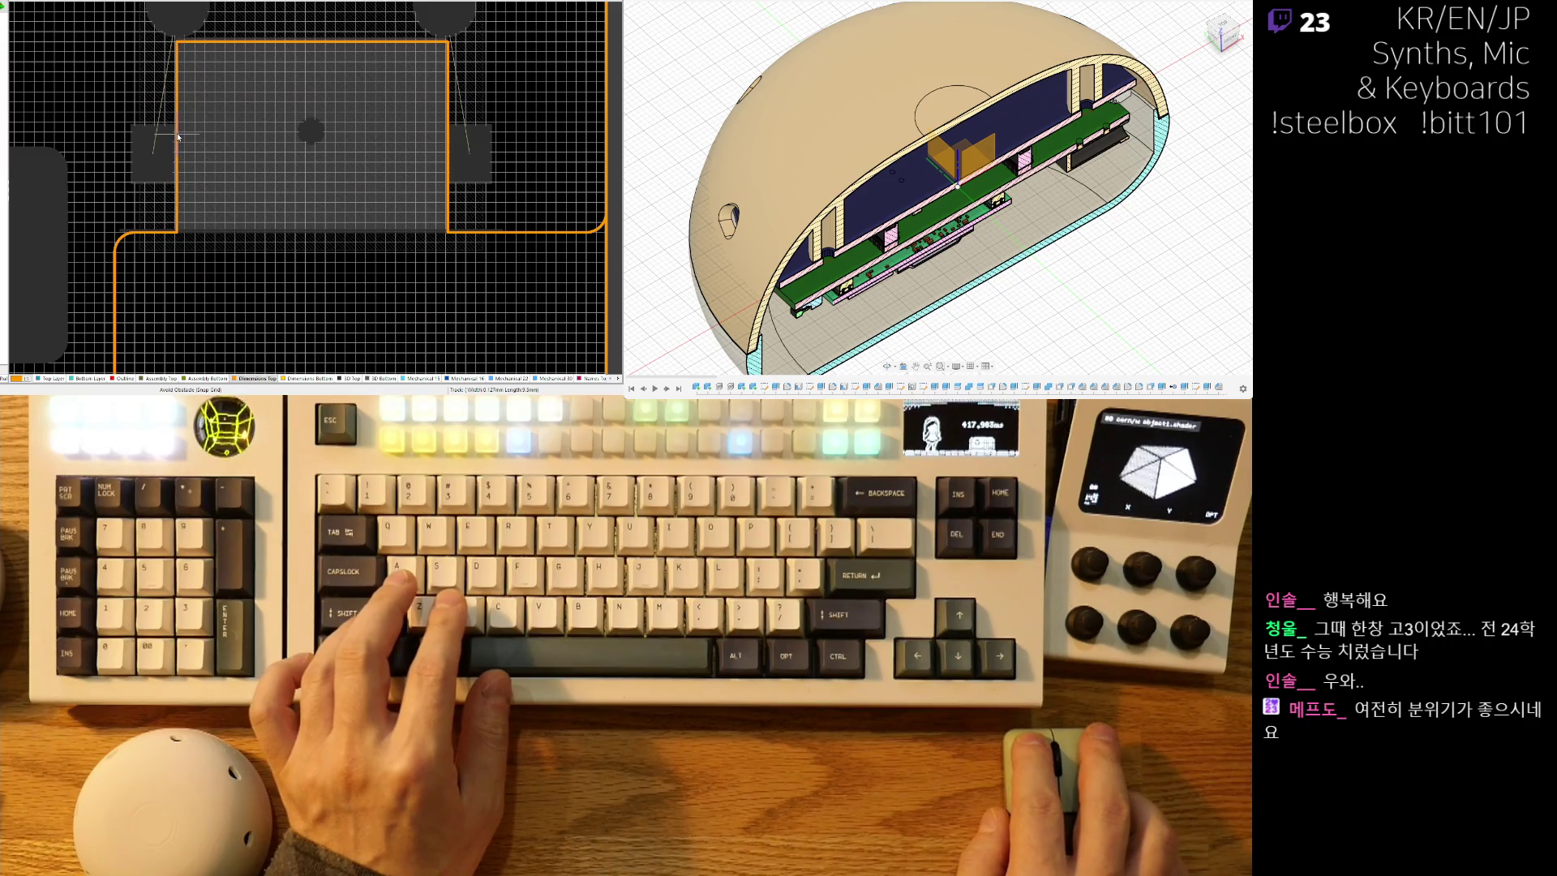
Area-select the notch's other vertical outline edge and move it left, closer to the connector footprint.
key(s)
key(i)
click(258, 42)
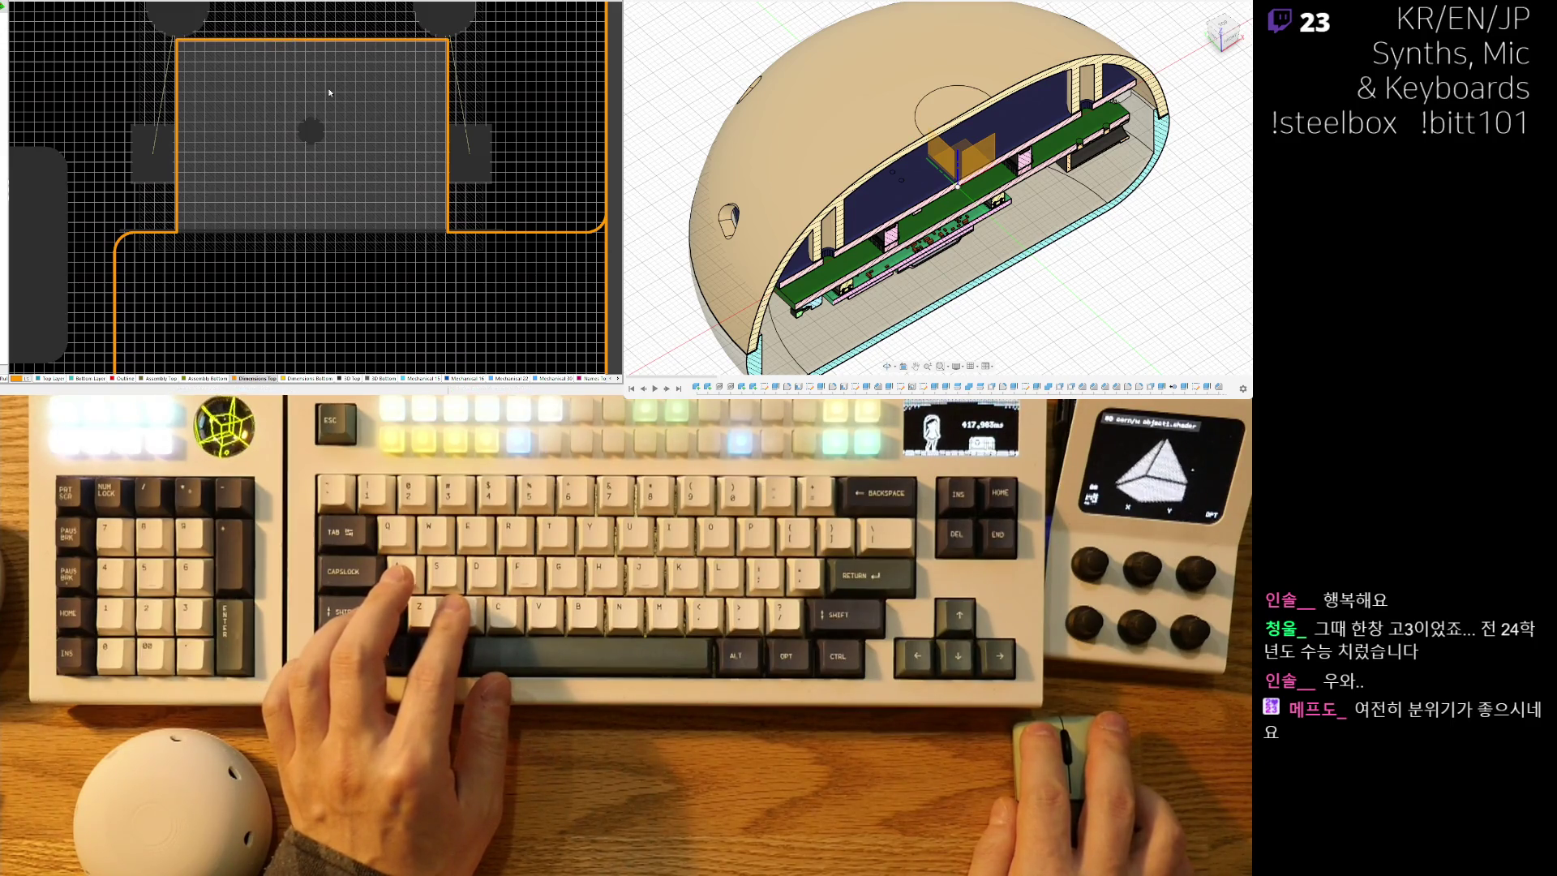
ctrl+scroll(329, 88, up, 3)
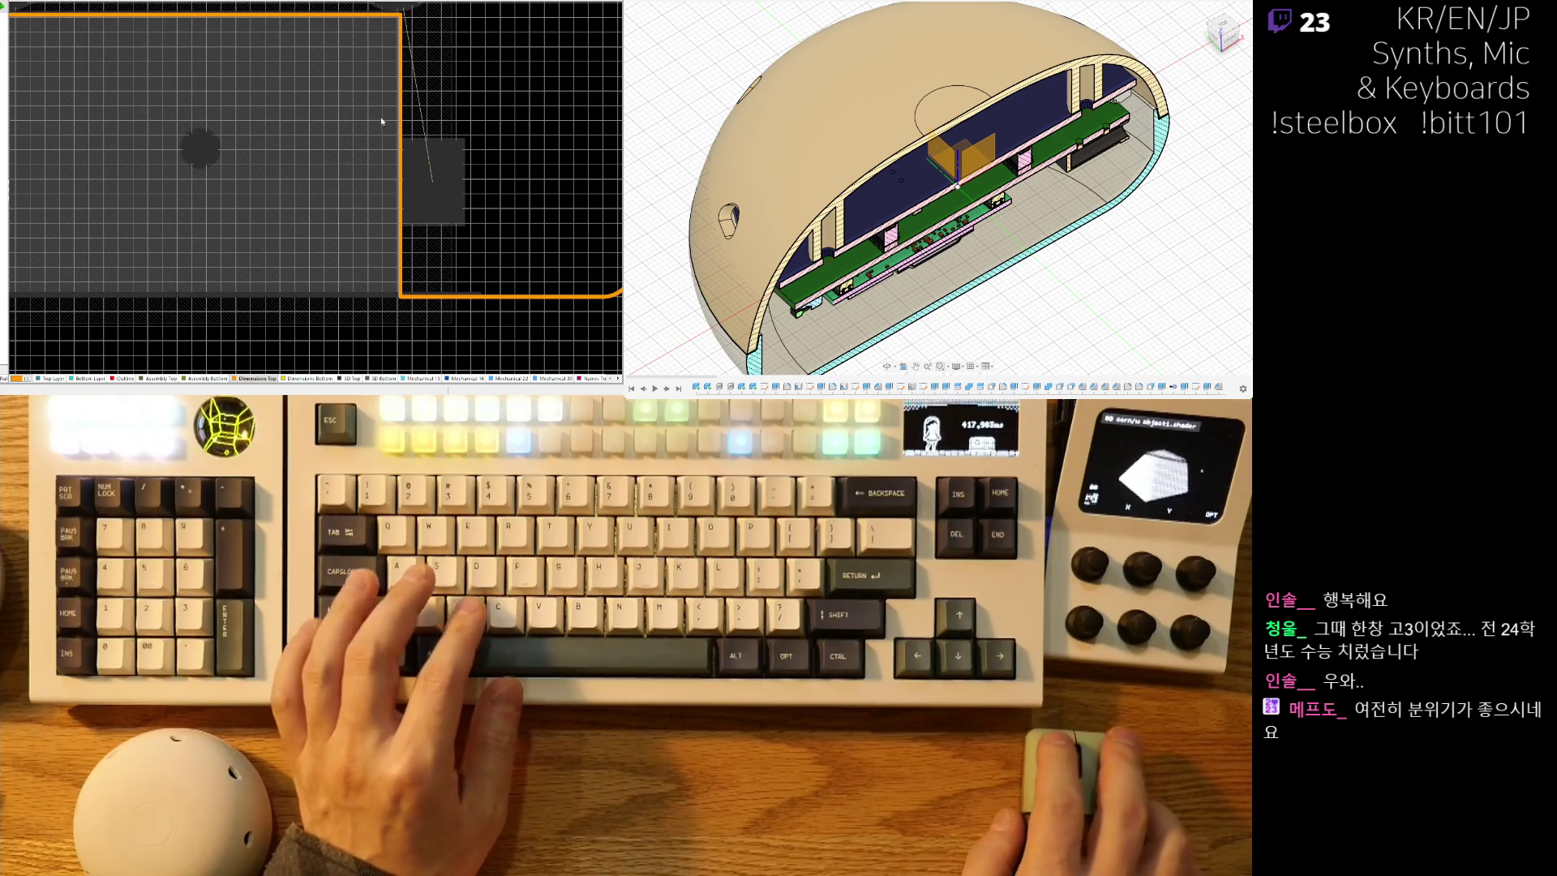
drag(405, 108, 396, 114)
ctrl+scroll(414, 203, down, 3)
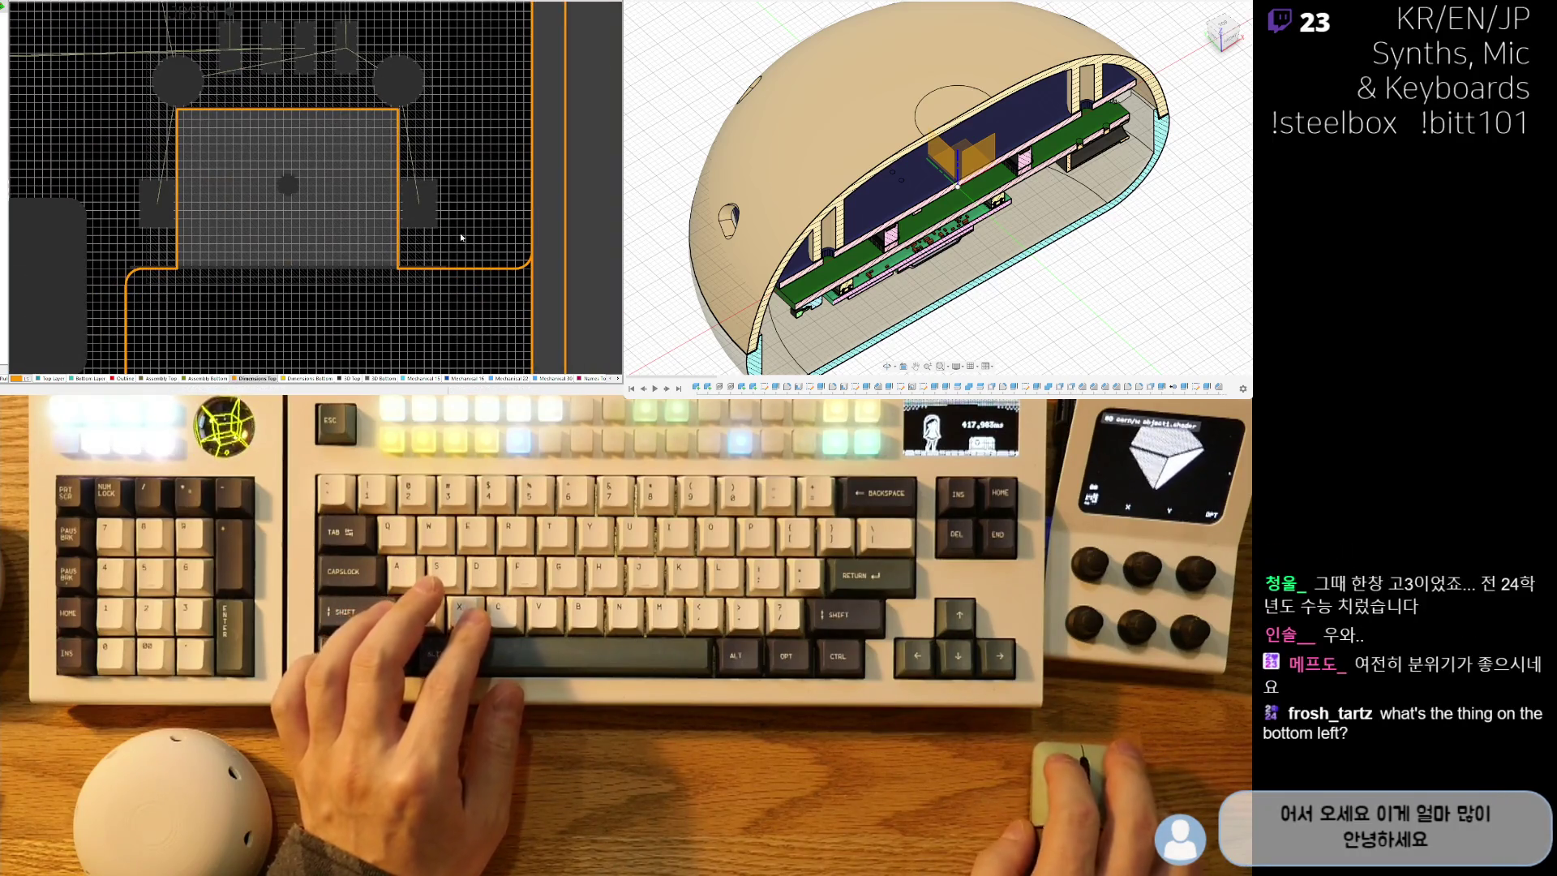
ctrl+scroll(451, 219, down, 4)
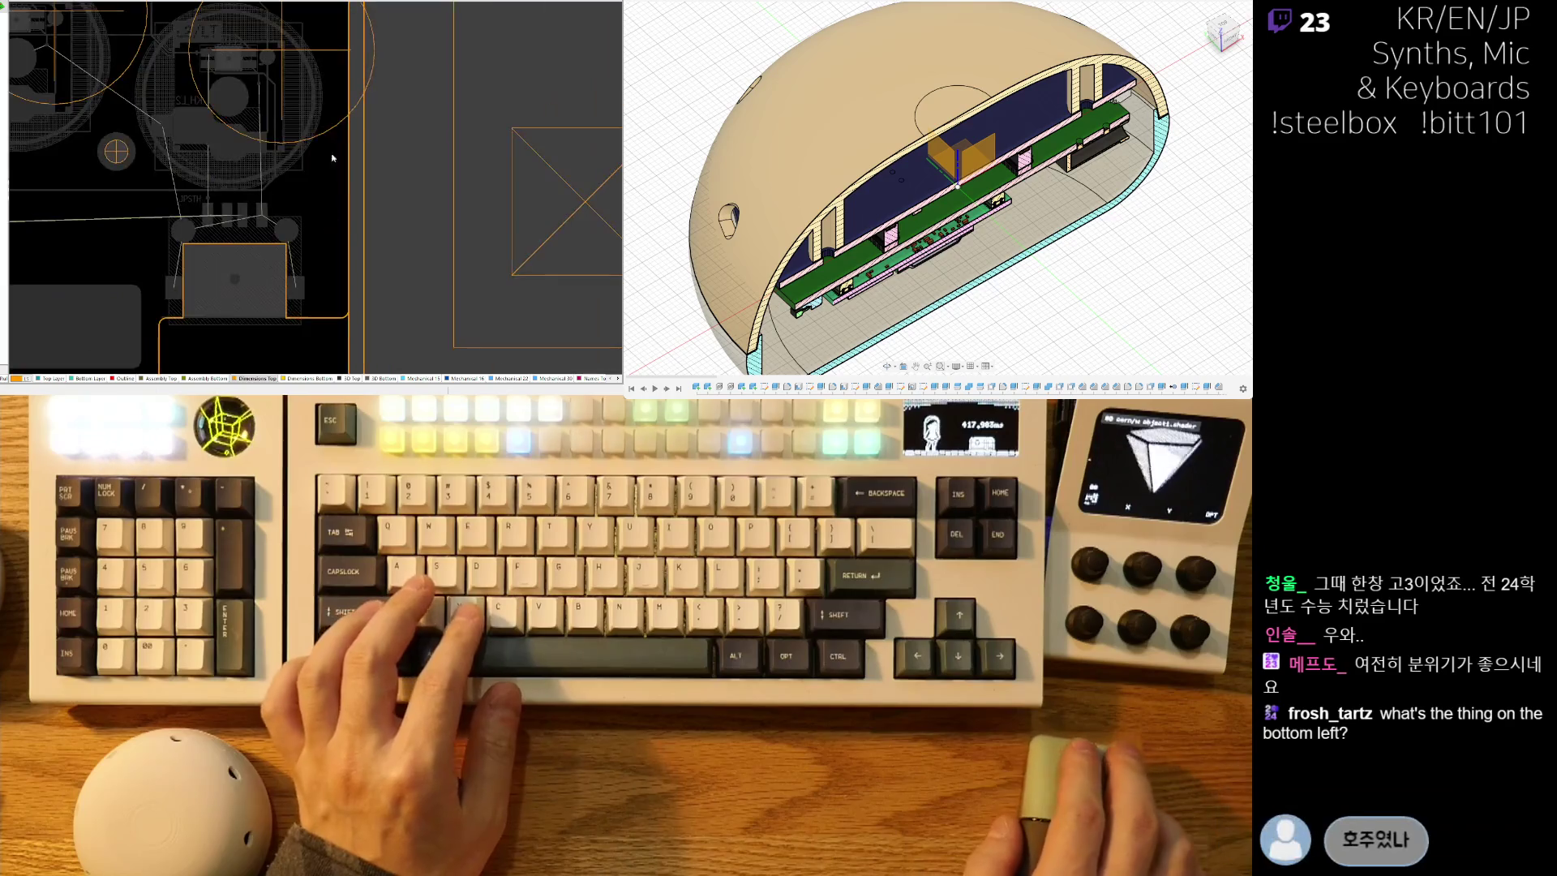
ctrl+scroll(334, 170, up, 6)
scroll(347, 147, up, 1)
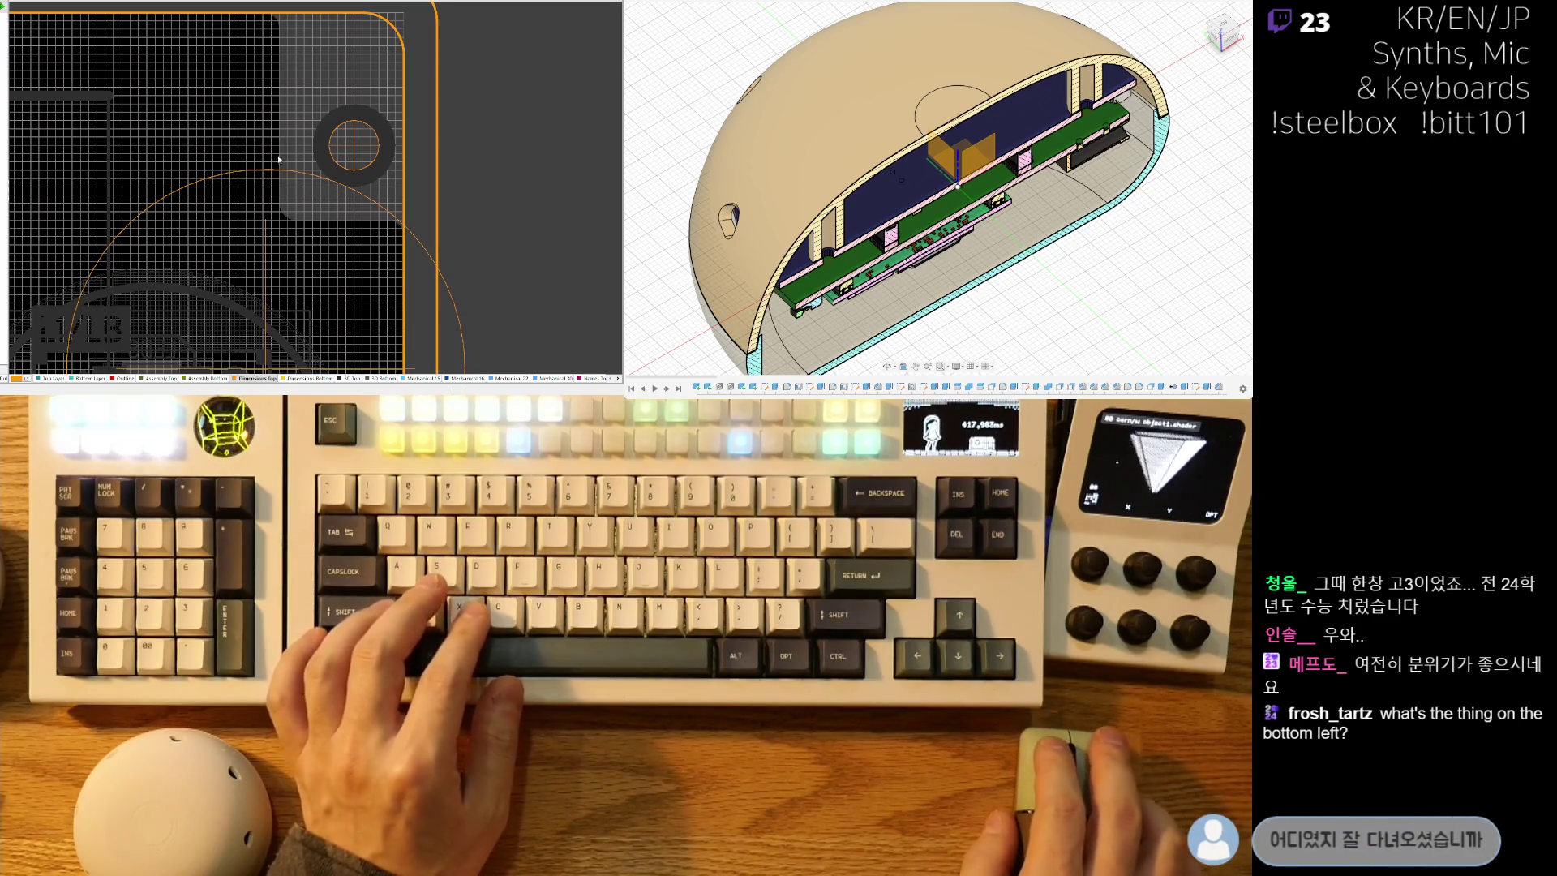
ctrl+scroll(279, 156, down, 5)
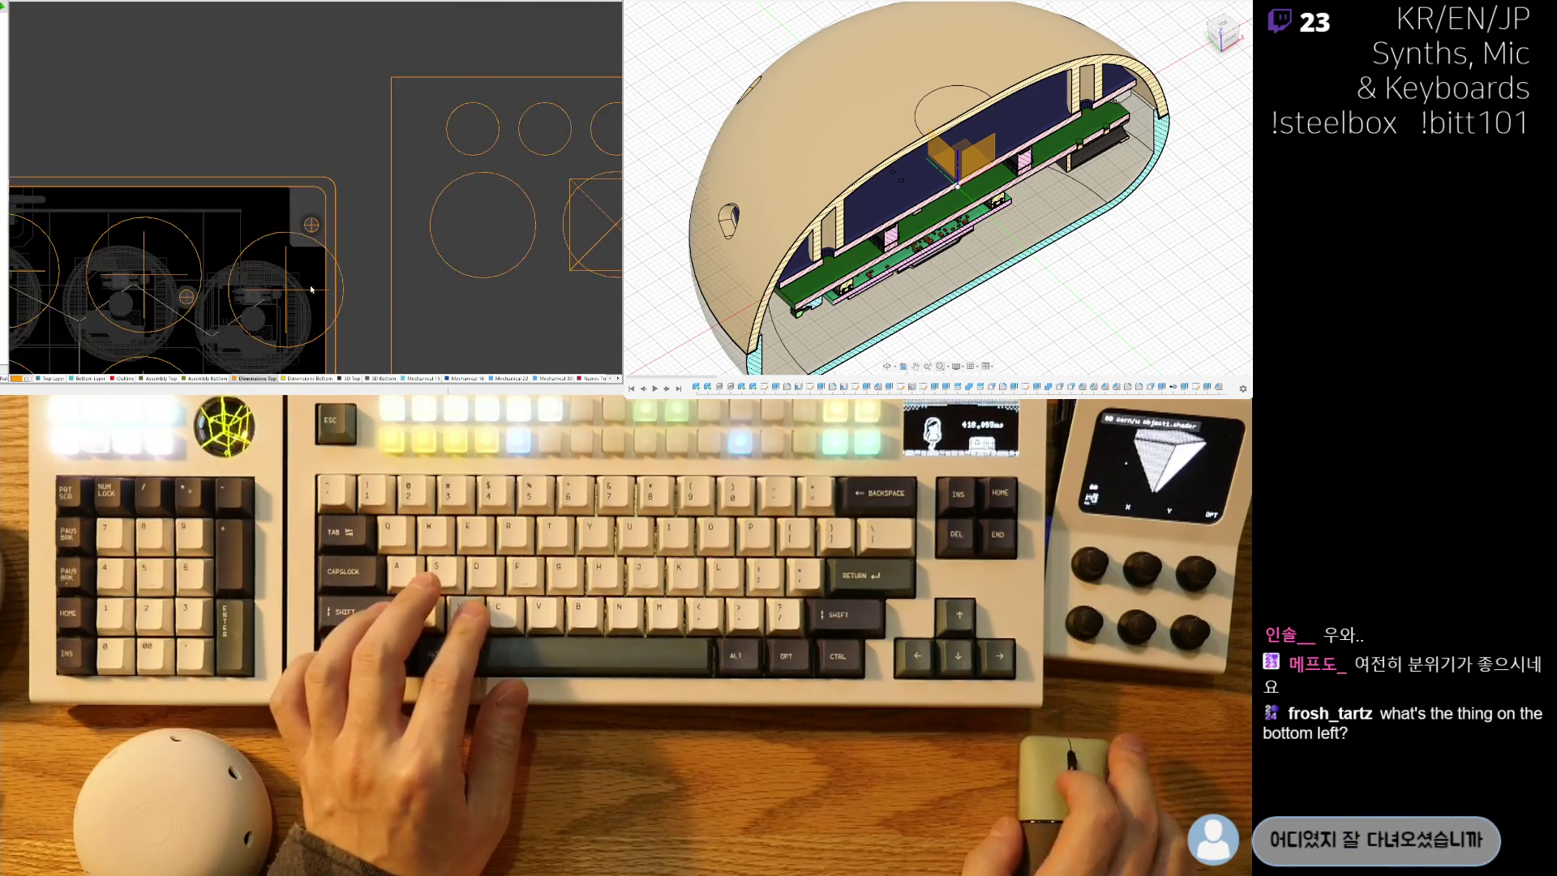
ctrl+scroll(311, 279, up, 8)
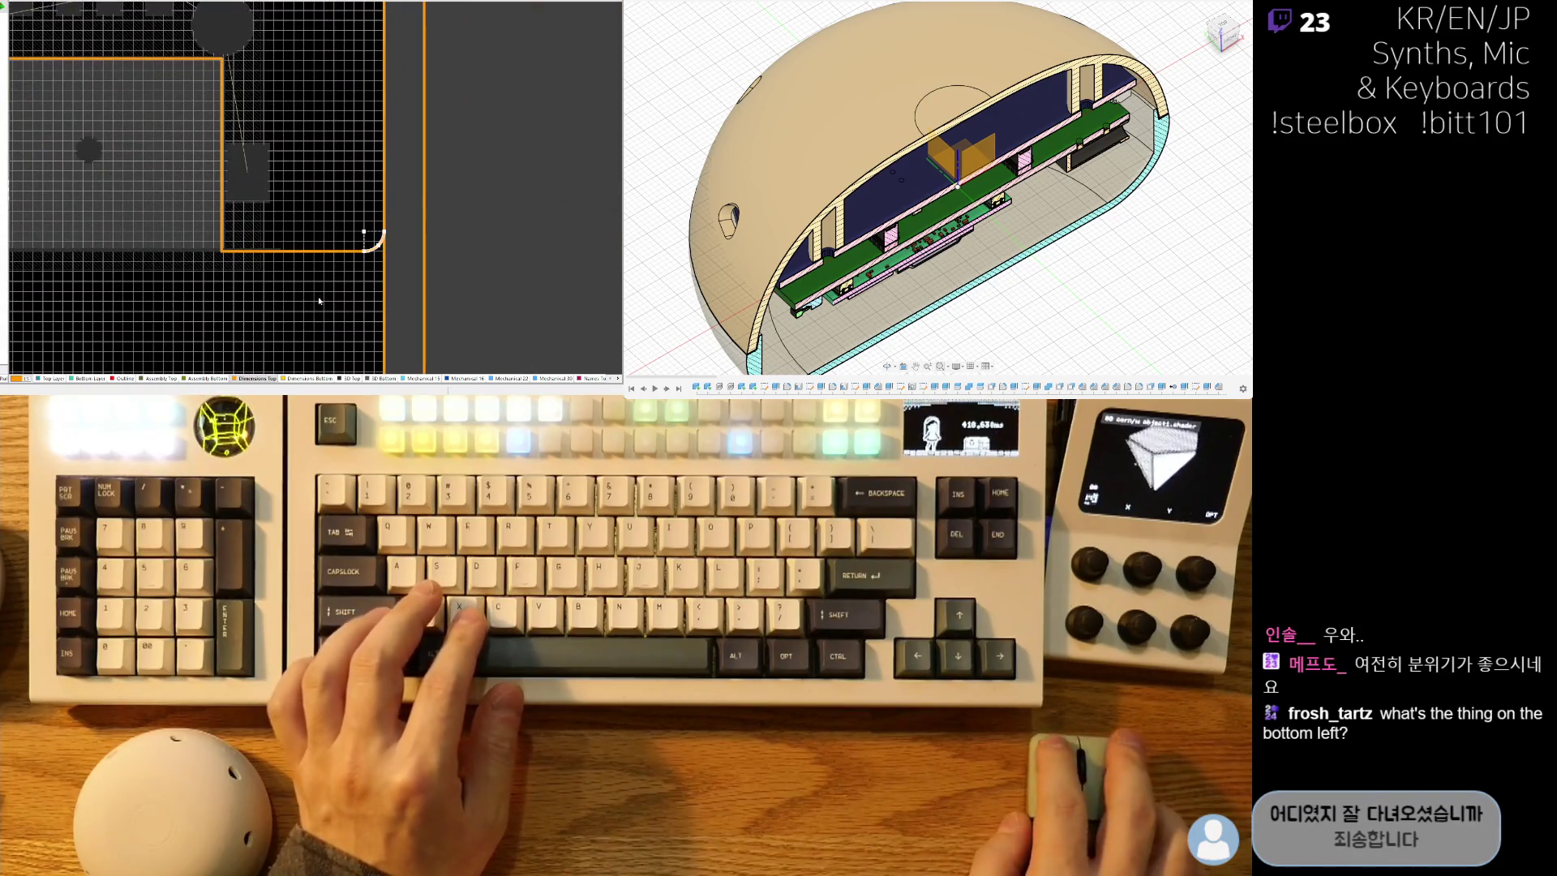
ctrl+scroll(316, 303, up, 2)
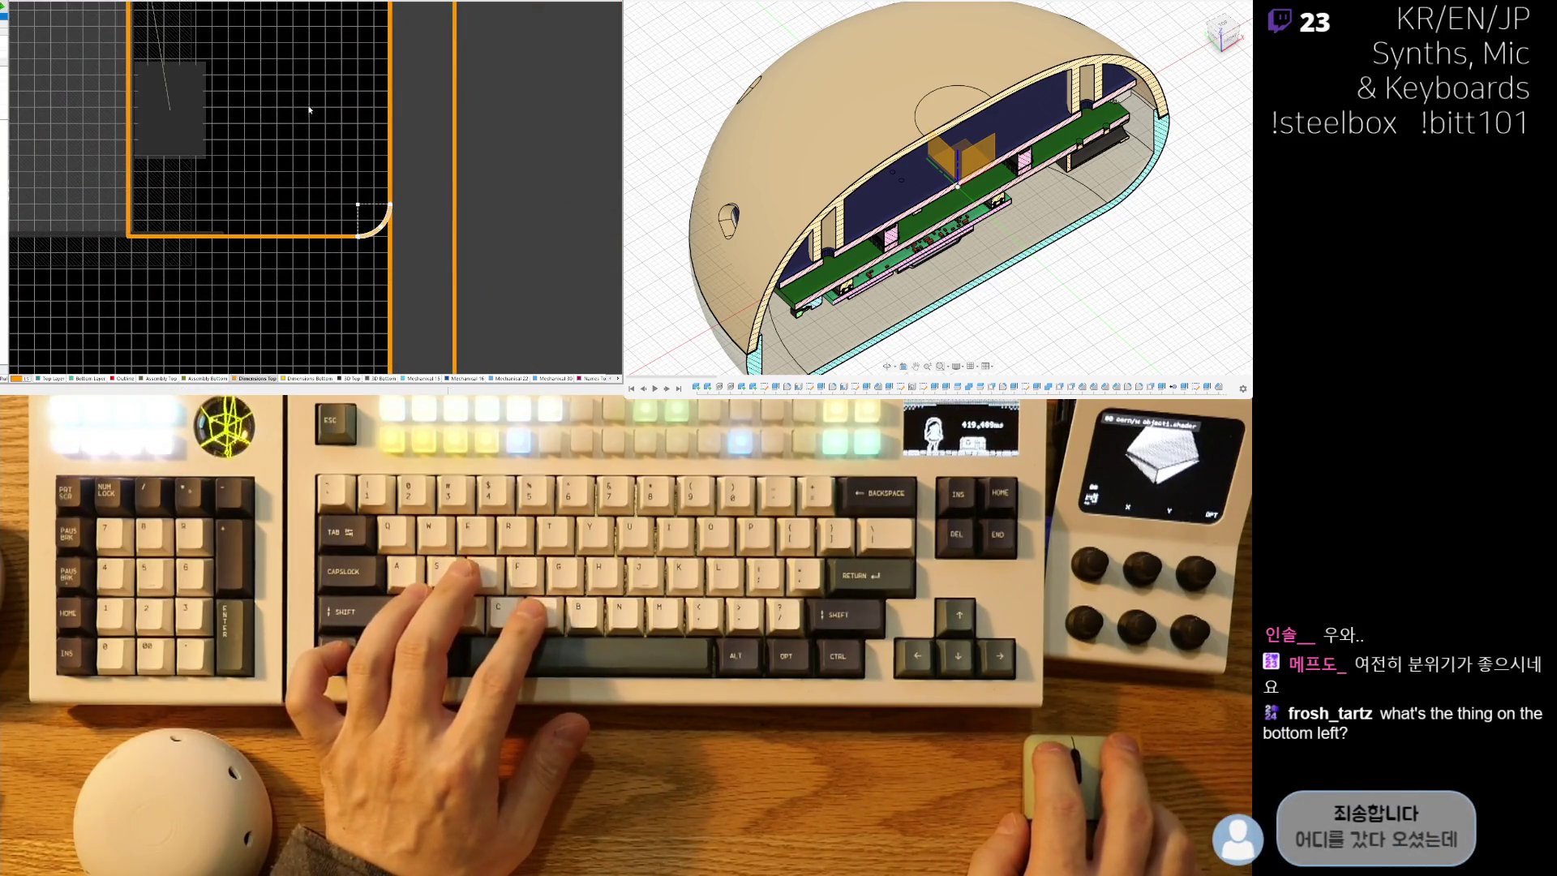
ctrl+scroll(309, 109, down, 8)
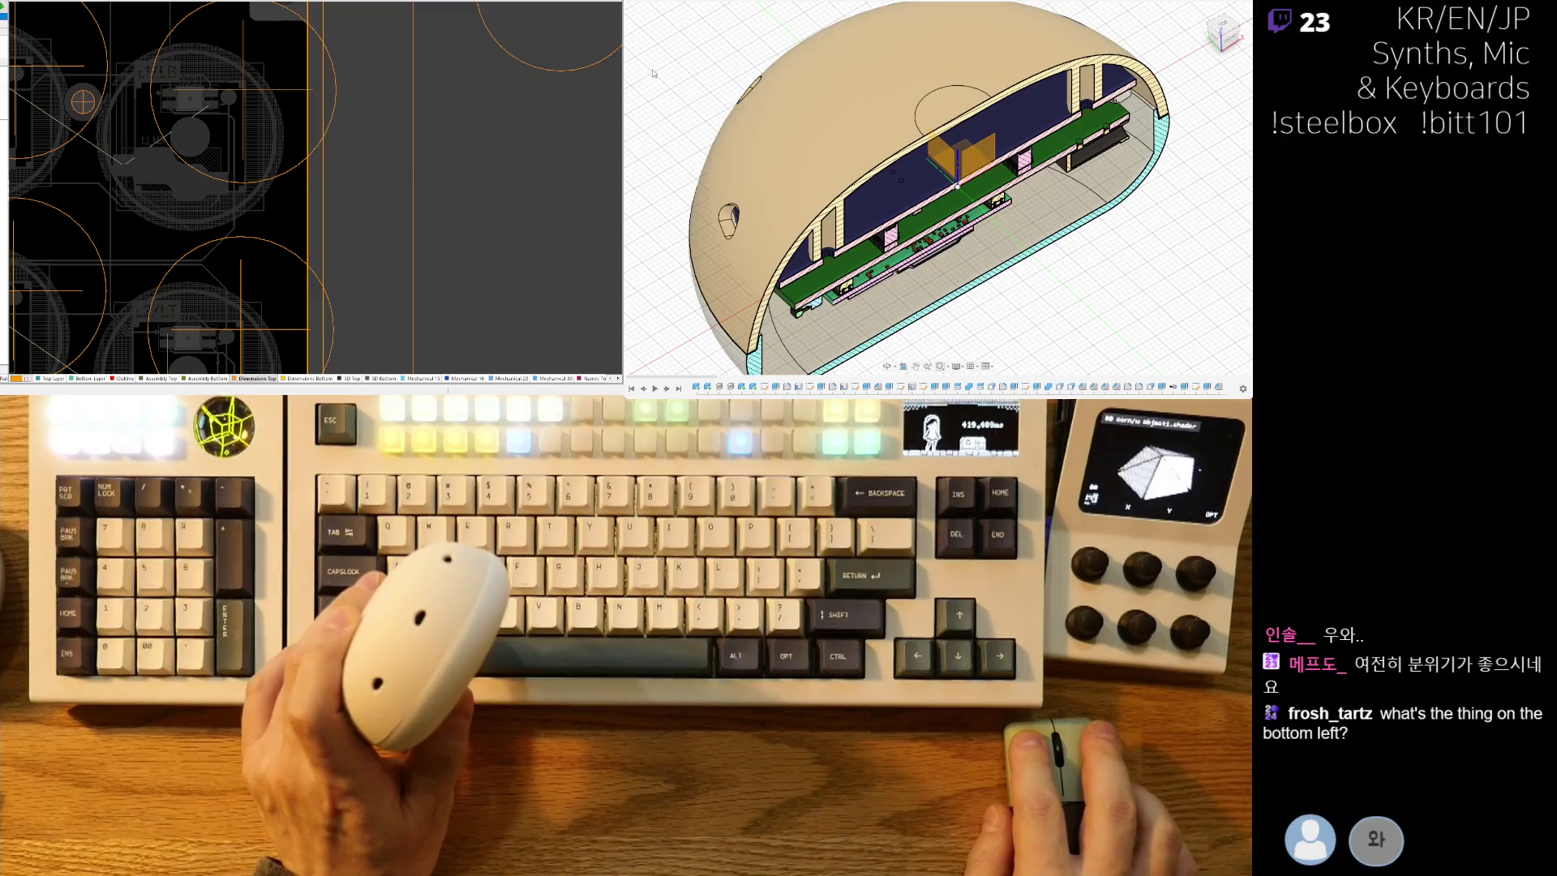
Remove the section cut to show the whole dome enclosure and view it from the left side.
key(ctrl+z)
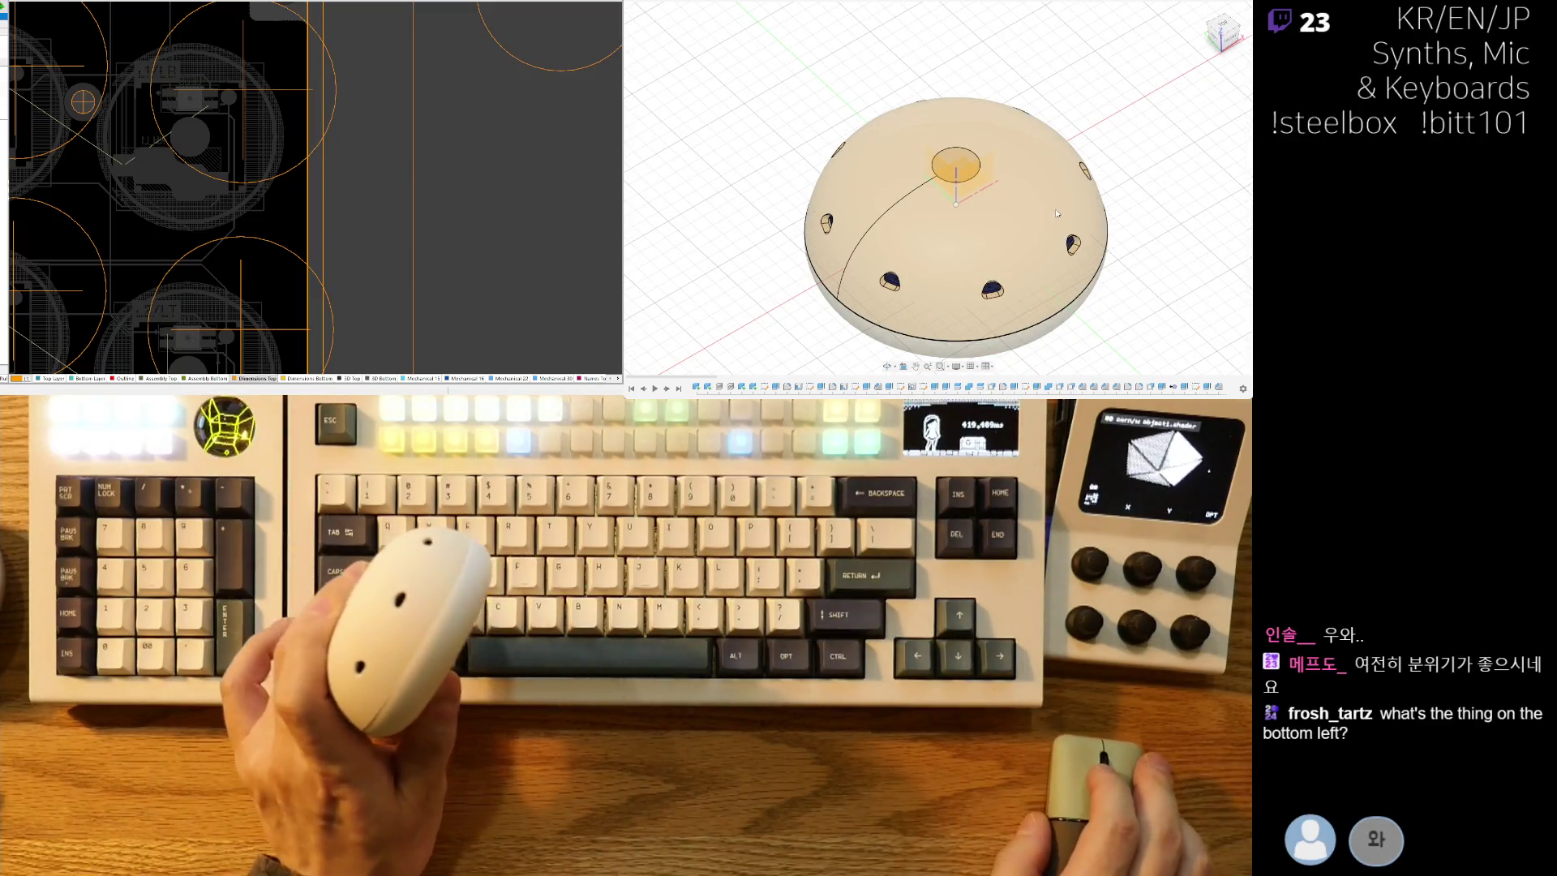
key(F6)
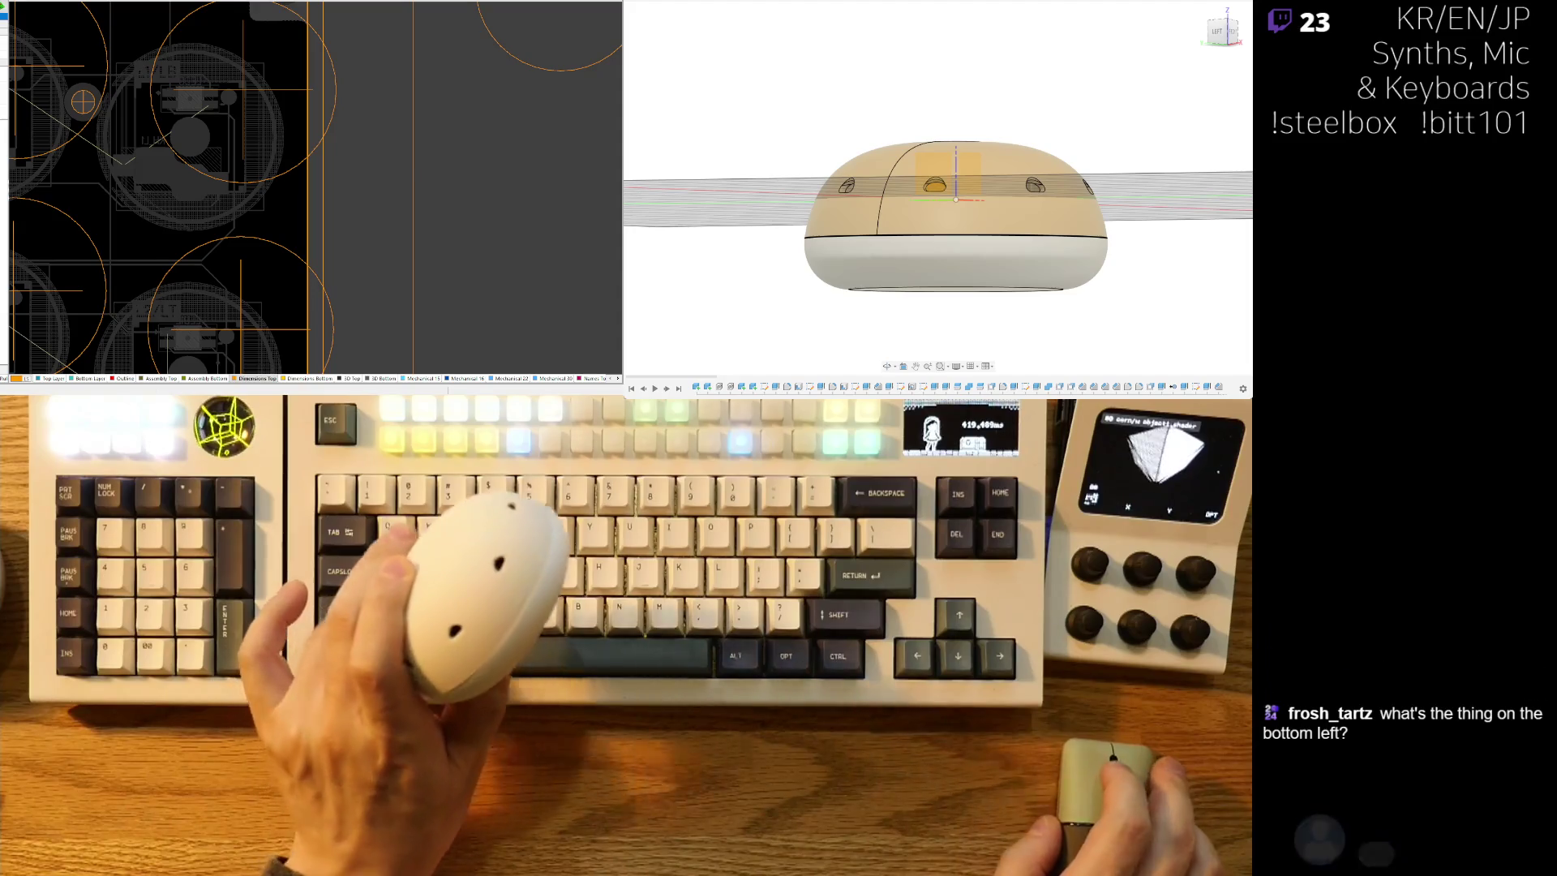
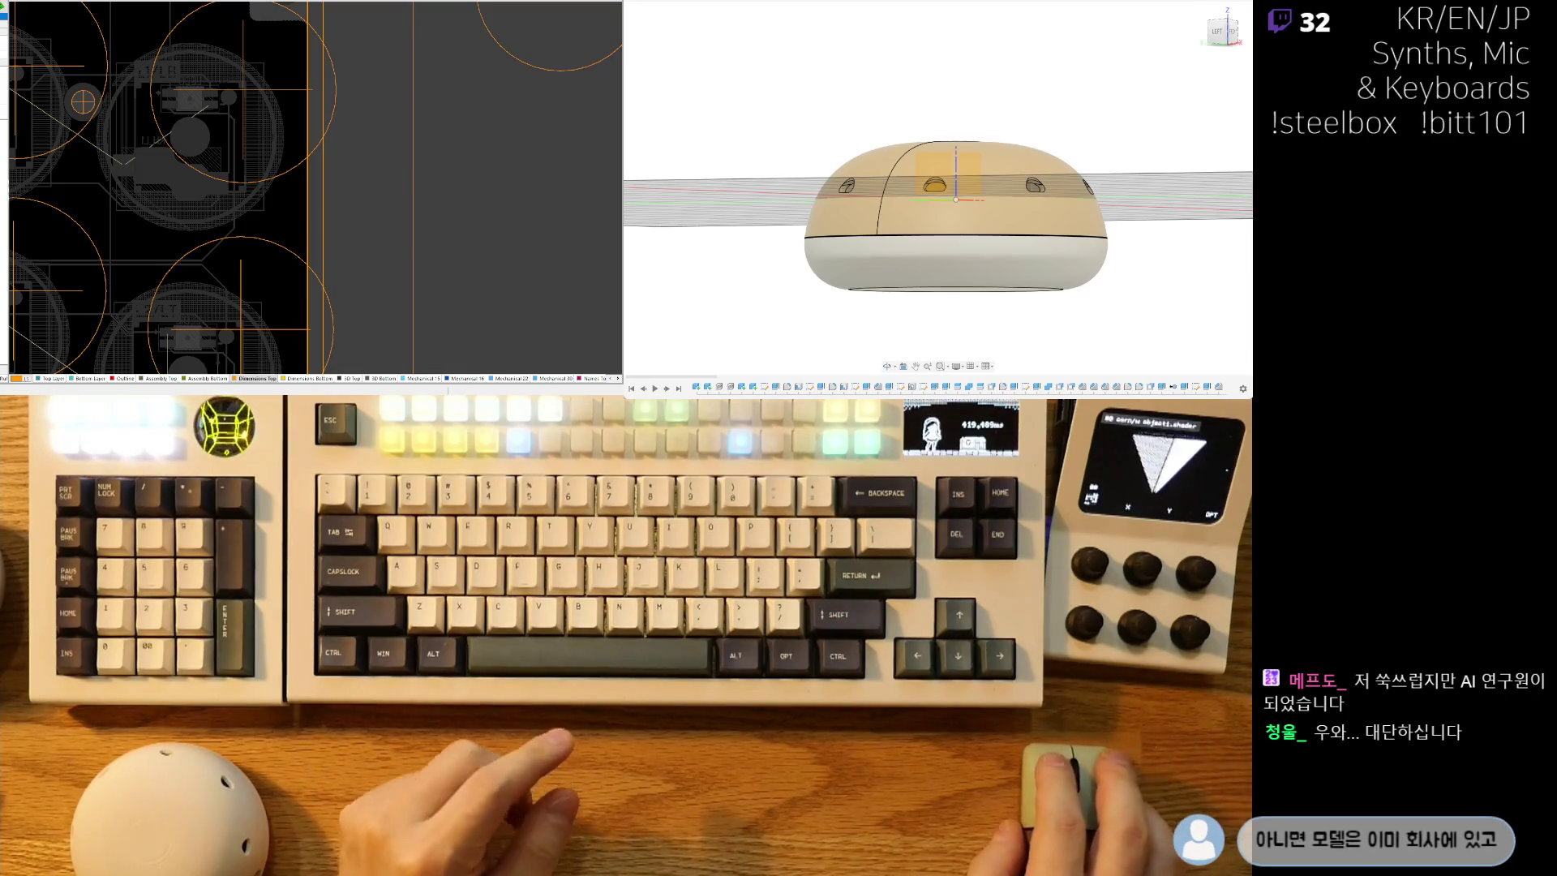
Rotate an arc and place it at the board outline's lower-left corner.
mouse_move(997, 64)
shift+middle_down()
mouse_move(981, 129)
mouse_move(884, 236)
mouse_move(928, 234)
shift+middle_up()
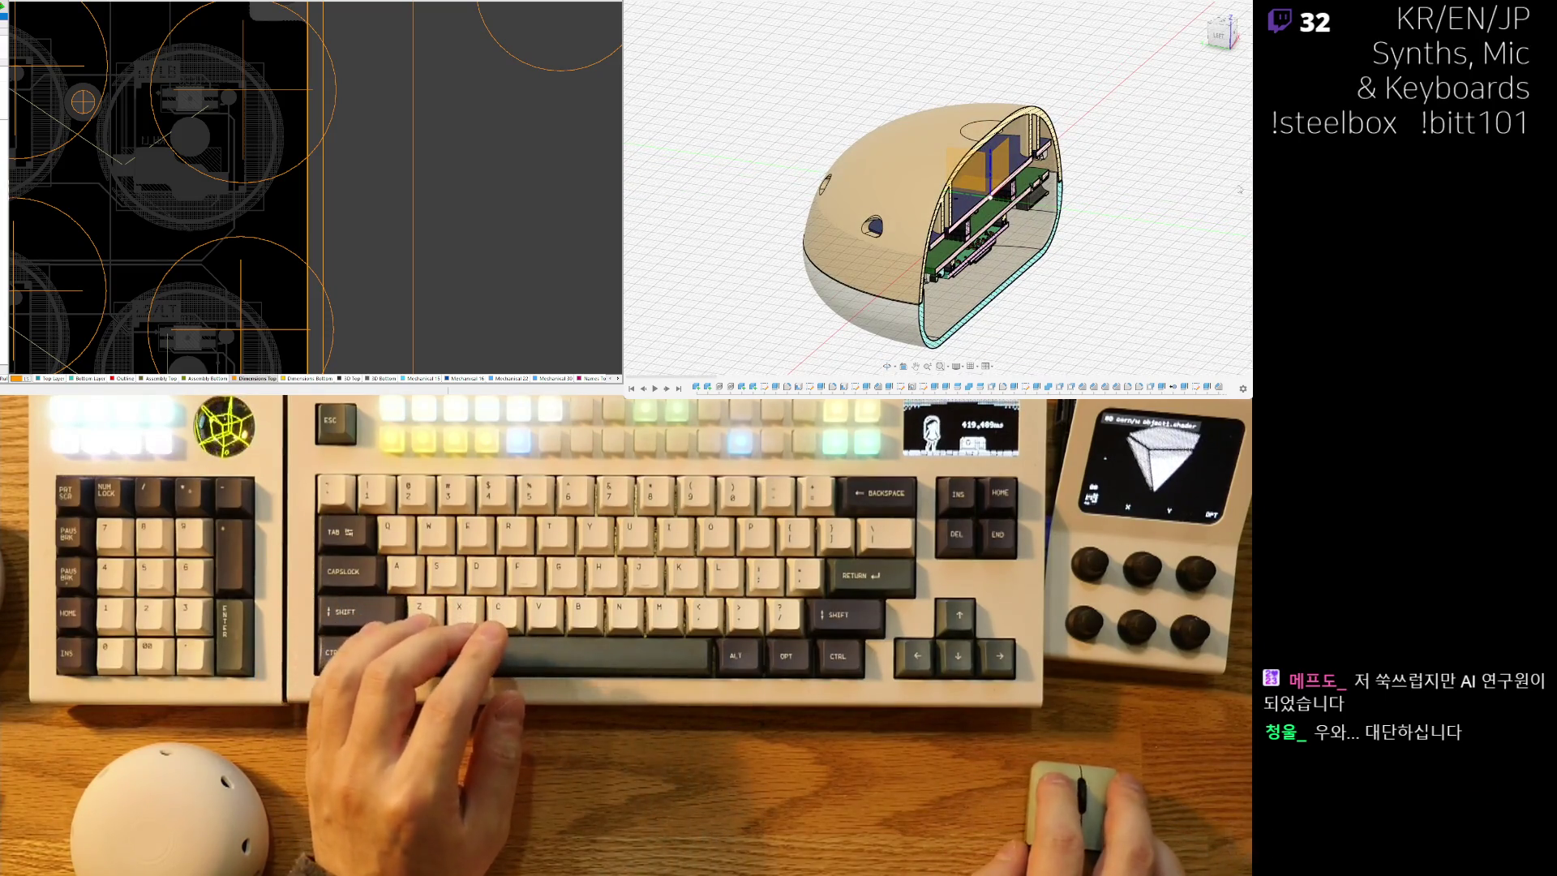
scroll(955, 219, up, 5)
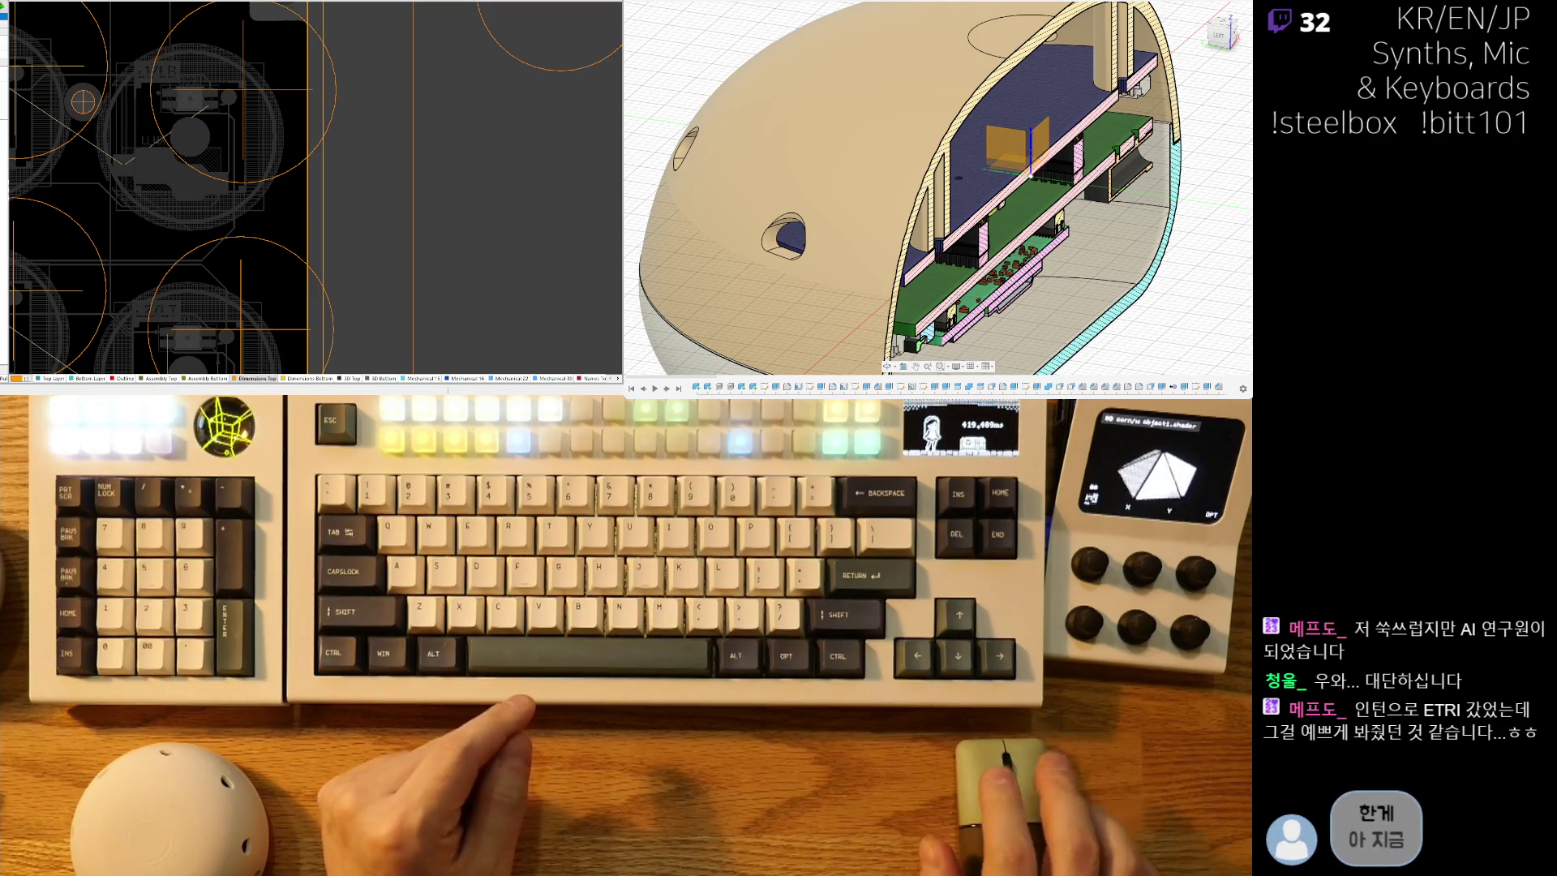
mouse_move(308, 16)
right_down()
mouse_move(487, 130)
mouse_move(400, 68)
right_up()
ctrl+scroll(493, 108, up, 2)
ctrl+scroll(454, 98, down, 4)
ctrl+scroll(438, 182, up, 6)
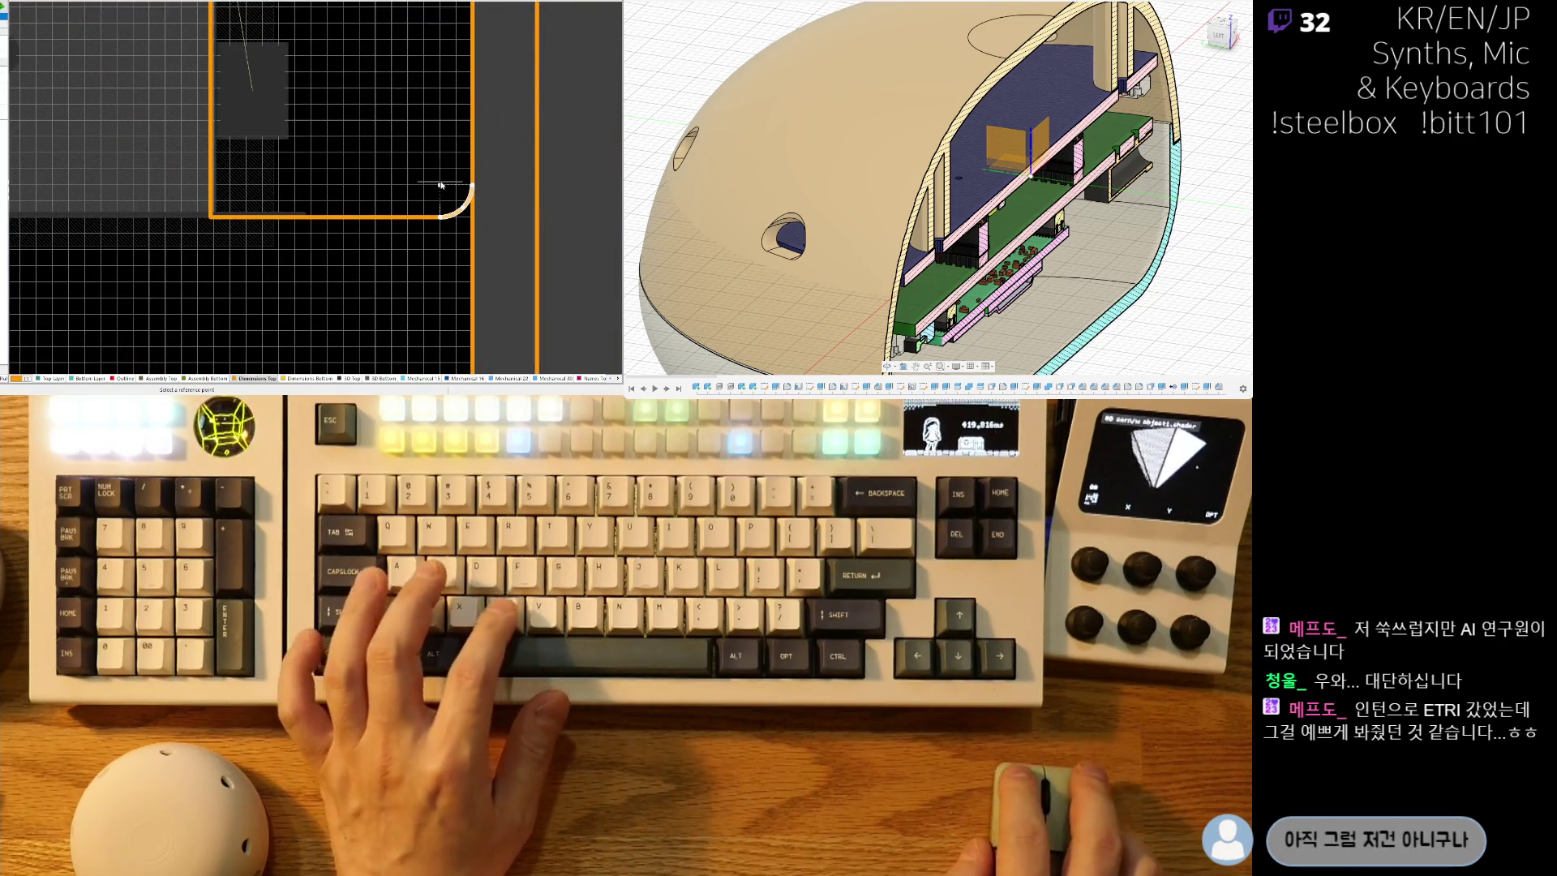
ctrl+scroll(438, 183, down, 3)
mouse_move(406, 142)
right_down()
mouse_move(357, 265)
mouse_move(340, 236)
mouse_move(414, 281)
right_up()
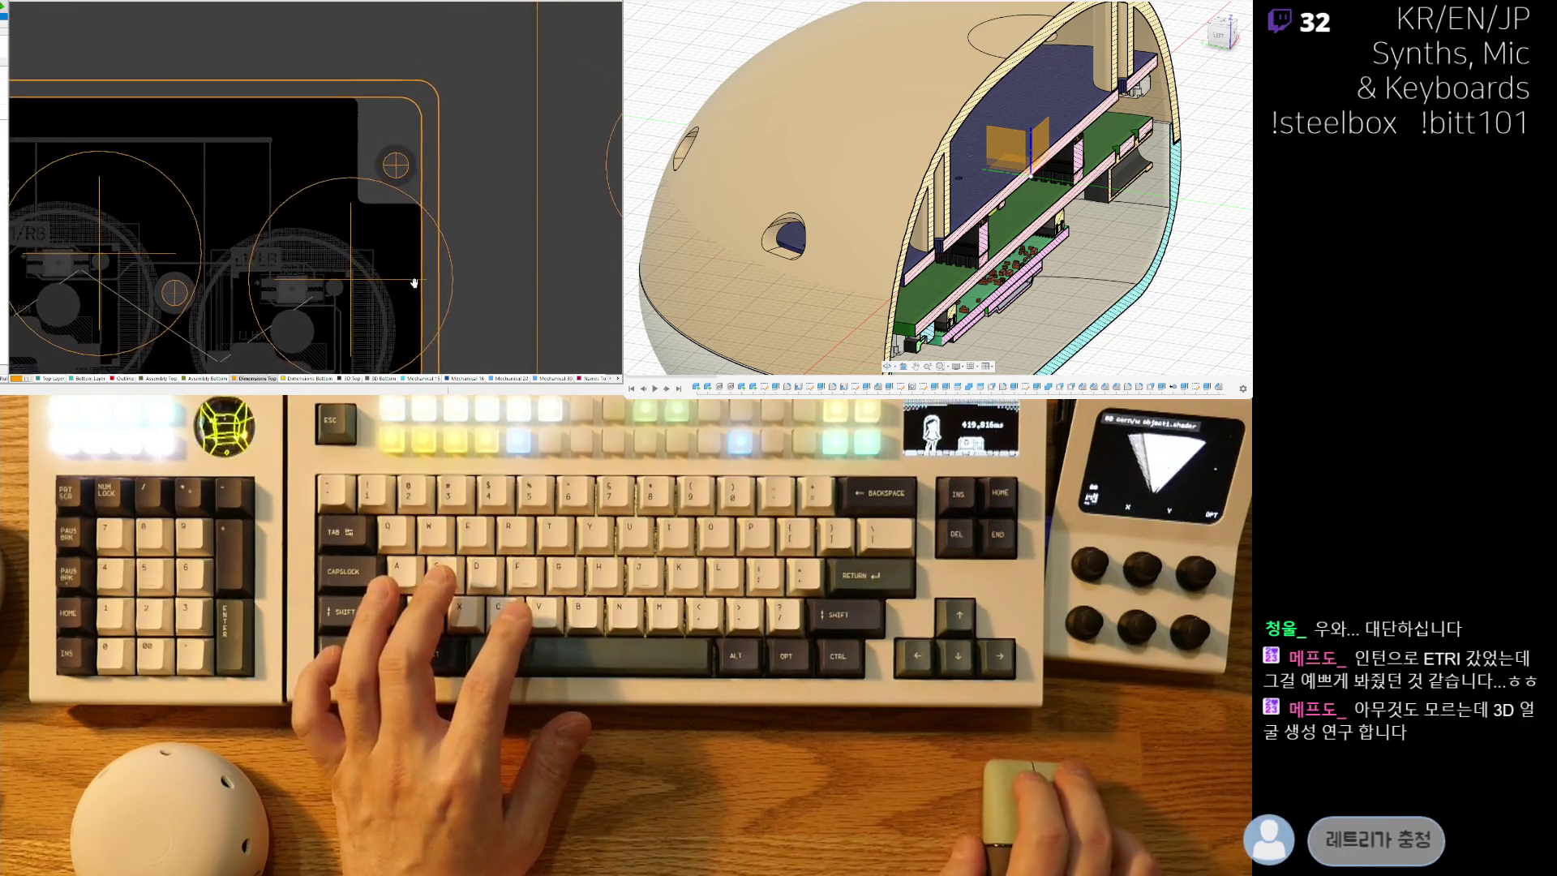
ctrl+scroll(352, 91, up, 3)
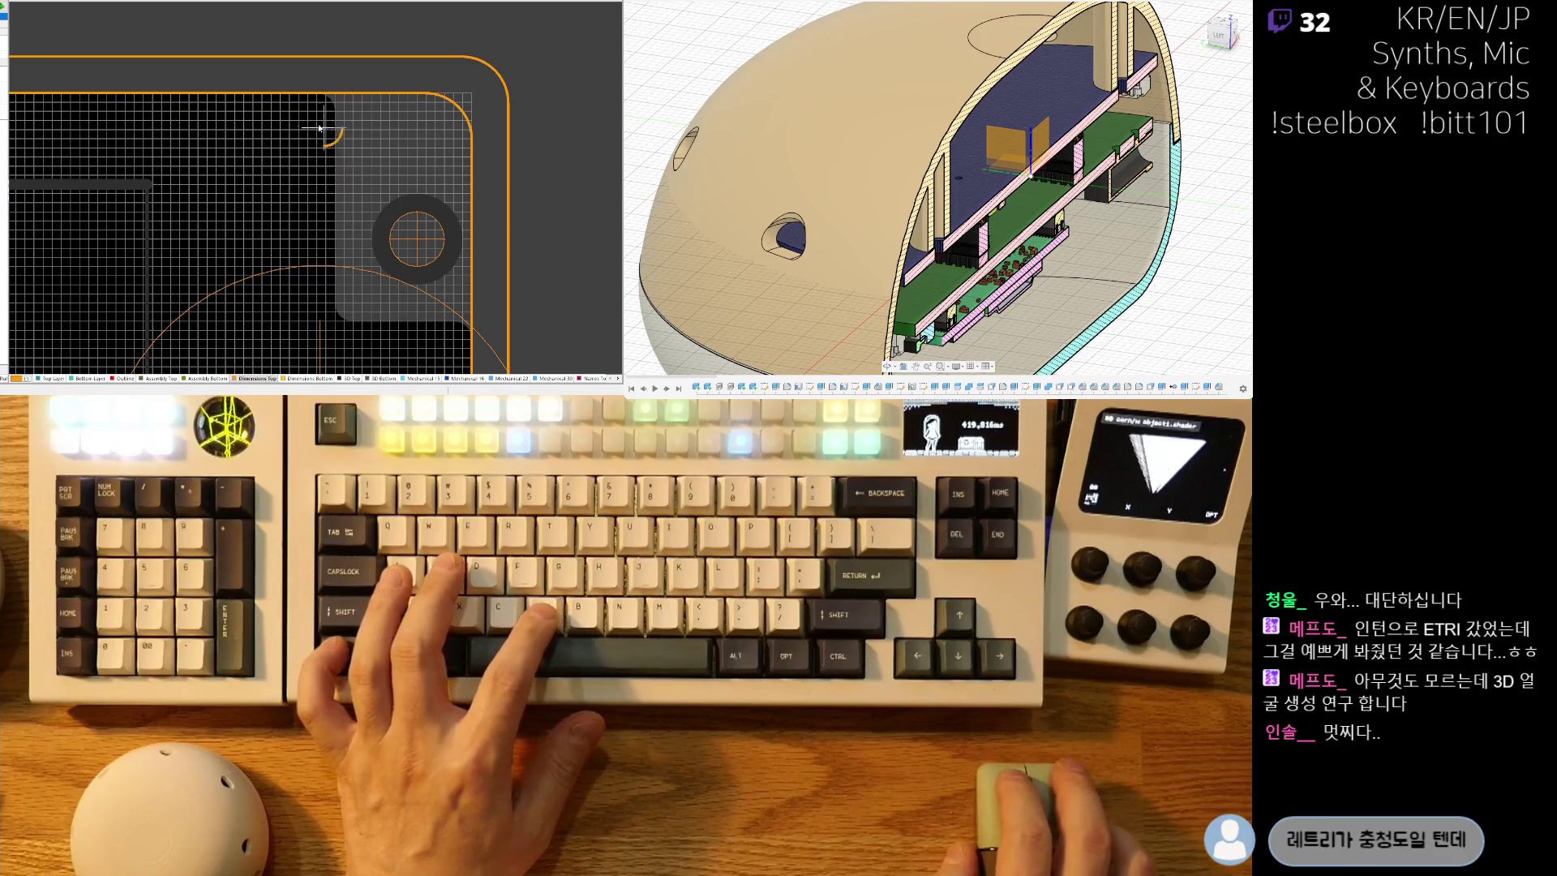
ctrl+scroll(324, 128, up, 2)
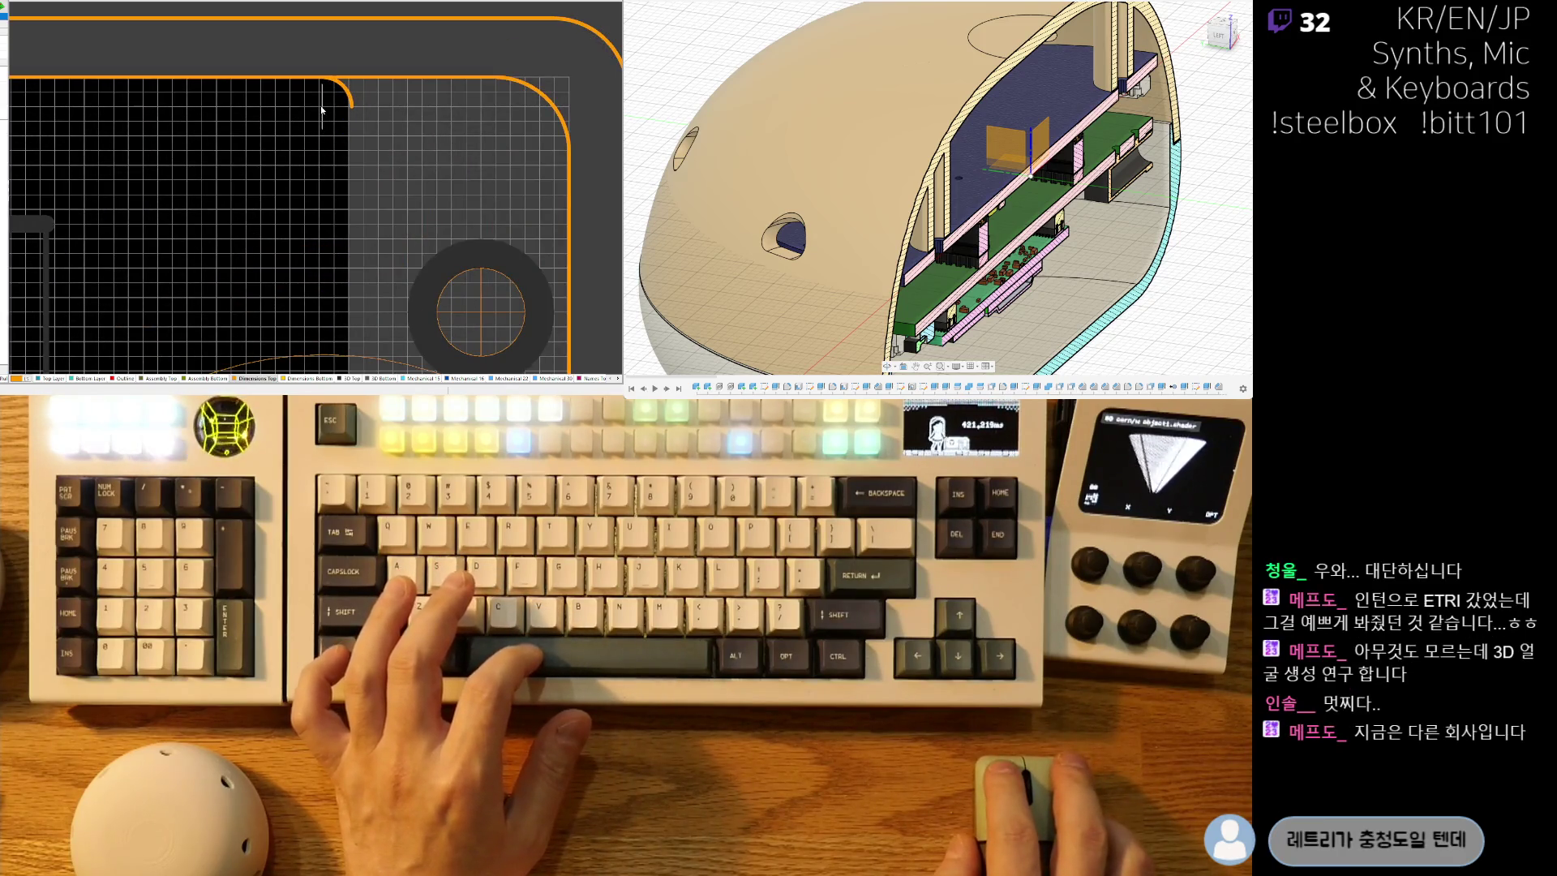
scroll(327, 264, down, 5)
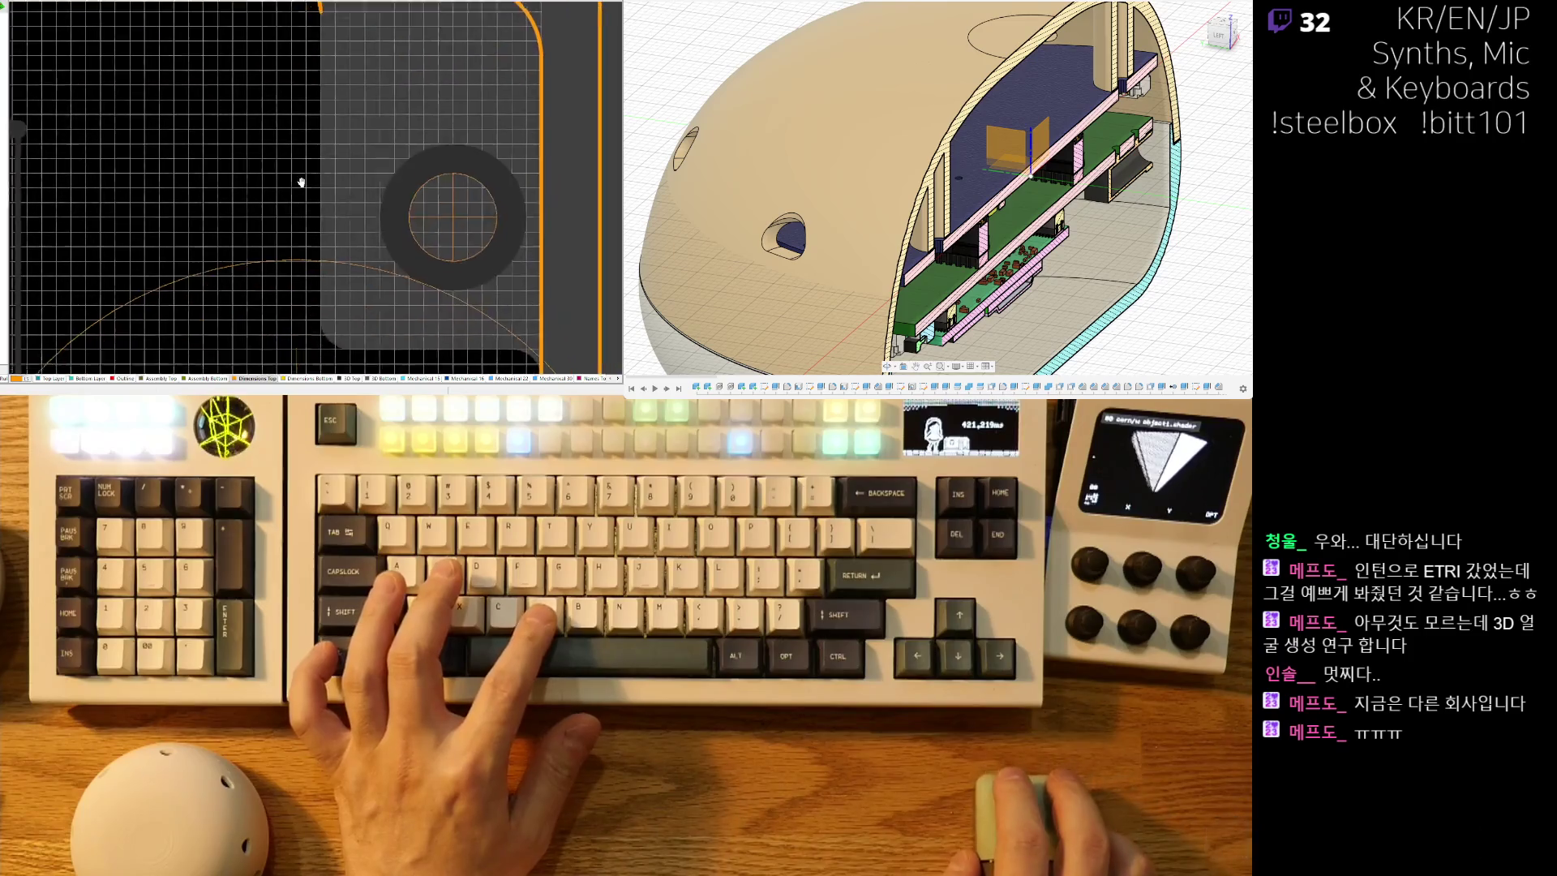
key(space)
key(space)
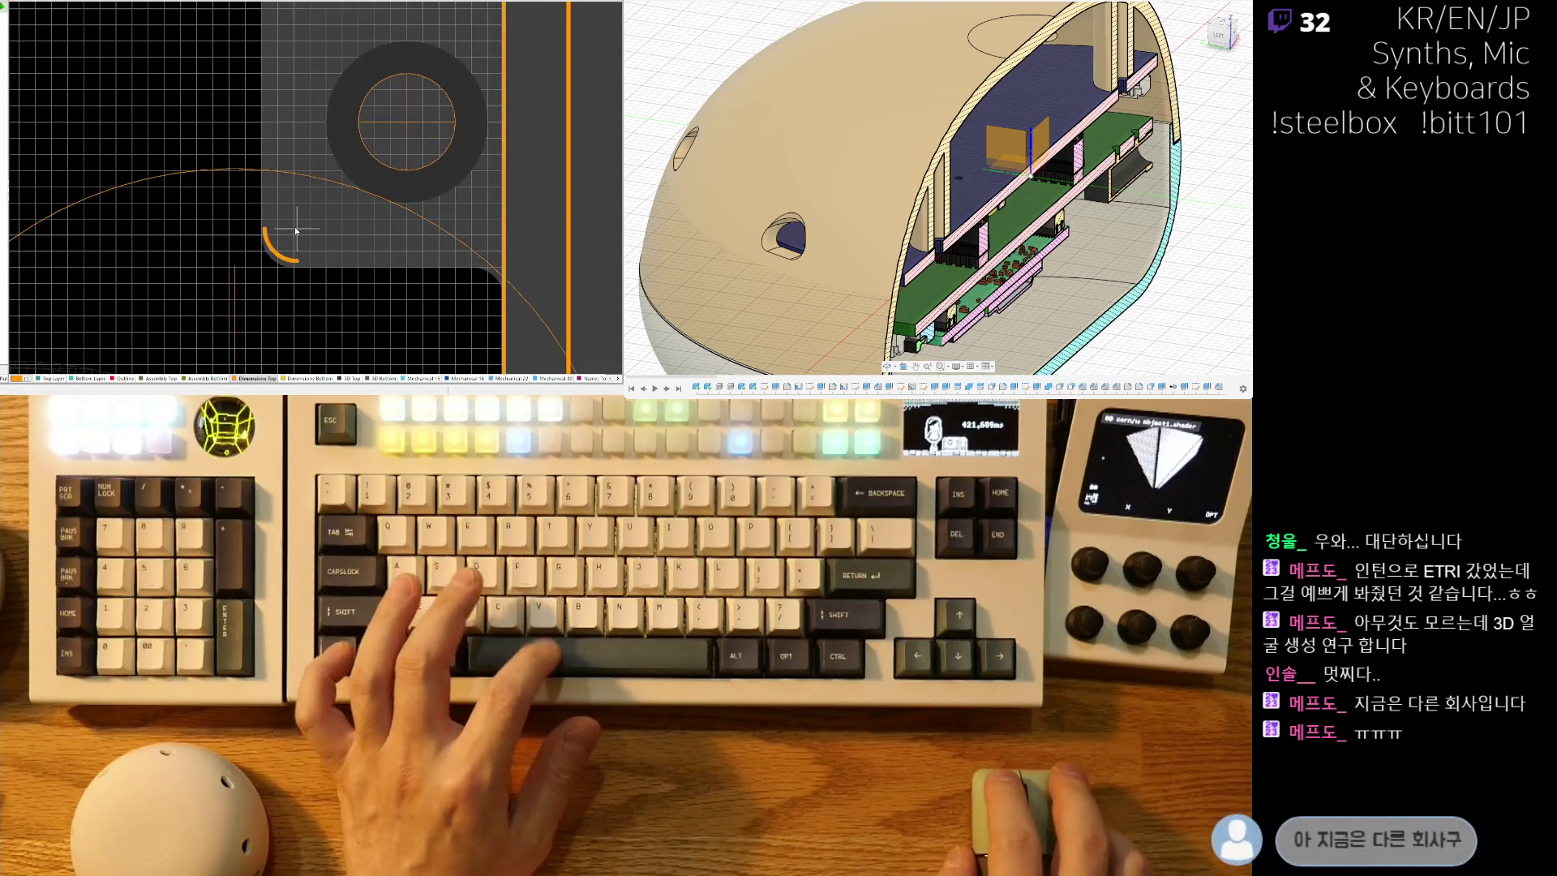
click(292, 233)
End the edge-track routing and delete the excess vertical board-edge track.
right_drag(292, 233, 201, 169)
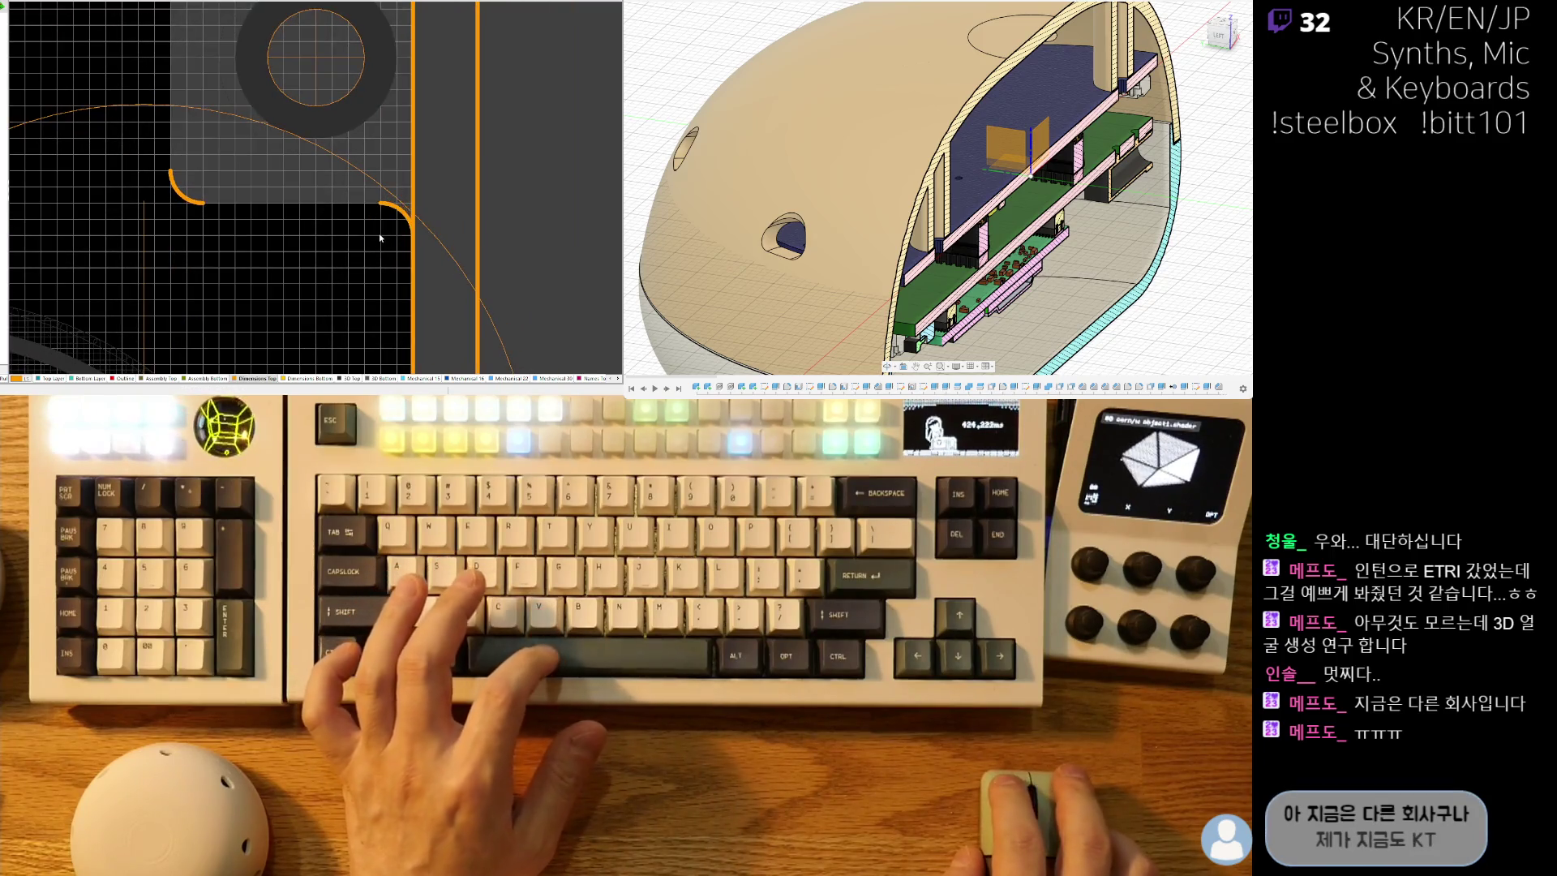
ctrl+scroll(381, 180, down, 2)
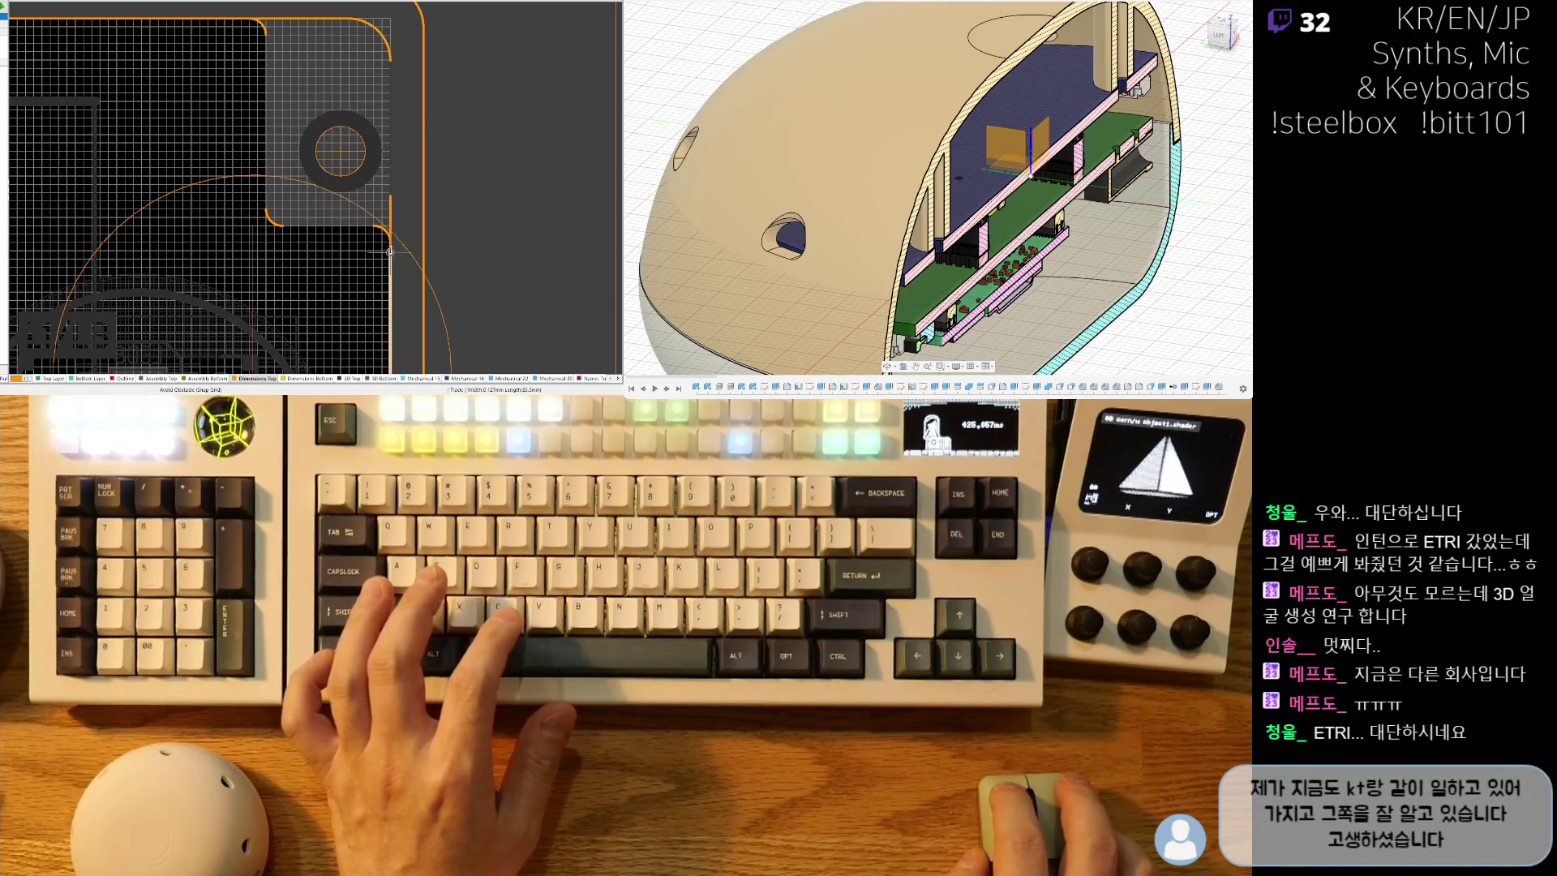
ctrl+scroll(386, 241, up, 4)
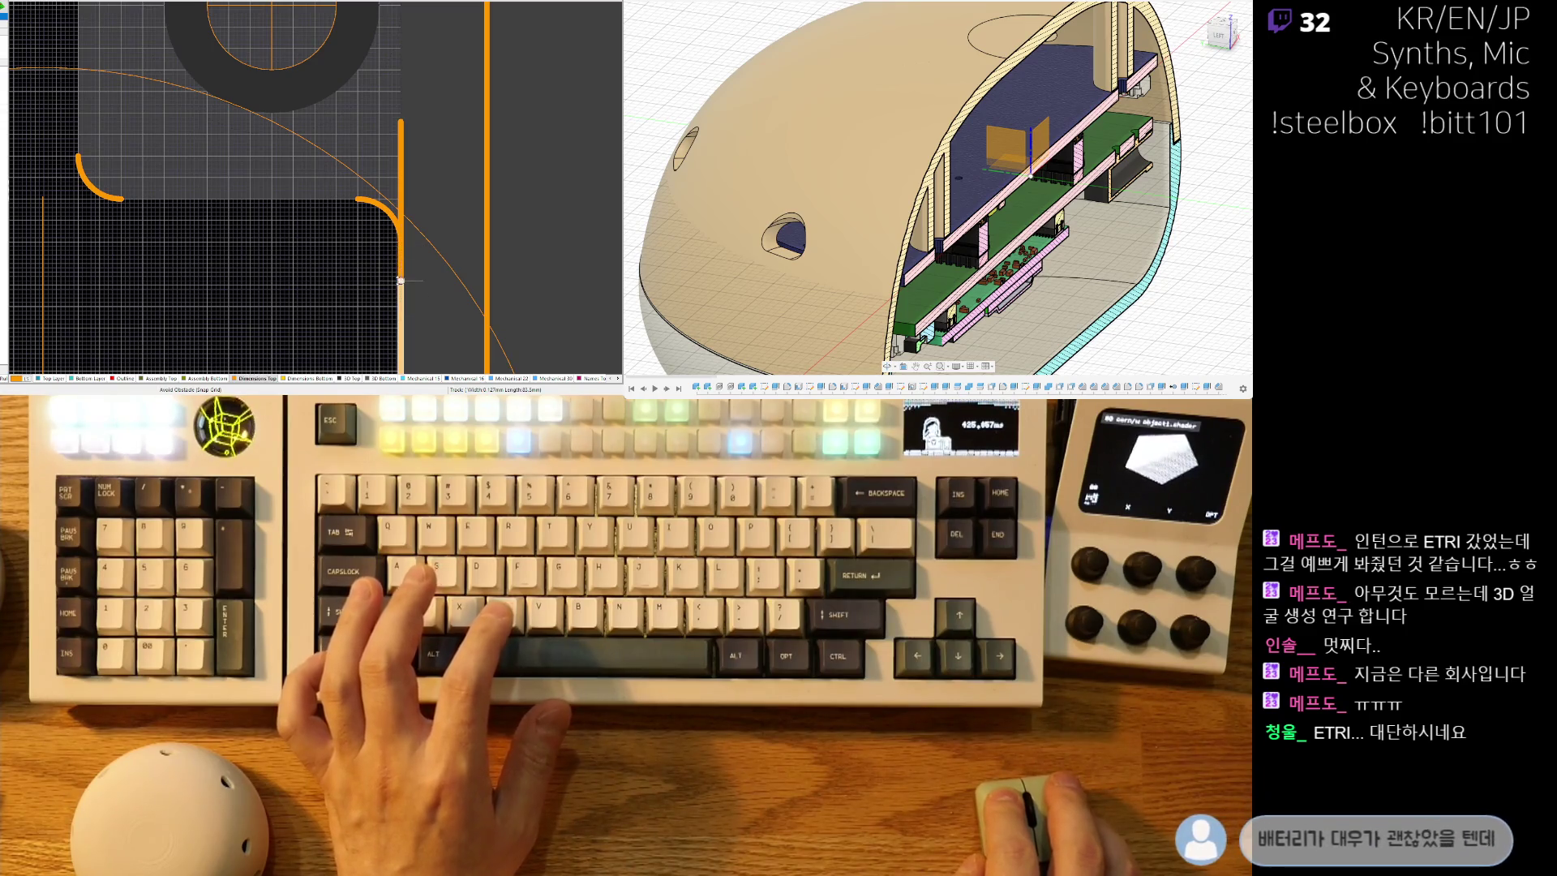
key(Escape)
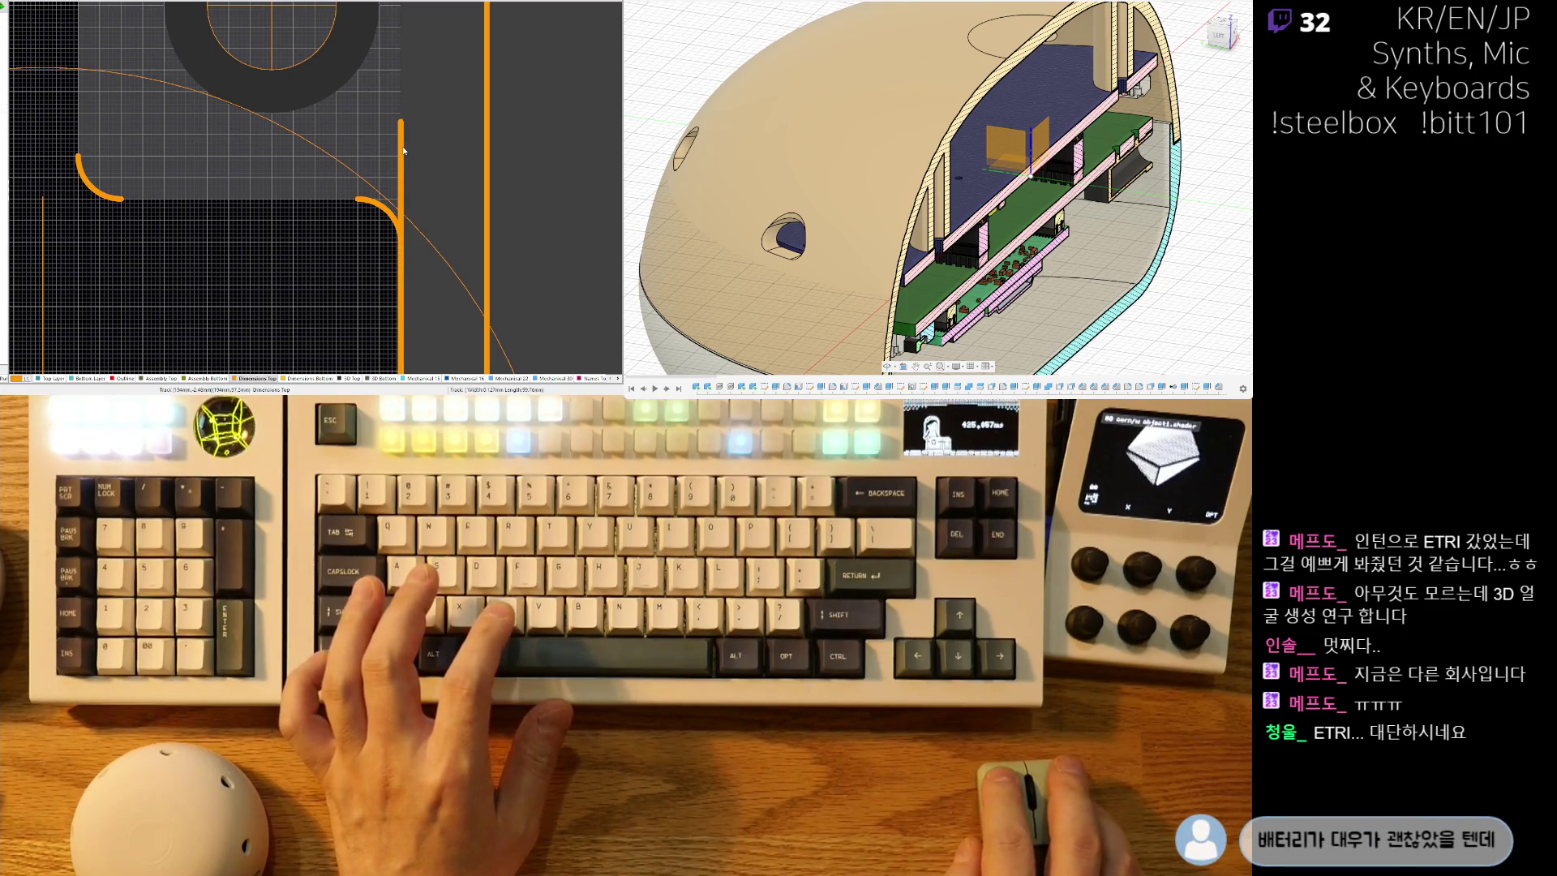
key(Delete)
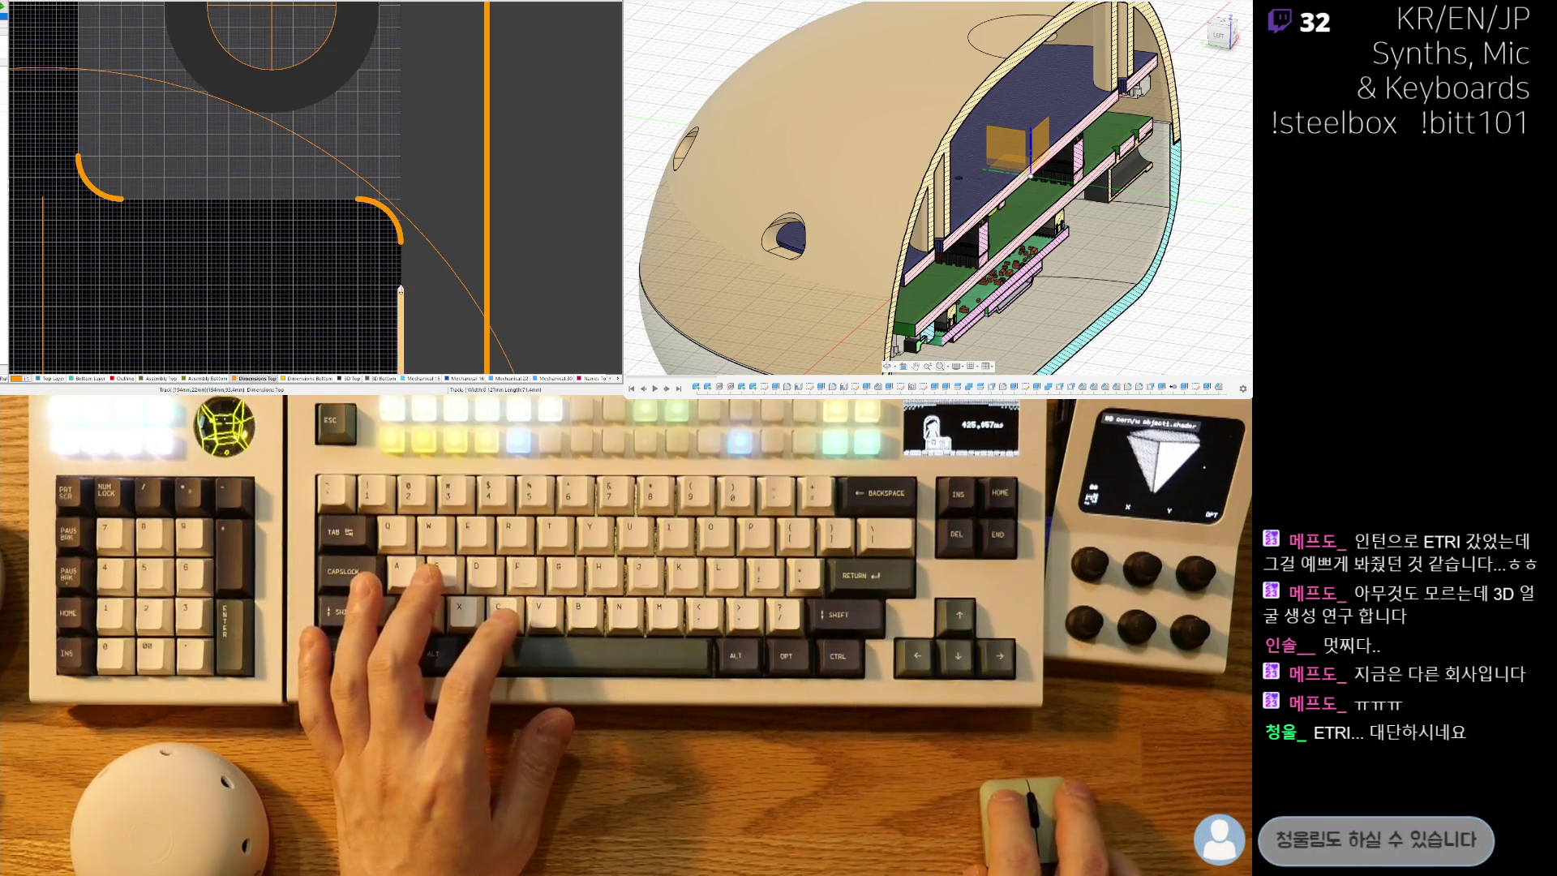
ctrl+scroll(321, 237, down, 5)
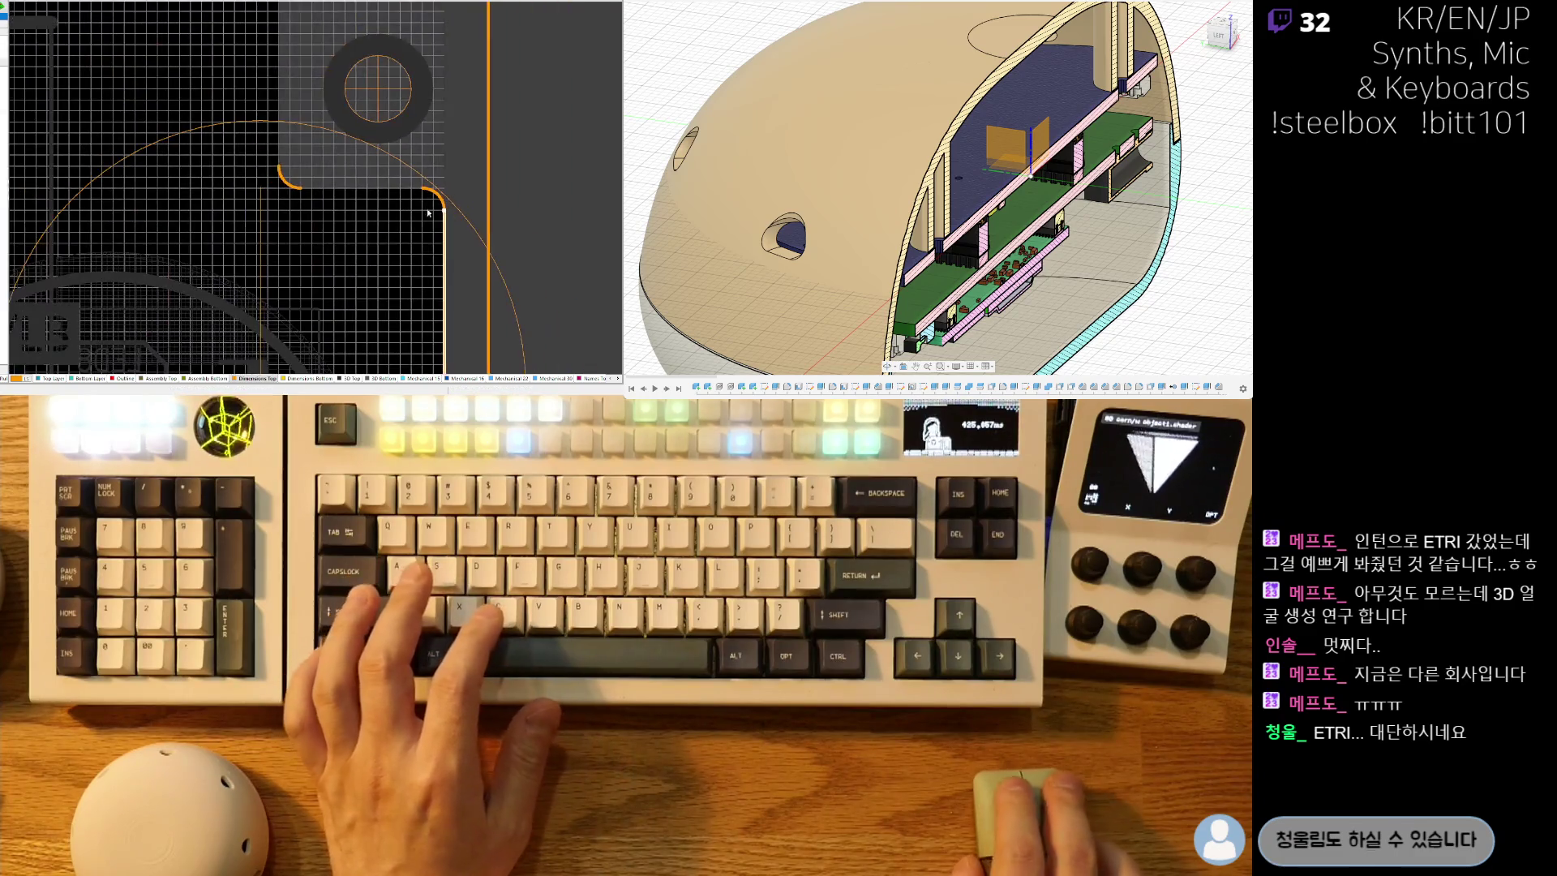
ctrl+scroll(366, 236, up, 8)
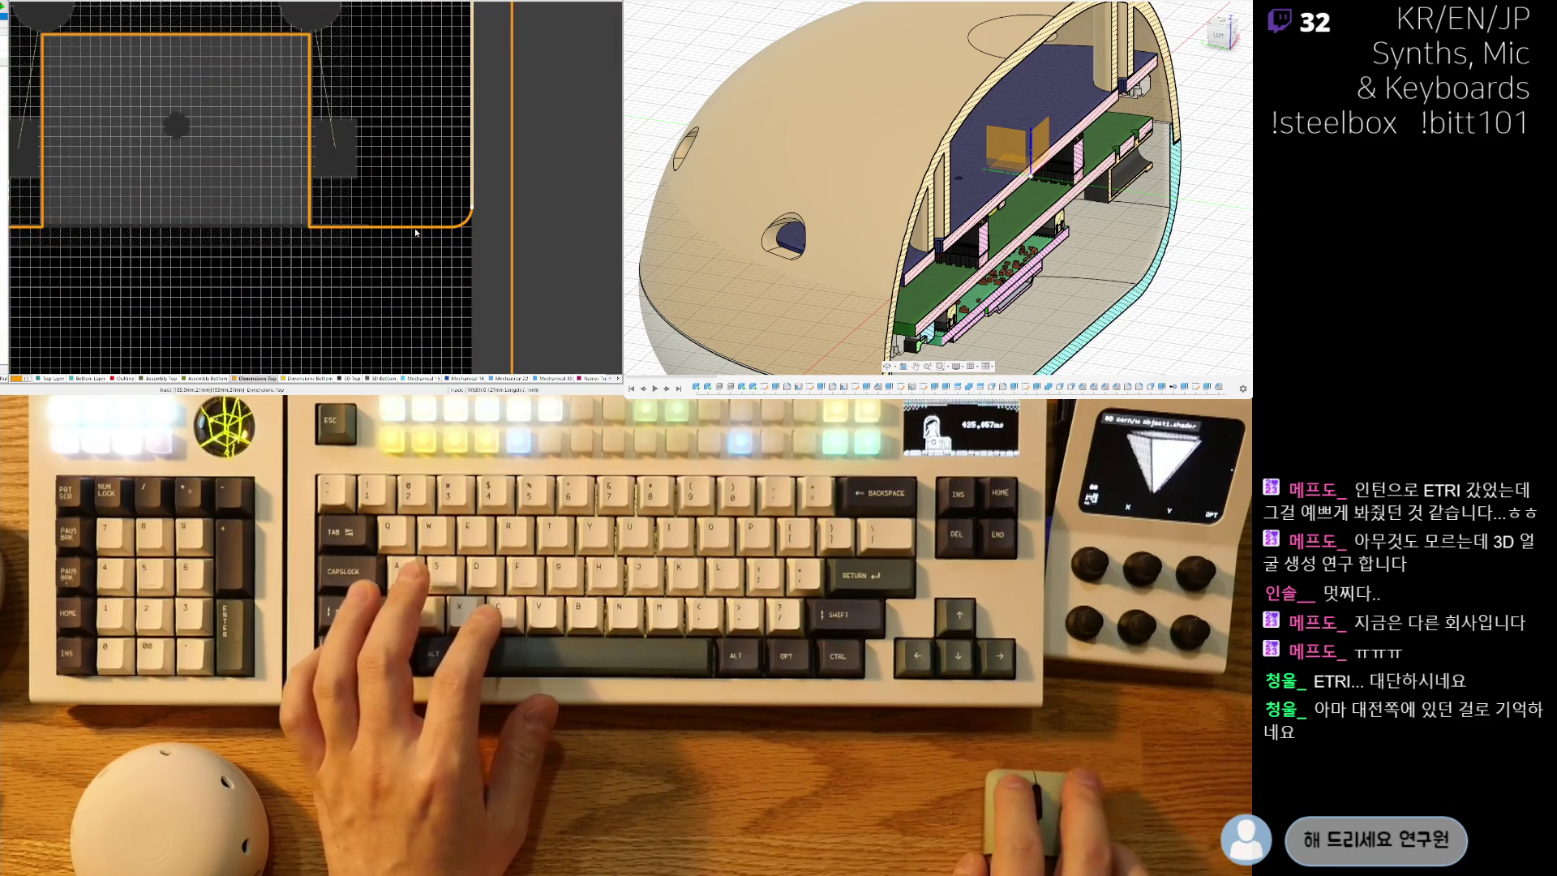
ctrl+scroll(351, 242, up, 1)
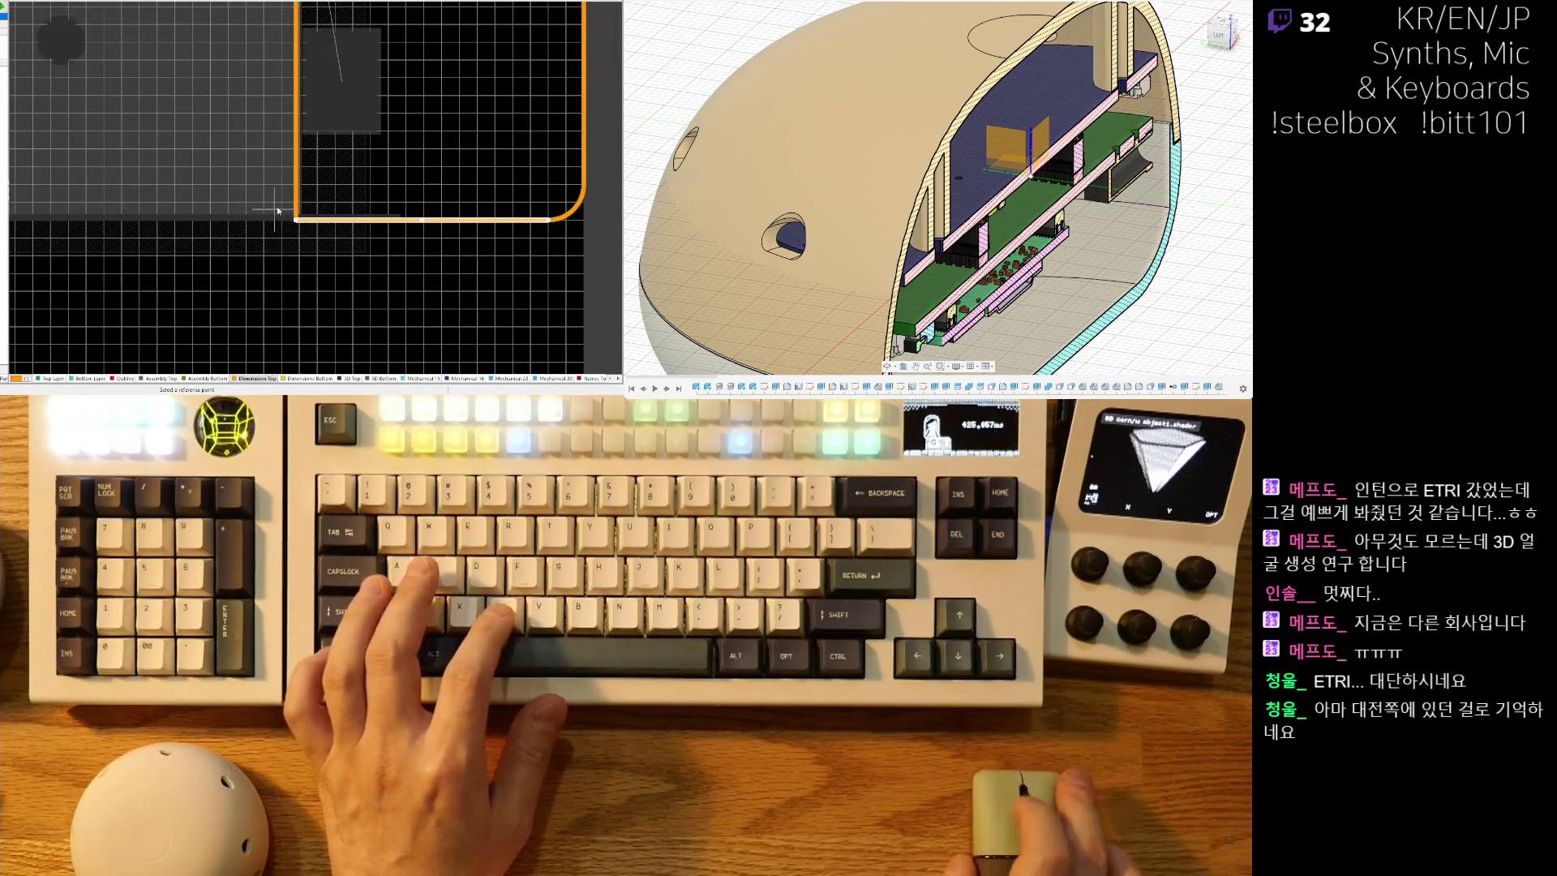
Delete the redundant corner arc beside the mounting hole.
ctrl+scroll(363, 257, down, 2)
ctrl+scroll(363, 257, down, 3)
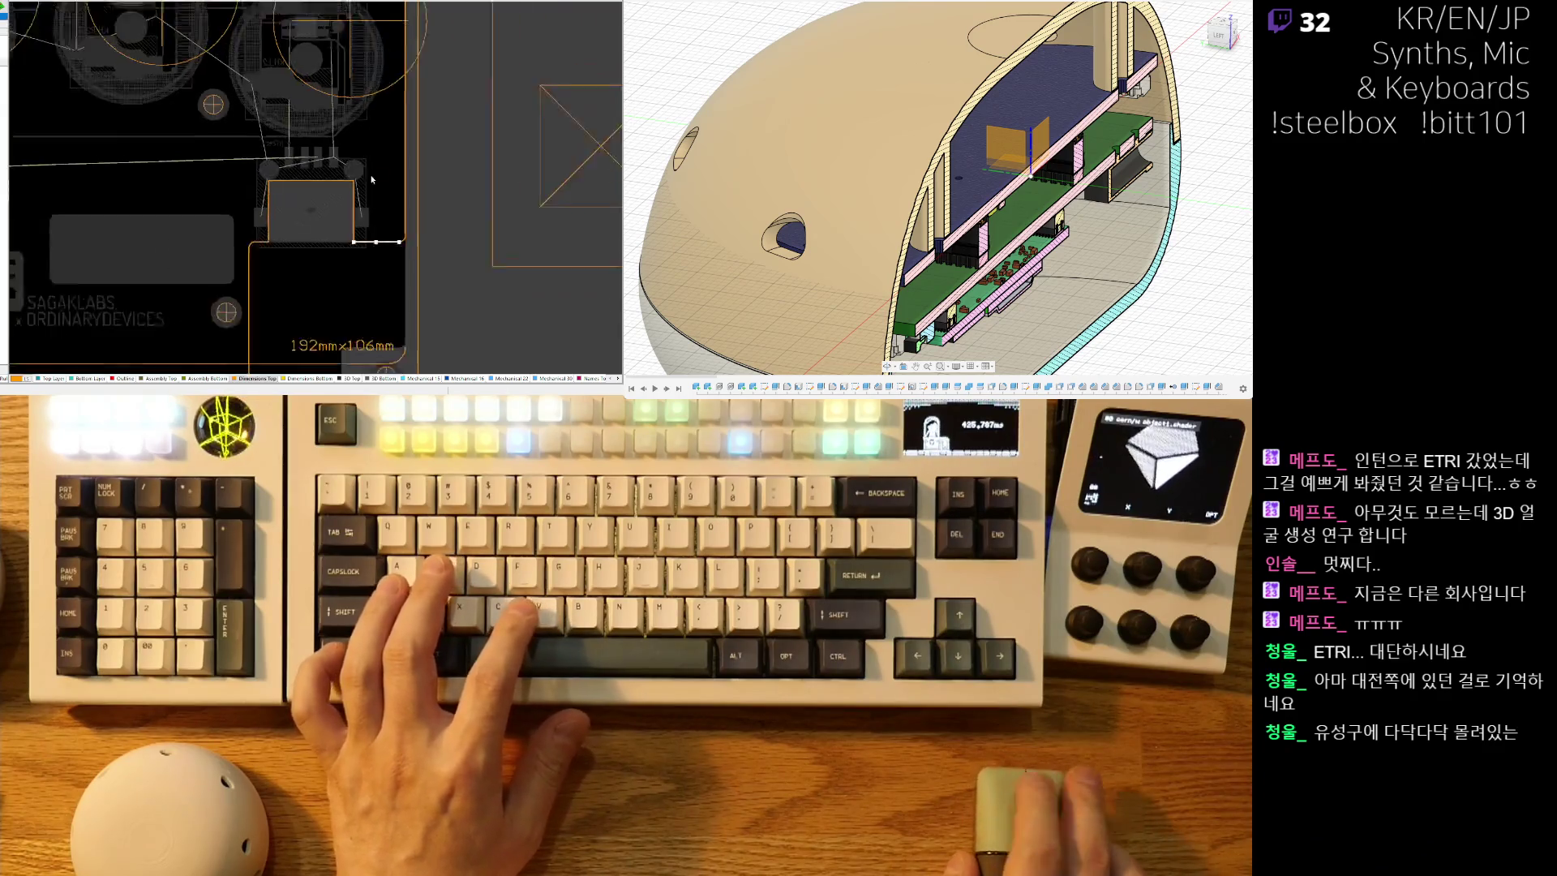
ctrl+scroll(357, 292, up, 4)
ctrl+scroll(357, 292, up, 4)
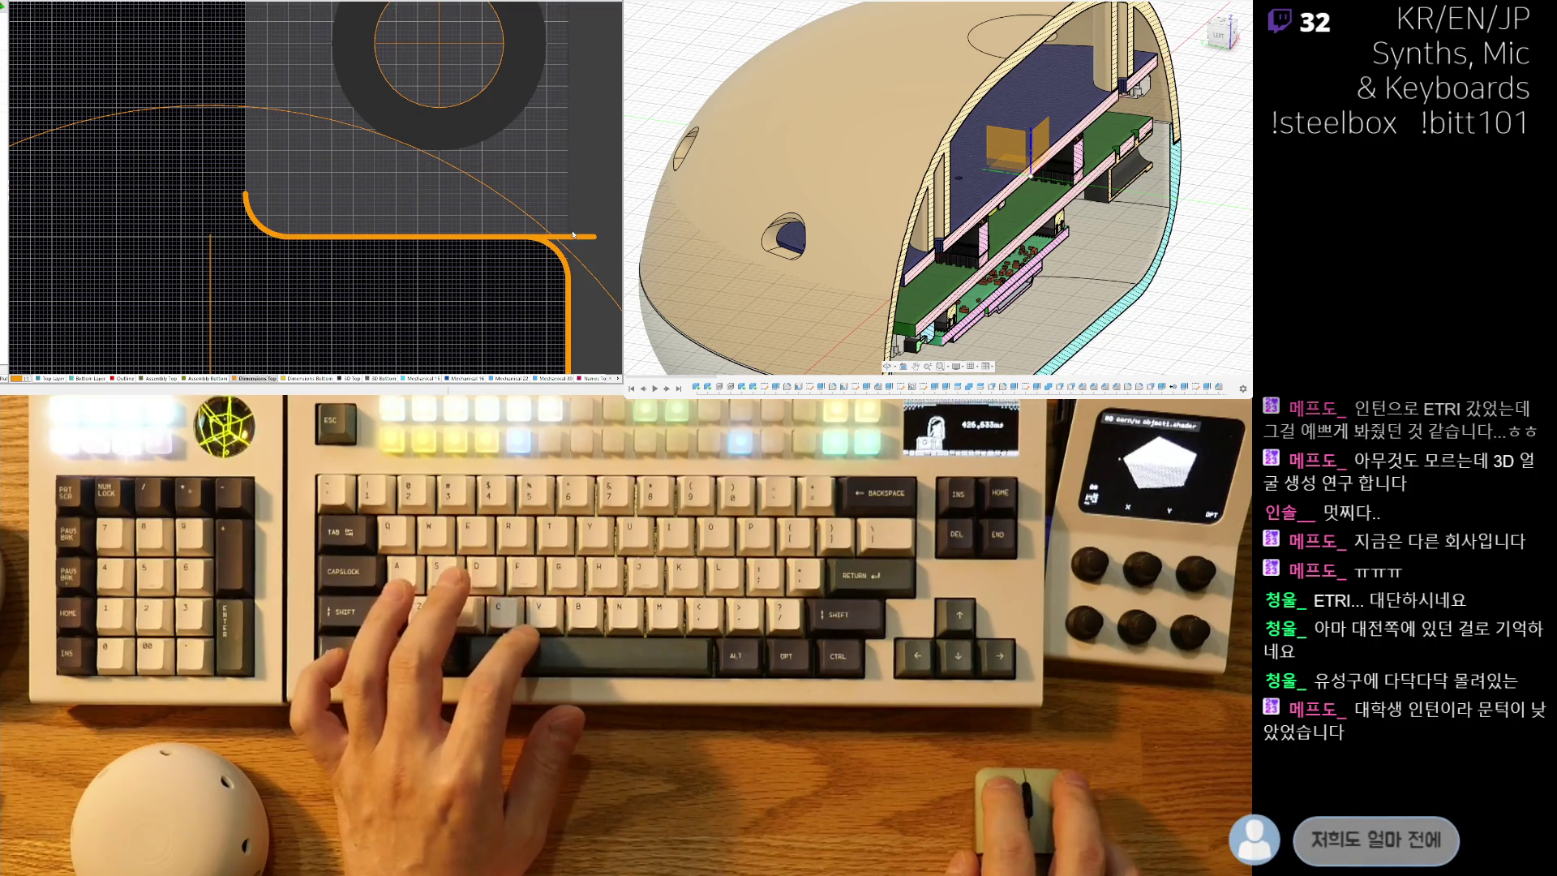
click(588, 240)
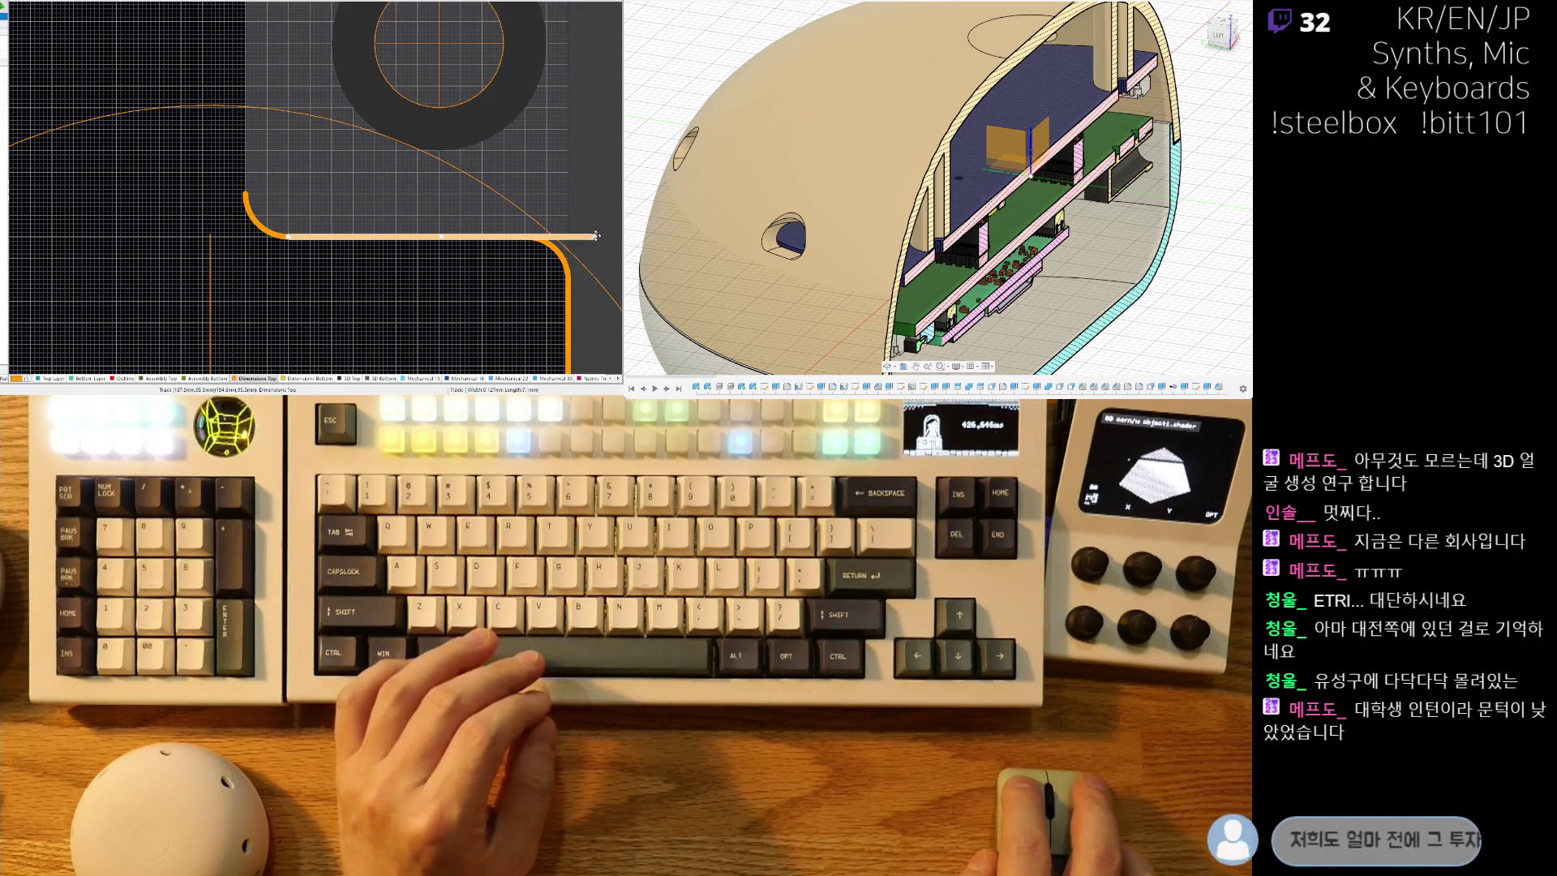
ctrl+scroll(294, 292, down, 3)
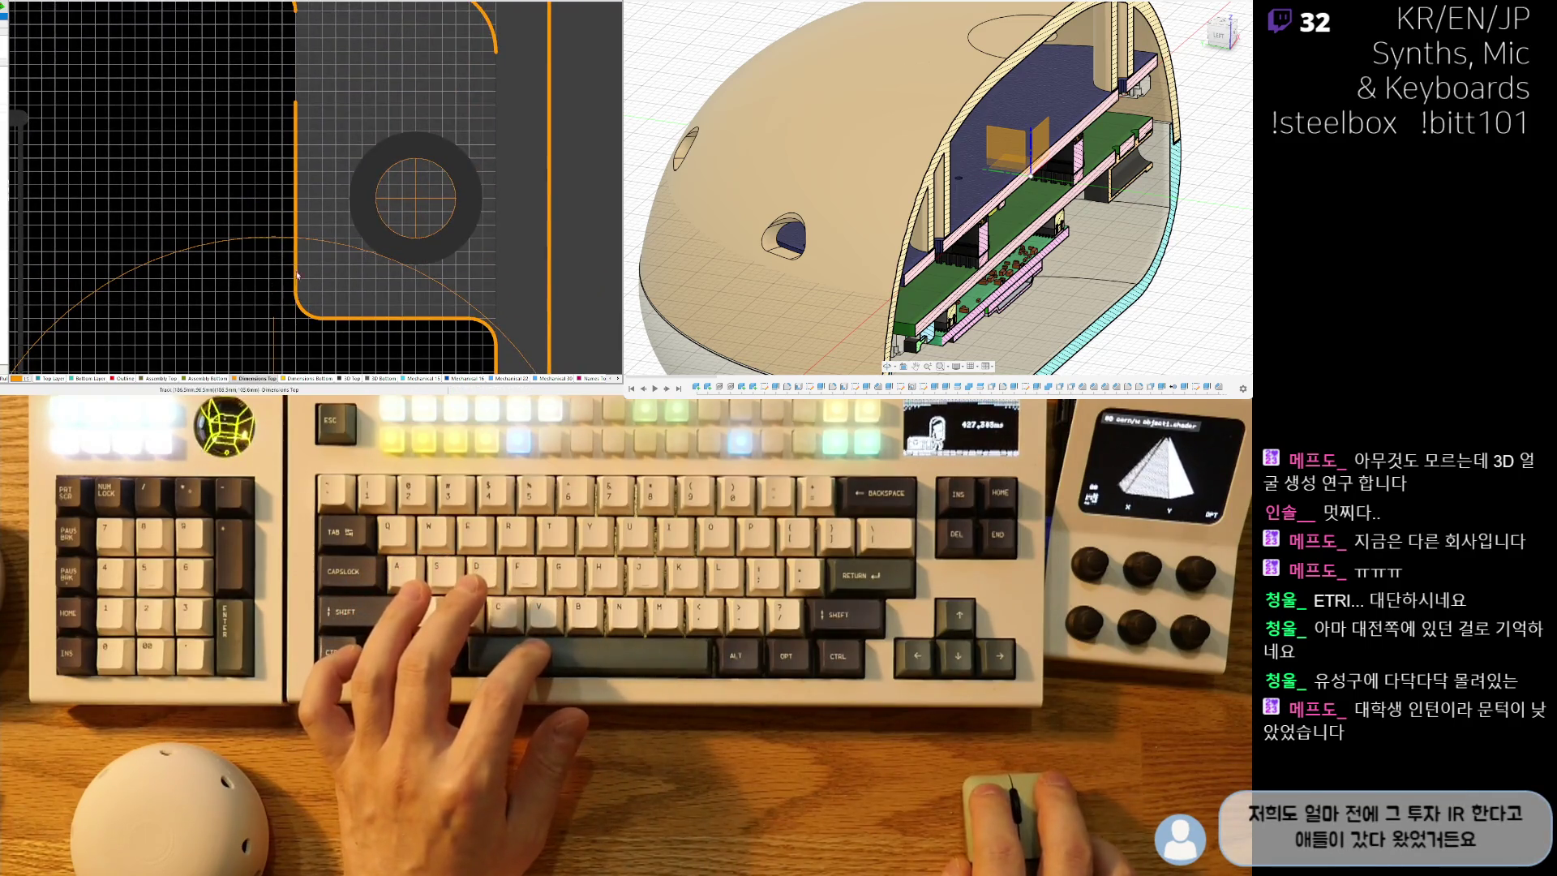
scroll(311, 220, up, 2)
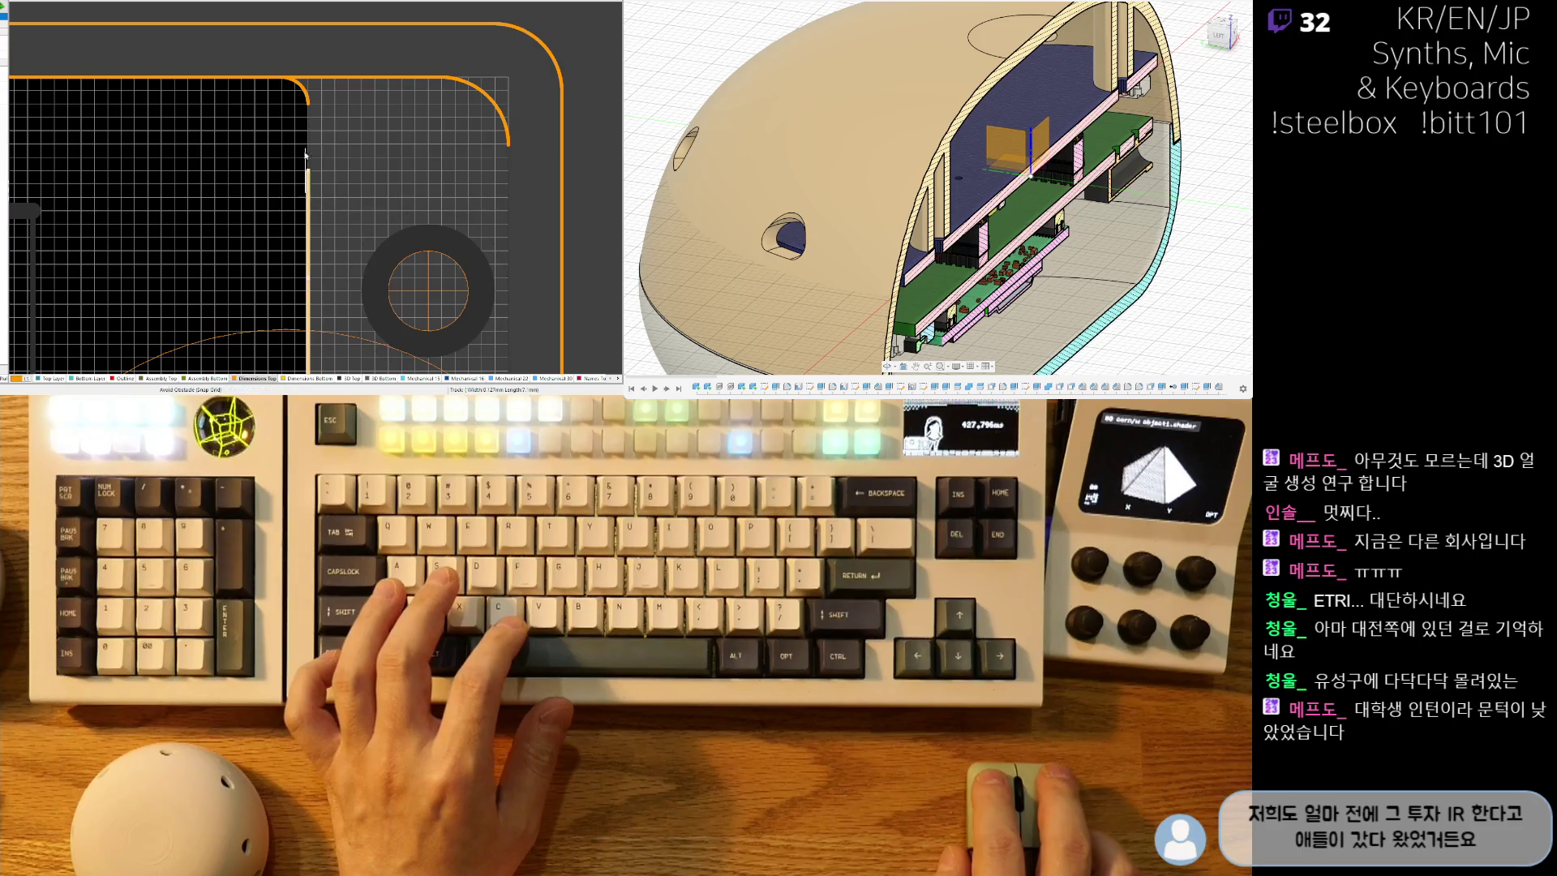
ctrl+scroll(297, 217, down, 5)
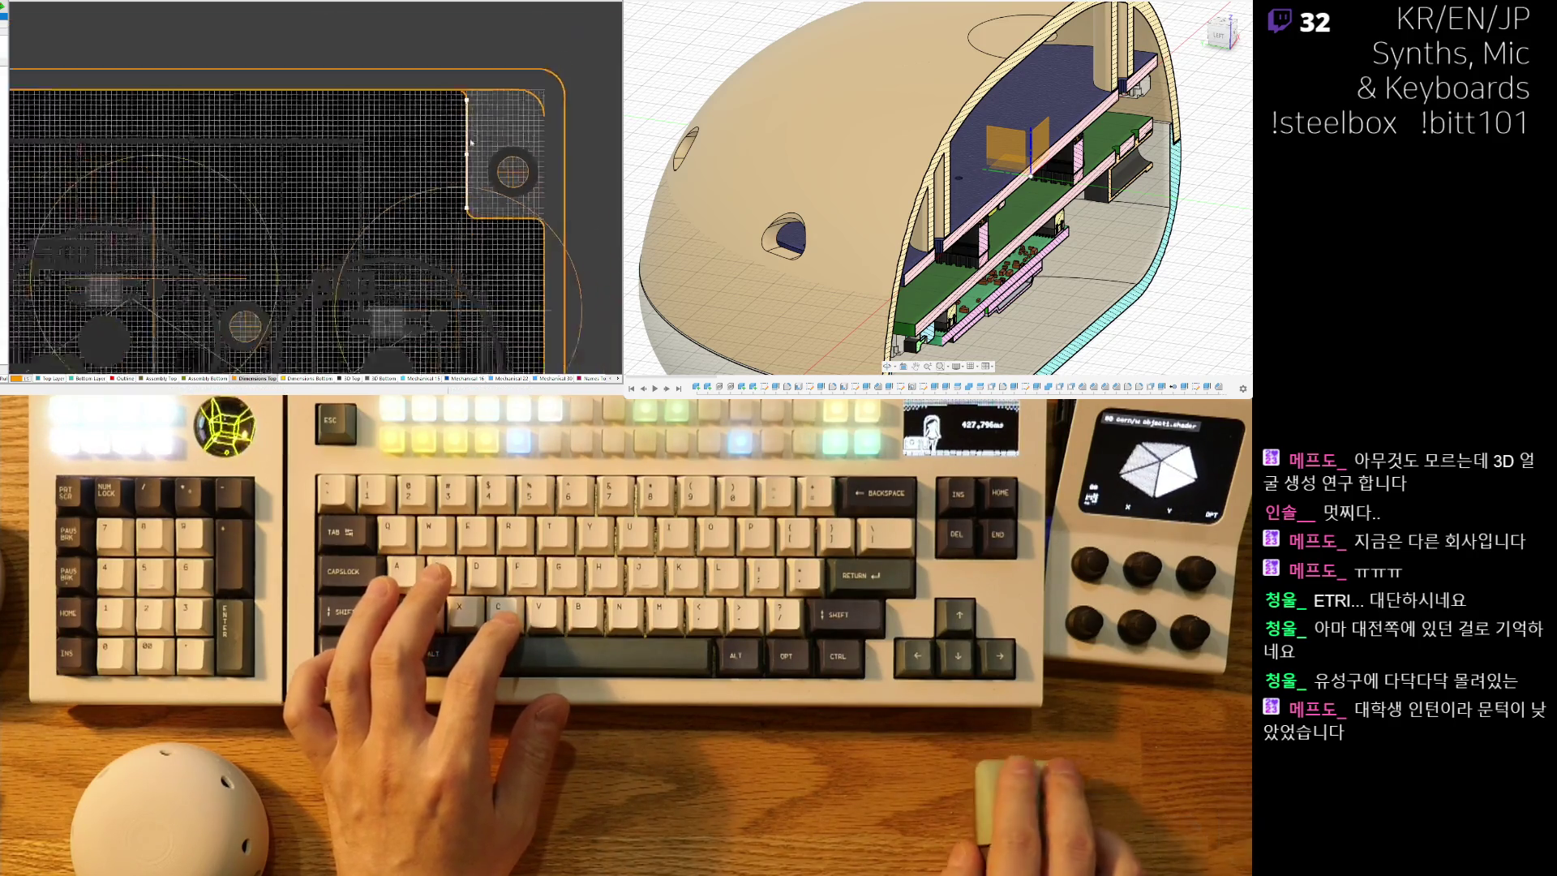
scroll(318, 197, up, 2)
ctrl+scroll(534, 180, up, 5)
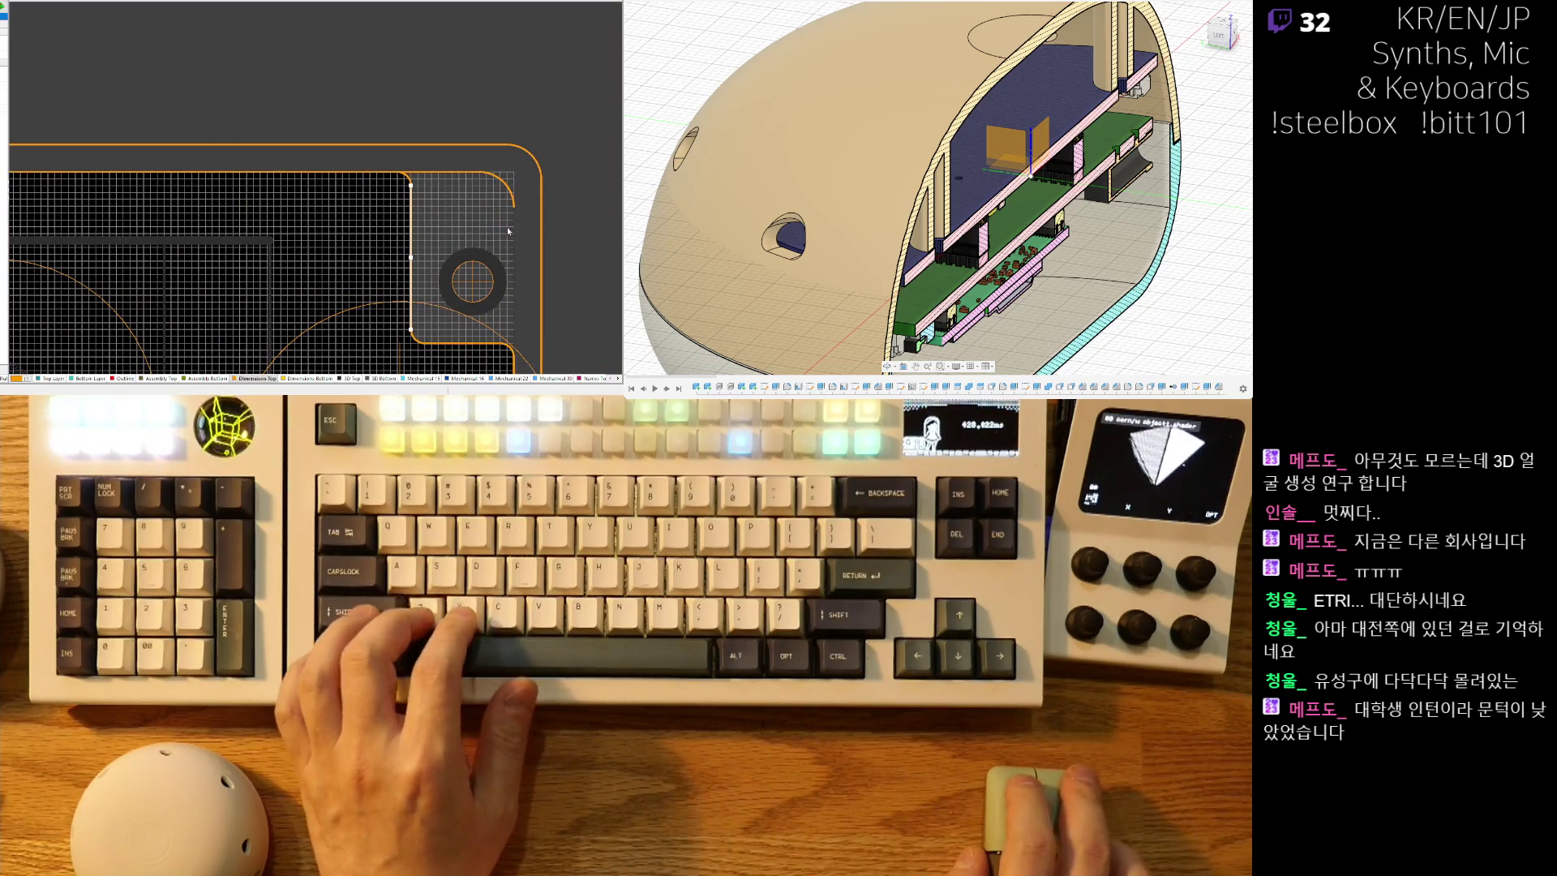
ctrl+scroll(511, 228, up, 2)
click(503, 146)
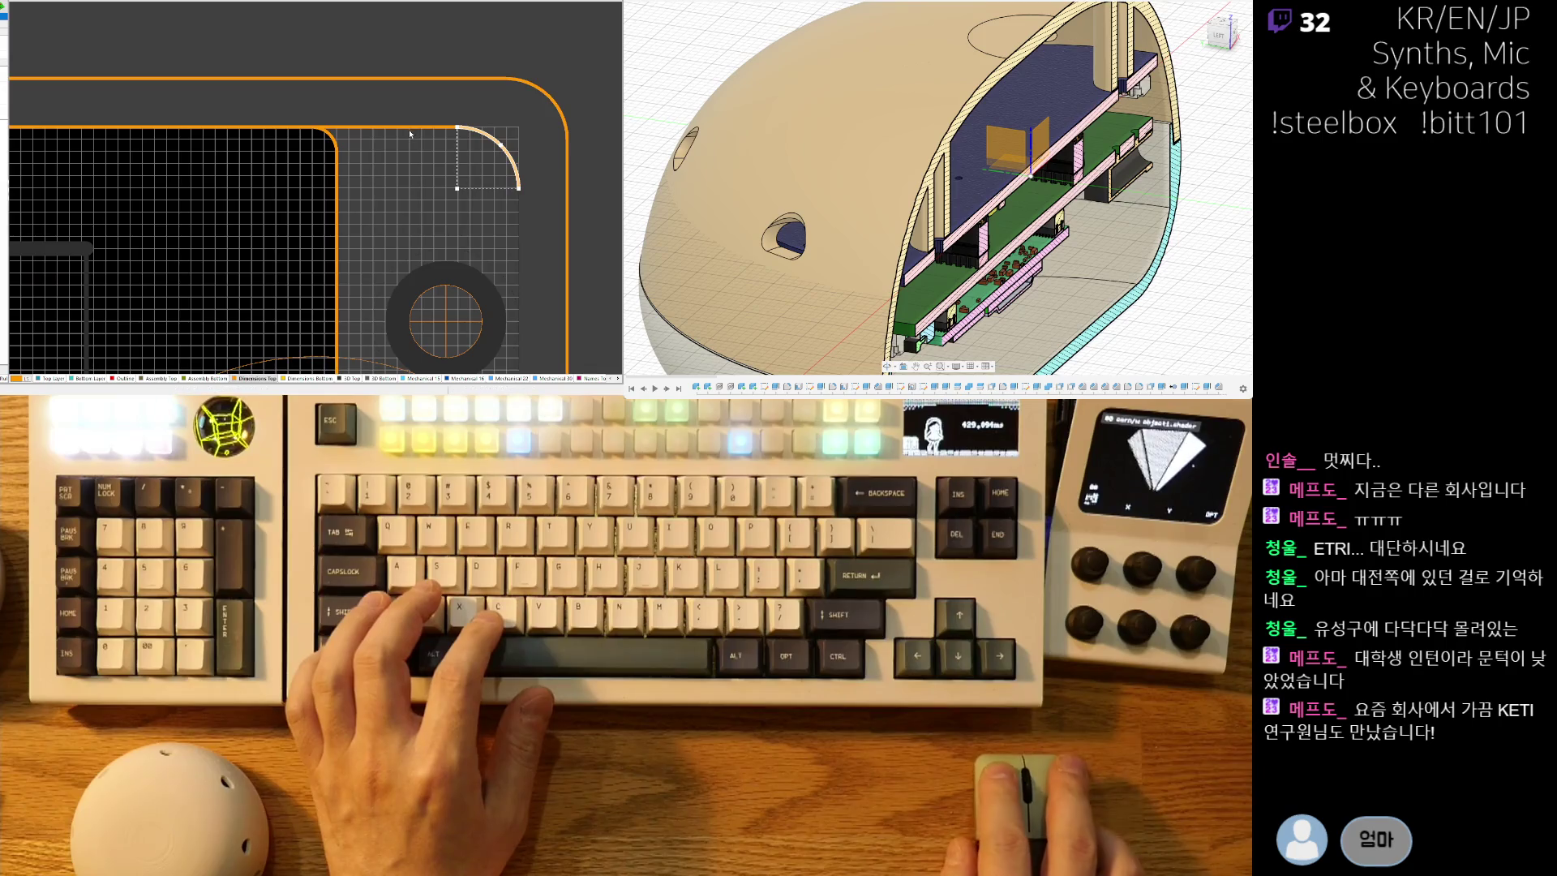
key(Delete)
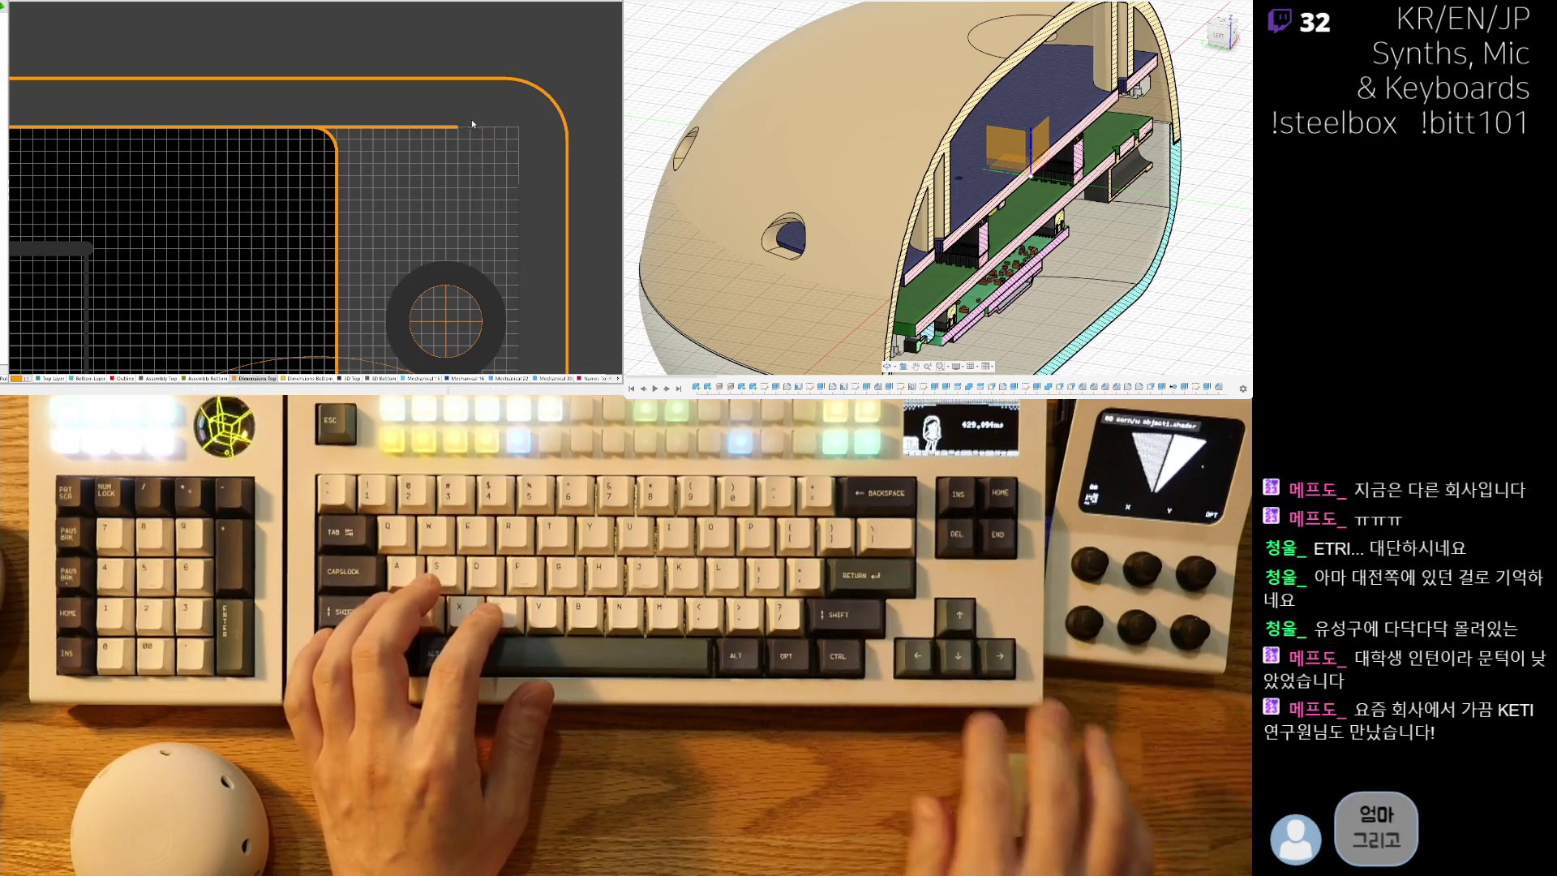
ctrl+scroll(466, 130, up, 2)
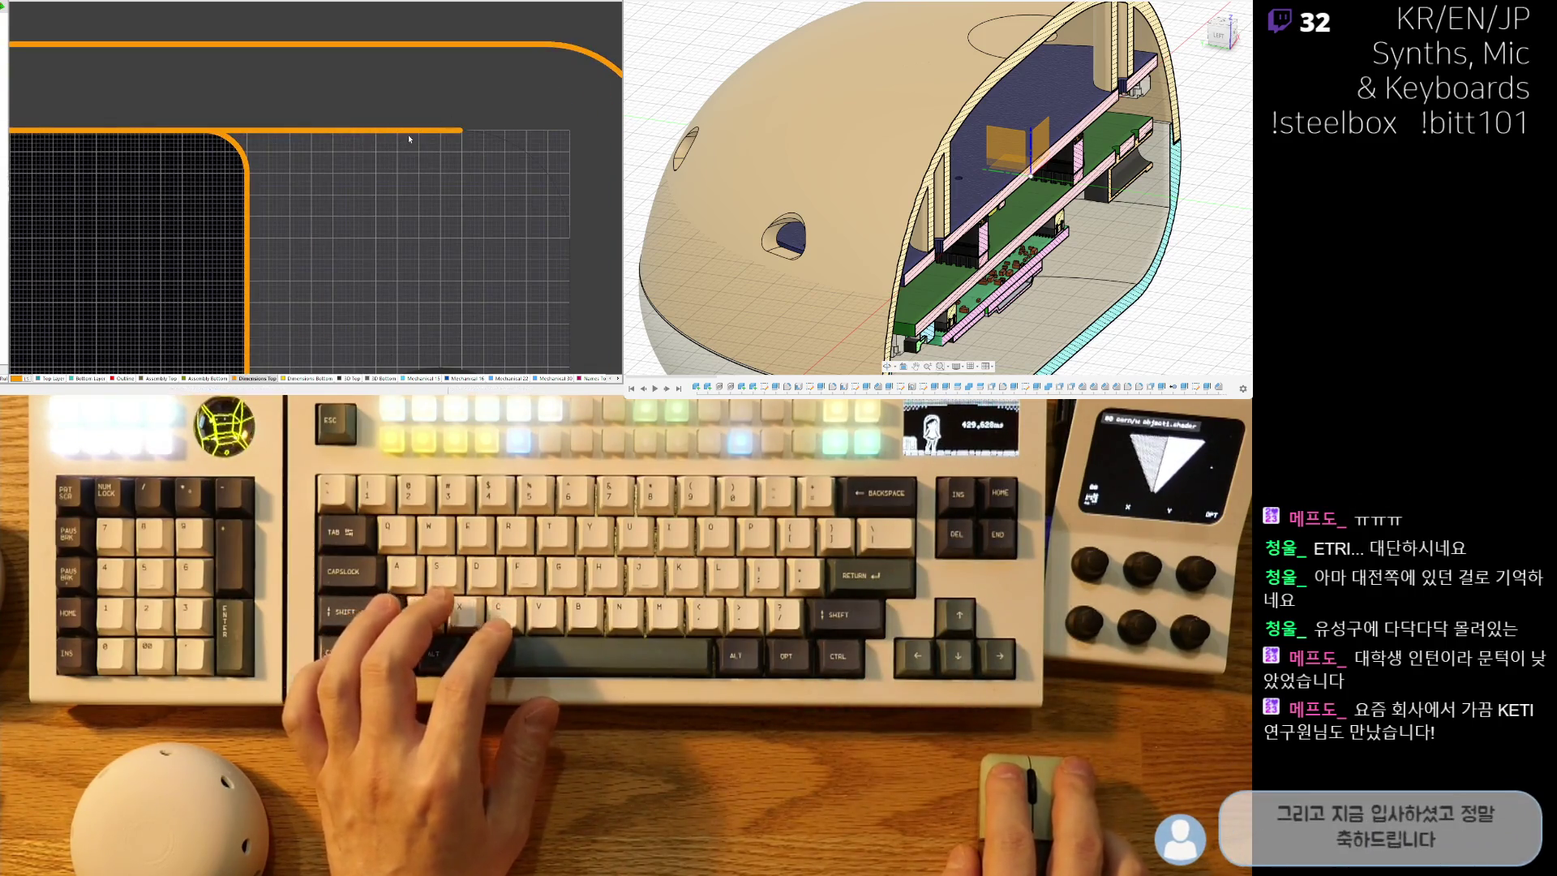
Shorten the top board-edge track back to the rounded corner.
click(449, 130)
drag(458, 130, 222, 130)
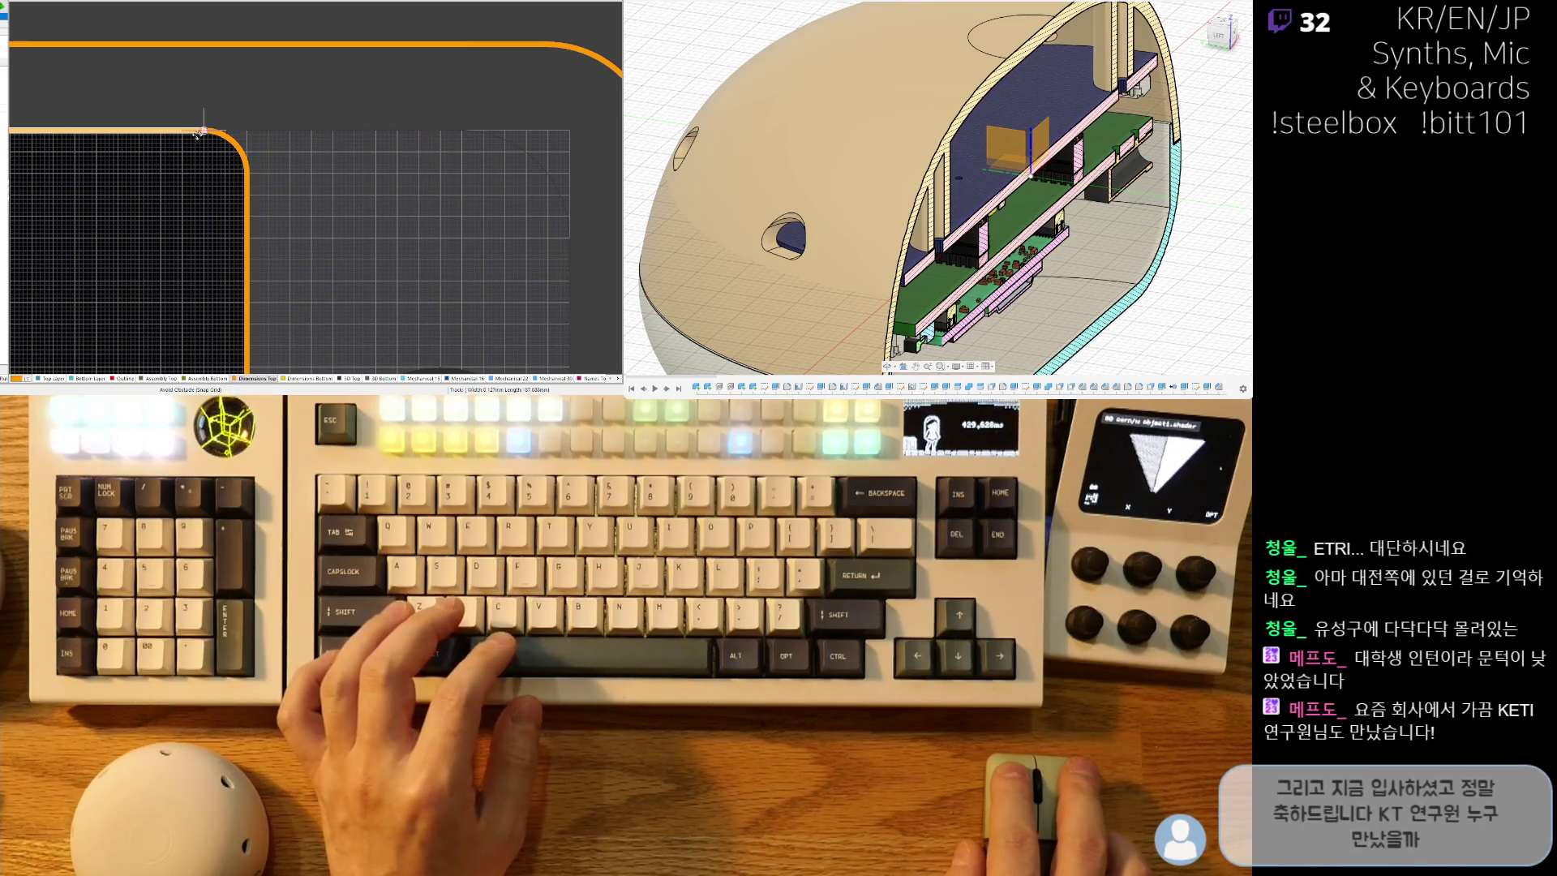
ctrl+scroll(166, 163, down, 4)
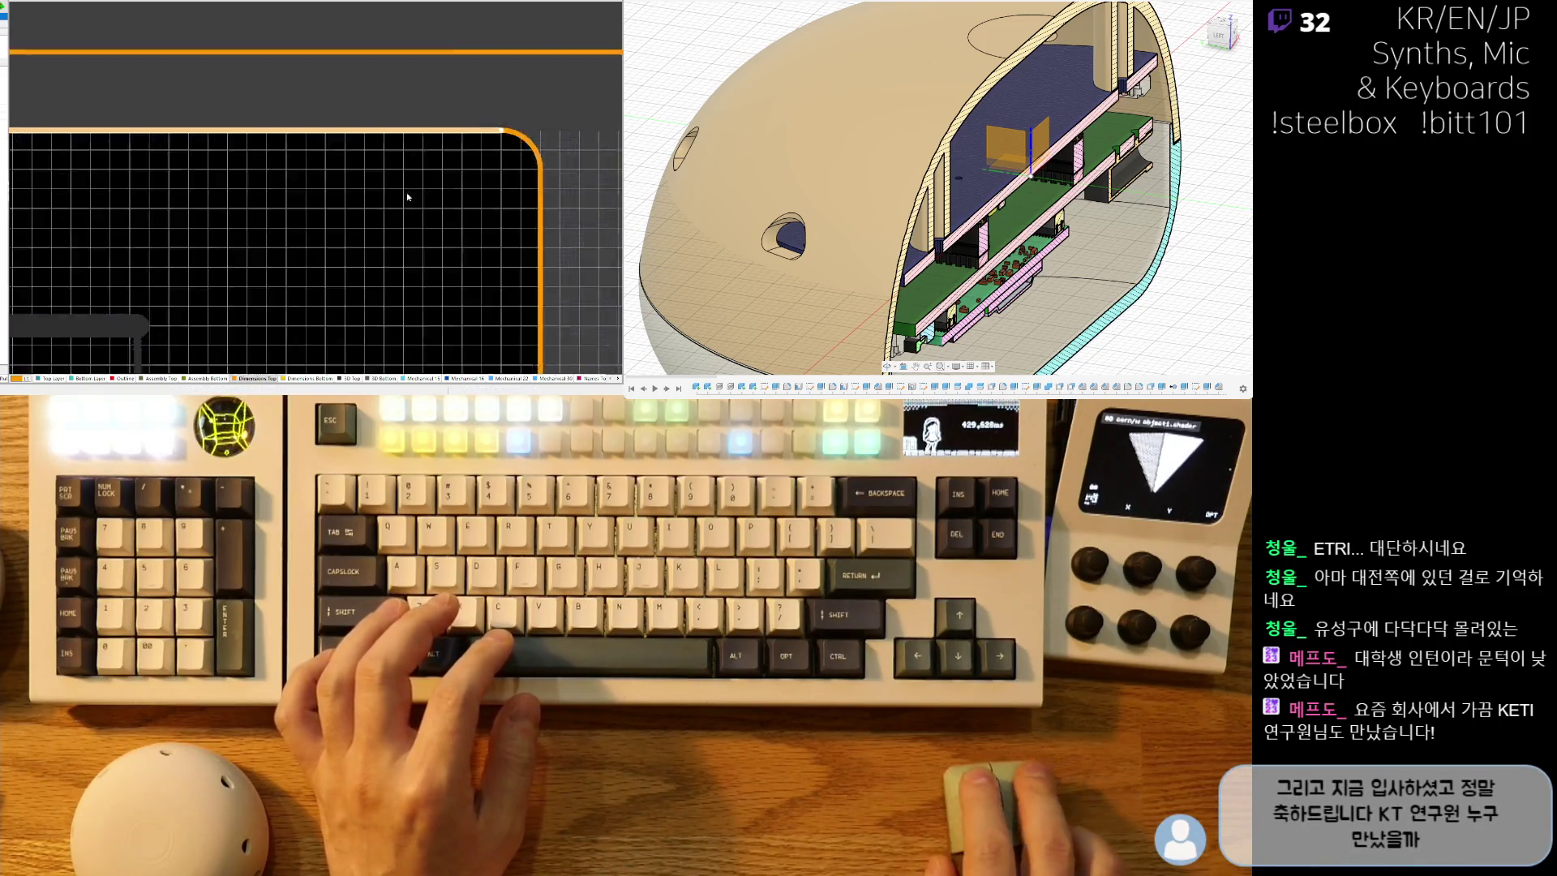
ctrl+scroll(161, 223, down, 3)
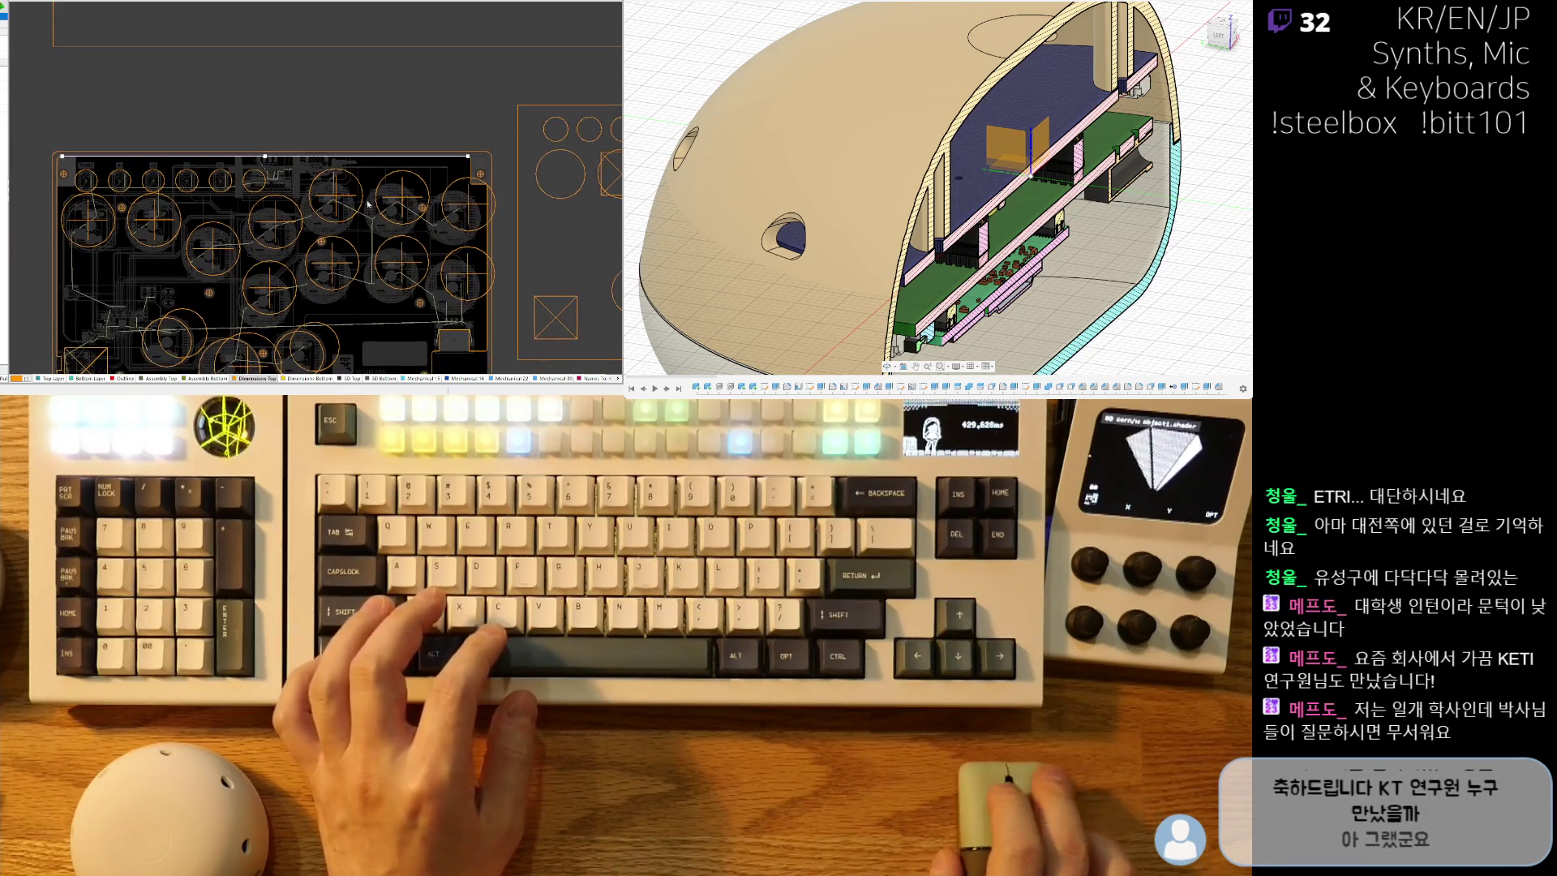
Copy the corner arc using its top end as the reference point.
ctrl+scroll(85, 190, up, 5)
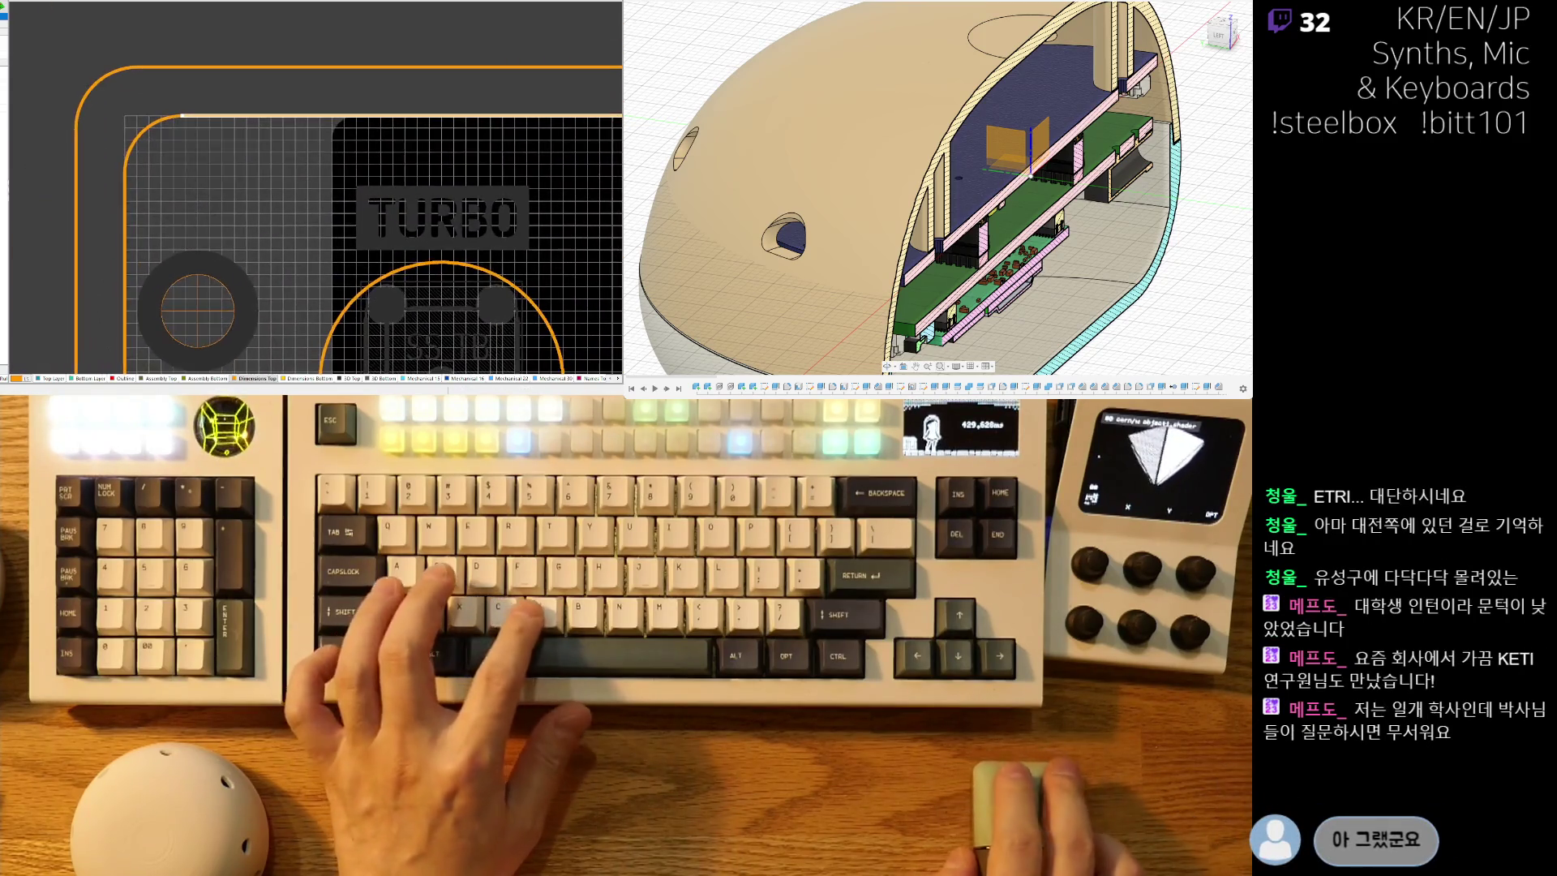
ctrl+scroll(421, 194, down, 3)
shift+scroll(401, 239, right, 3)
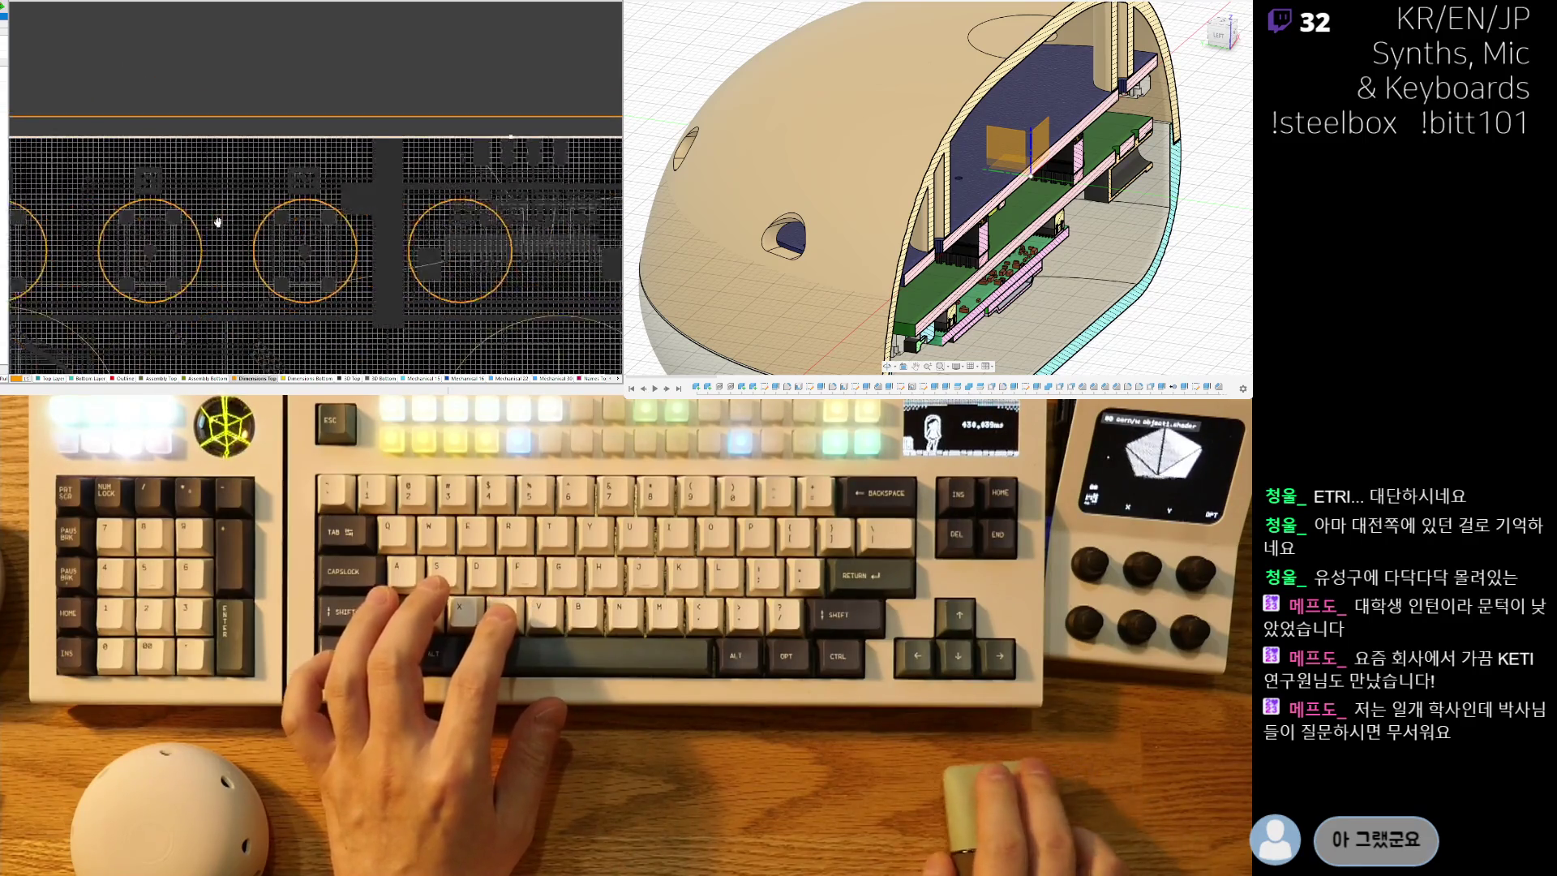
shift+scroll(401, 238, left, 5)
ctrl+scroll(5, 201, up, 4)
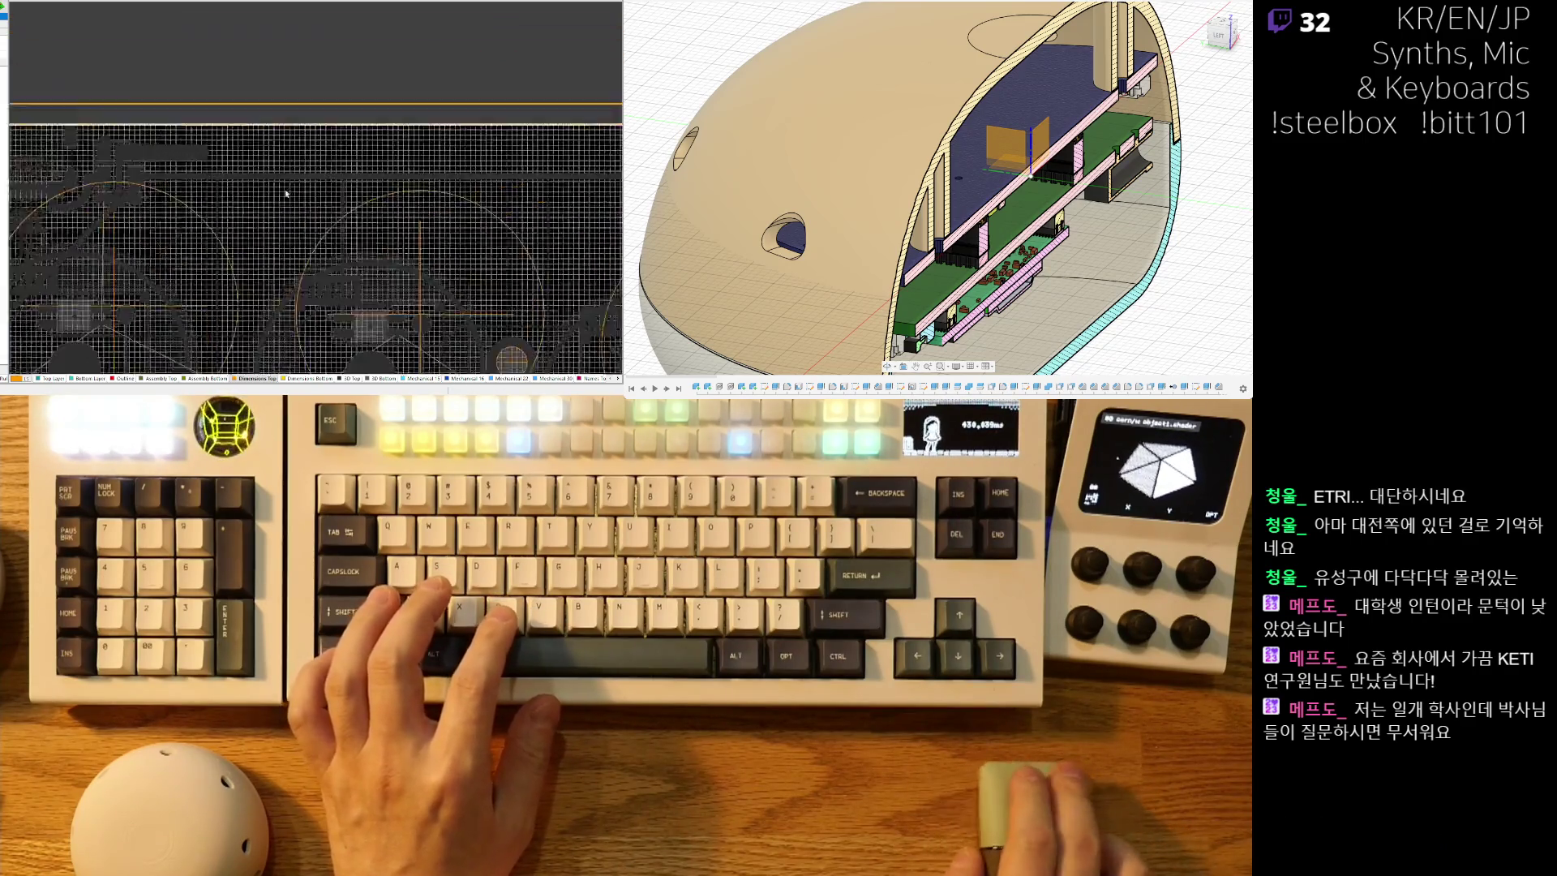
ctrl+scroll(251, 184, up, 3)
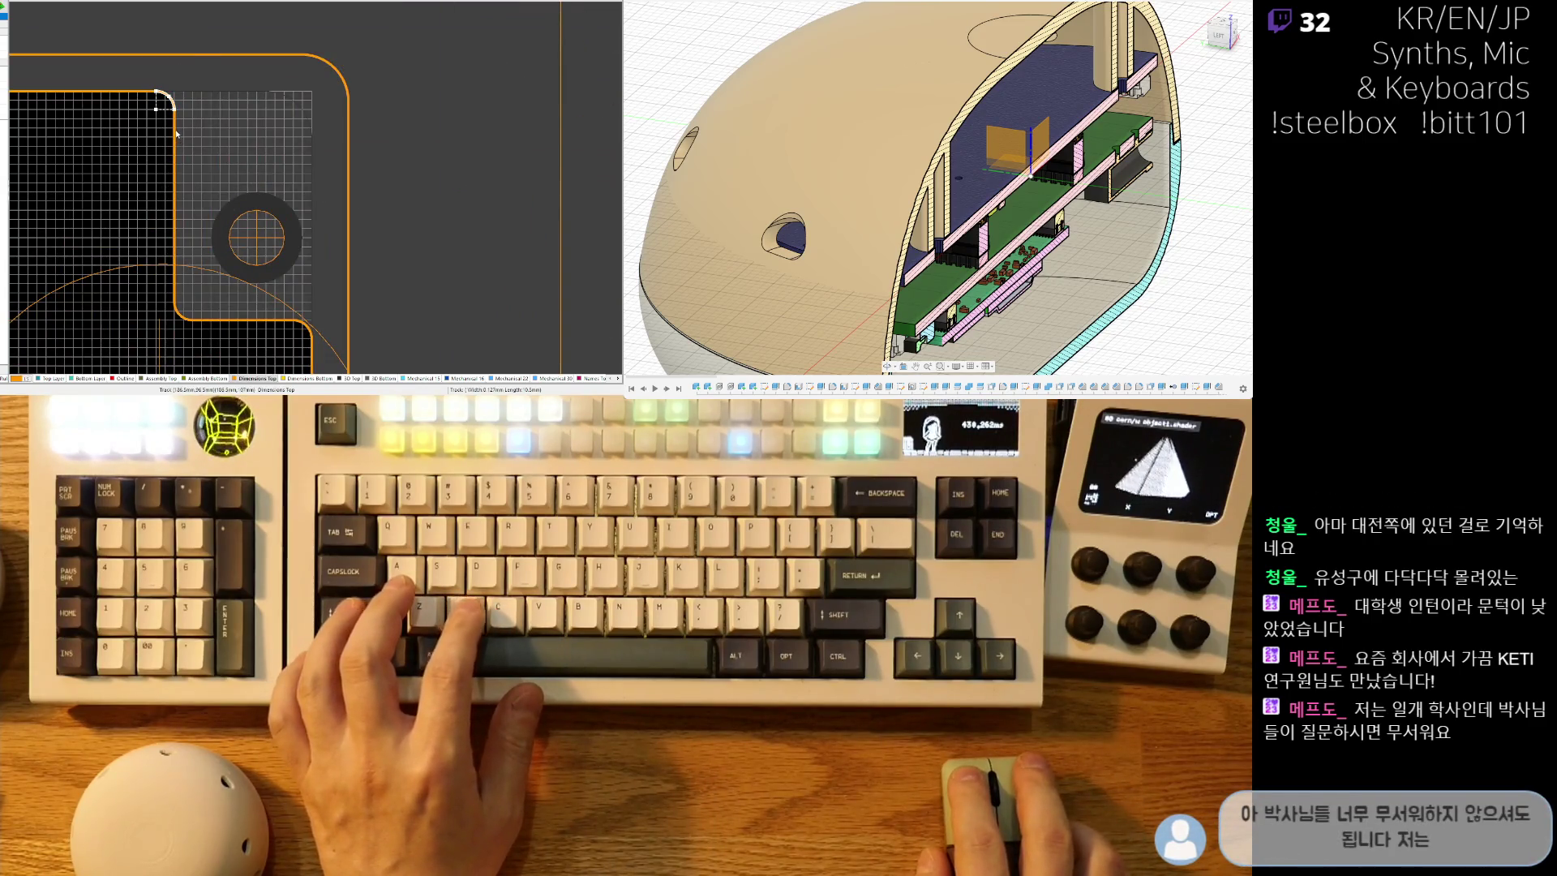
key(ctrl+c)
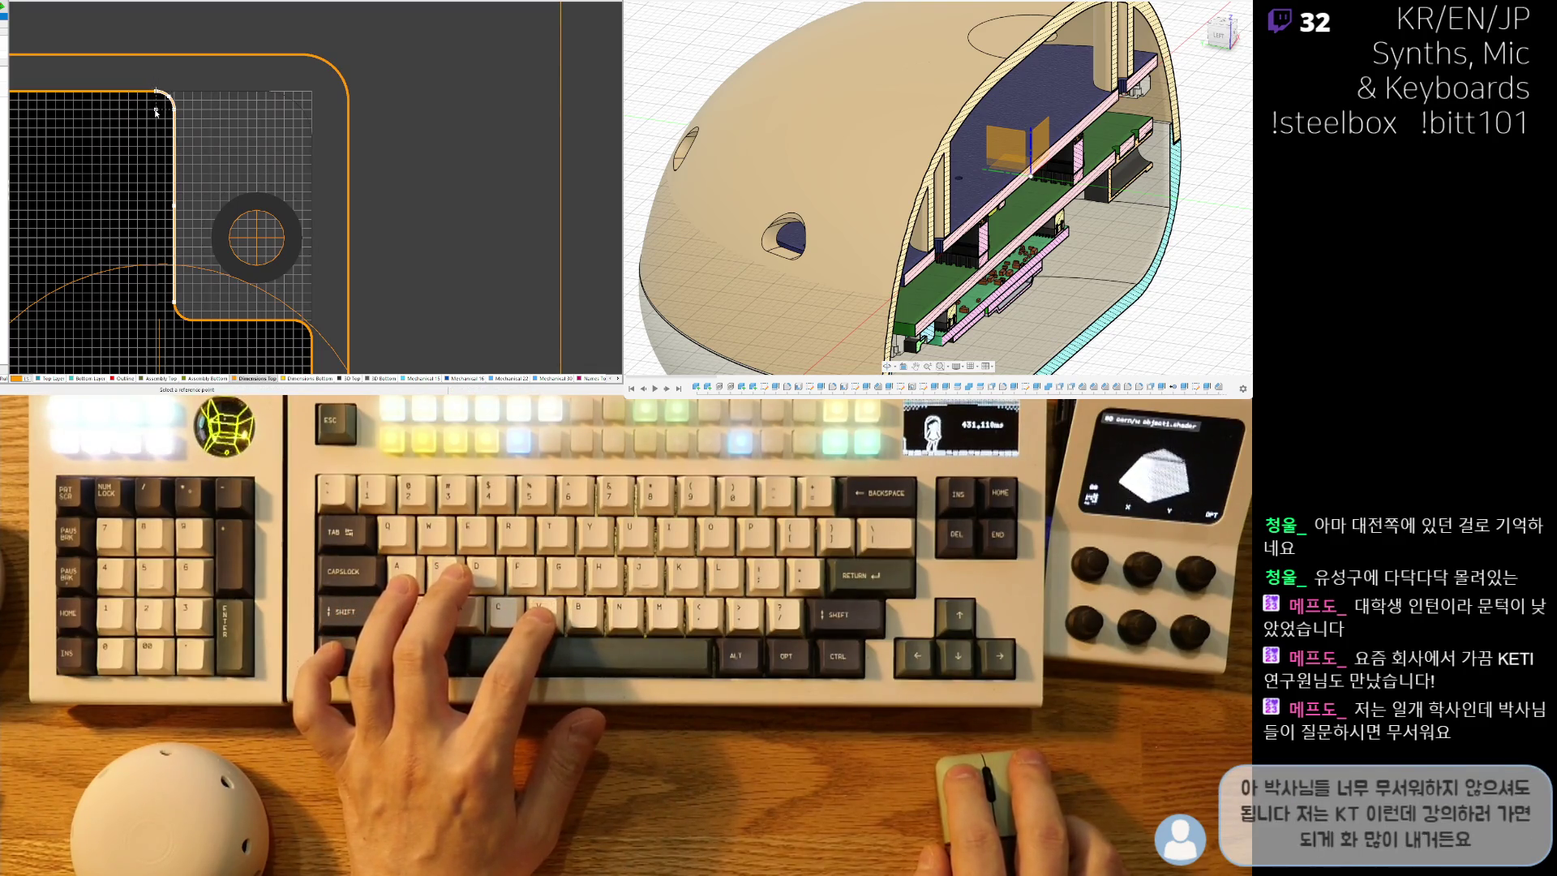
click(157, 111)
ctrl+scroll(578, 183, down, 10)
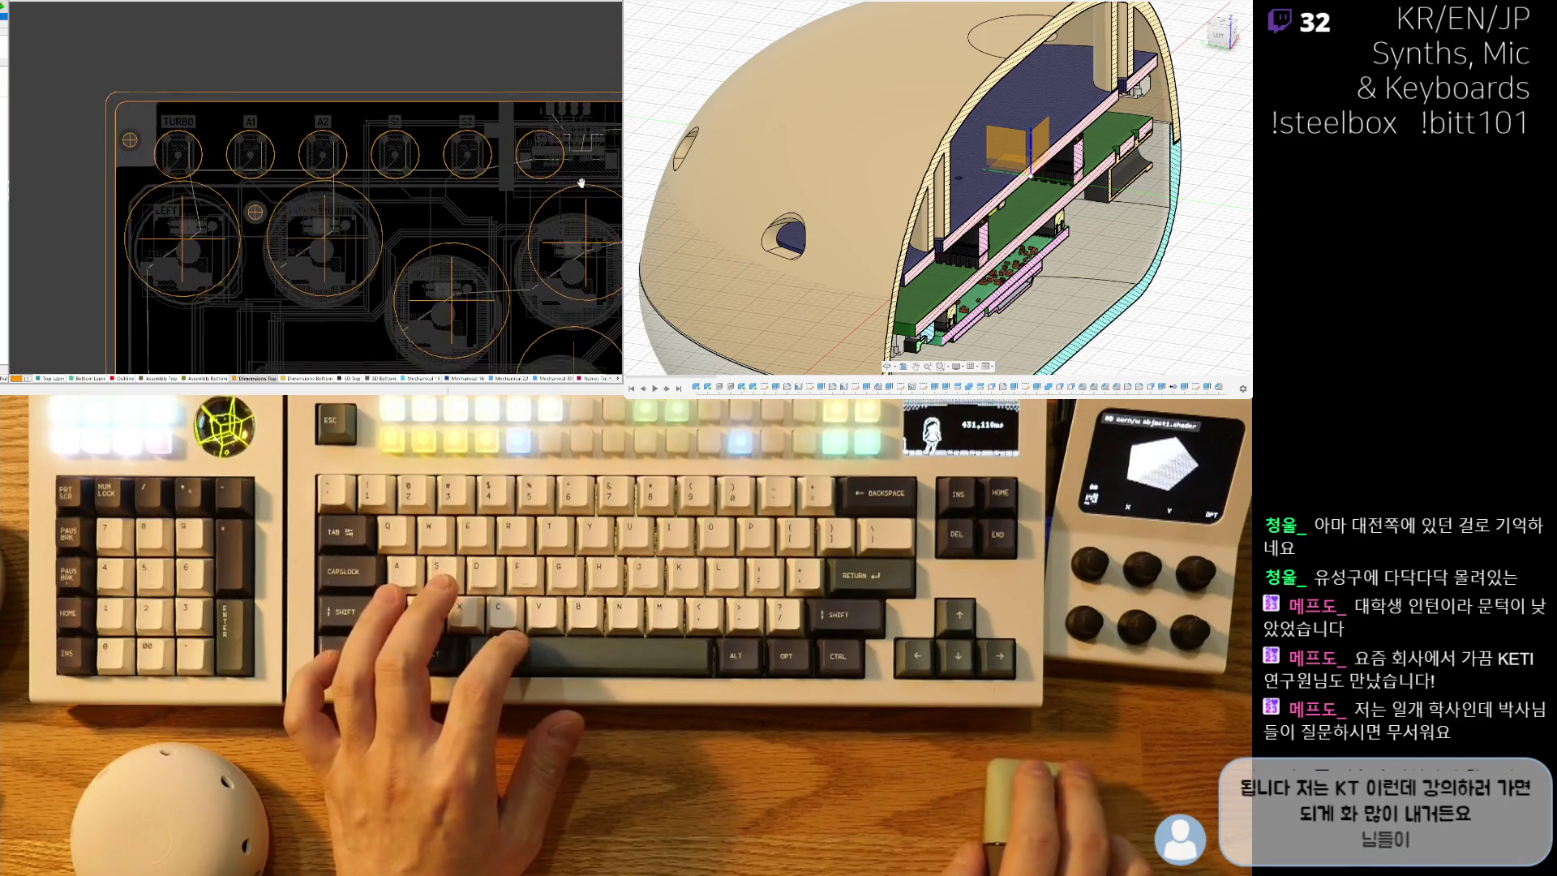
ctrl+scroll(125, 164, up, 5)
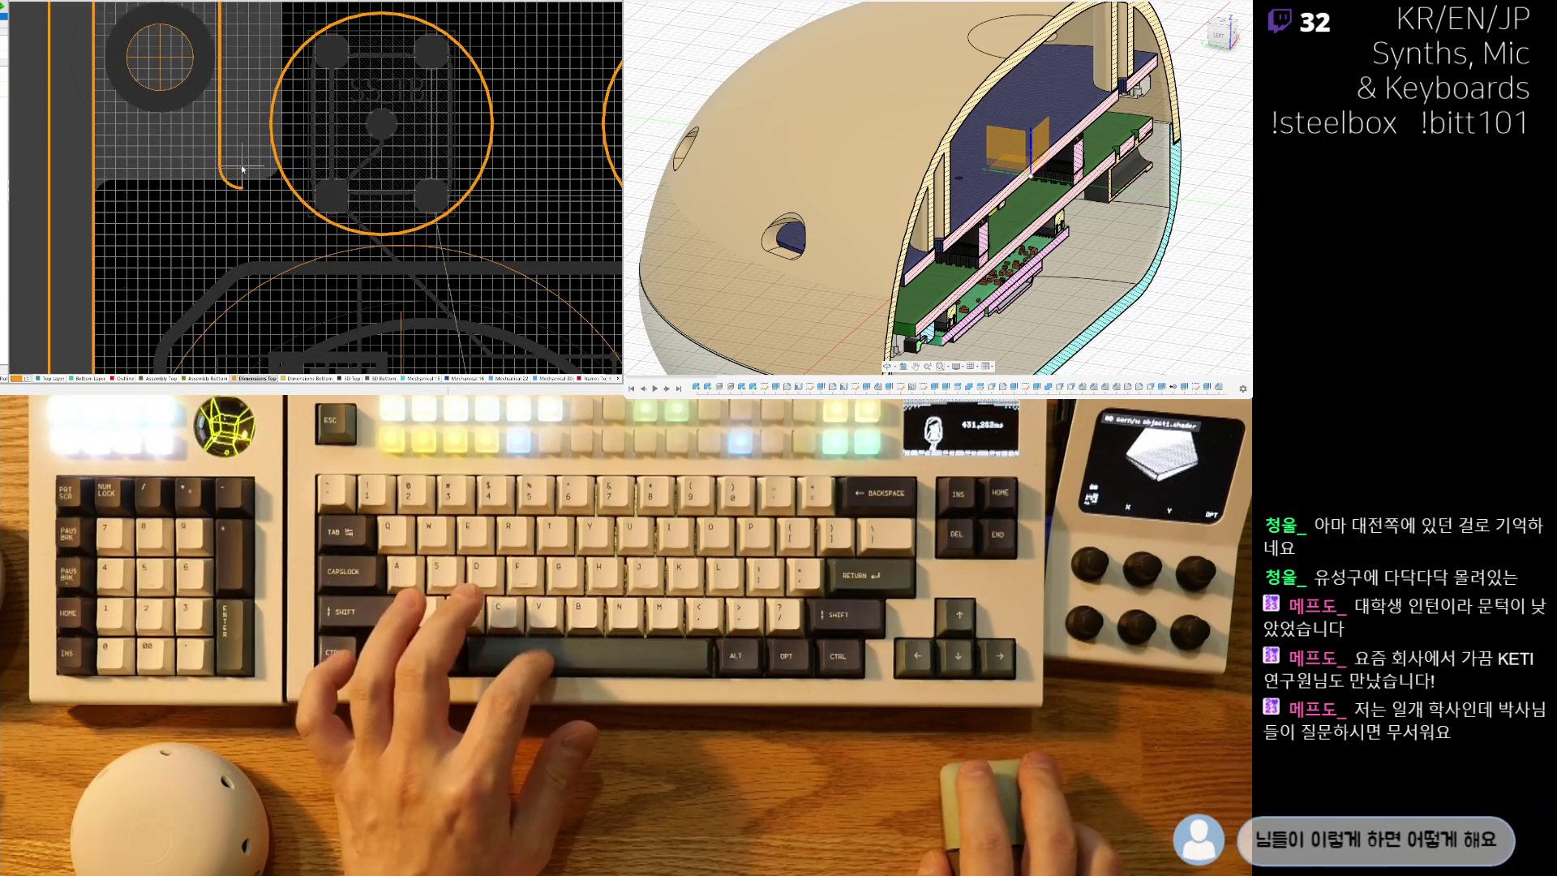
scroll(231, 199, up, 3)
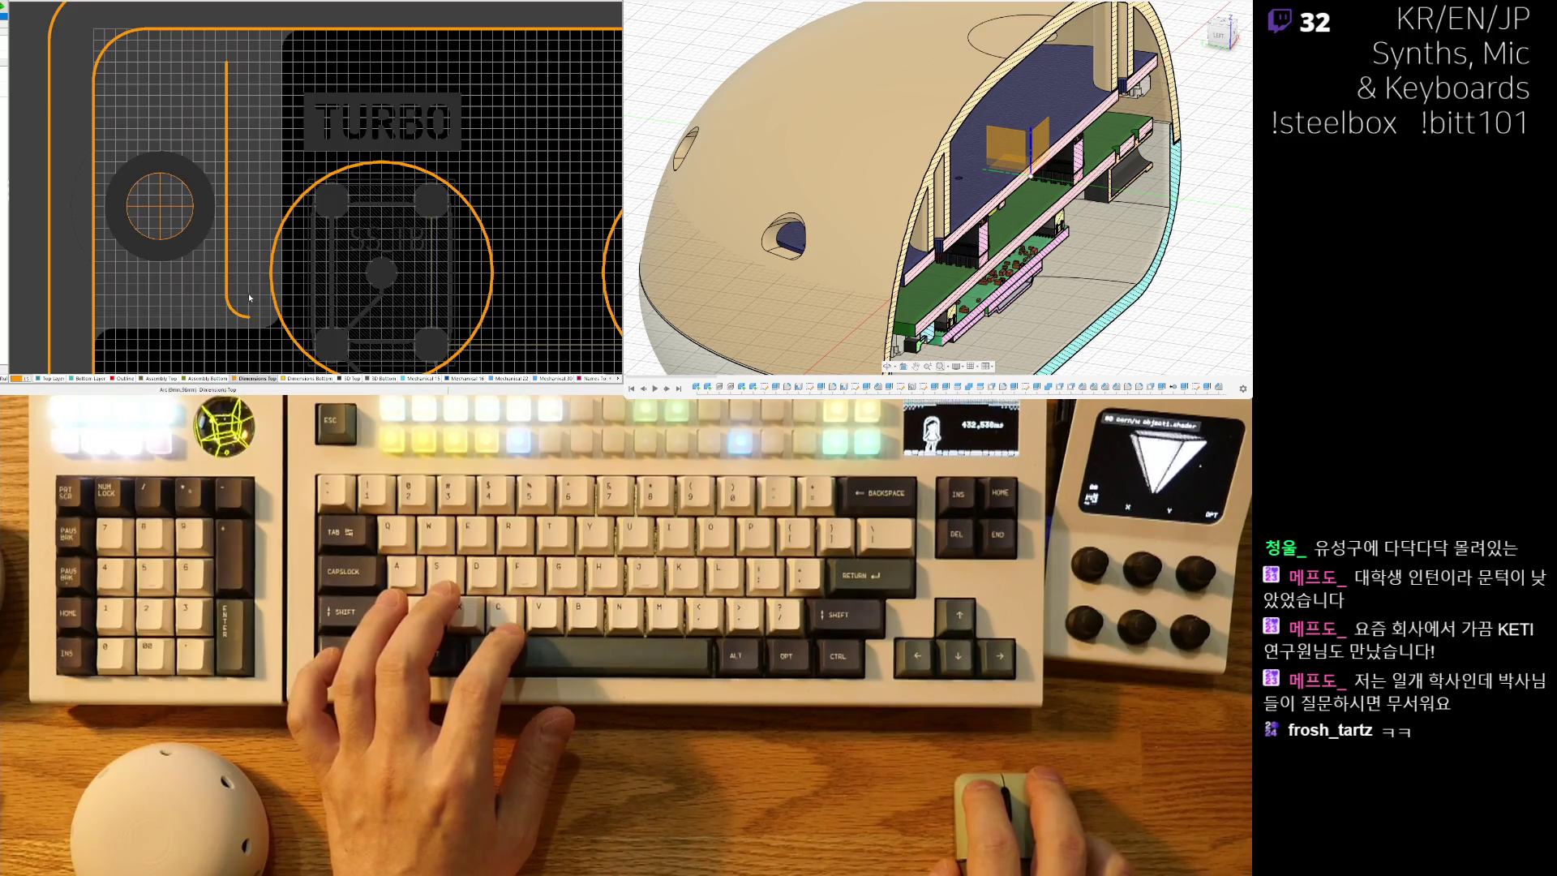
Paste an arc copy rotated 90 degrees at the vertical line's bottom end.
click(240, 304)
key(ctrl+c)
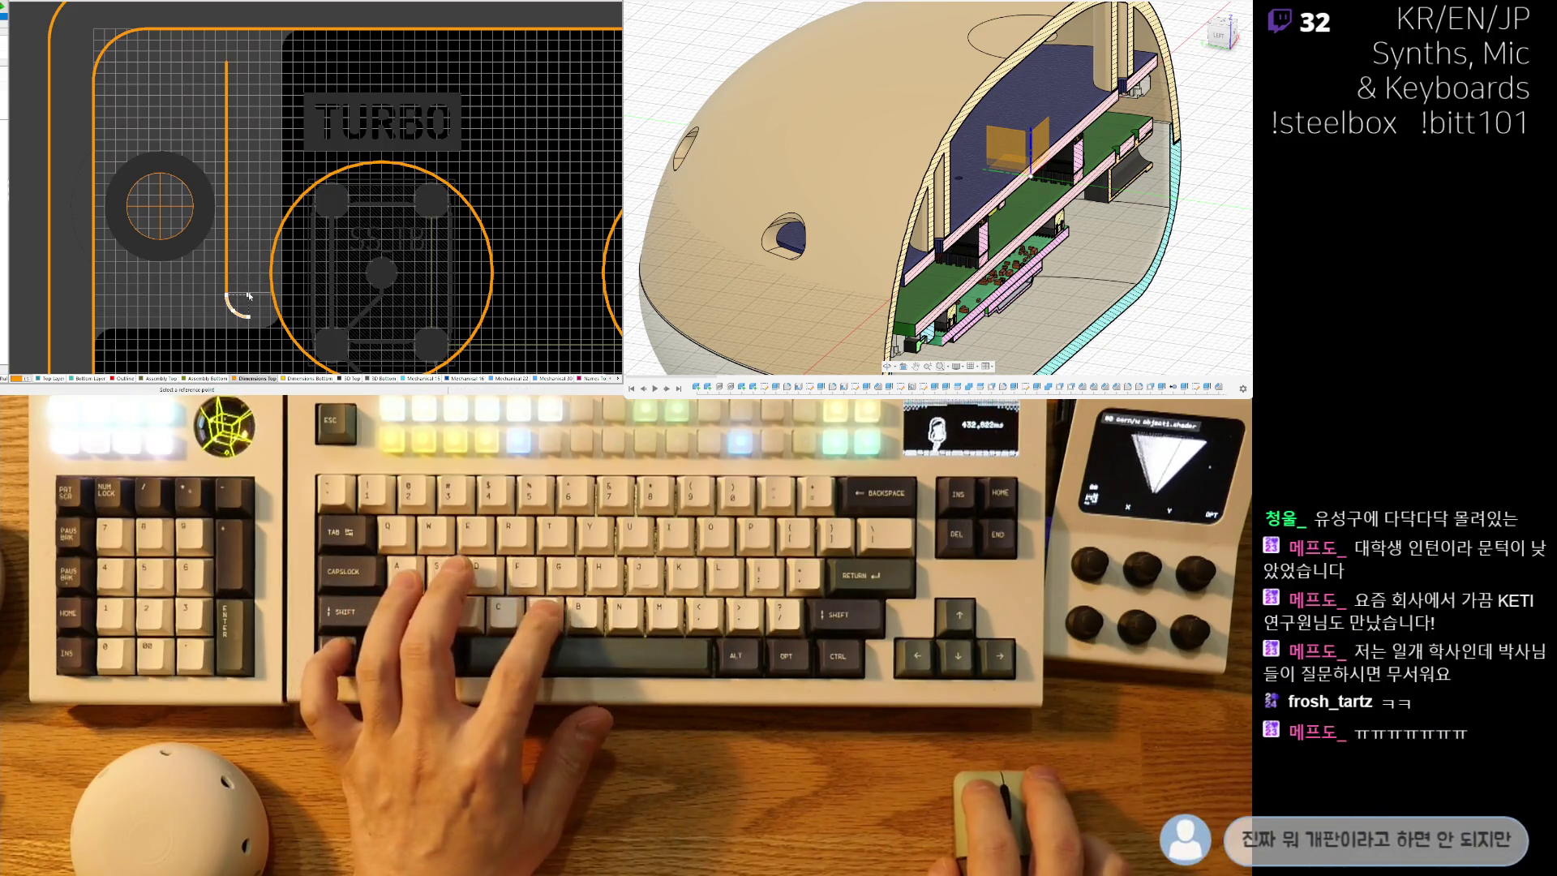
click(249, 298)
key(ctrl+v)
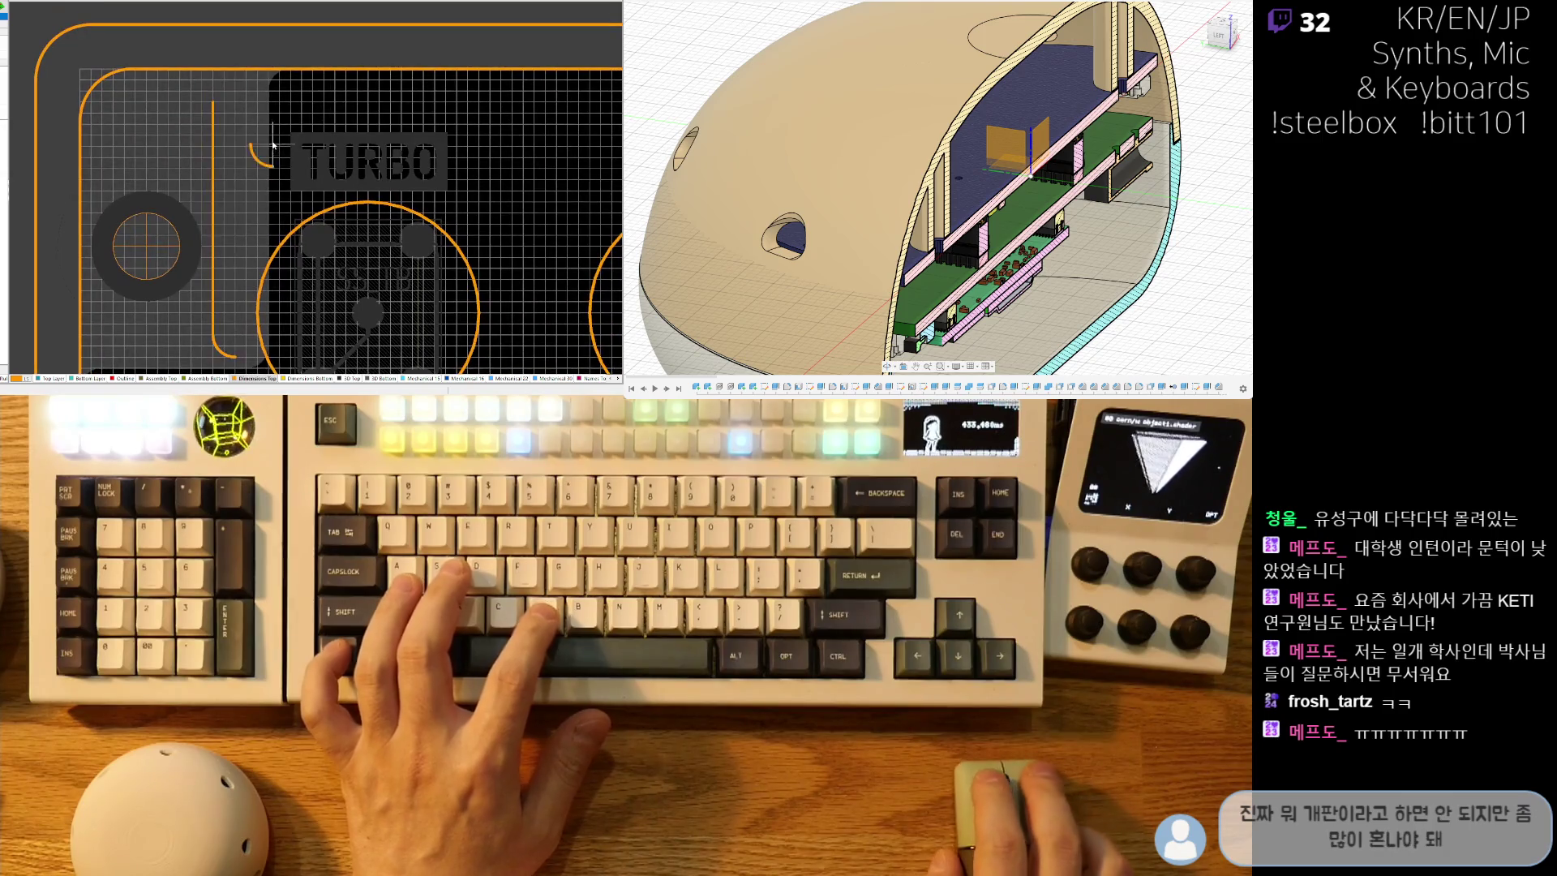
key(space)
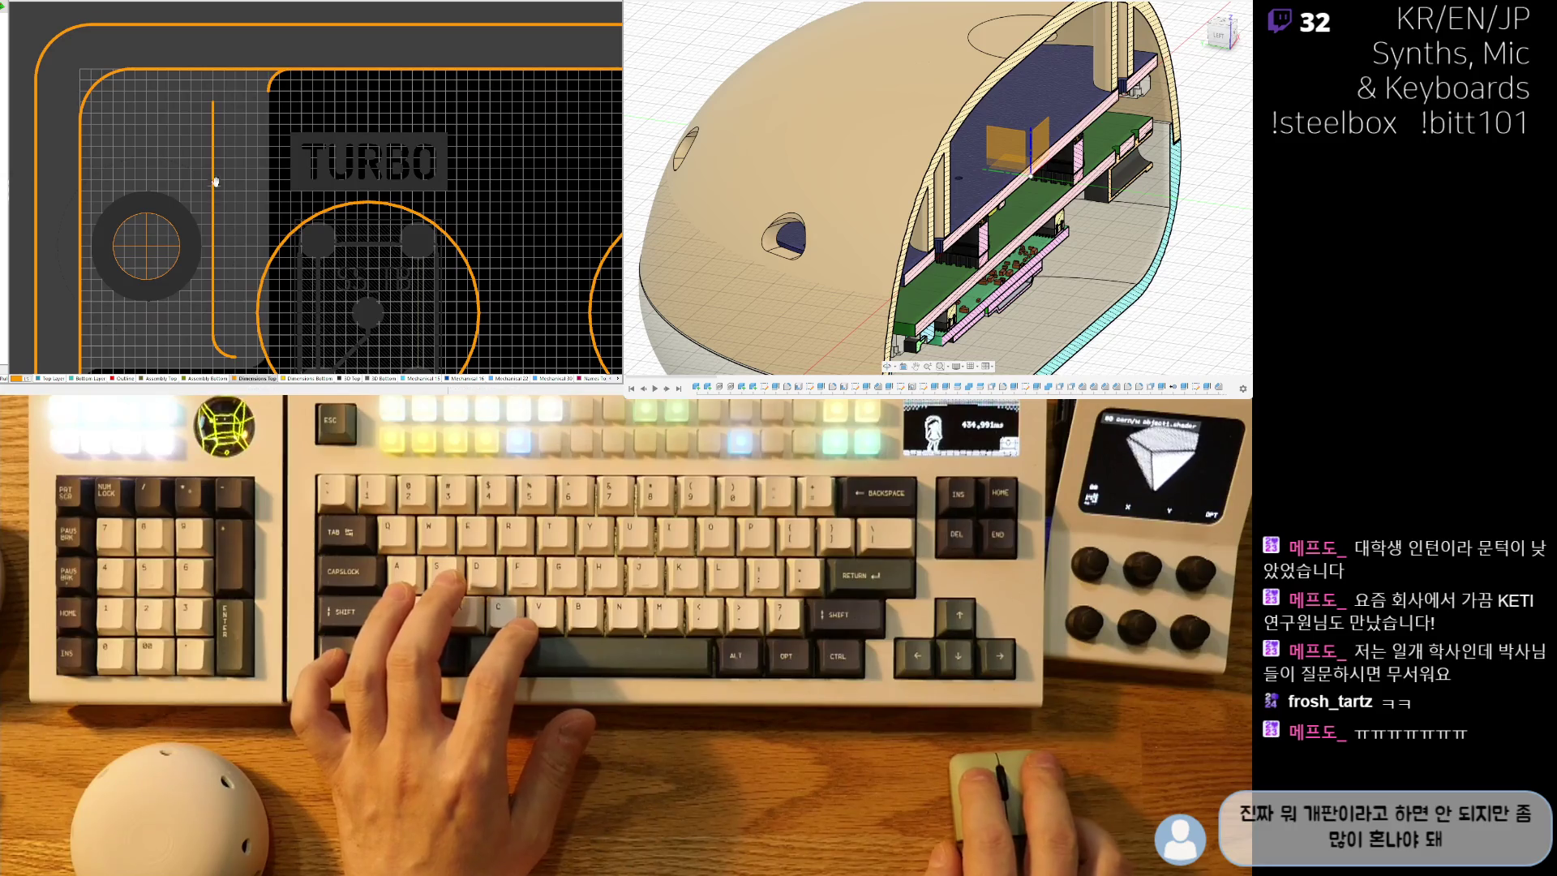
click(241, 301)
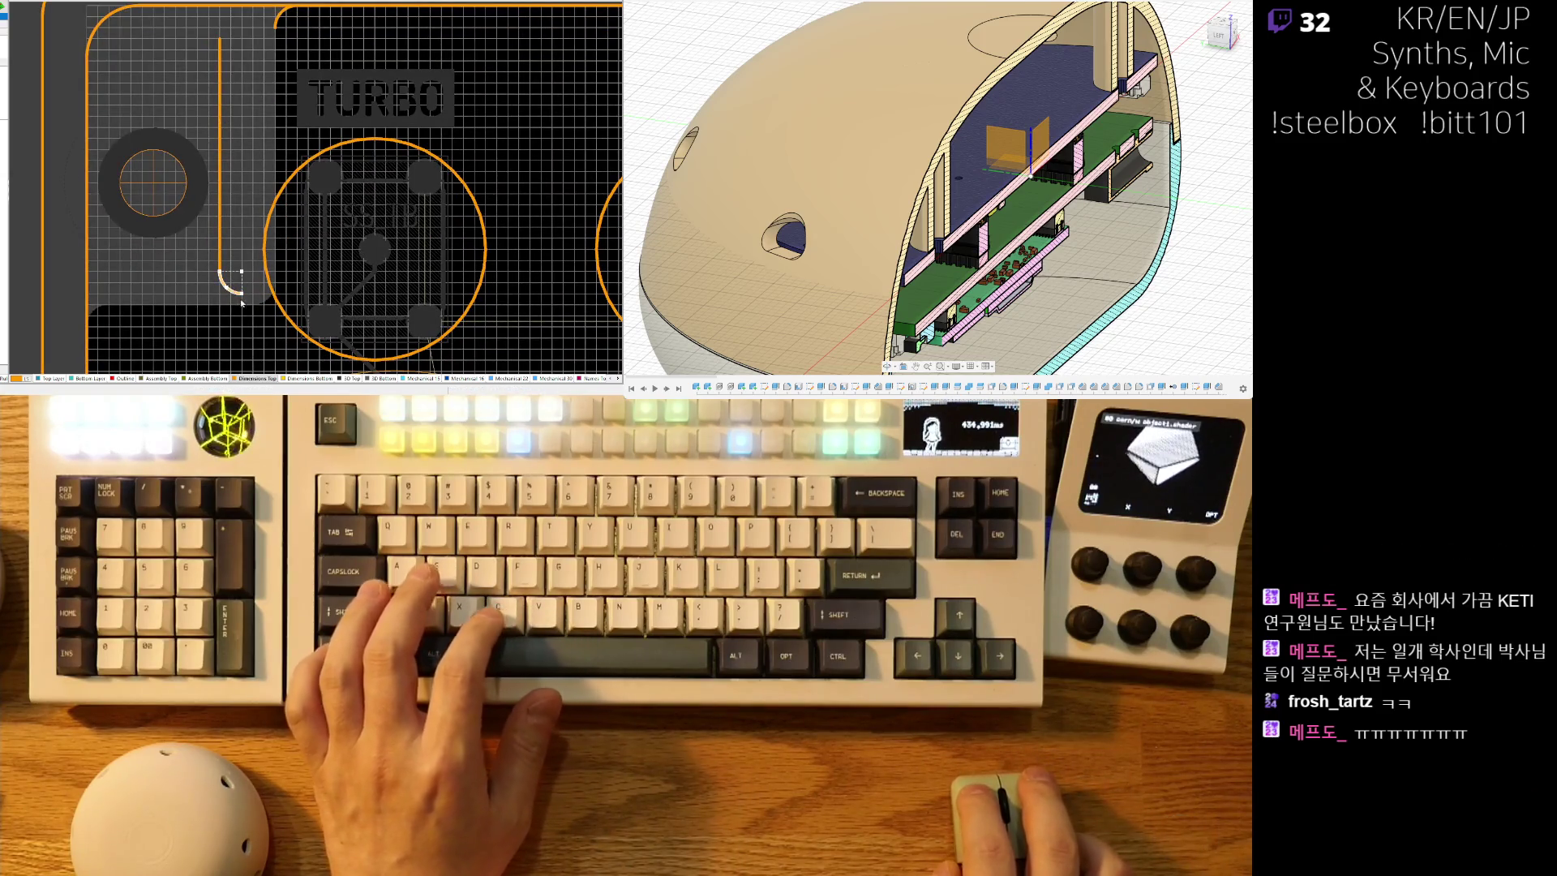
Paste a second arc copy and rotate it 90 degrees.
key(ctrl+v)
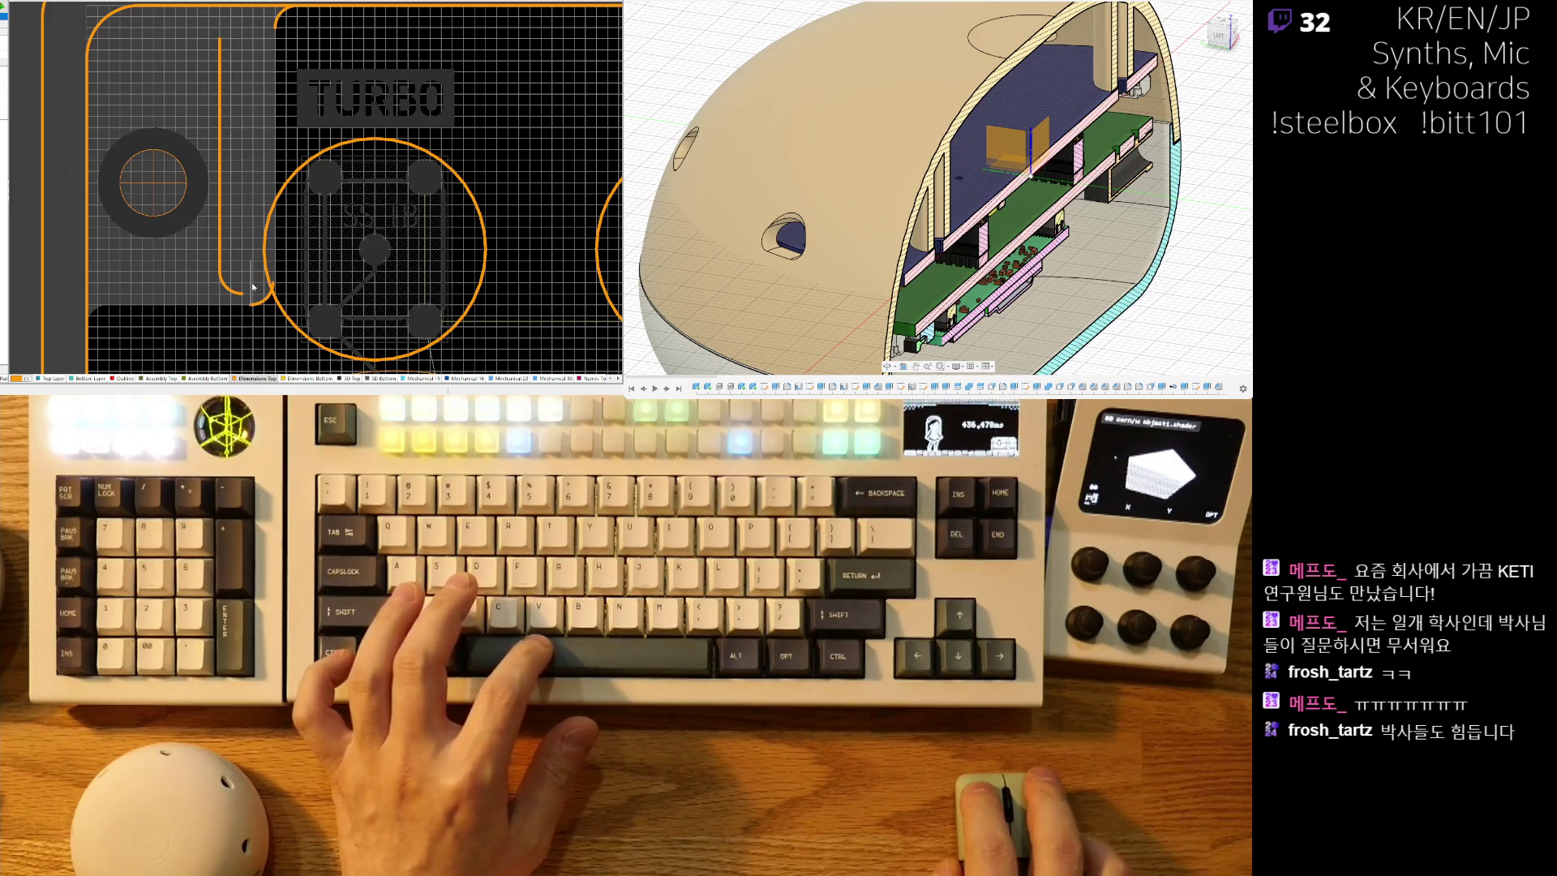
ctrl+scroll(253, 287, up, 1)
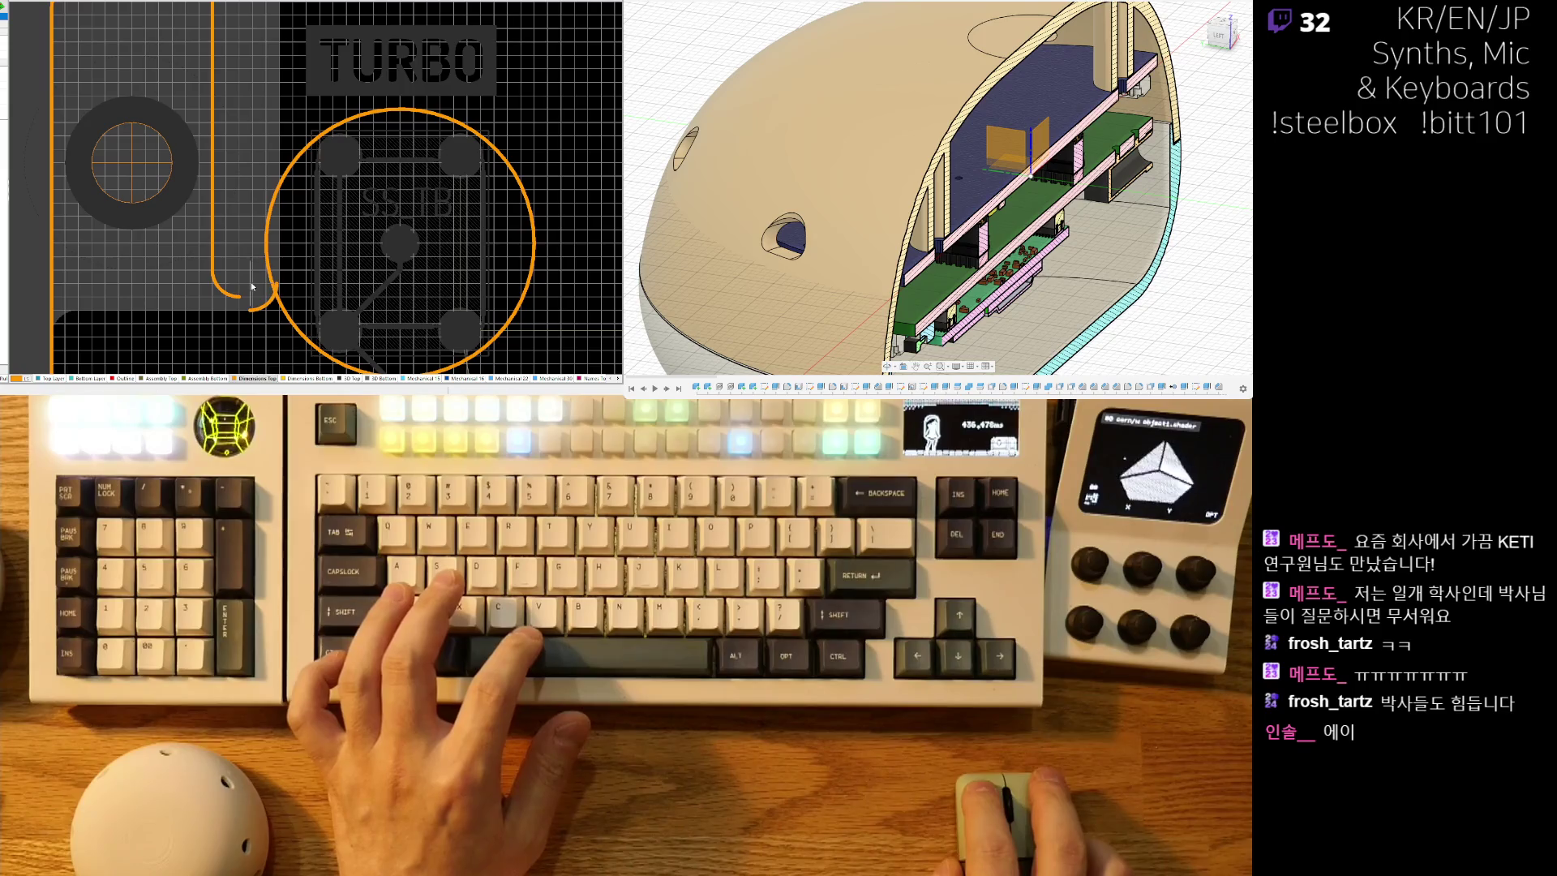
ctrl+scroll(253, 286, down, 1)
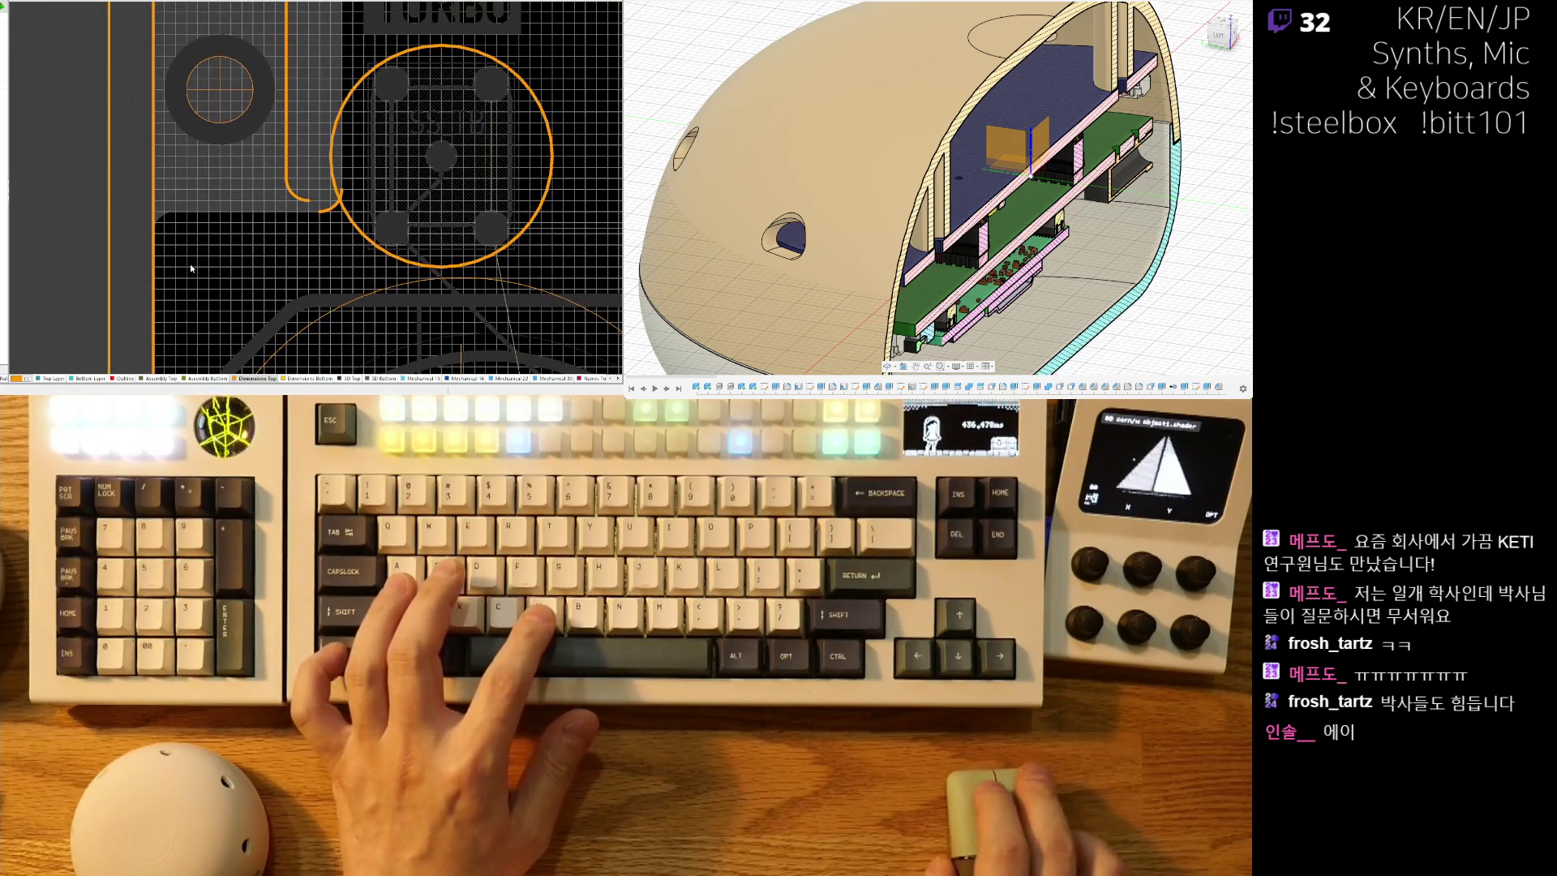
key(space)
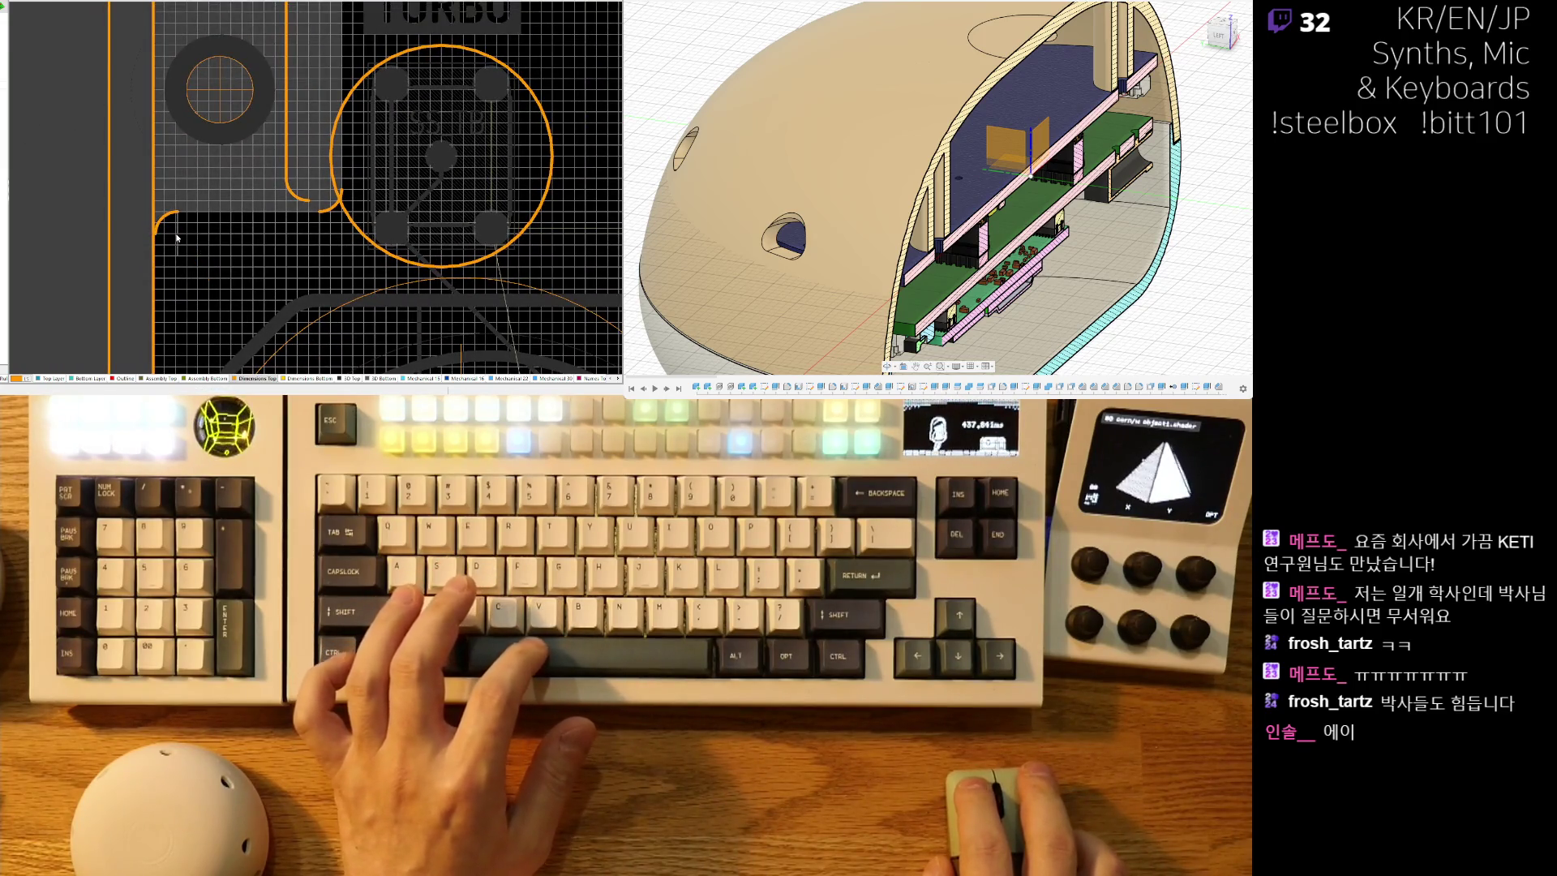
ctrl+scroll(176, 239, down, 1)
ctrl+scroll(220, 124, up, 1)
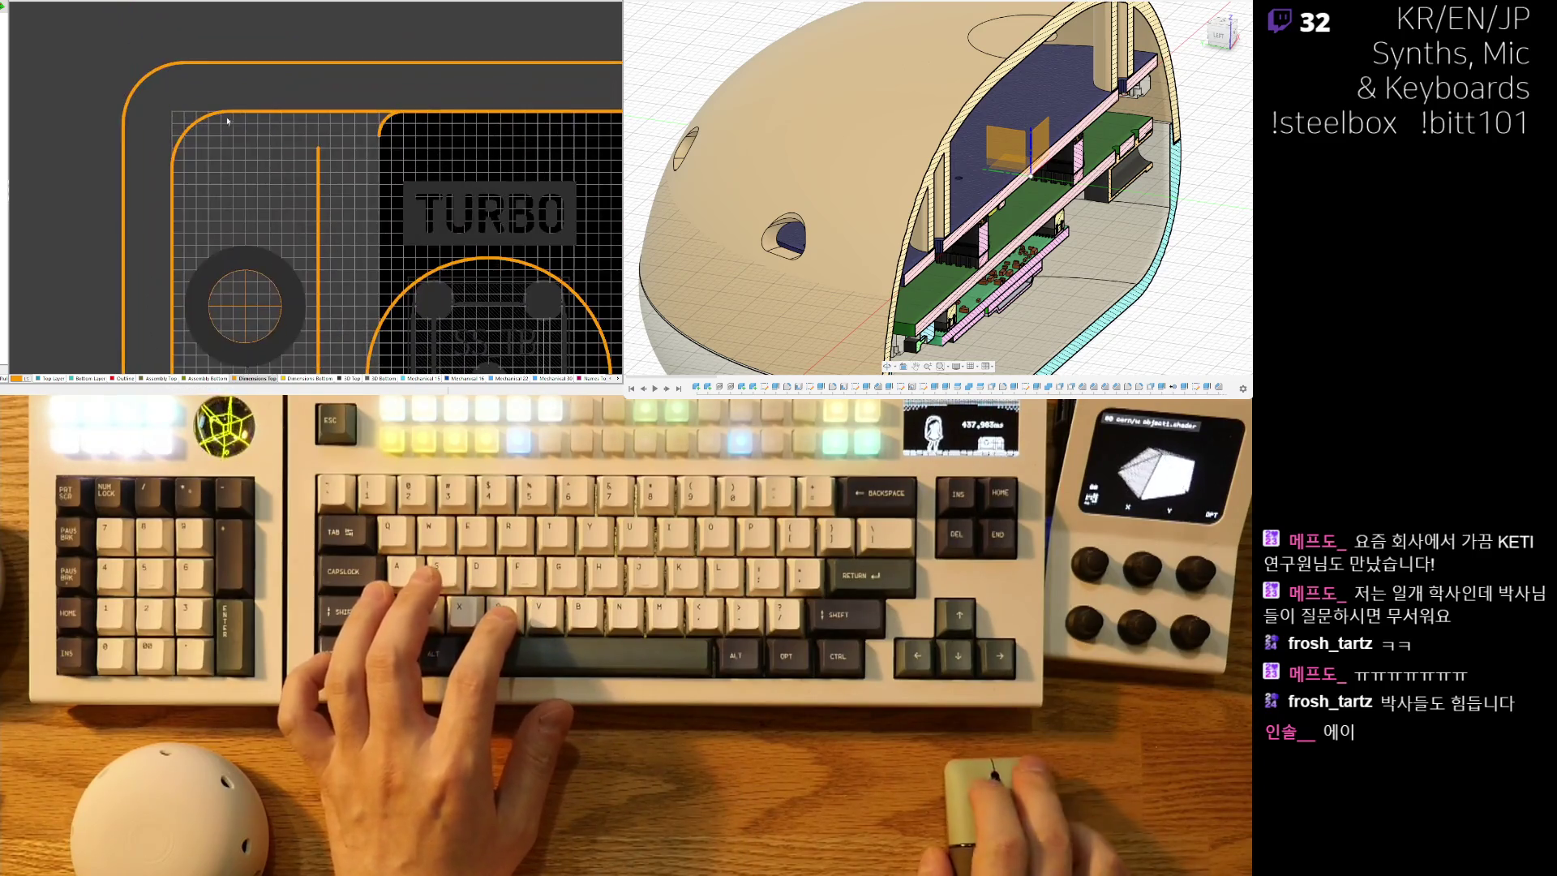
Delete the top-left corner arc and shorten the top outline line to meet the arc.
key(Delete)
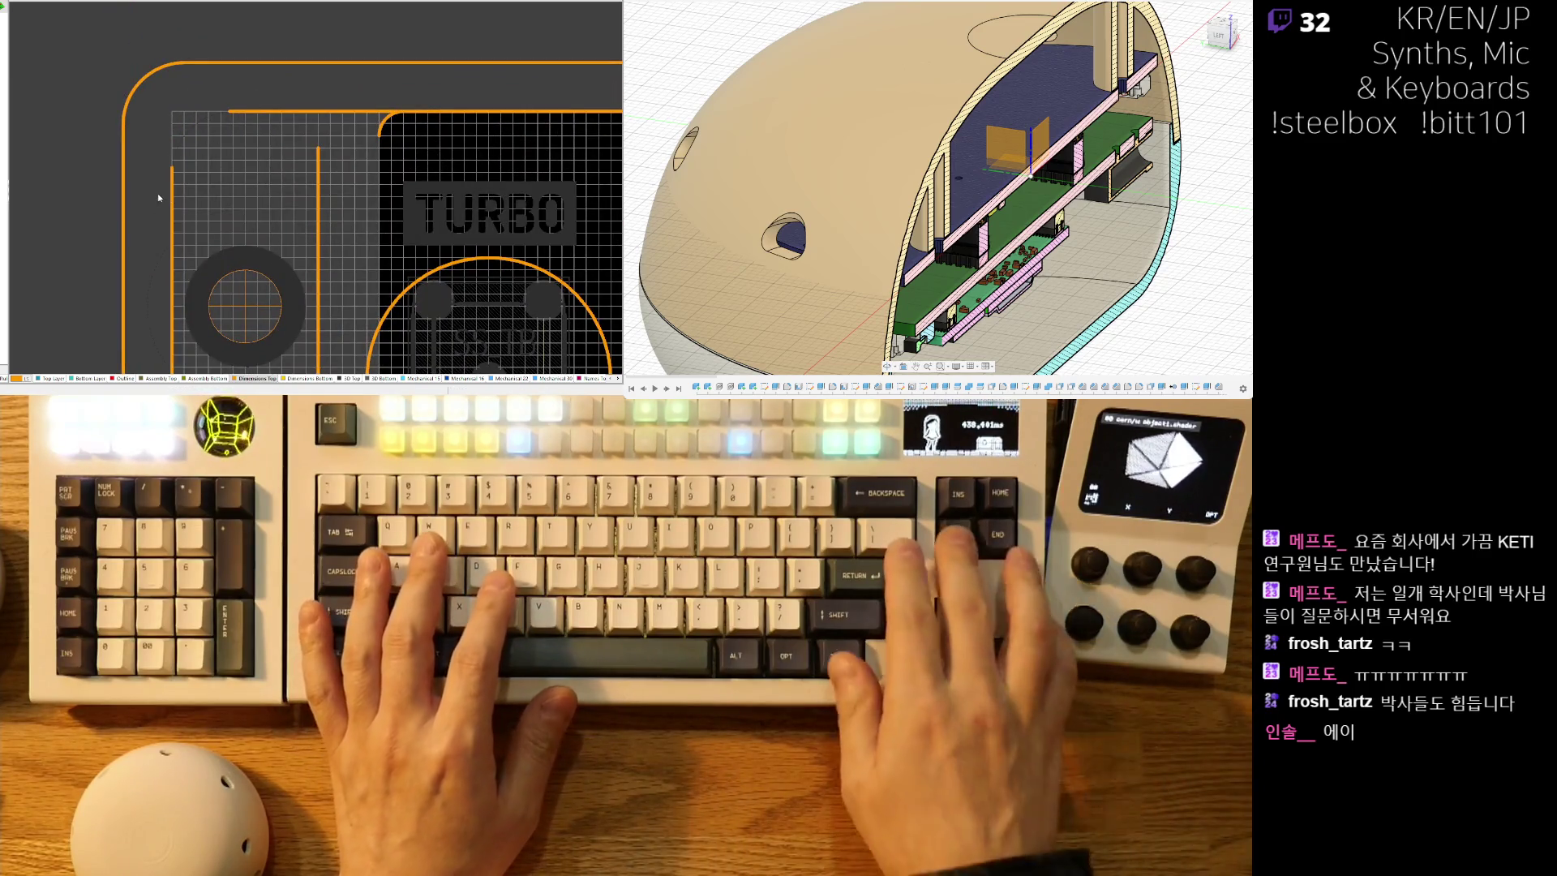
right_drag(295, 77, 252, 90)
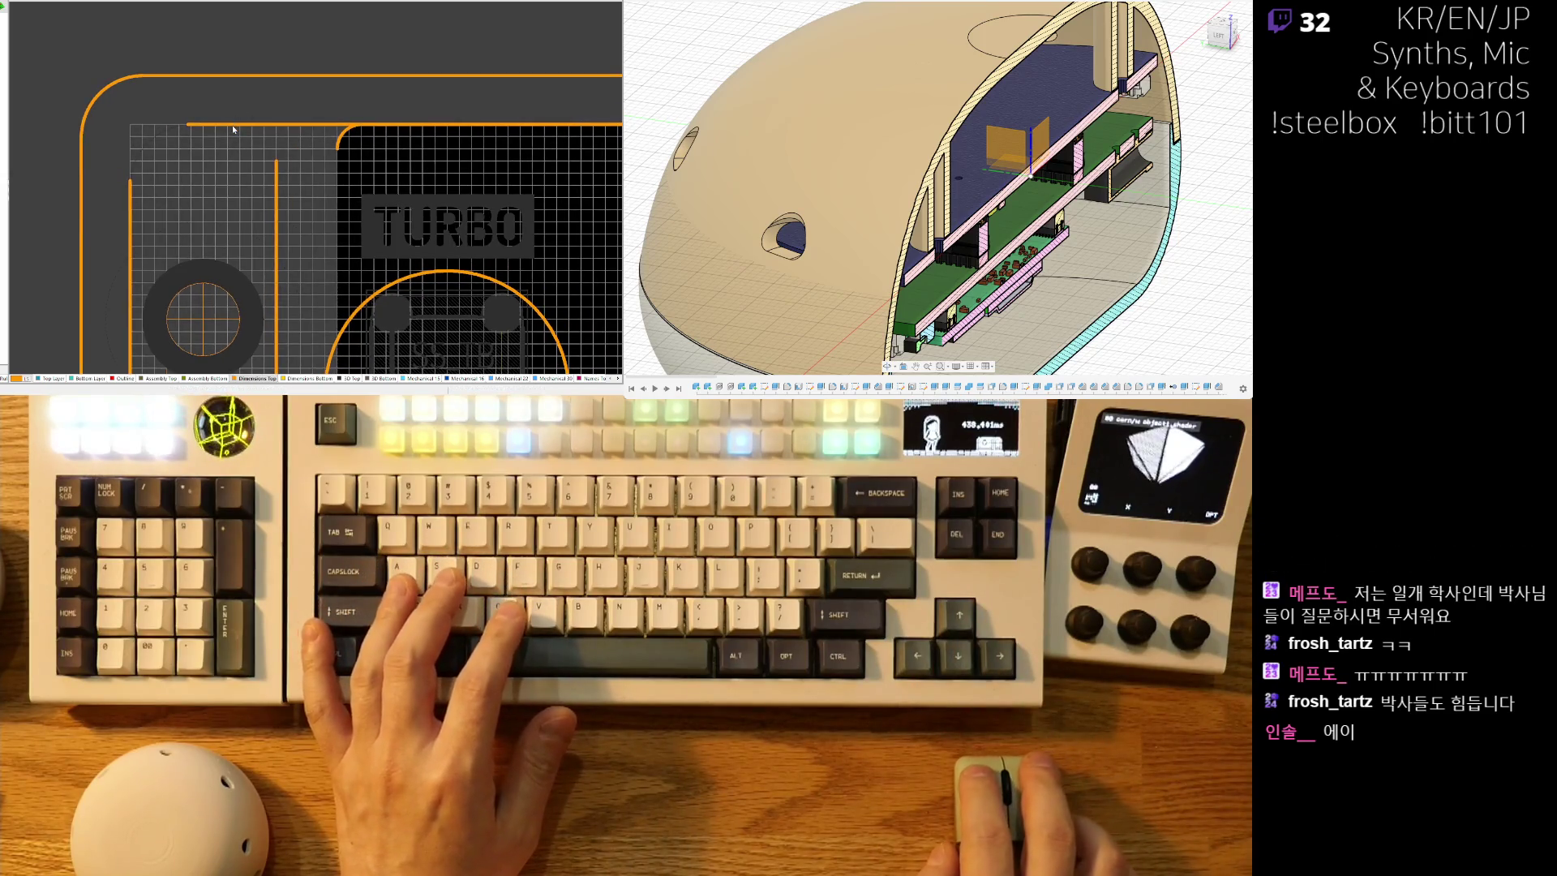
click(192, 128)
drag(213, 124, 361, 124)
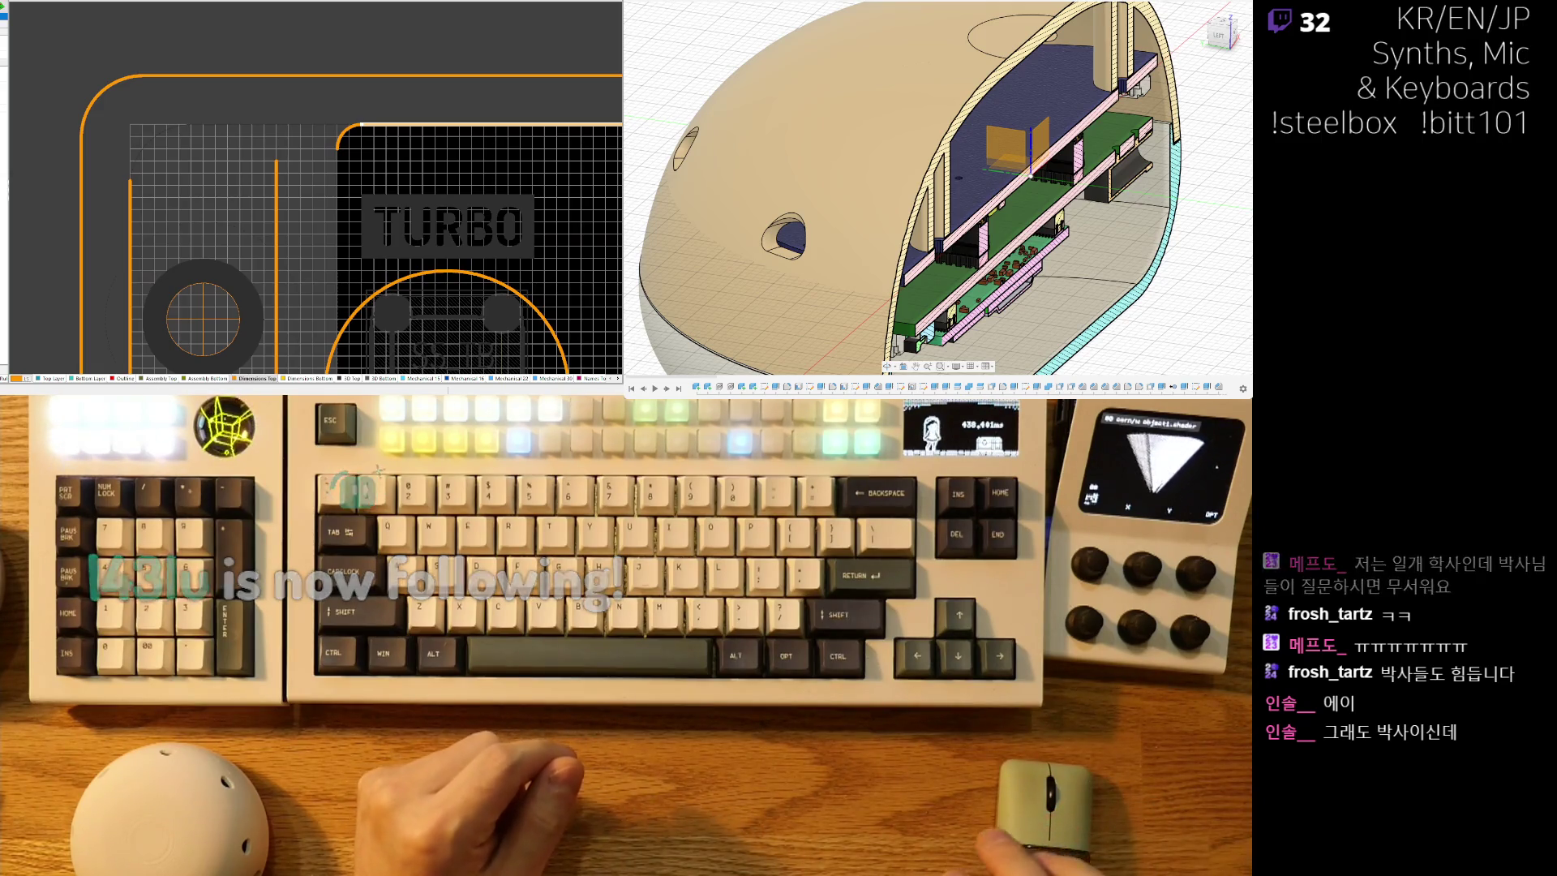
Copy the selected outline track with its top end as reference.
right_drag(291, 197, 275, 167)
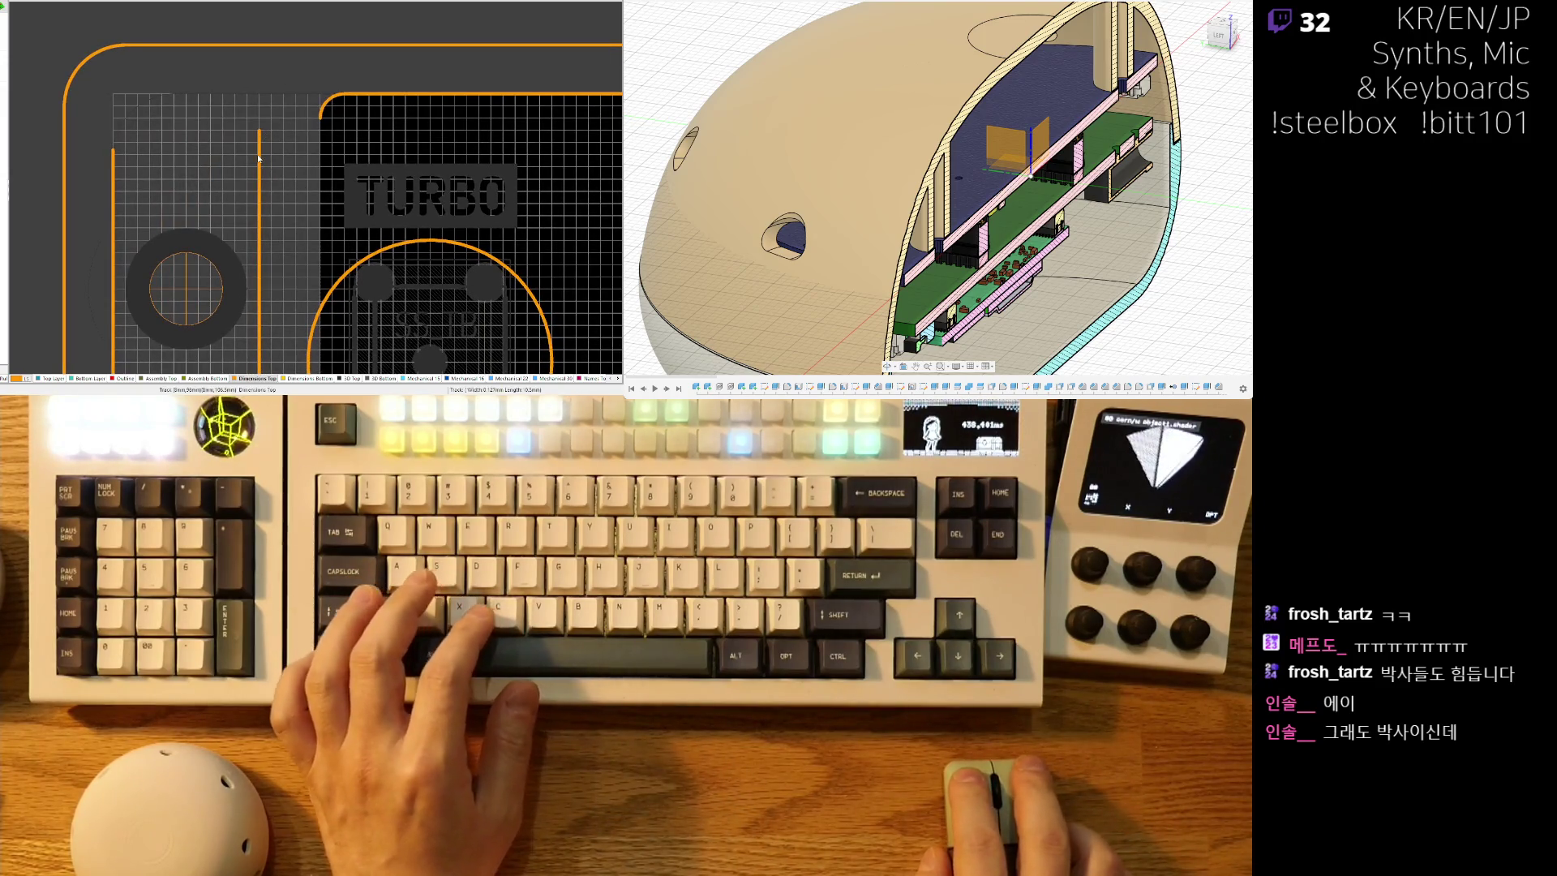
scroll(270, 163, down, 2)
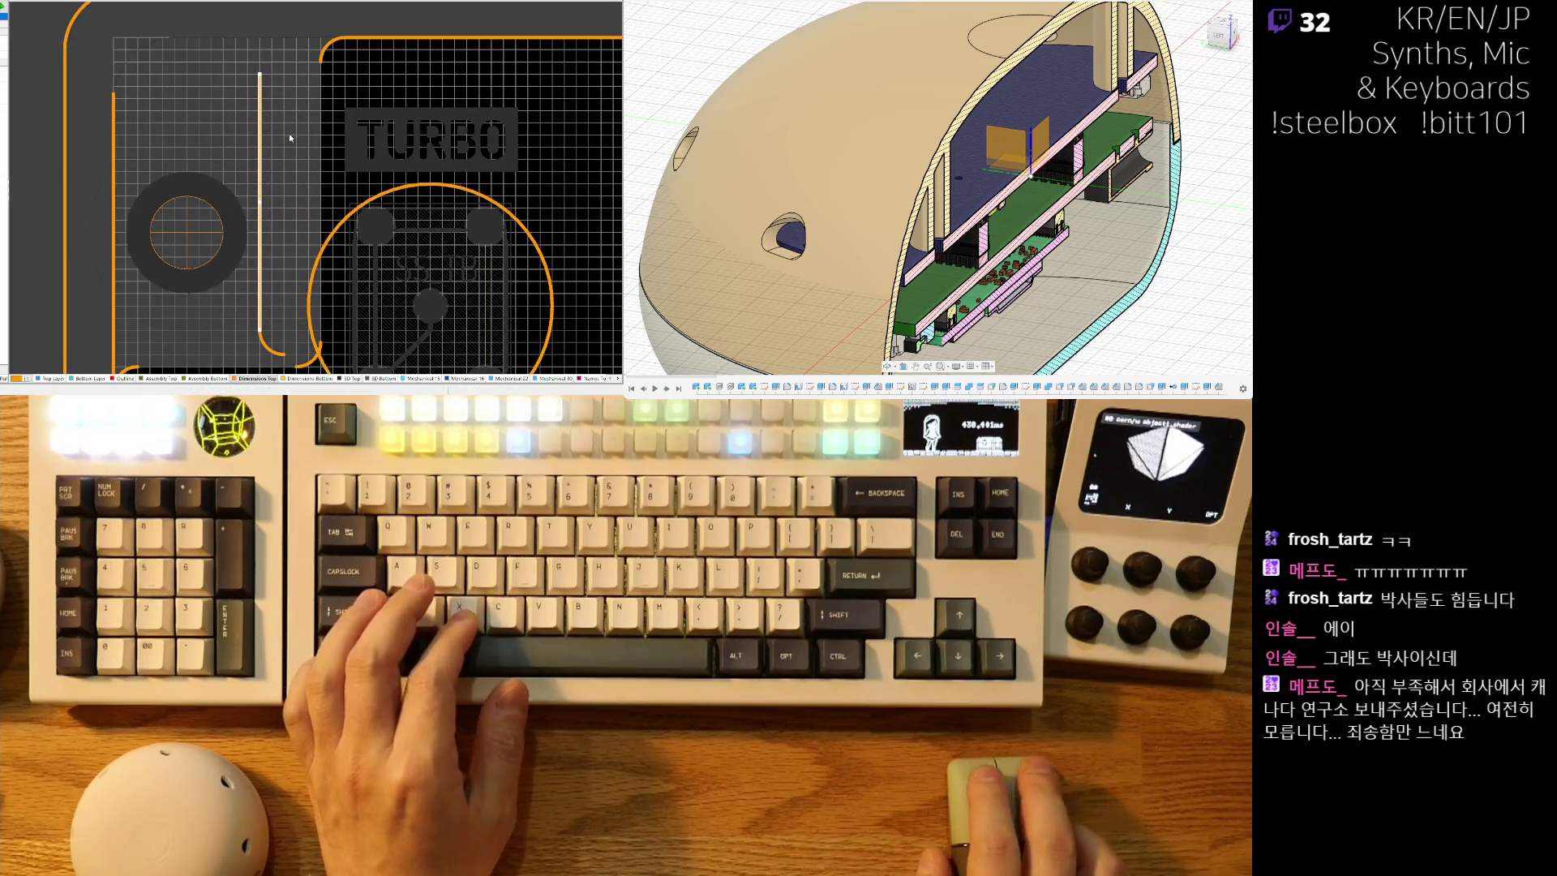
key(ctrl+c)
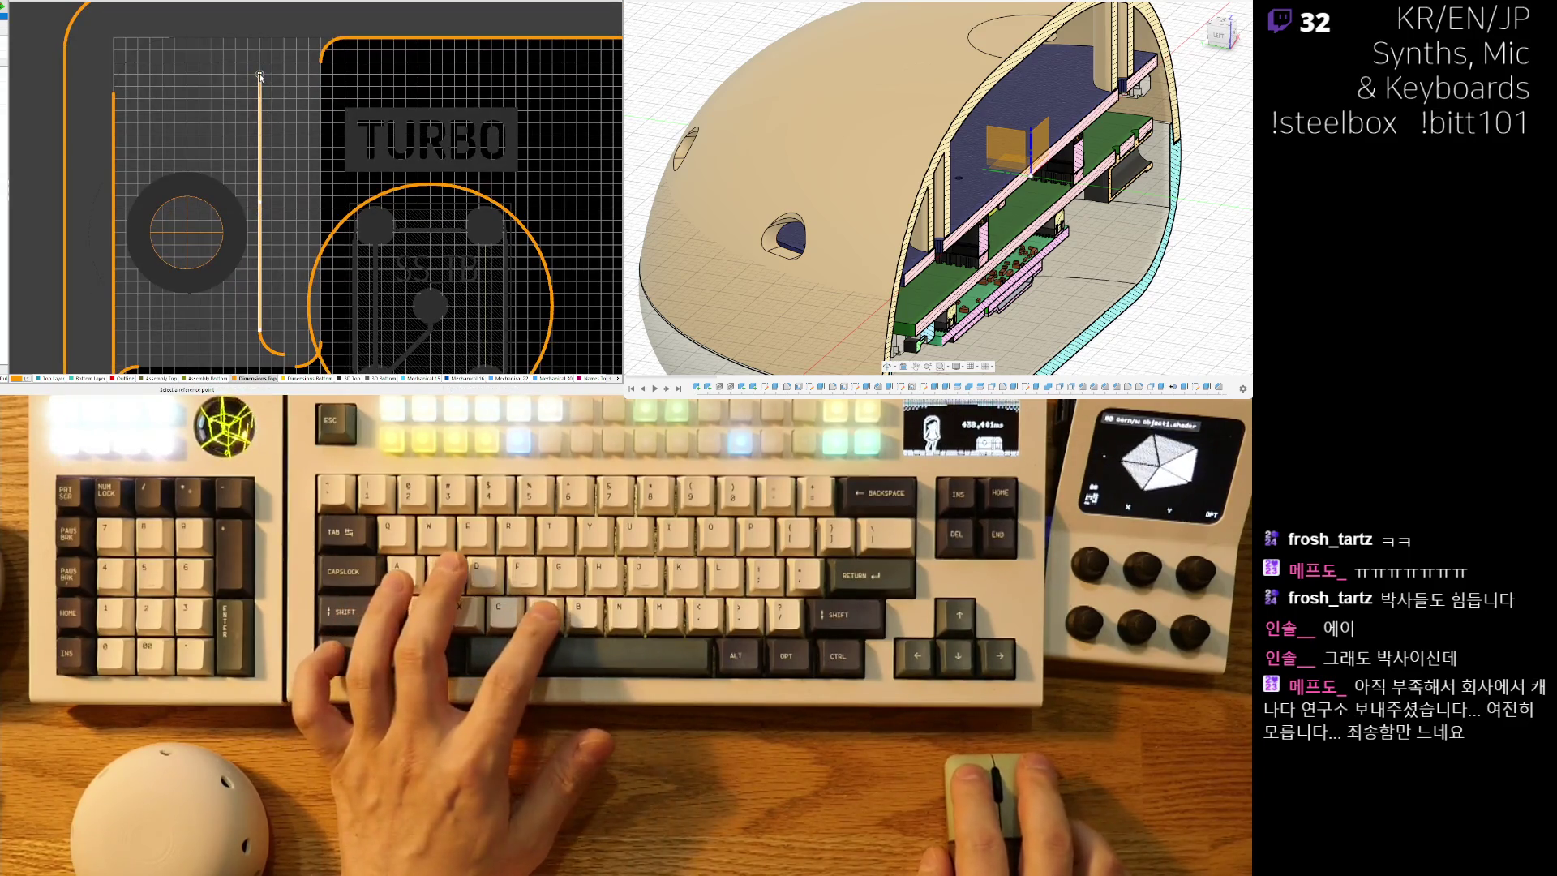
click(322, 63)
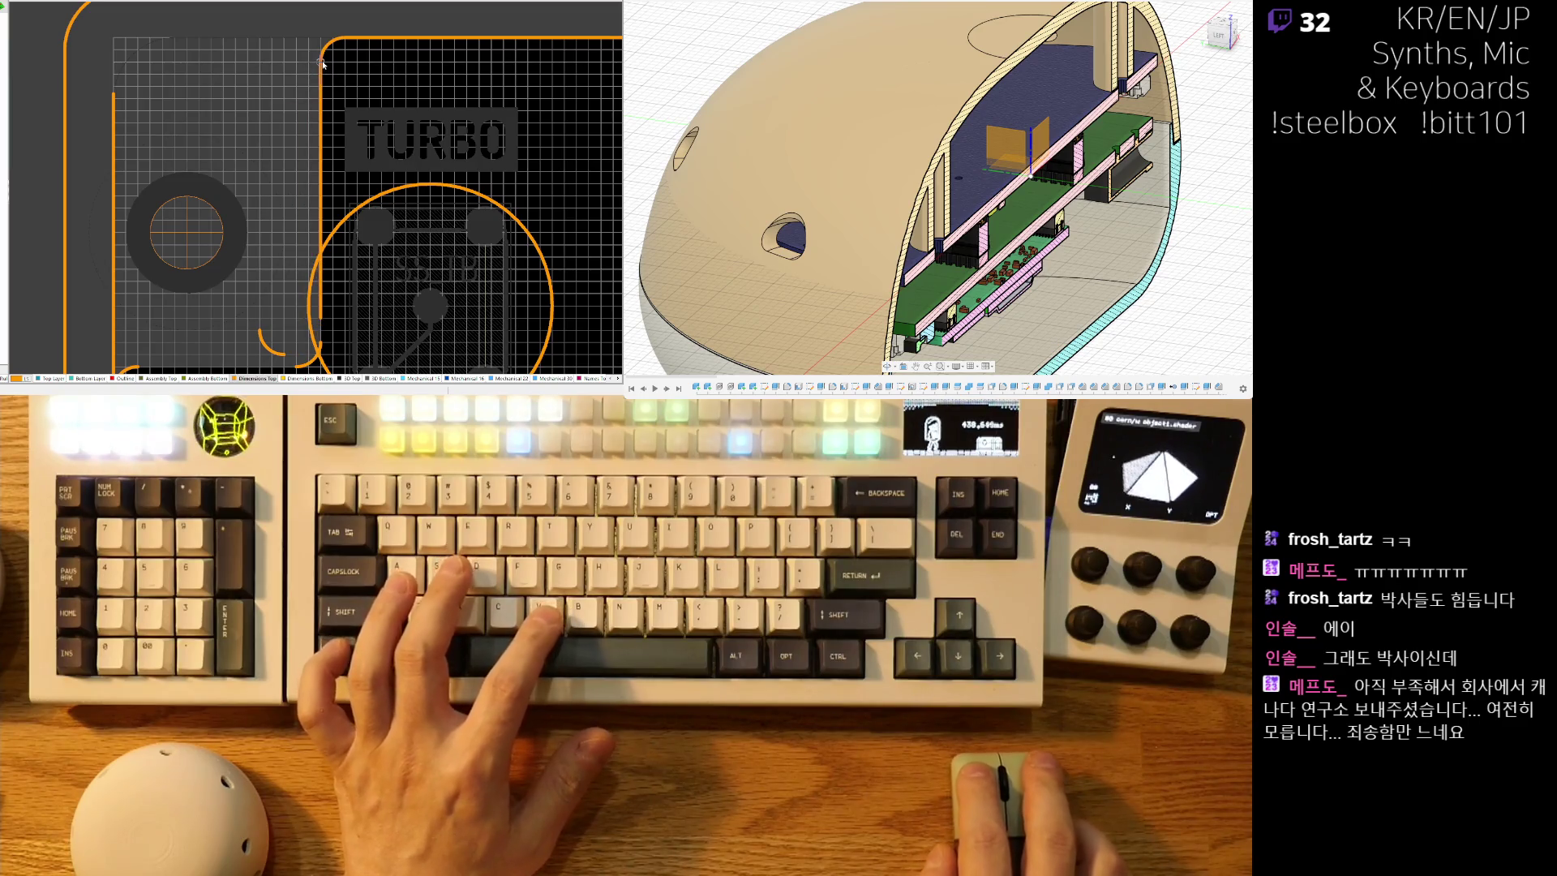
ctrl+scroll(337, 174, up, 2)
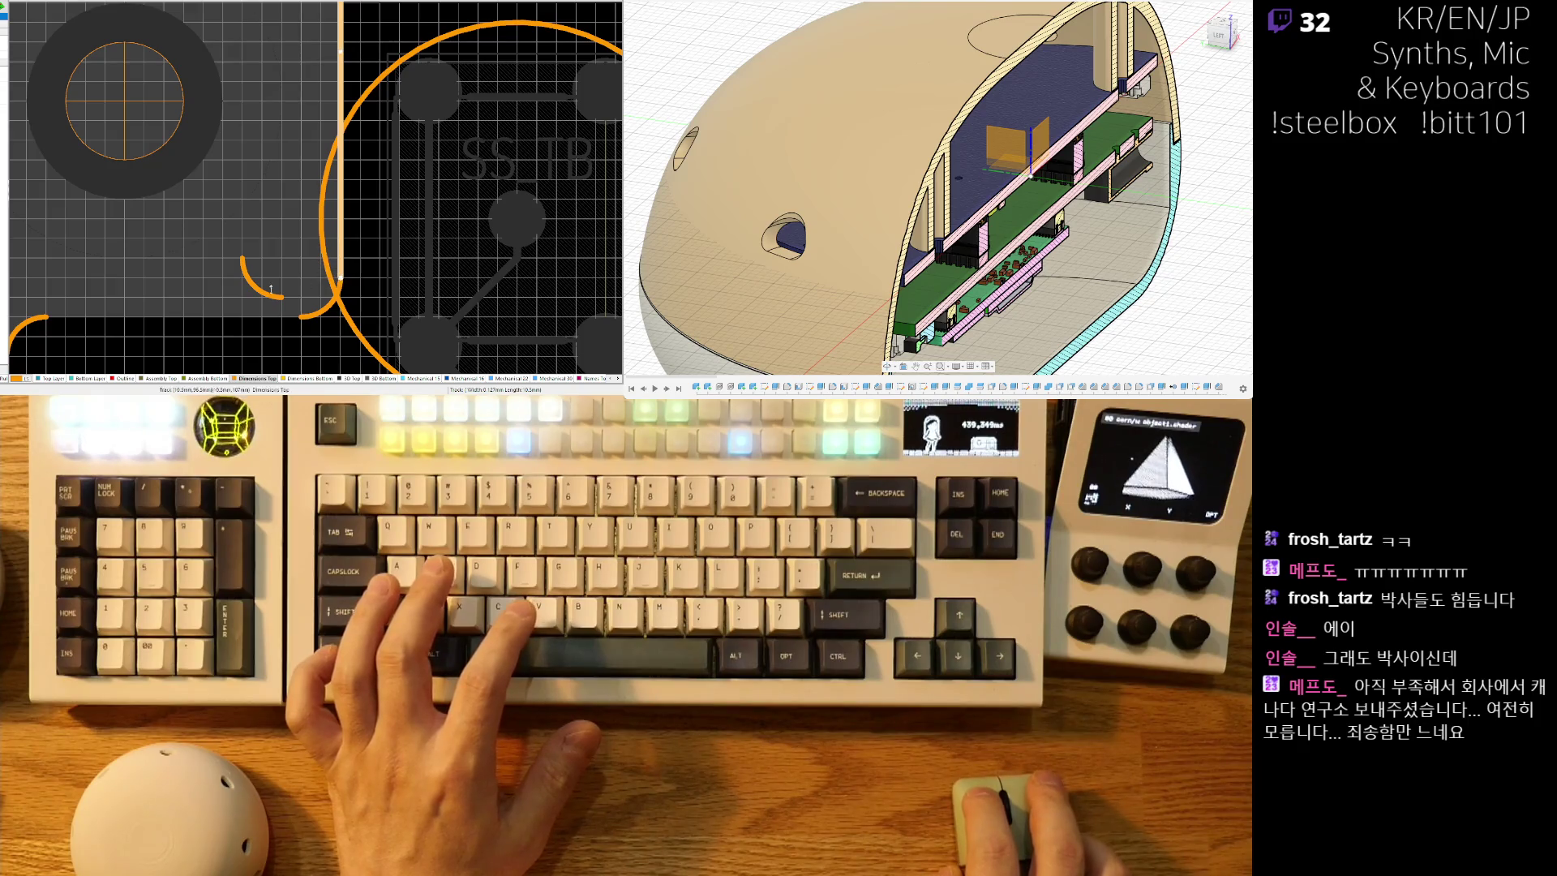
ctrl+scroll(276, 288, down, 2)
Return to the TURBO label area and start another copy of the selection.
right_drag(276, 288, 370, 148)
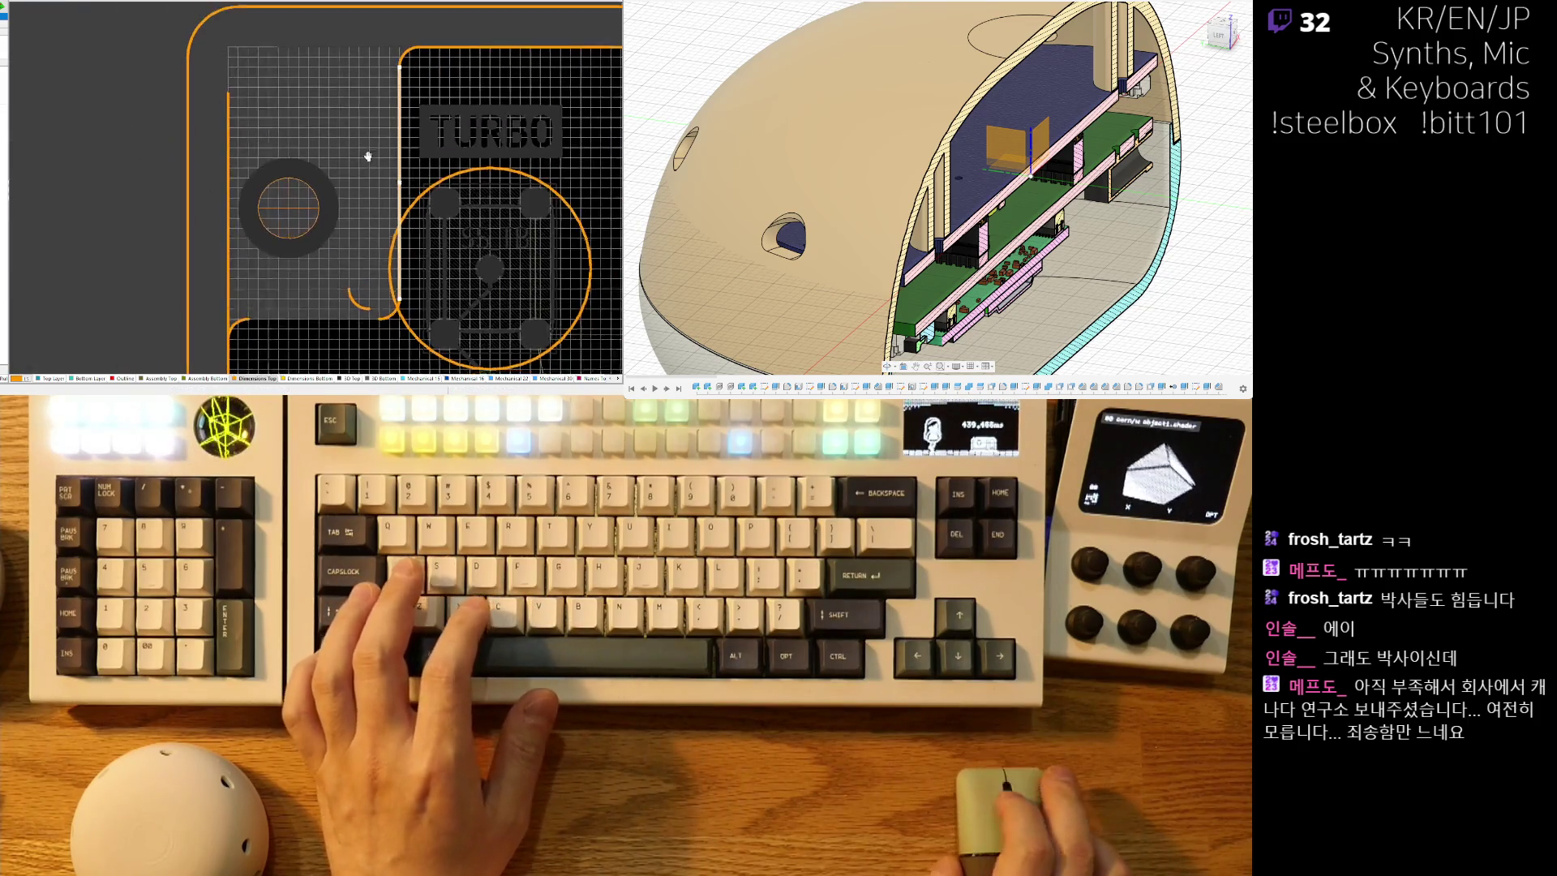
scroll(370, 149, down, 2)
scroll(228, 48, up, 2)
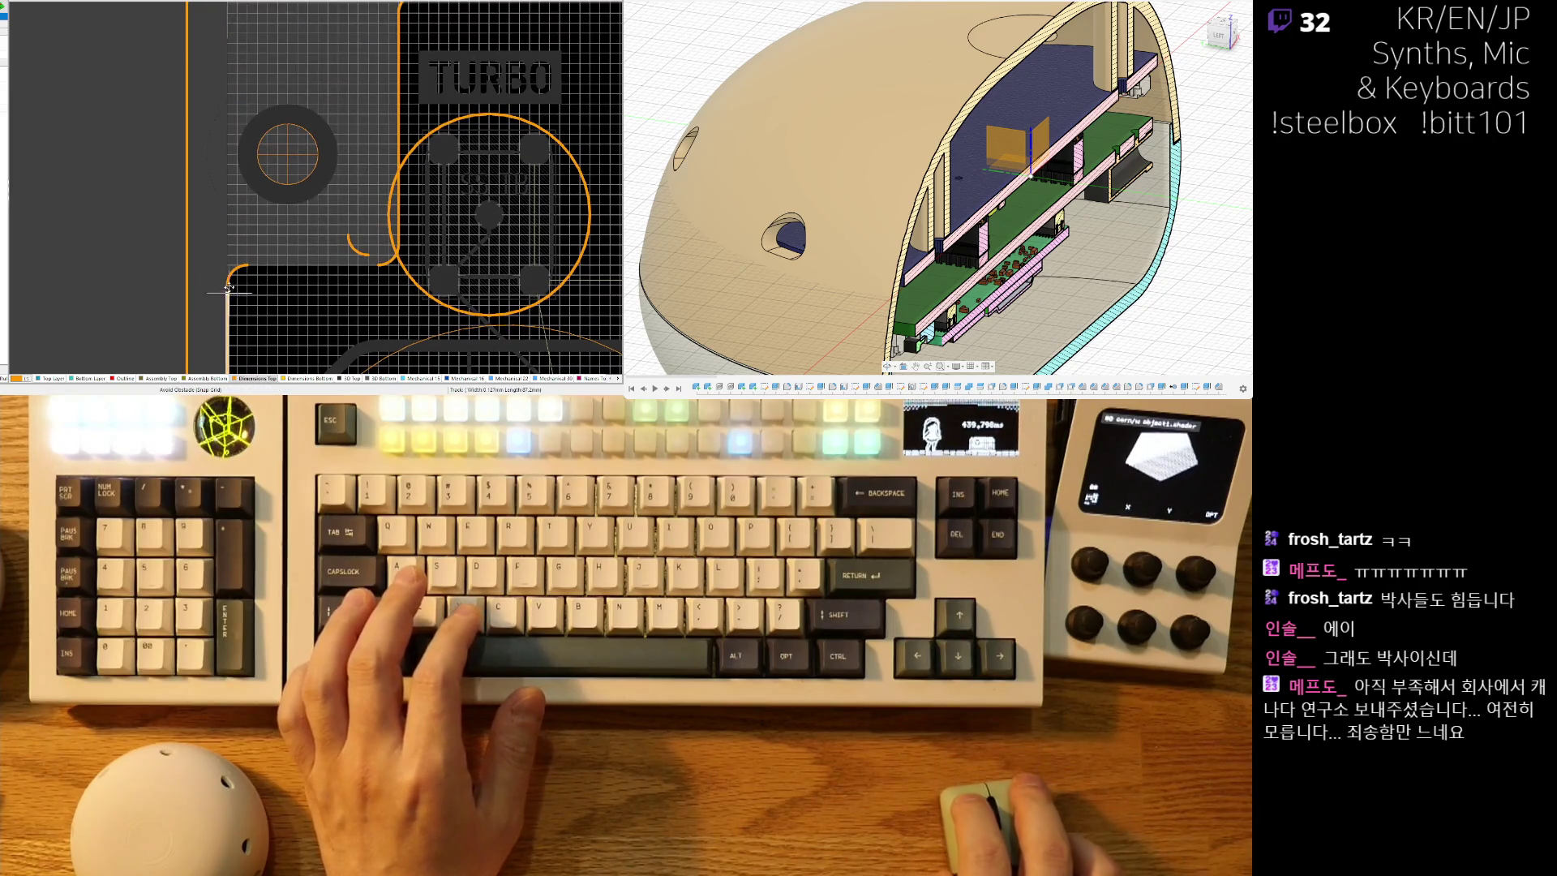
ctrl+scroll(343, 213, up, 3)
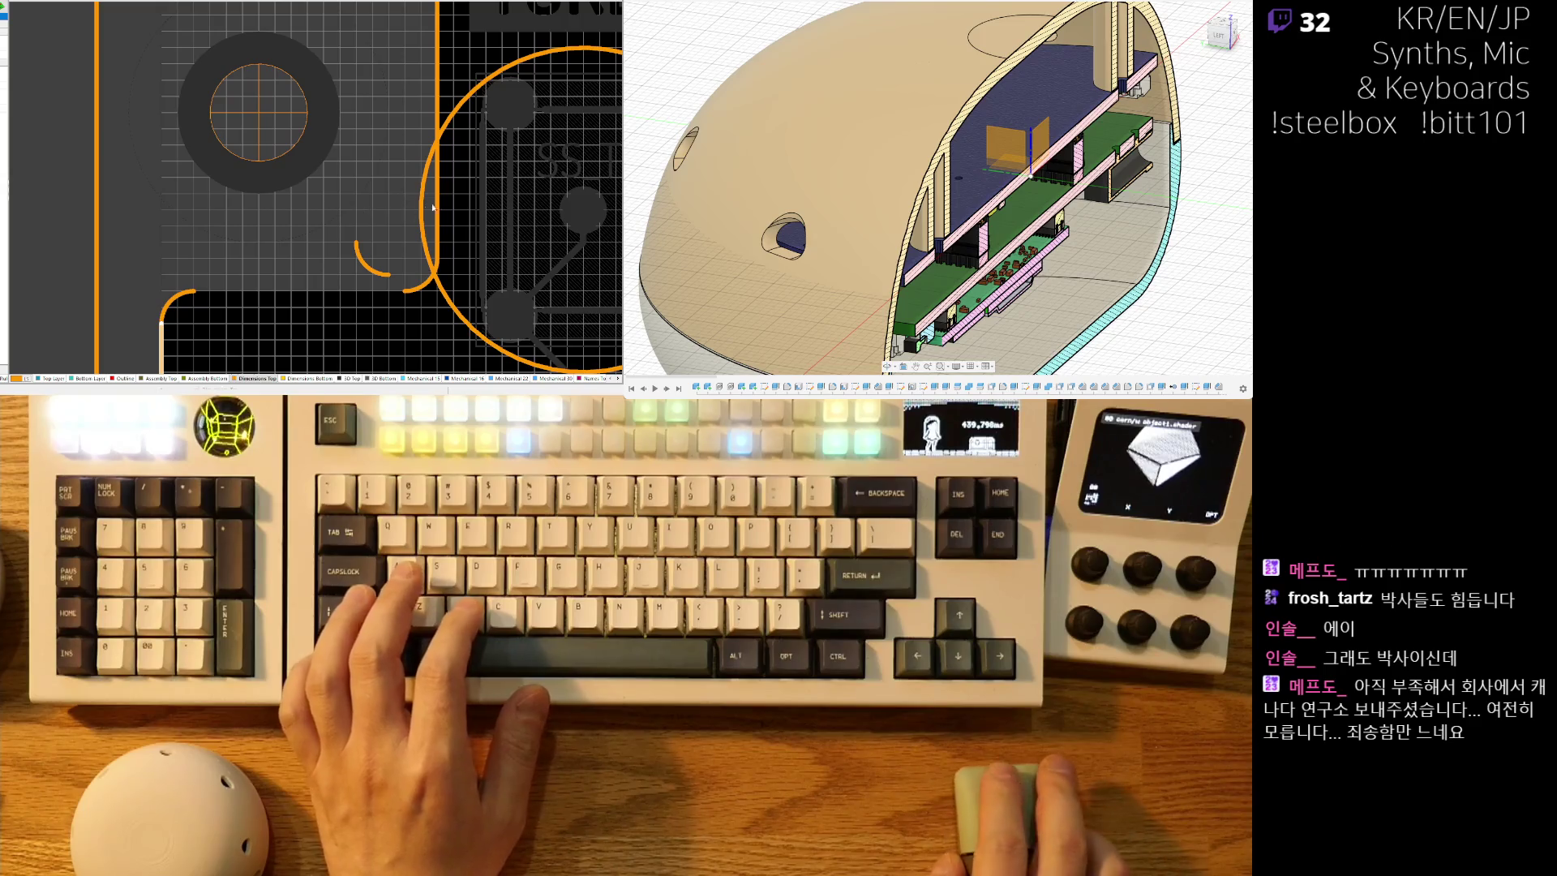
key(ctrl+c)
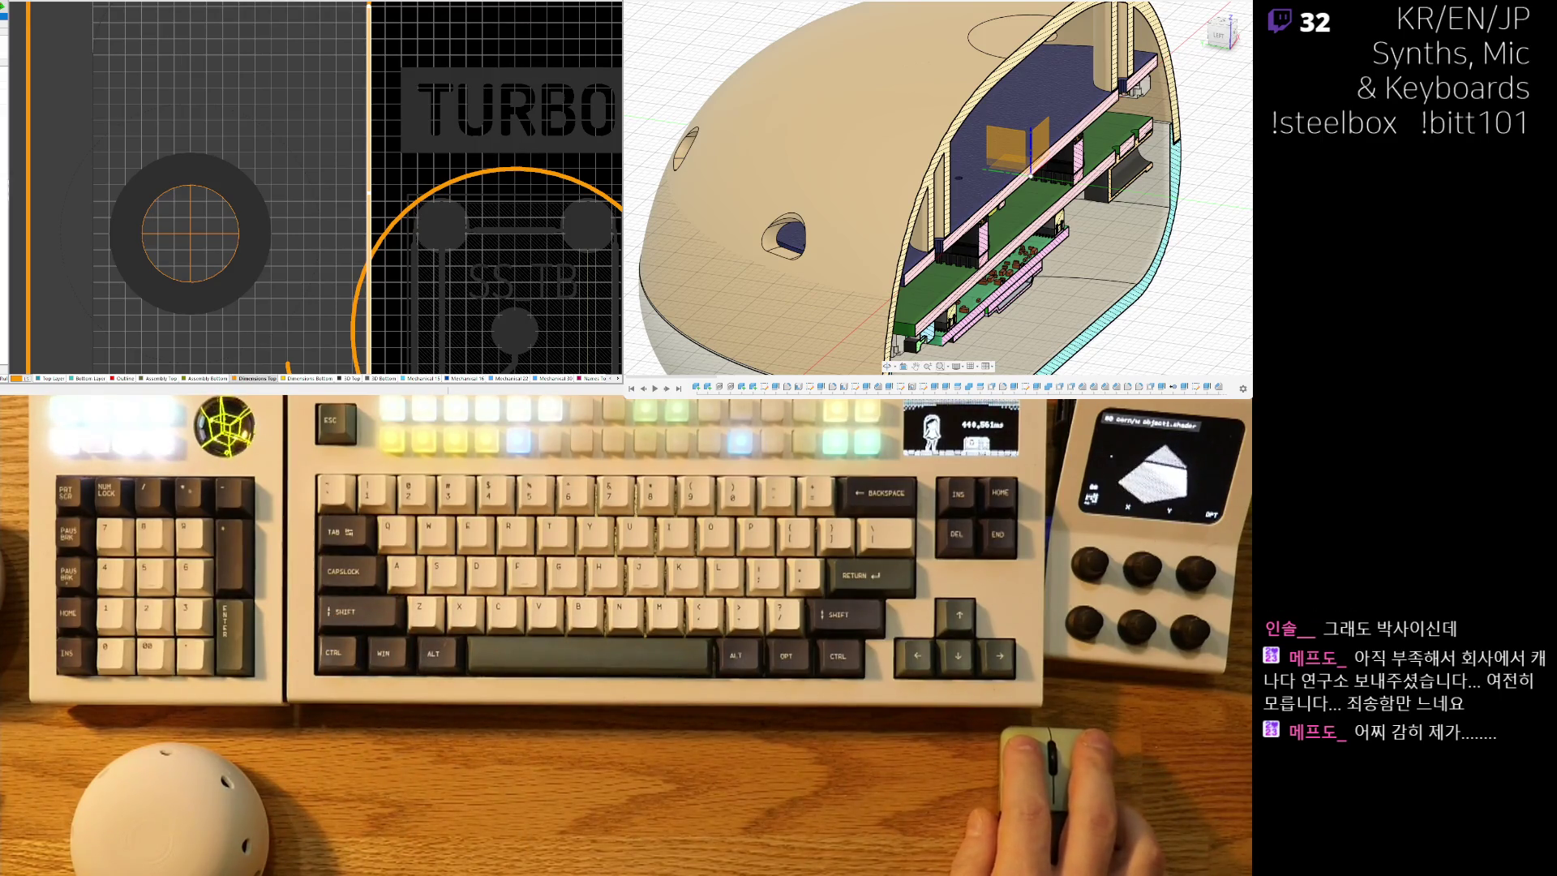
Pan over to the round button footprint near the board corner.
right_drag(308, 156, 390, 2)
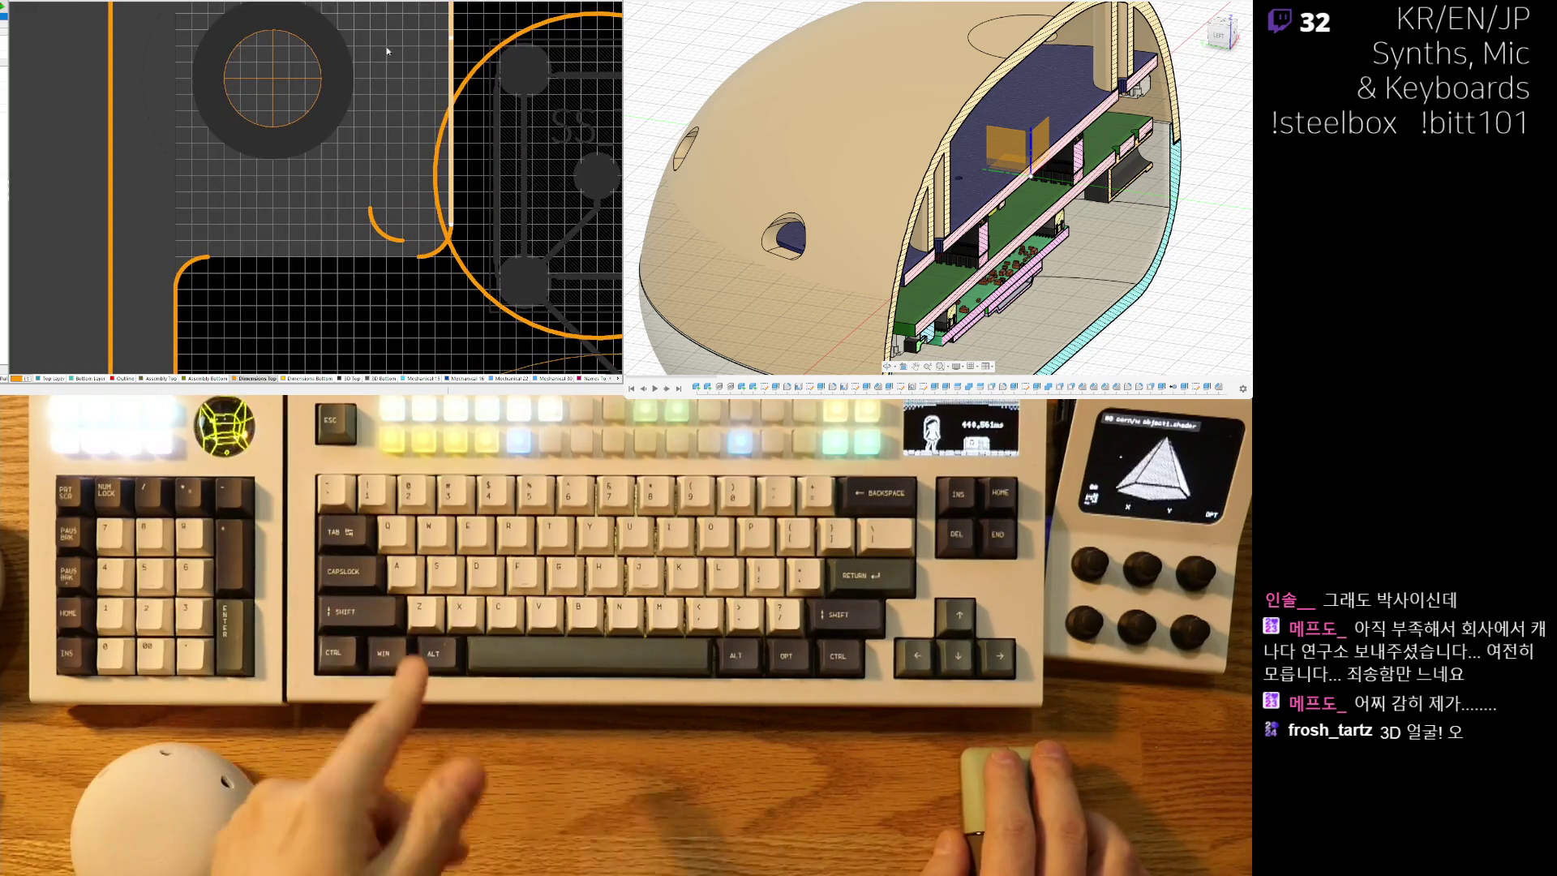
ctrl+scroll(246, 220, up, 3)
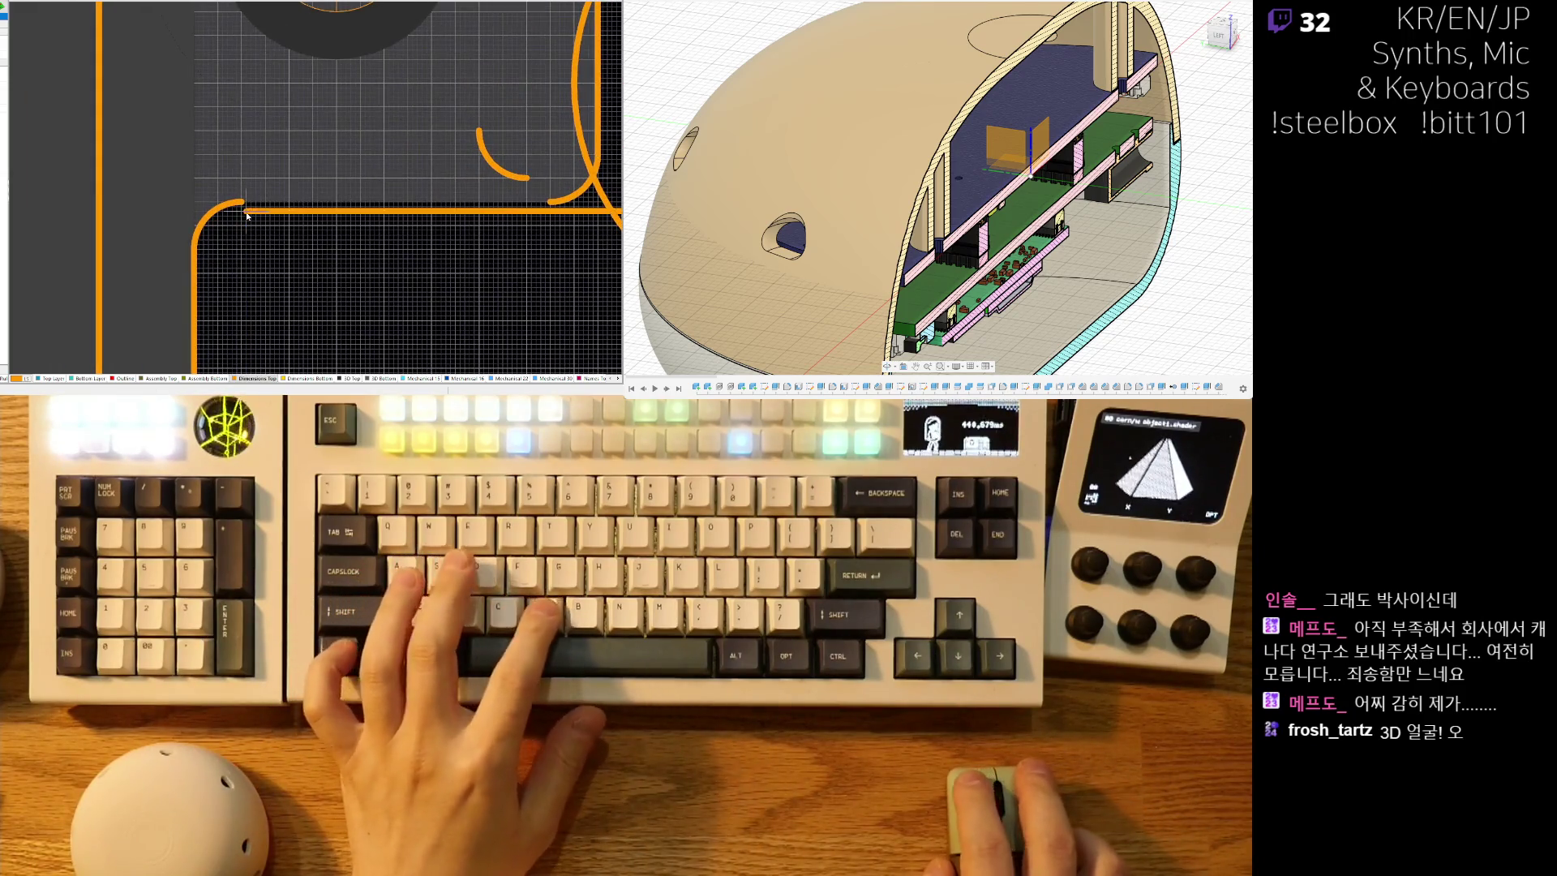
scroll(274, 230, right, 3)
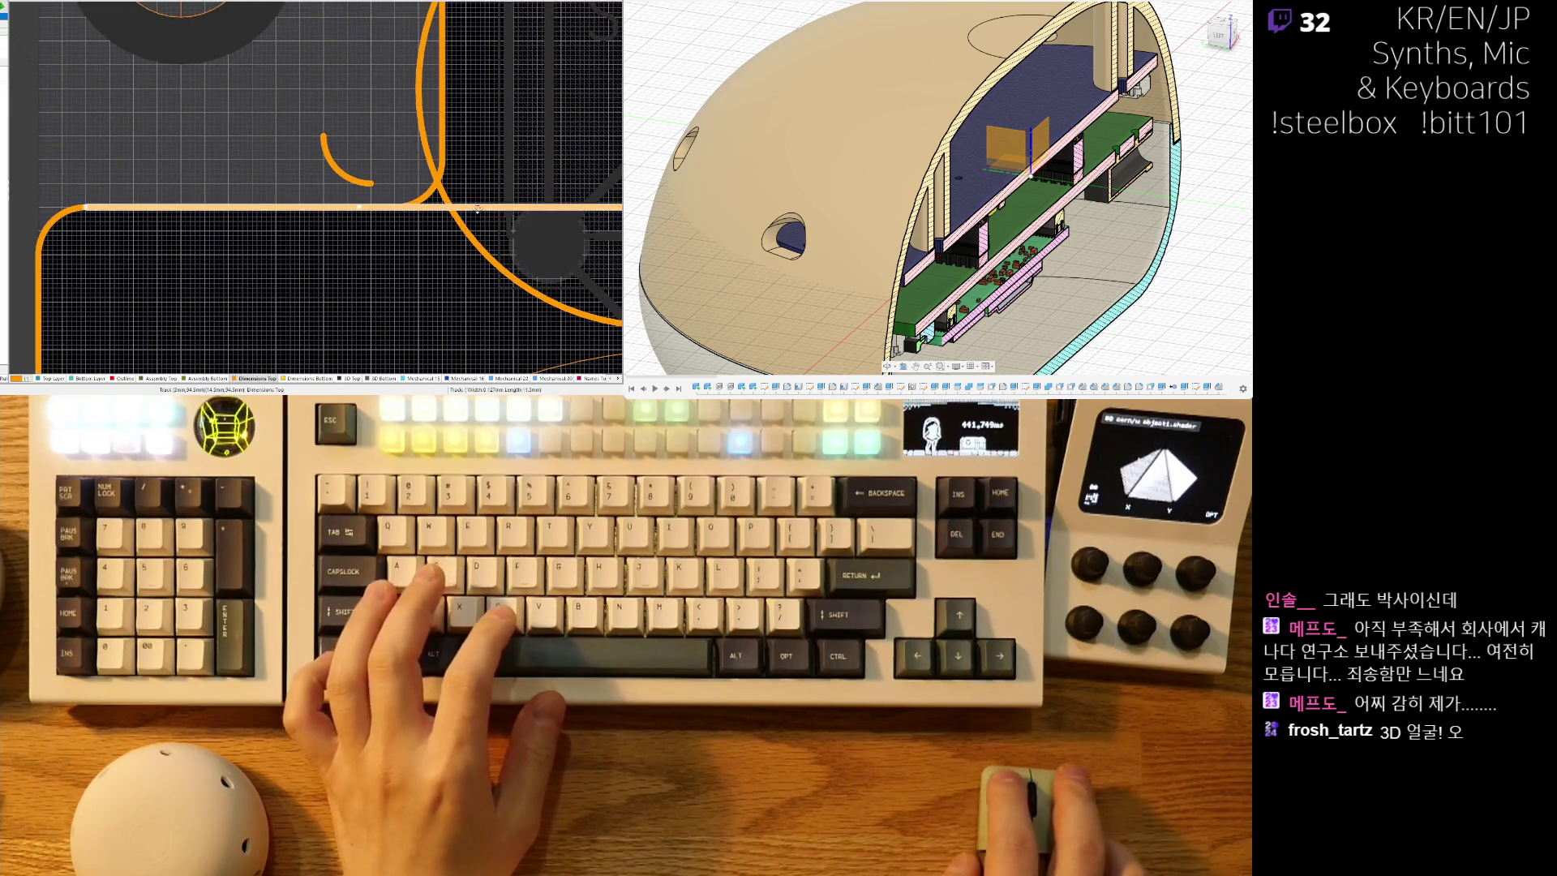
ctrl+scroll(445, 206, down, 3)
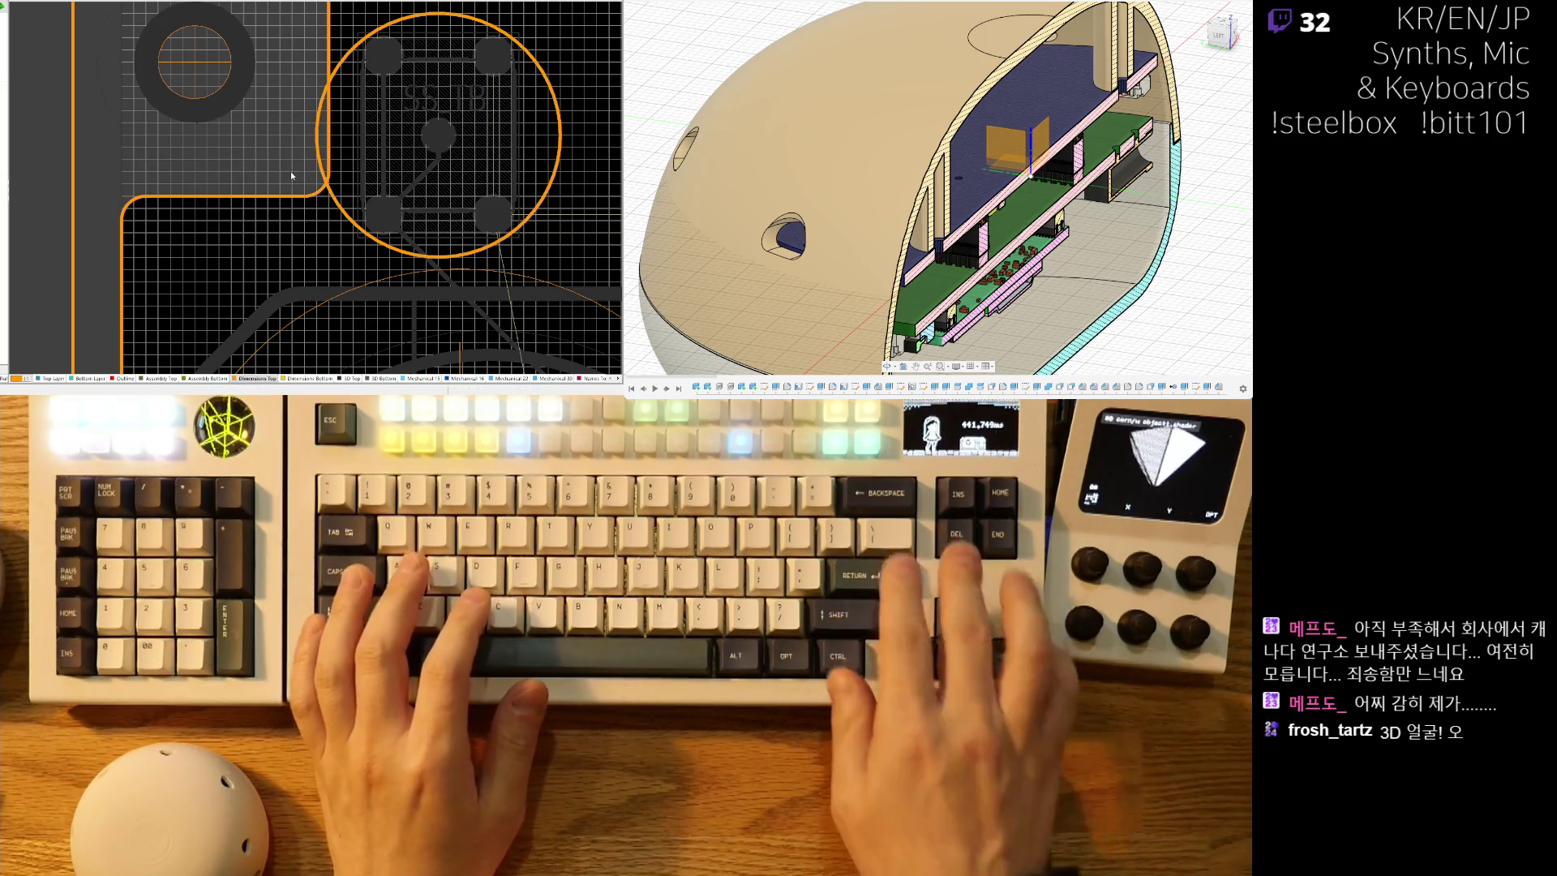
right_drag(290, 172, 157, 240)
ctrl+scroll(158, 241, down, 6)
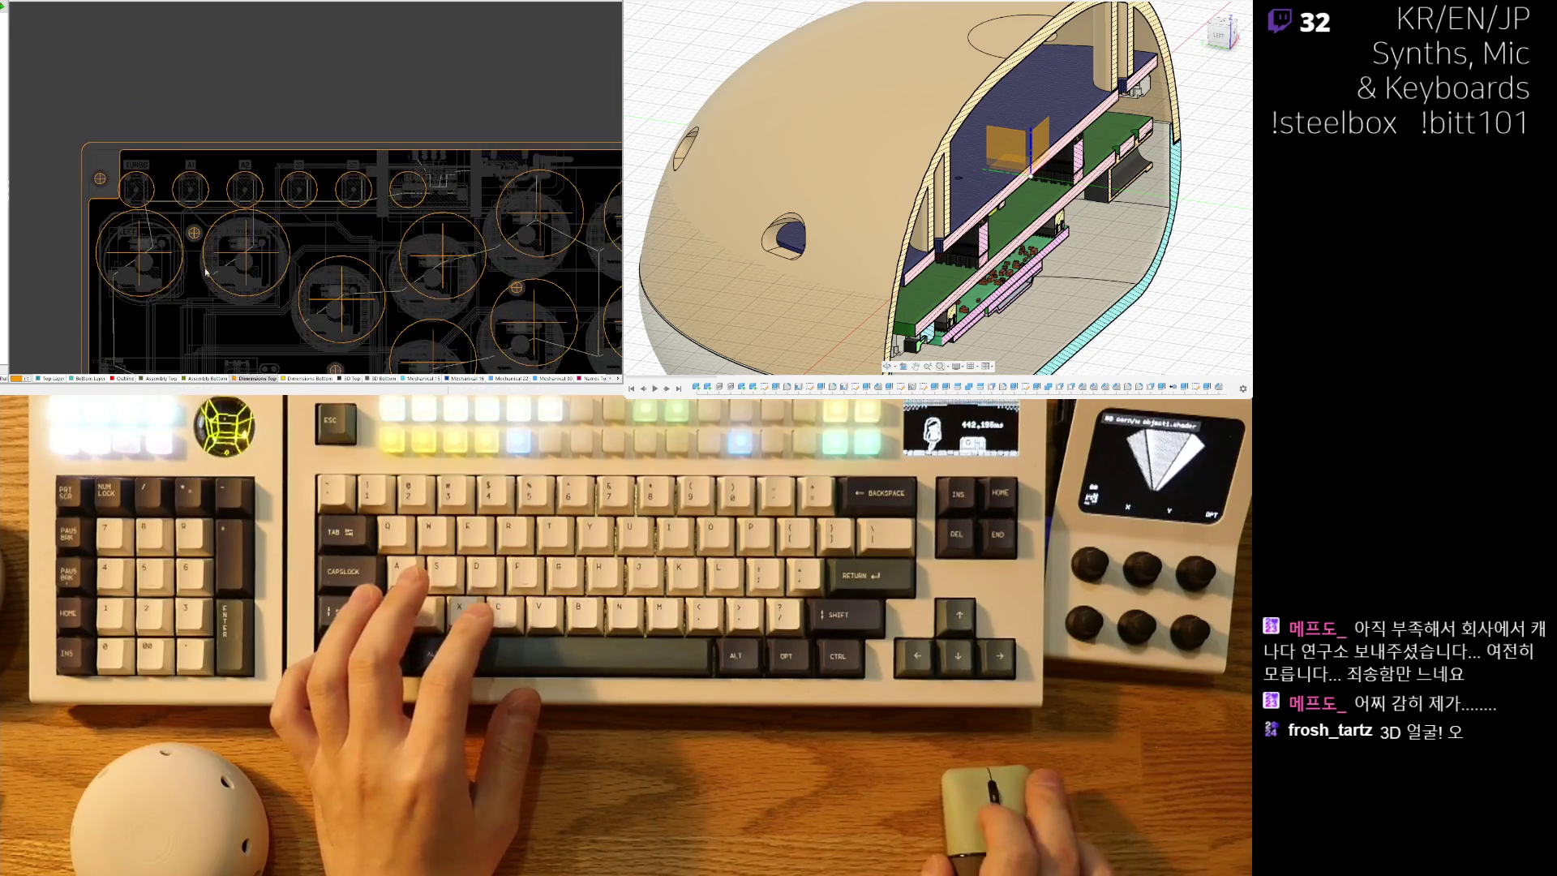
ctrl+scroll(73, 277, up, 8)
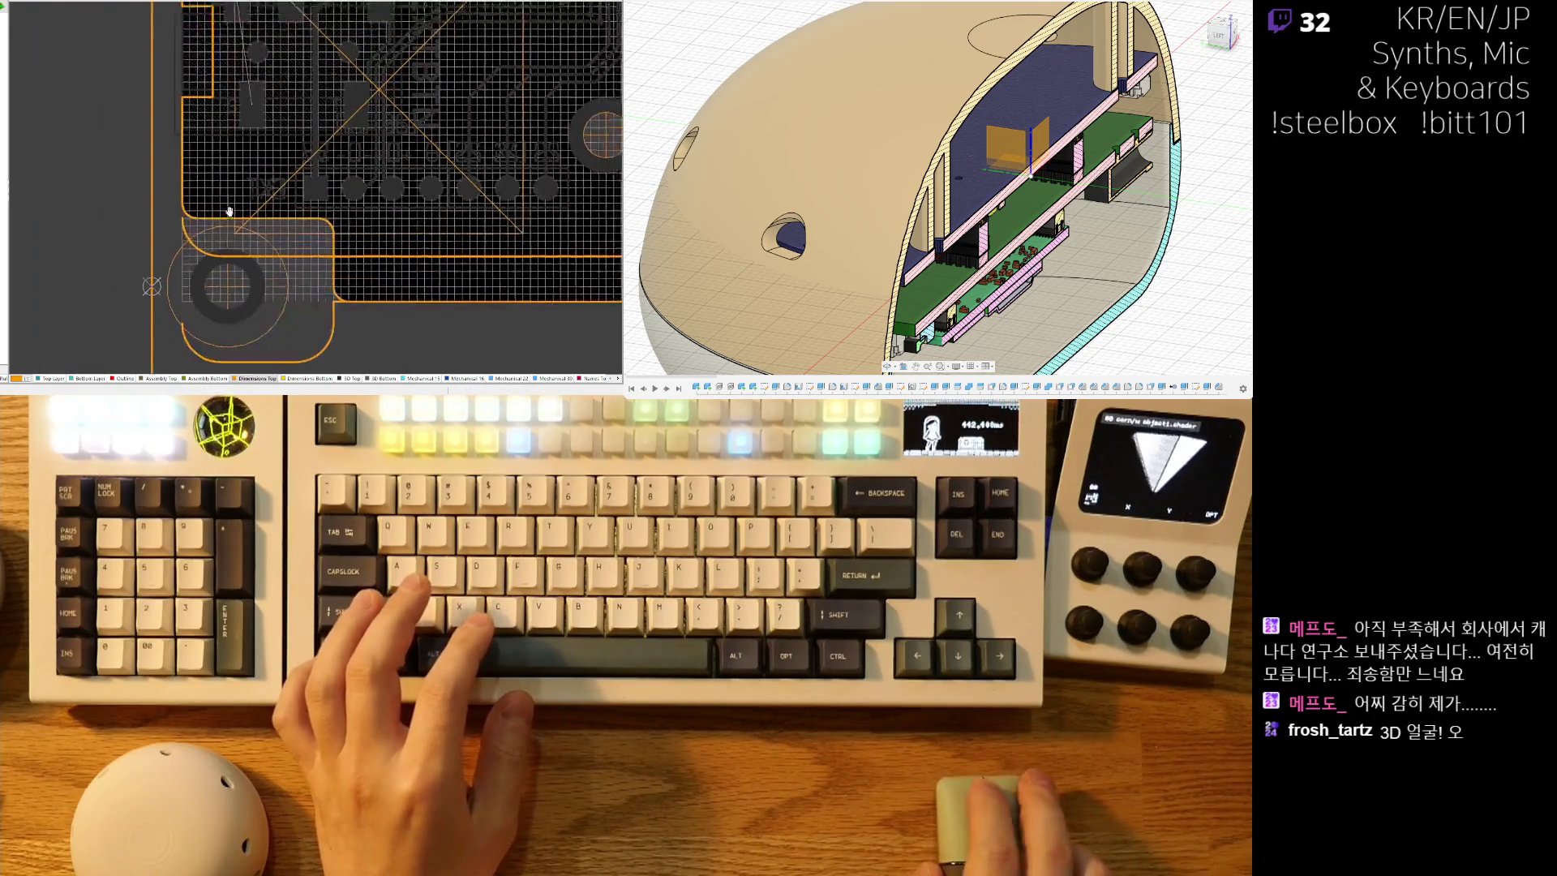
shift+scroll(410, 193, right, 5)
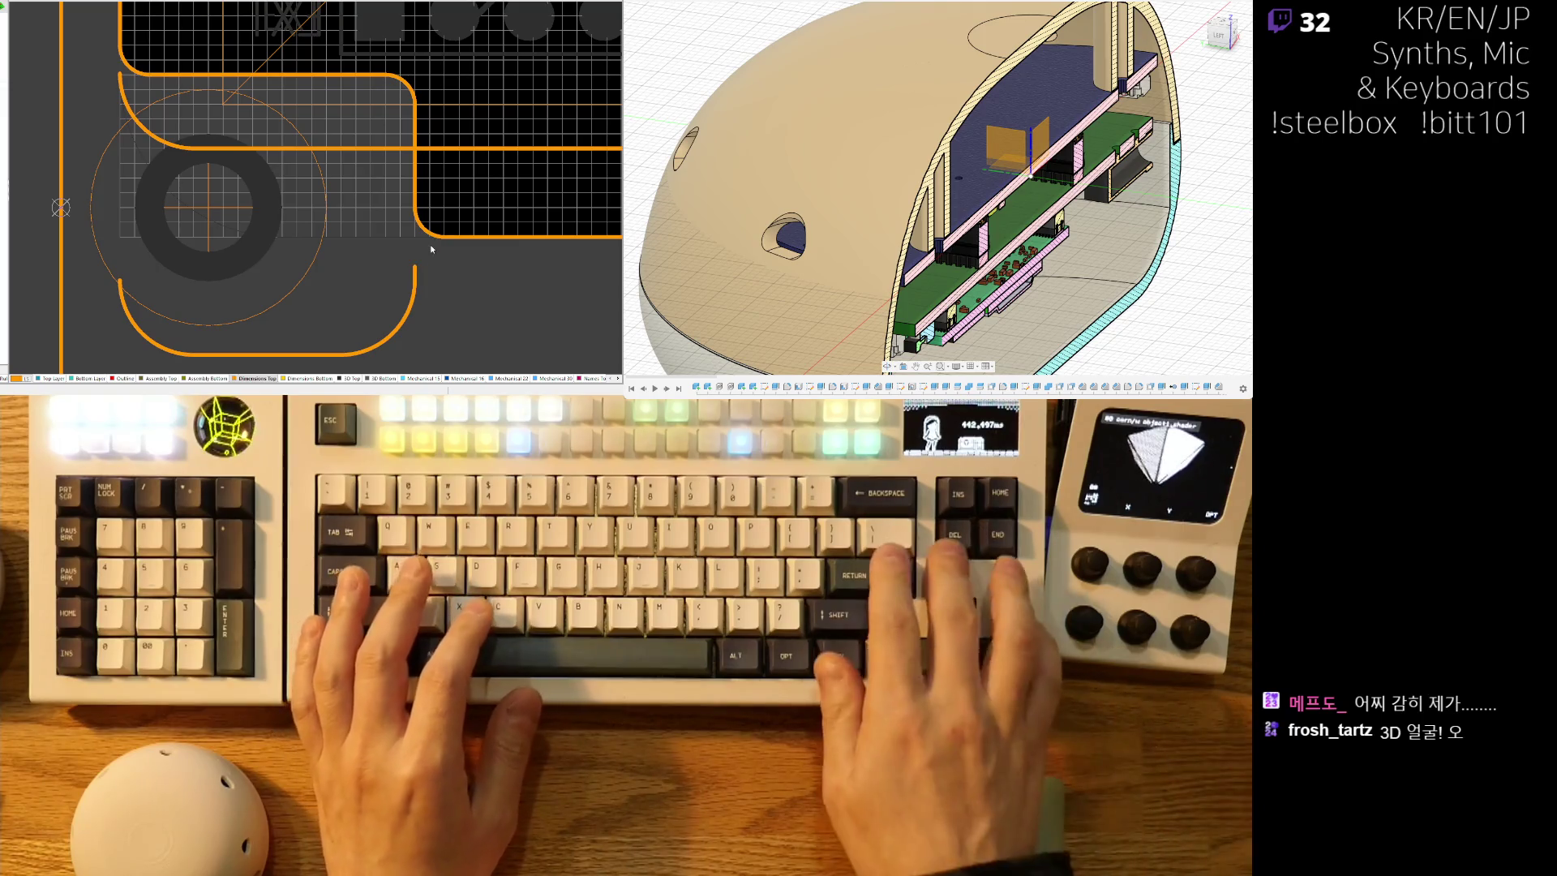
ctrl+scroll(243, 206, down, 3)
ctrl+scroll(242, 206, down, 3)
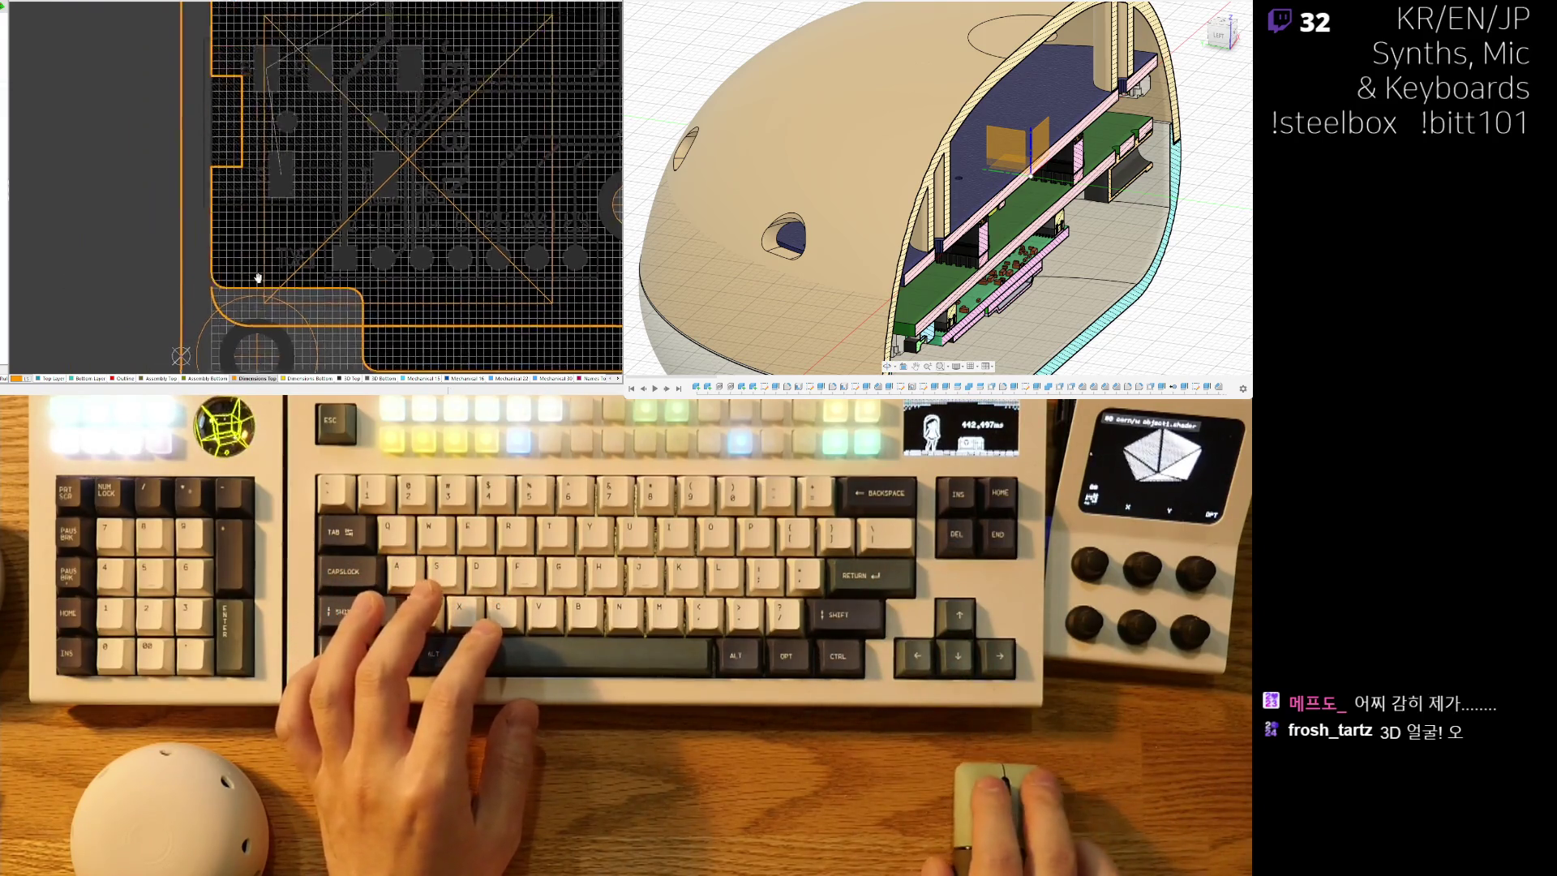
ctrl+scroll(184, 174, down, 5)
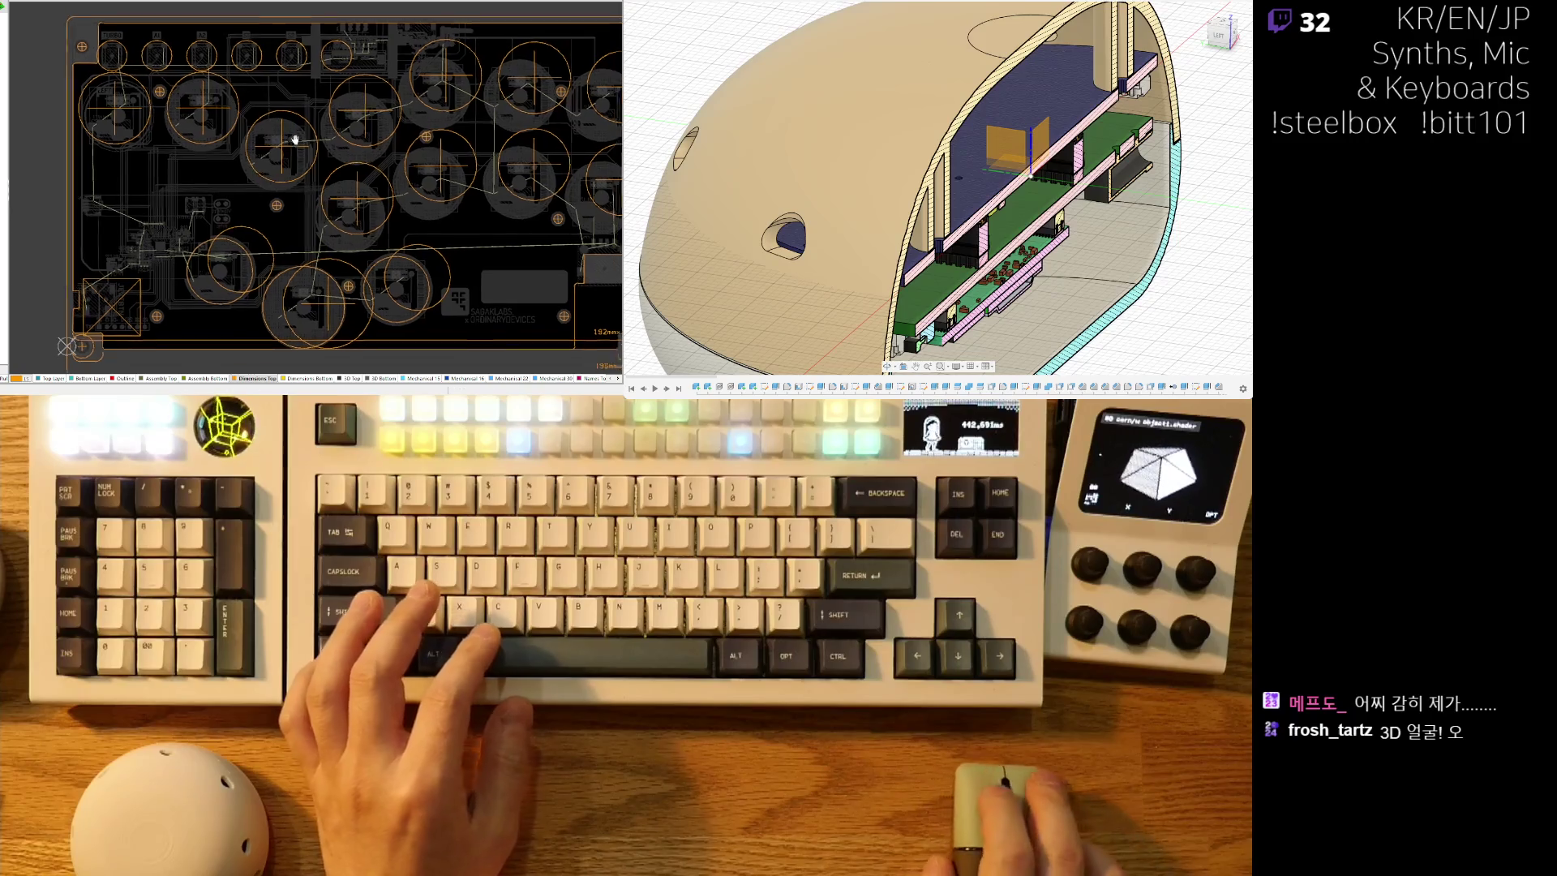
scroll(428, 163, down, 3)
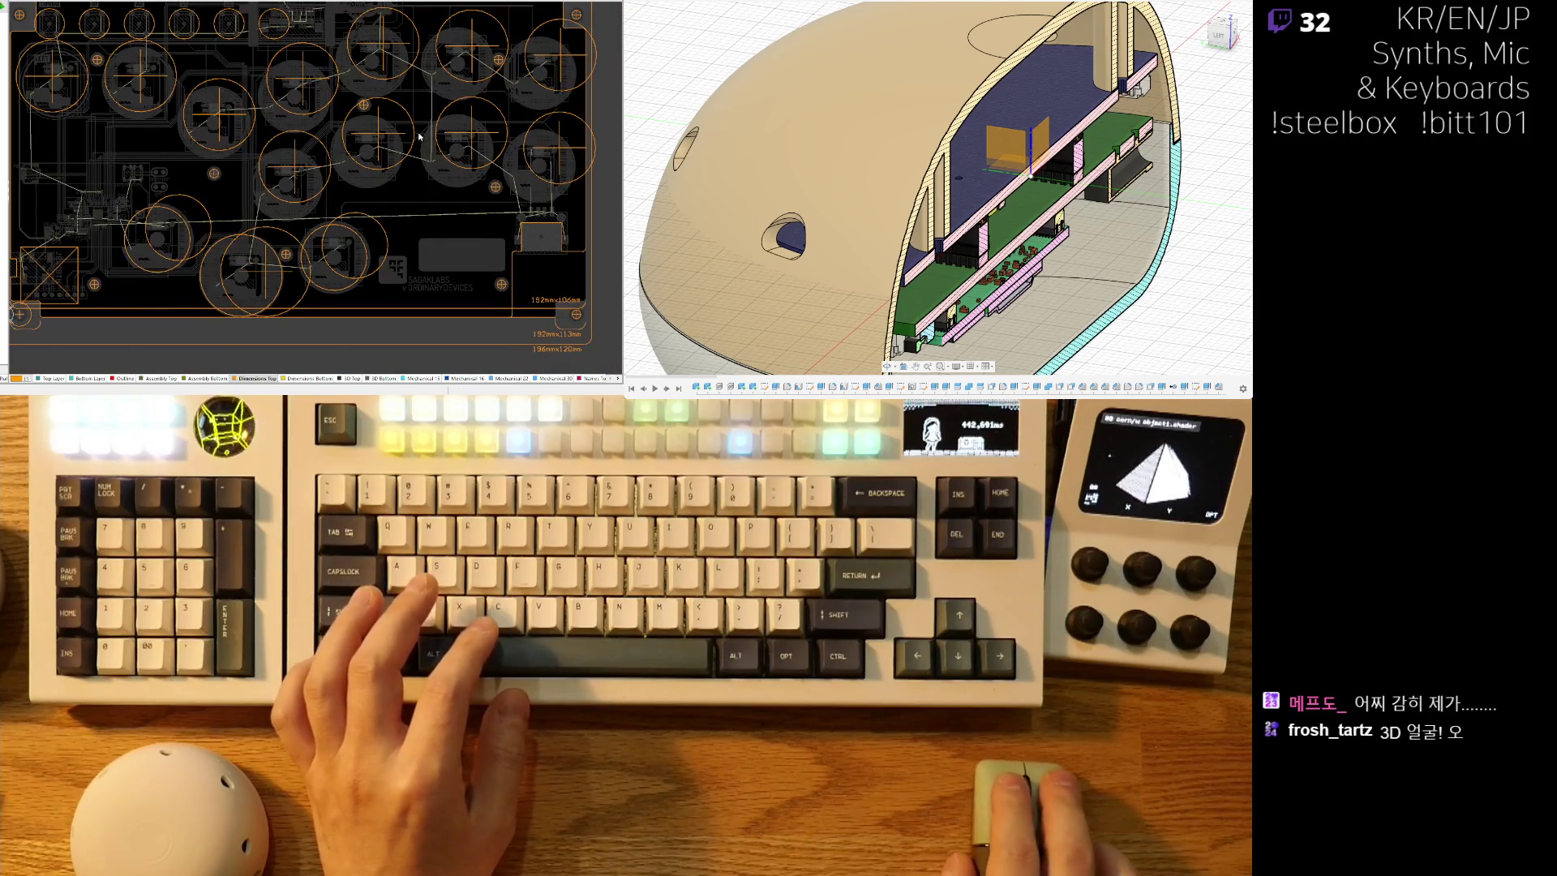
scroll(269, 279, left, 3)
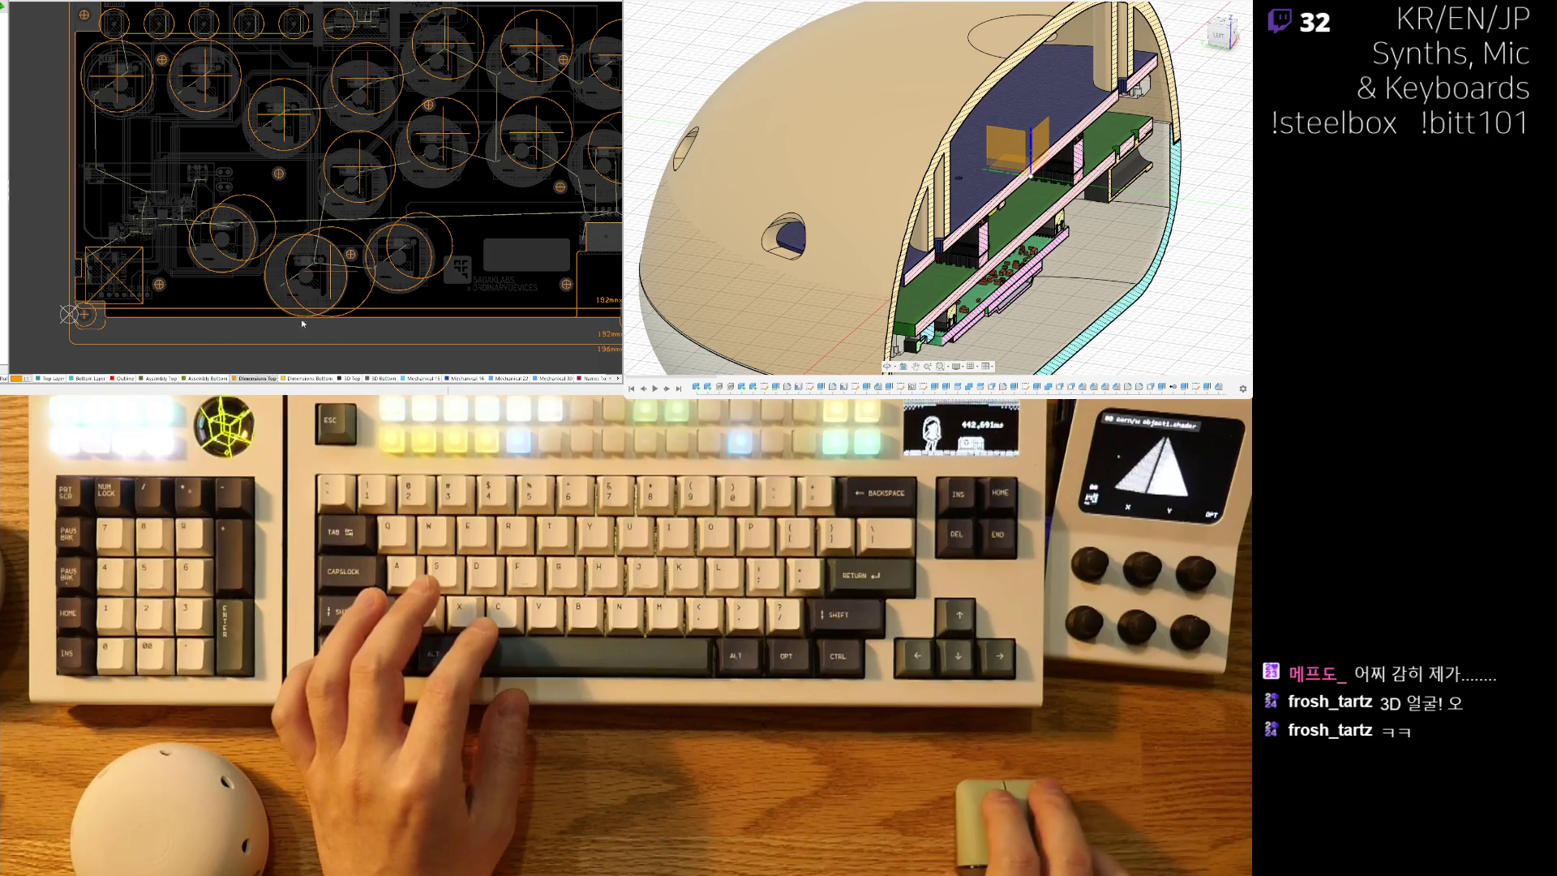
ctrl+scroll(509, 329, up, 5)
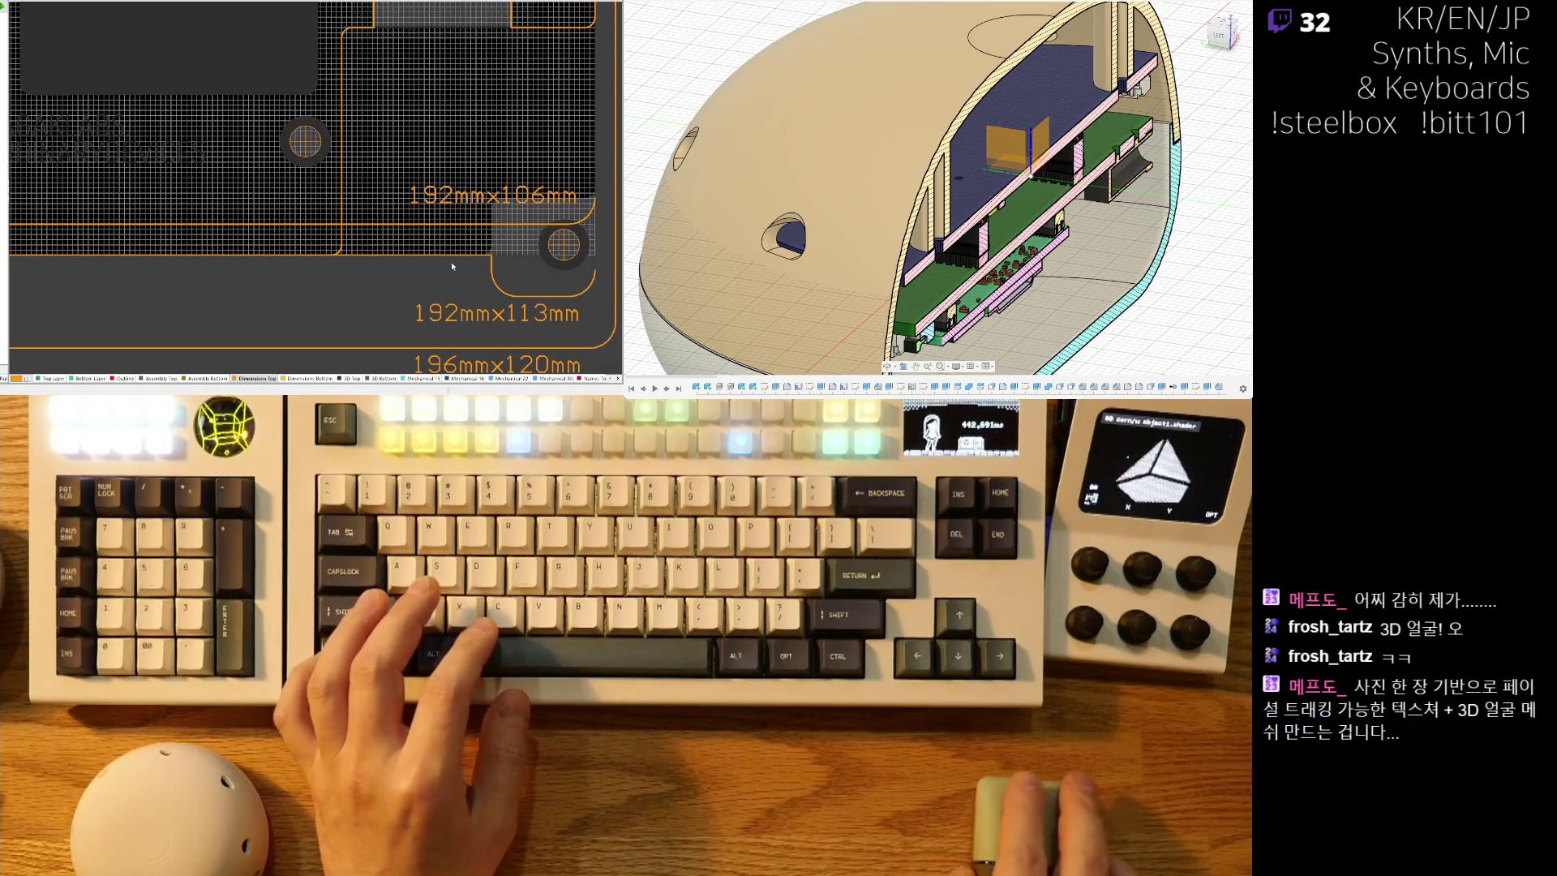
Delete the short vertical outline jog and stretch the horizontal edge toward the corner.
ctrl+scroll(480, 273, up, 3)
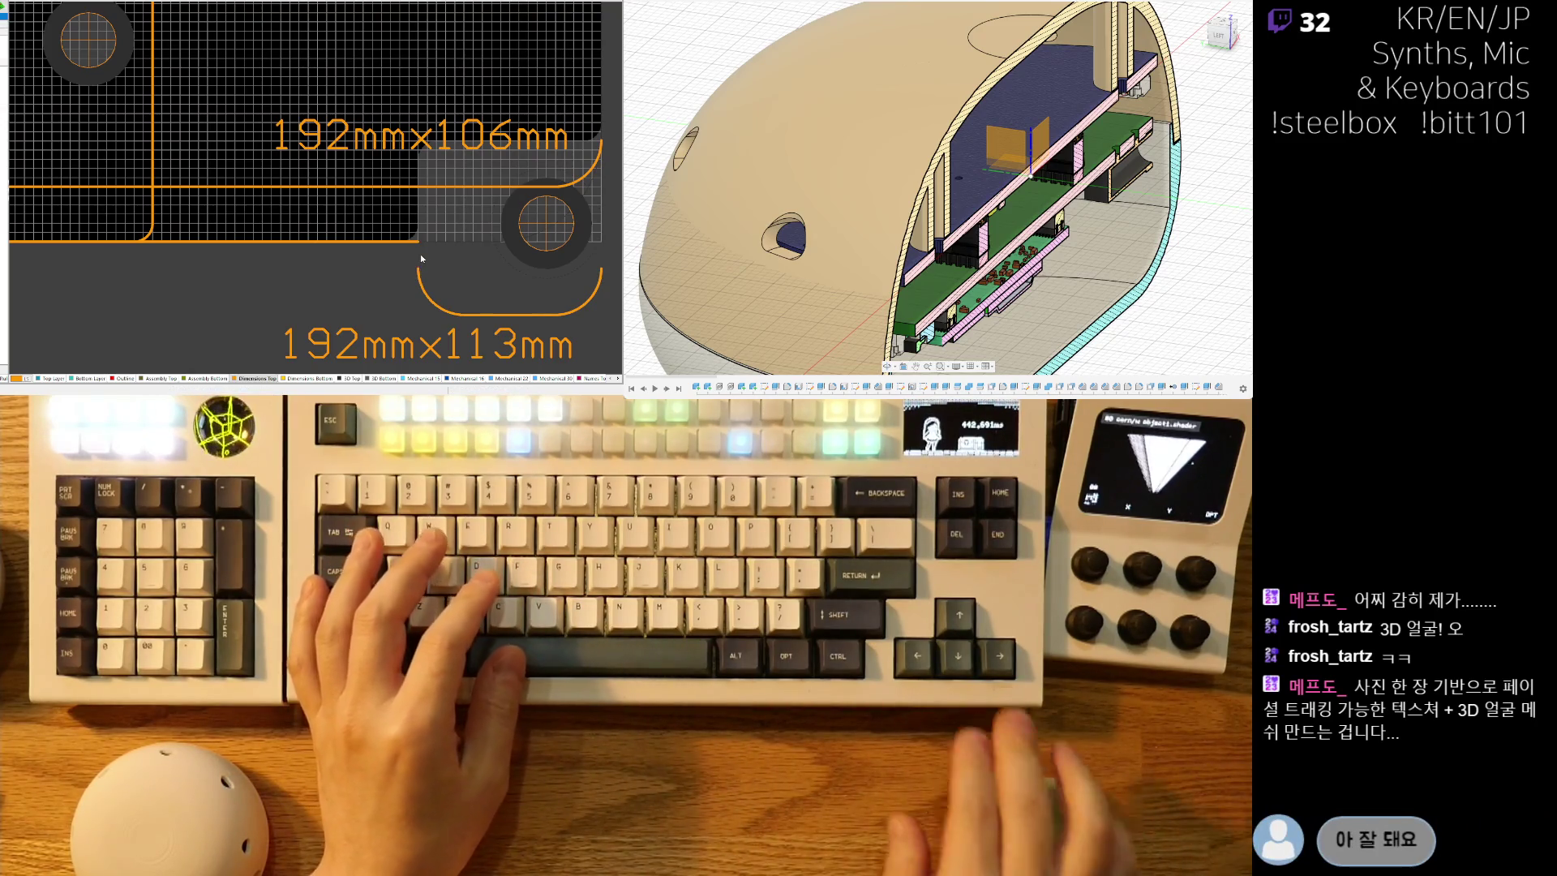
click(418, 256)
drag(419, 241, 282, 238)
drag(121, 236, 130, 243)
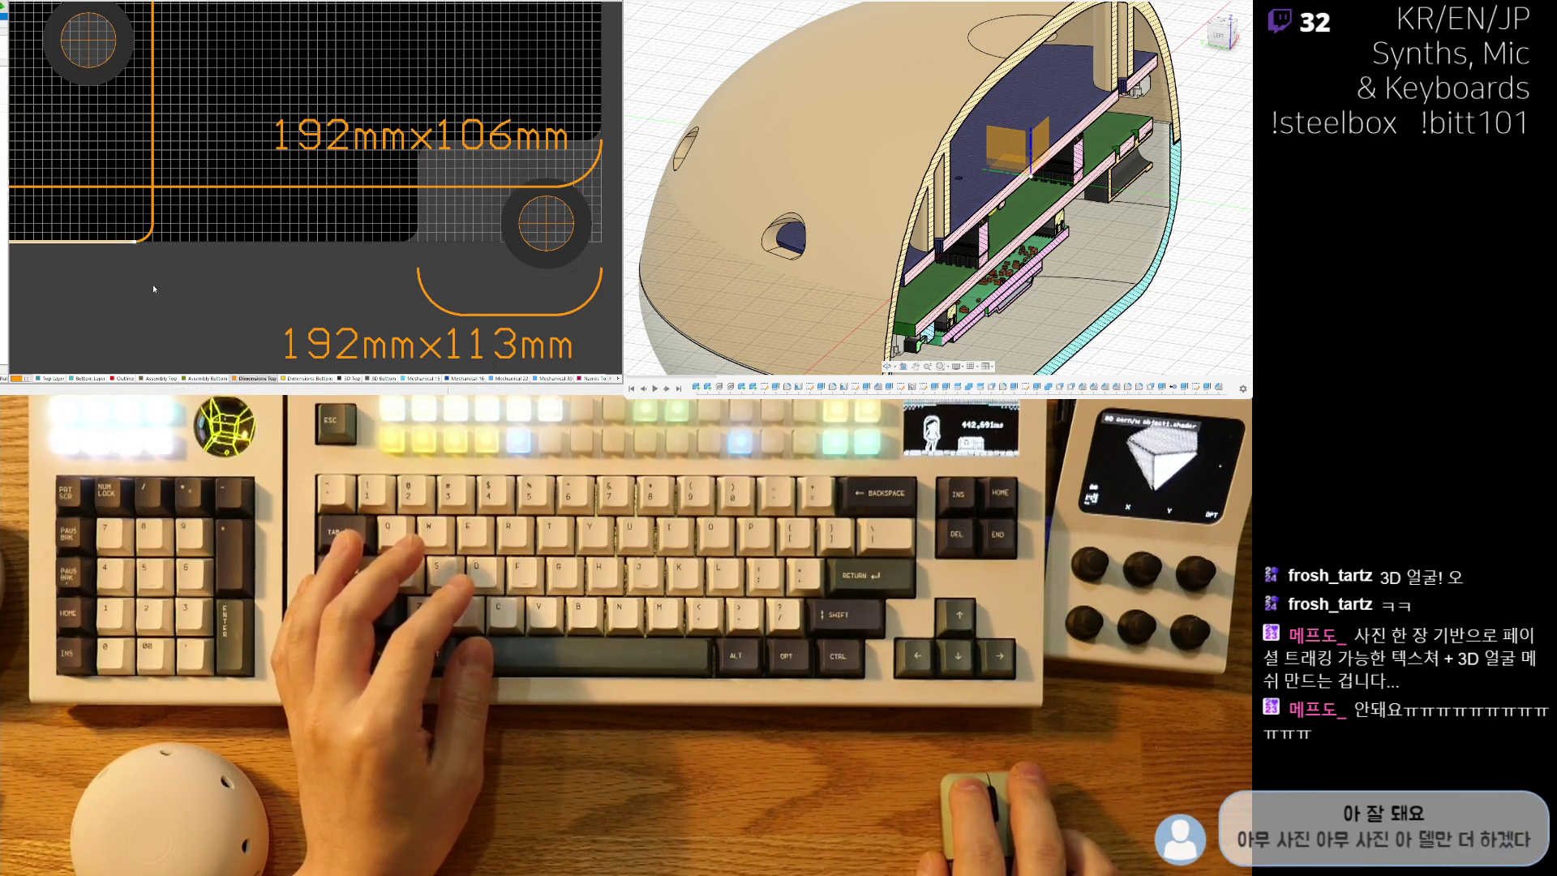
ctrl+scroll(388, 278, down, 3)
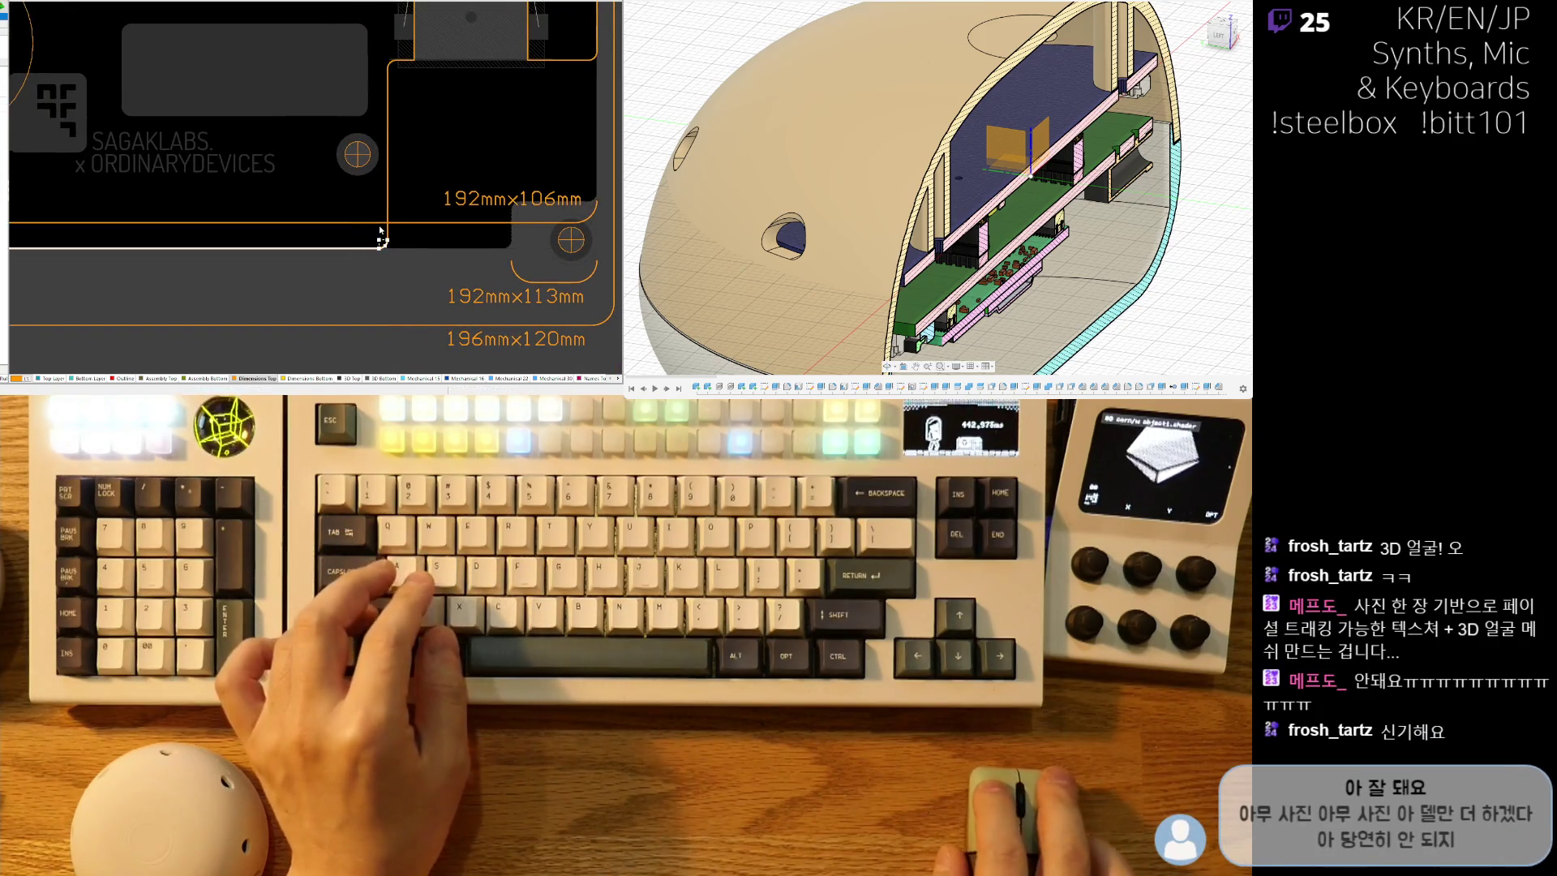
Box-select the adjoining vertical outline segments at the corner.
shift+click(387, 192)
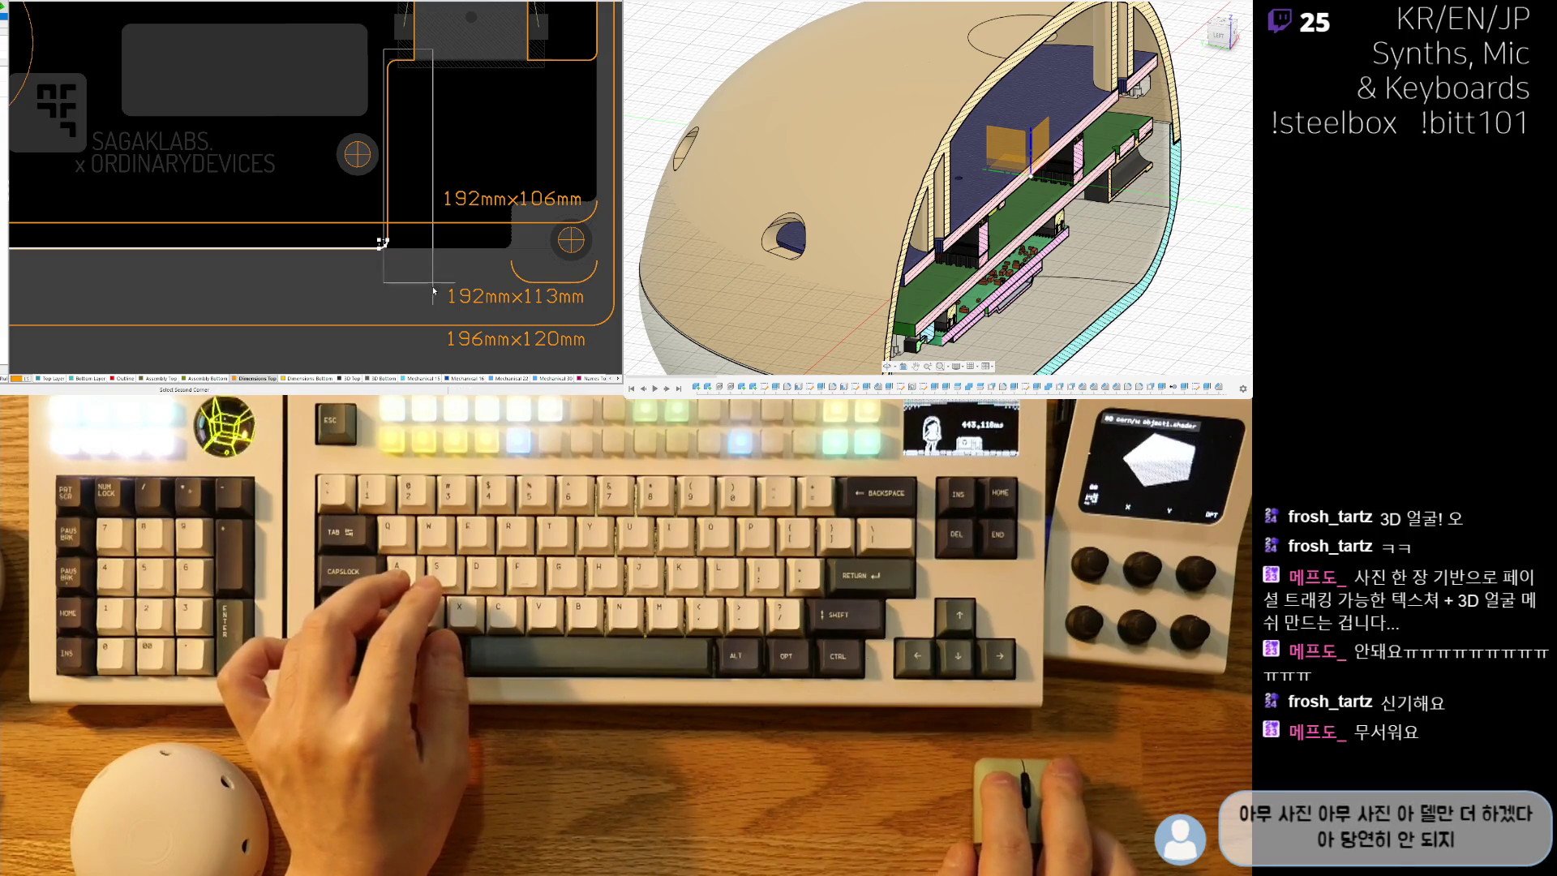
scroll(440, 195, up, 3)
shift+scroll(454, 209, right, 2)
drag(472, 209, 328, 92)
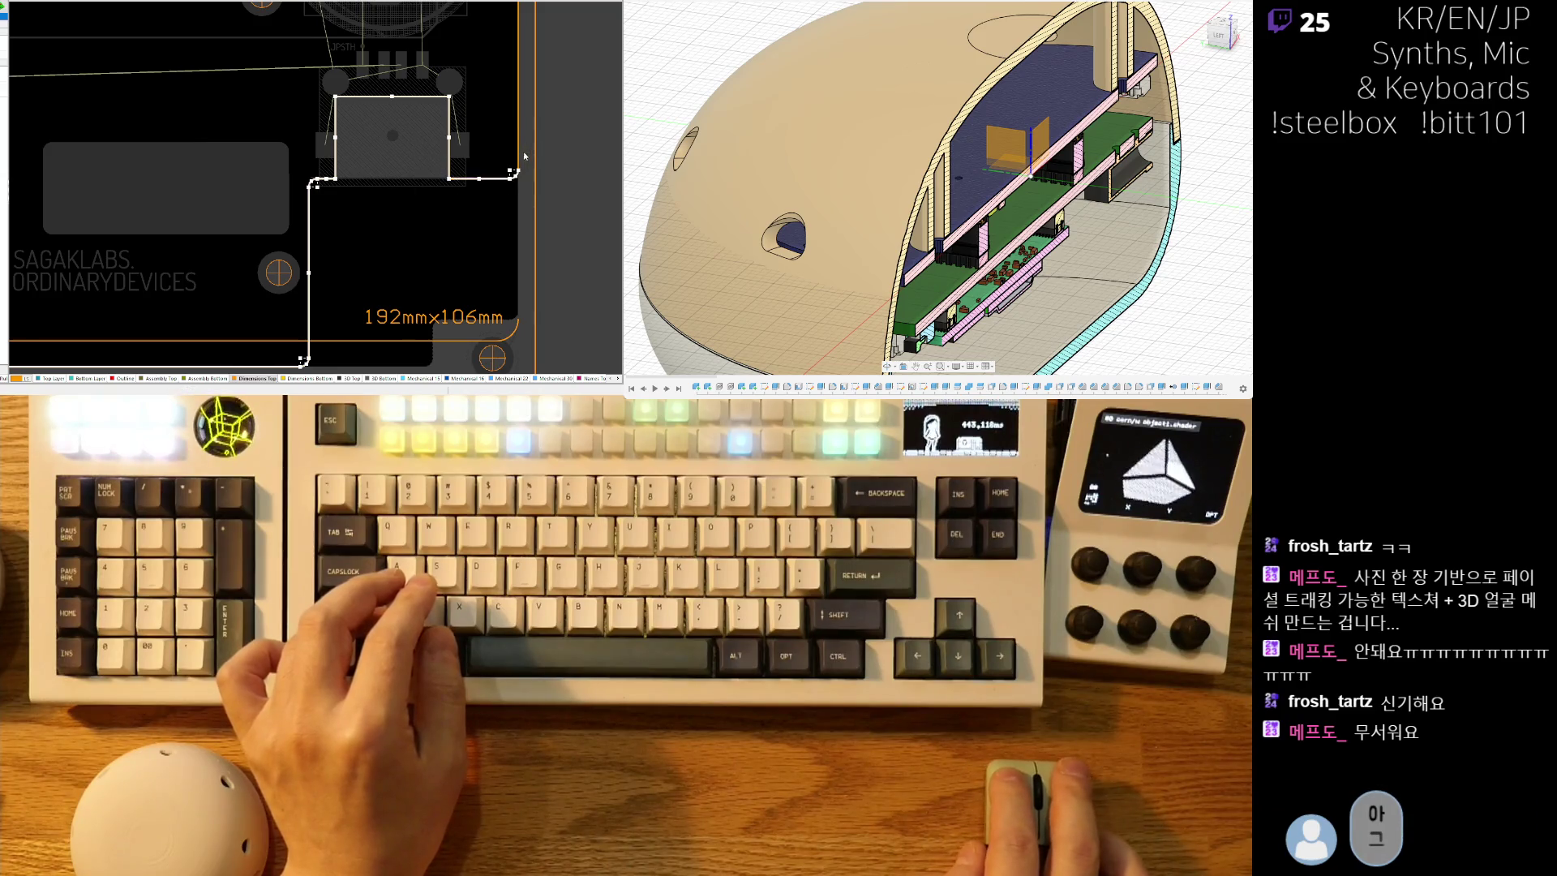
scroll(525, 154, up, 3)
scroll(454, 81, up, 3)
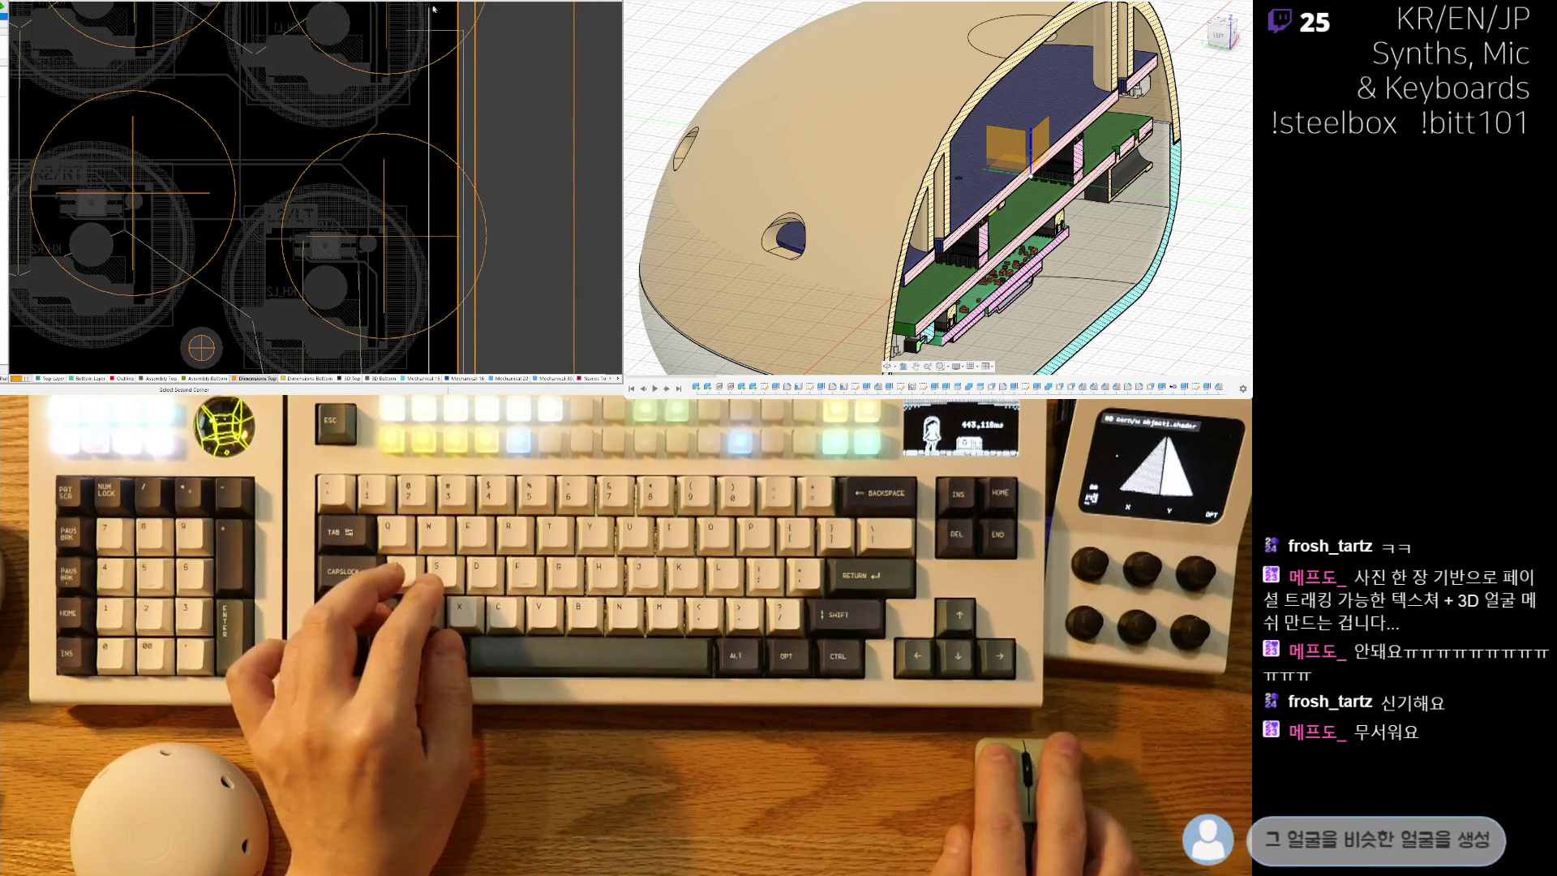
scroll(434, 40, up, 3)
click(445, 154)
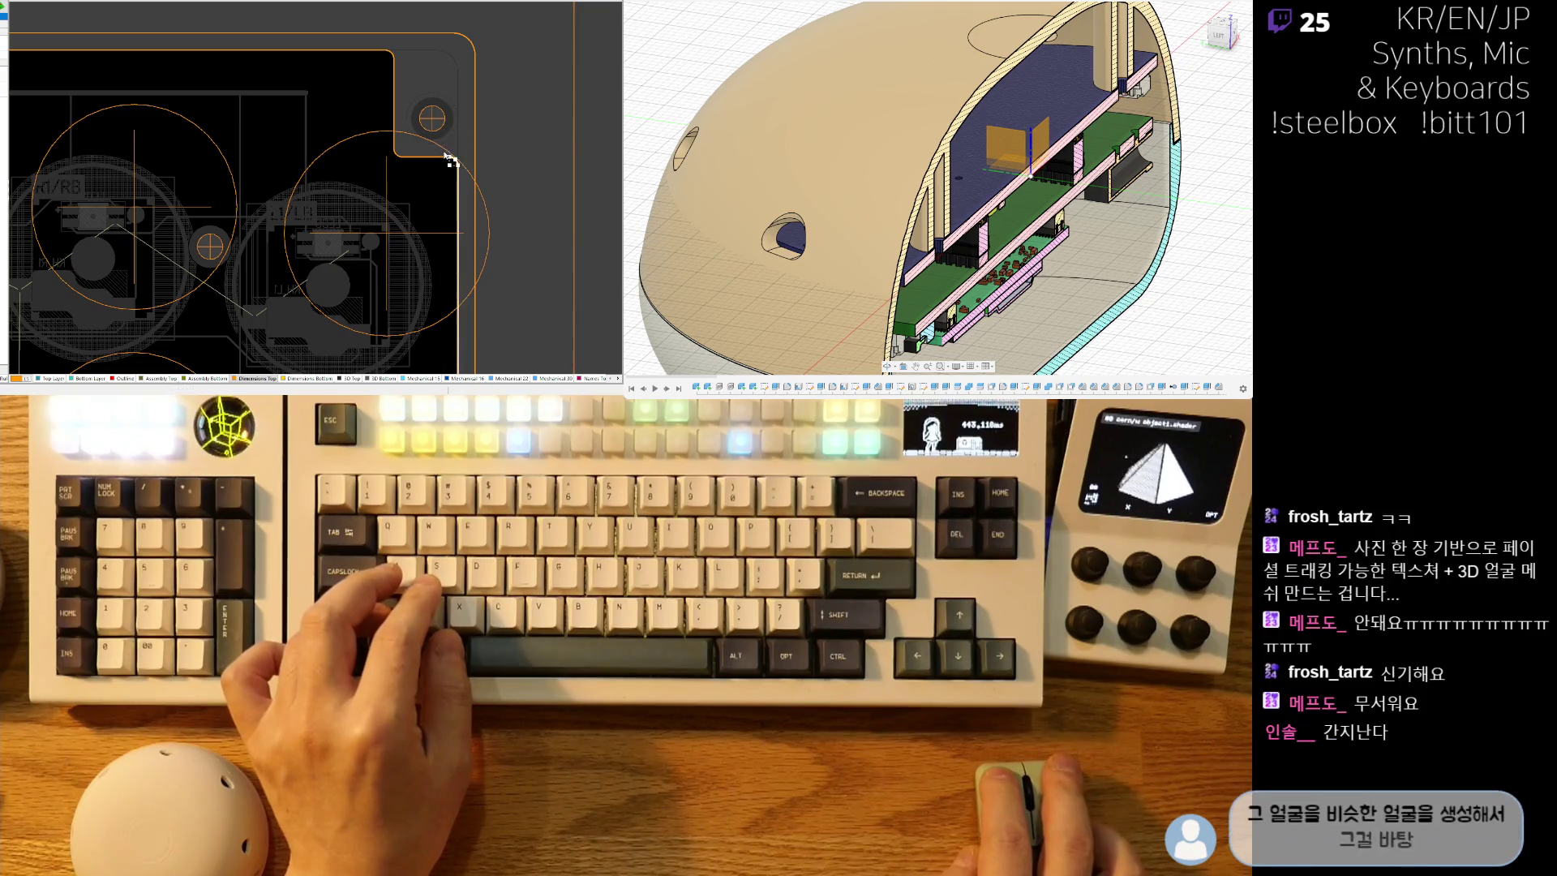
ctrl+scroll(421, 187, up, 2)
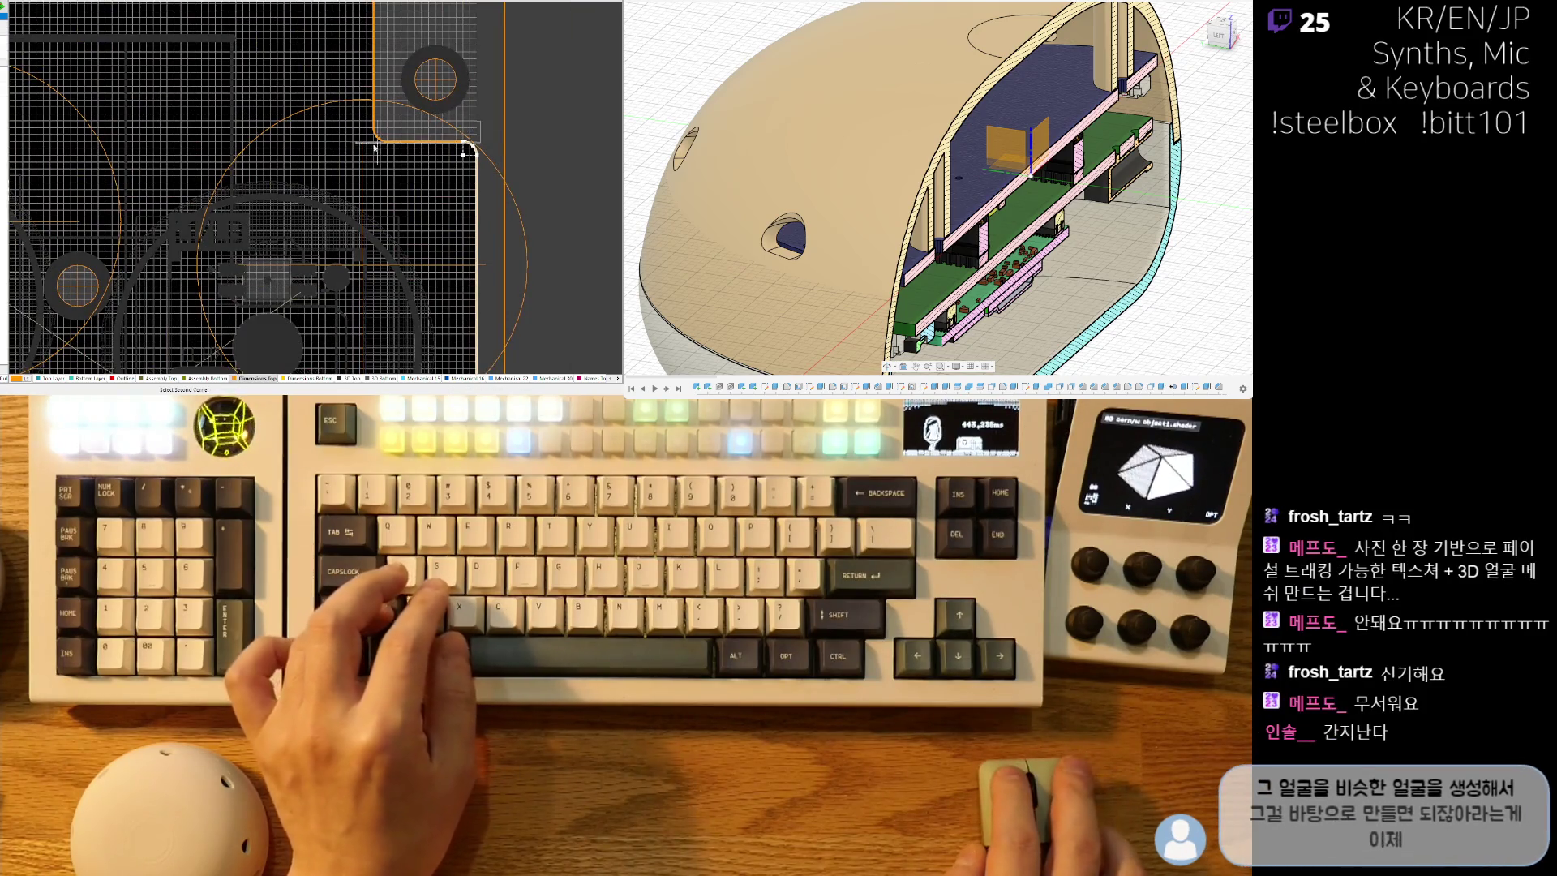
click(357, 151)
right_drag(405, 173, 373, 233)
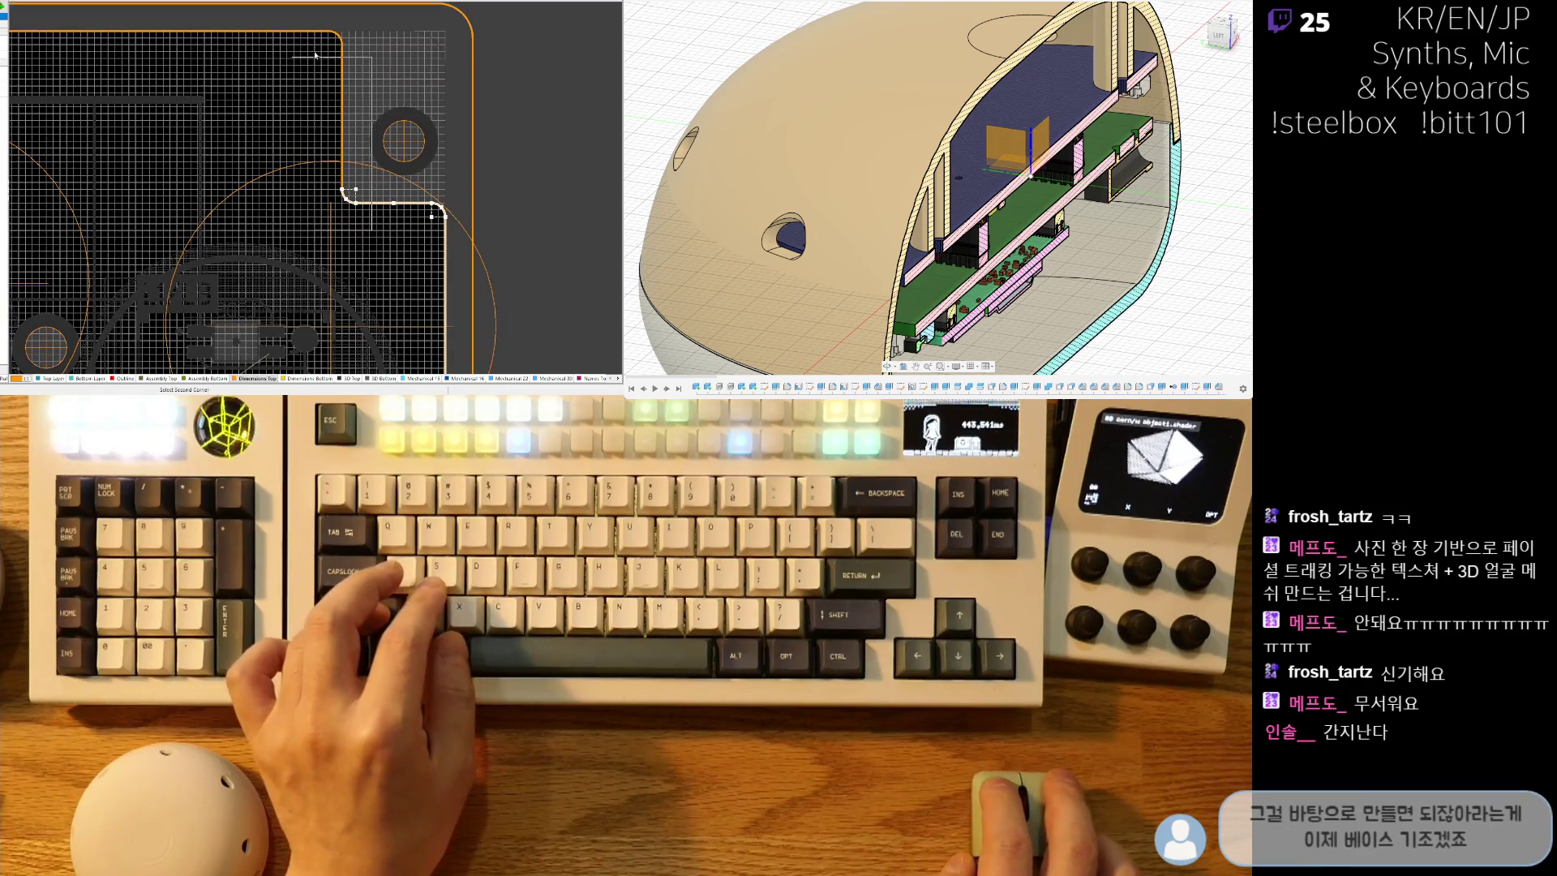
Move to the outline corner beside the TURBO switch and begin a selection box there.
mouse_move(351, 39)
right_down()
mouse_move(49, 46)
mouse_move(191, 215)
mouse_move(400, 57)
right_up()
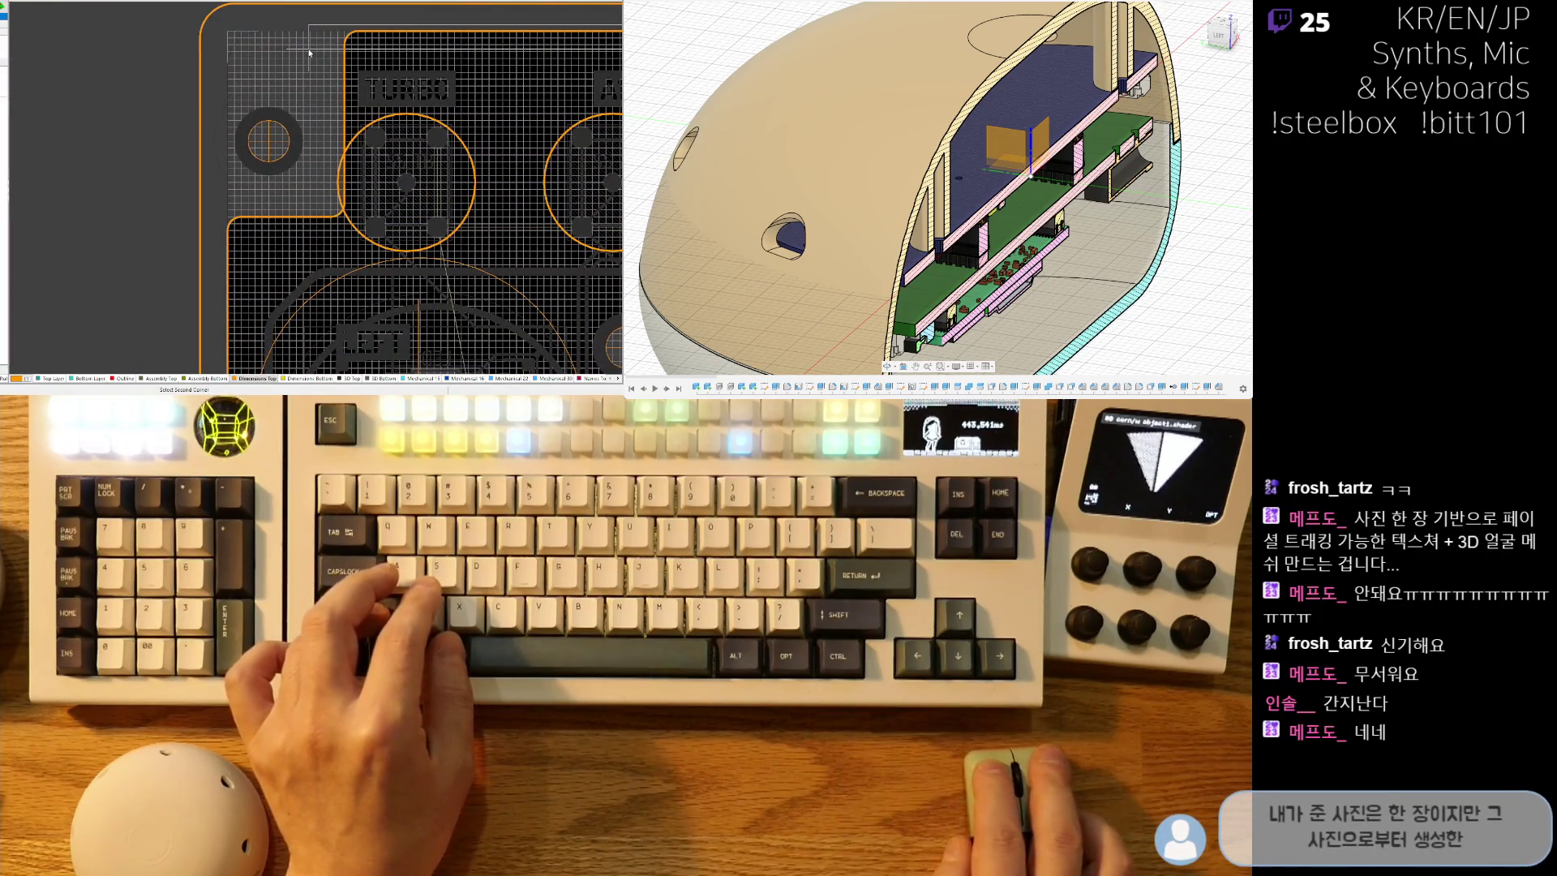
ctrl+scroll(370, 41, up, 2)
right_drag(370, 40, 279, 61)
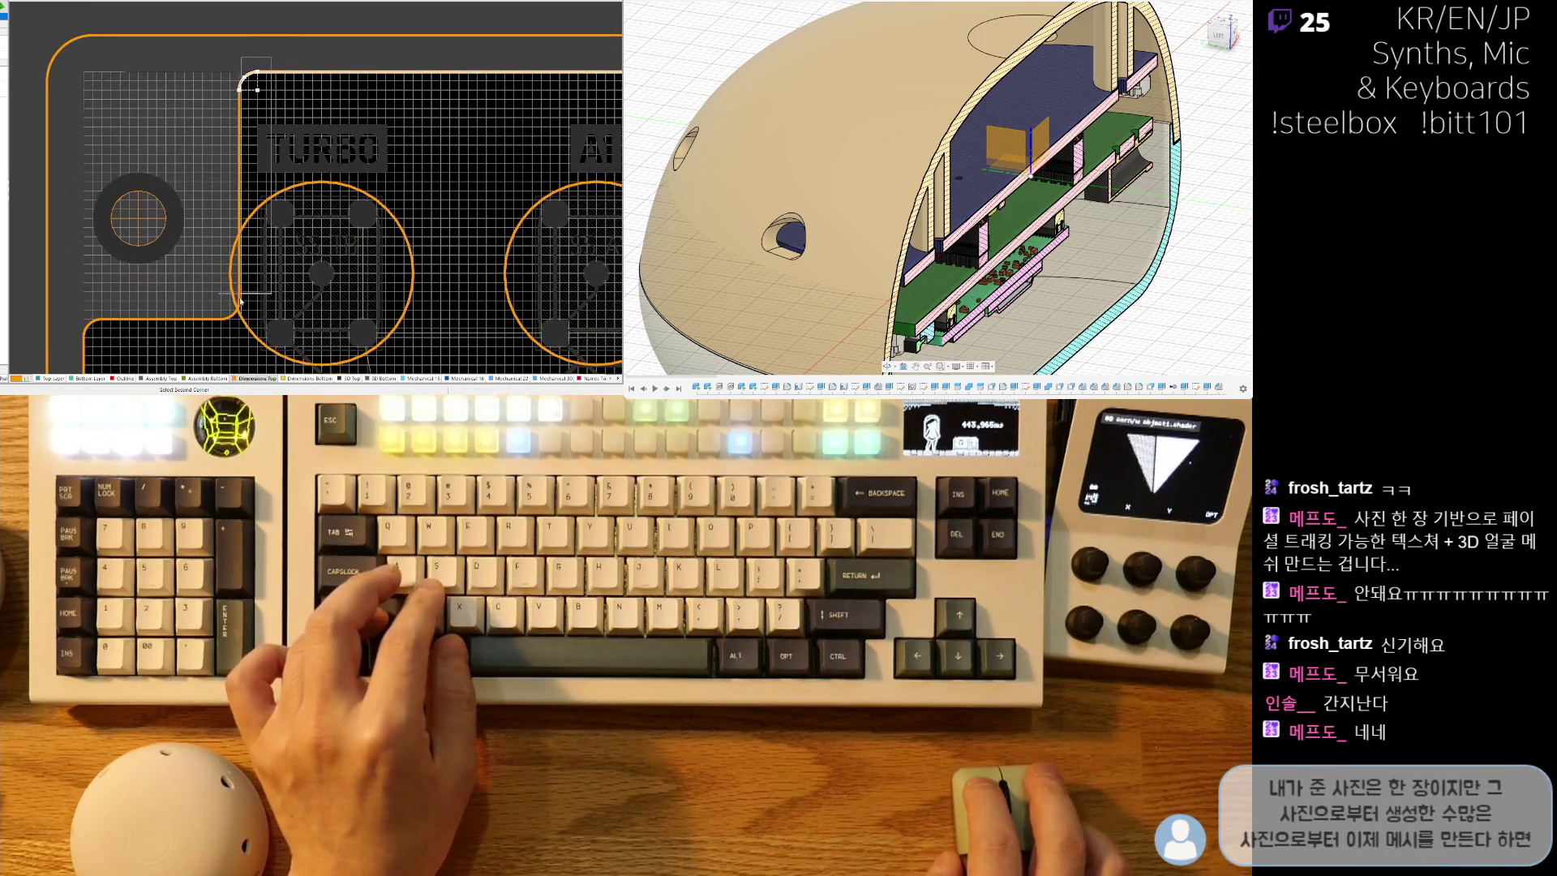
right_drag(269, 344, 392, 227)
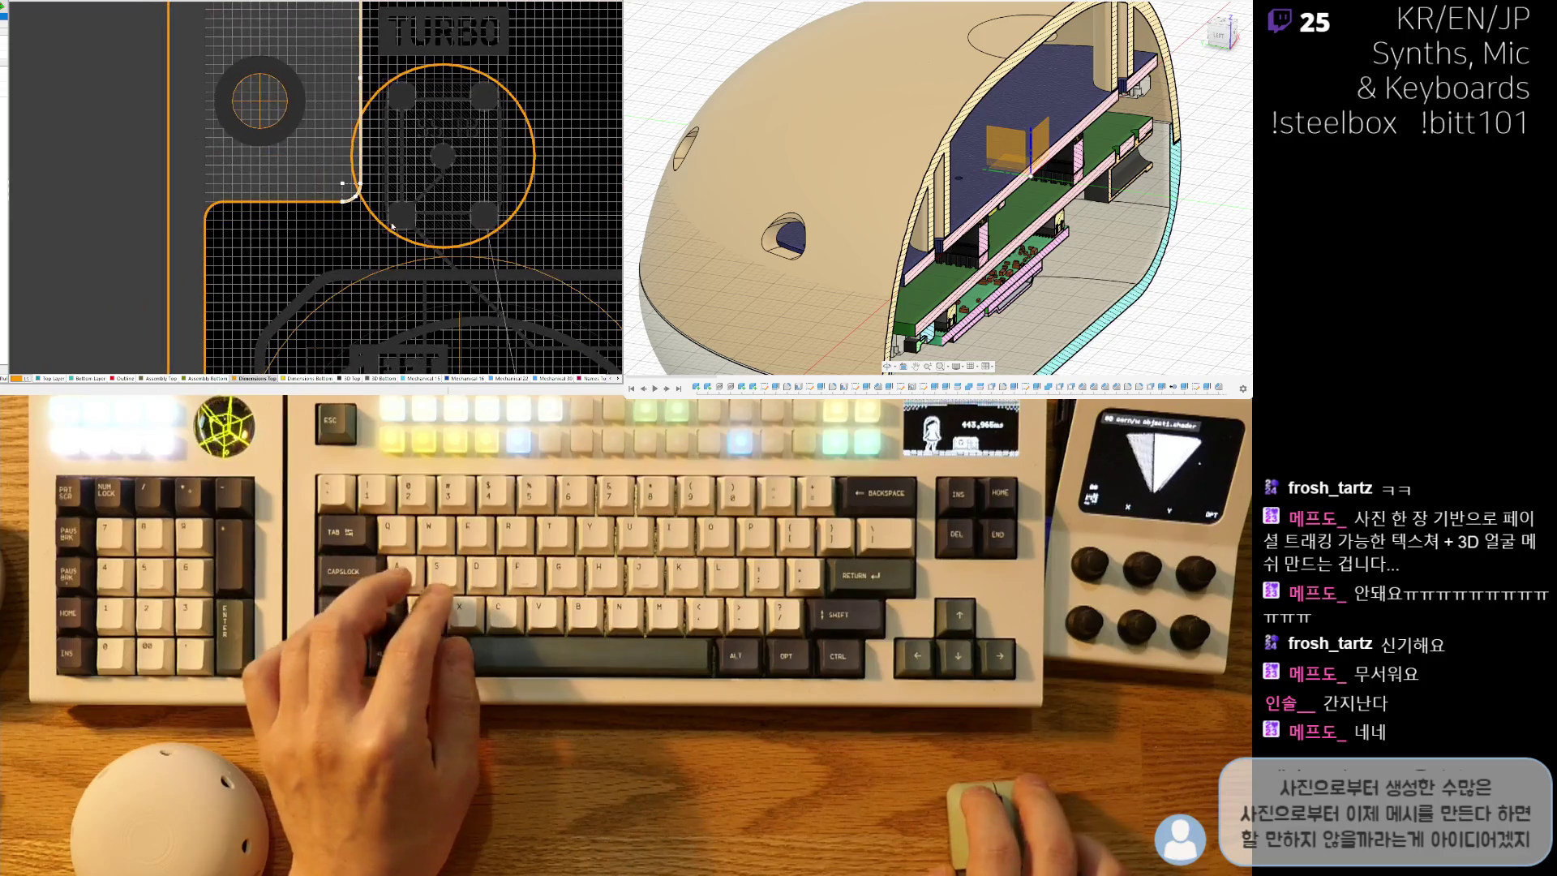
click(197, 186)
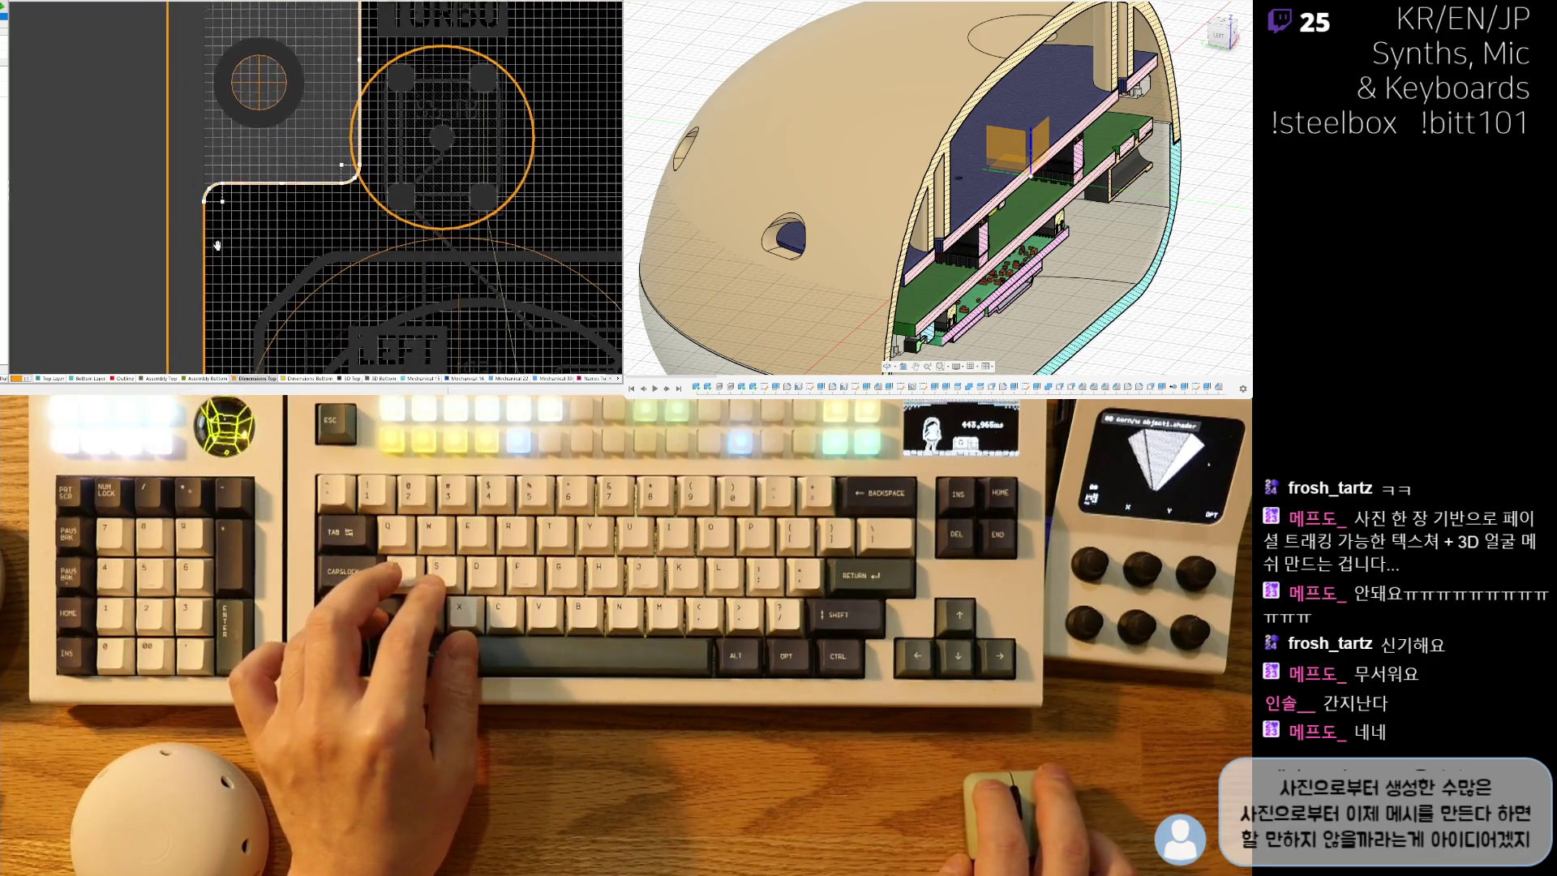
ctrl+scroll(243, 162, down, 2)
scroll(211, 98, down, 2)
ctrl+scroll(262, 343, up, 4)
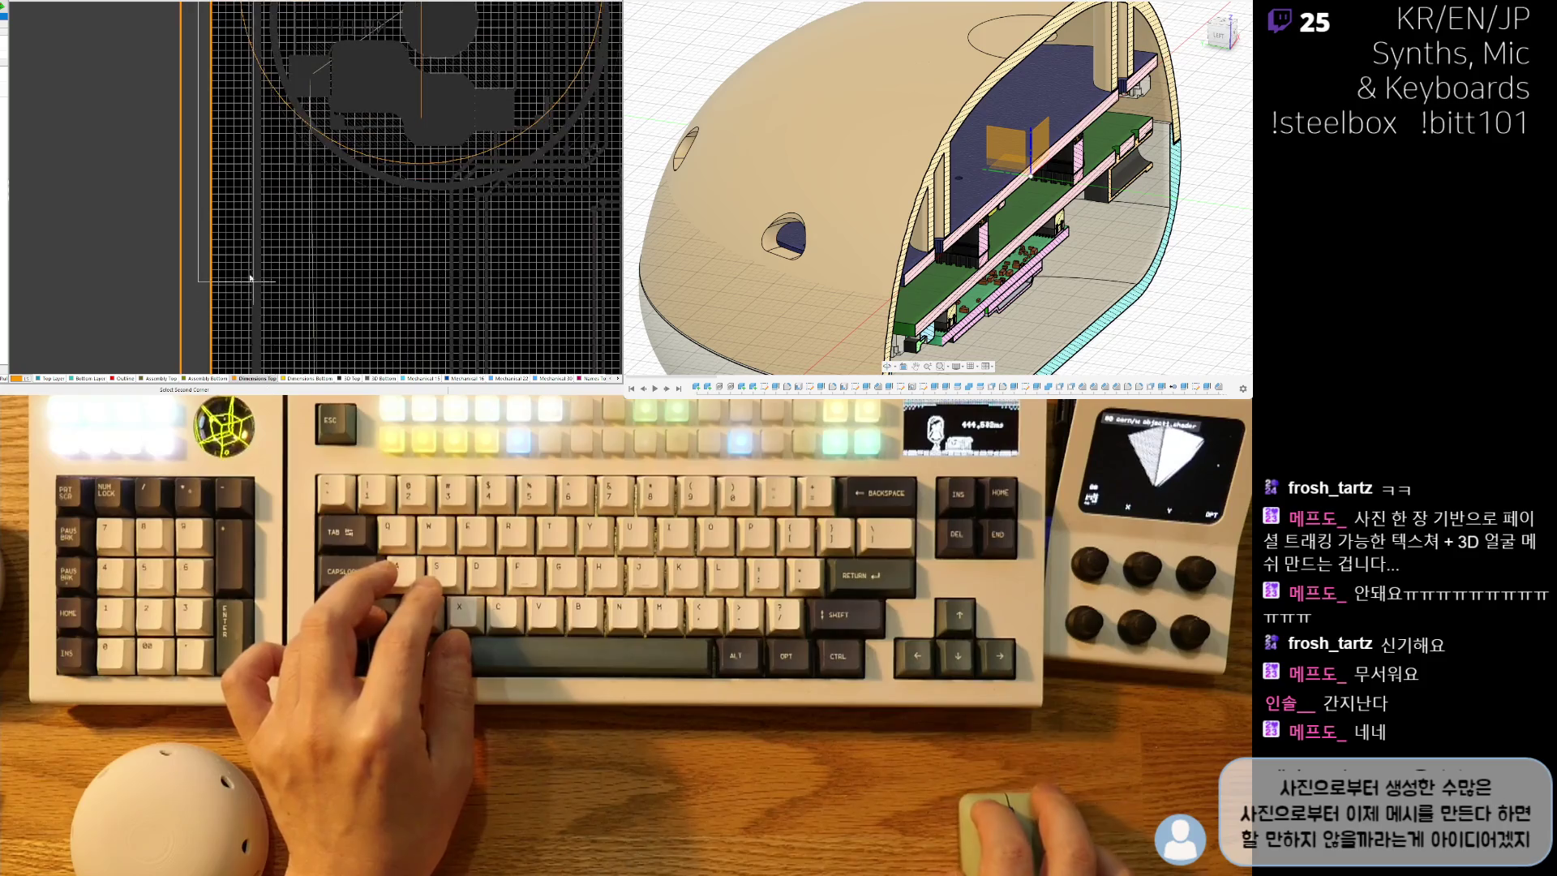
scroll(320, 133, down, 4)
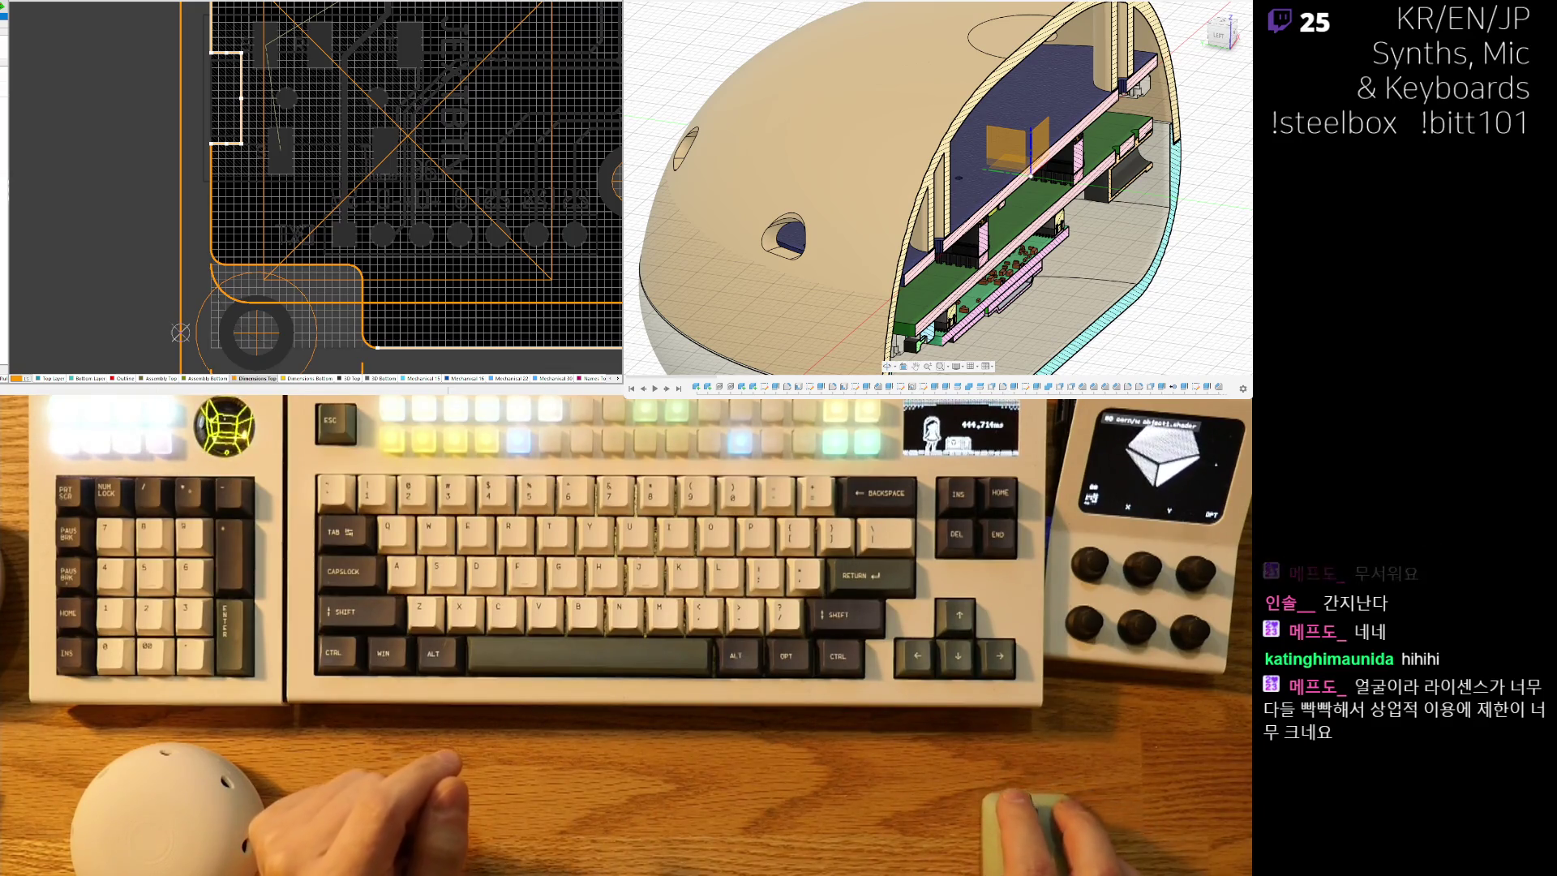
Box-select the outline at the lower-left corner and around the connector notch.
right_drag(253, 228, 238, 197)
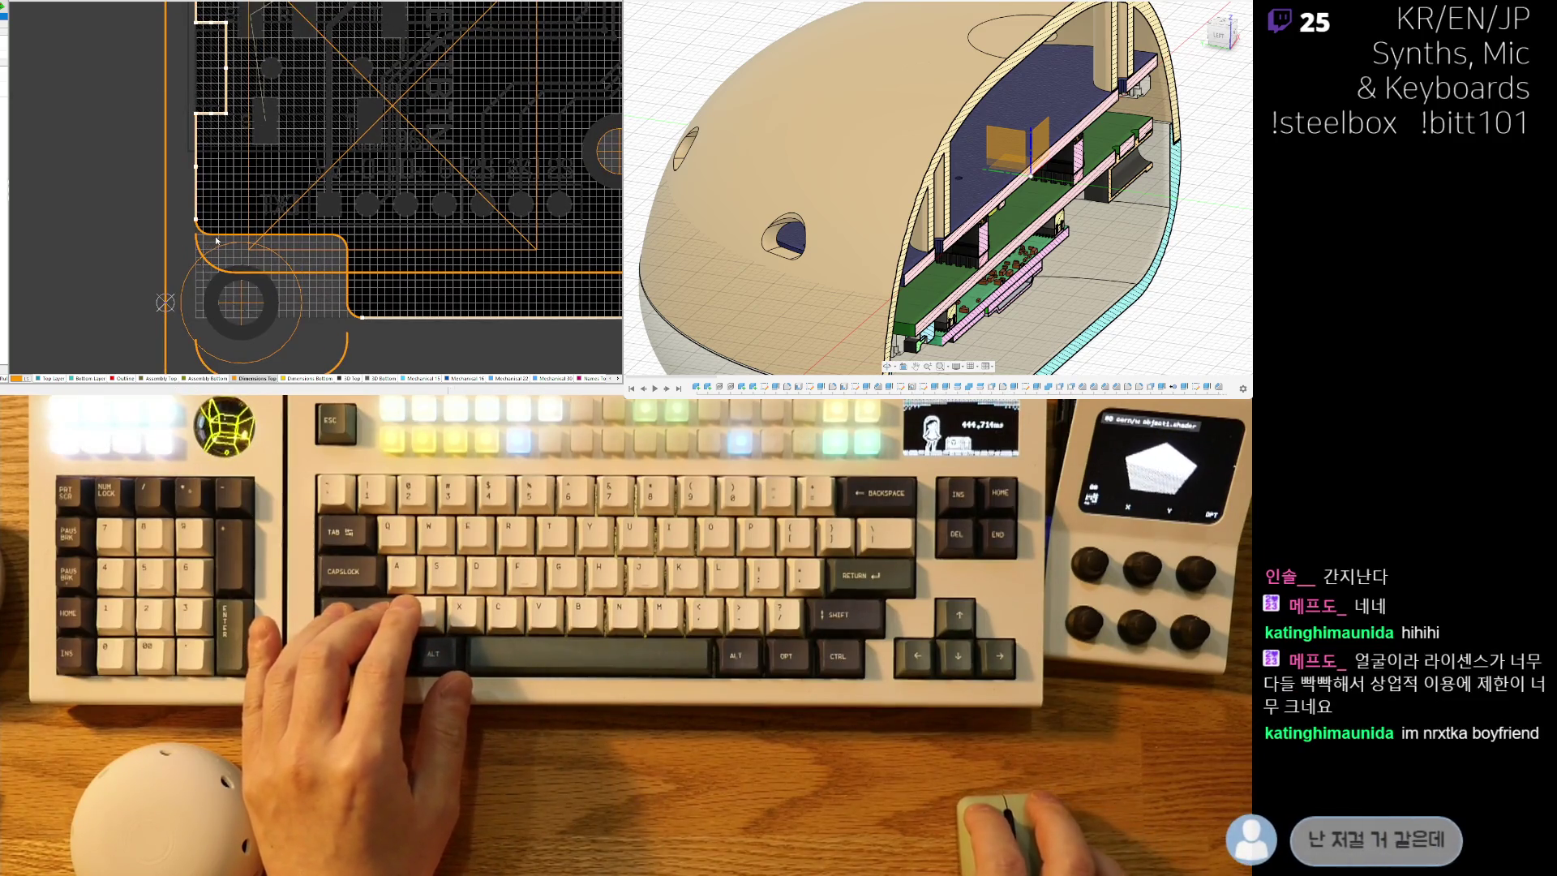
drag(175, 208, 377, 254)
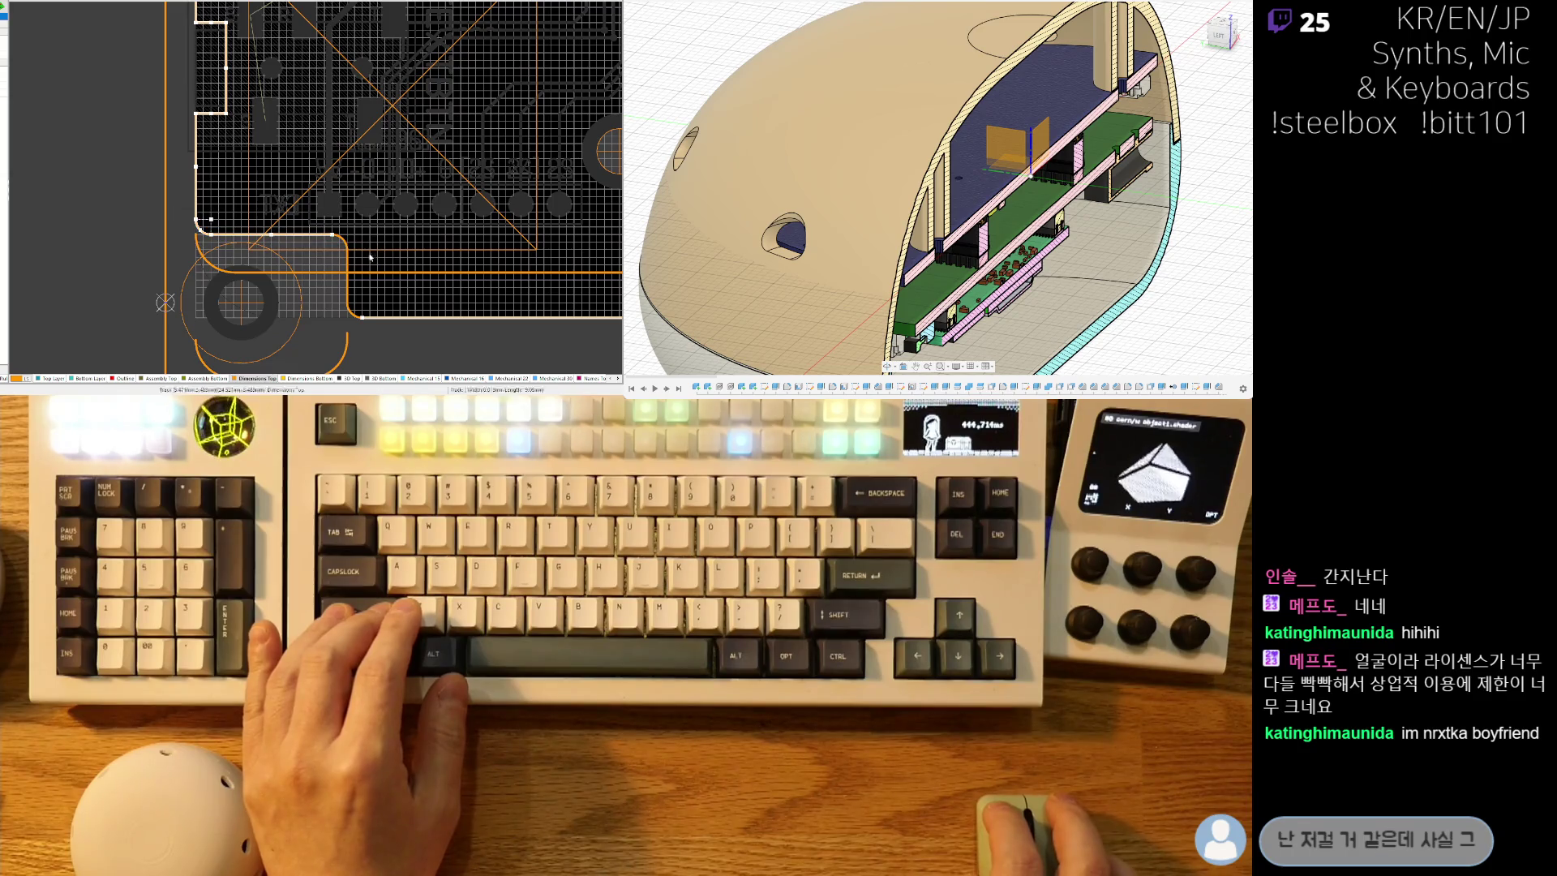
drag(379, 321, 340, 261)
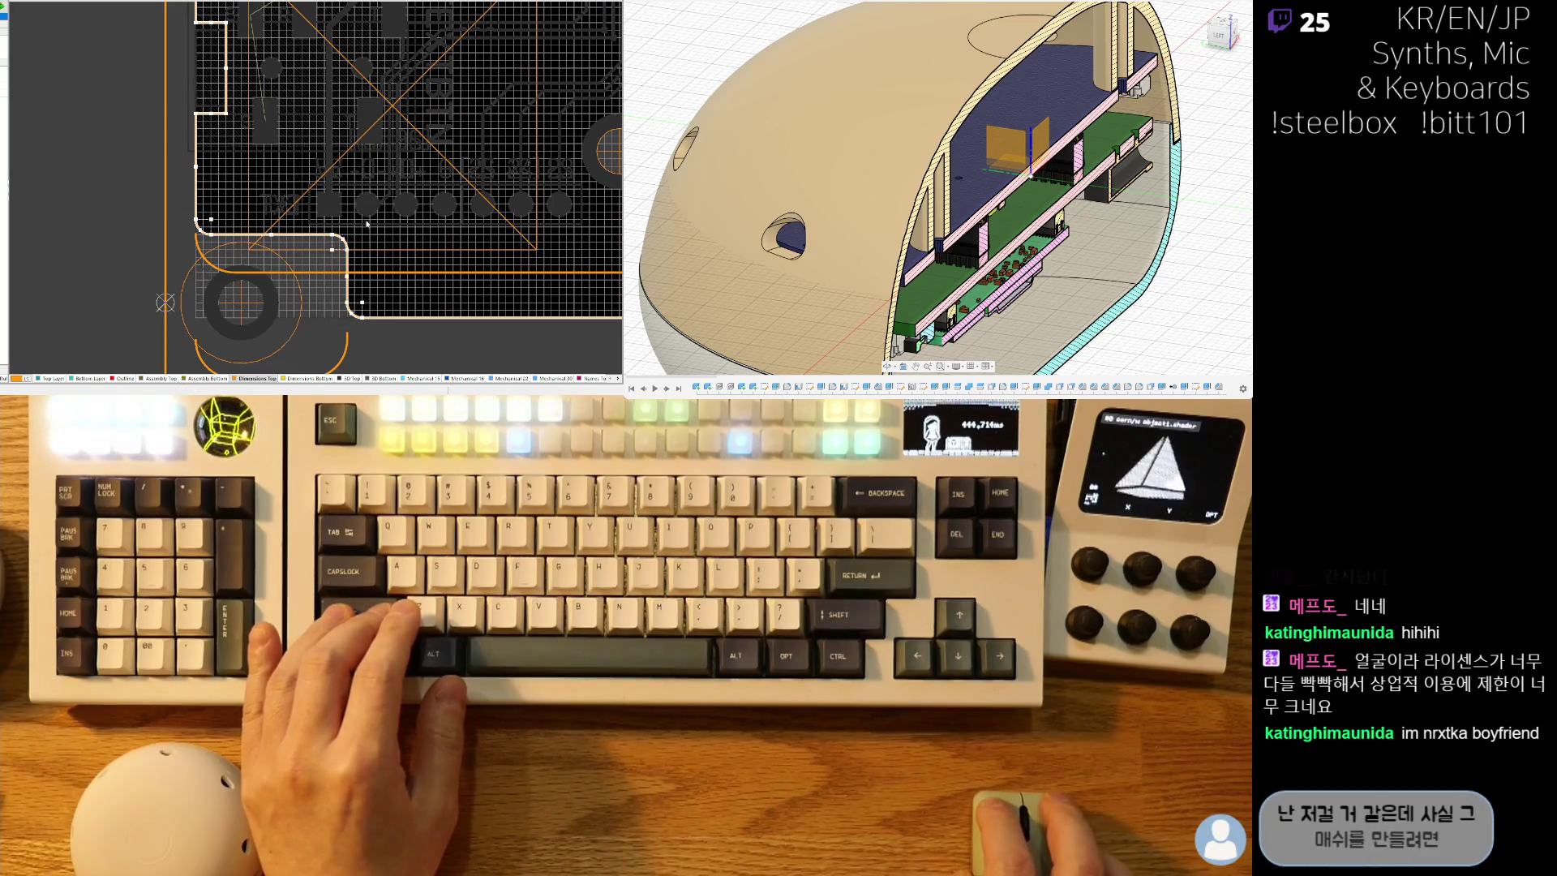
ctrl+scroll(367, 226, down, 5)
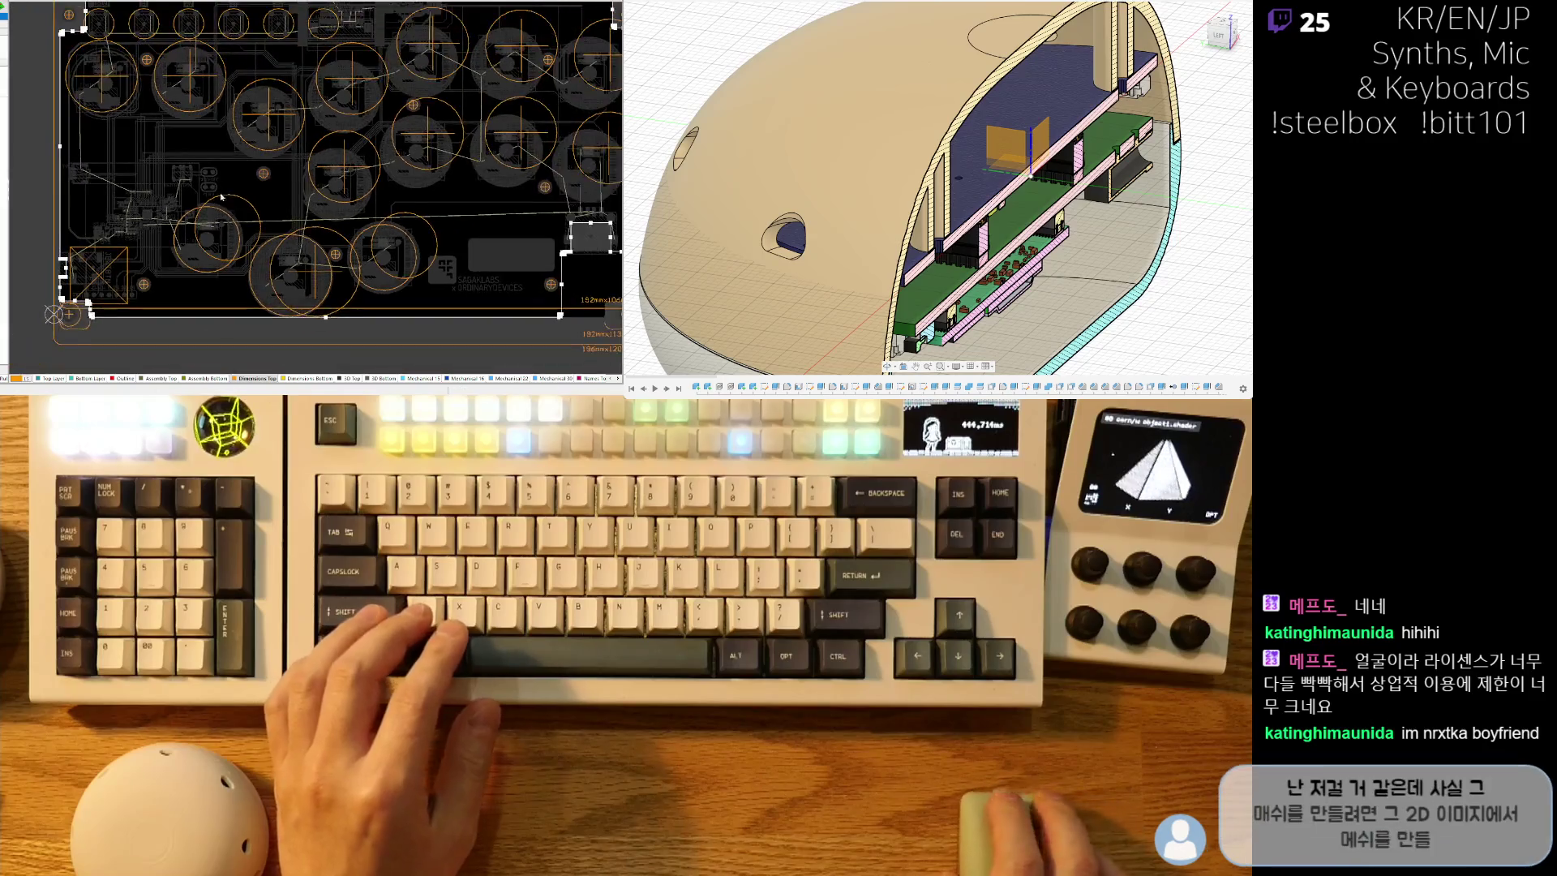
ctrl+scroll(414, 220, up, 5)
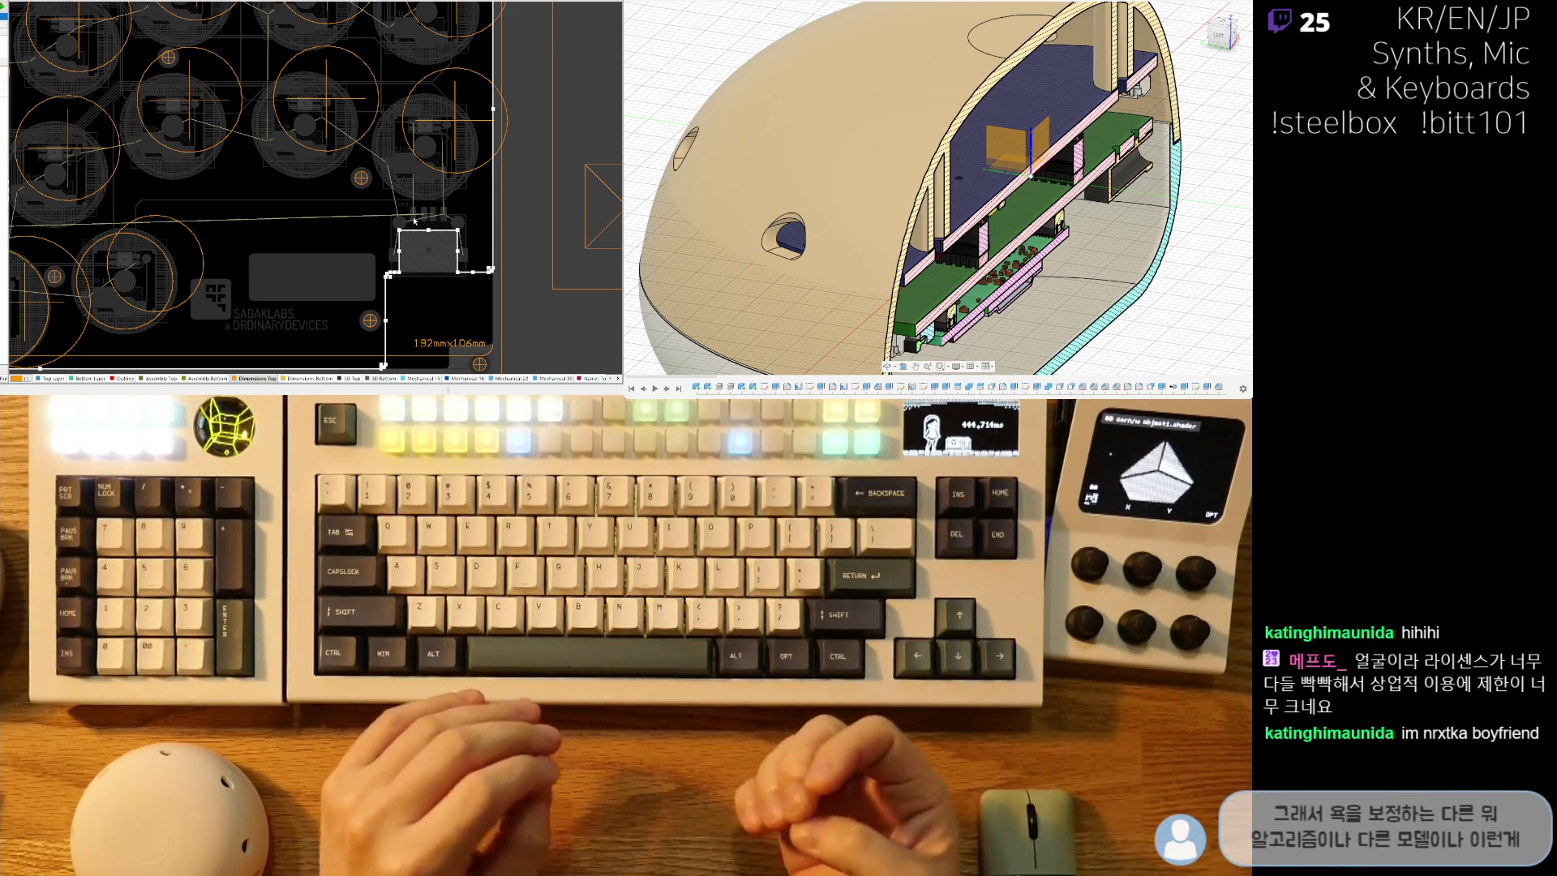
ctrl+scroll(511, 148, down, 4)
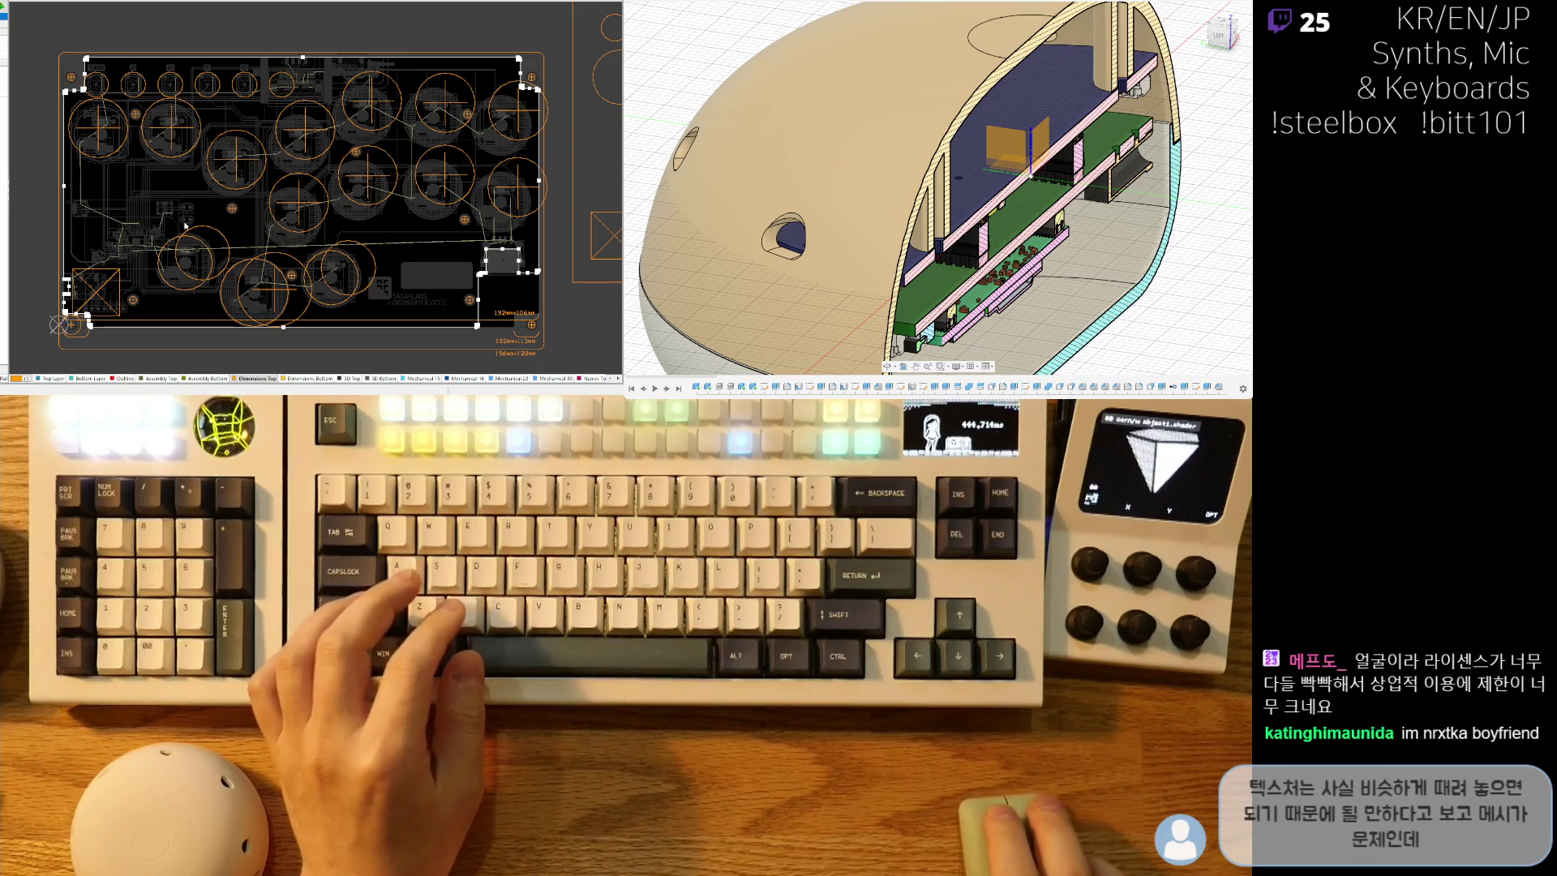
scroll(208, 114, up, 5)
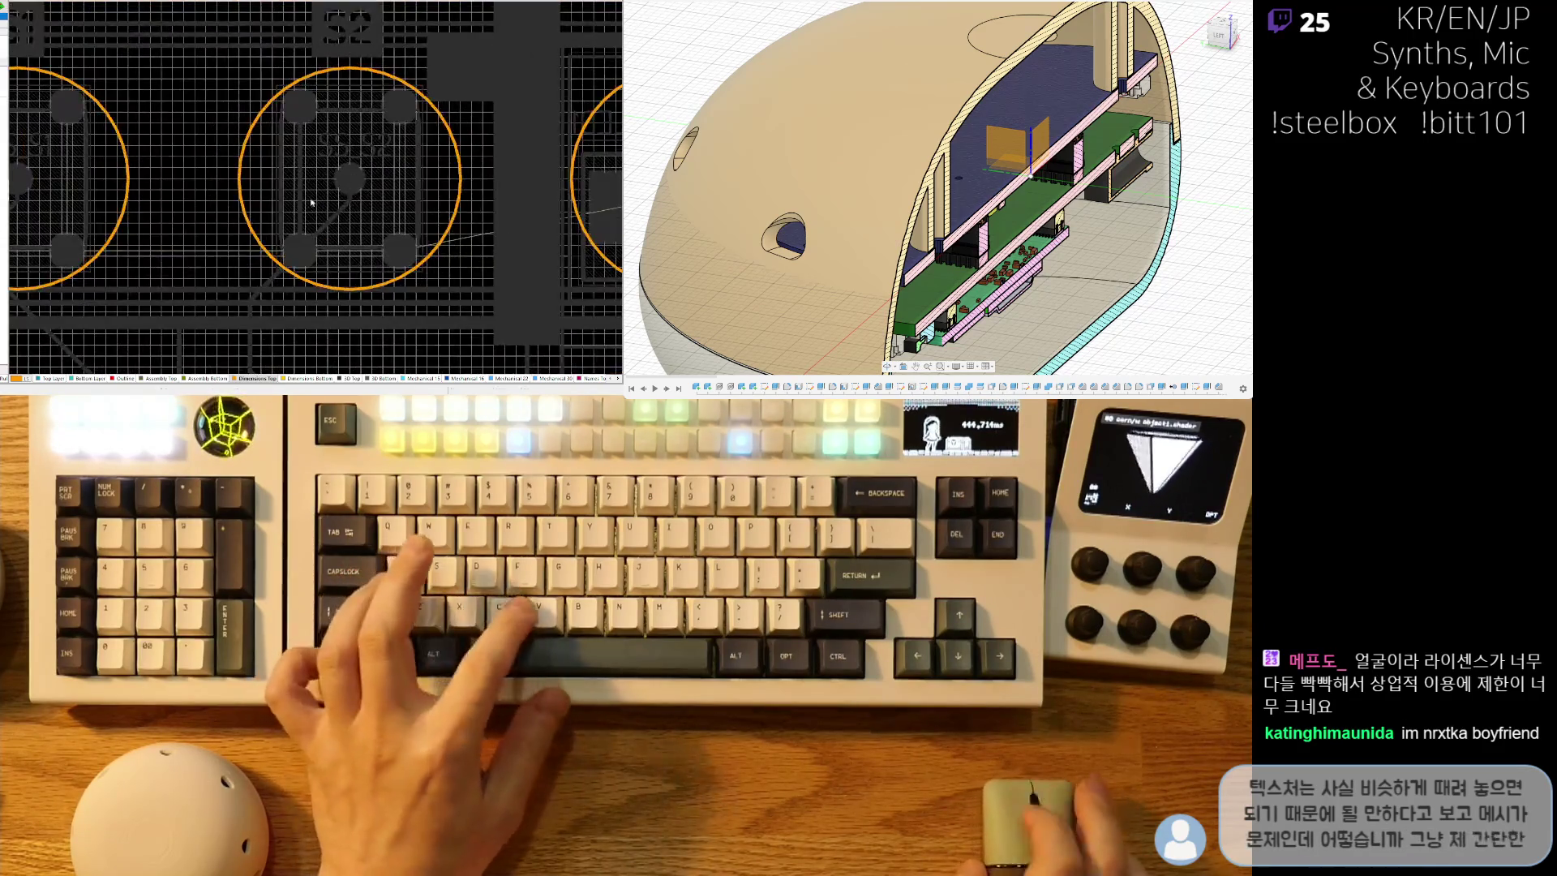
scroll(279, 182, down, 3)
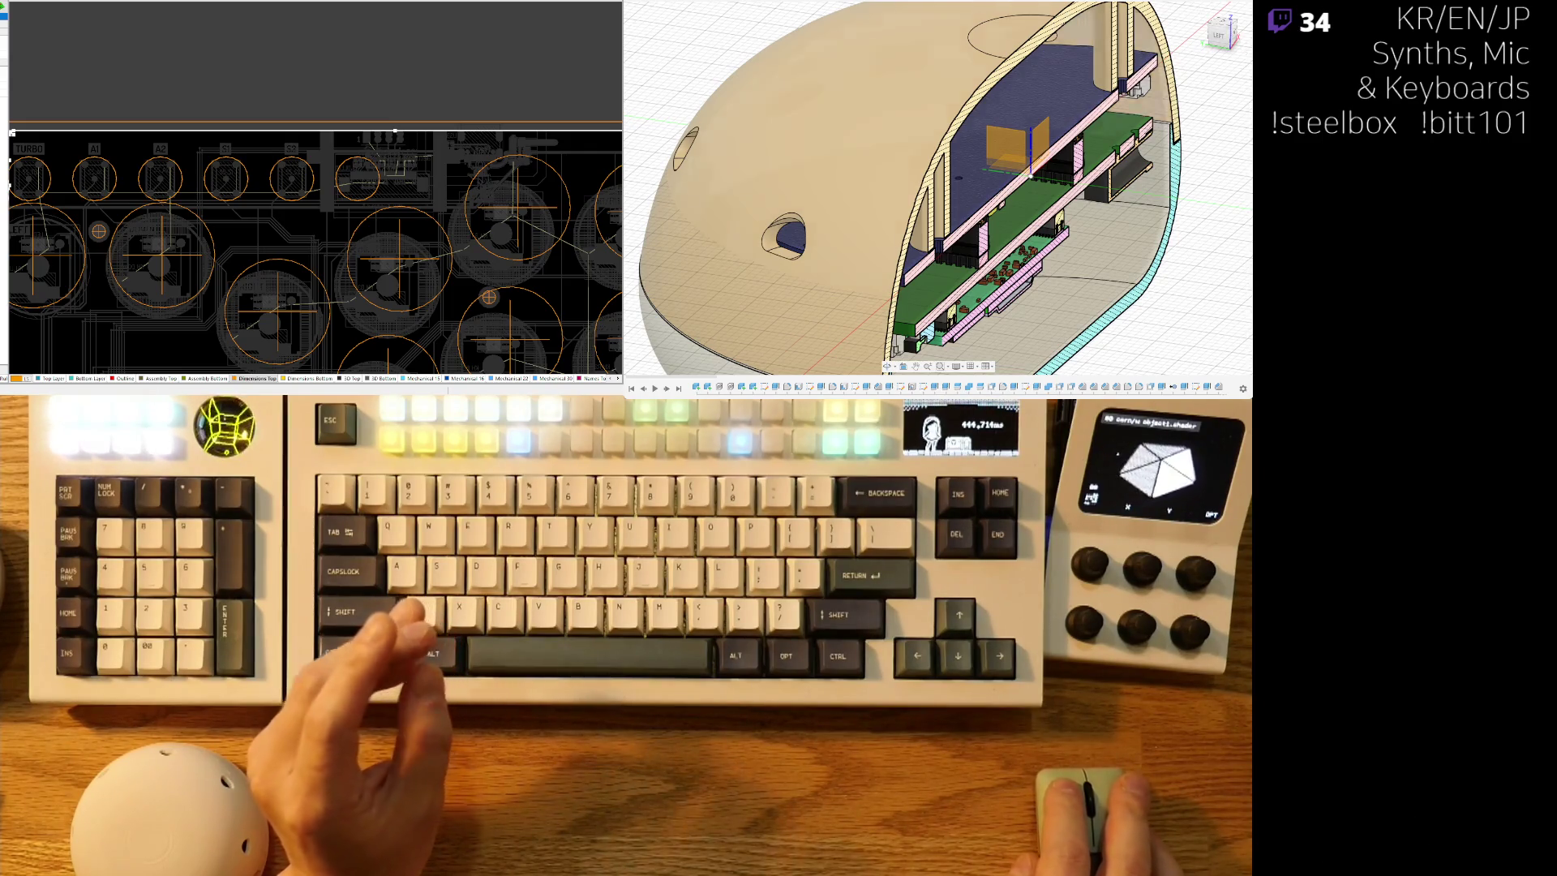
Fit the whole board in view and toggle single-layer mode on and off.
key(v)
key(f)
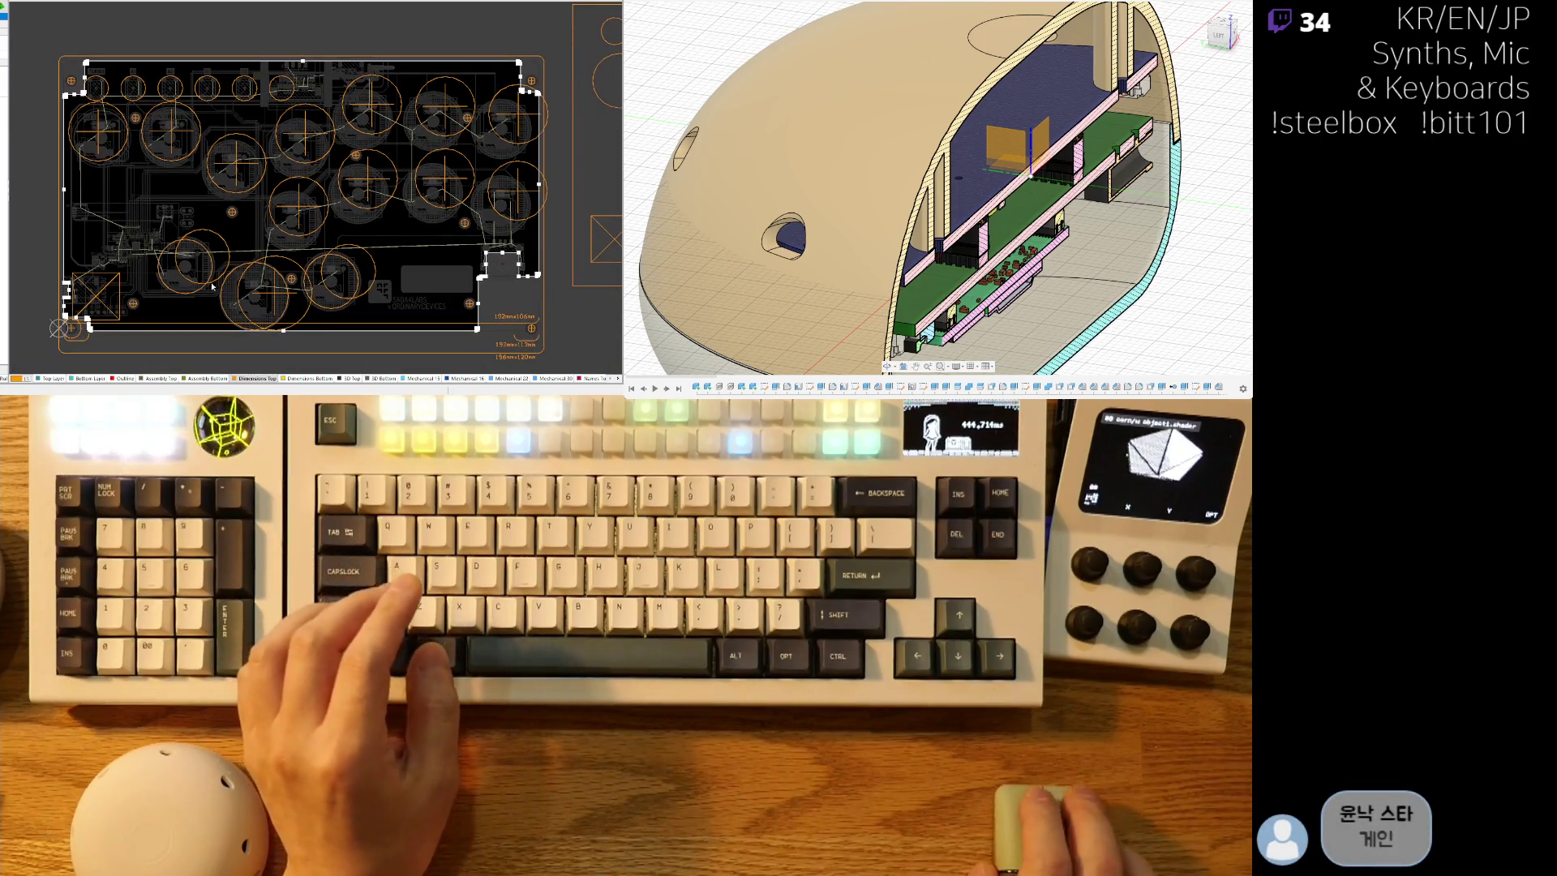
ctrl+scroll(162, 314, up, 1)
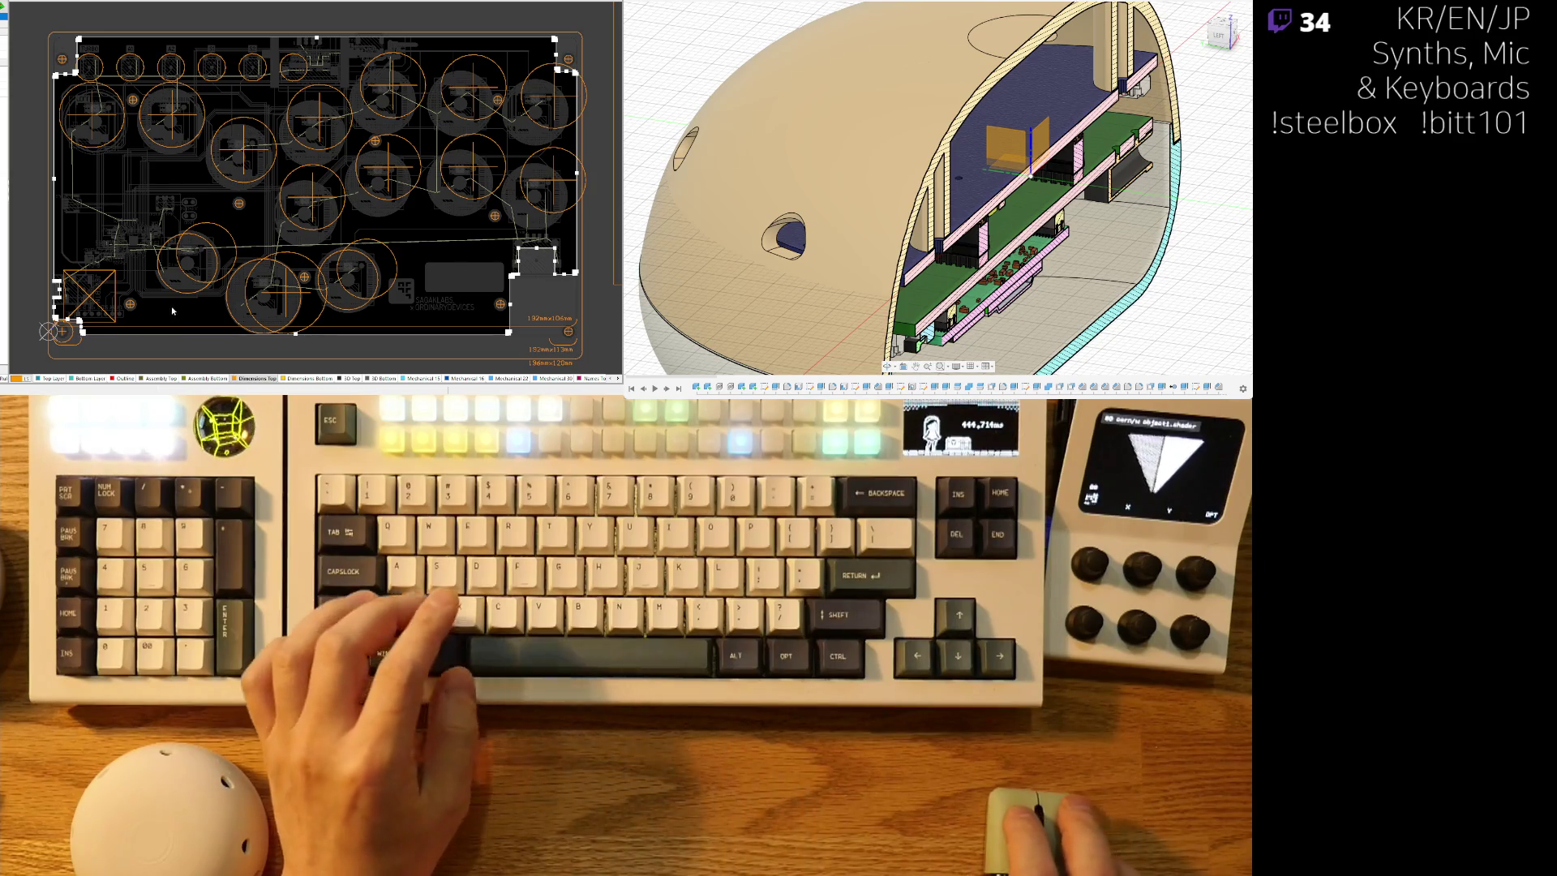
ctrl+scroll(34, 289, up, 5)
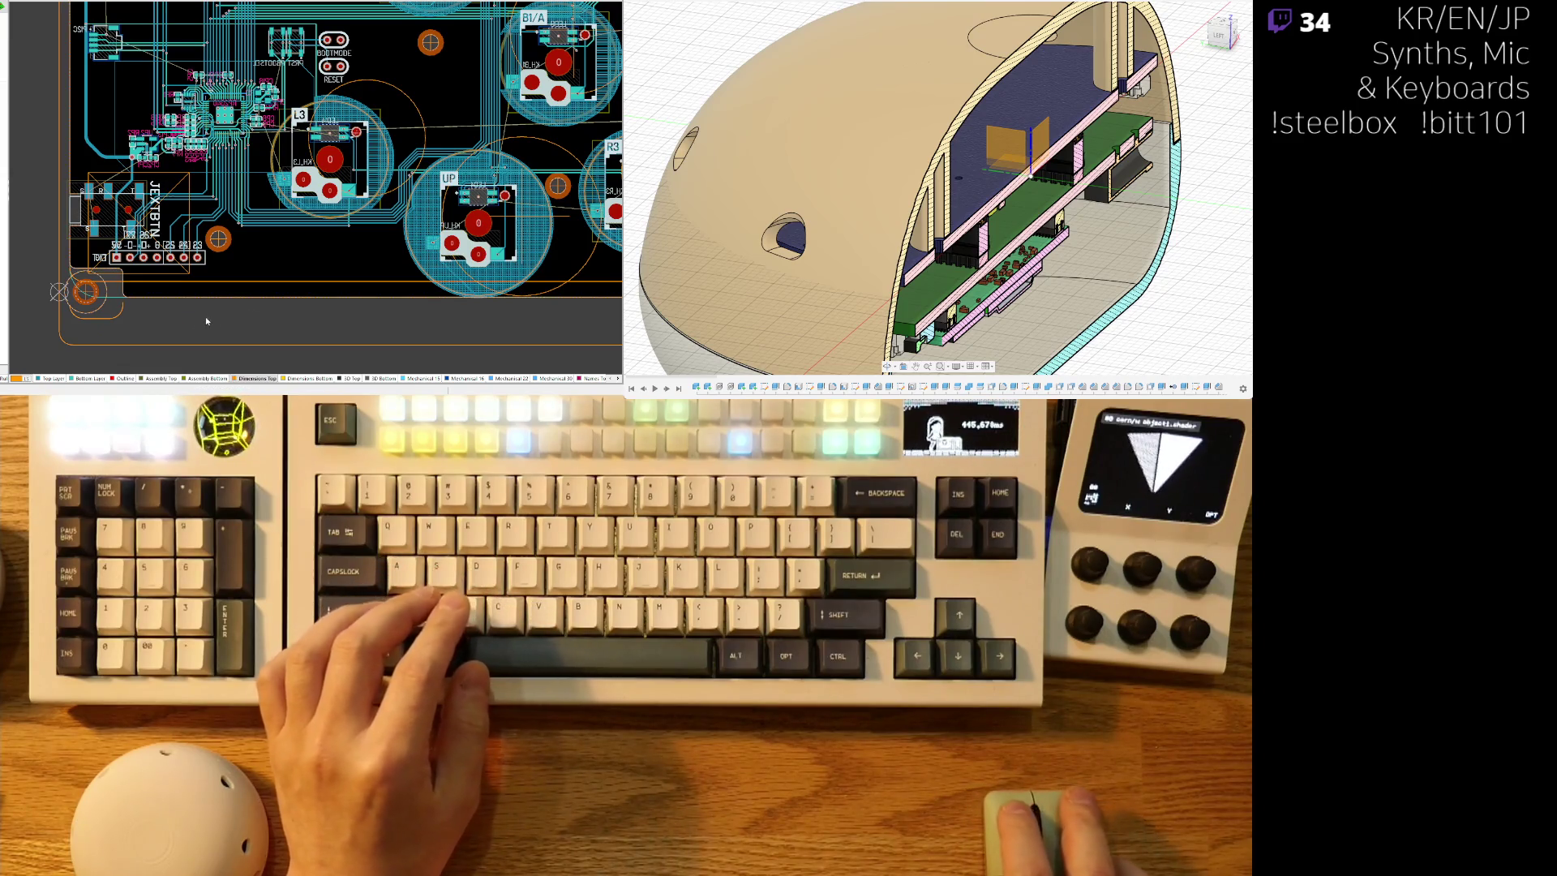
ctrl+scroll(202, 323, down, 4)
key(shift+s)
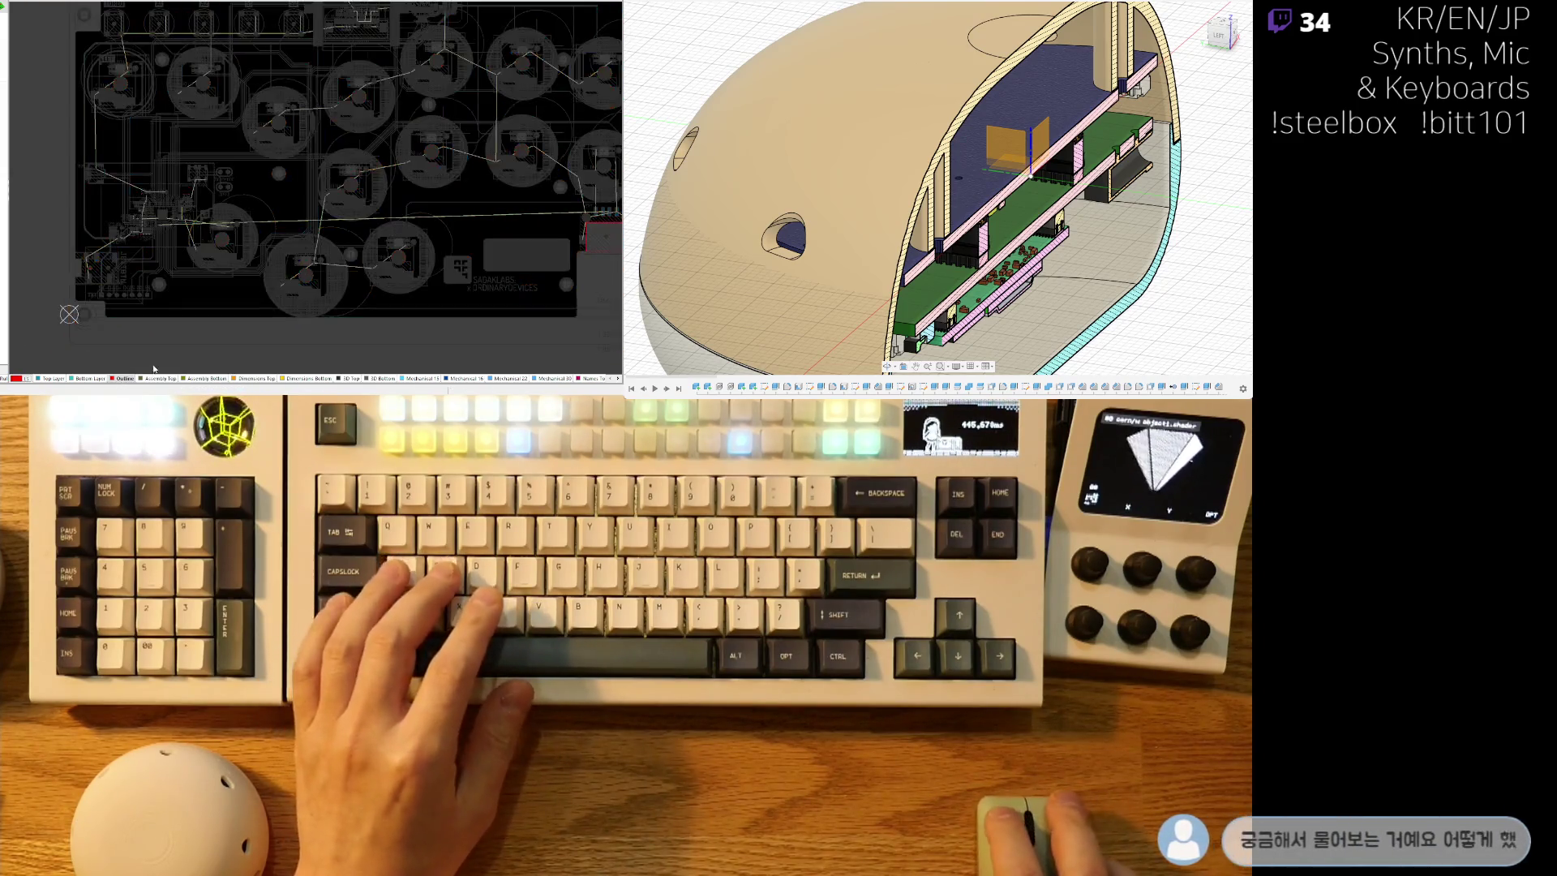
ctrl+scroll(399, 287, down, 2)
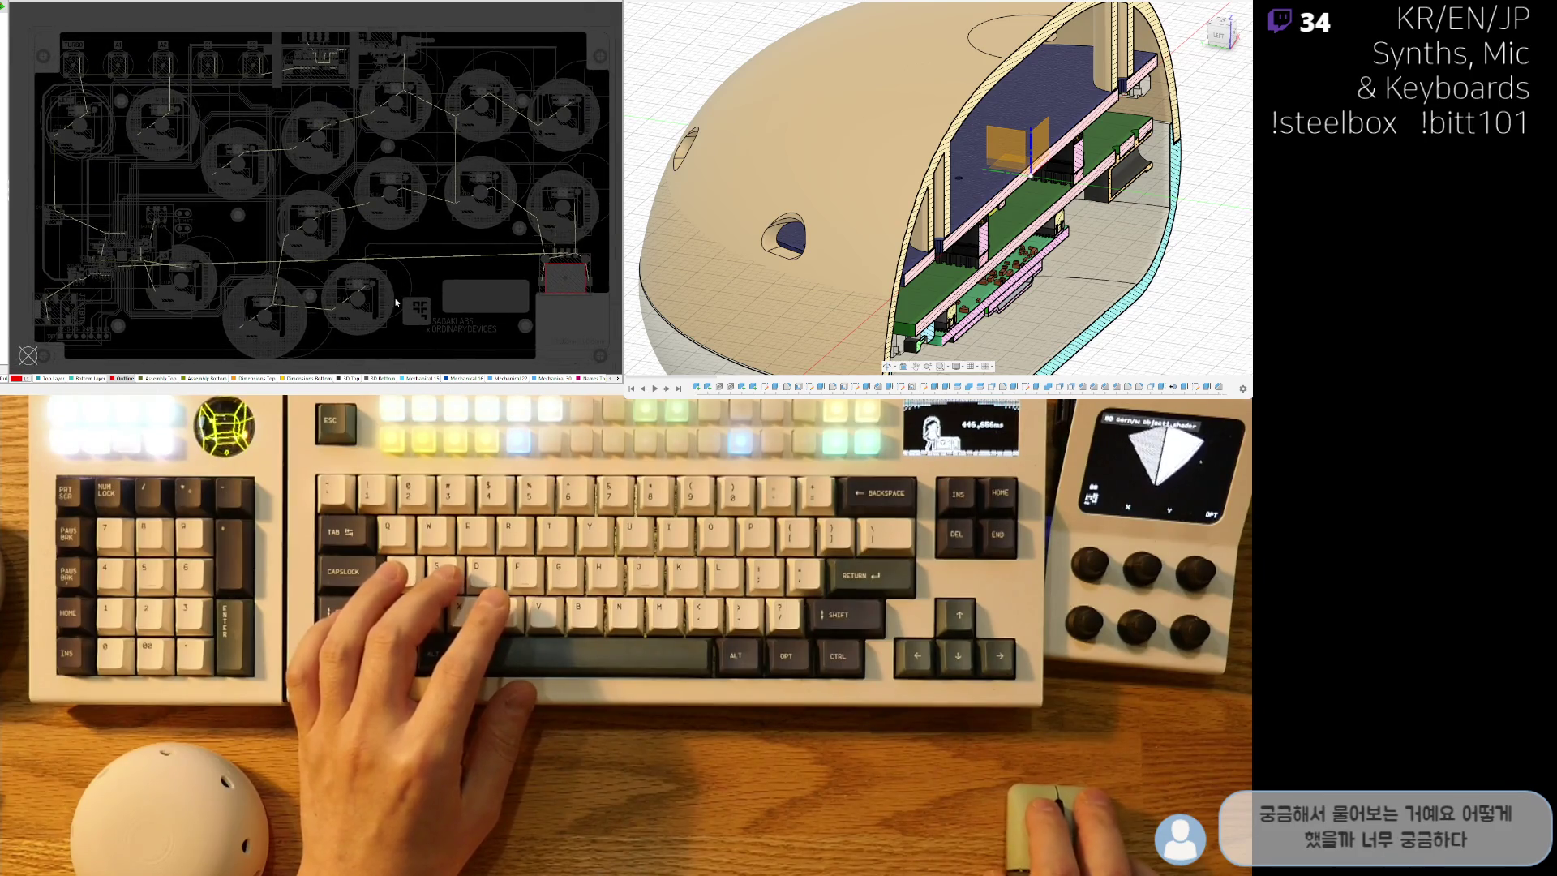
key(shift+s)
ctrl+scroll(535, 260, up, 2)
ctrl+scroll(535, 259, up, 3)
Nudge the STEELBOX revision label slightly left beside the SAGAKLABS logo.
click(245, 320)
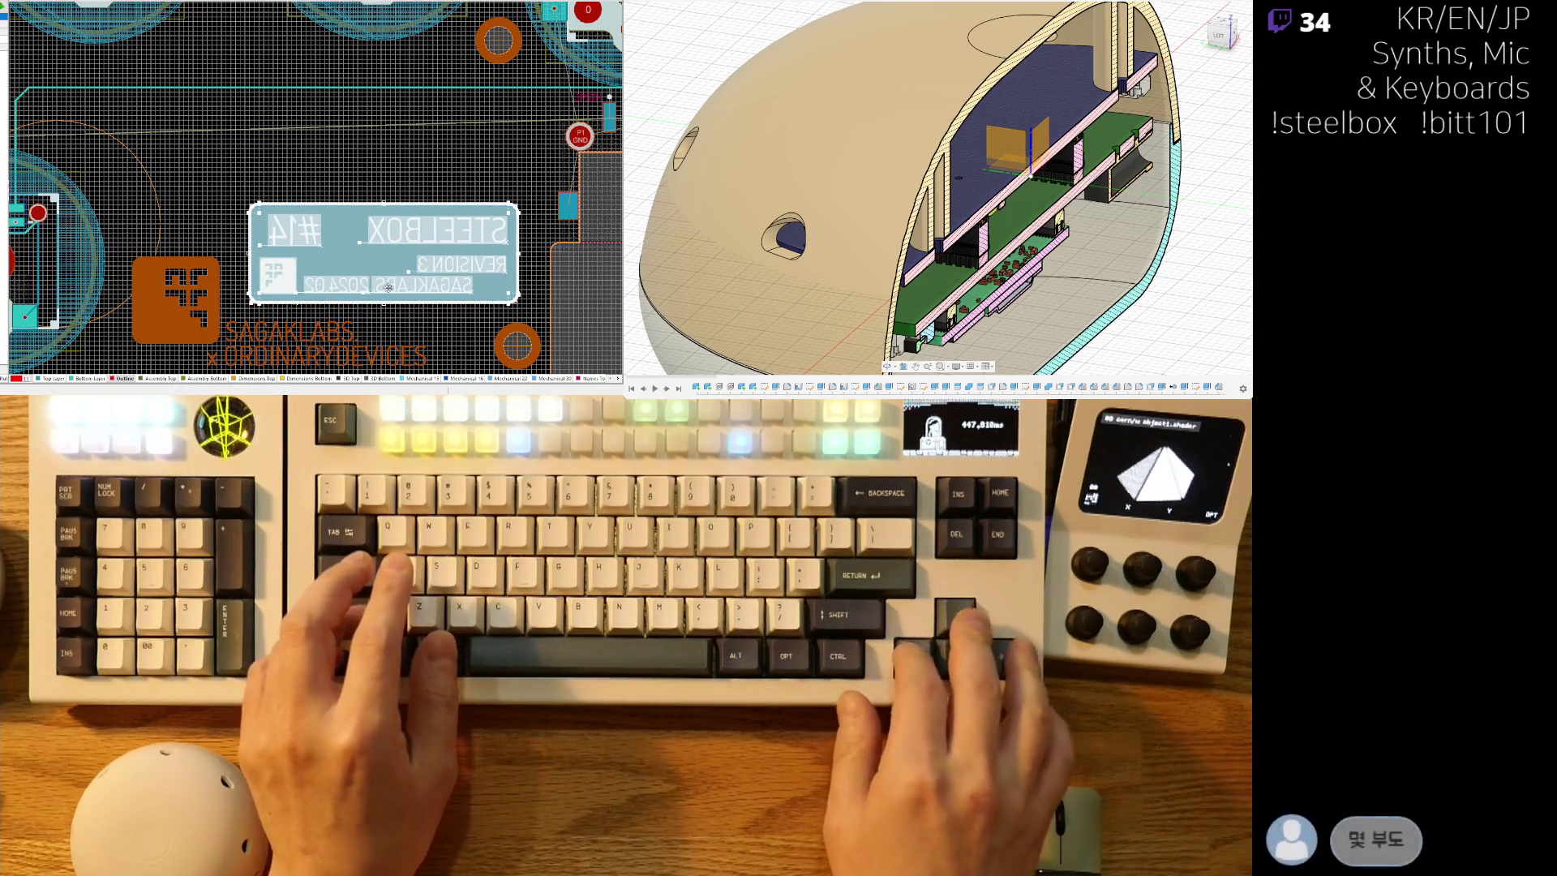
key(Left)
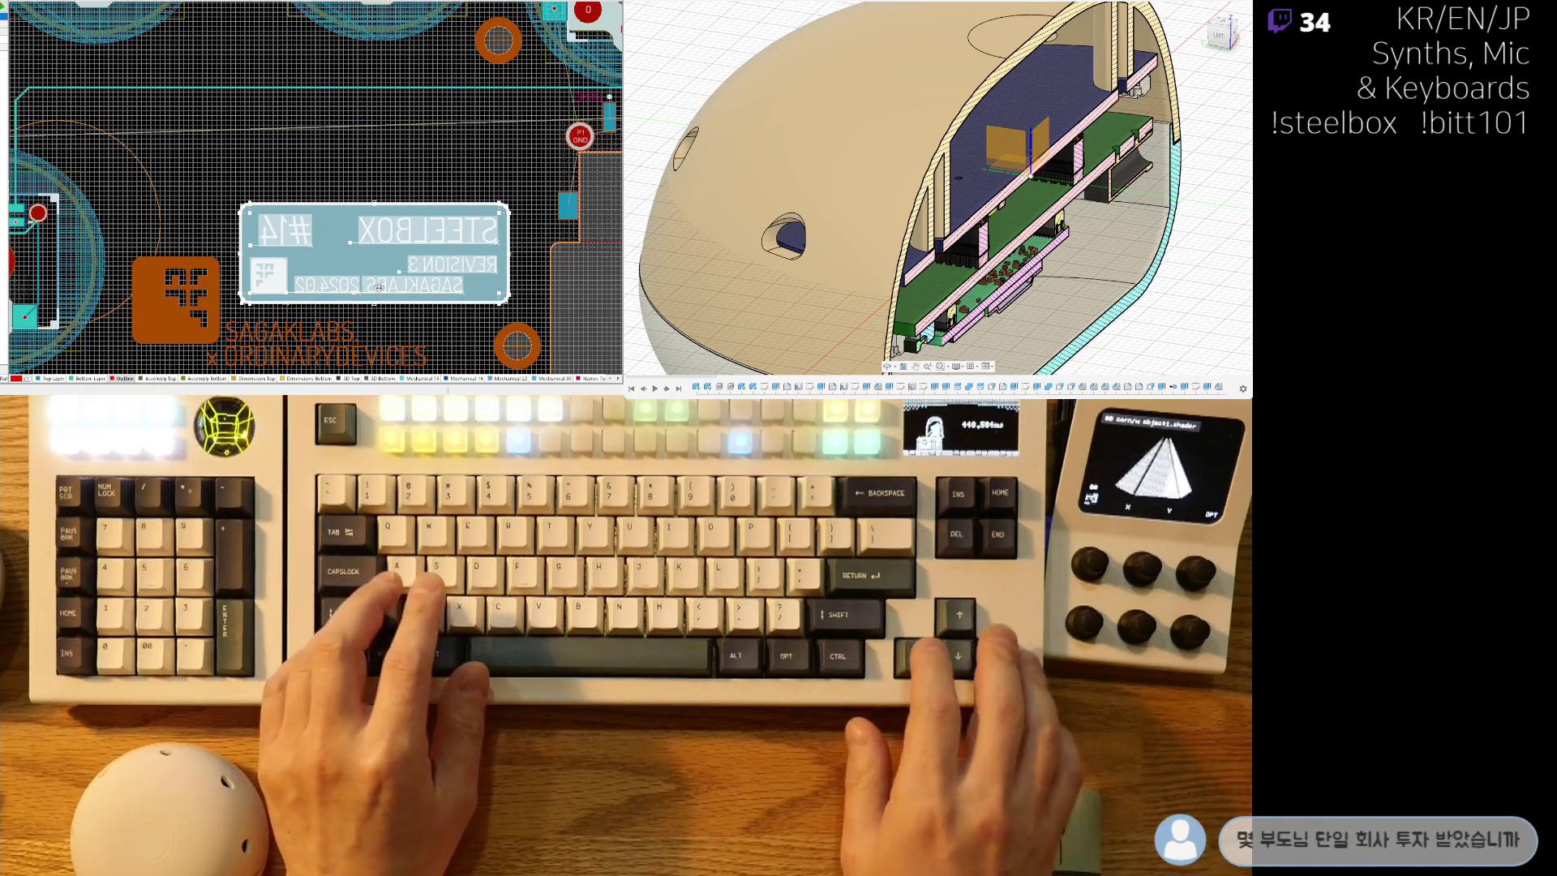
ctrl+scroll(380, 275, down, 5)
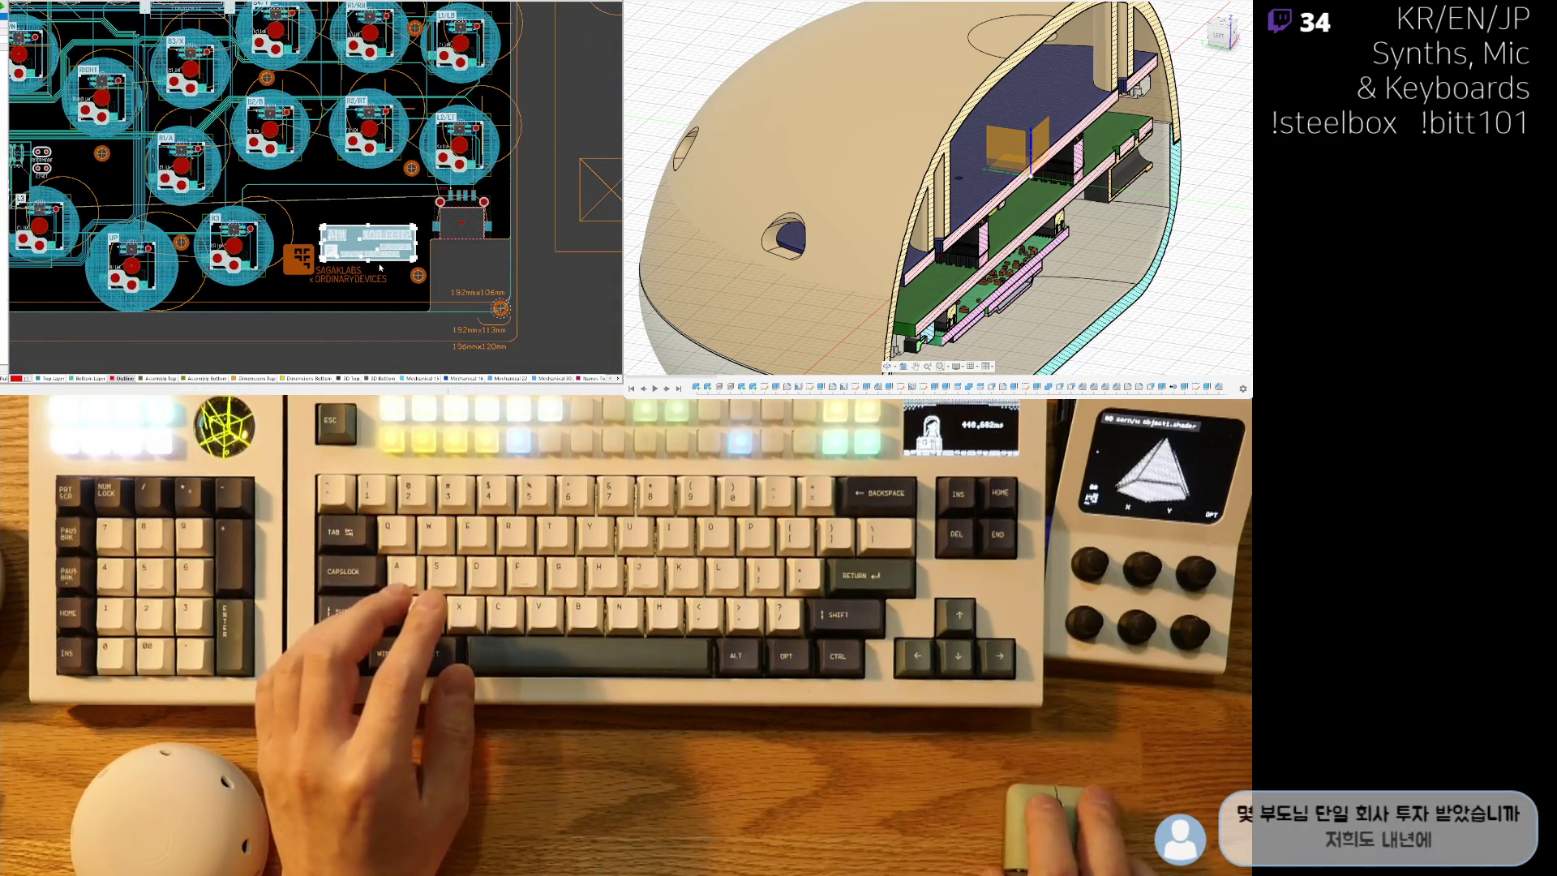
drag(380, 268, 383, 268)
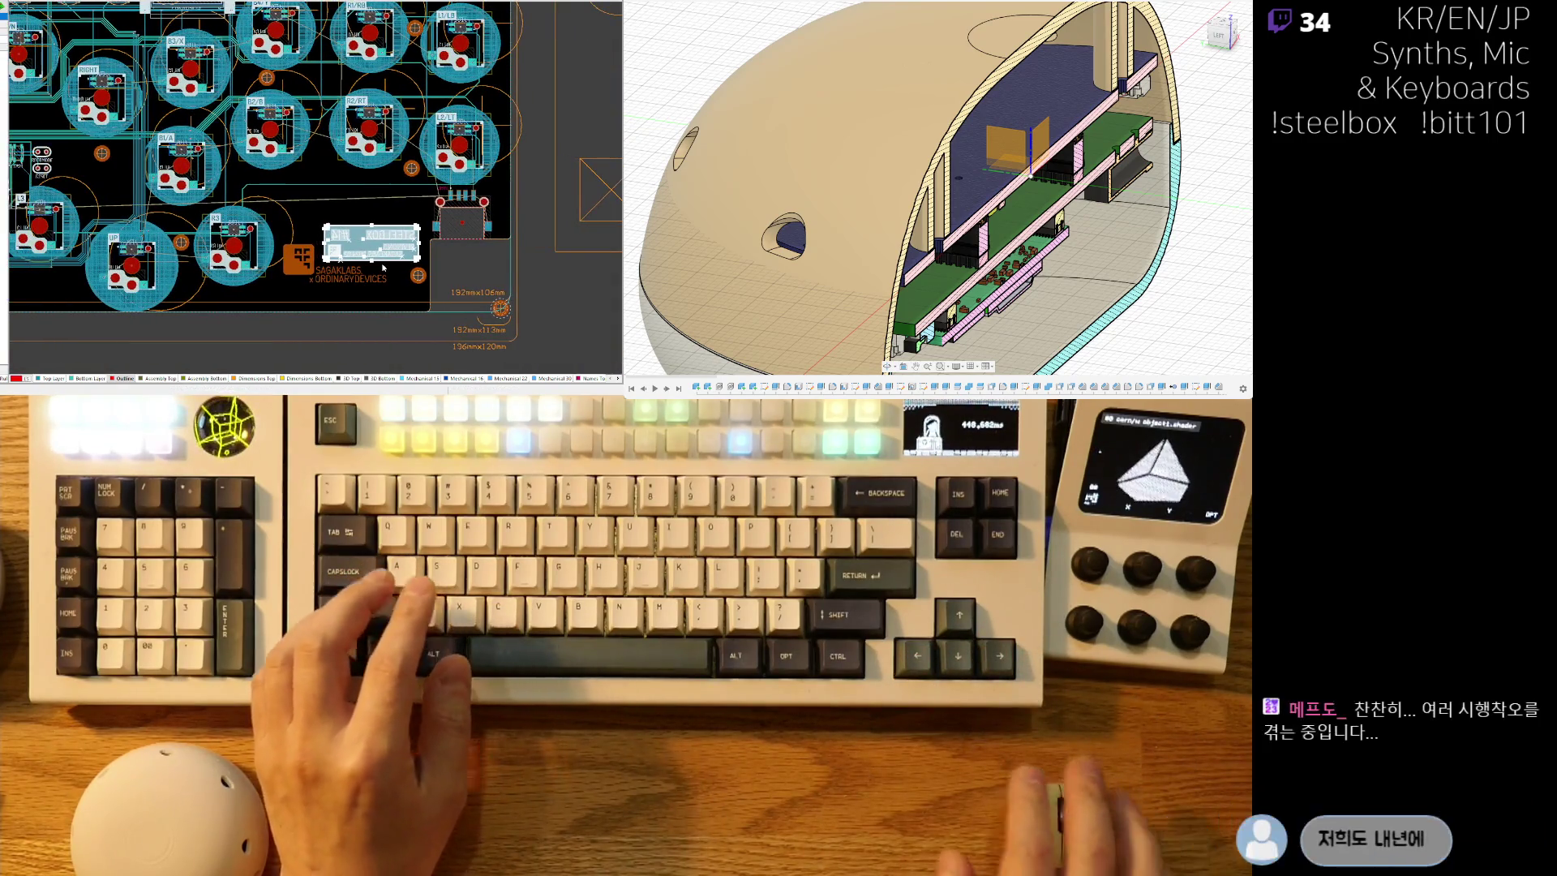
click(359, 320)
right_drag(240, 247, 445, 248)
ctrl+scroll(172, 275, up, 8)
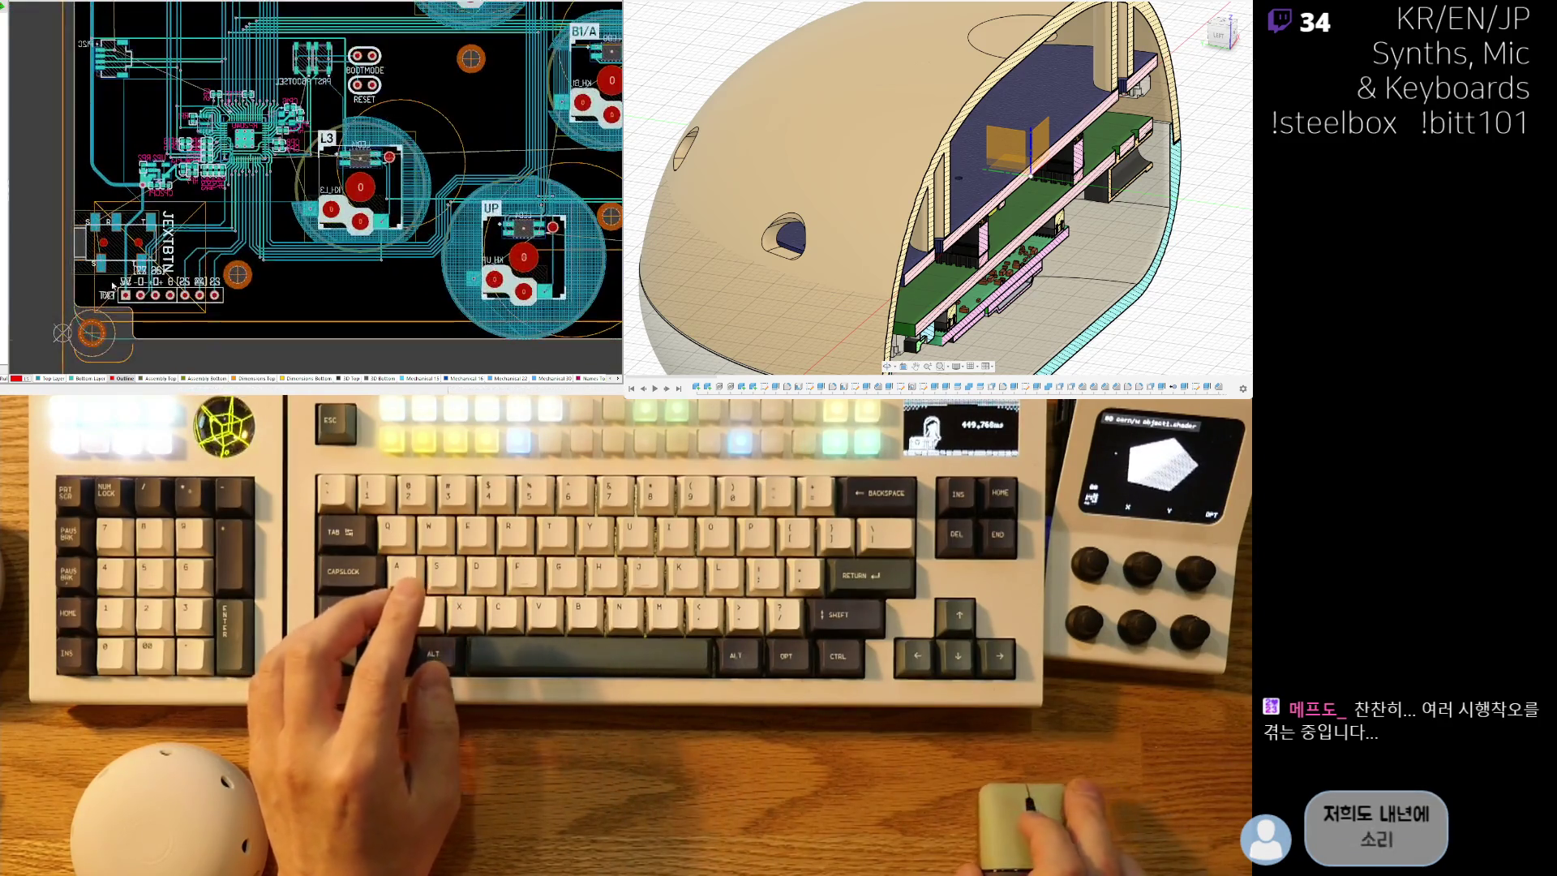
Route the 5V0 track diagonally at 45° from its via to the vertical track near JEXTBTN.
ctrl+scroll(234, 201, down, 2)
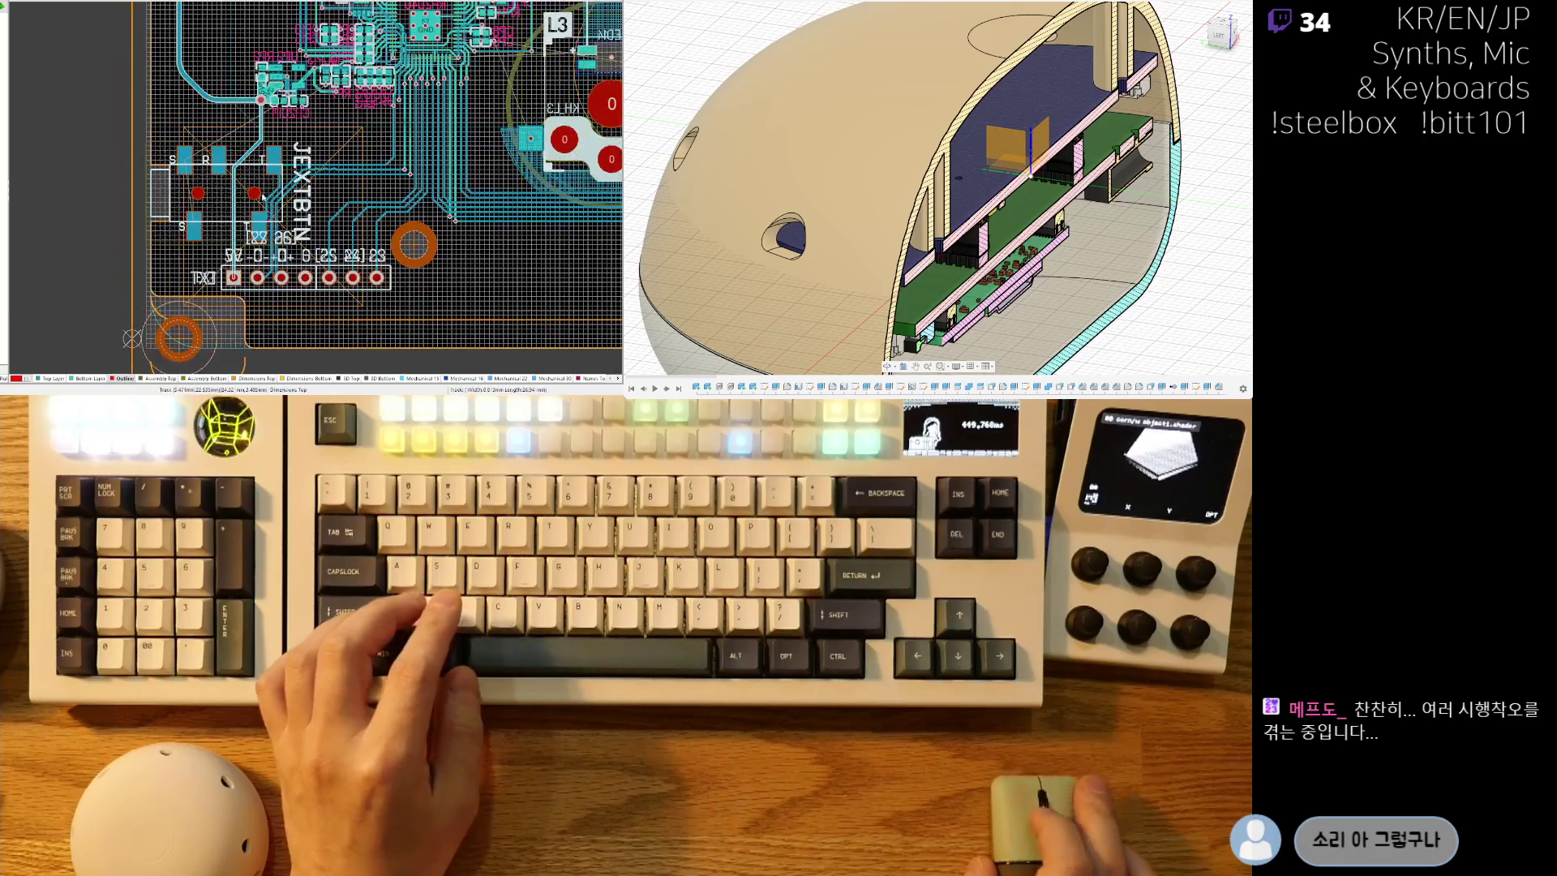
ctrl+scroll(217, 263, up, 2)
ctrl+scroll(217, 263, up, 2)
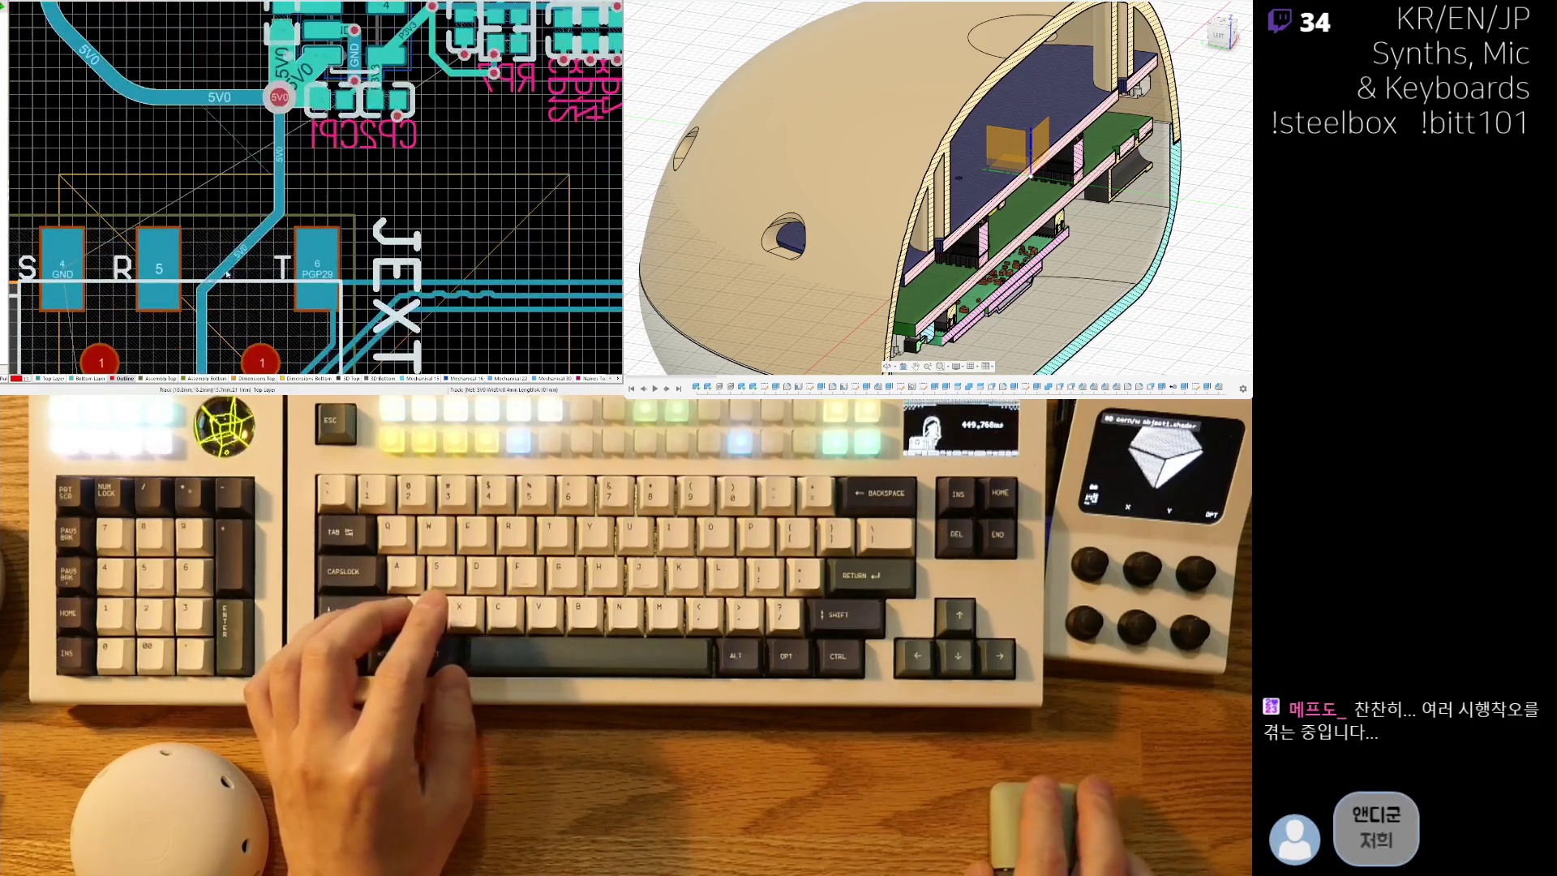
click(203, 180)
click(279, 100)
right_click(280, 100)
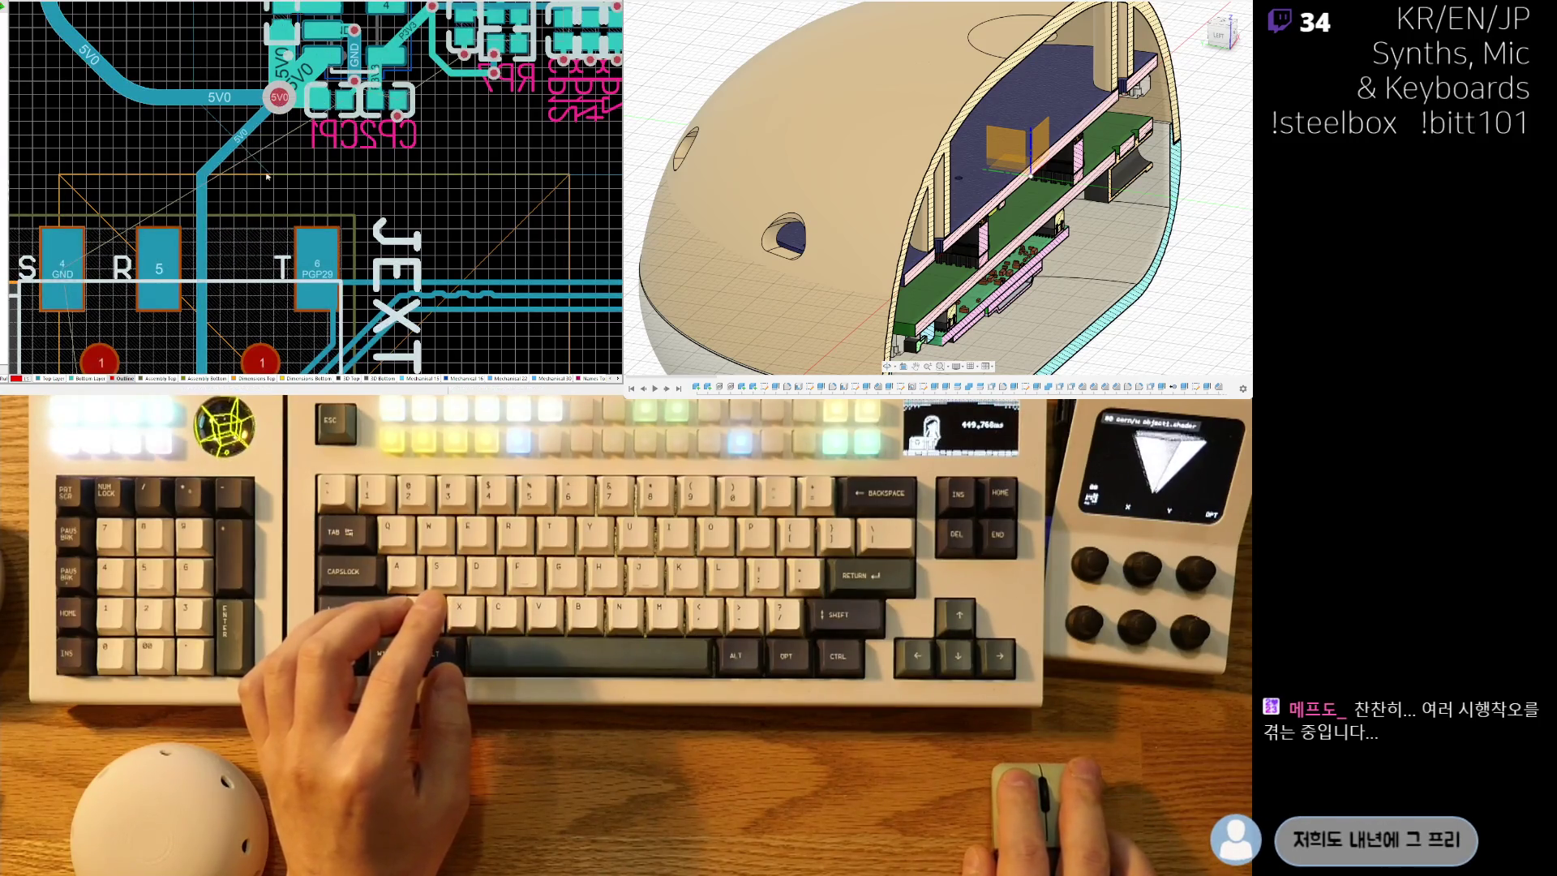
Pan around JEXTBTN to review pads 4 and 3 GND and the PGP29 pad.
ctrl+scroll(306, 206, down, 2)
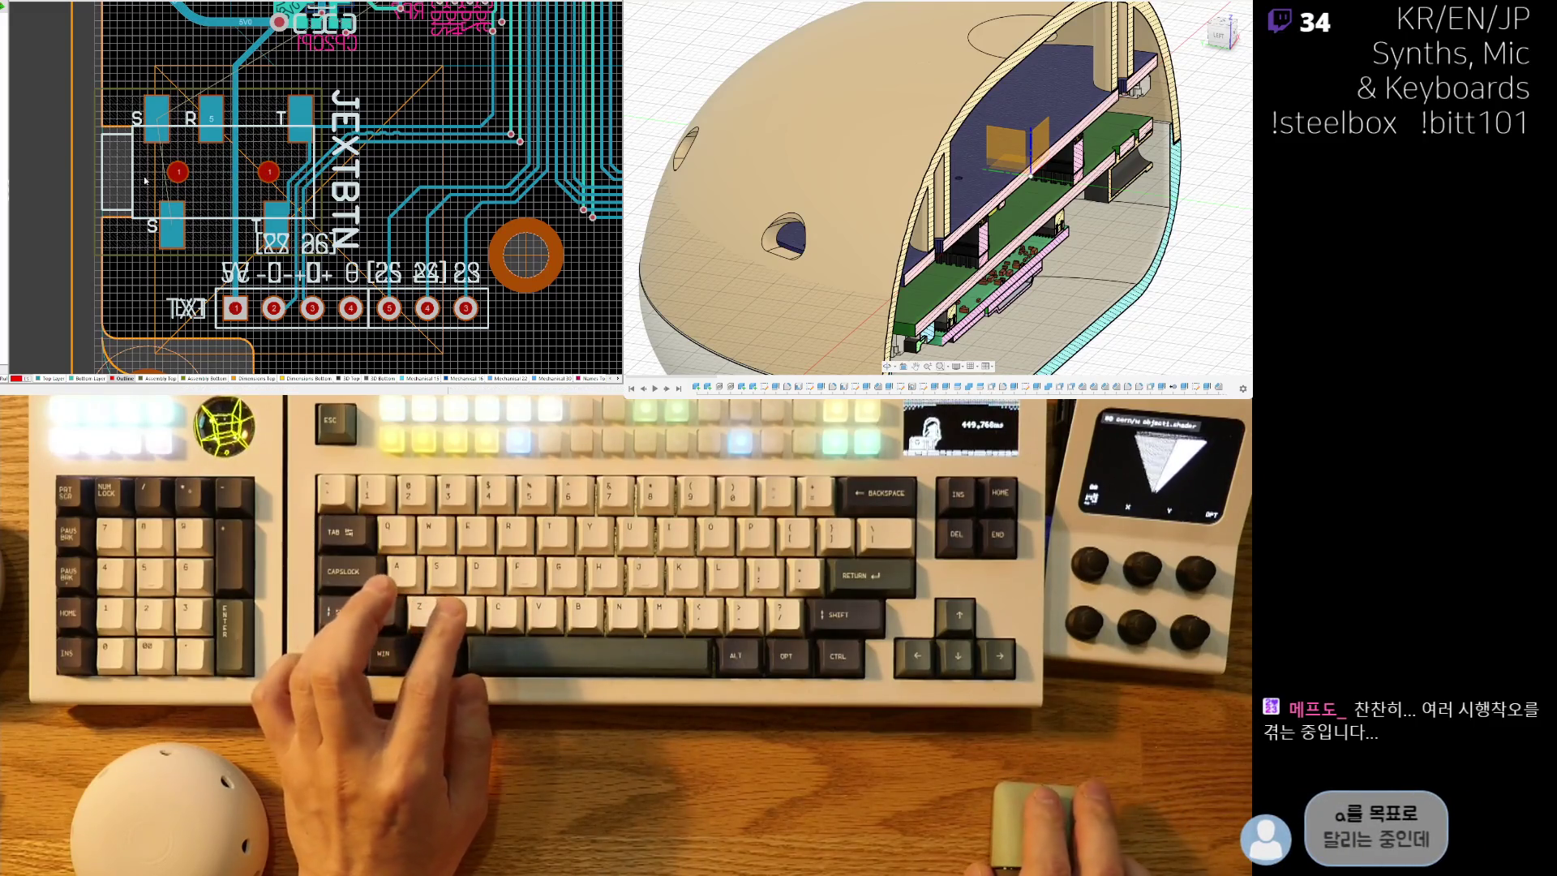
ctrl+scroll(146, 184, up, 3)
ctrl+scroll(224, 178, down, 2)
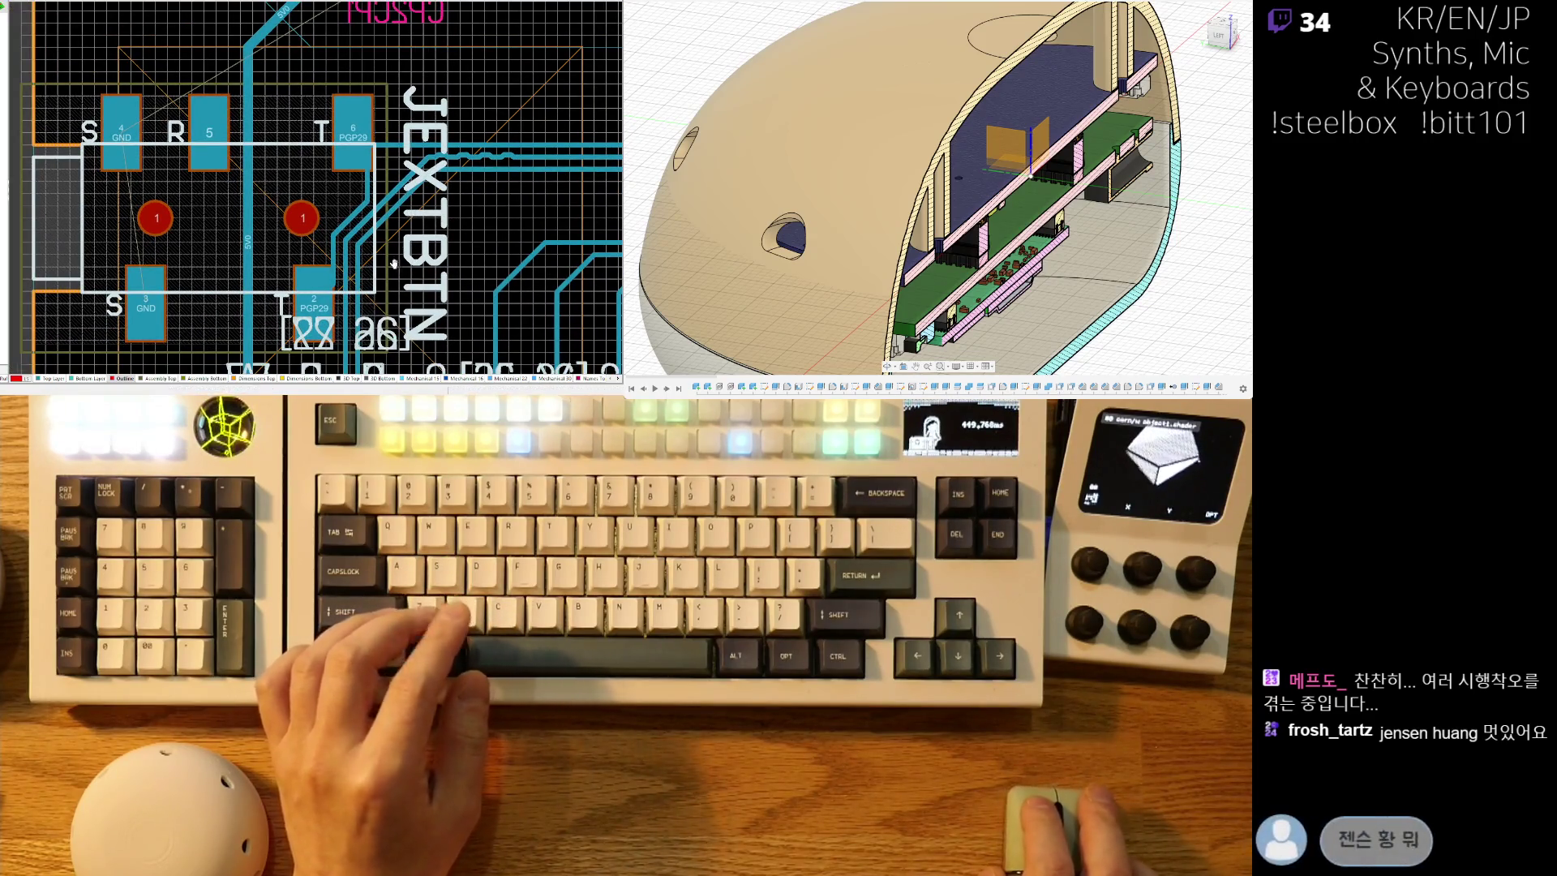
scroll(322, 139, down, 3)
scroll(322, 139, down, 5)
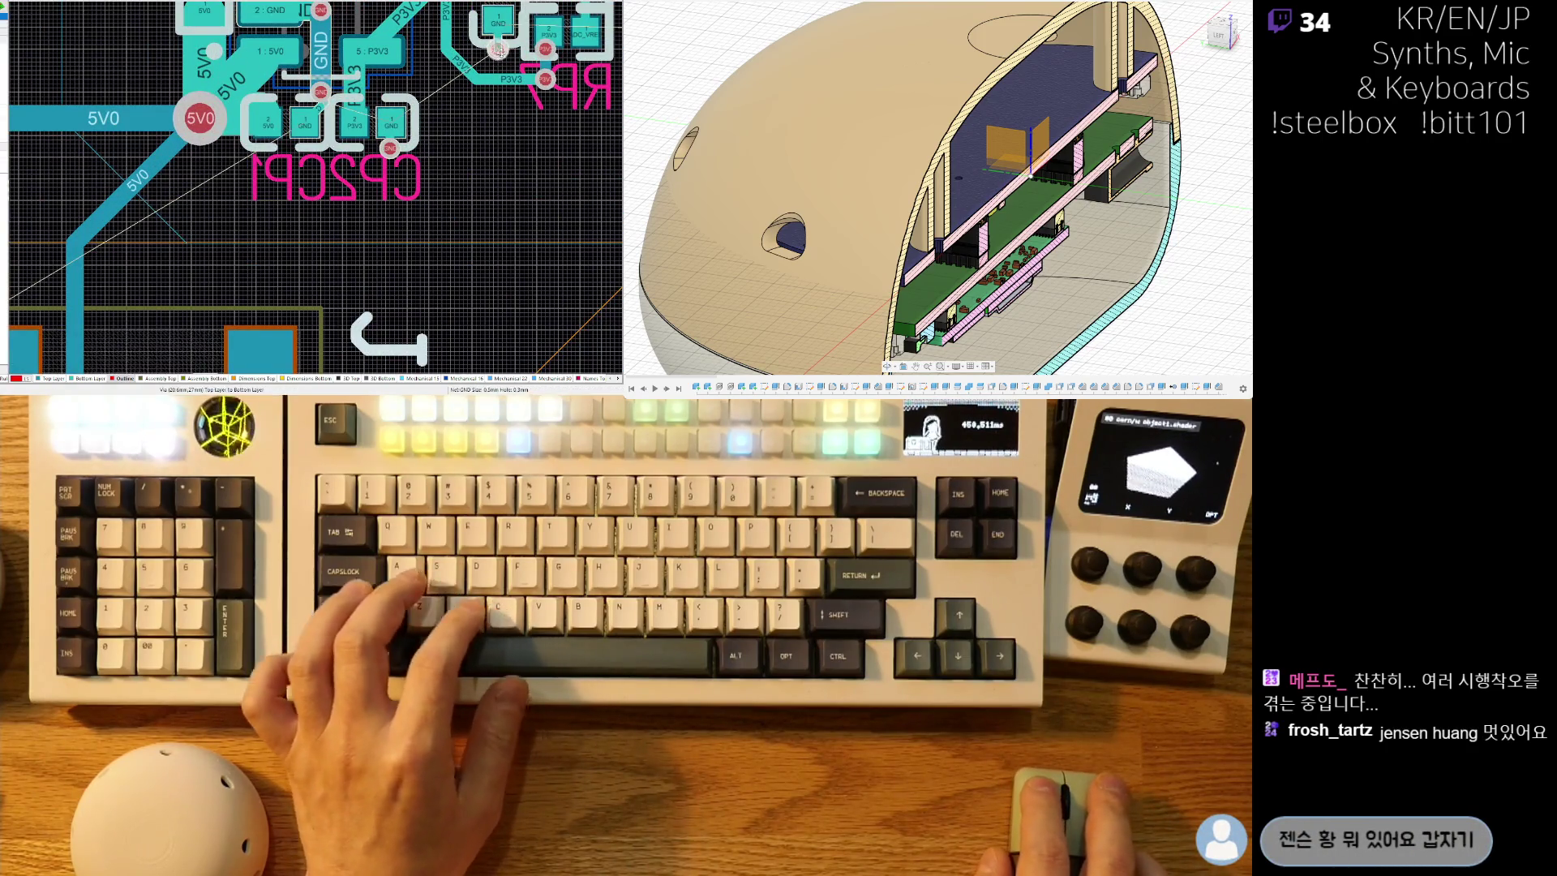
ctrl+scroll(487, 60, up, 3)
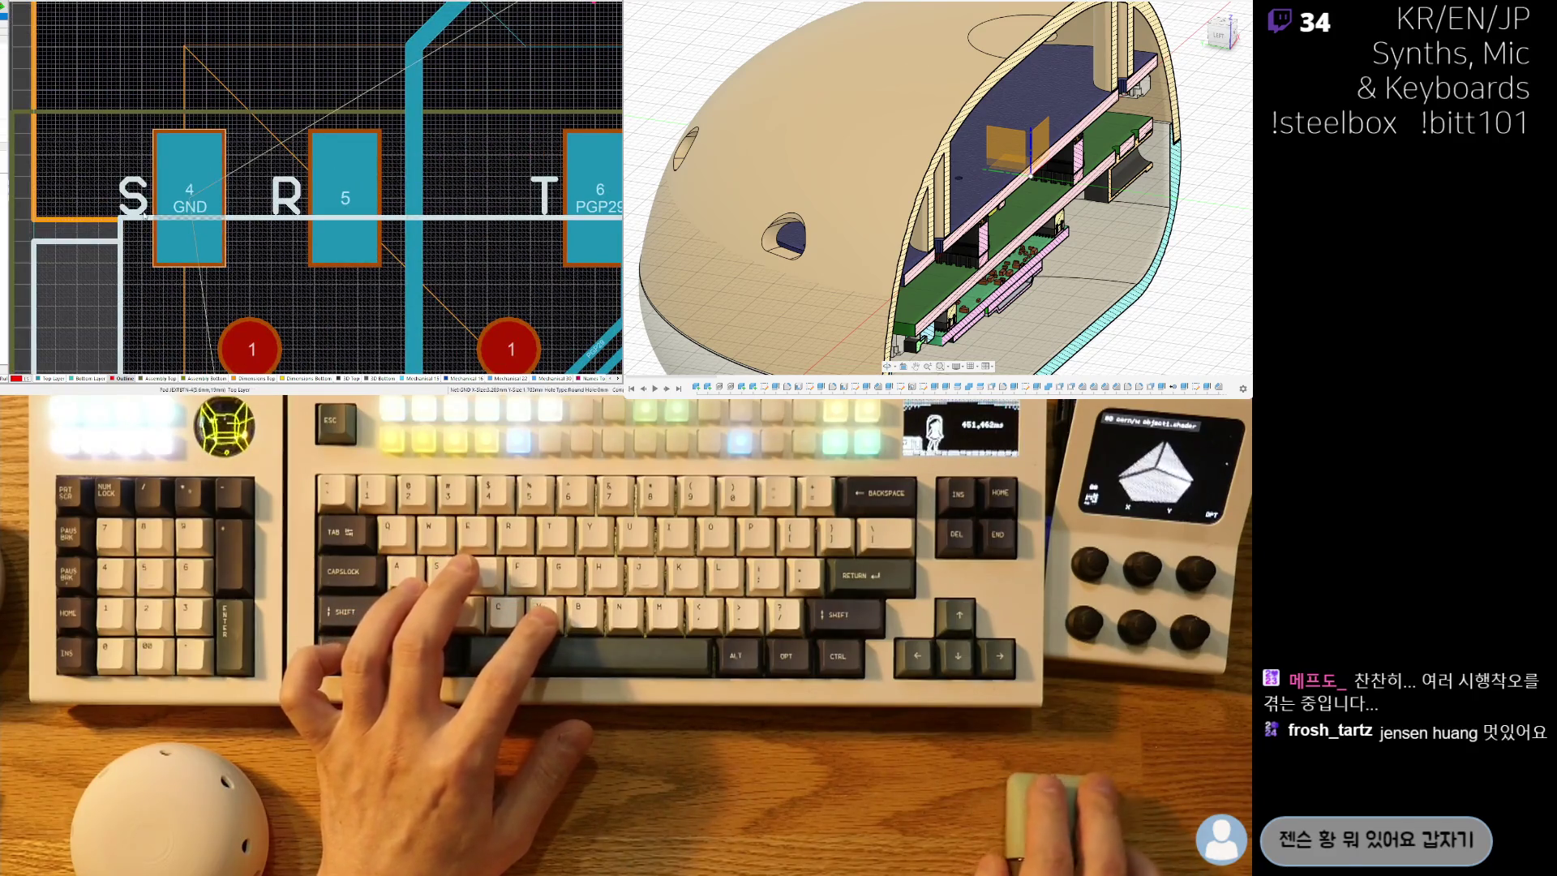
right_drag(146, 213, 181, 170)
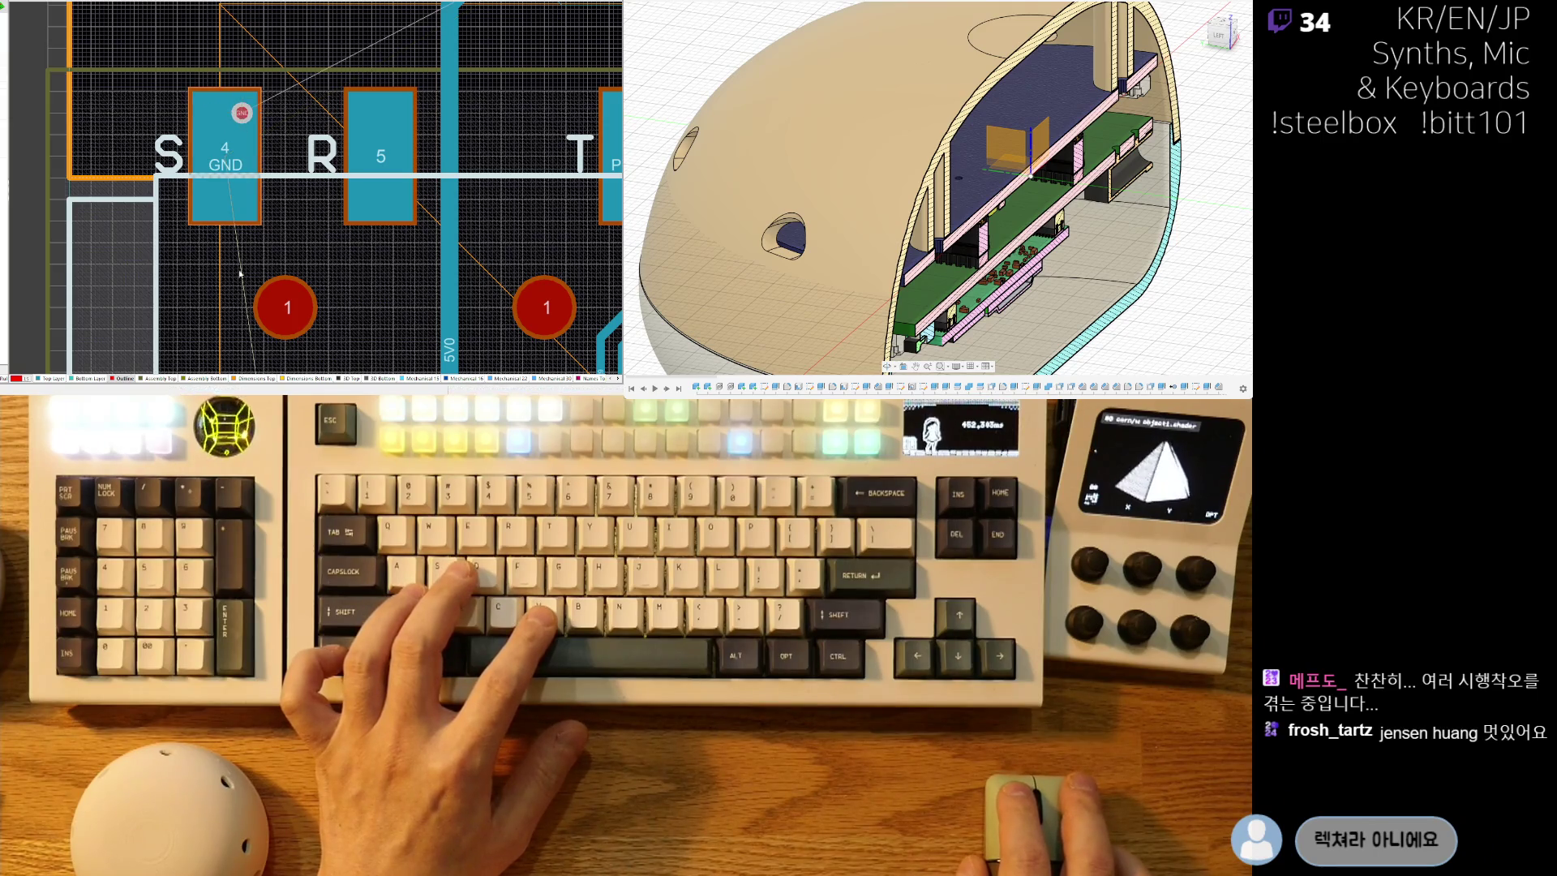
right_drag(240, 264, 237, 73)
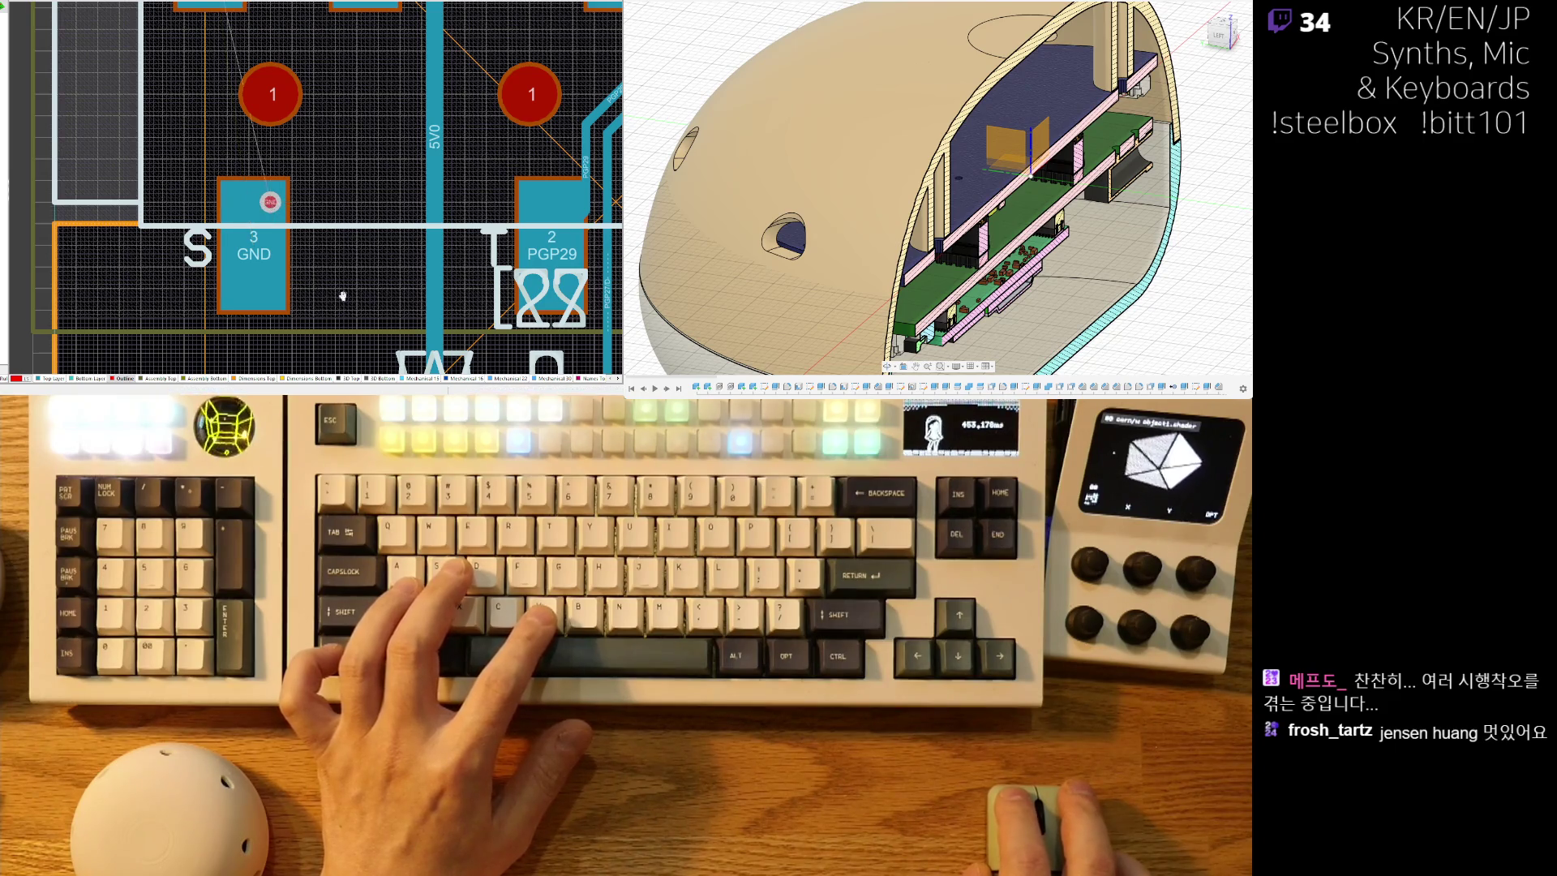
Review the surrounding connector routing, the top connector and the BOOTMODE pads.
ctrl+scroll(337, 301, down, 3)
mouse_move(346, 98)
right_down()
mouse_move(346, 179)
mouse_move(261, 258)
mouse_move(260, 195)
right_up()
ctrl+scroll(282, 104, down, 3)
right_drag(283, 103, 420, 112)
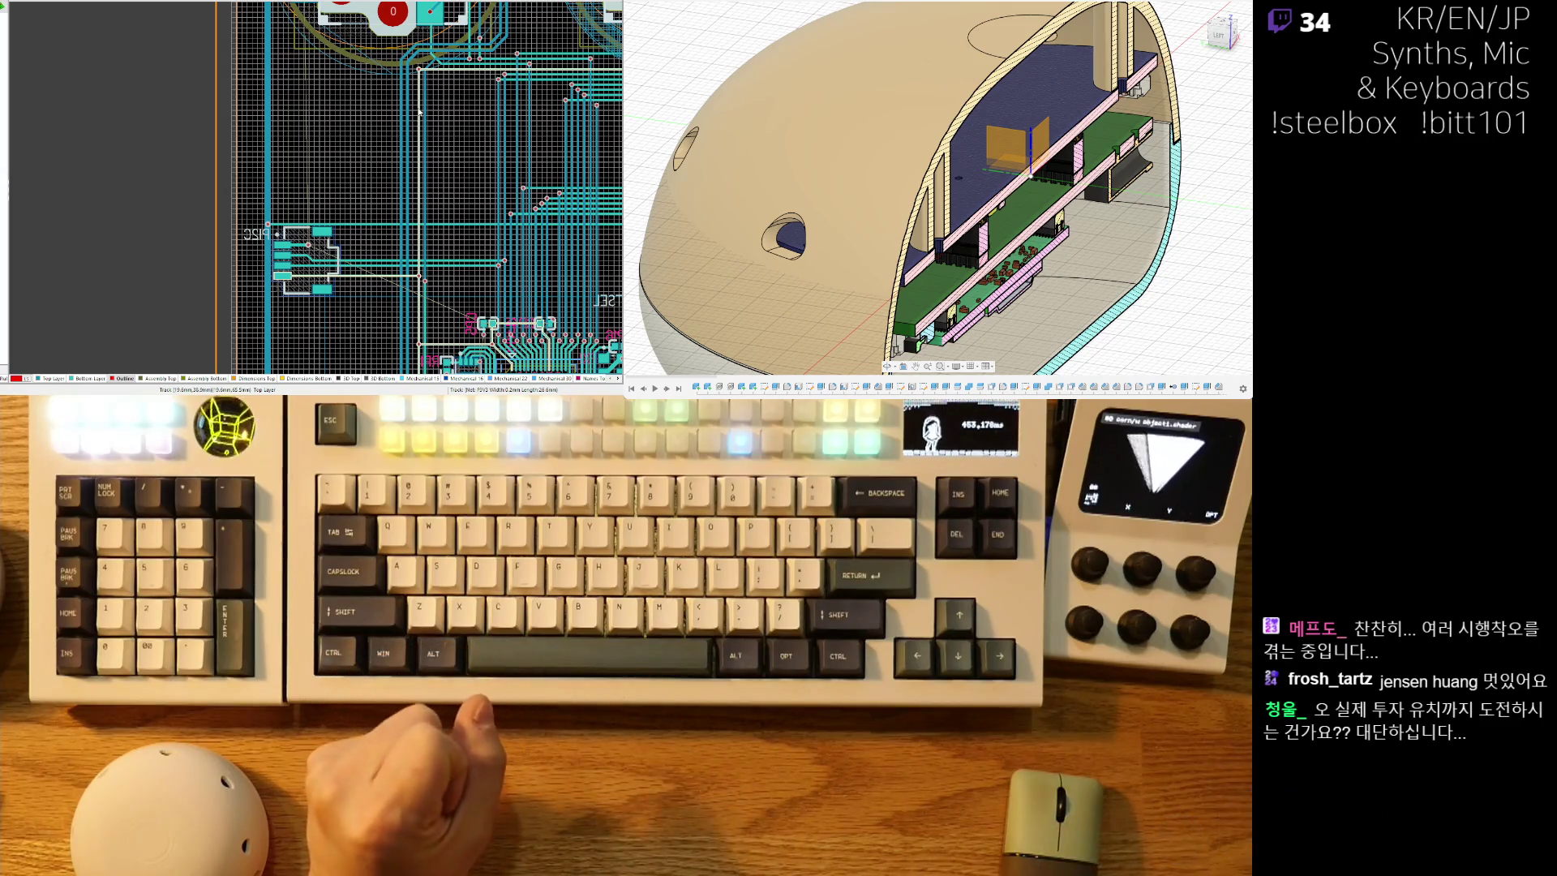
right_drag(419, 112, 211, 138)
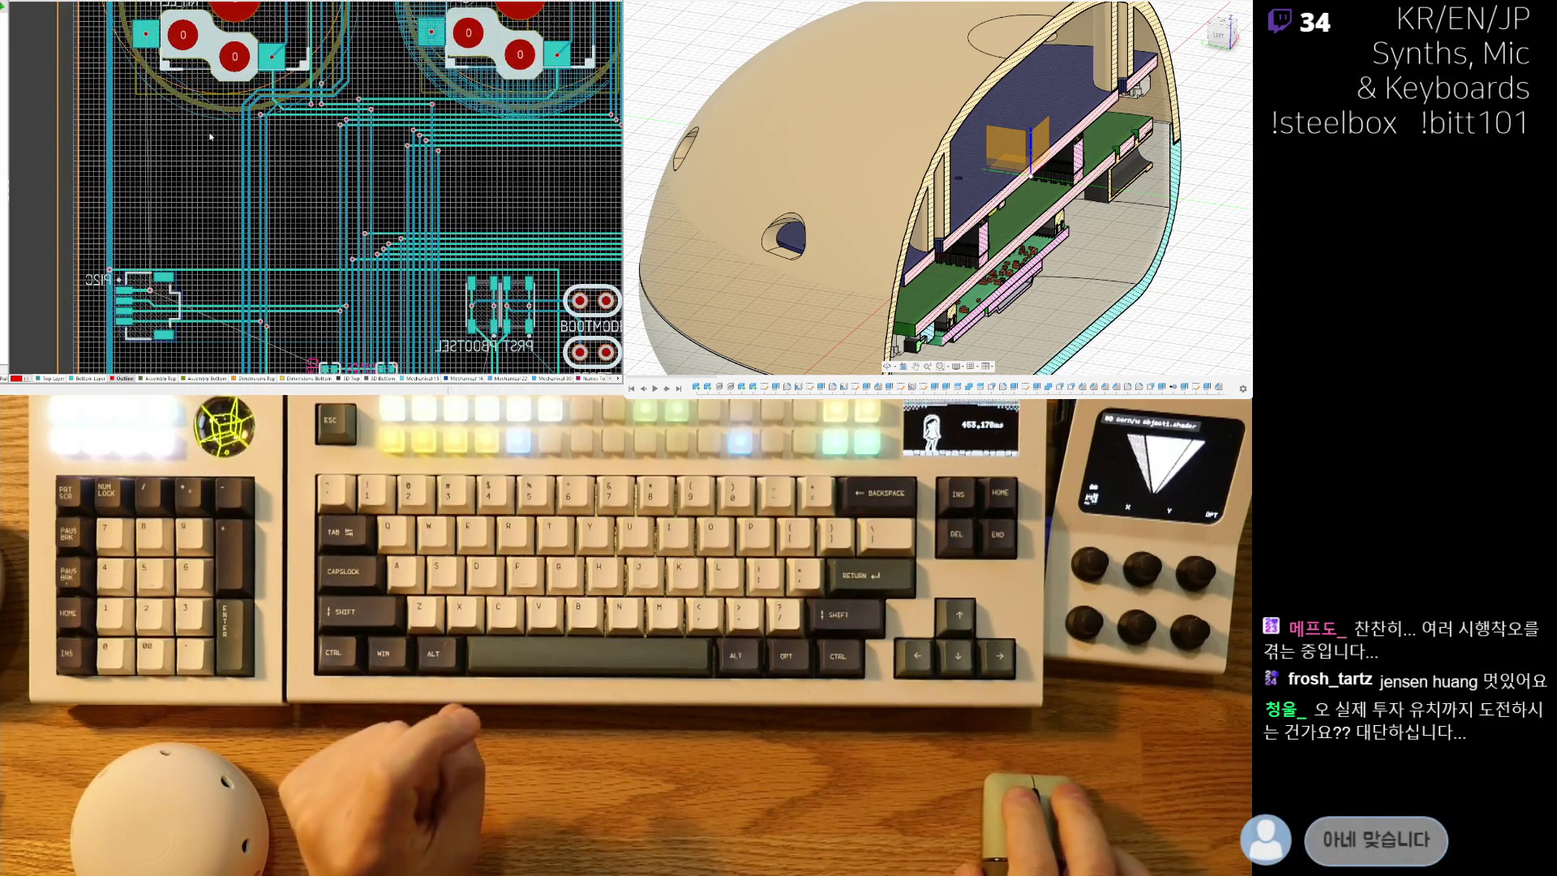
ctrl+scroll(219, 150, up, 5)
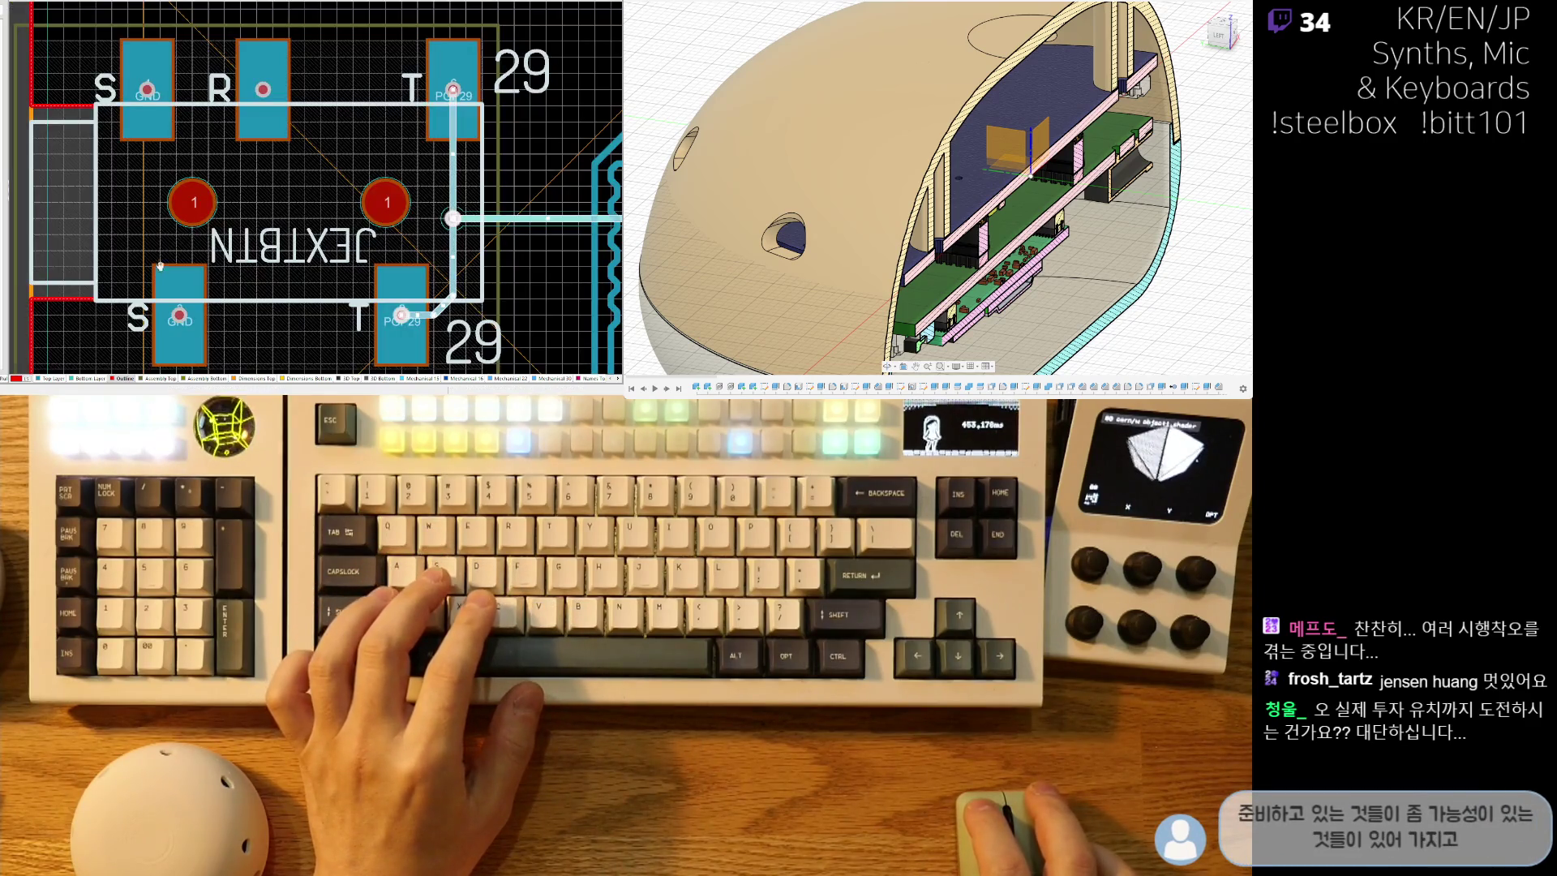
ctrl+scroll(140, 270, down, 5)
ctrl+scroll(331, 212, up, 5)
ctrl+scroll(290, 51, up, 6)
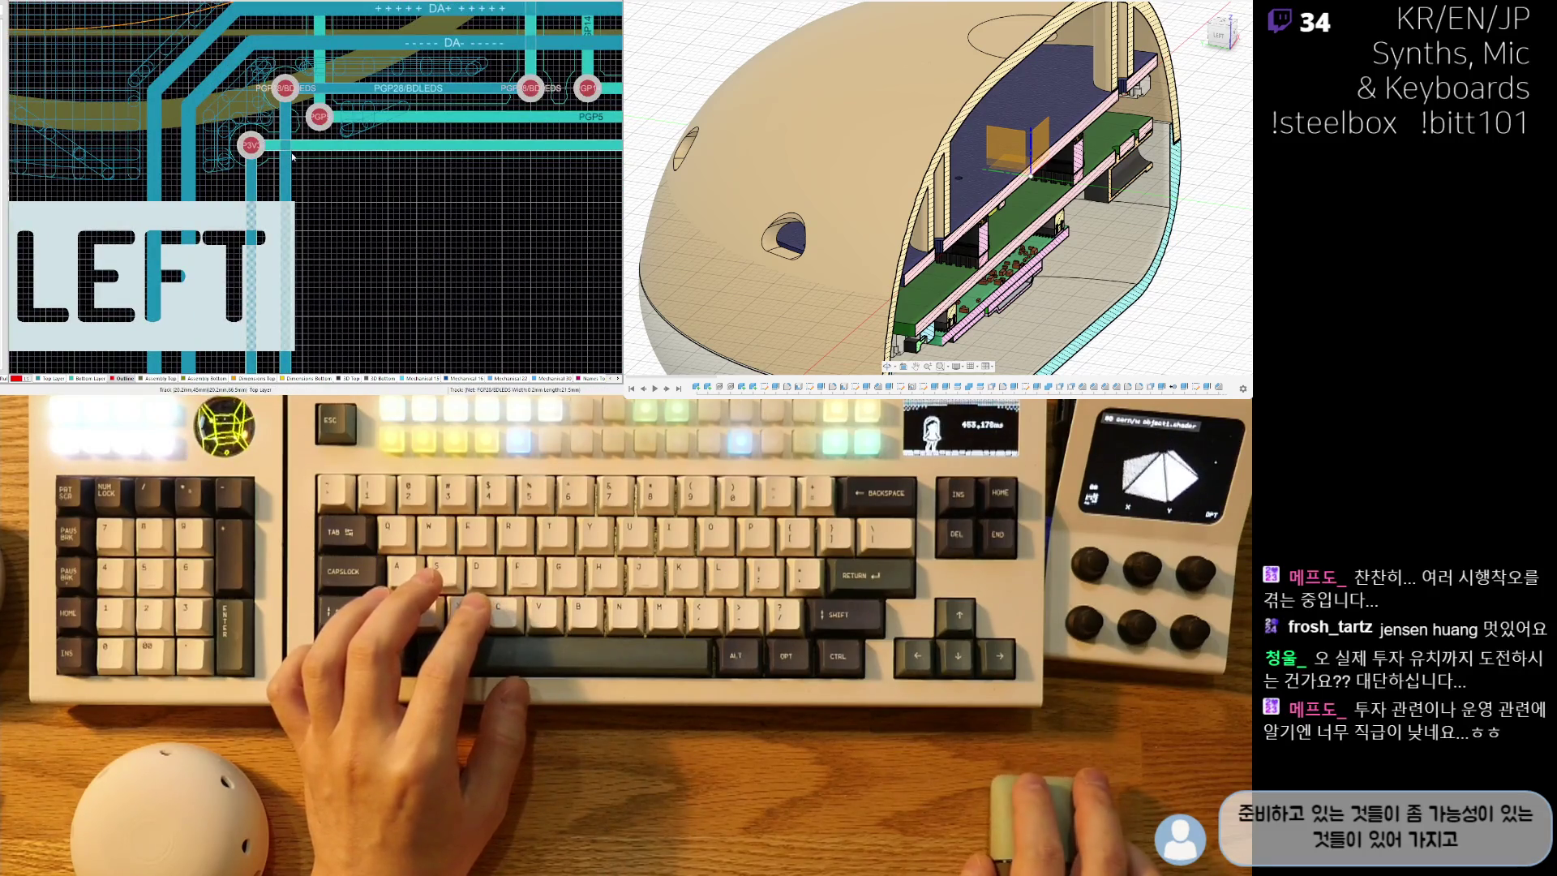
ctrl+scroll(298, 155, down, 2)
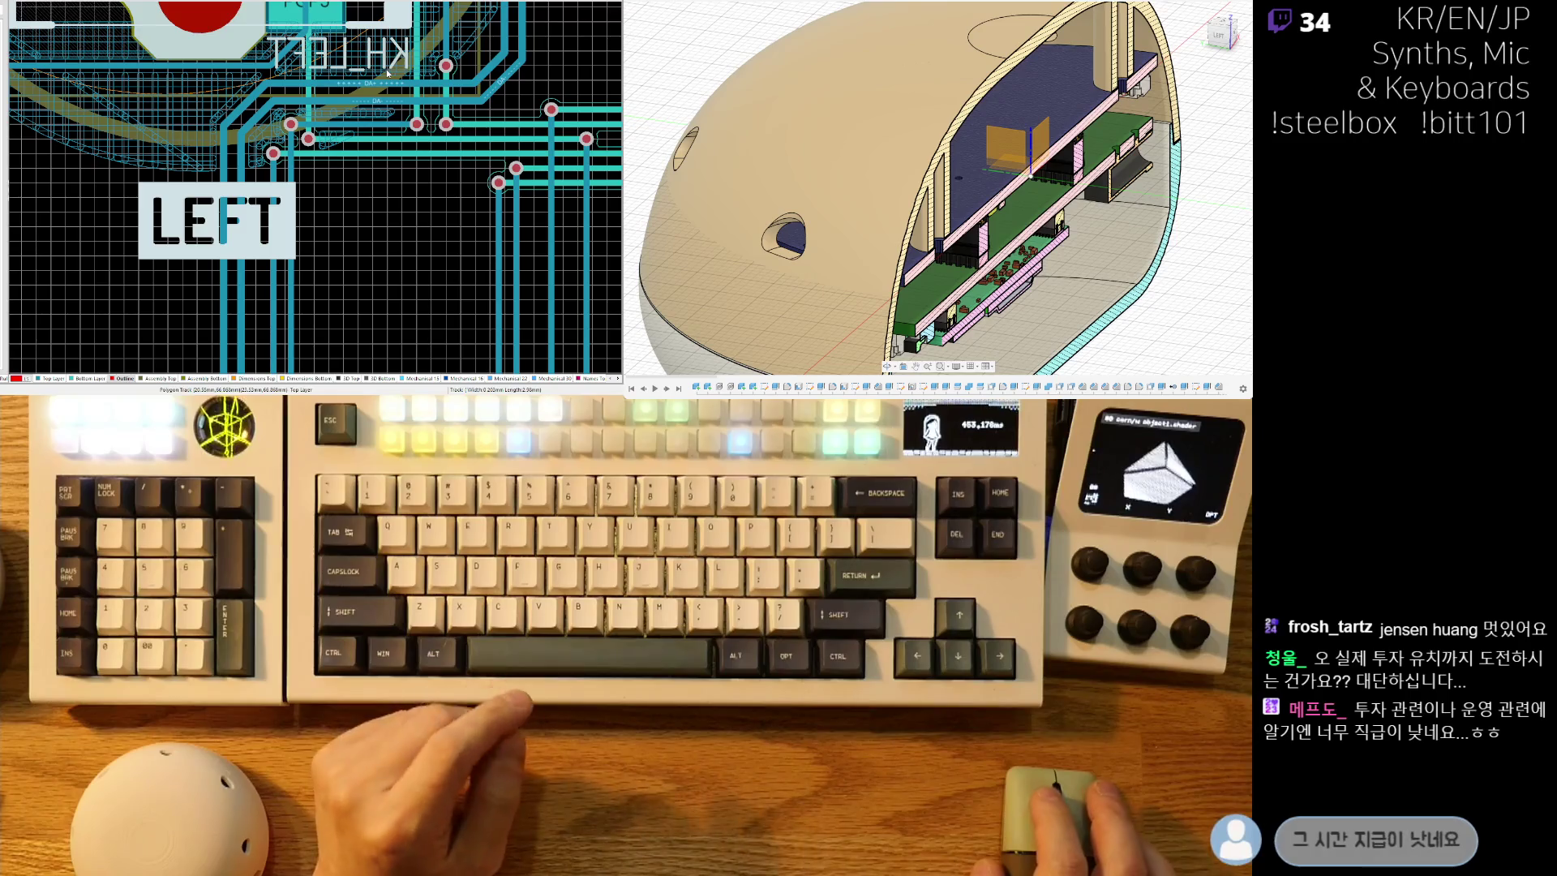
ctrl+scroll(310, 164, down, 2)
ctrl+scroll(336, 110, down, 1)
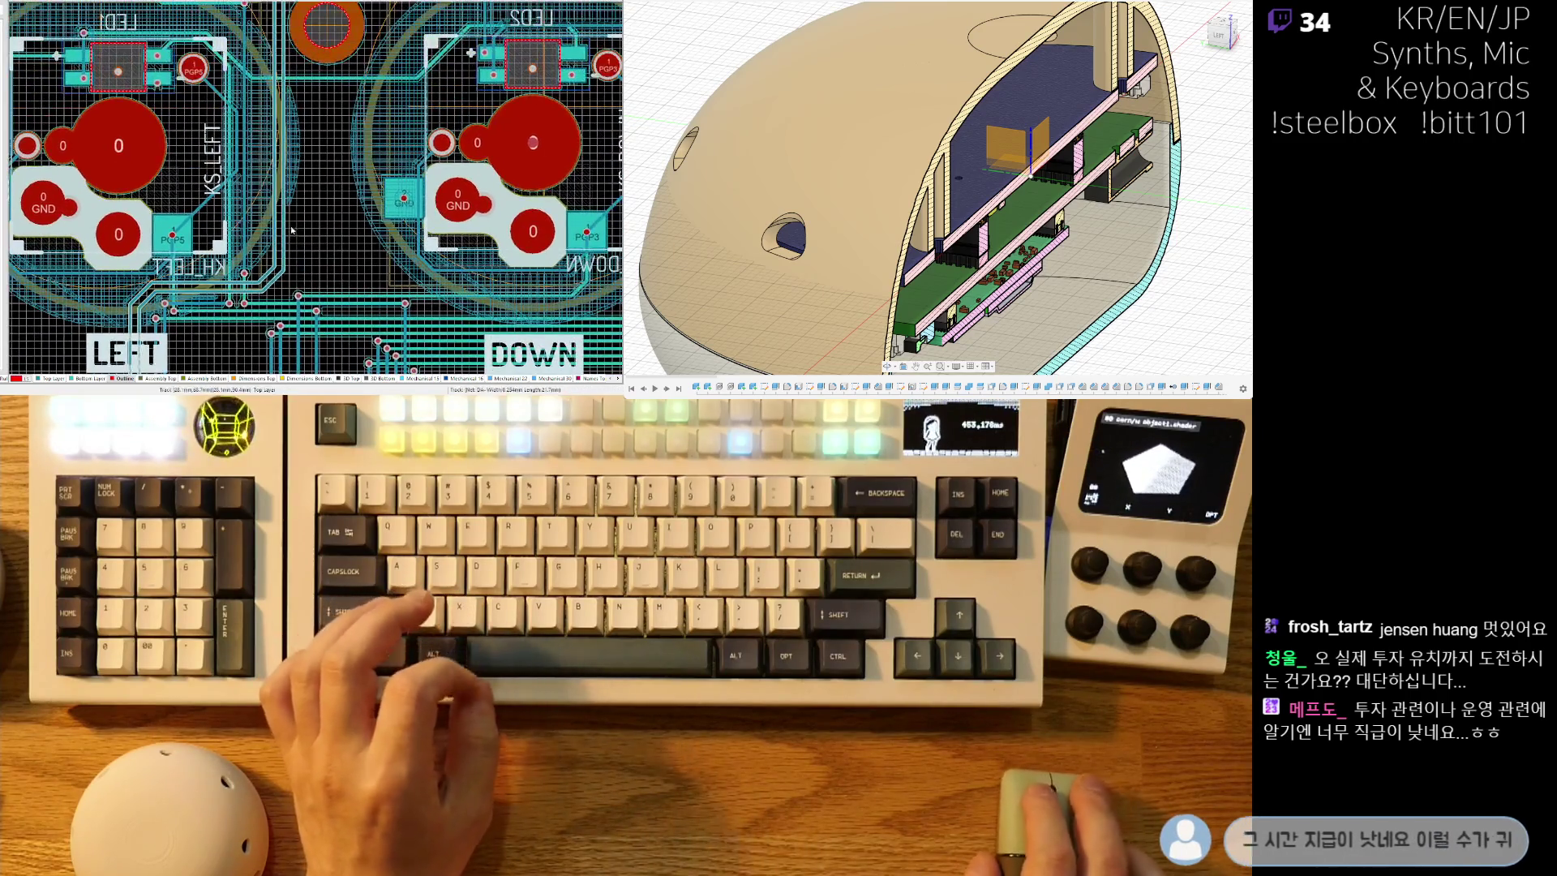
ctrl+scroll(308, 193, up, 2)
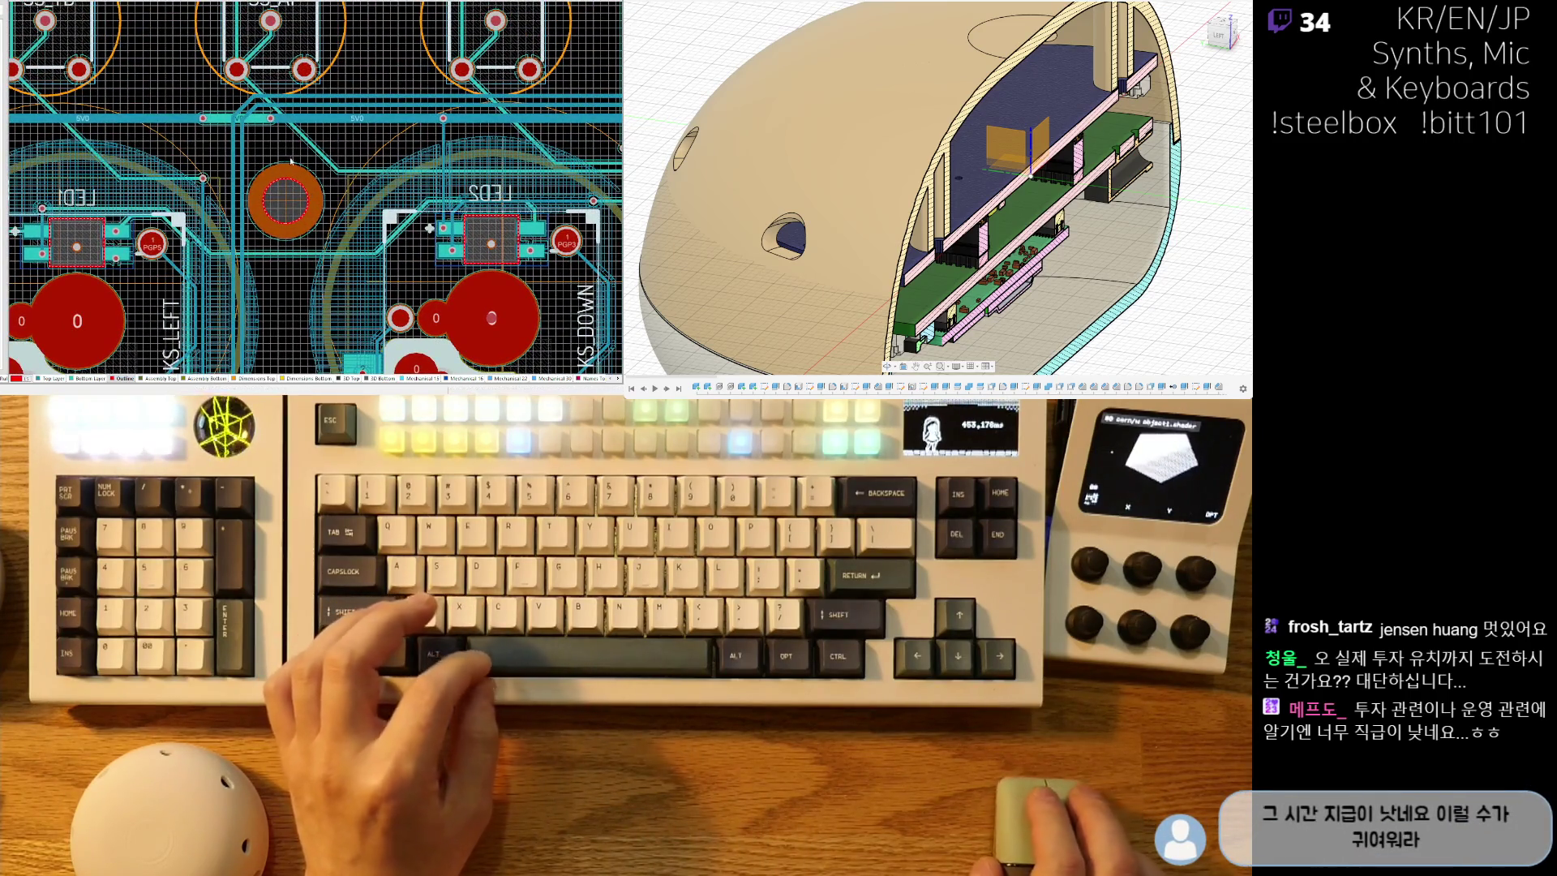
ctrl+scroll(288, 162, down, 1)
ctrl+scroll(333, 205, up, 1)
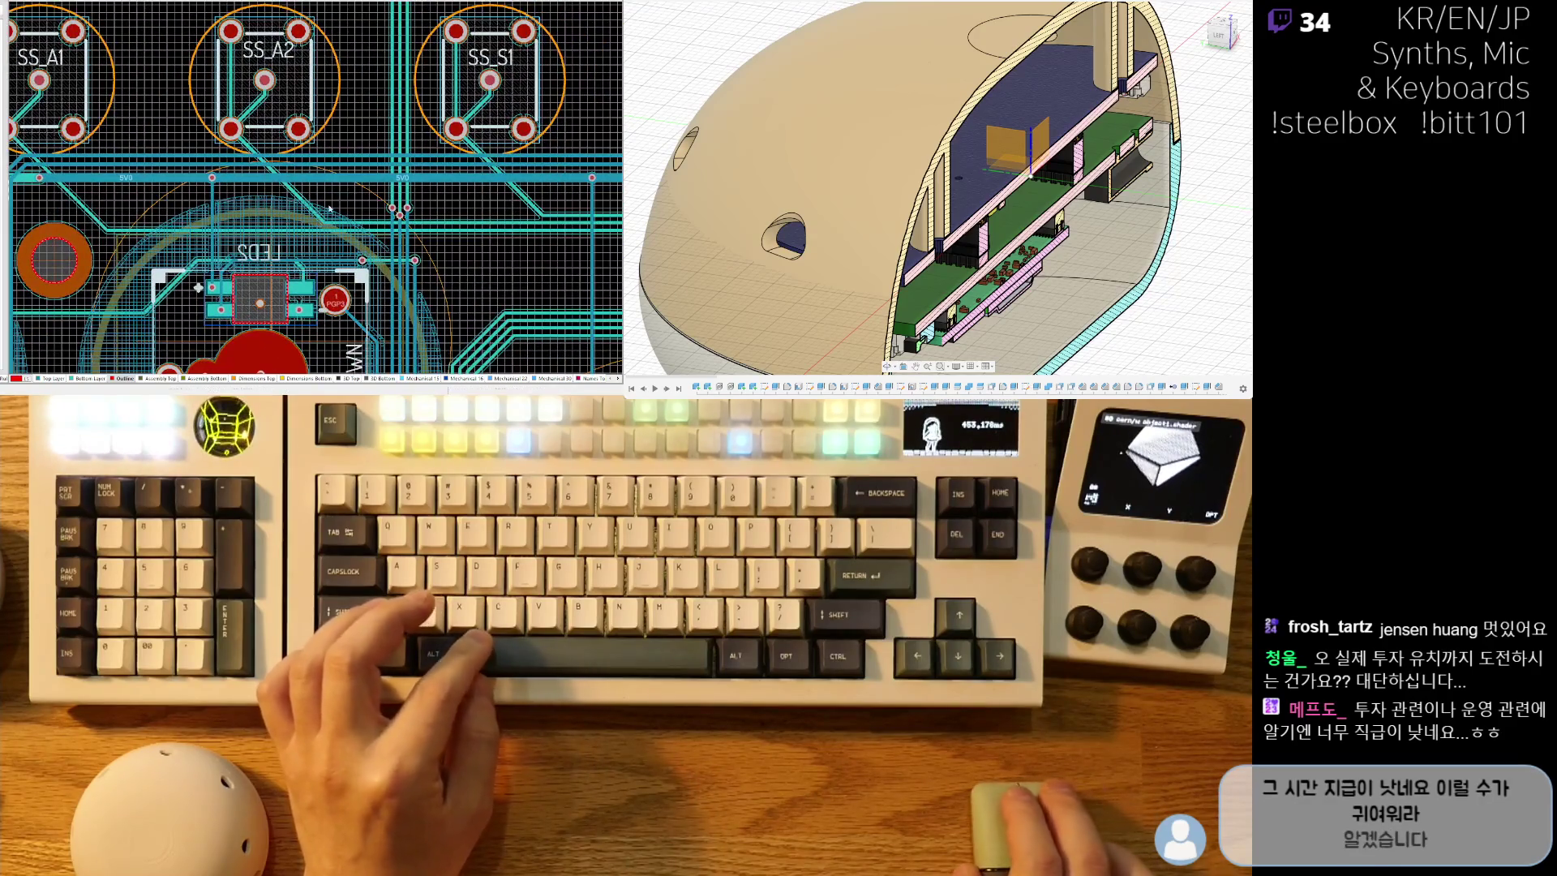
right_drag(473, 278, 310, 240)
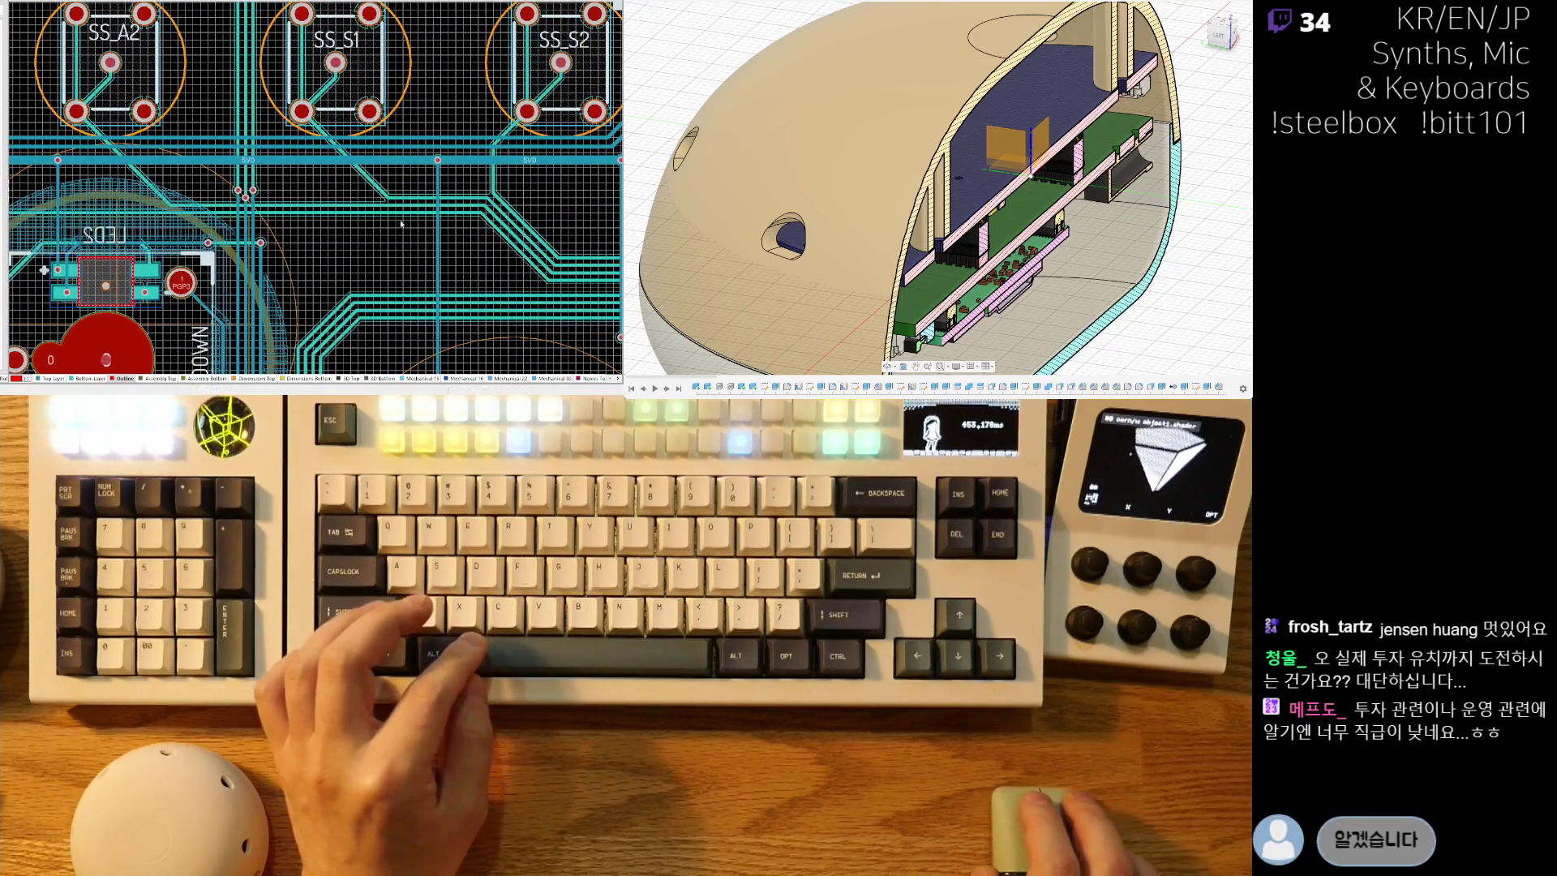
ctrl+scroll(340, 228, up, 5)
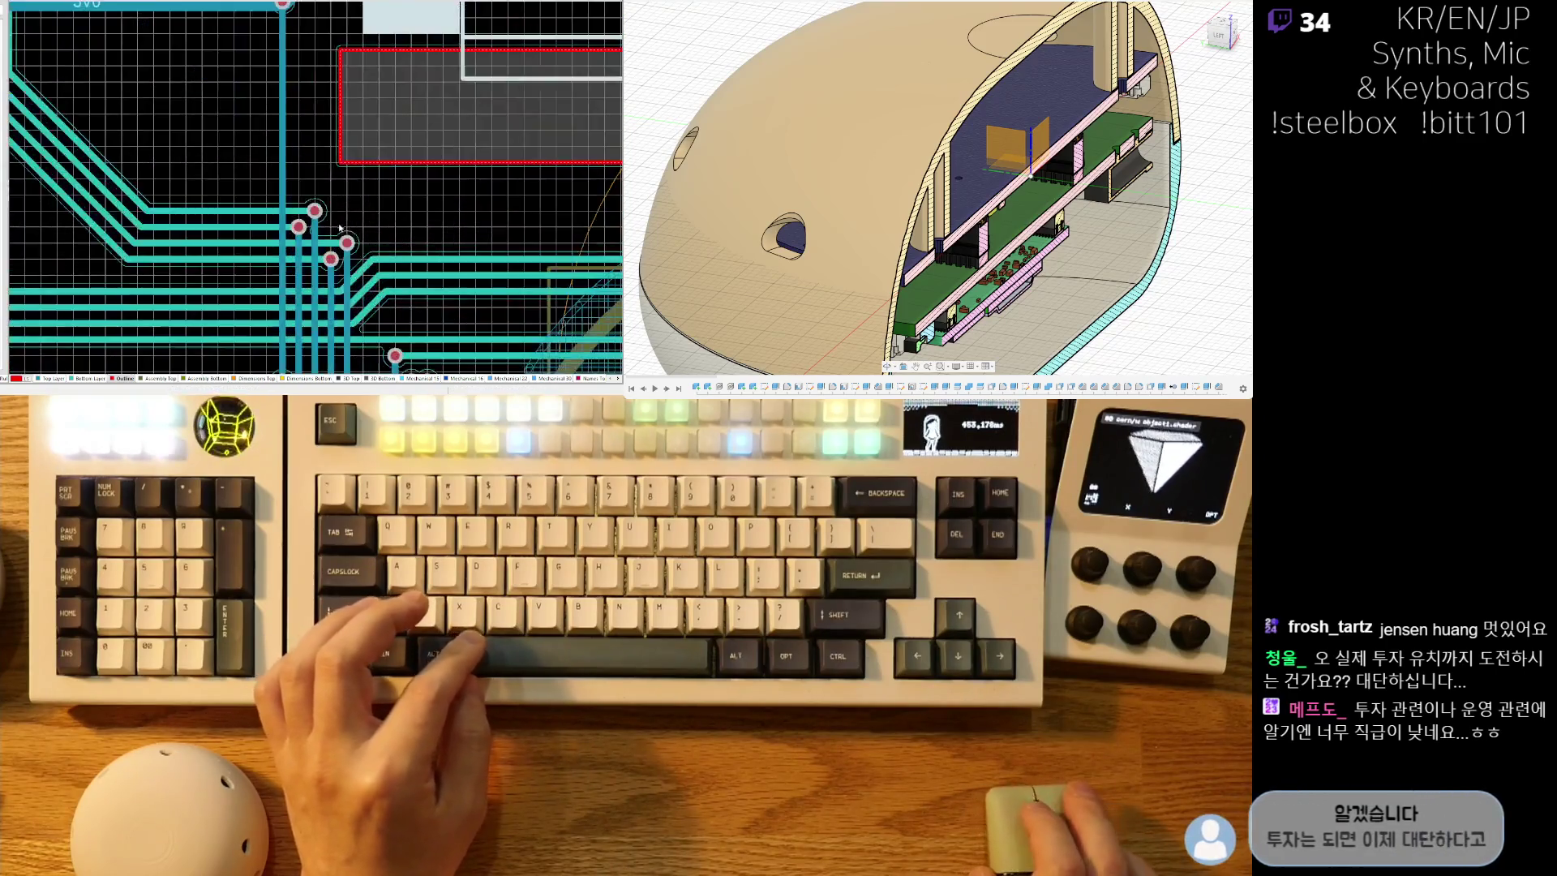
ctrl+scroll(341, 227, up, 2)
click(413, 155)
ctrl+scroll(342, 287, down, 2)
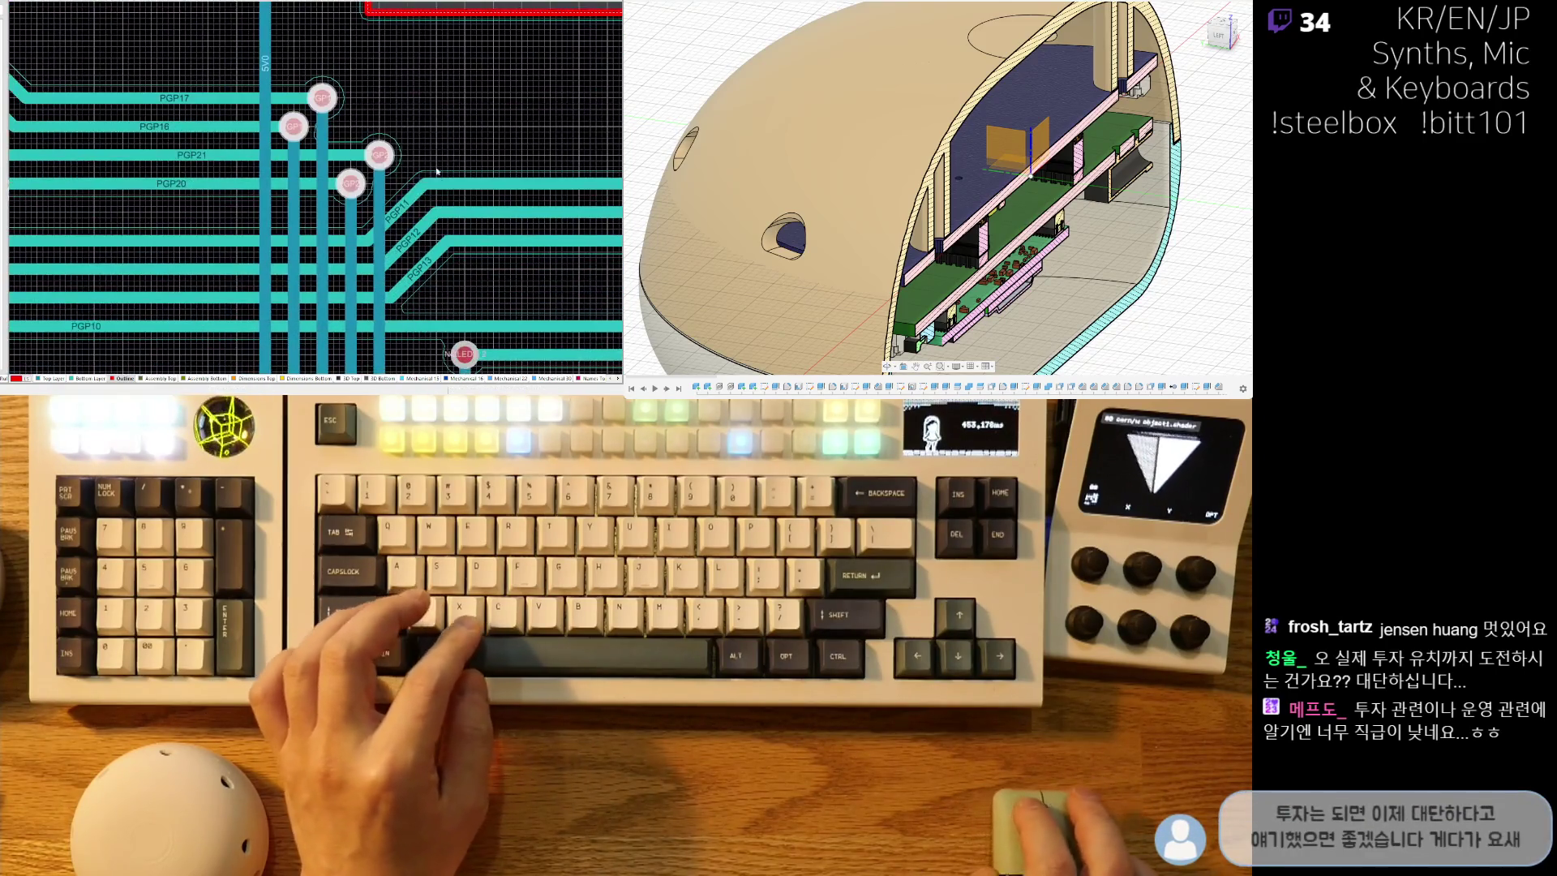
scroll(430, 213, down, 3)
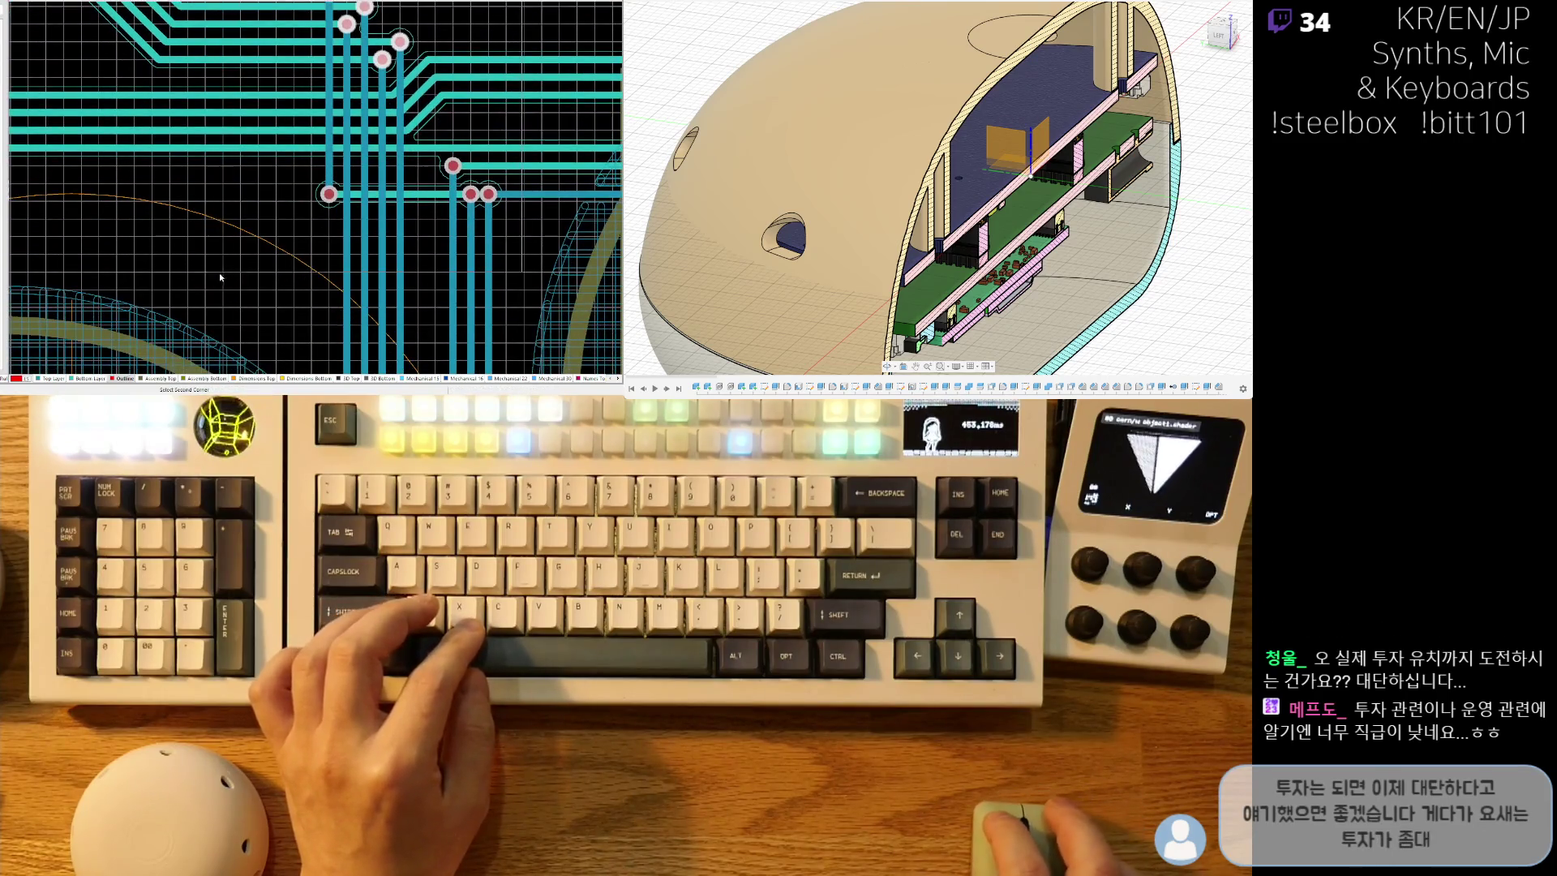
right_drag(430, 209, 355, 252)
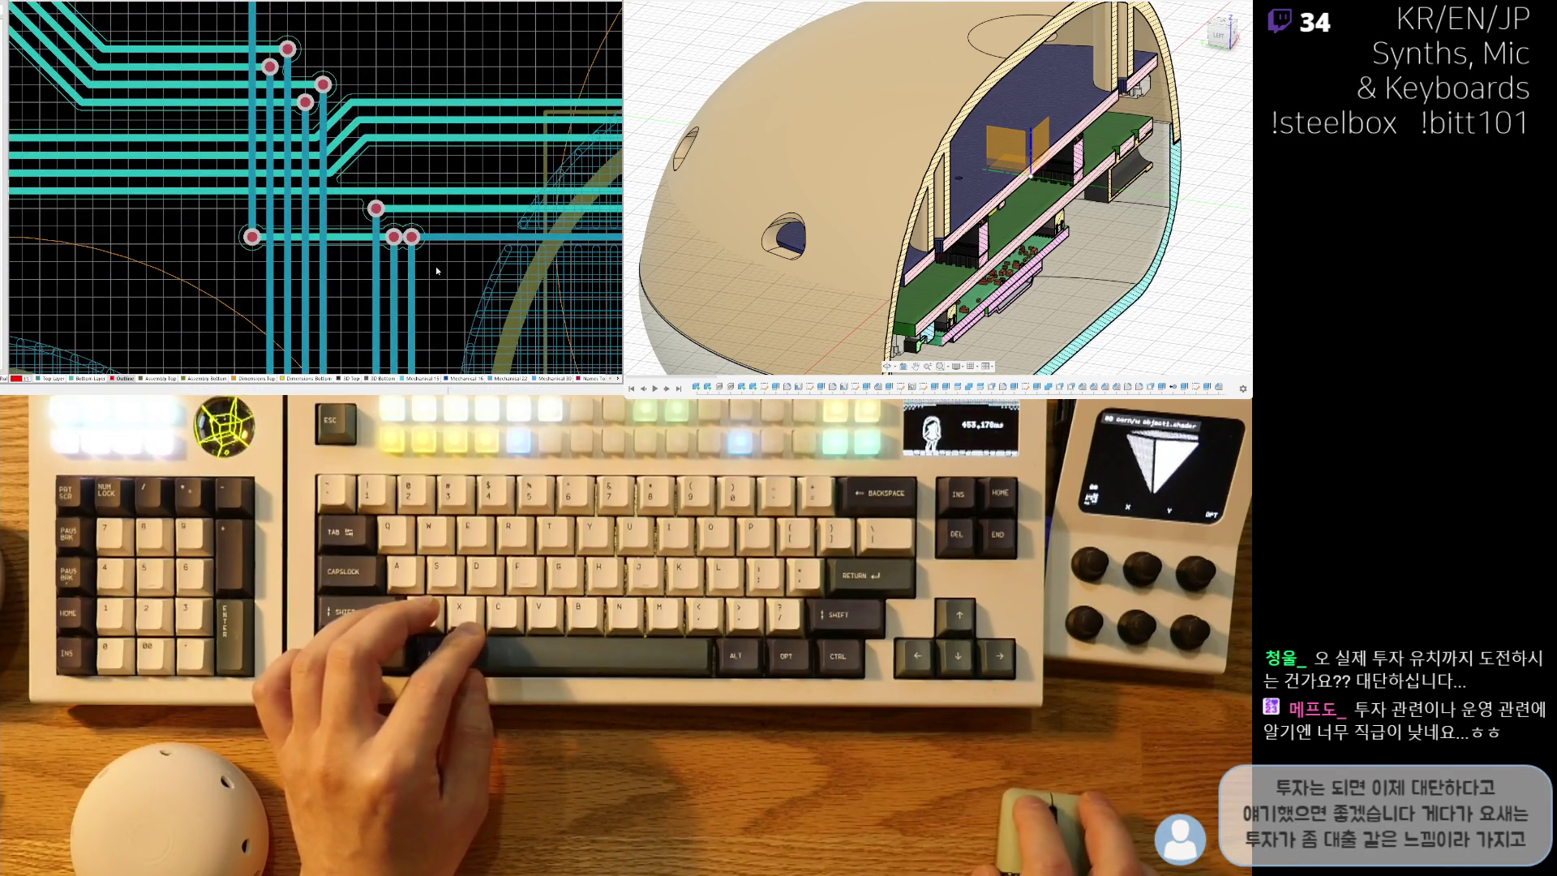
ctrl+scroll(425, 260, up, 2)
ctrl+scroll(425, 253, down, 2)
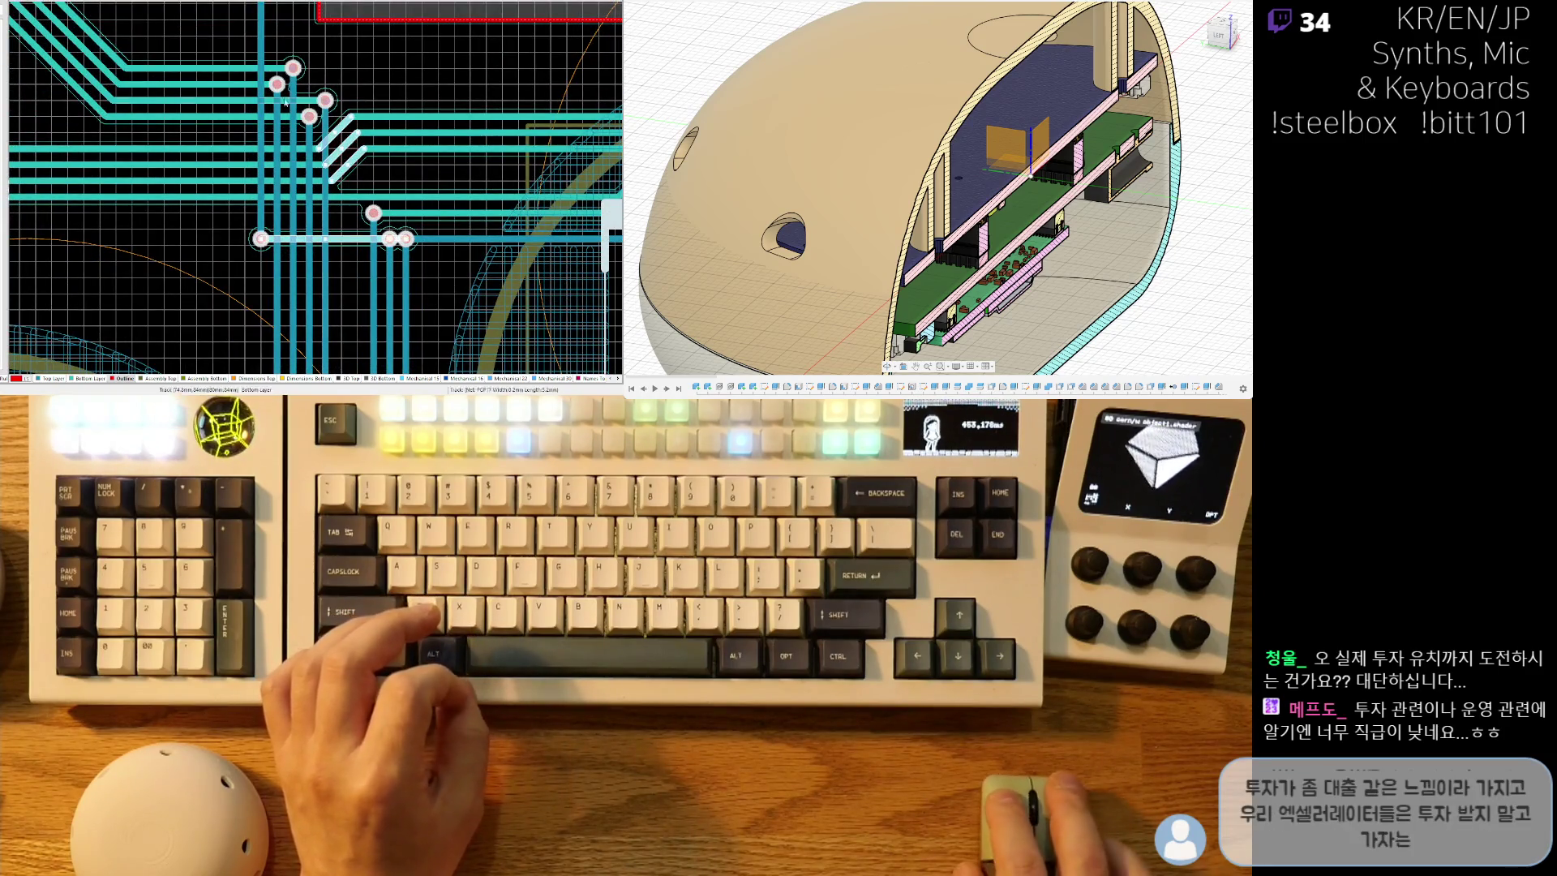
right_drag(488, 43, 237, 143)
ctrl+scroll(238, 144, down, 2)
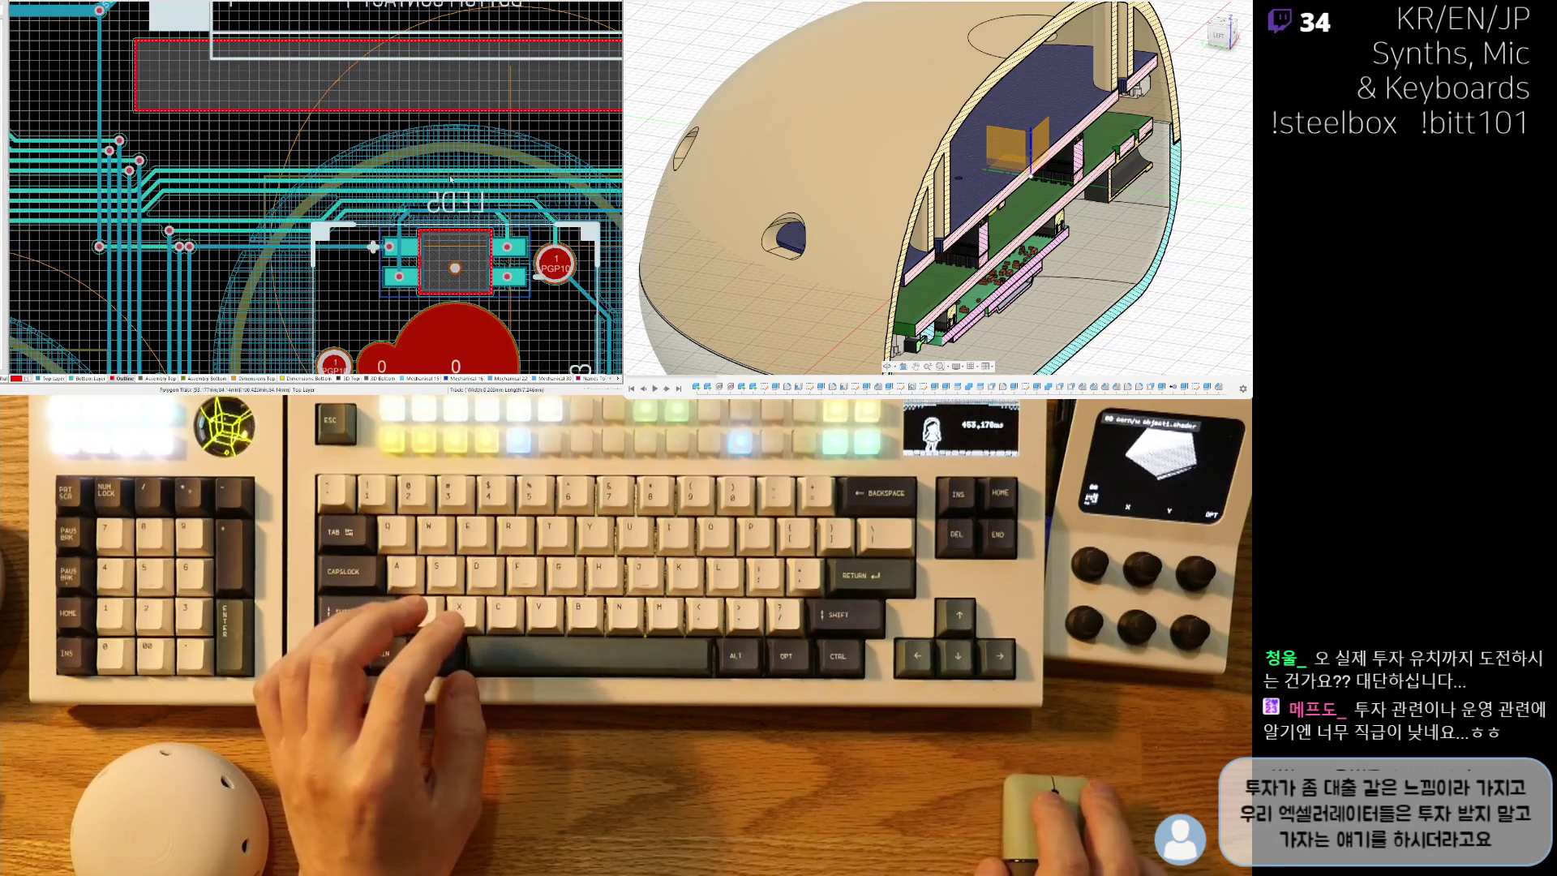
ctrl+scroll(239, 240, down, 2)
mouse_move(238, 239)
right_down()
mouse_move(454, 203)
mouse_move(515, 159)
mouse_move(403, 164)
mouse_move(479, 176)
right_up()
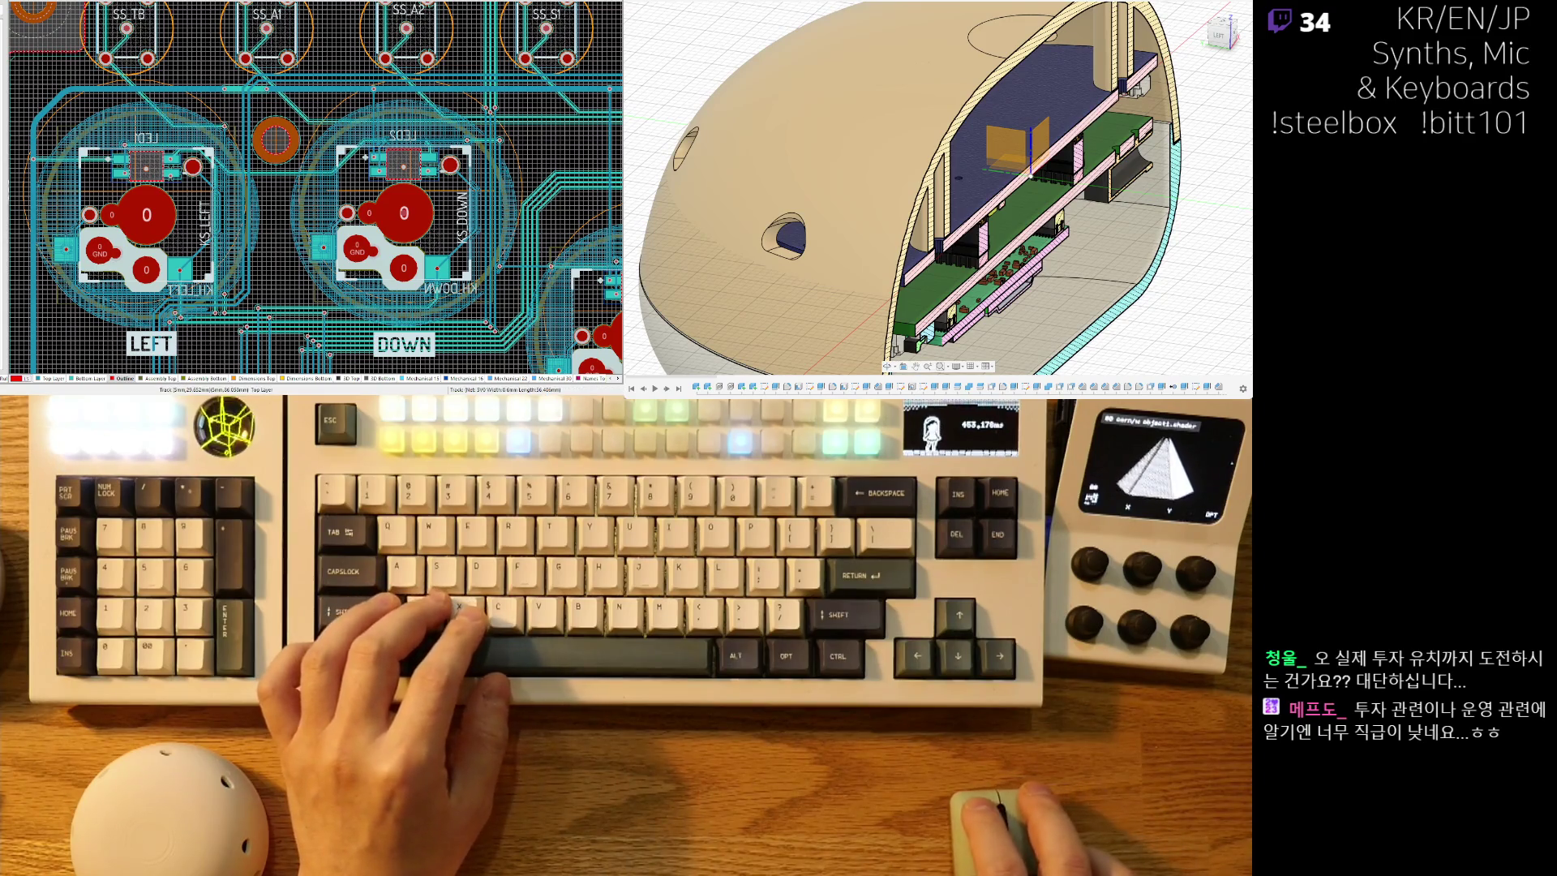
ctrl+scroll(274, 203, up, 3)
ctrl+scroll(274, 203, down, 4)
right_drag(413, 120, 388, 178)
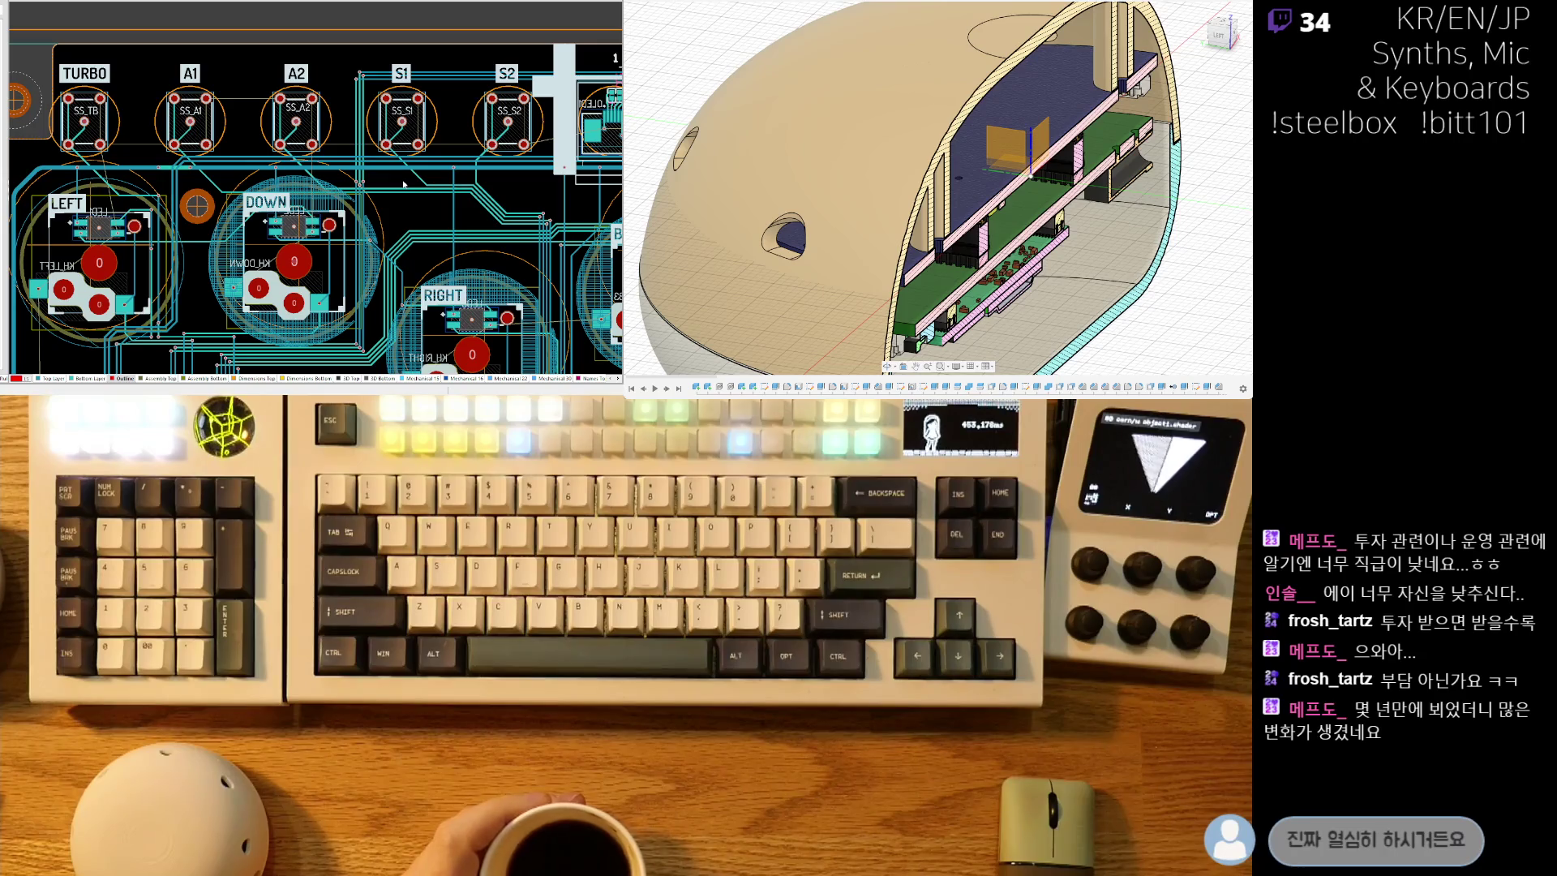
right_drag(472, 174, 297, 203)
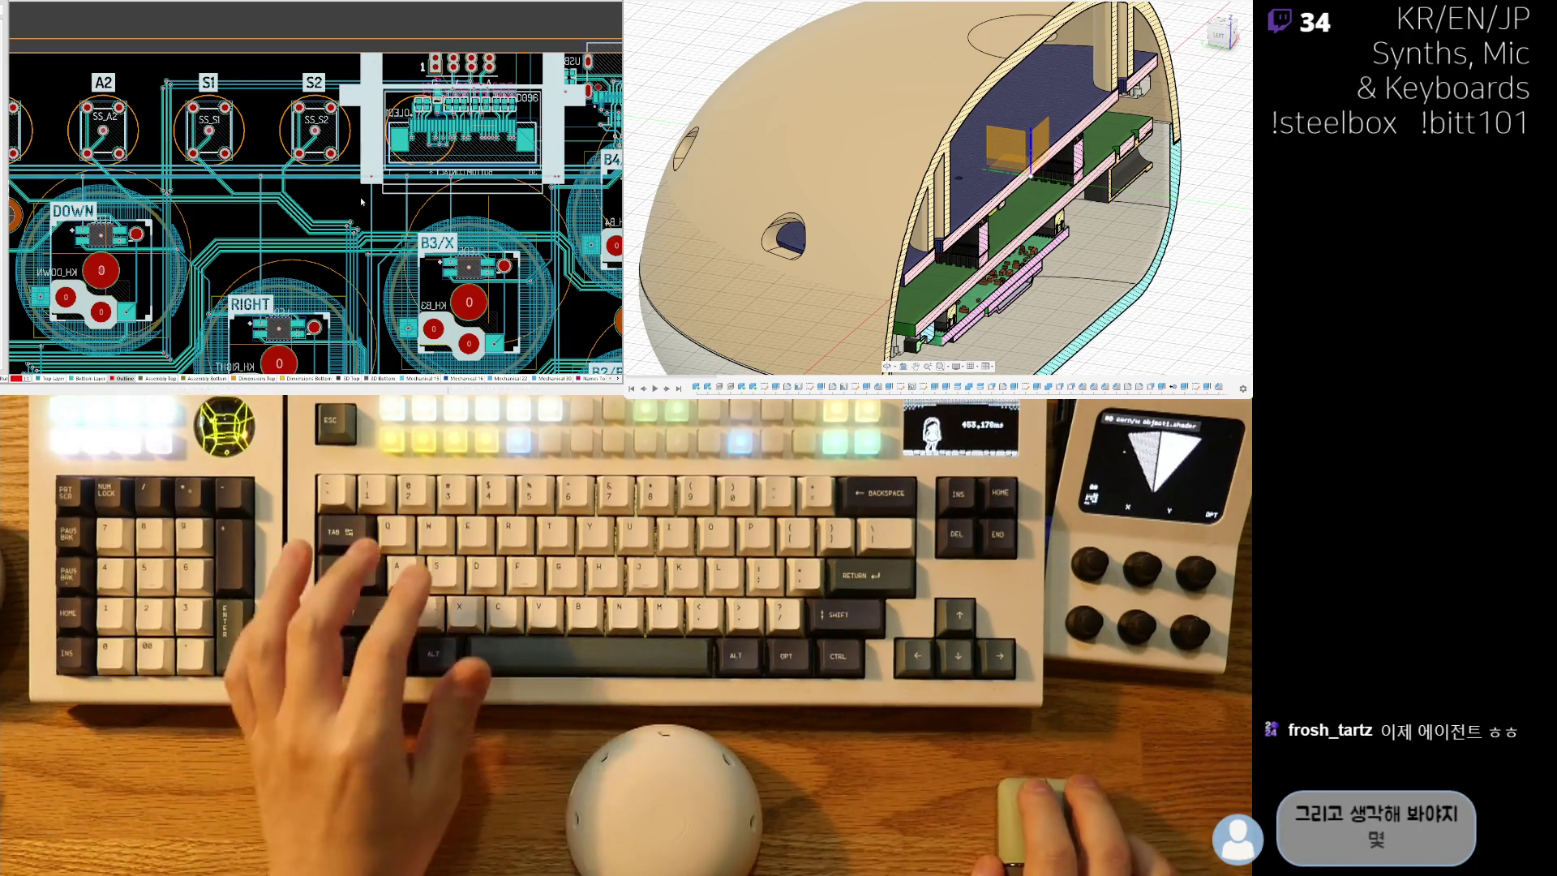
shift+scroll(205, 217, down, 3)
shift+scroll(205, 217, down, 2)
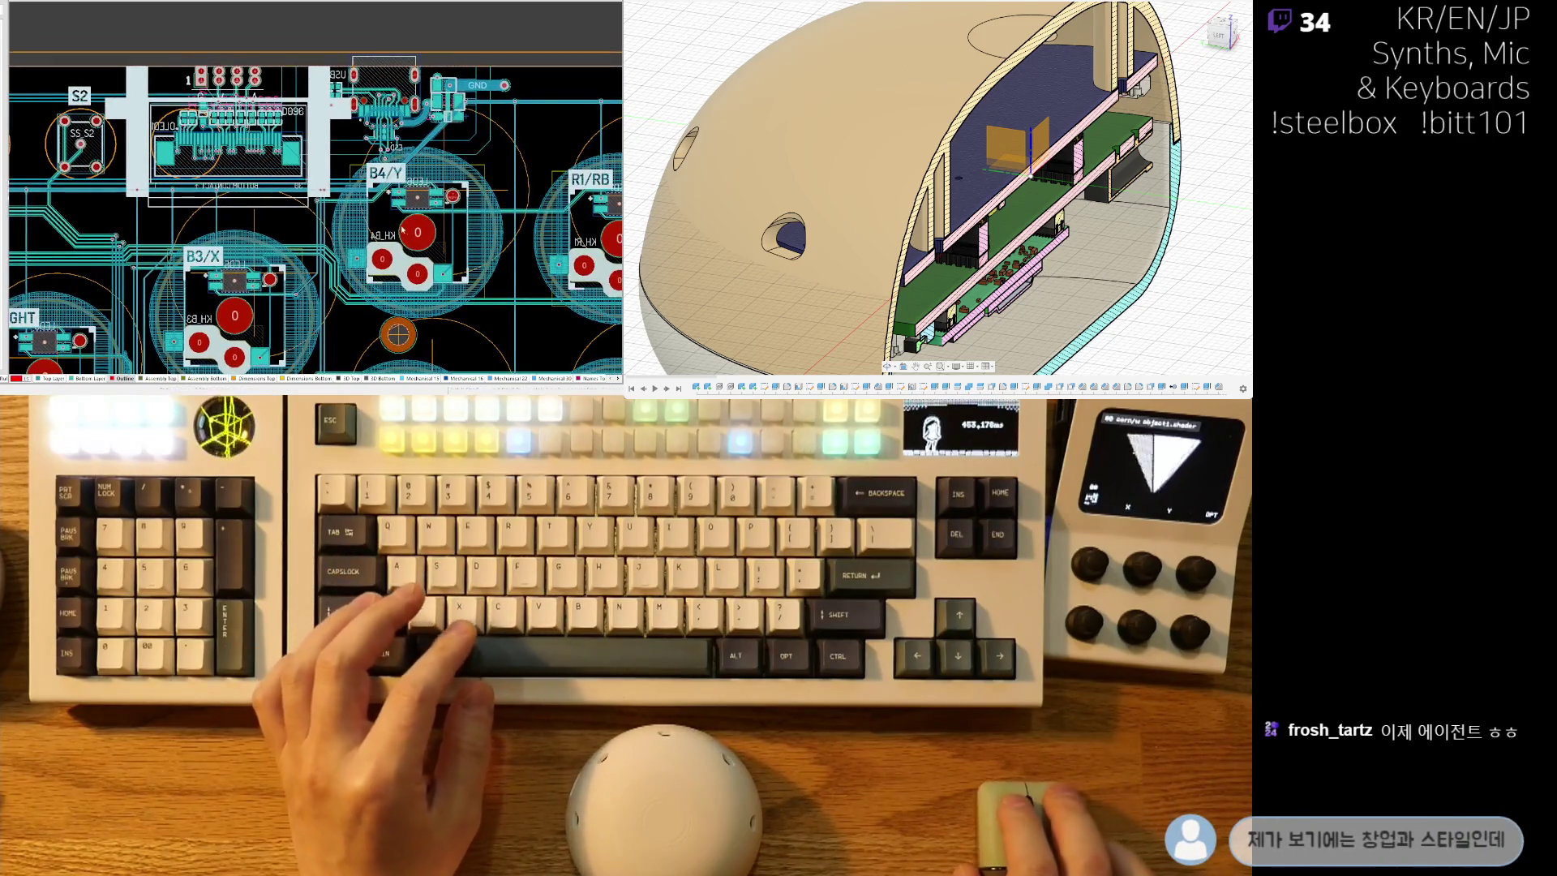
scroll(388, 233, up, 1)
ctrl+scroll(388, 233, down, 3)
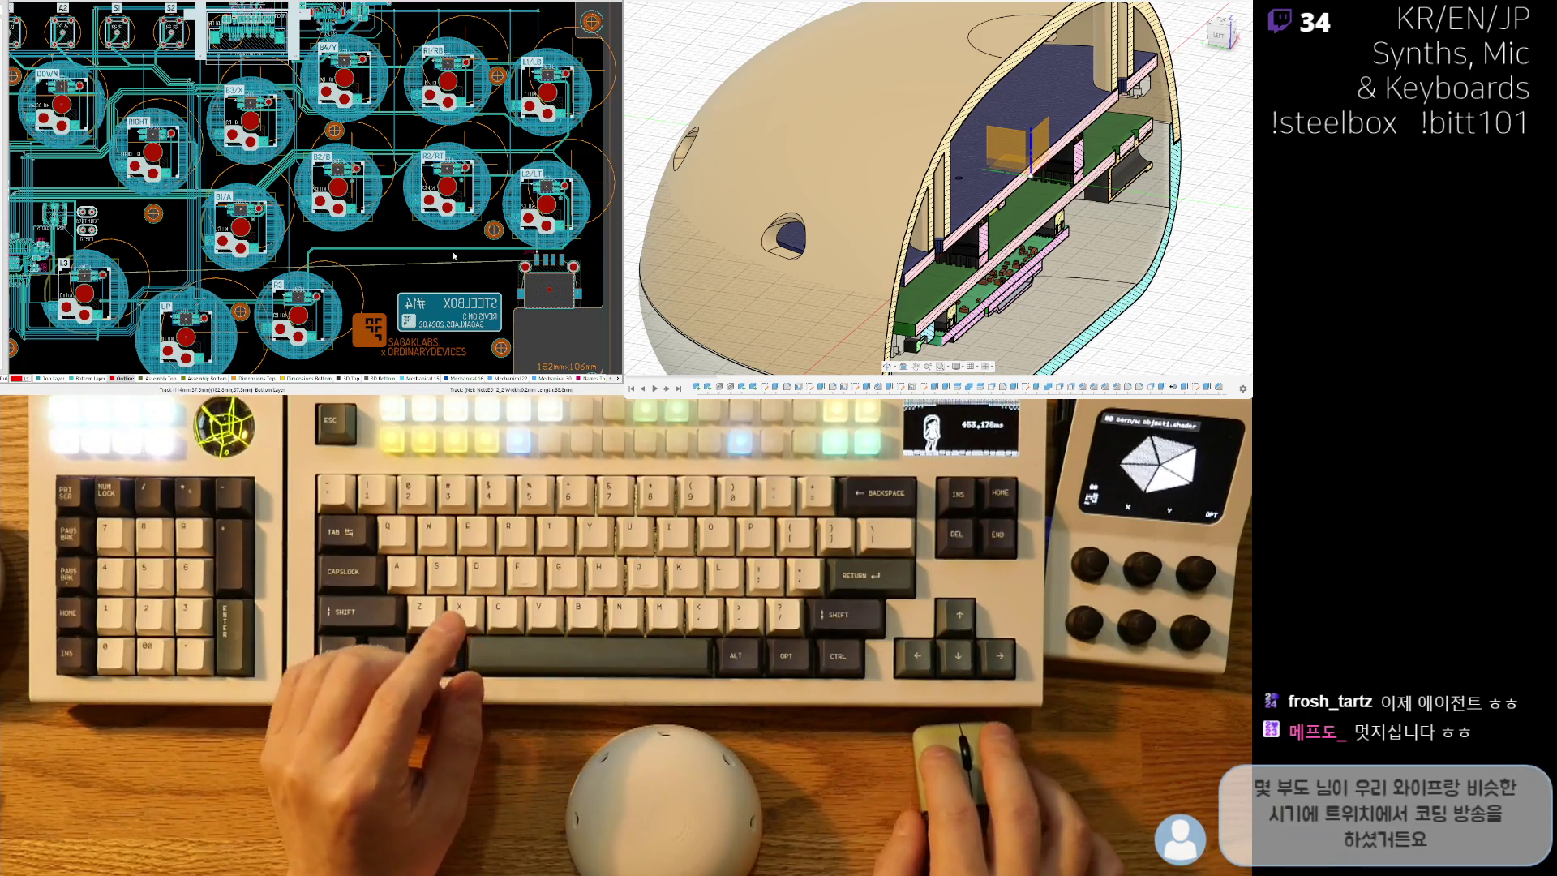
ctrl+scroll(349, 229, up, 5)
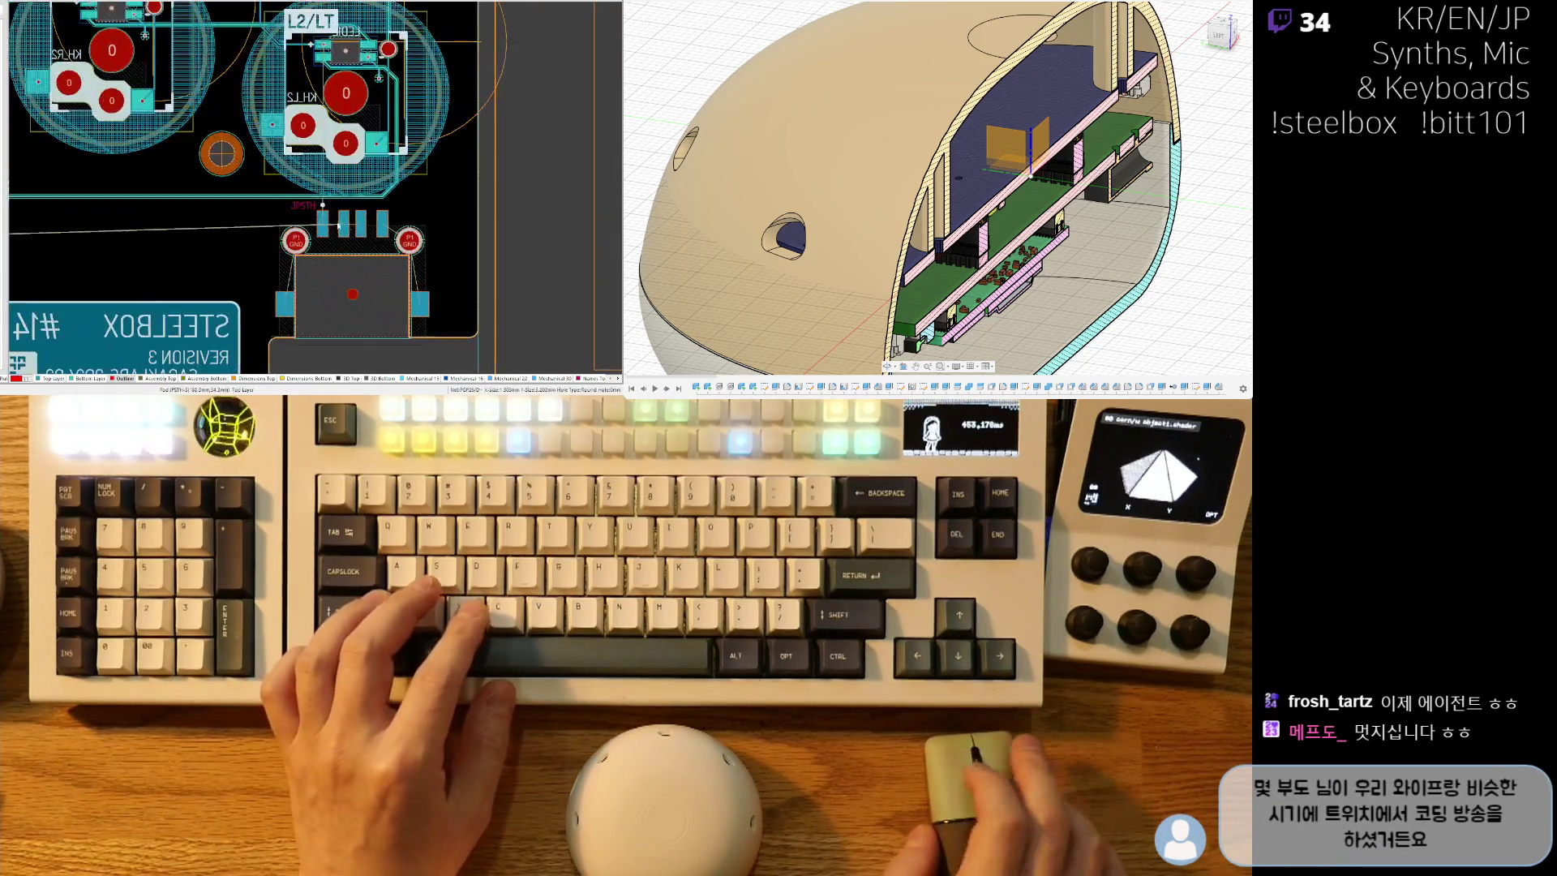
ctrl+scroll(348, 229, up, 5)
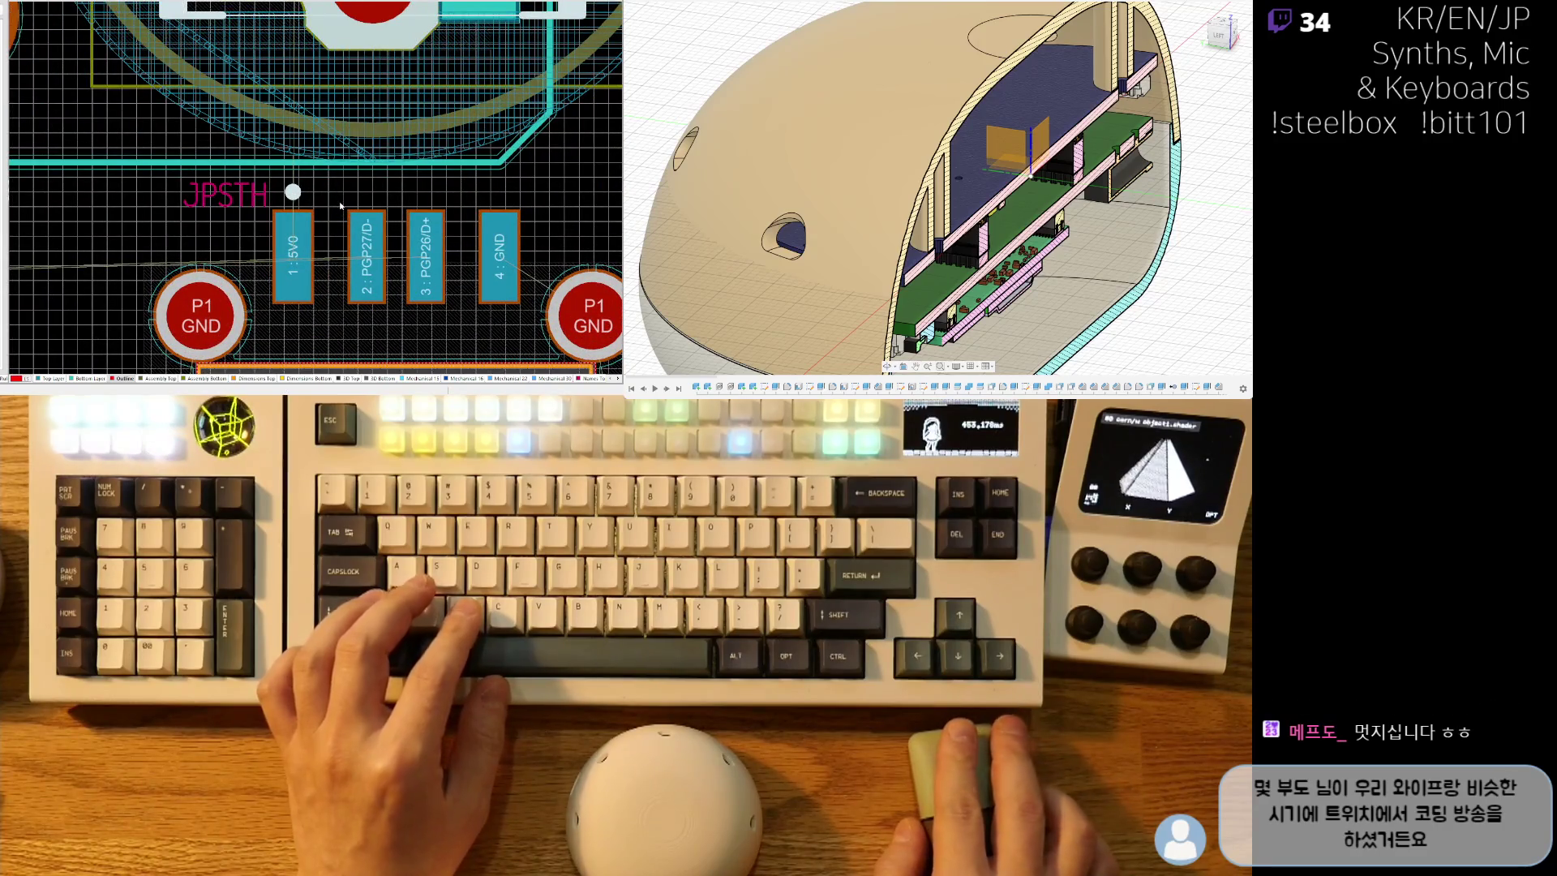
ctrl+click(328, 262)
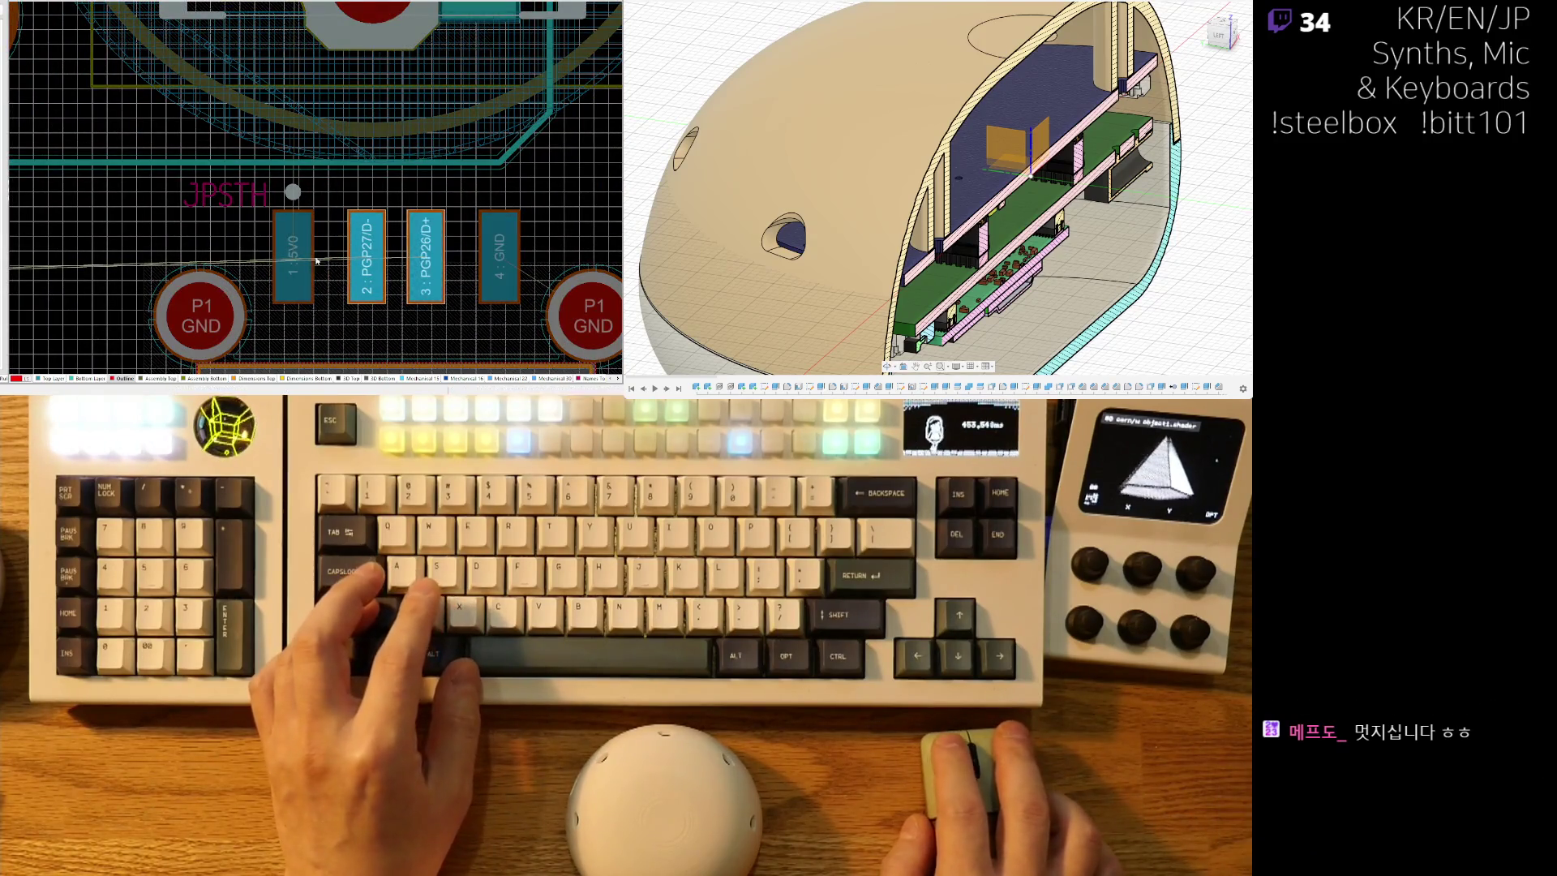
ctrl+scroll(328, 261, down, 10)
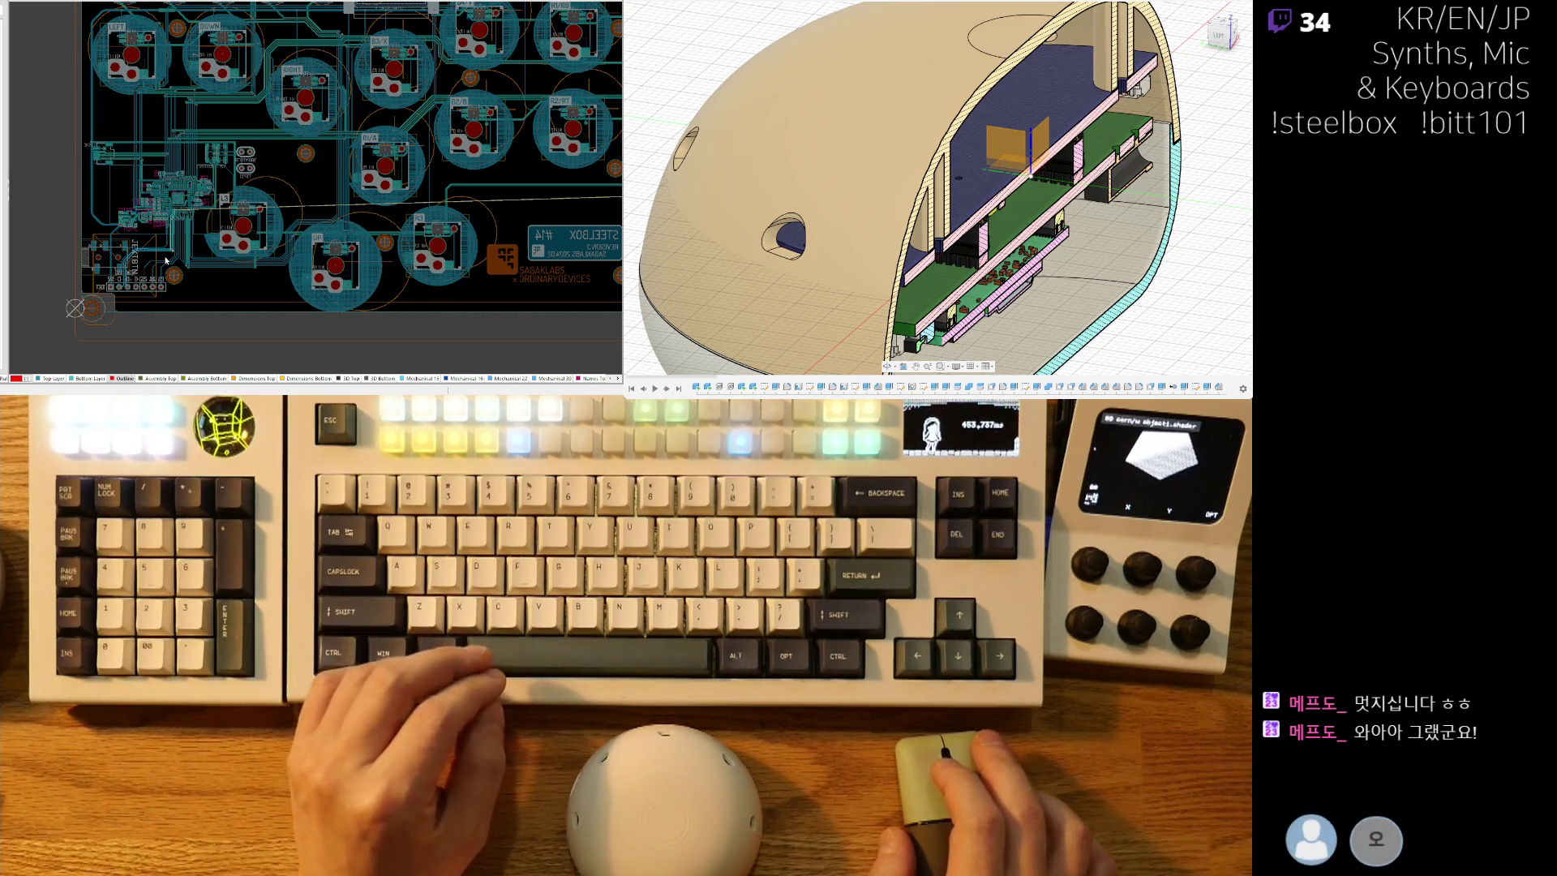
Nudge the selected via pair and its tracks lower in the parallel trace bundle.
ctrl+scroll(159, 262, up, 10)
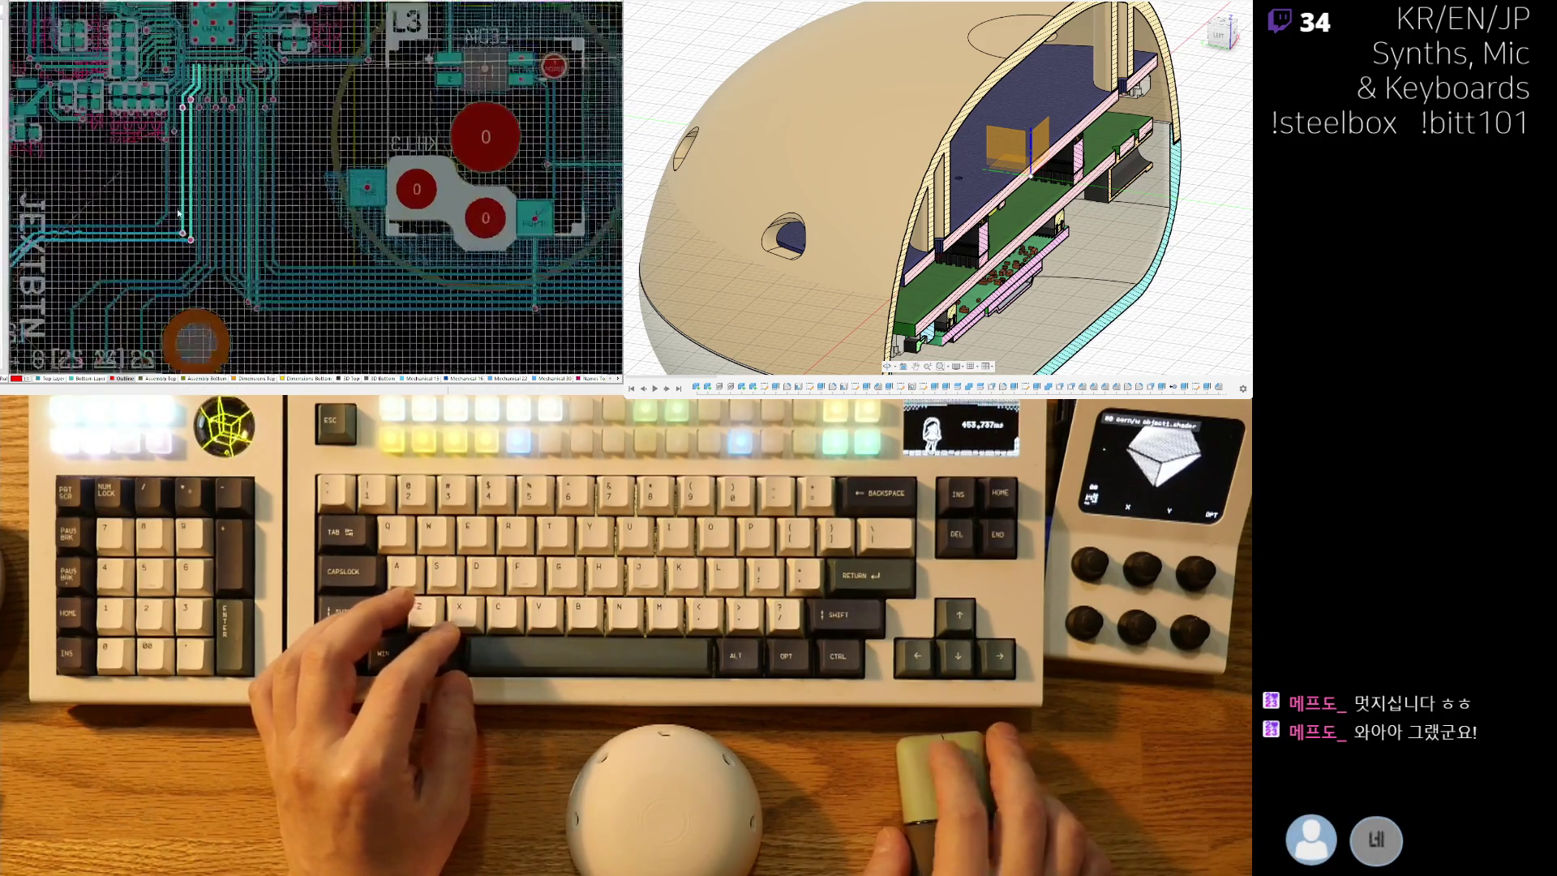
ctrl+scroll(326, 160, down, 3)
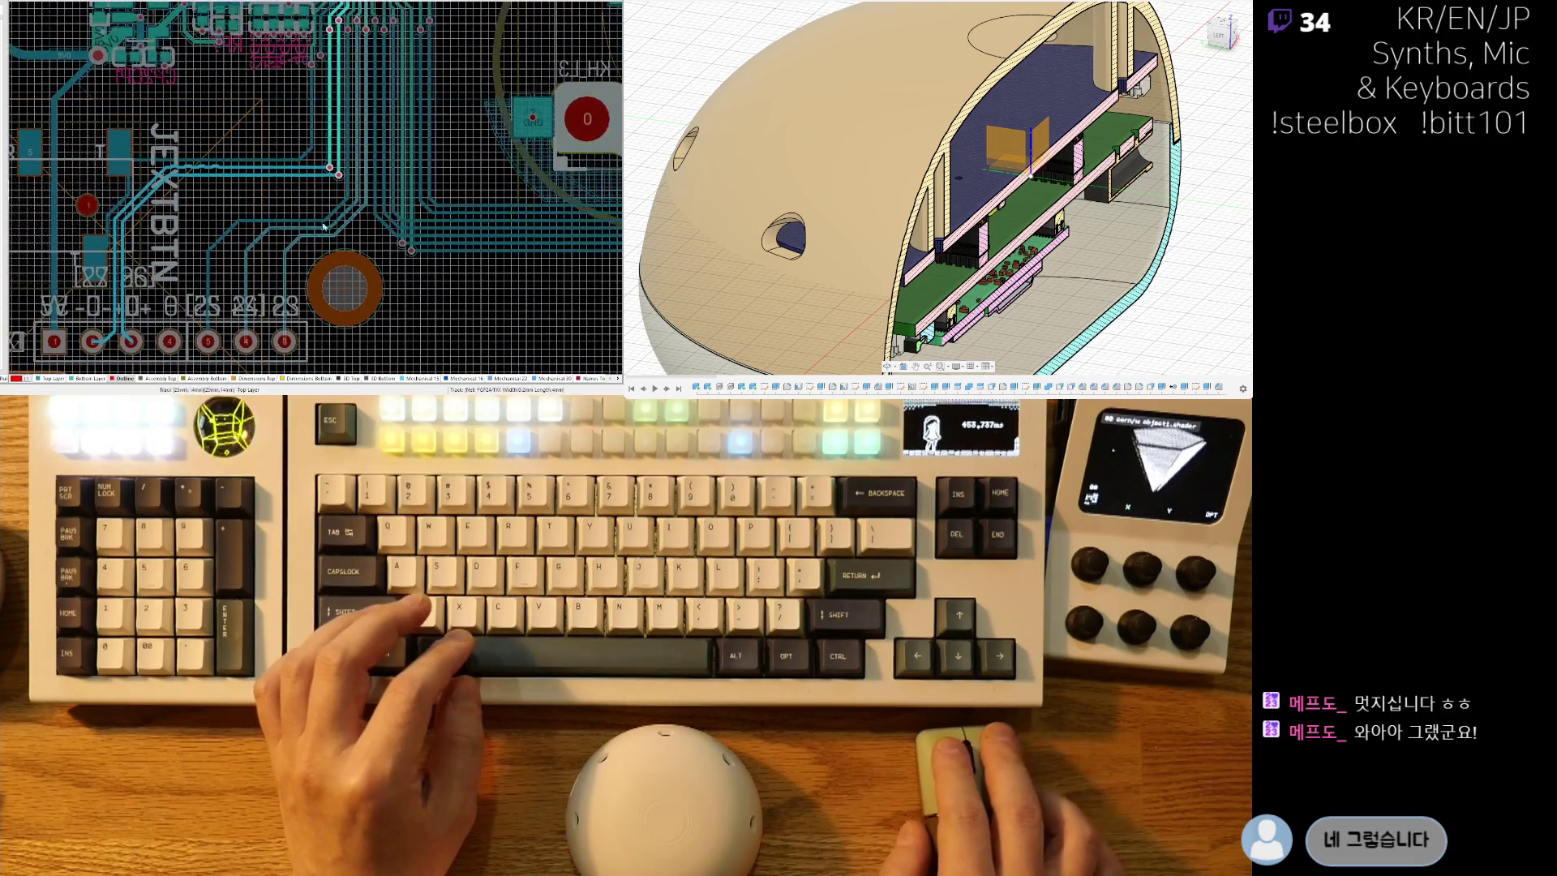
ctrl+scroll(325, 161, up, 5)
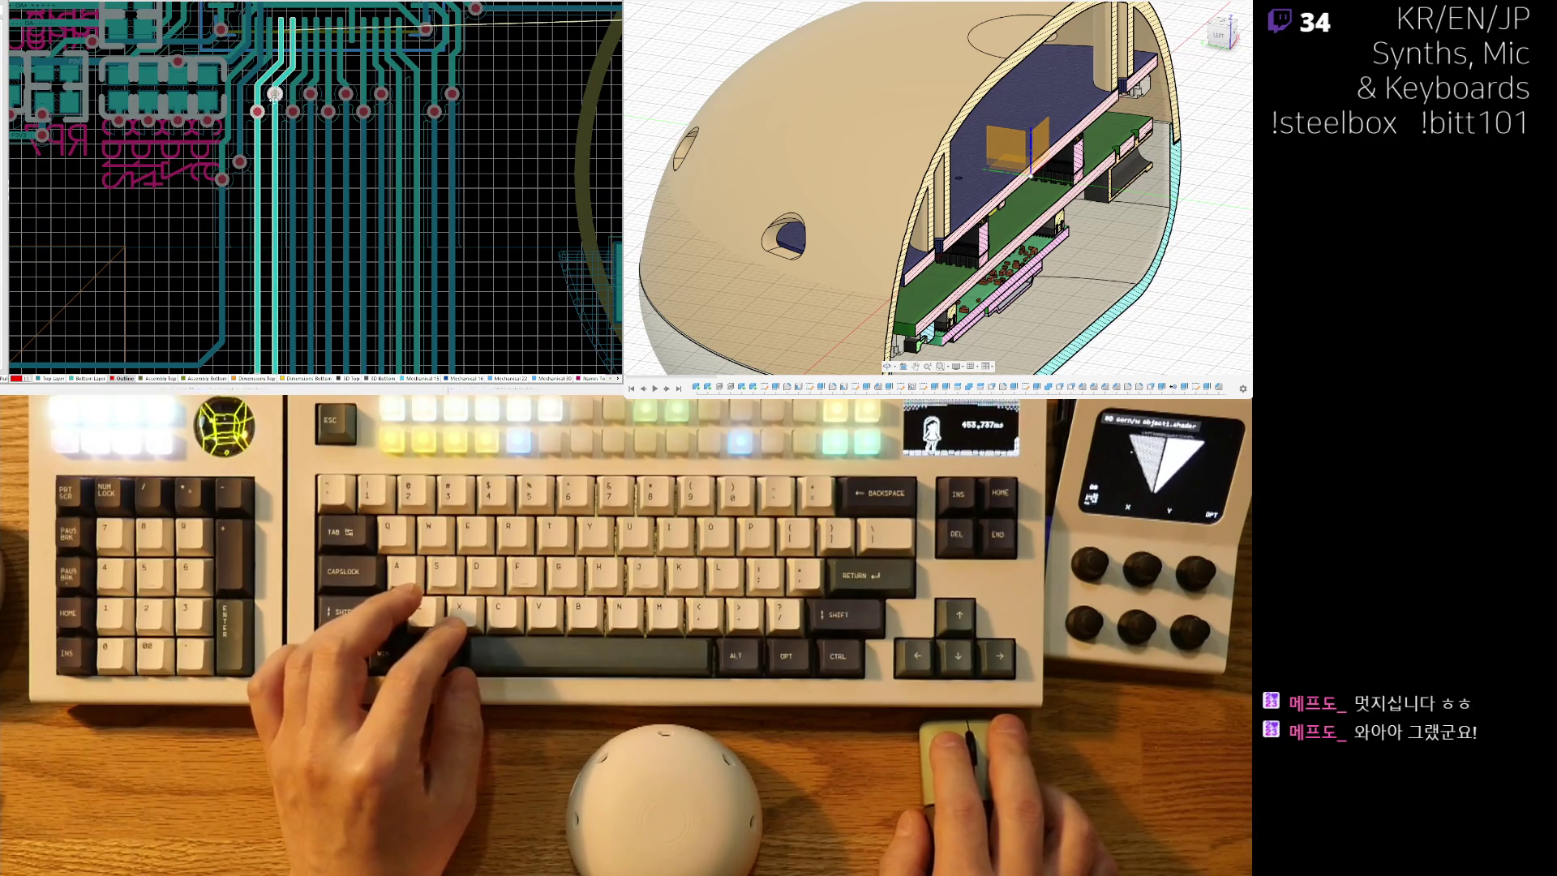
key(ctrl+Down)
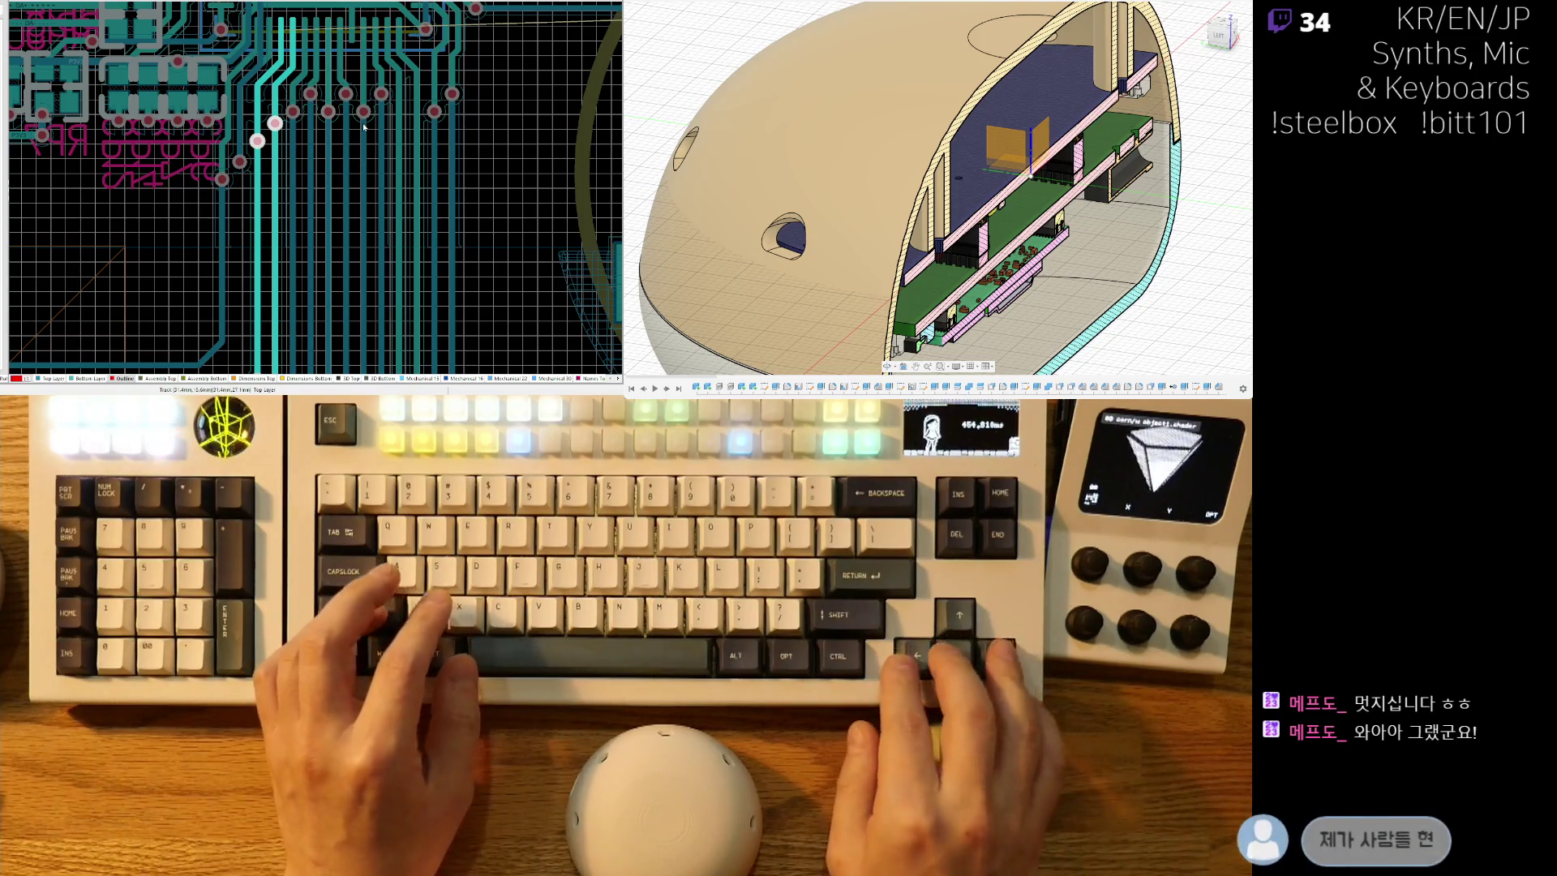
key(Down)
key(Down)
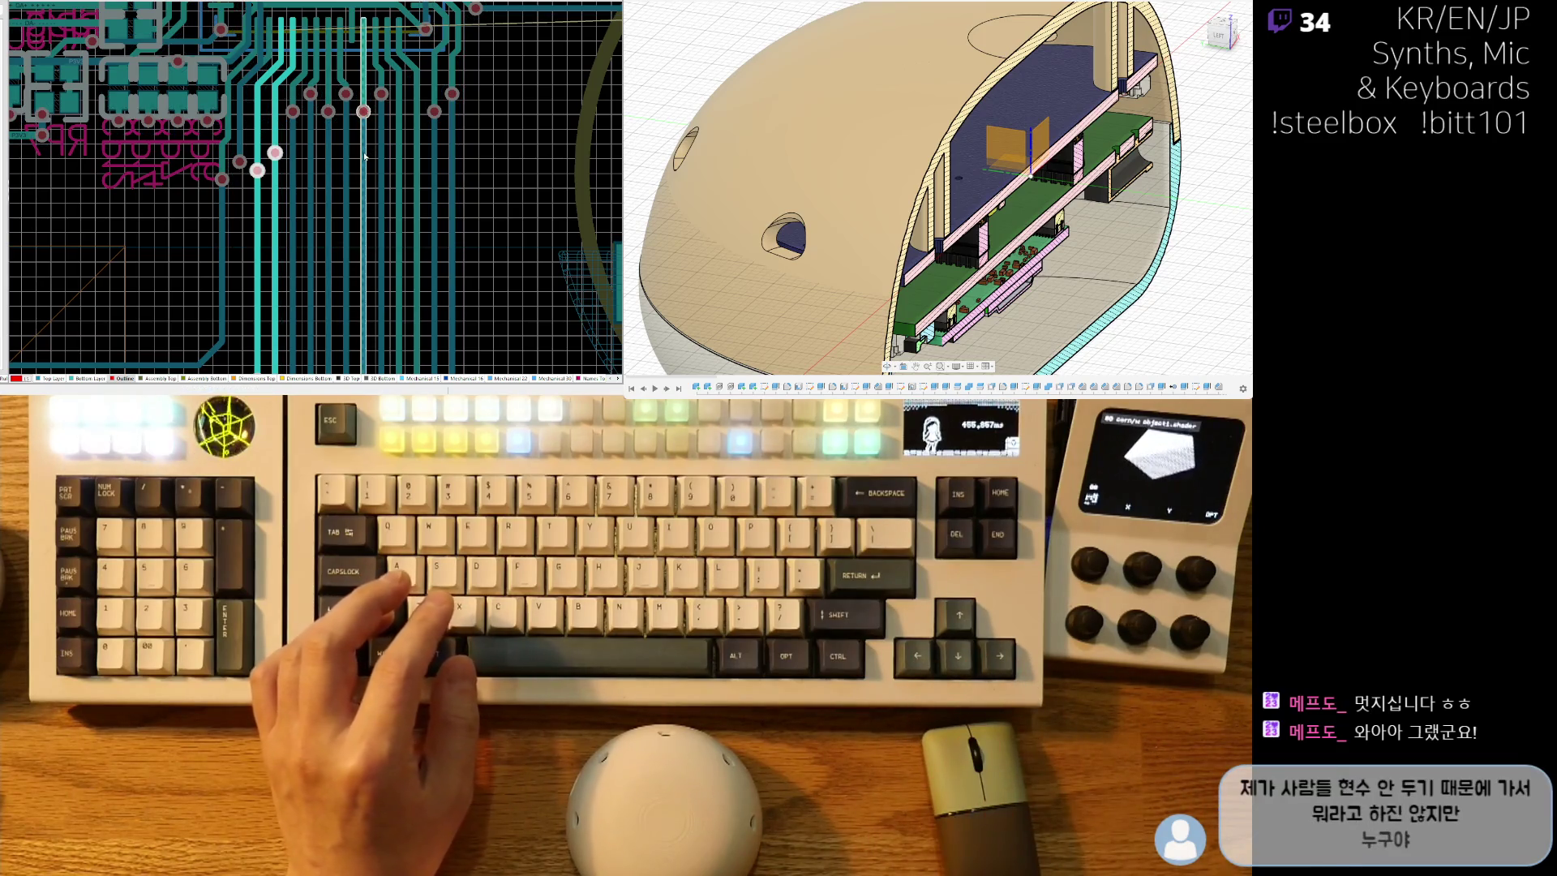
Rework the tracks into JEKTBTN pads 2 and 3, then zoom out to the full board.
mouse_move(285, 252)
right_down()
mouse_move(243, 235)
mouse_move(277, 206)
right_up()
ctrl+scroll(125, 211, down, 5)
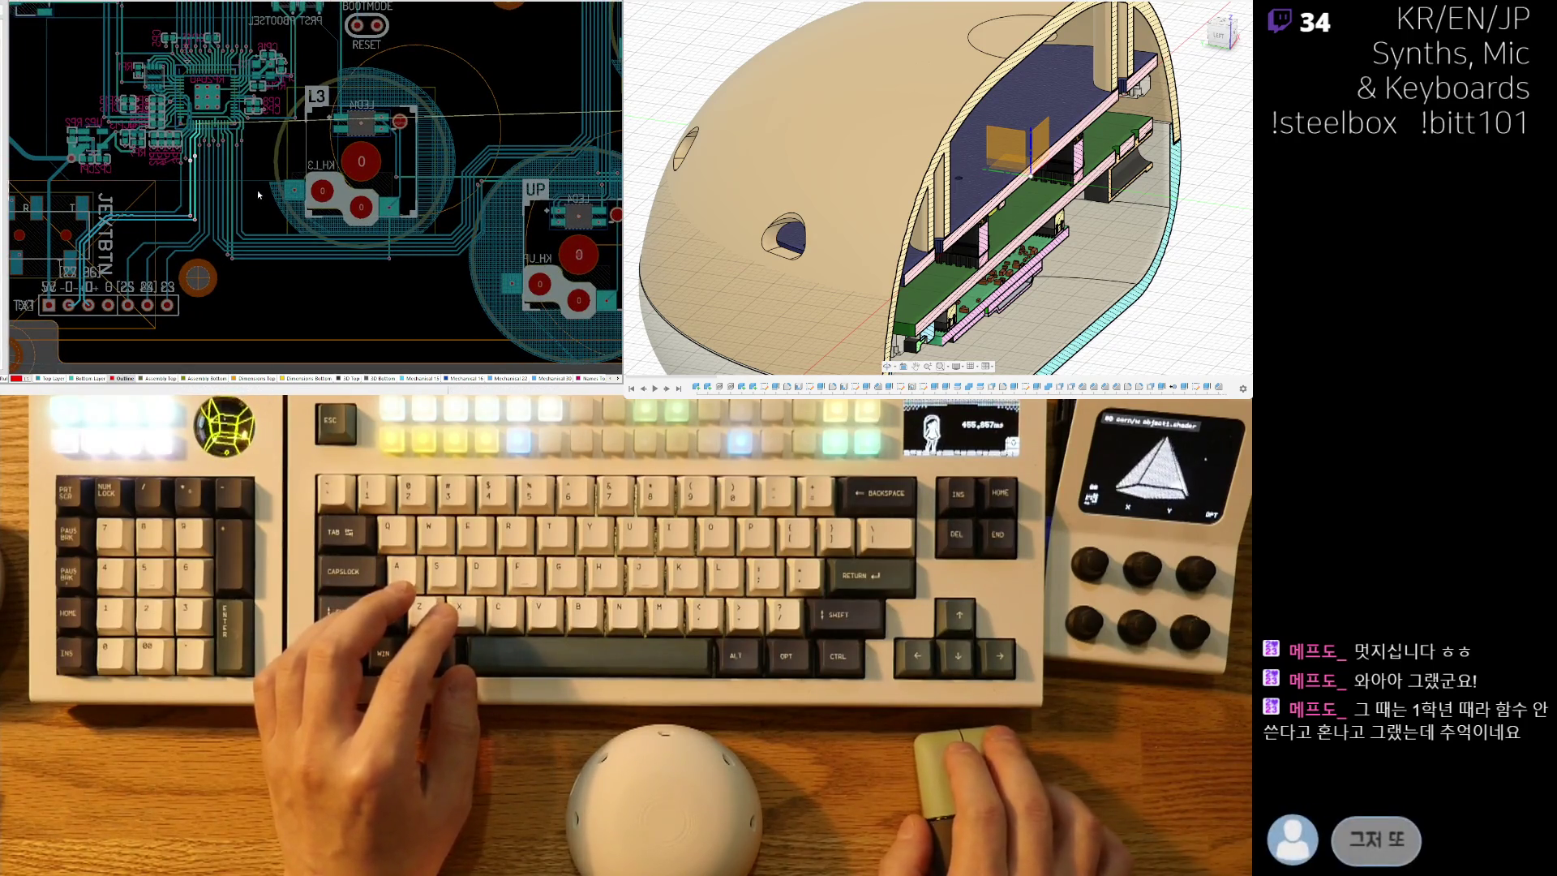
ctrl+scroll(195, 207, up, 3)
ctrl+scroll(201, 214, up, 2)
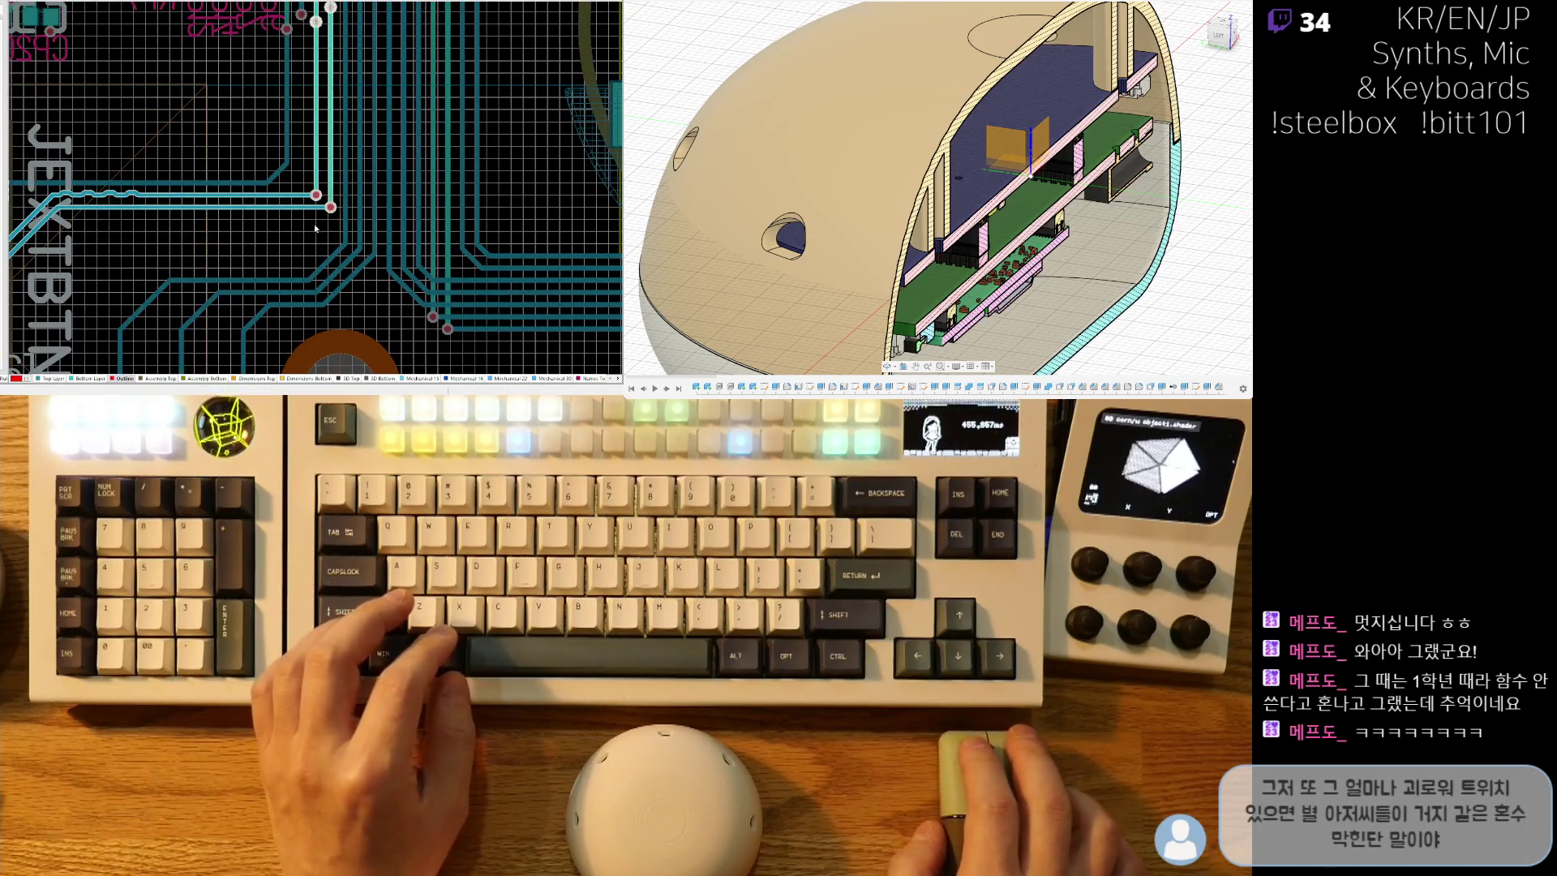
right_drag(319, 228, 453, 166)
ctrl+scroll(410, 163, down, 2)
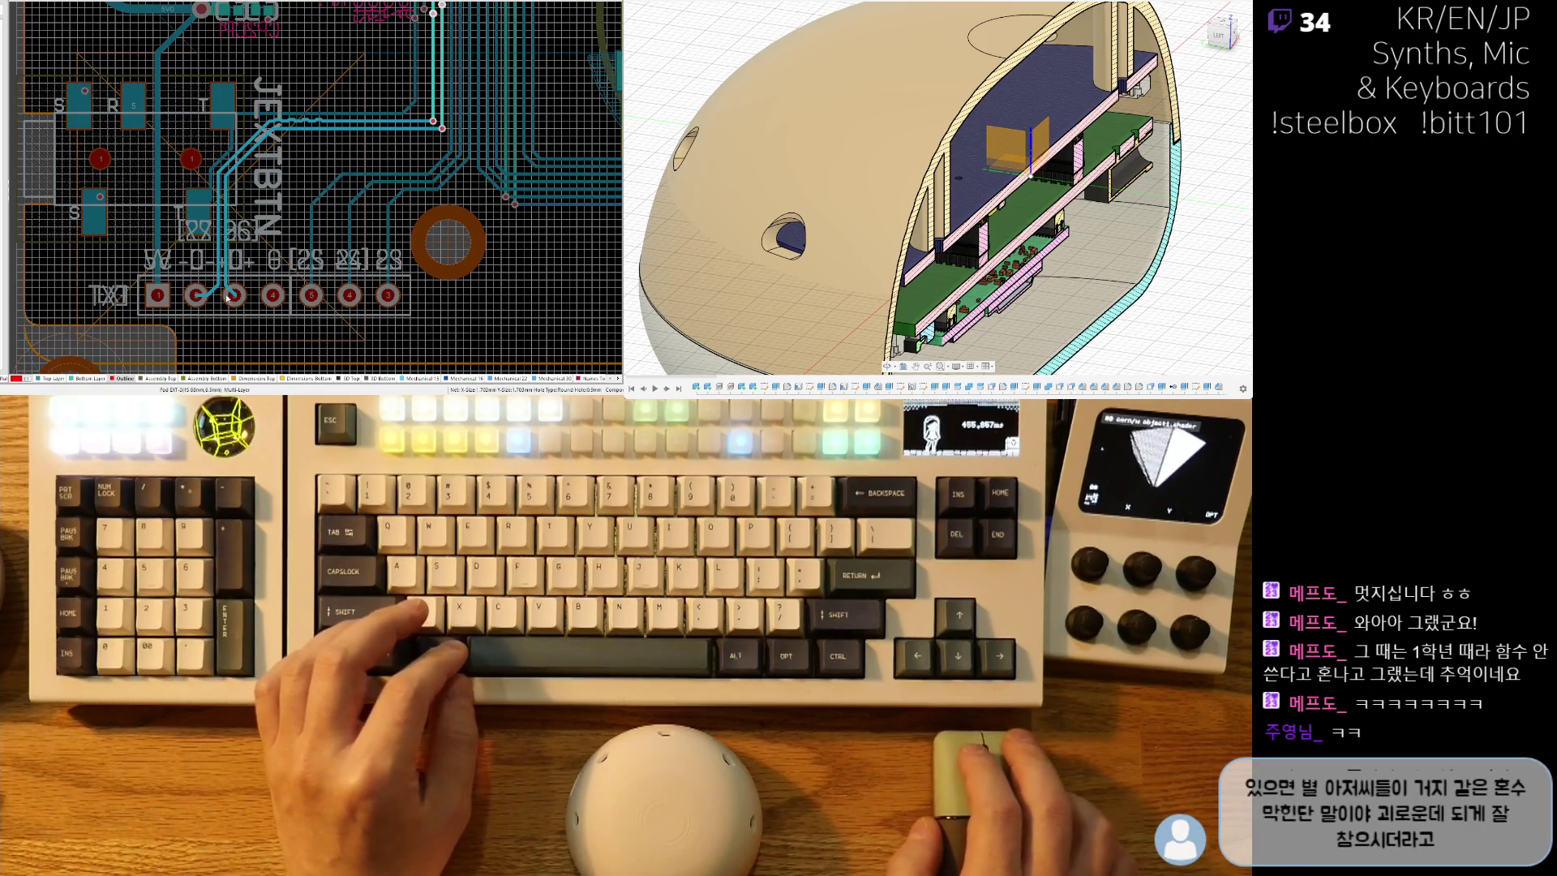
ctrl+scroll(213, 310, up, 1)
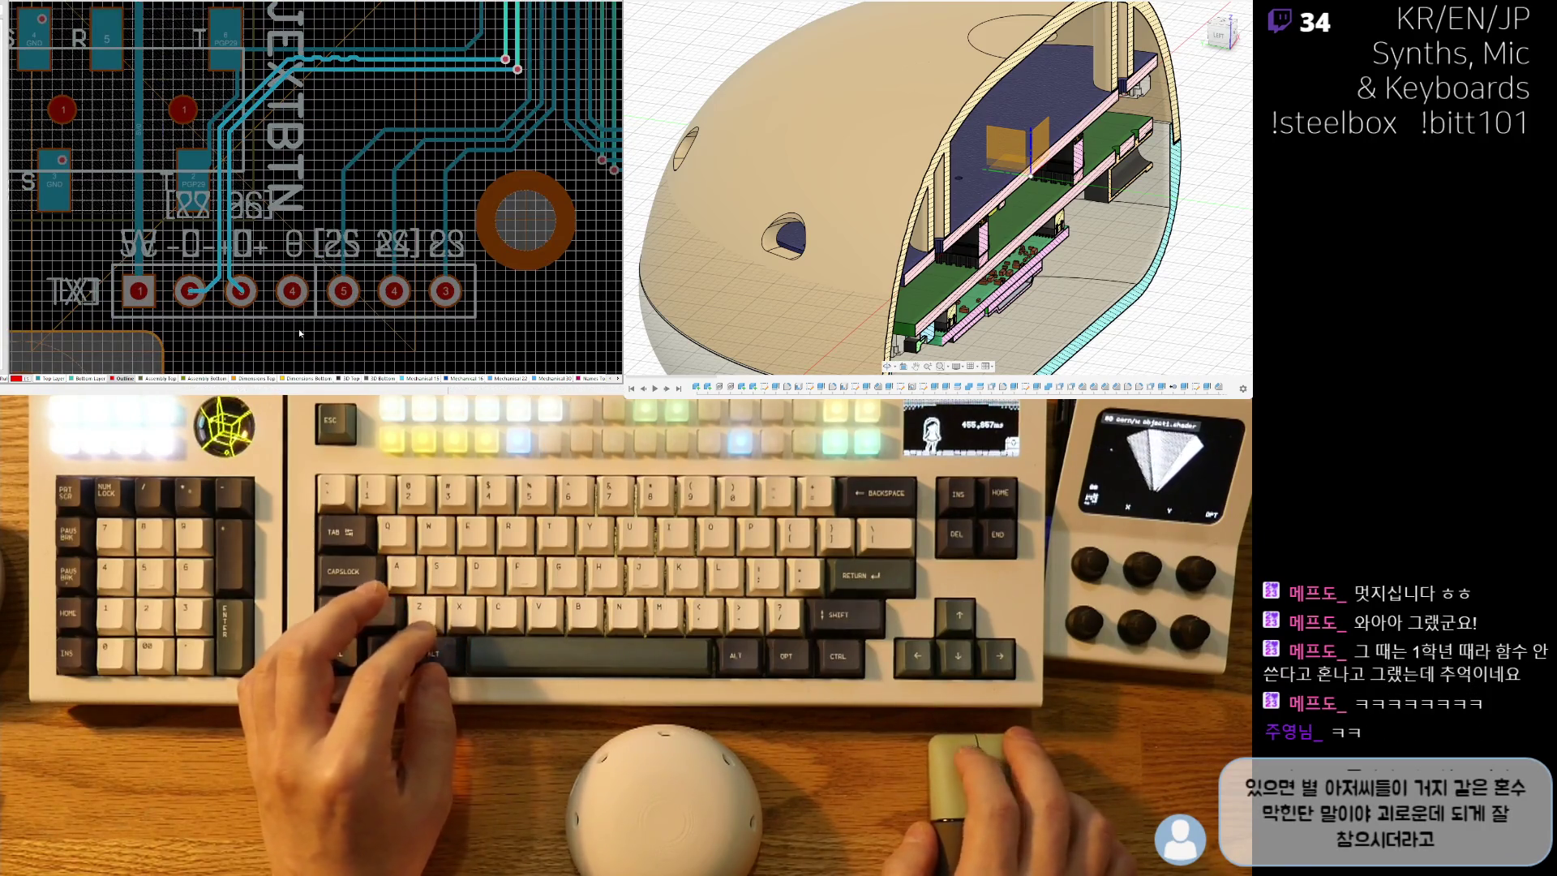
key(ctrl+z)
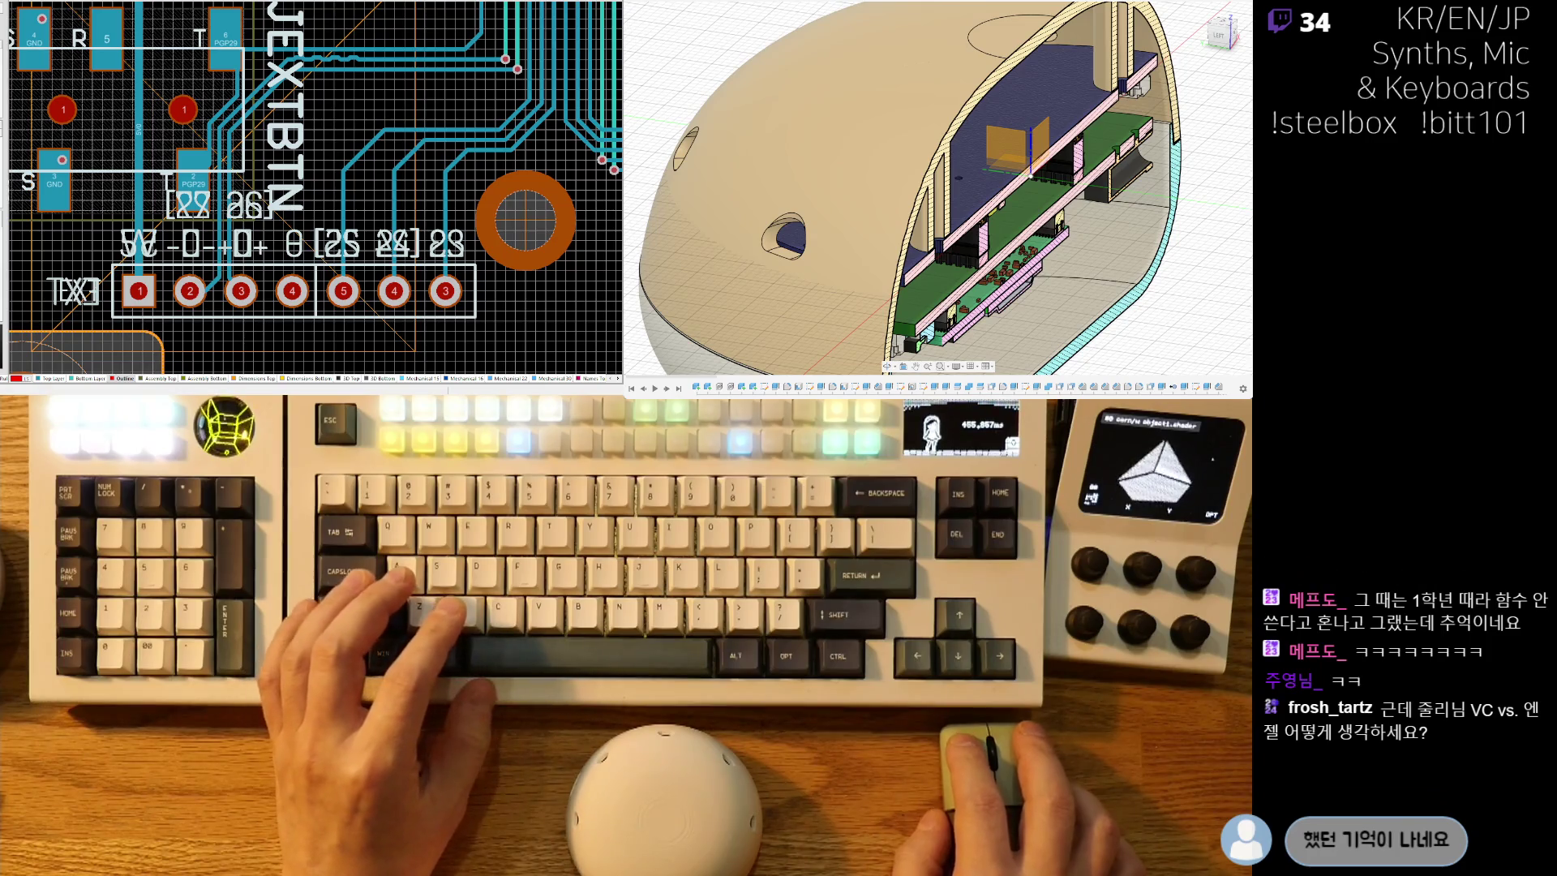
scroll(314, 188, down, 10)
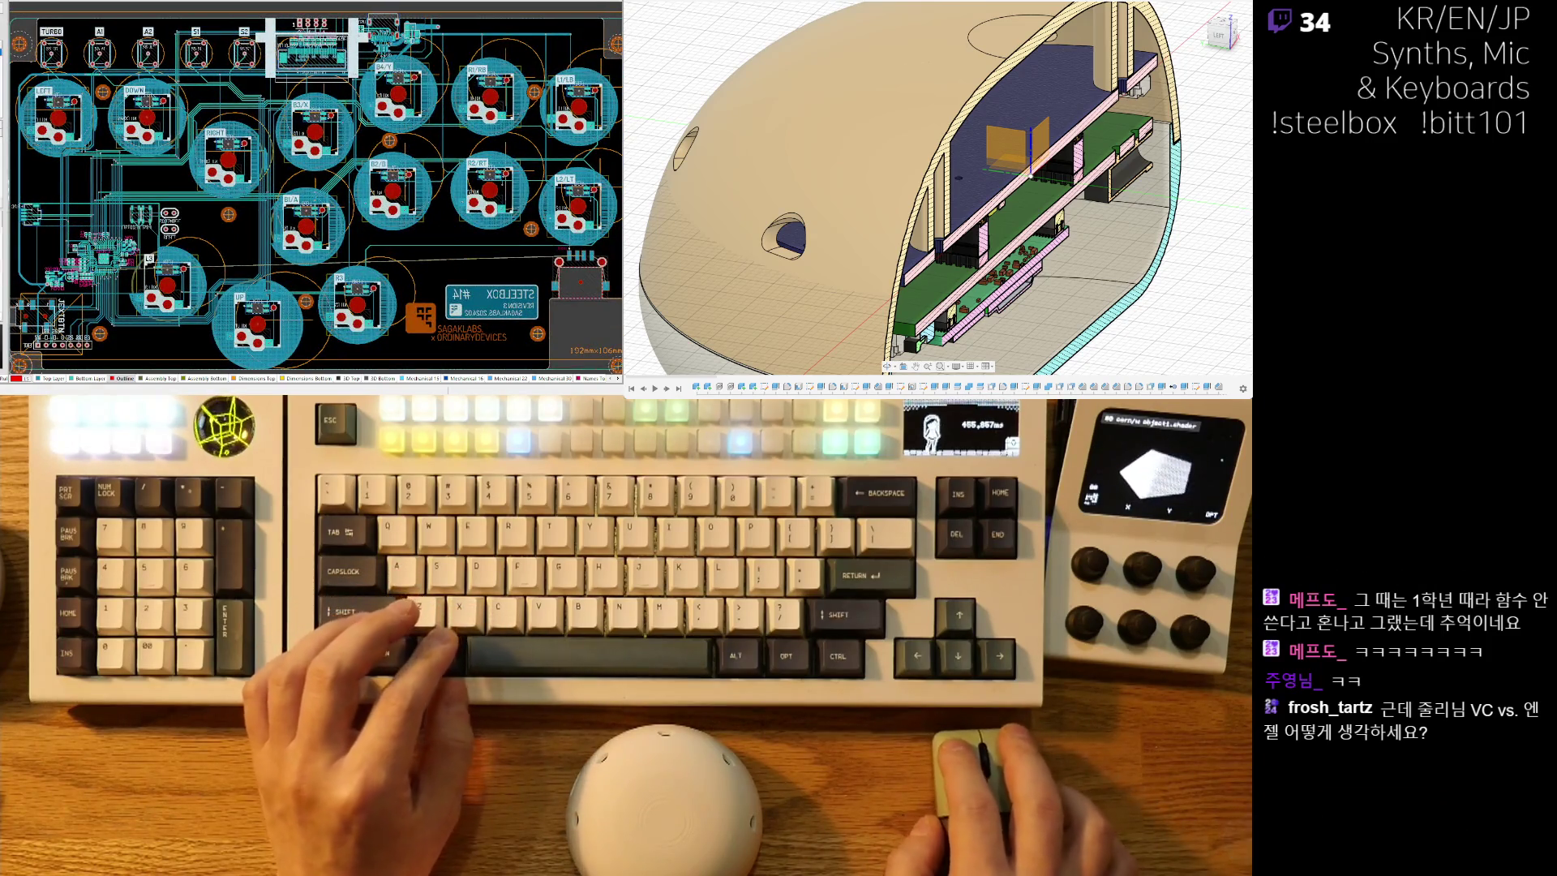
scroll(315, 189, down, 2)
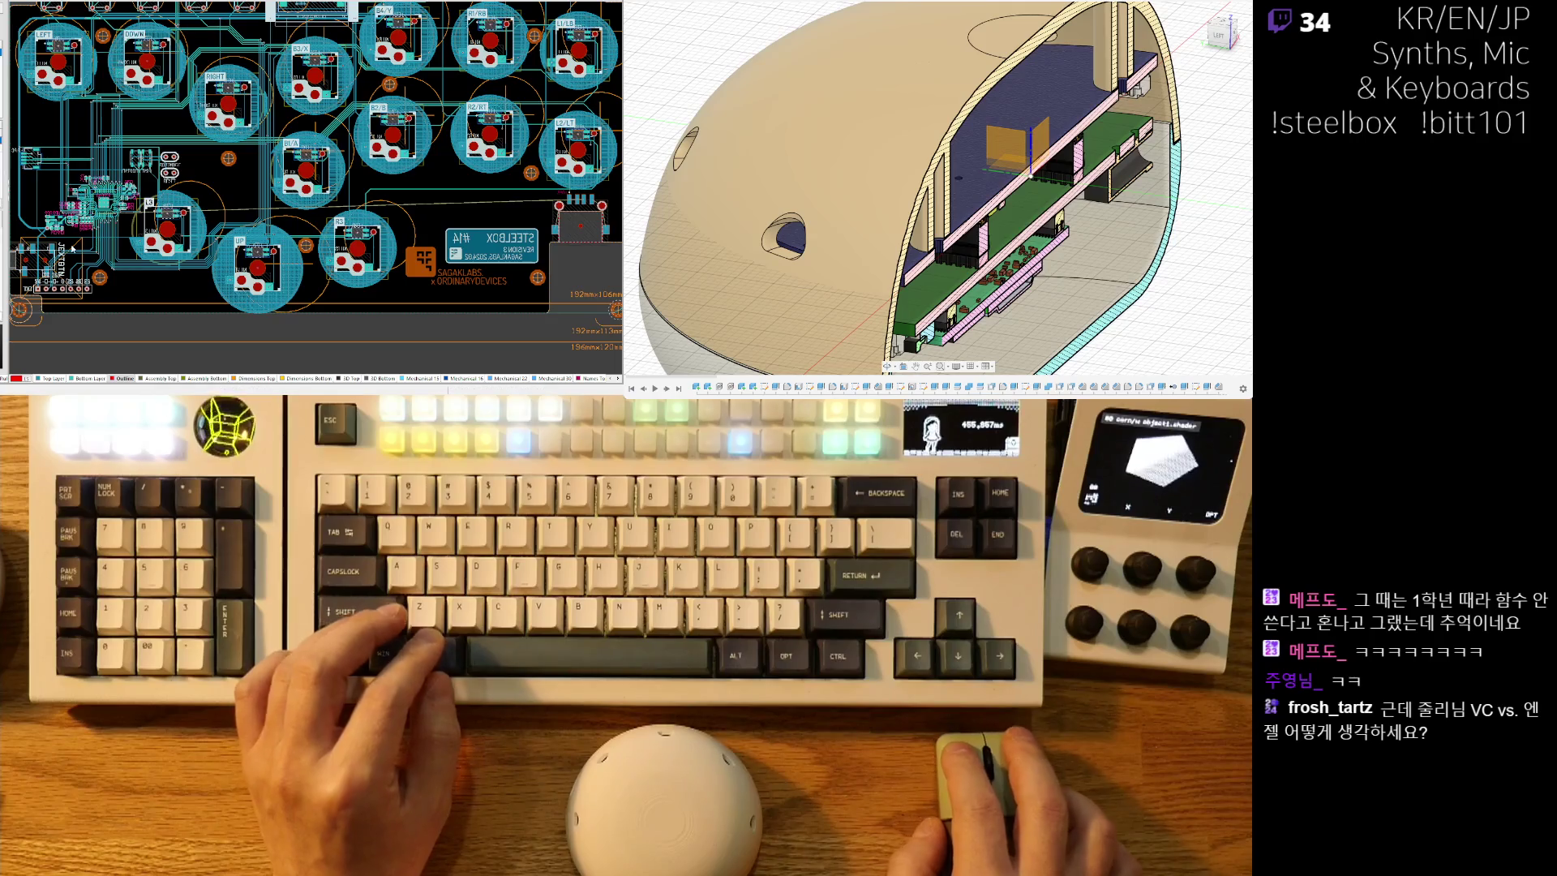